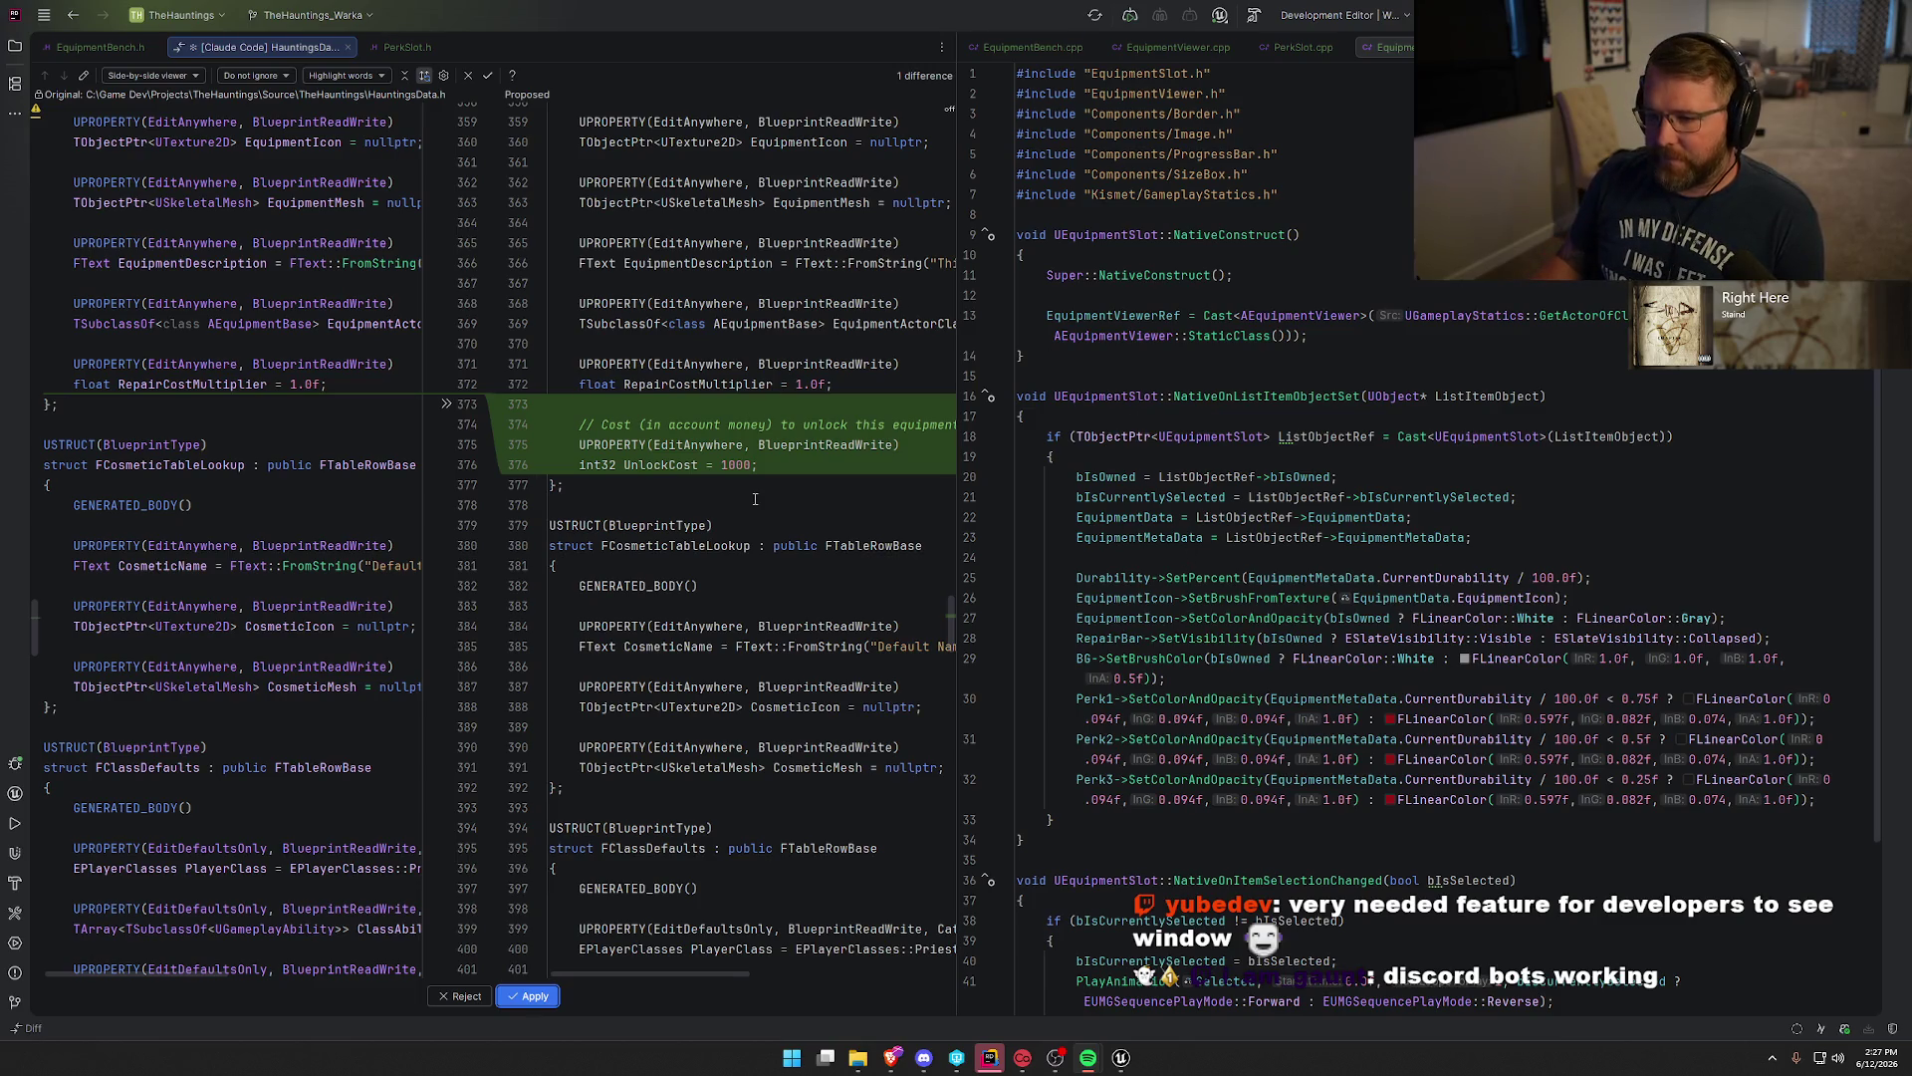
Accept the UnlockCost field (default 1000) in HauntingsData.h and merge the editor splits.
scroll(754, 488, down, 5)
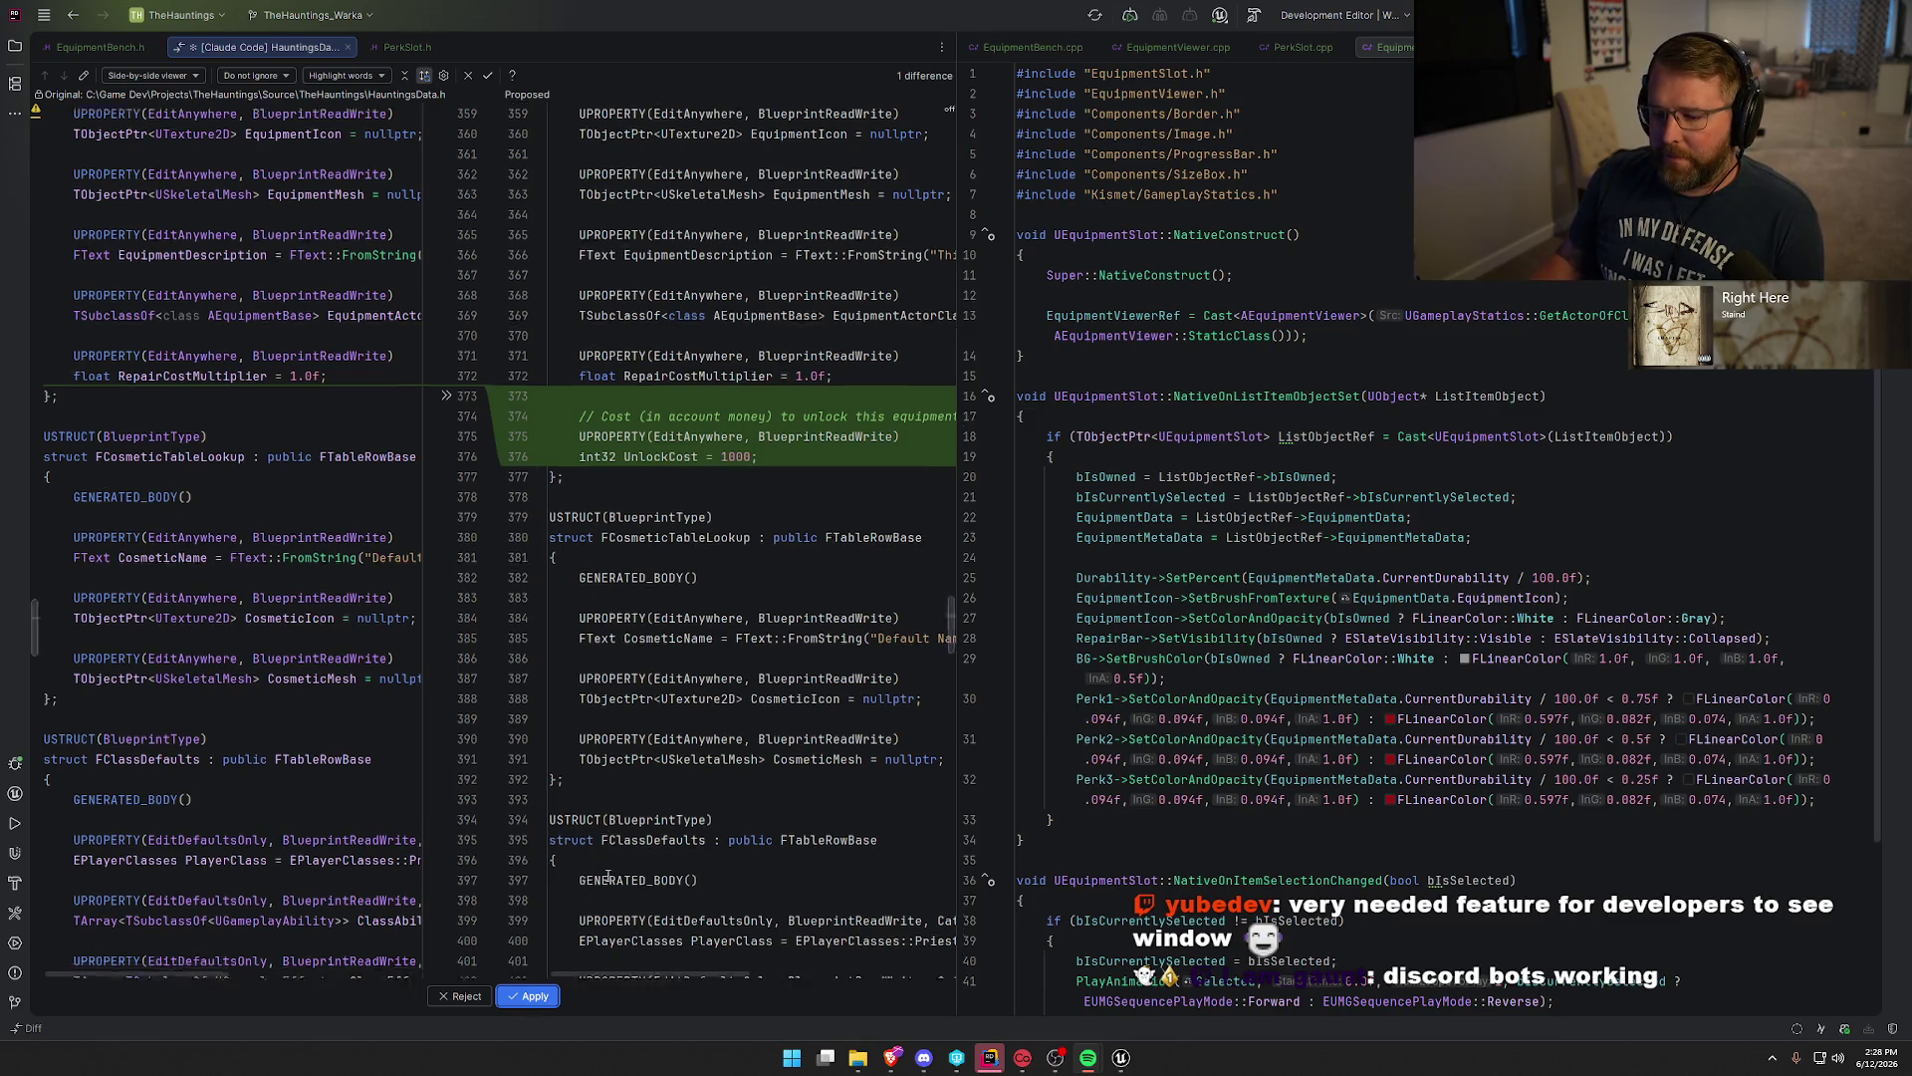
scroll(623, 853, up, 5)
click(773, 465)
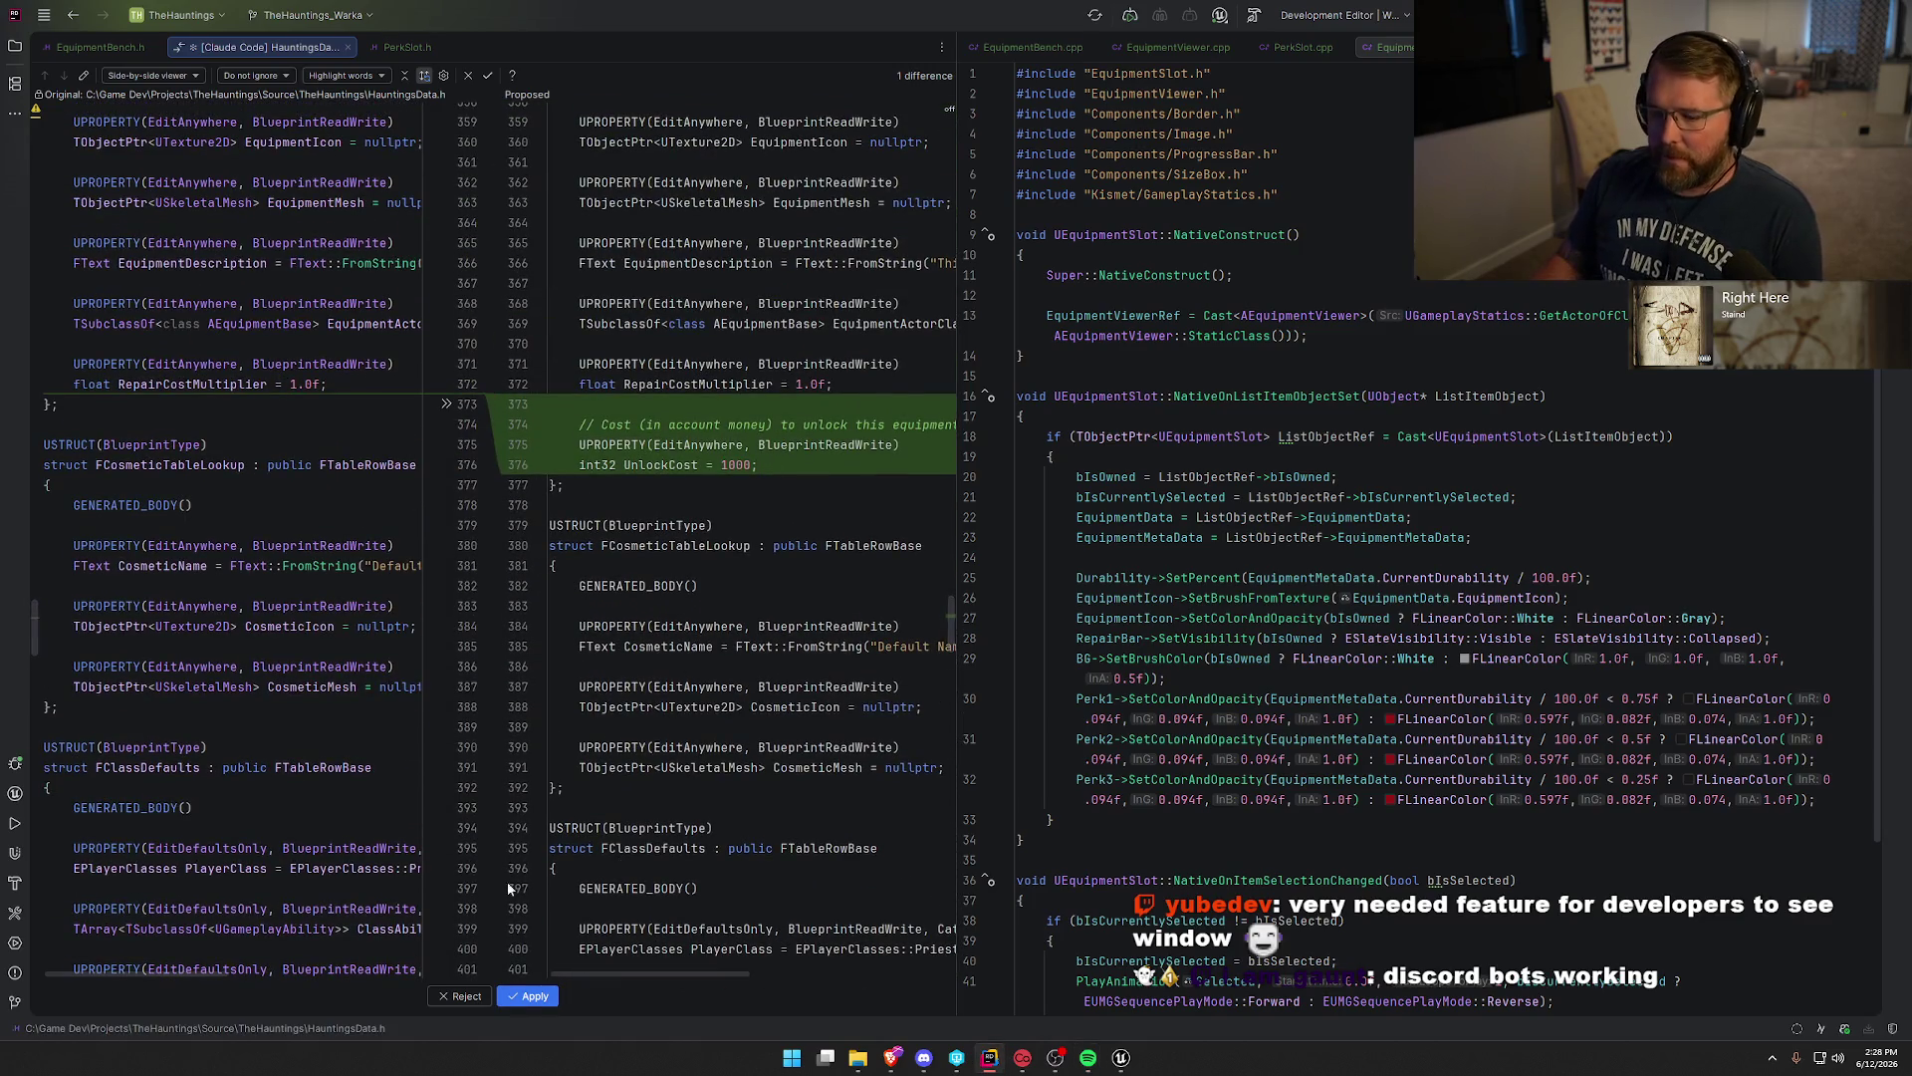
click(528, 996)
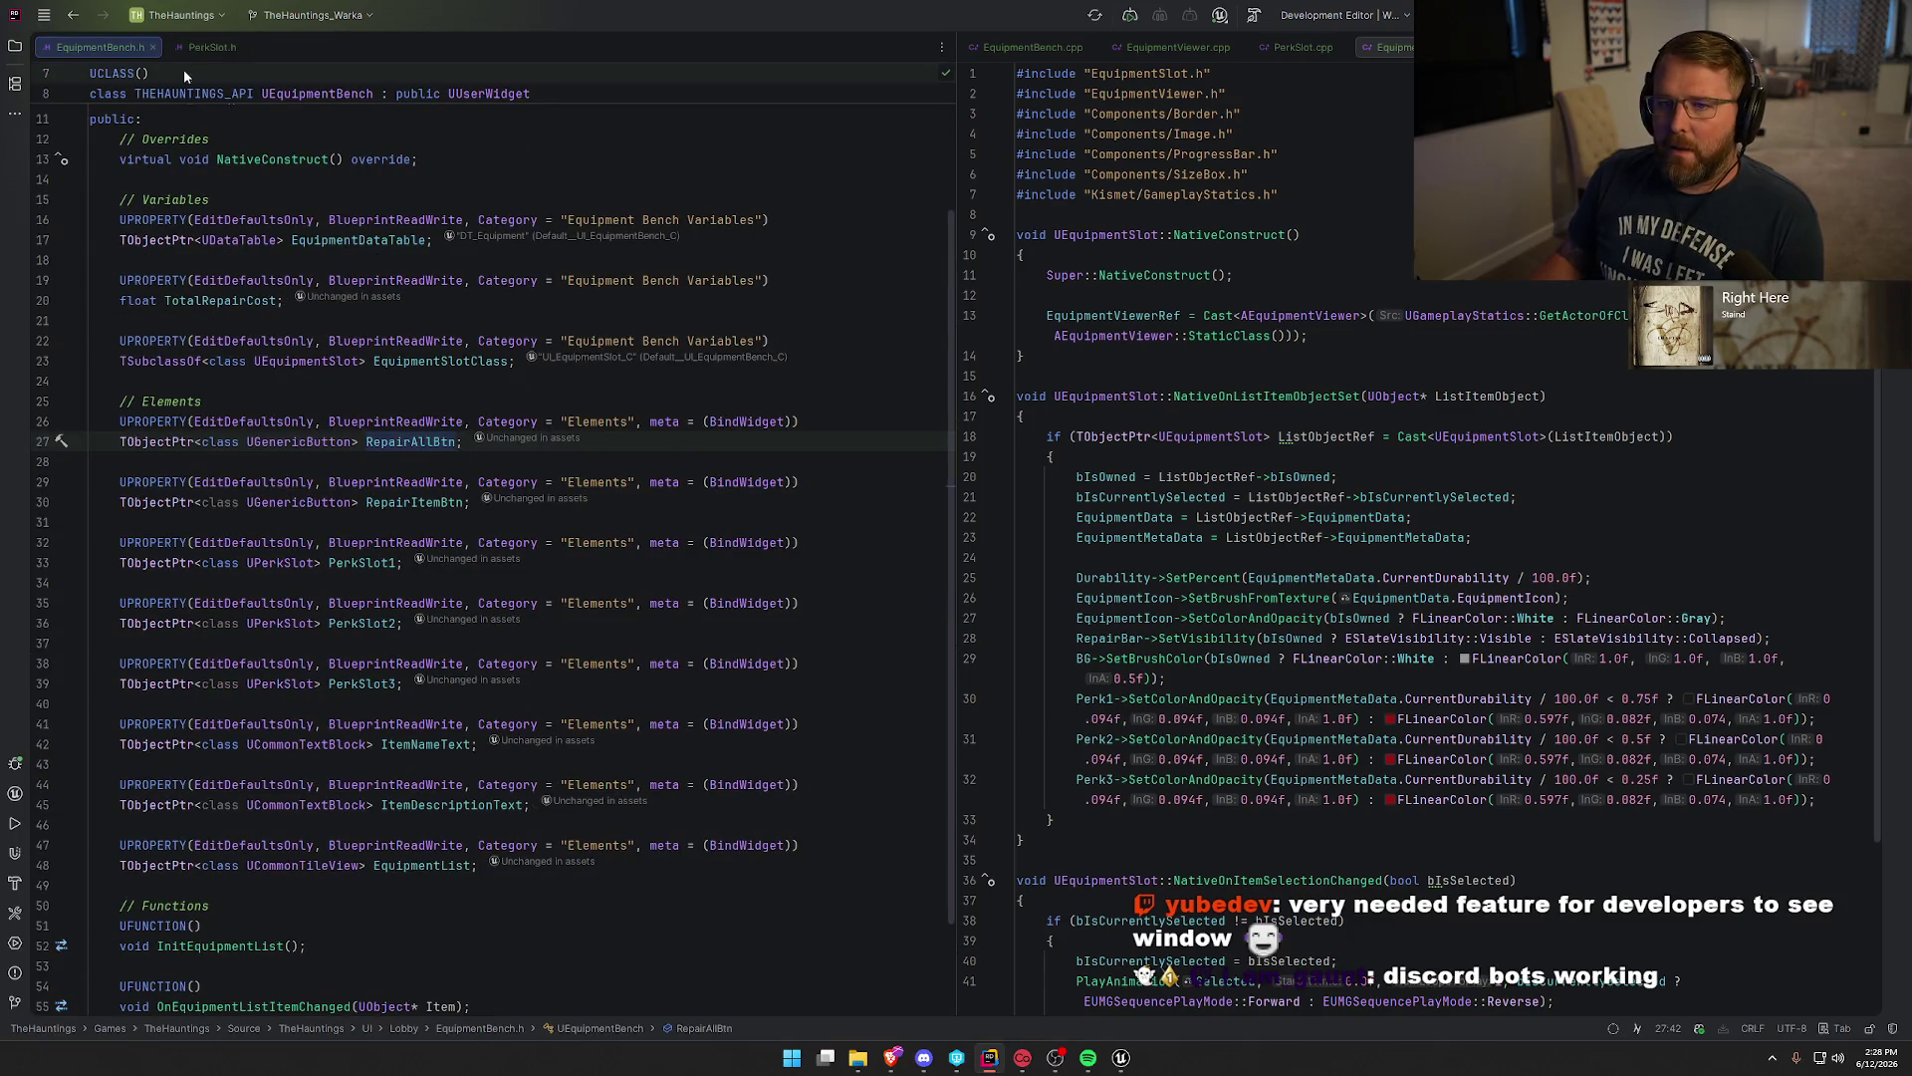
drag(195, 48, 971, 50)
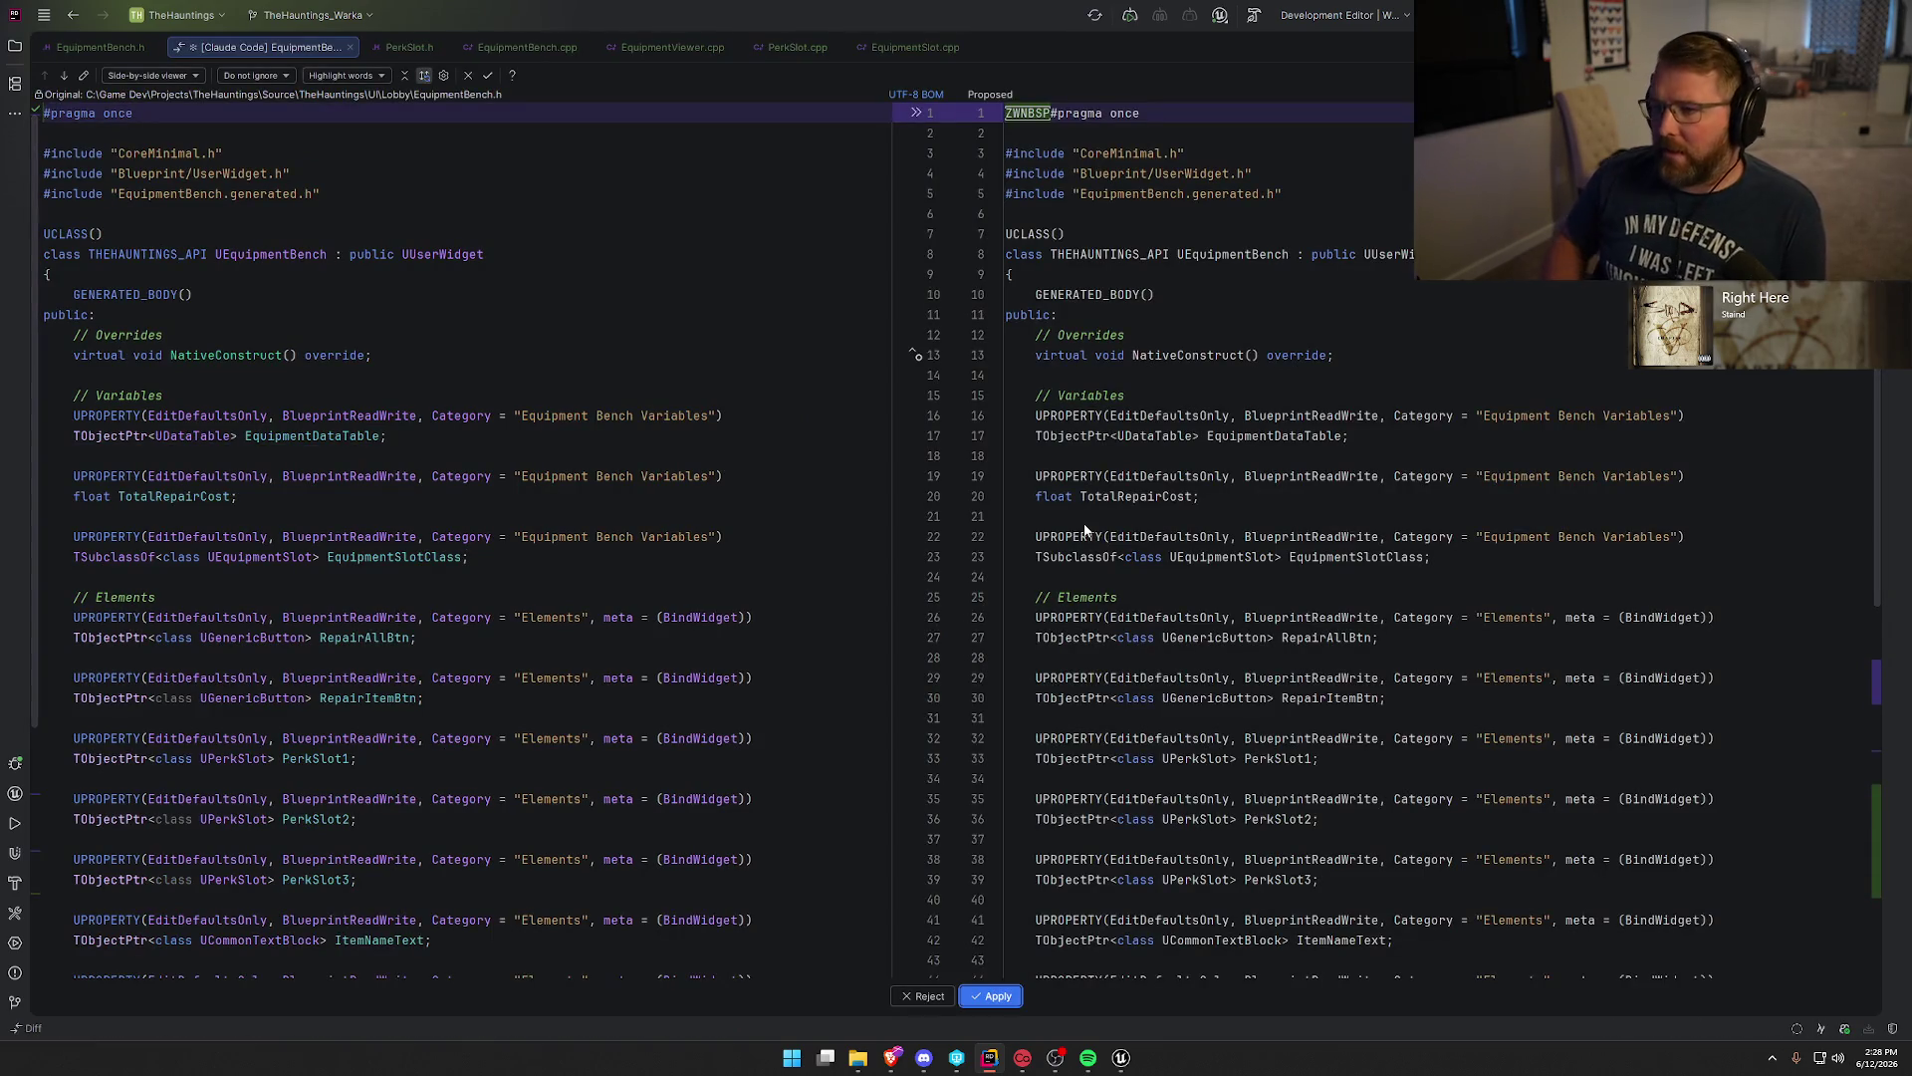
Apply the EquipmentBench.h diff adding SelectedSlot, OnRepairAllClicked, OnRepairItemClicked and RefreshRepairAllButton.
click(1392, 331)
key(F7)
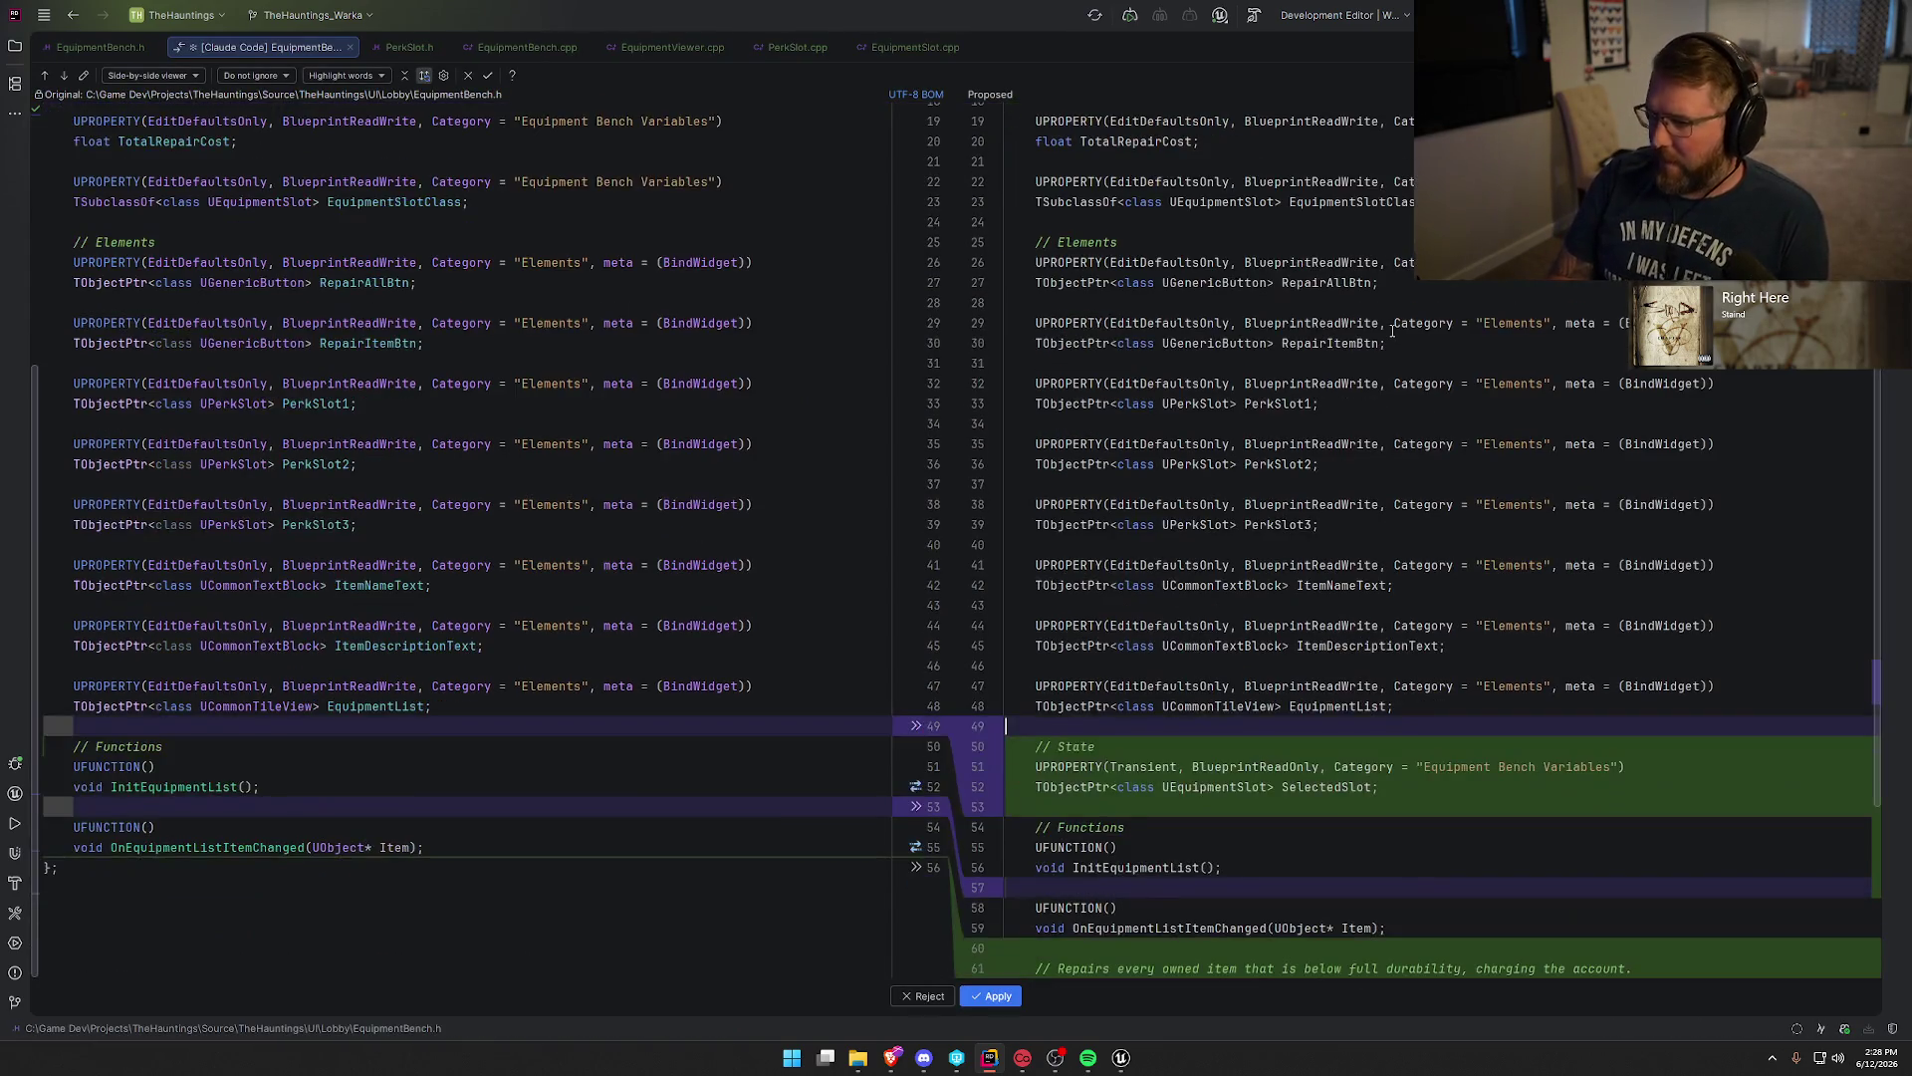
scroll(1390, 624, down, 5)
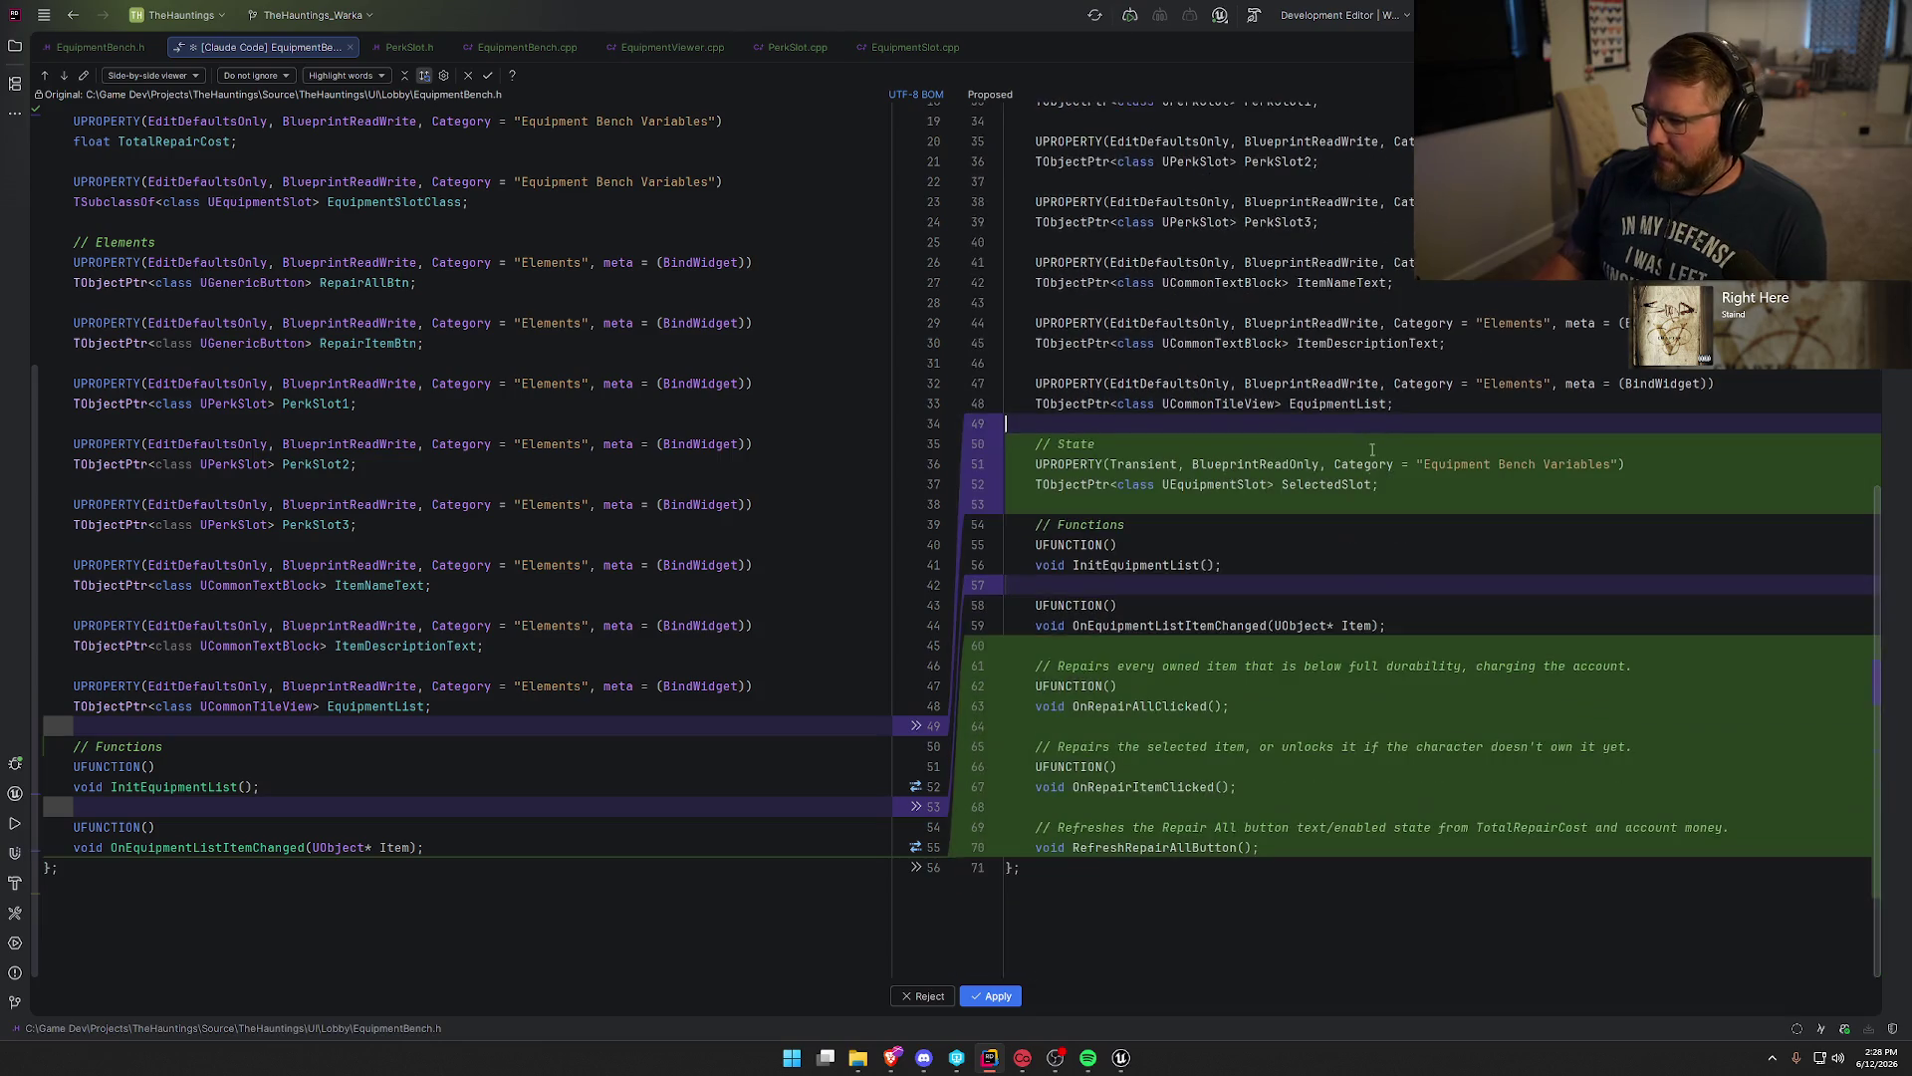
scroll(1390, 625, up, 2)
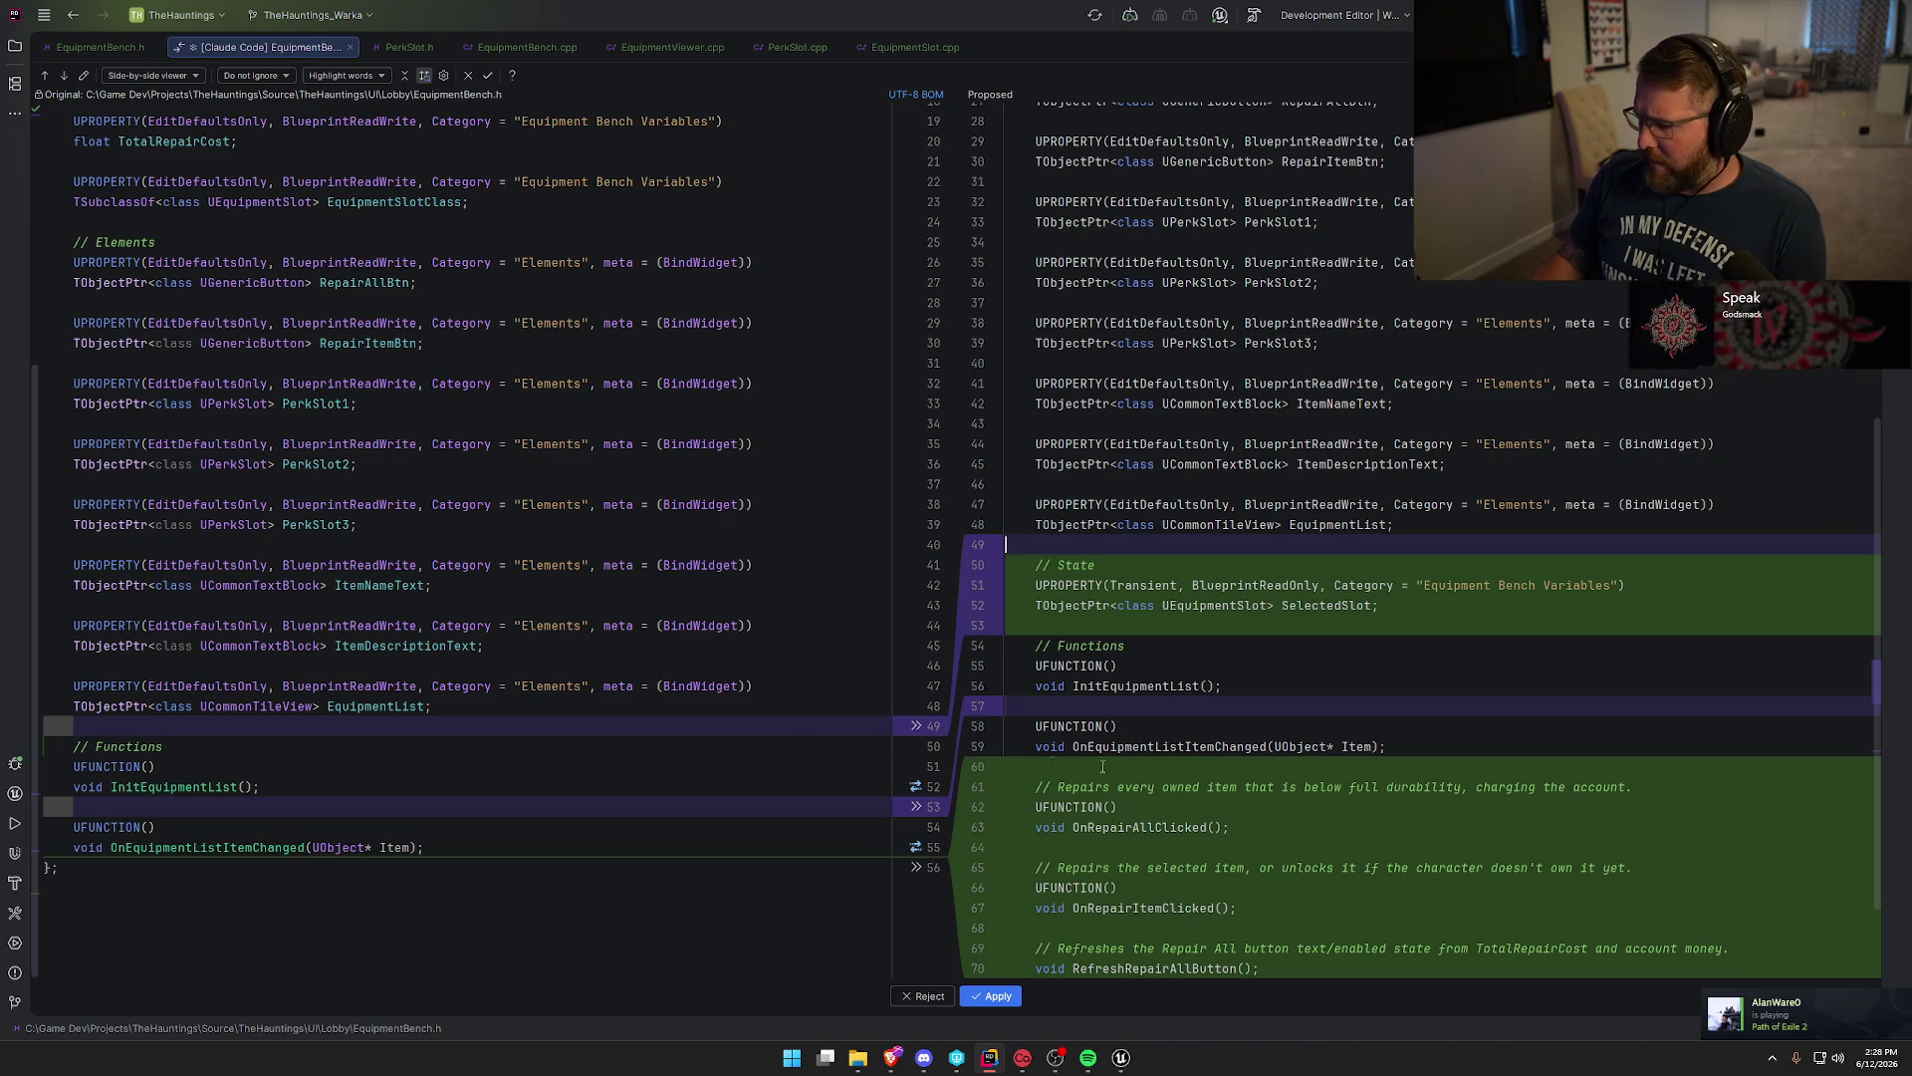
scroll(1392, 769, down, 1)
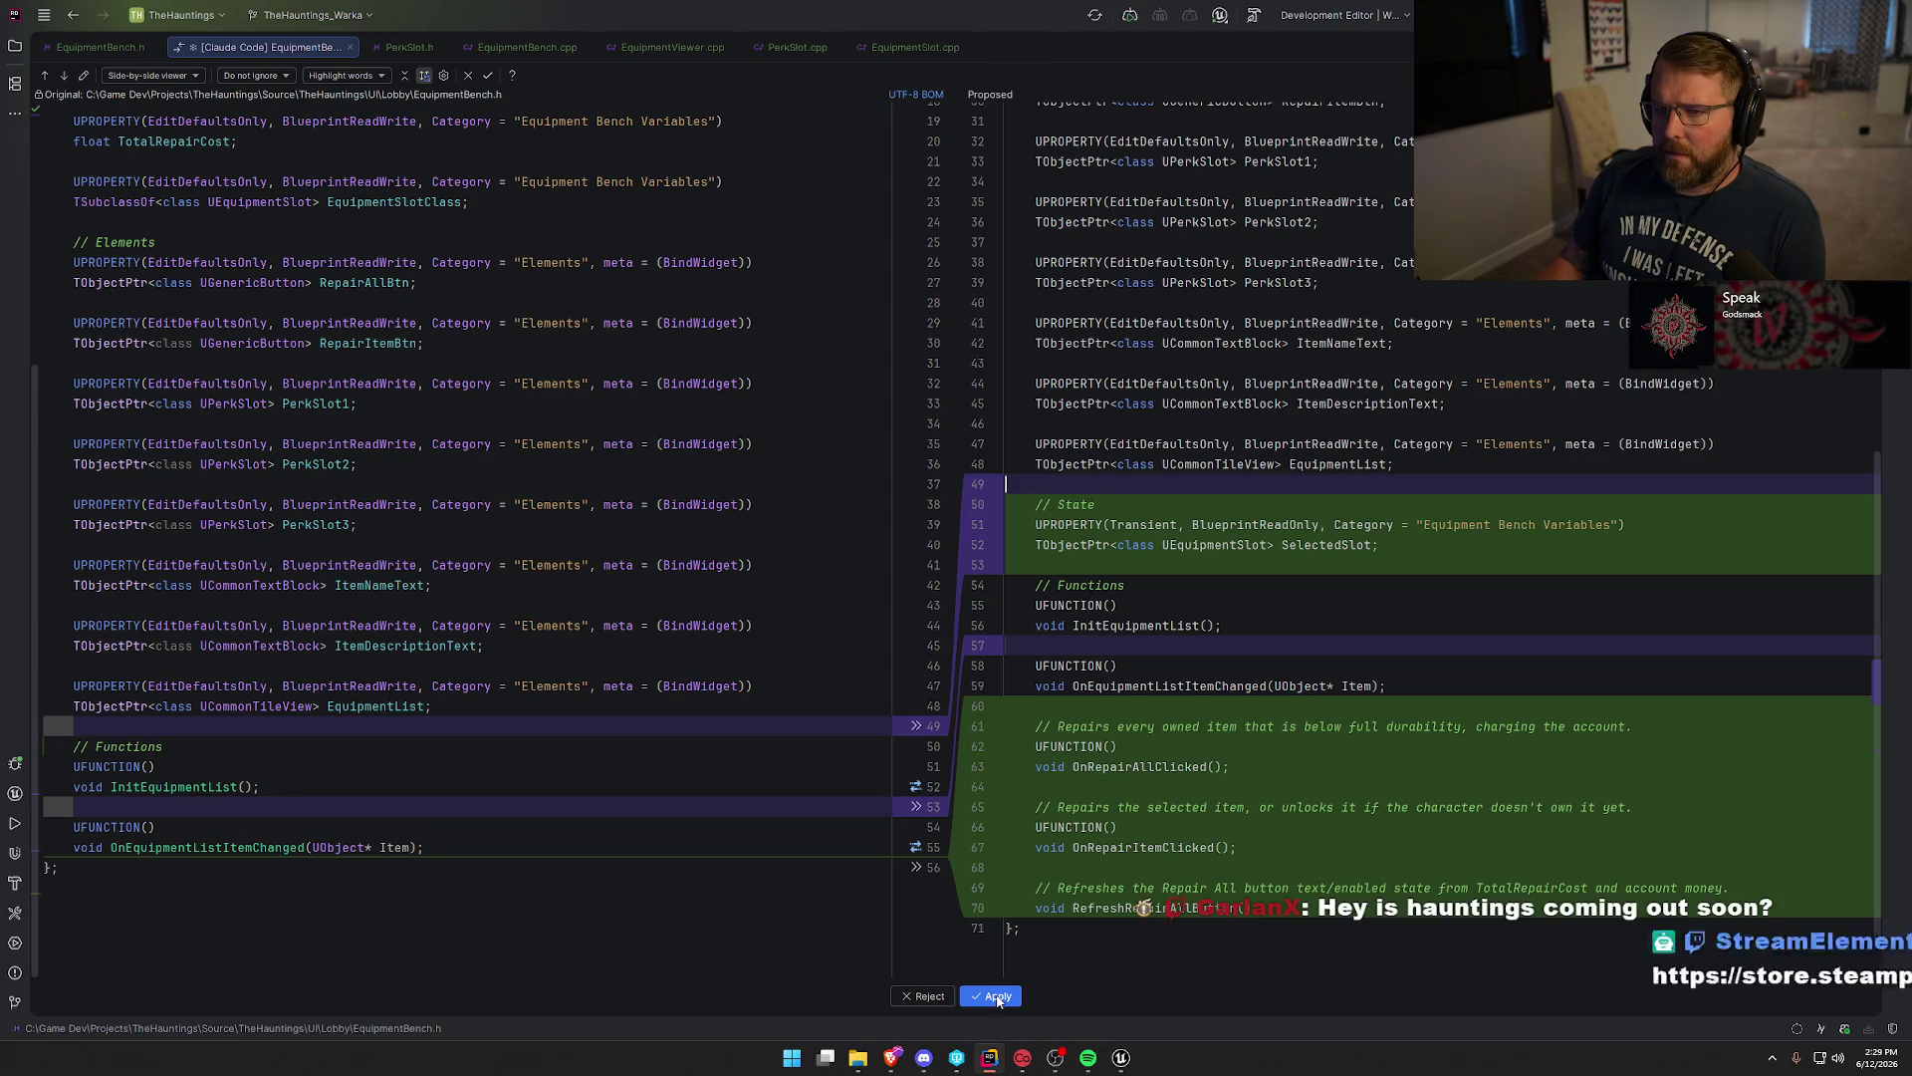
click(997, 997)
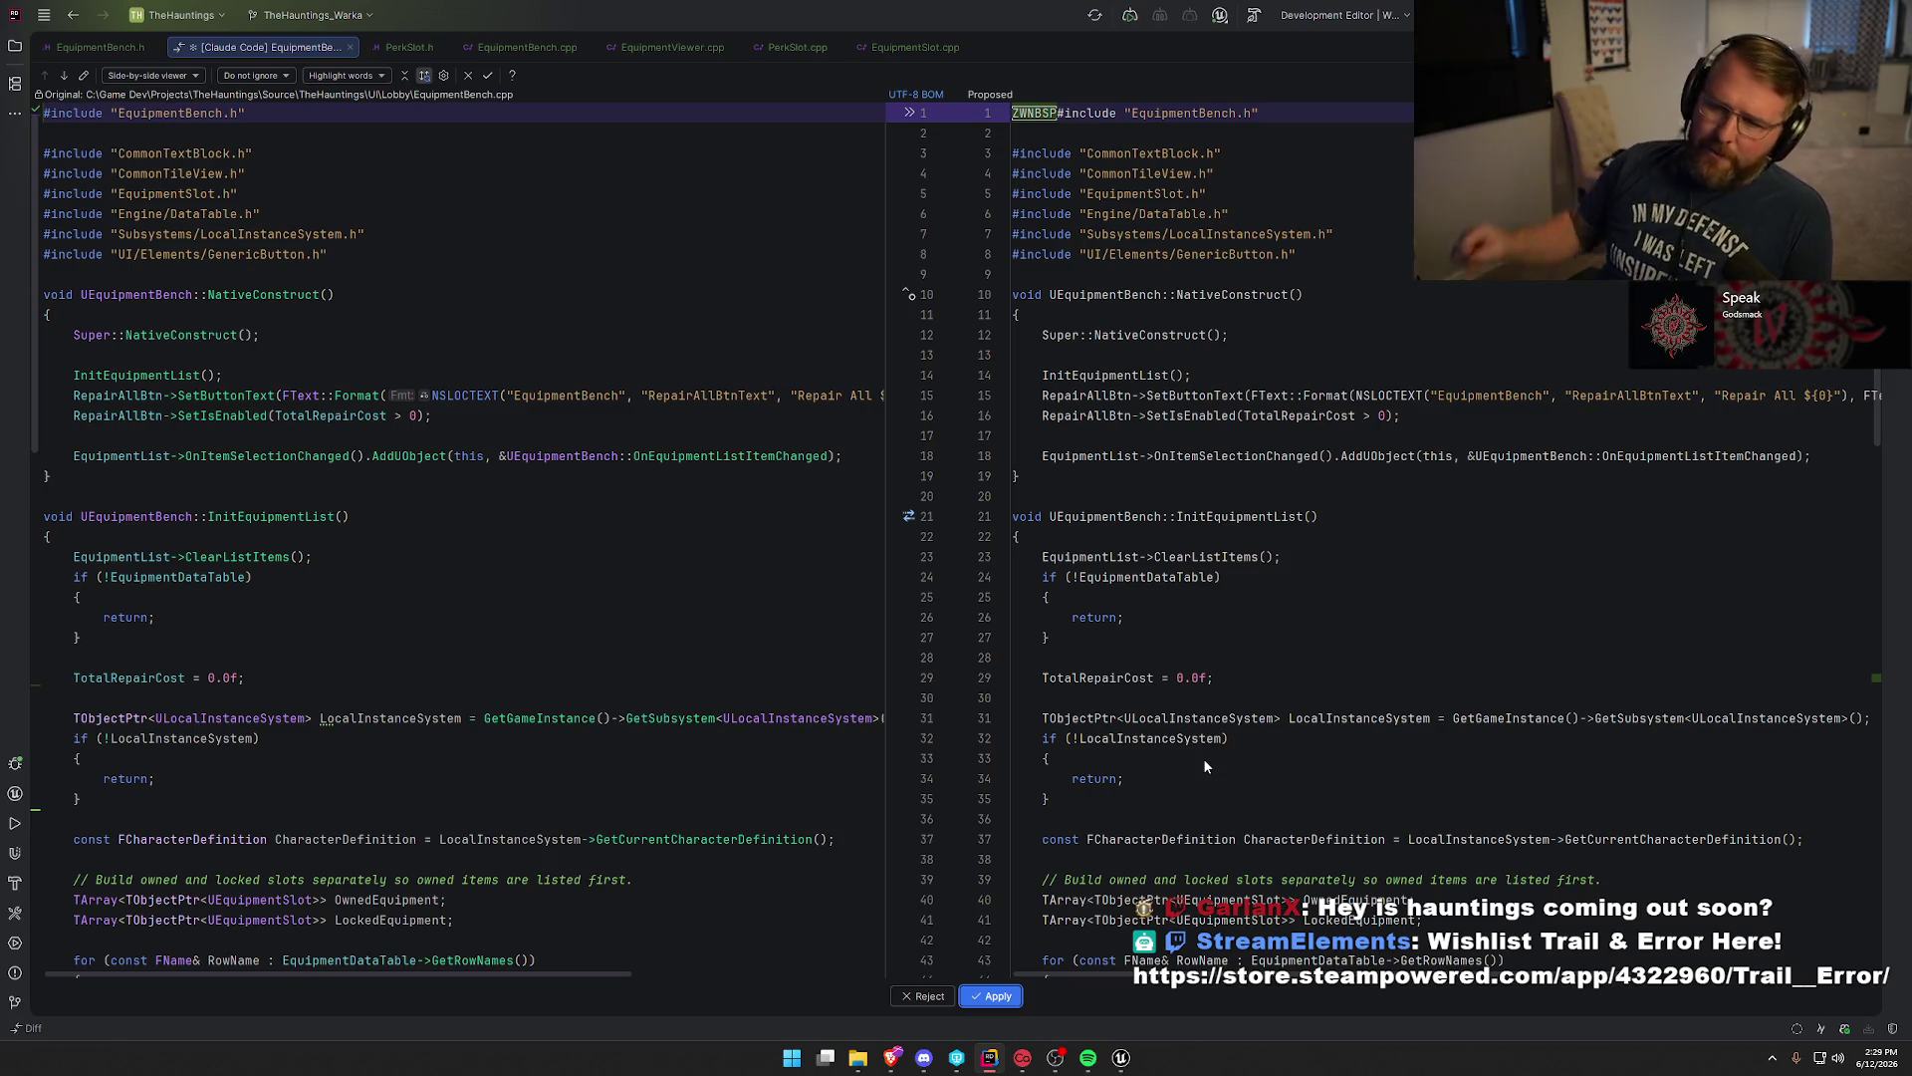
Apply the EquipmentBench.cpp change at lines 74-75 giving locked slots full-durability data.
click(1044, 247)
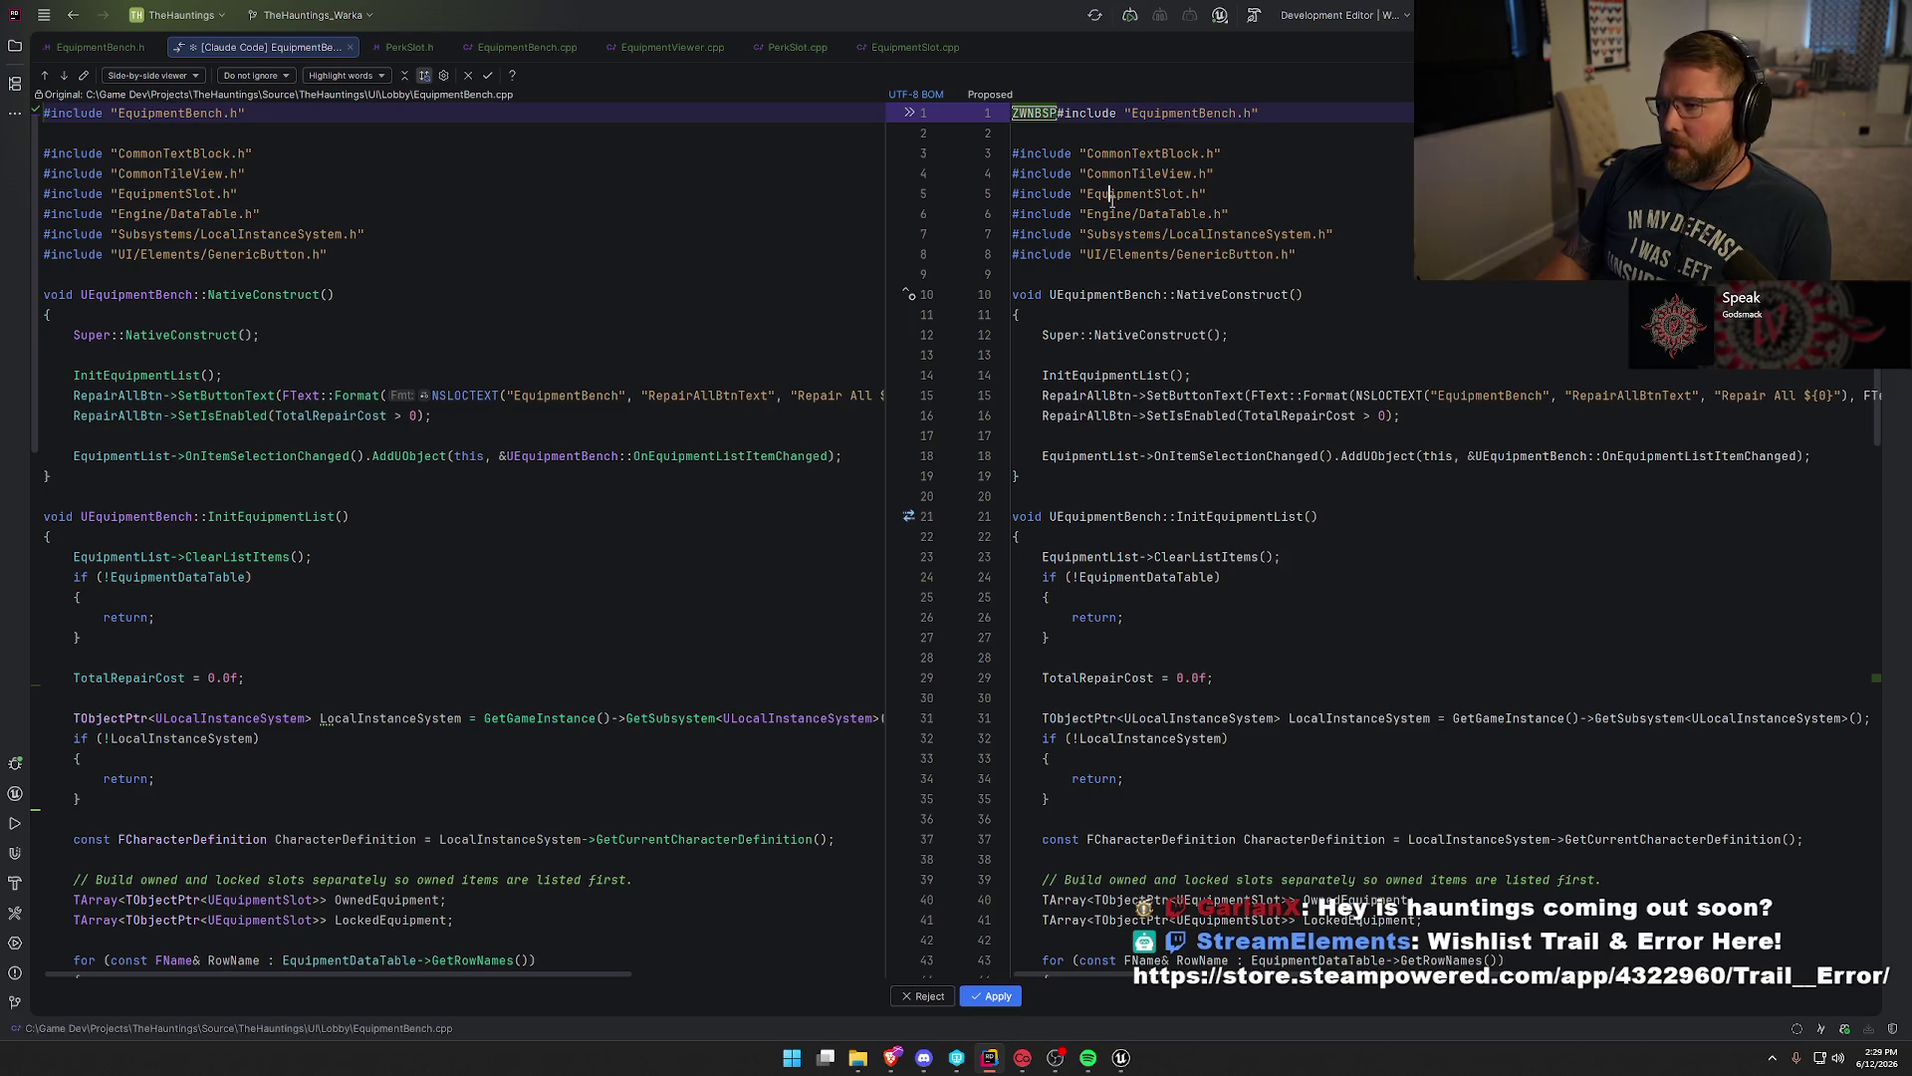
key(F7)
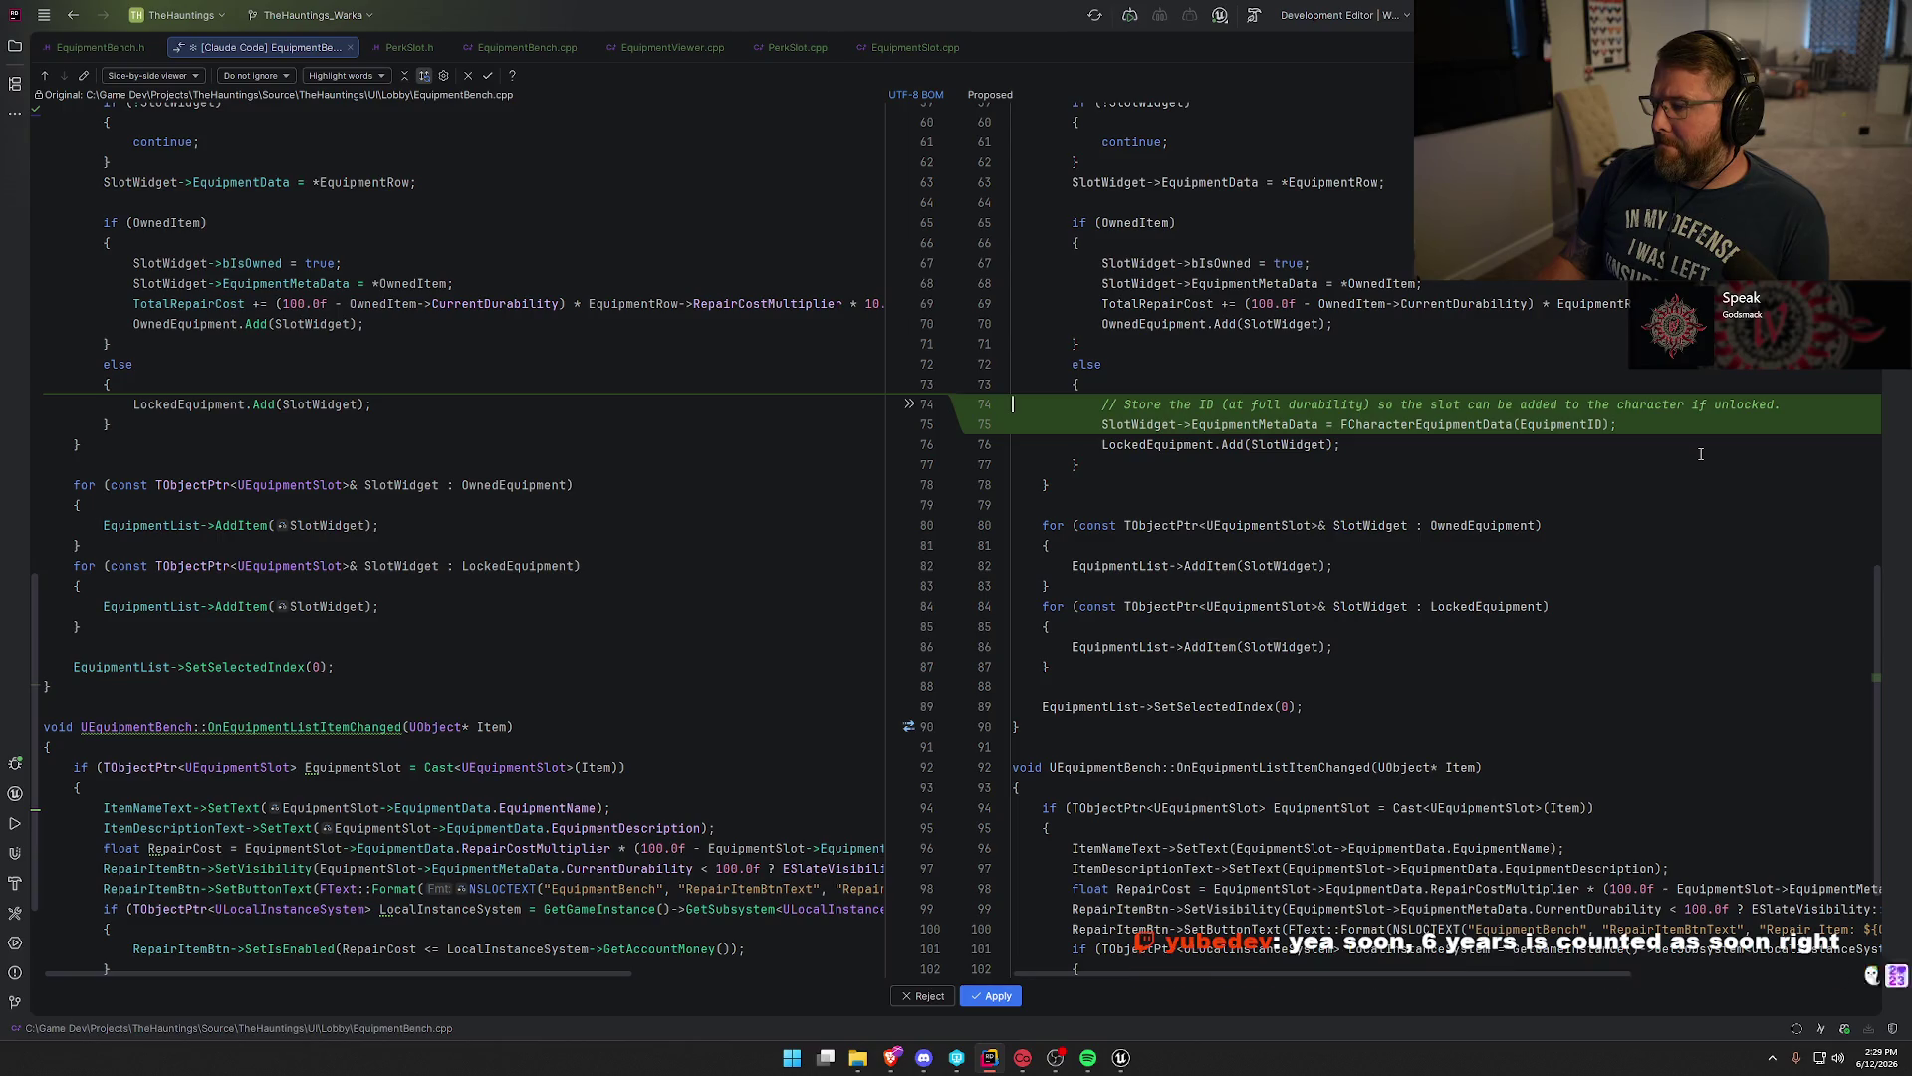
scroll(1701, 454, down, 3)
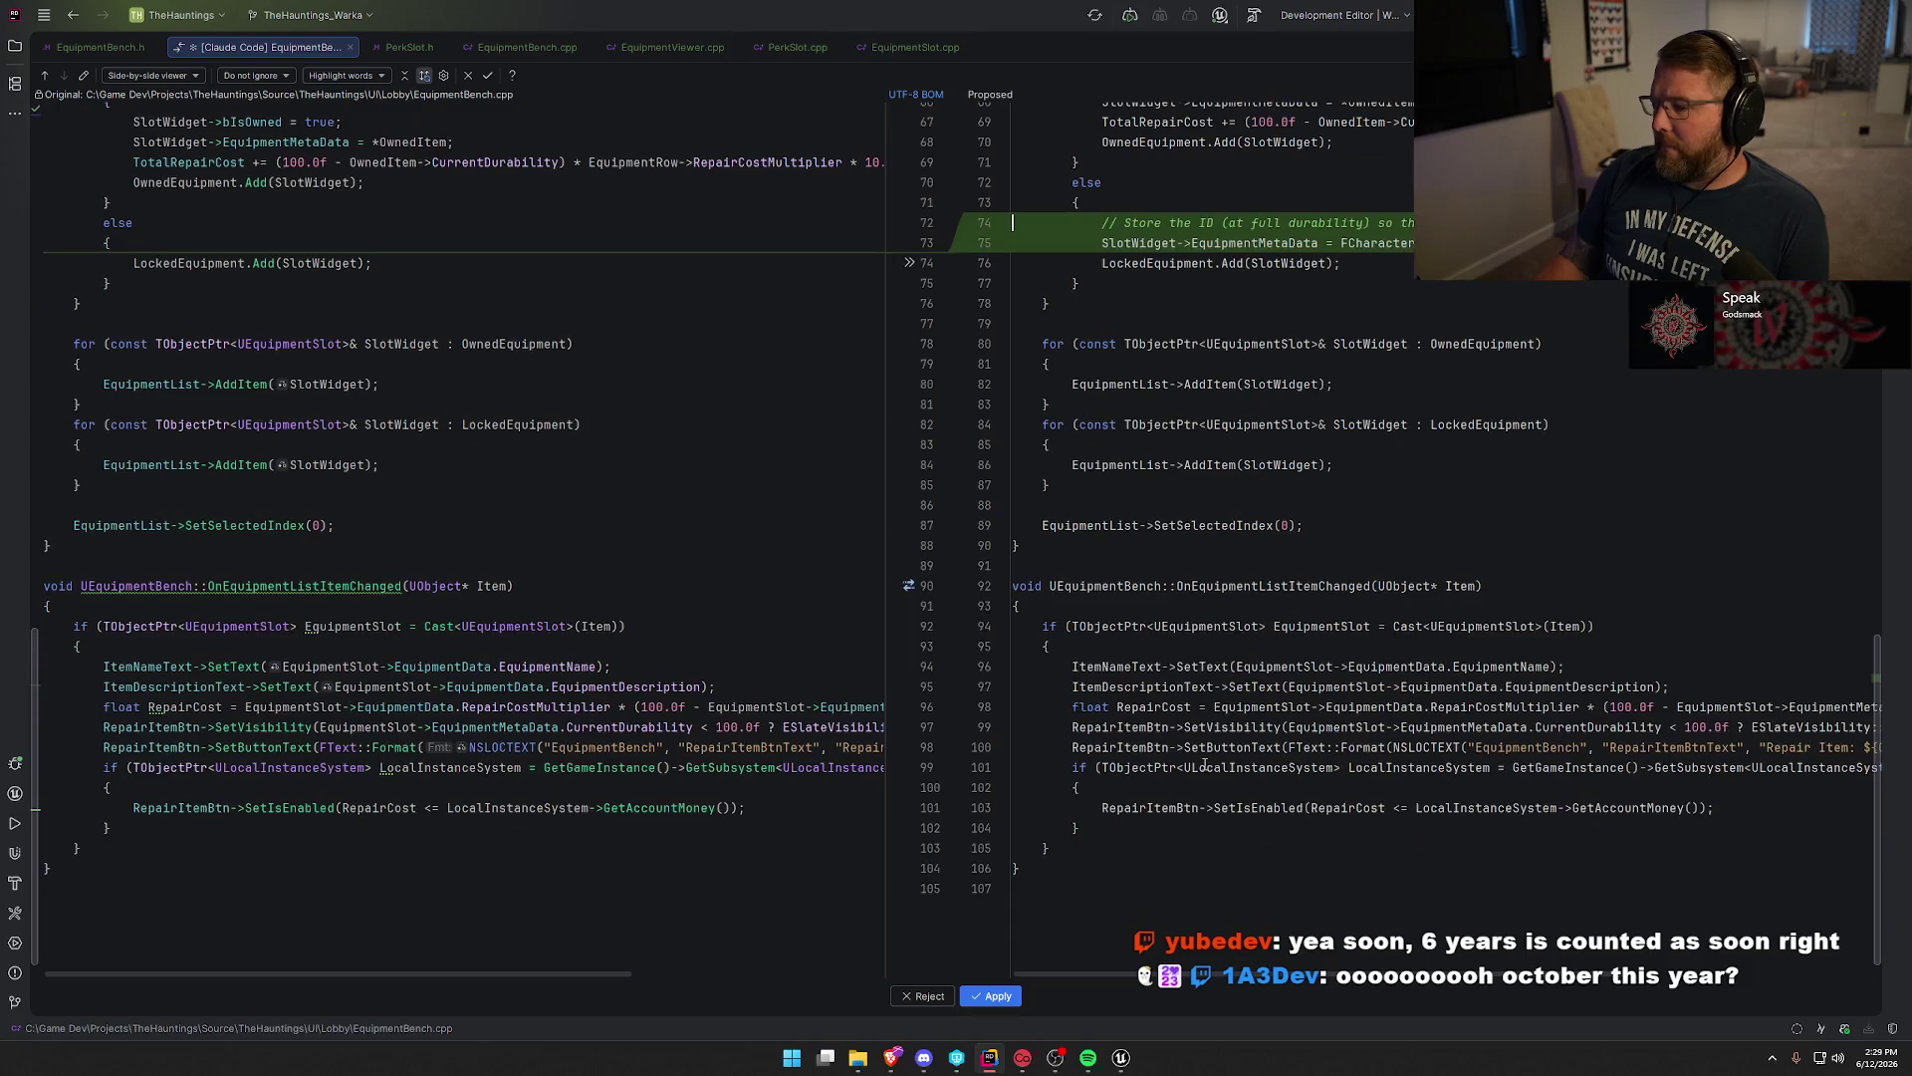
click(994, 996)
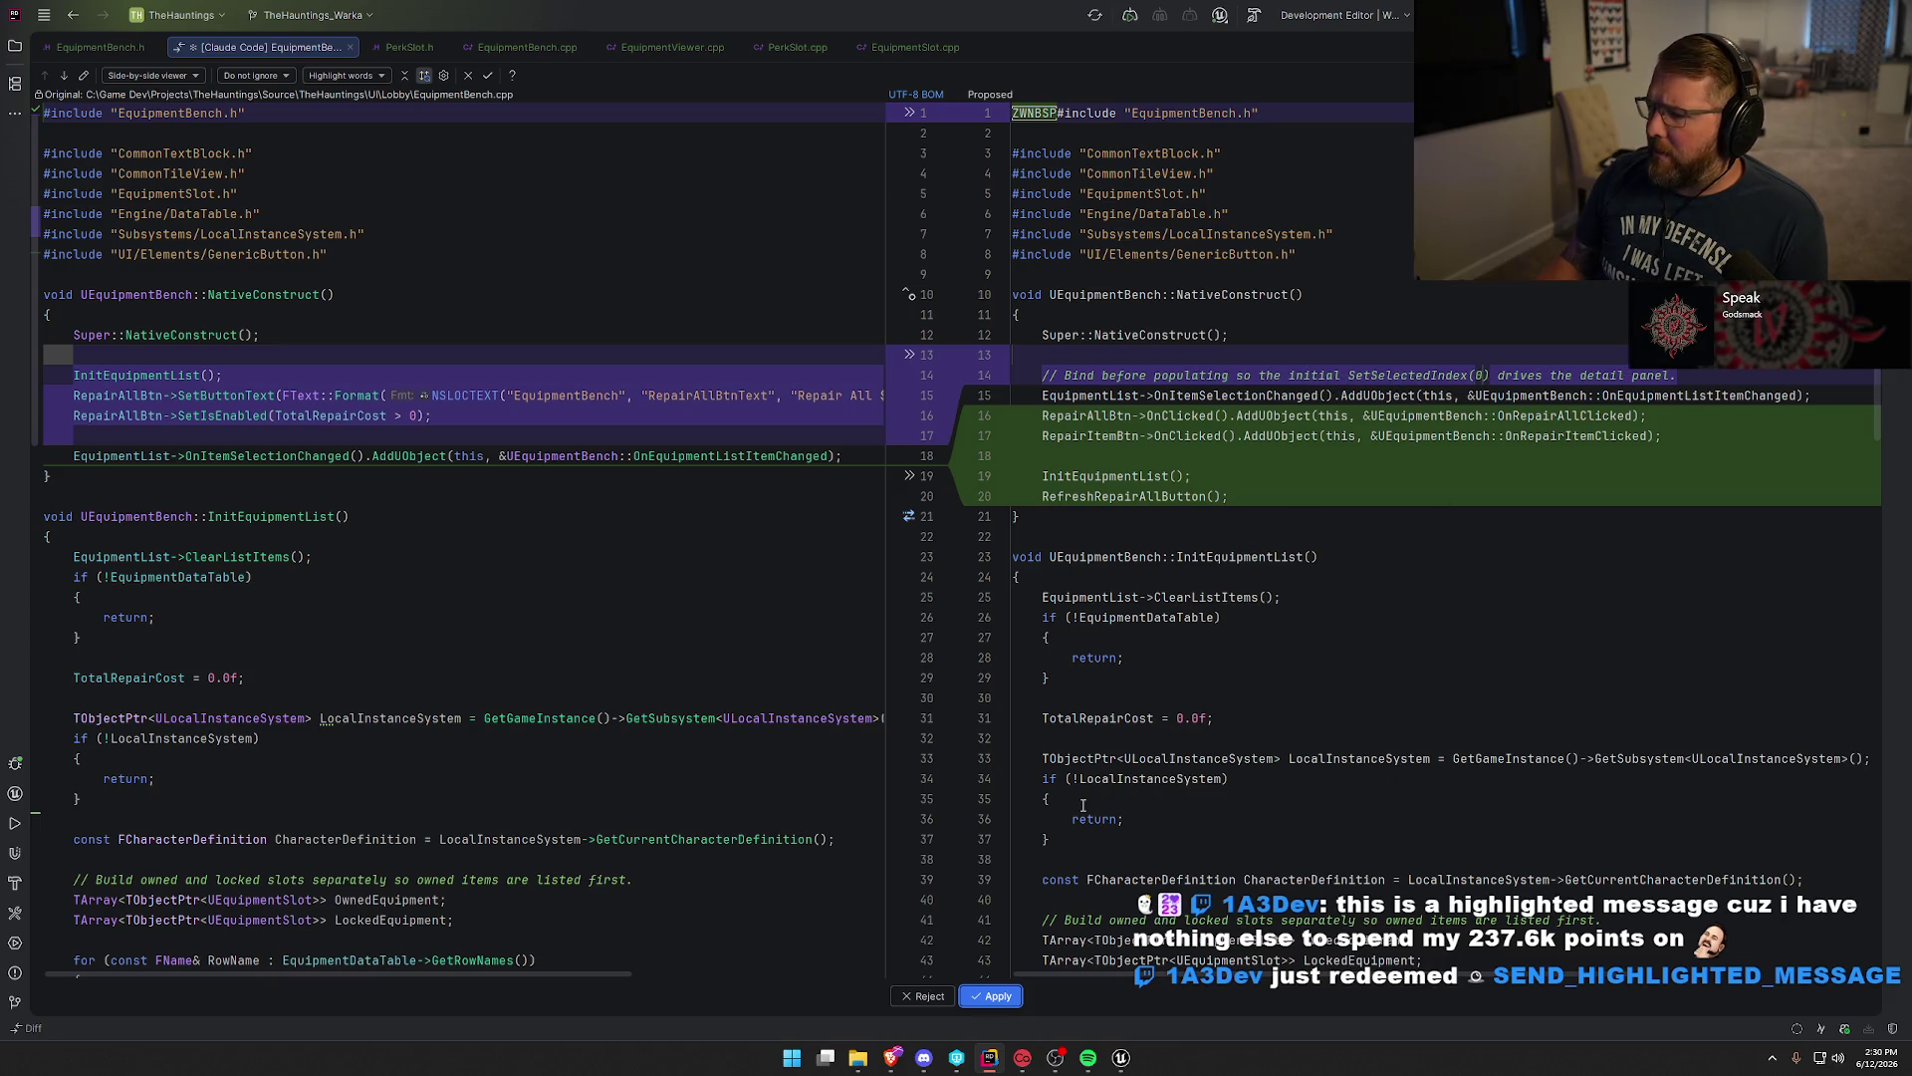
Apply the NativeConstruct change that binds list and repair buttons and refreshes Repair All.
click(1004, 995)
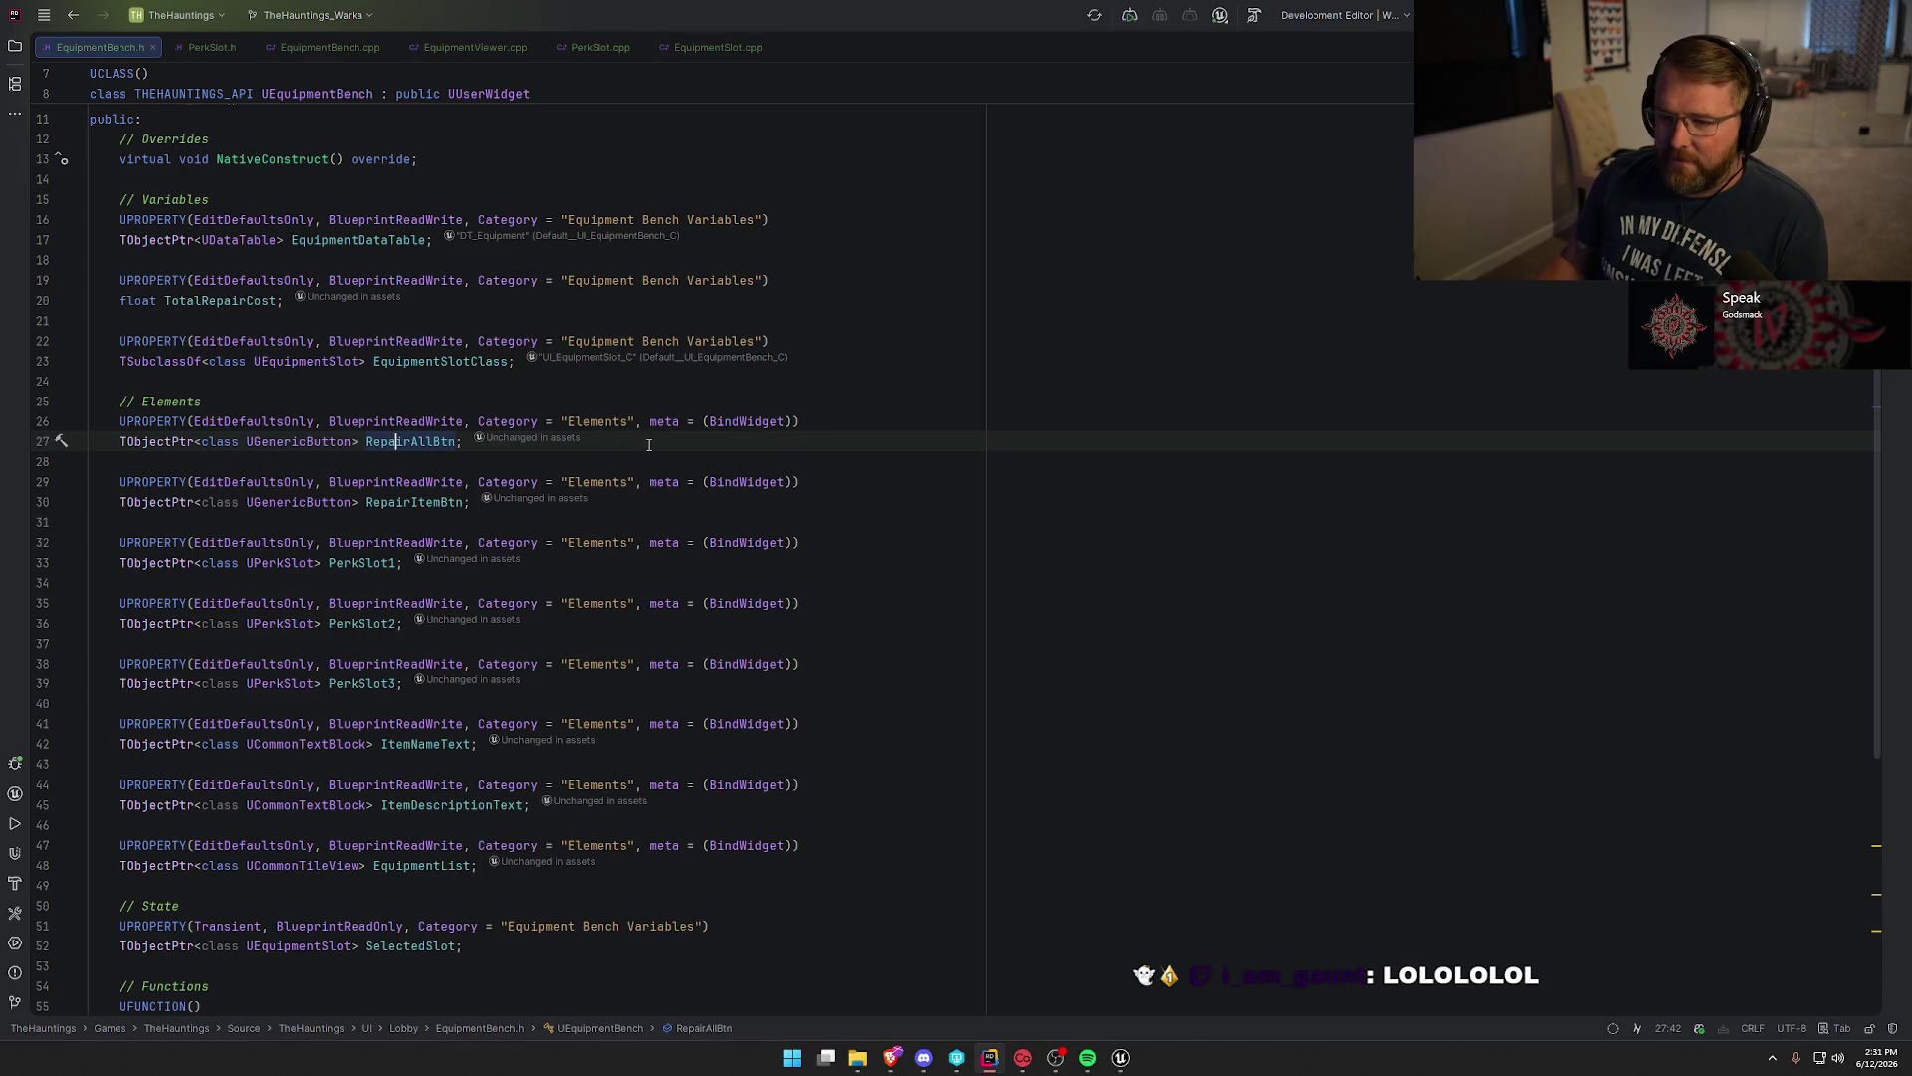
click(766, 448)
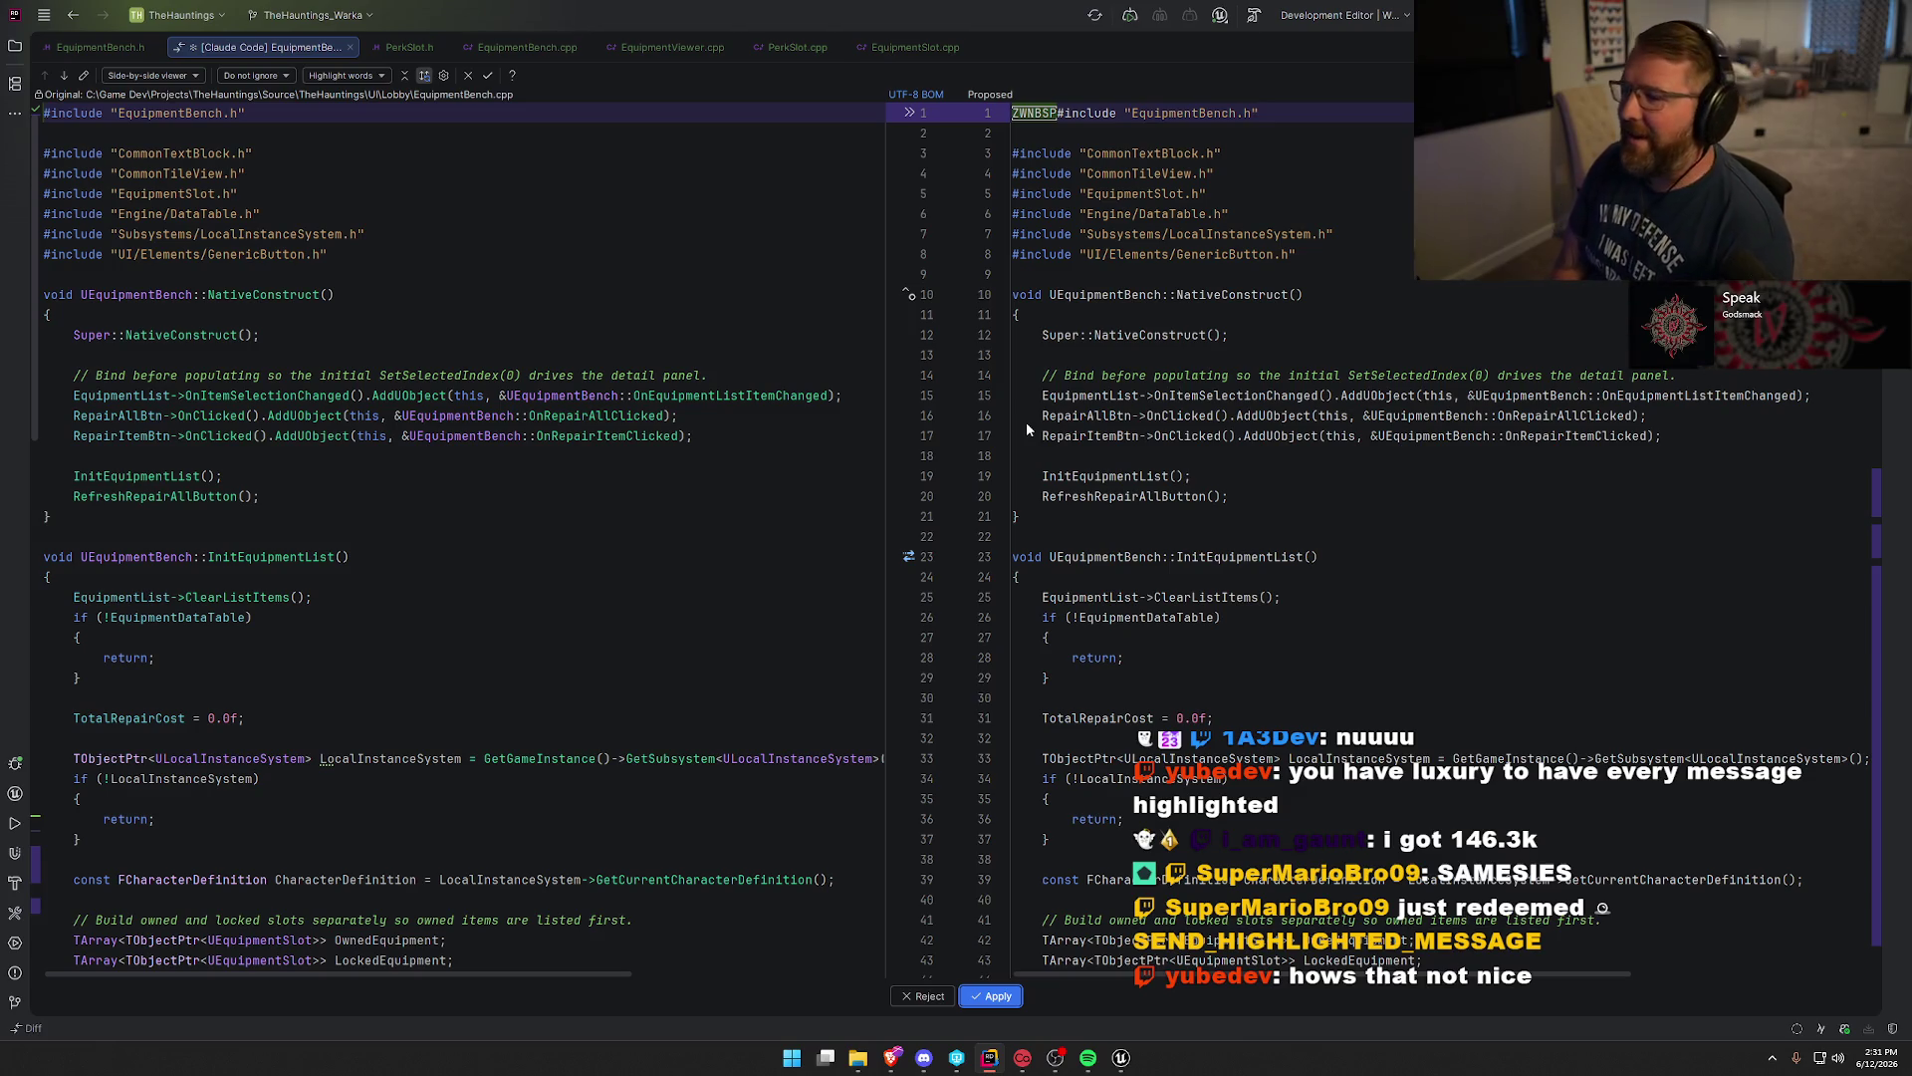
Apply the EquipmentBench.cpp code for slot details, repair/unlock, Repair All and its refresh.
click(1267, 321)
key(F7)
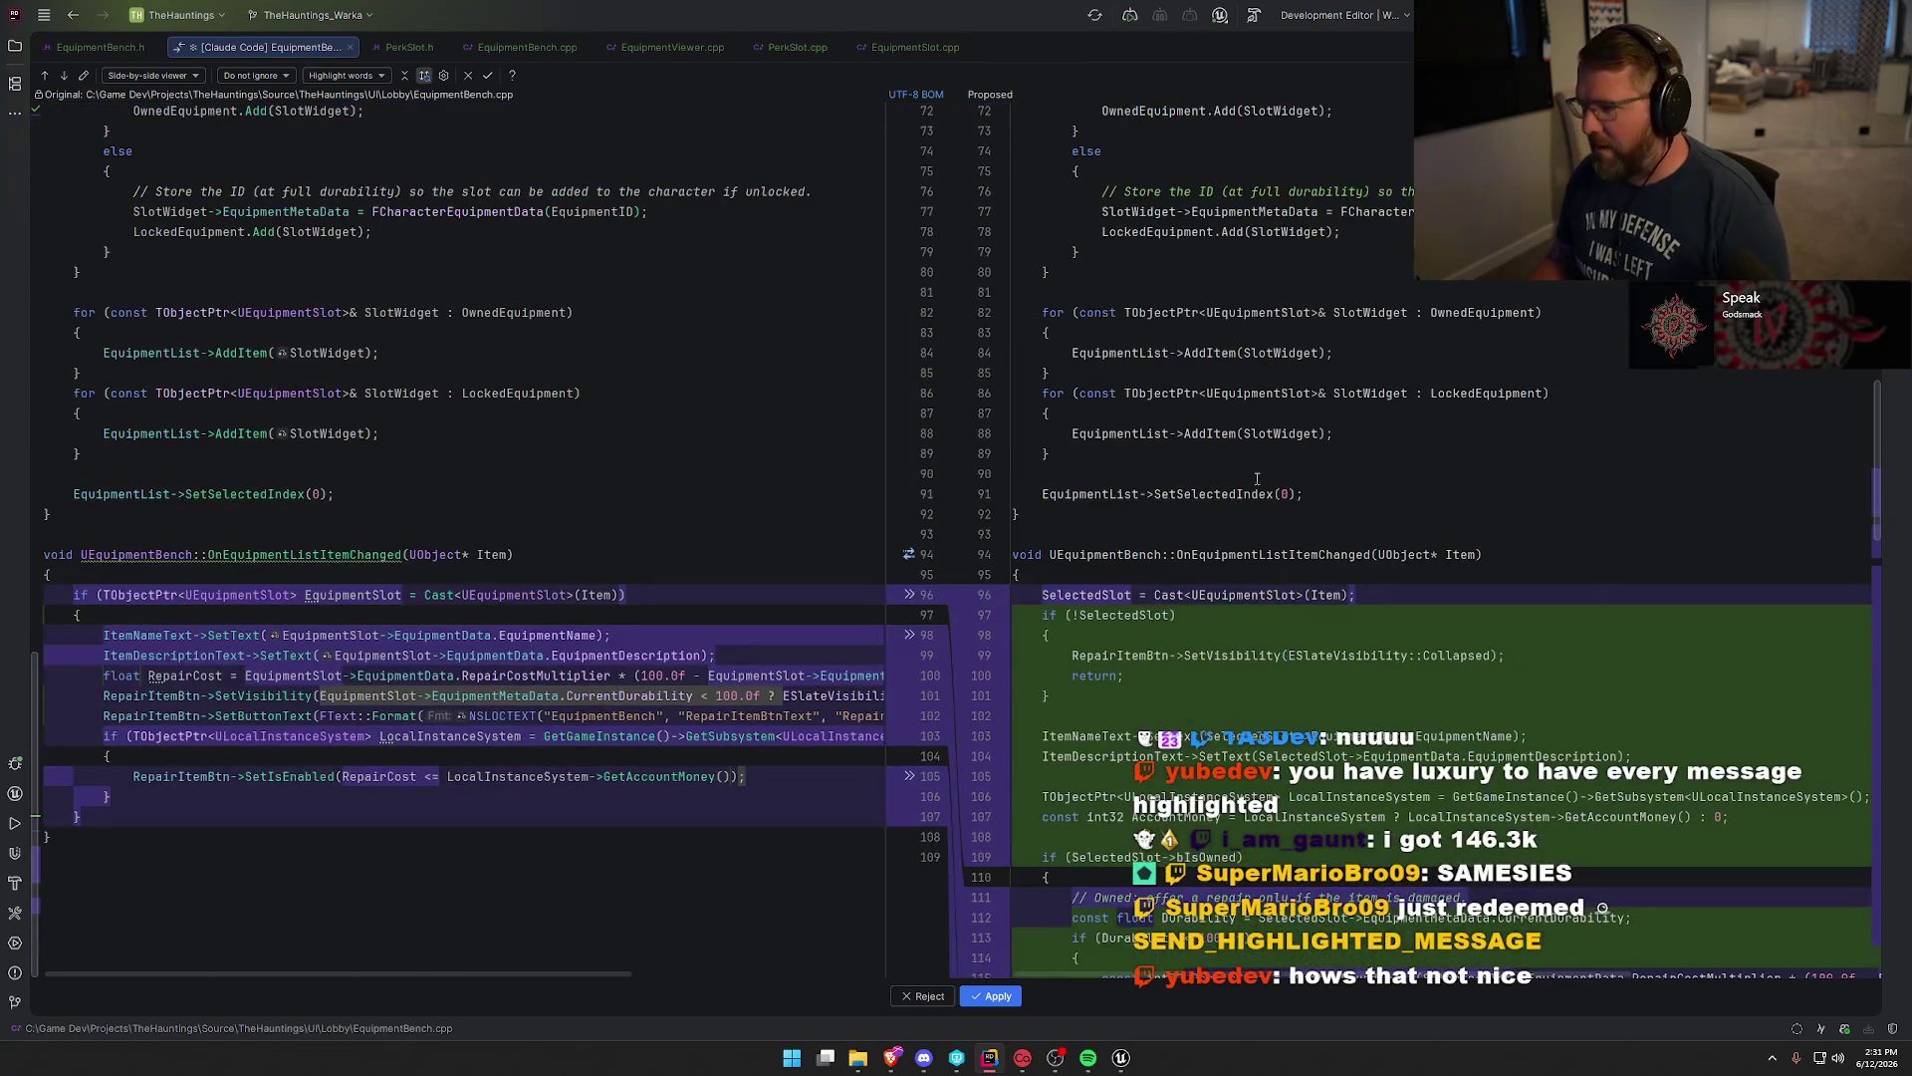
scroll(1257, 479, down, 5)
scroll(1528, 625, up, 9)
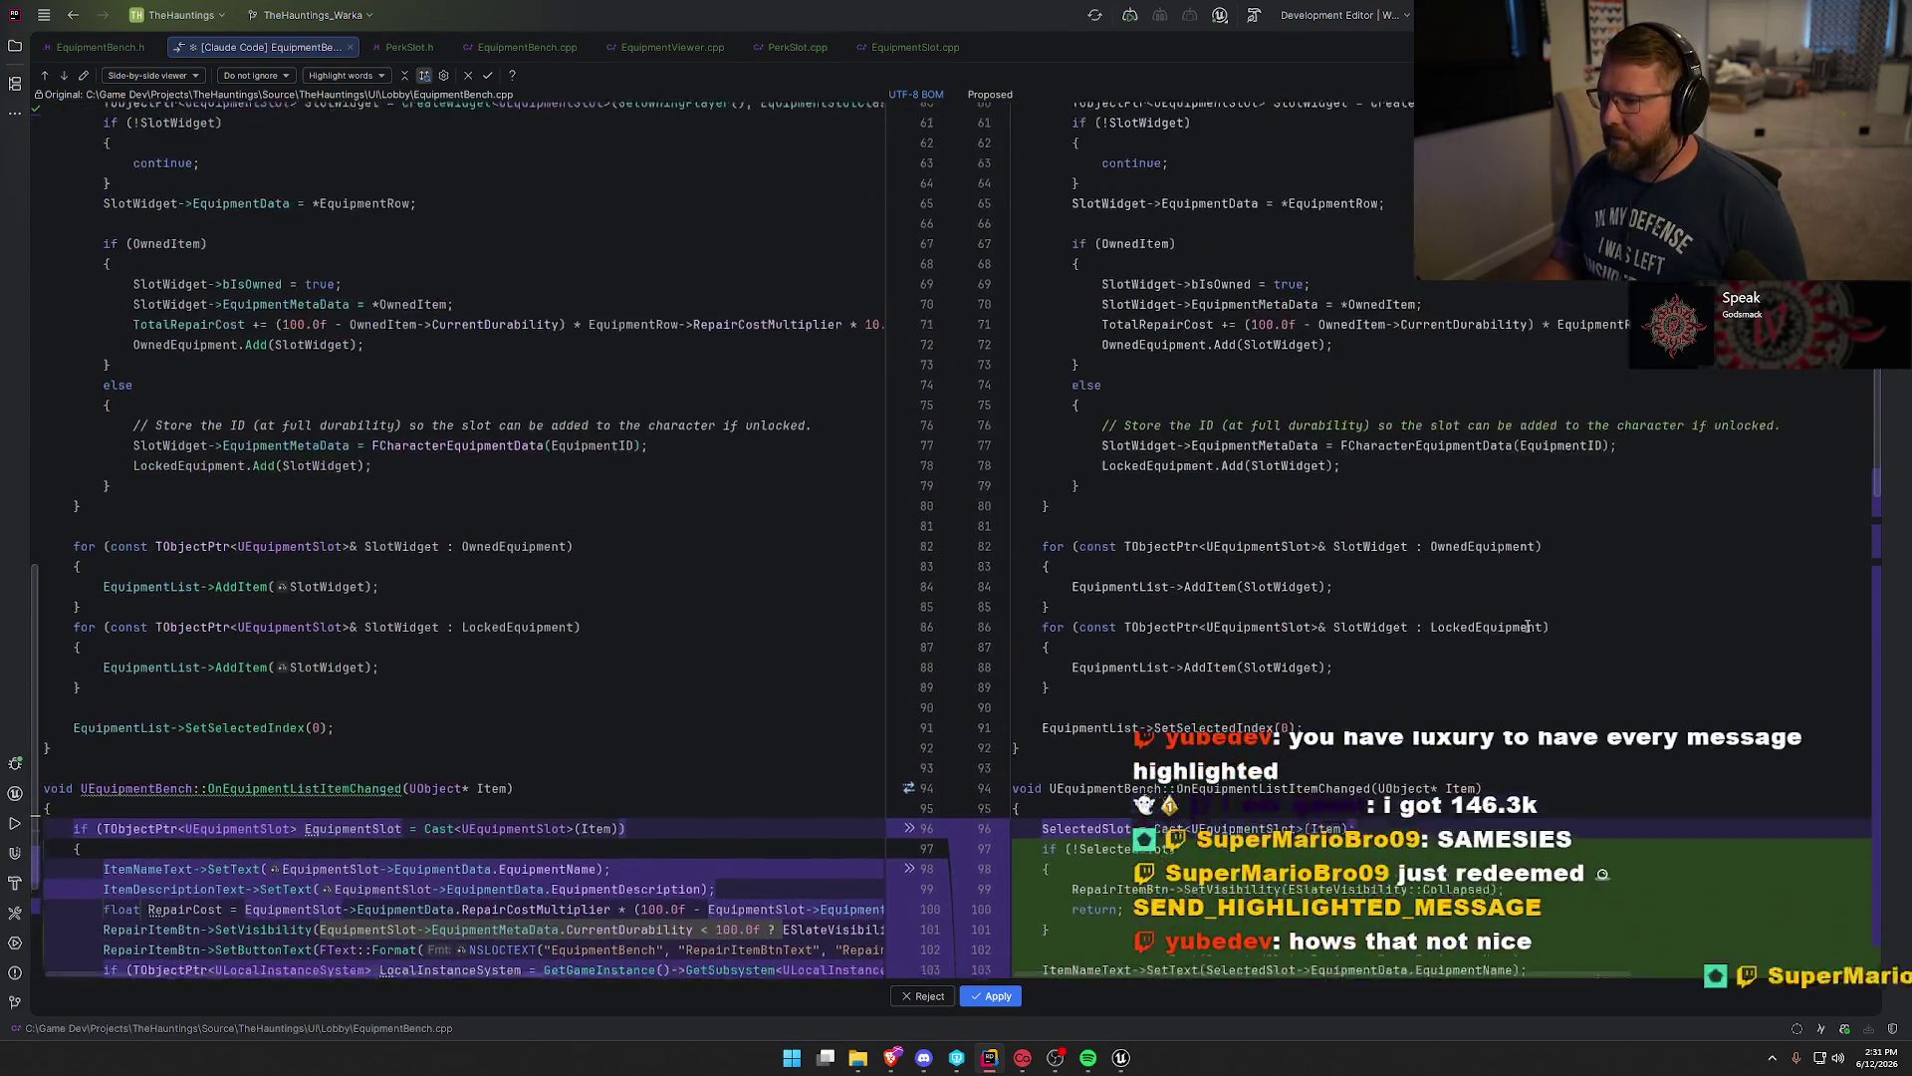
scroll(1528, 625, up, 9)
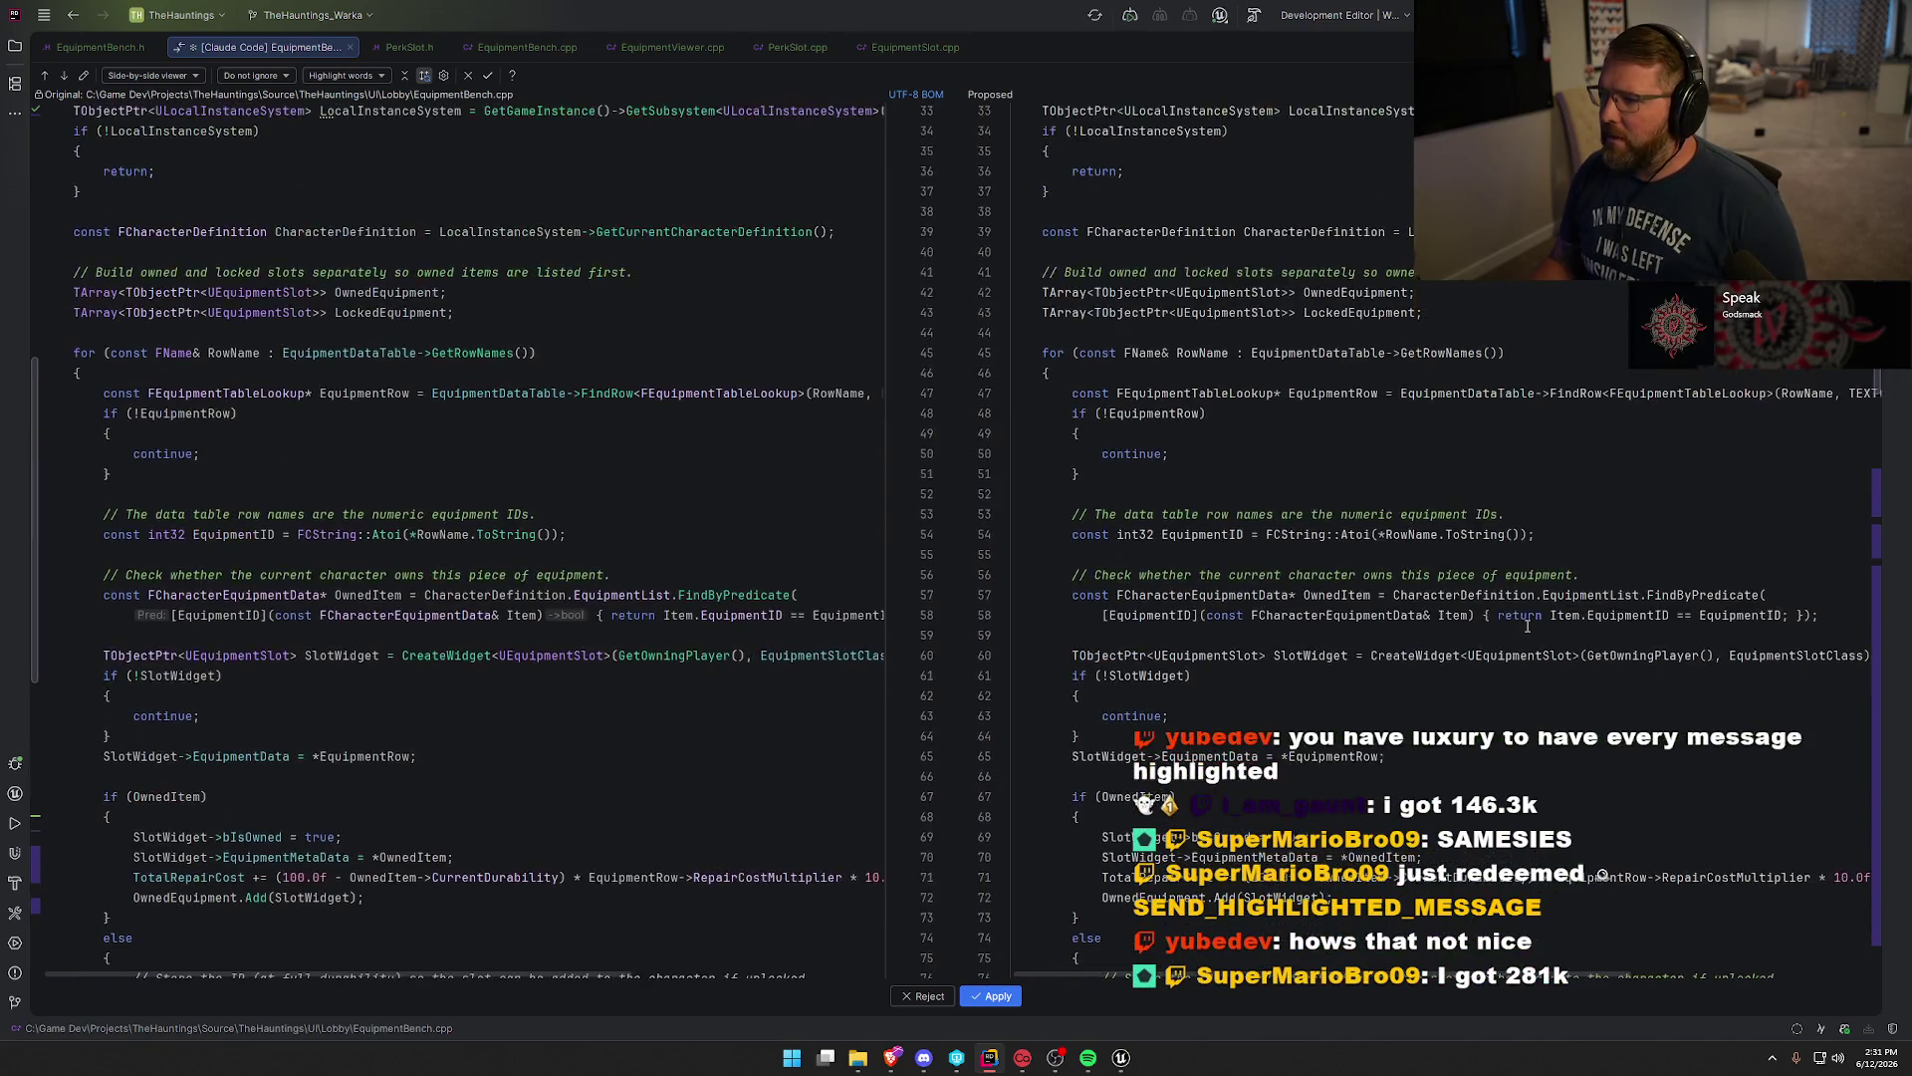
scroll(1528, 625, up, 5)
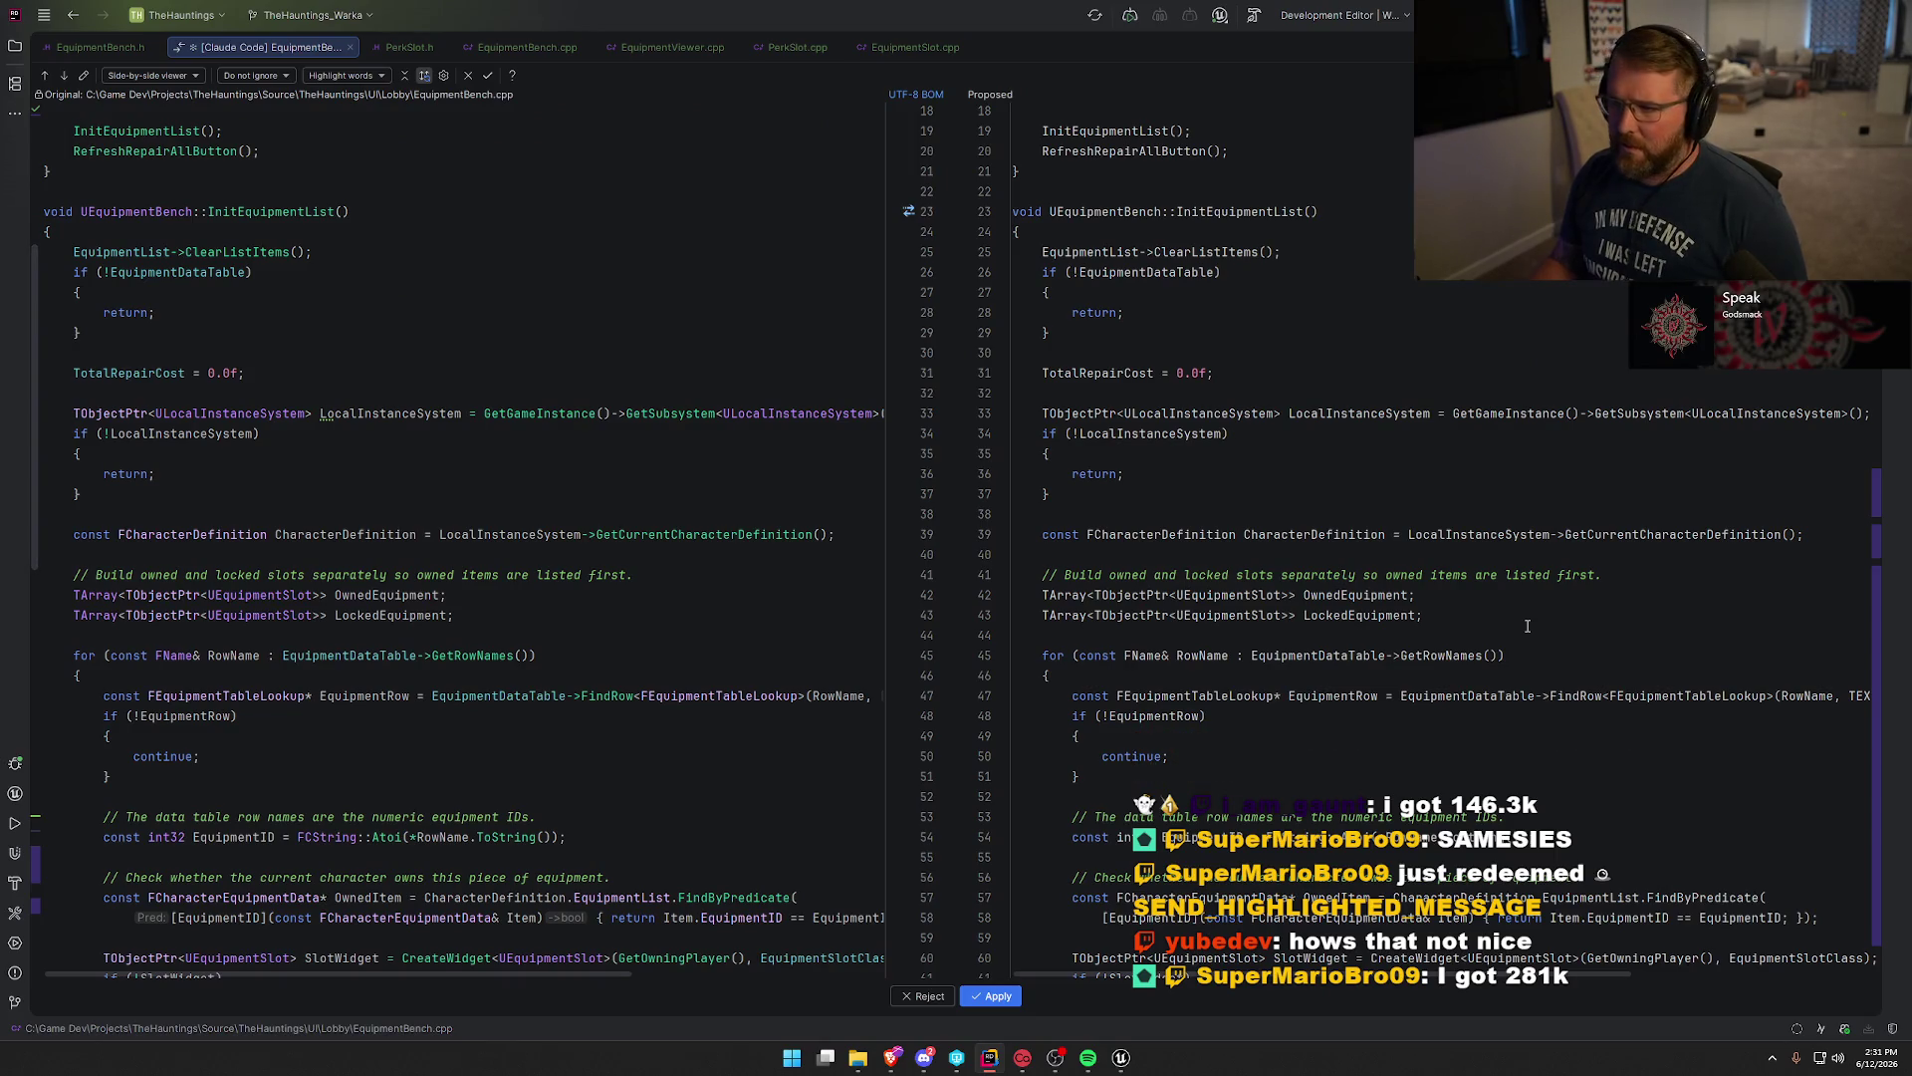
scroll(1528, 626, down, 12)
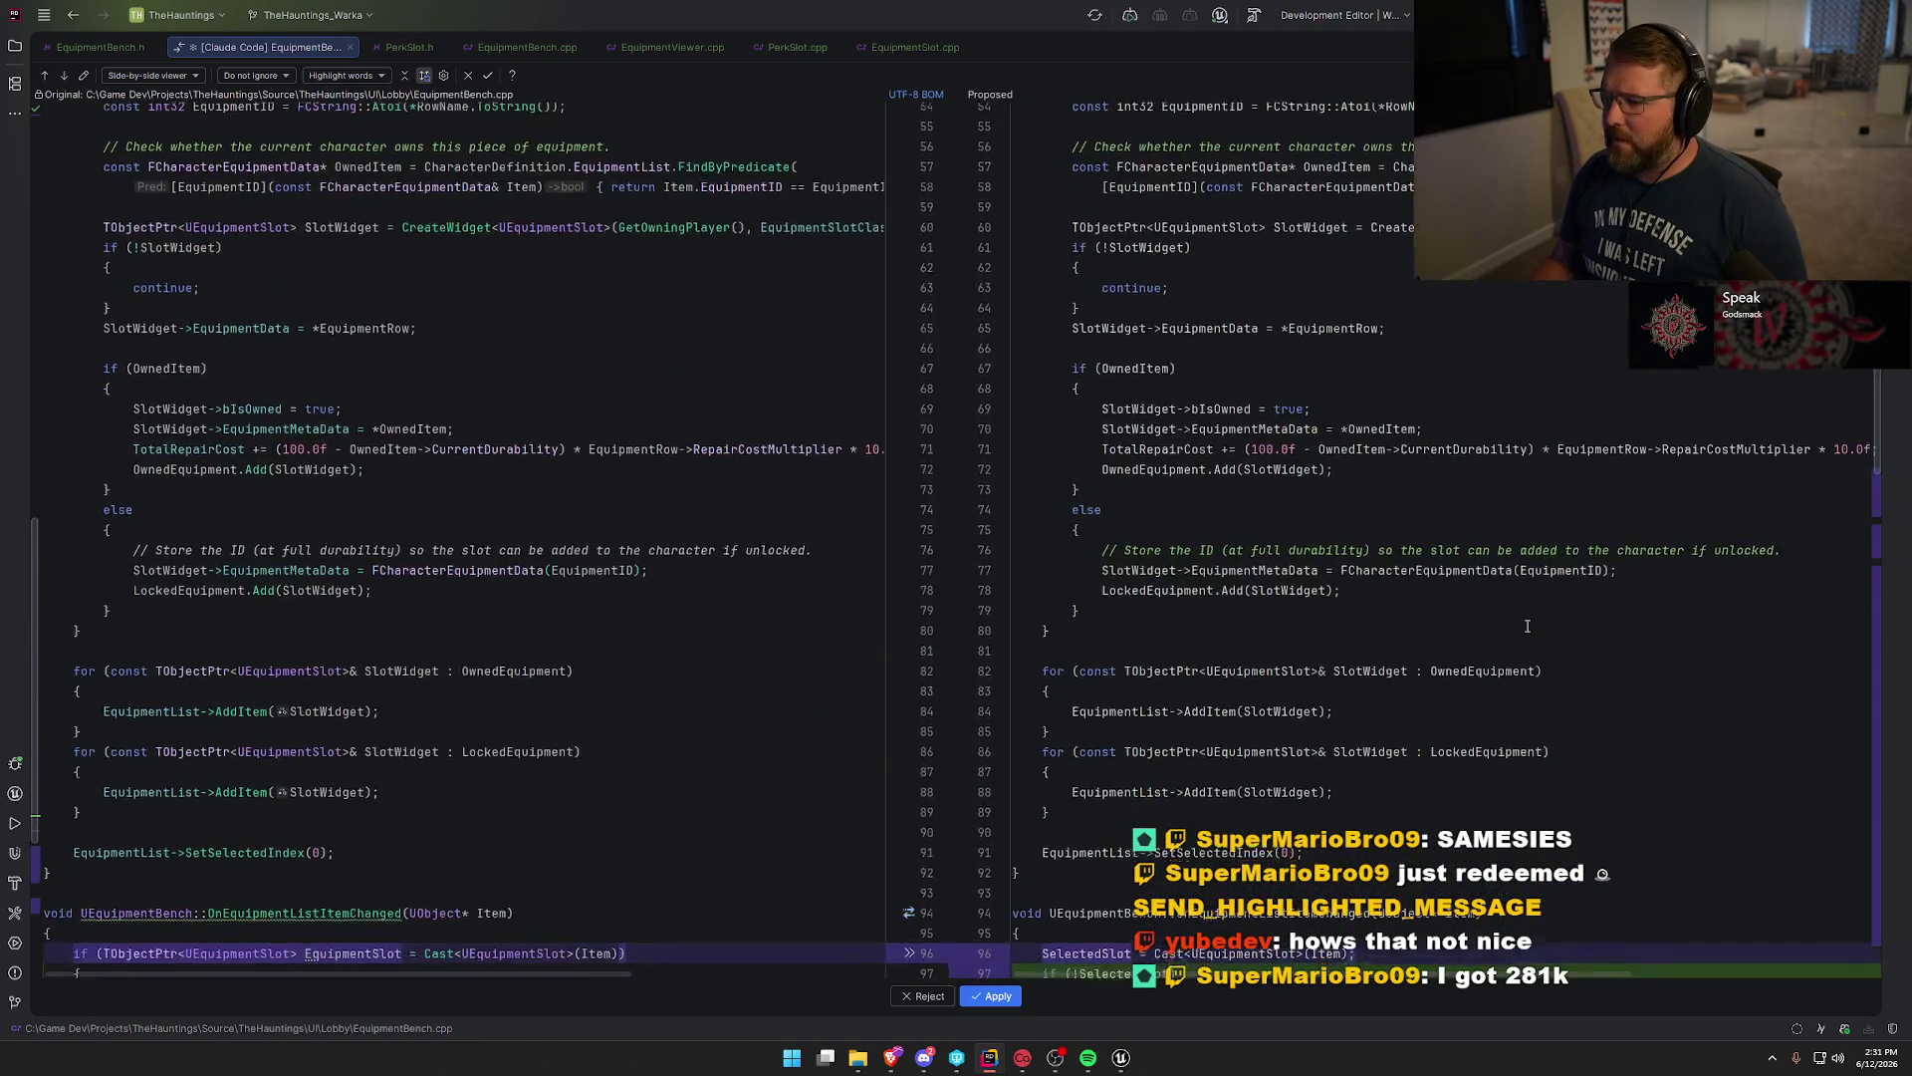
scroll(1527, 625, down, 6)
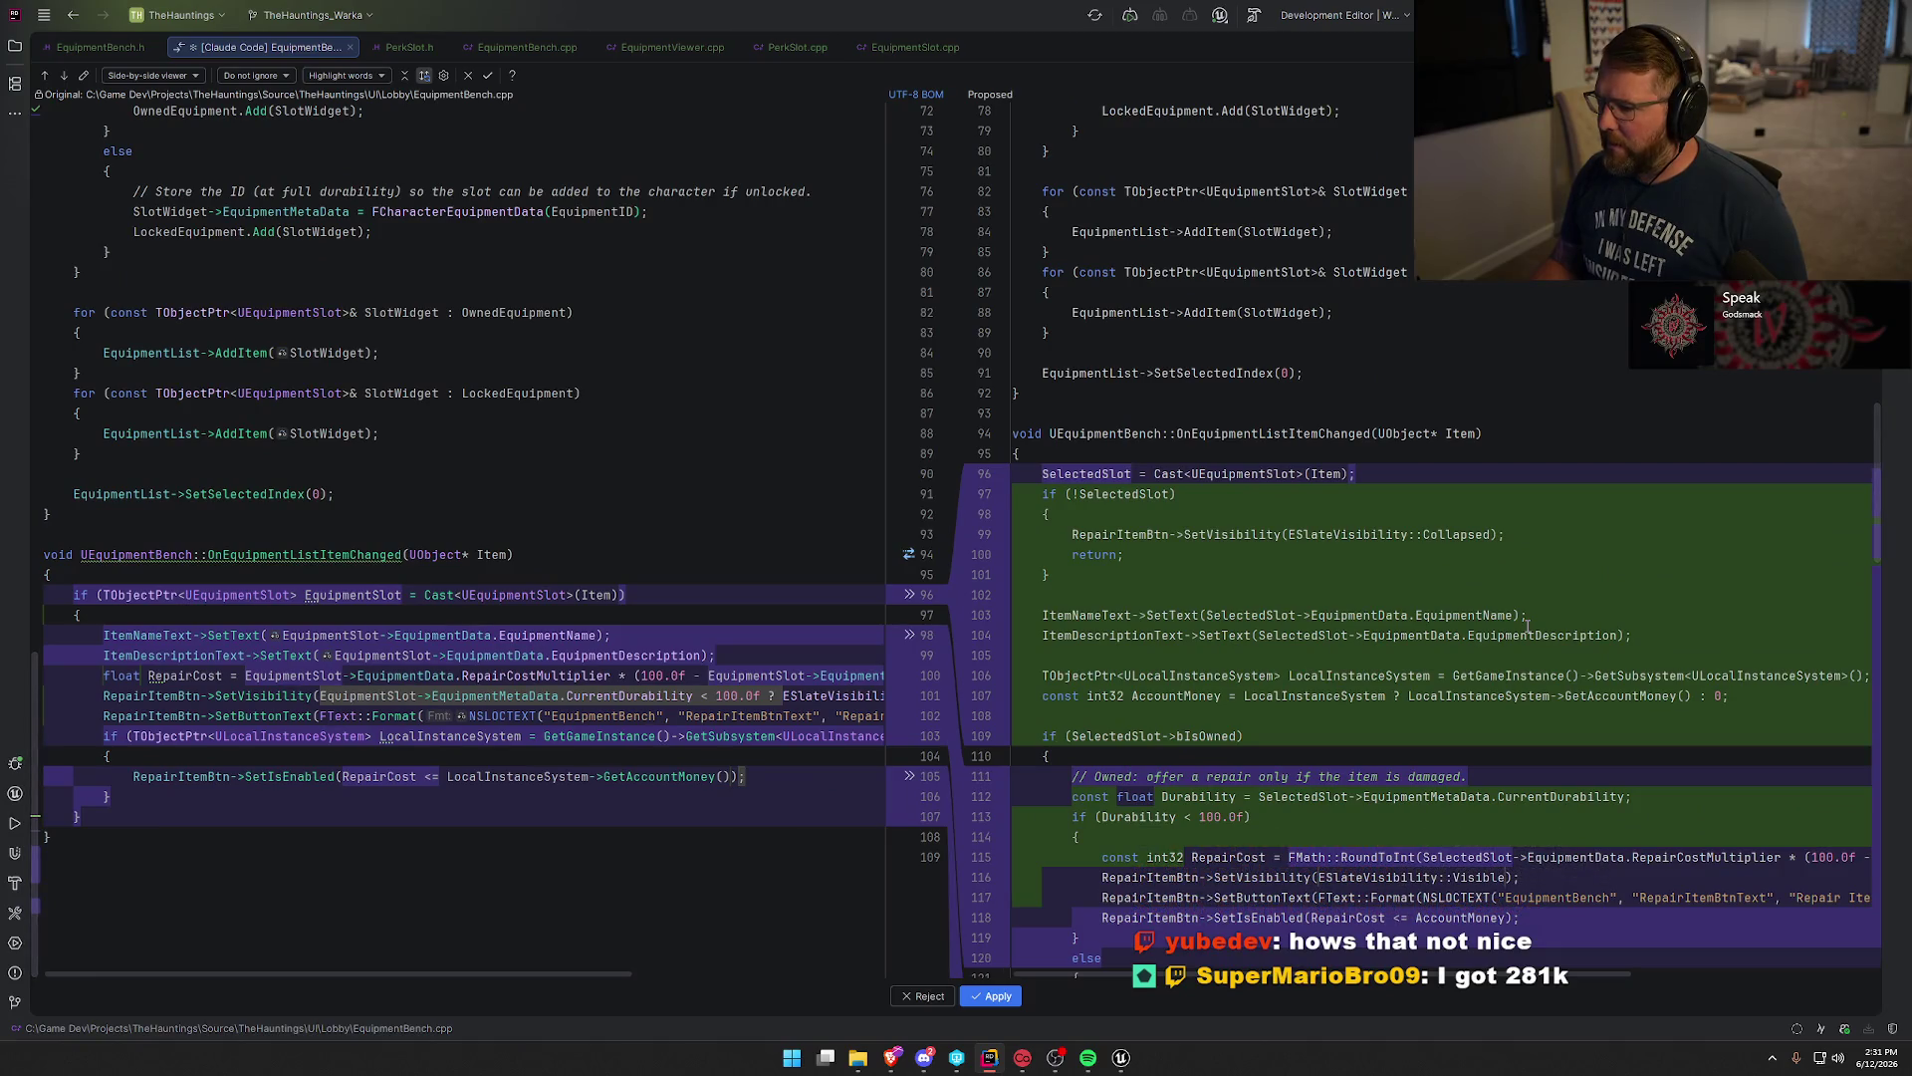
scroll(1527, 626, down, 4)
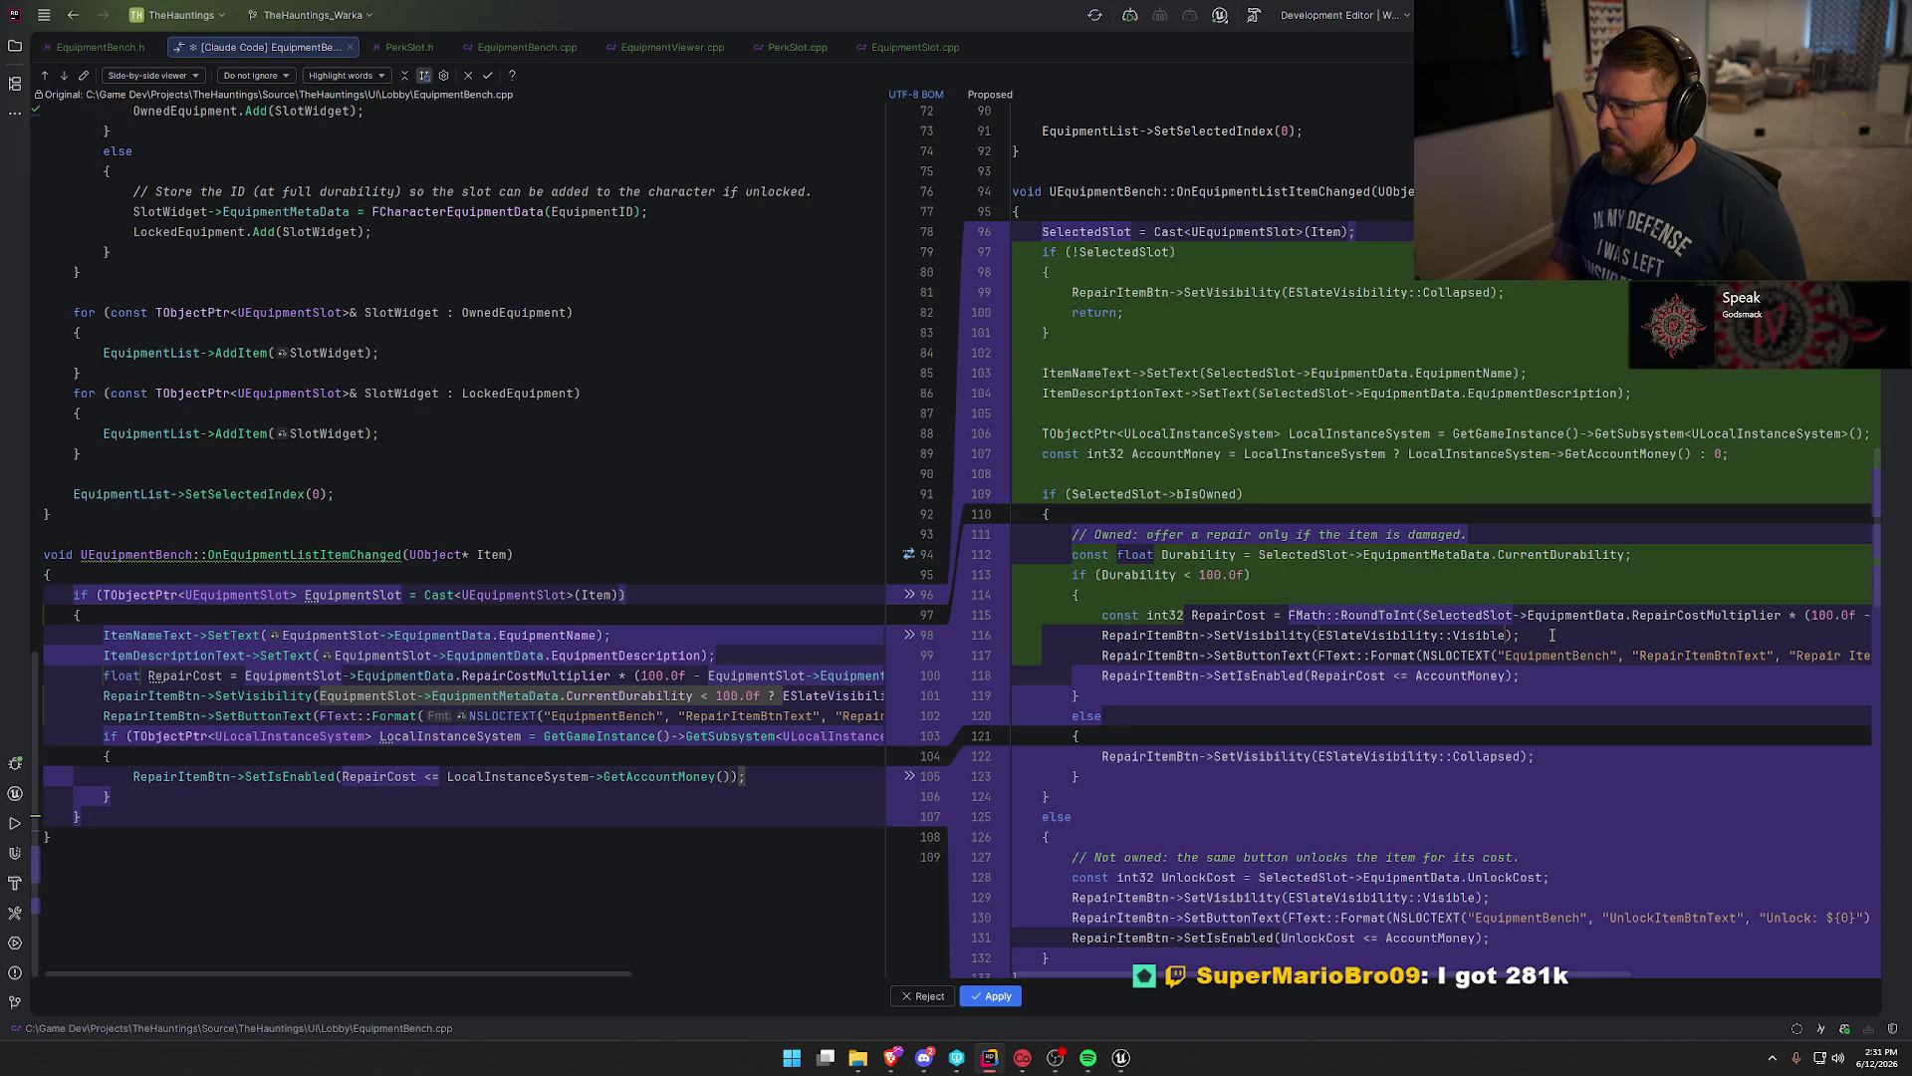
scroll(1552, 634, down, 3)
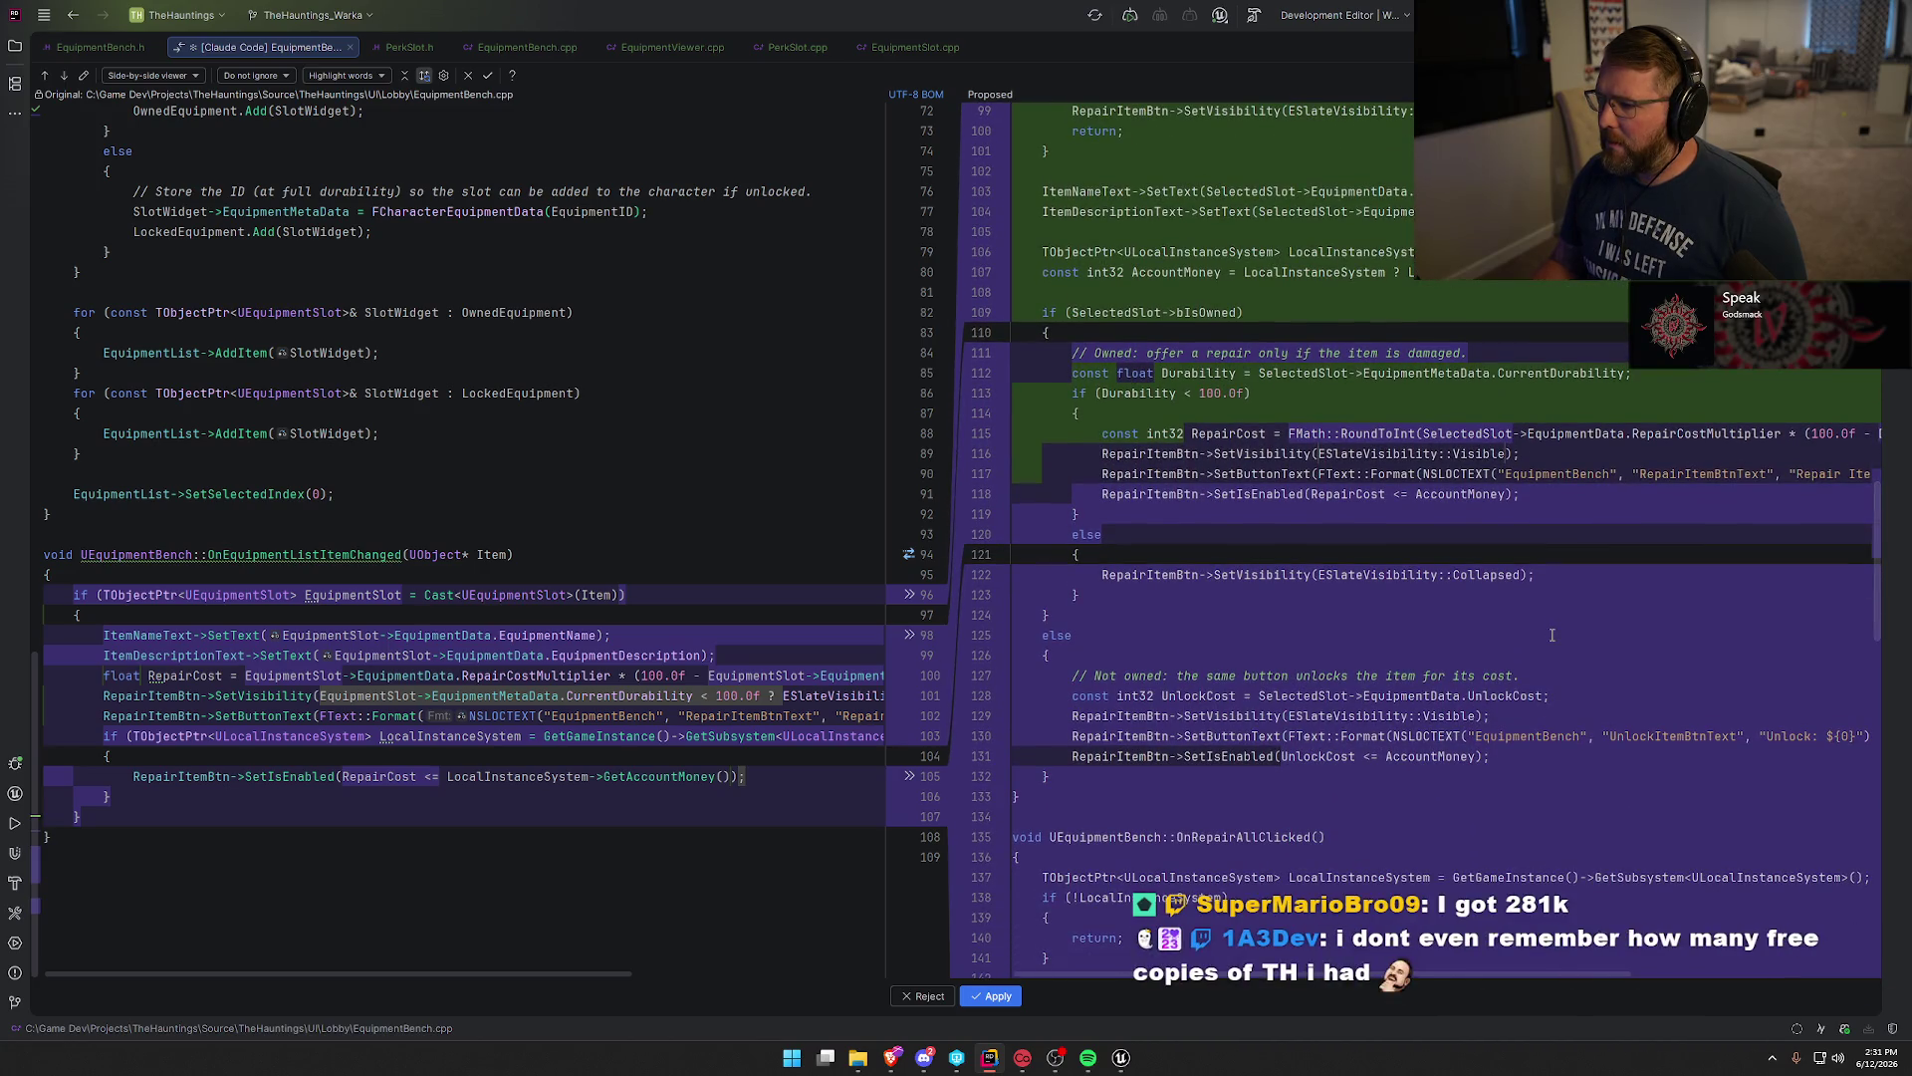
scroll(1552, 635, down, 10)
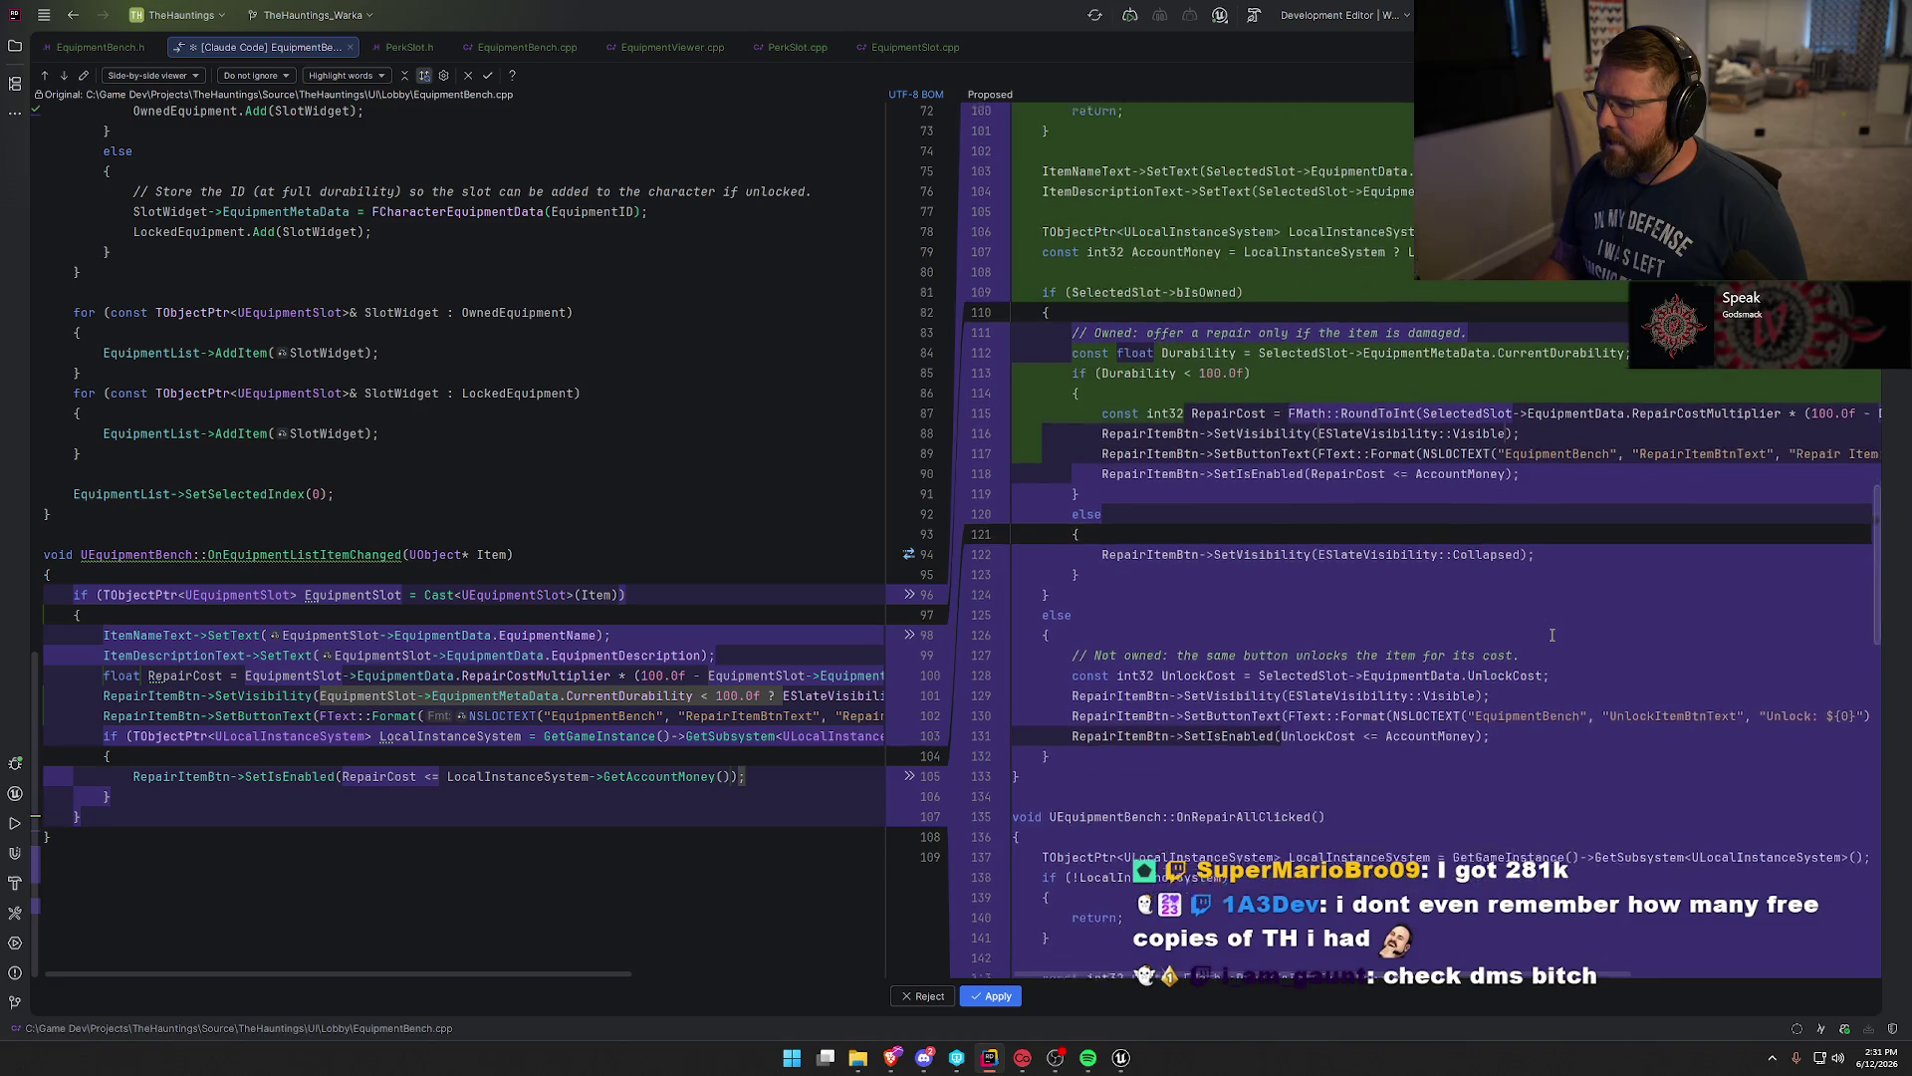
scroll(1552, 634, down, 13)
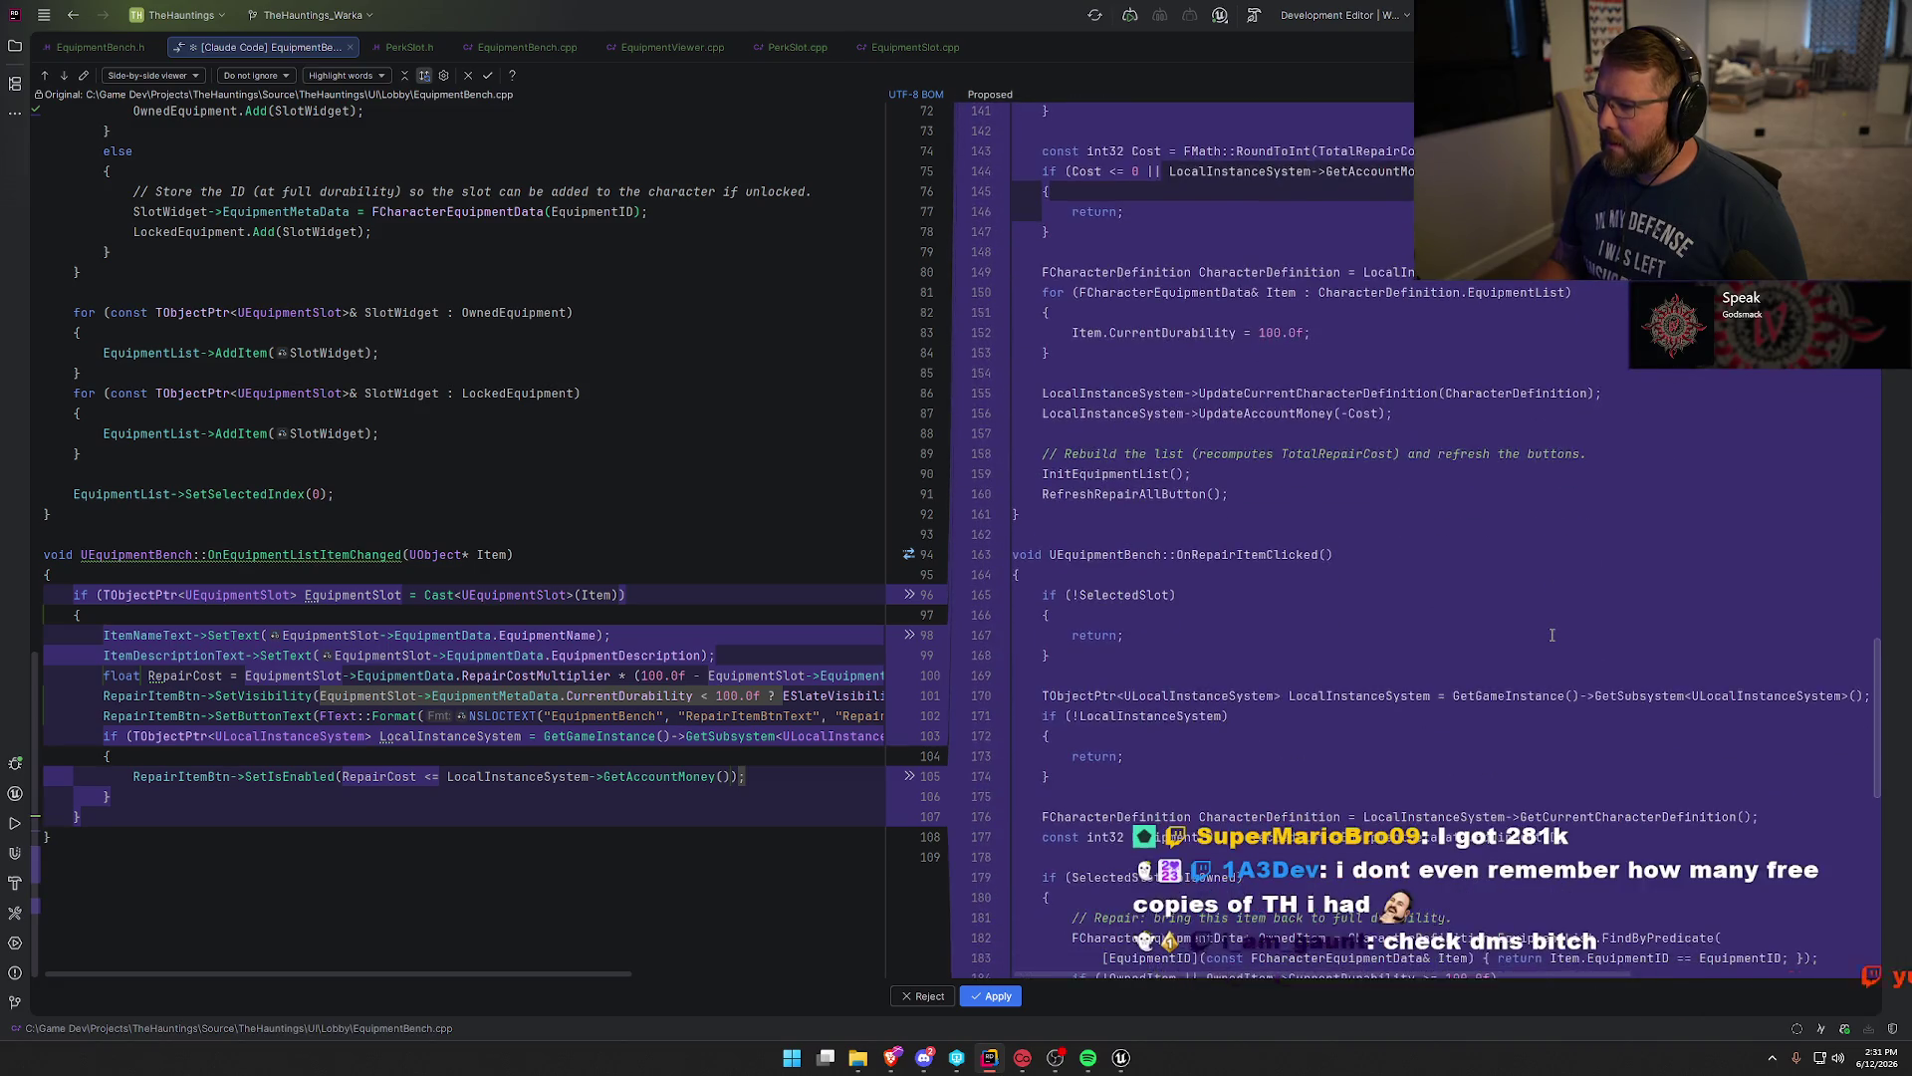
scroll(1552, 635, down, 4)
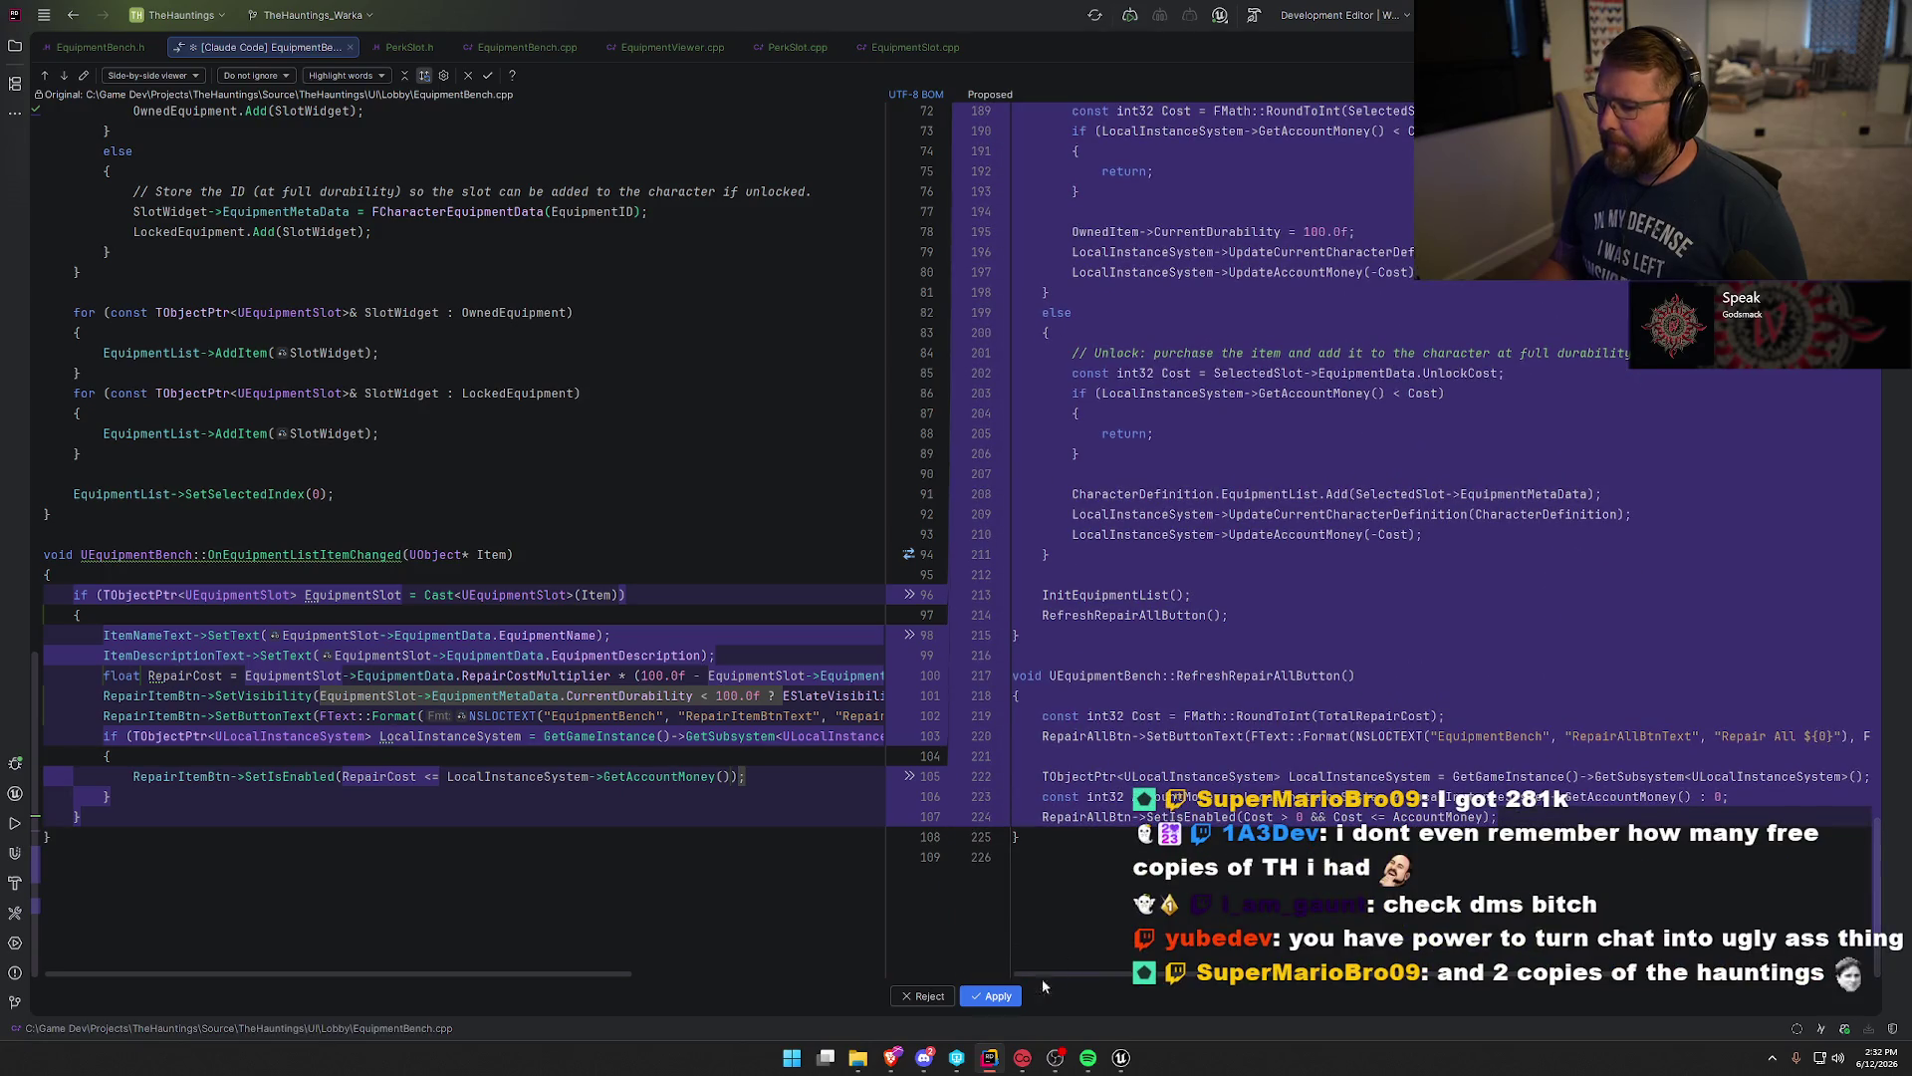
click(999, 998)
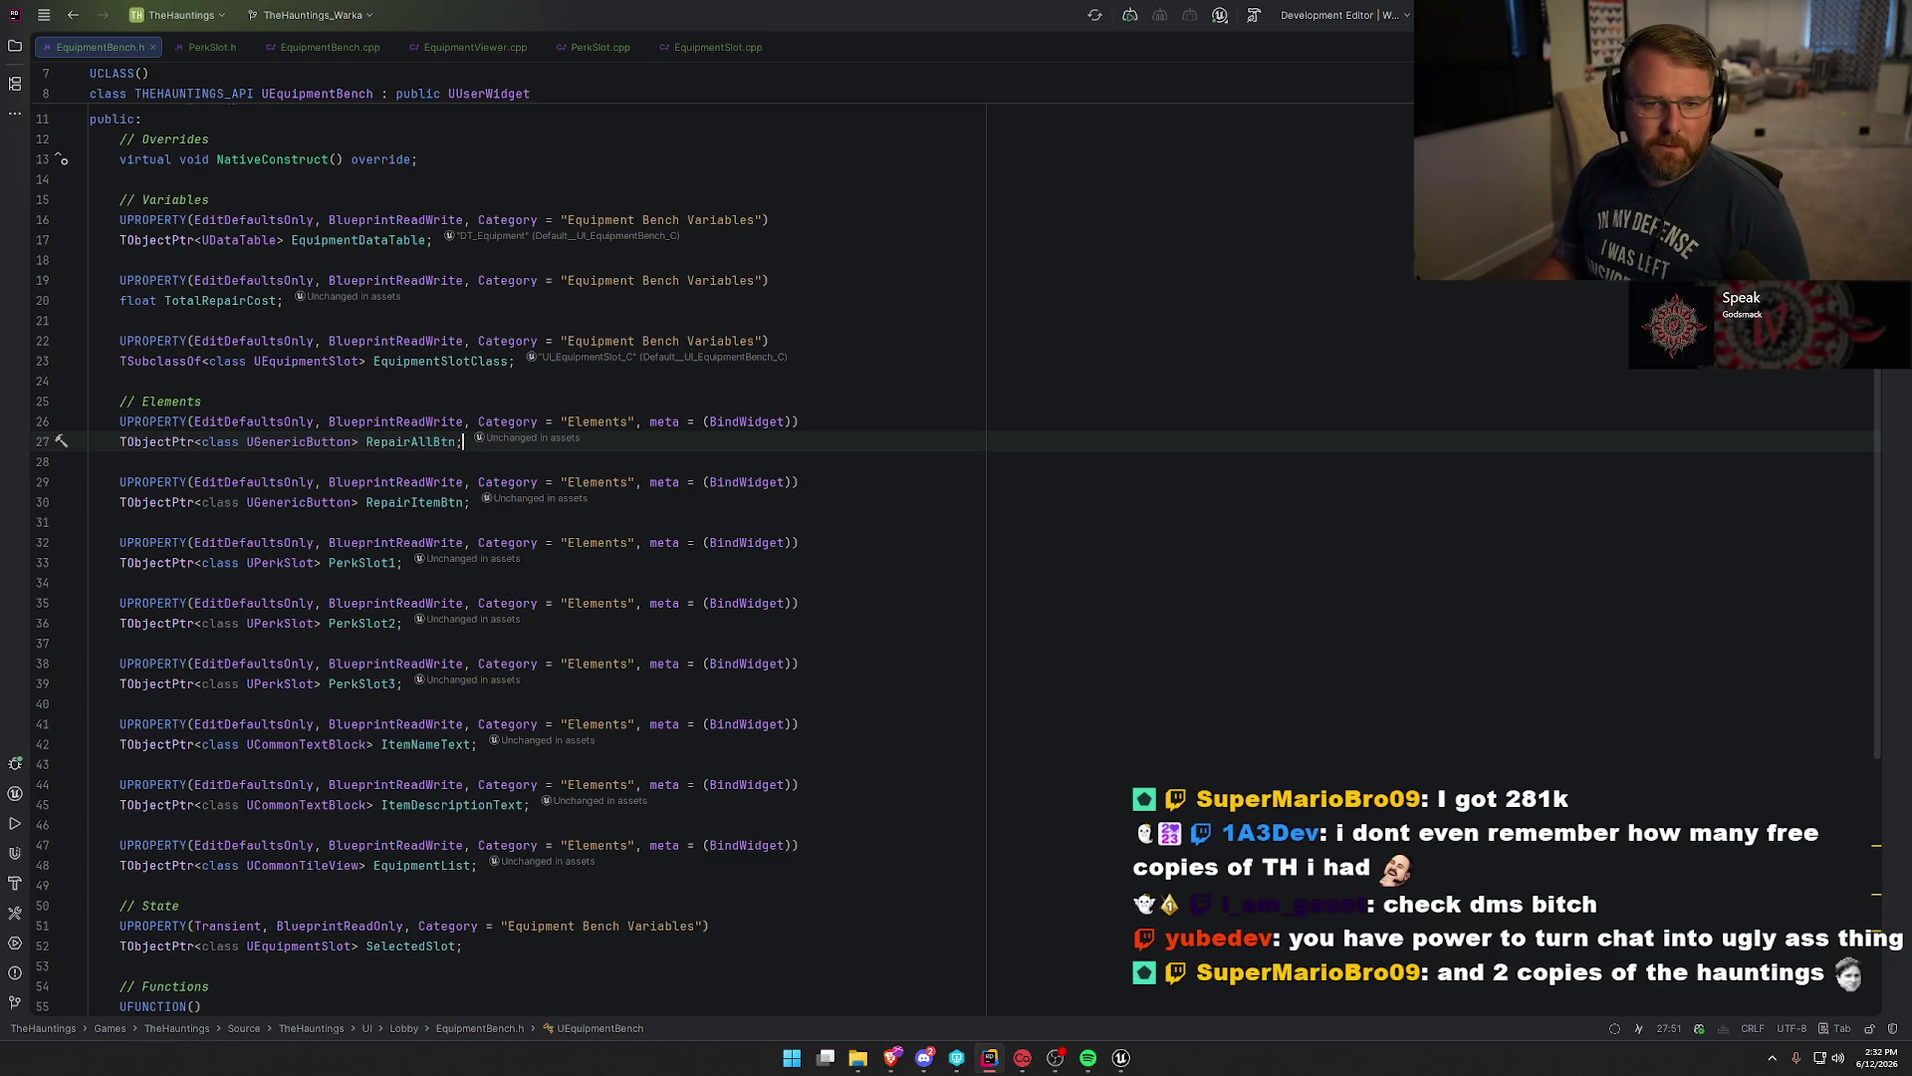
key(alt+Tab)
key(alt+Tab)
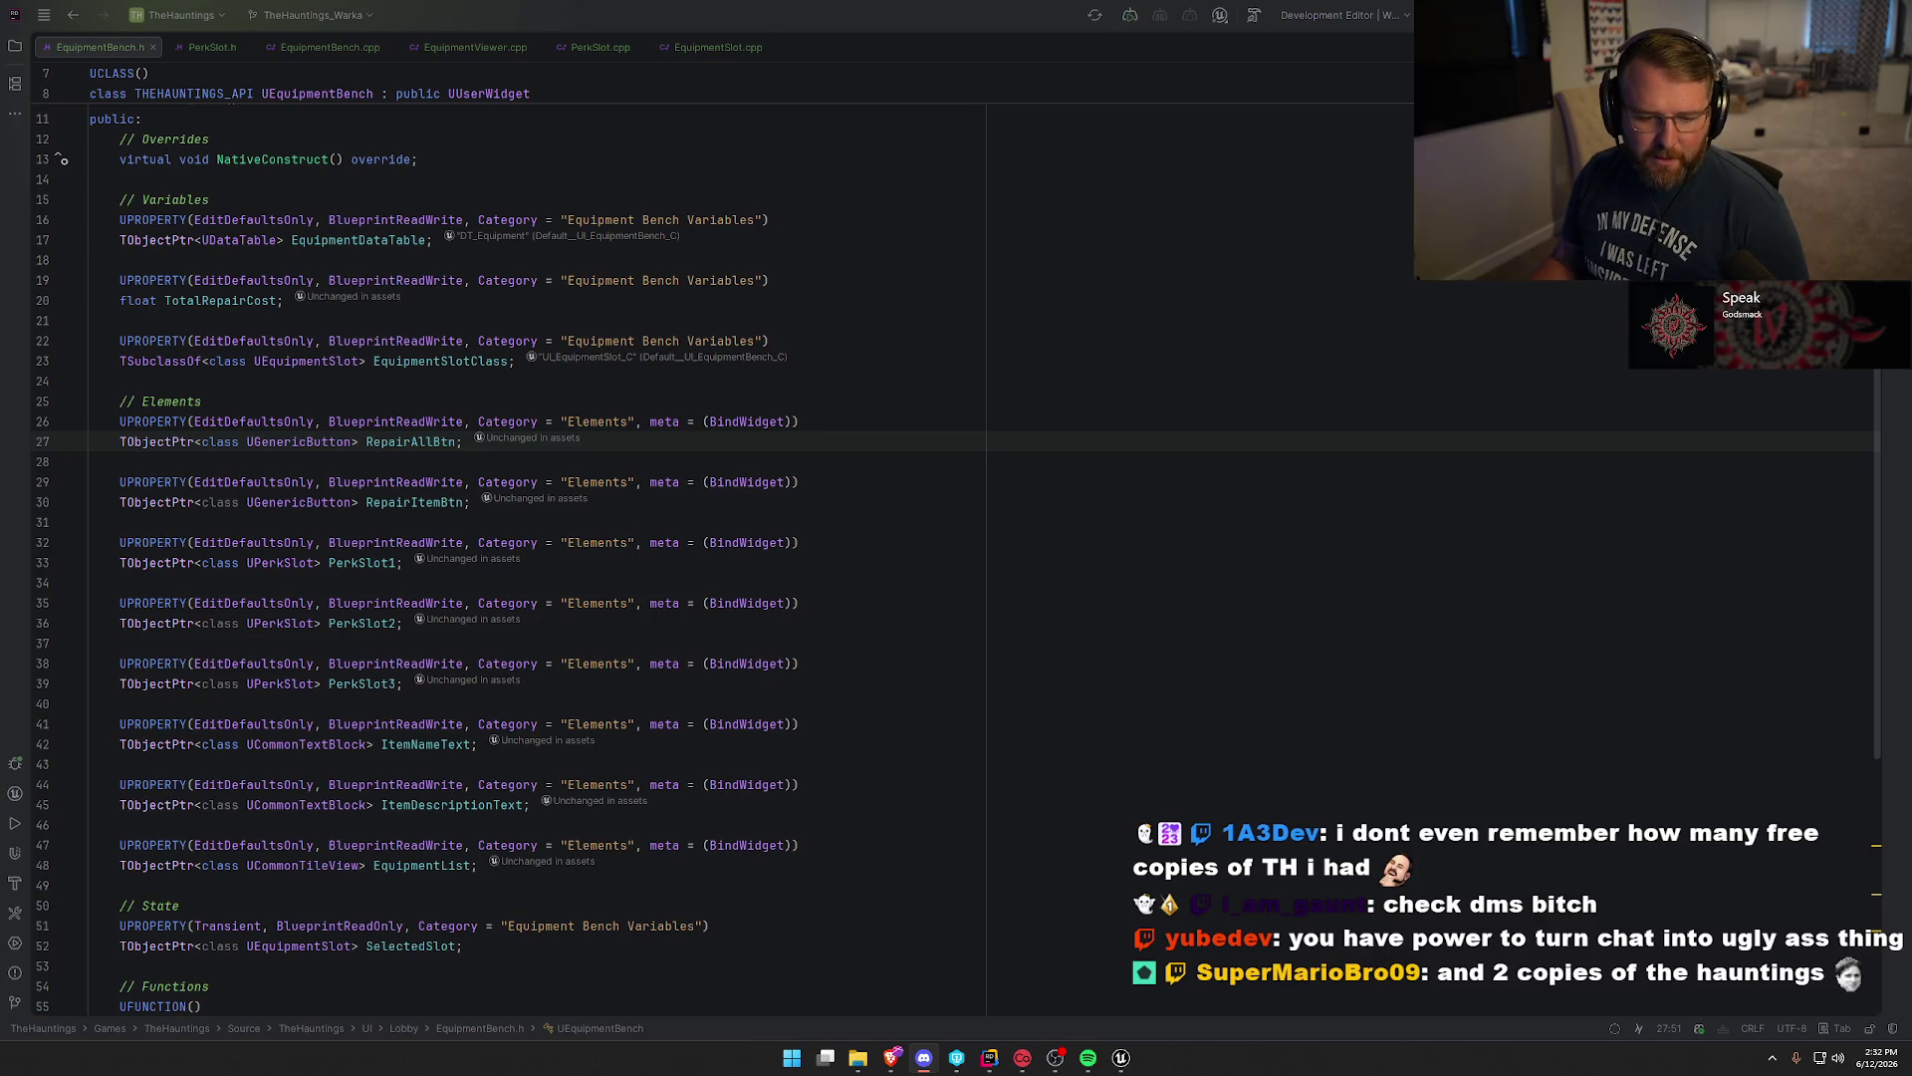
key(alt+Tab)
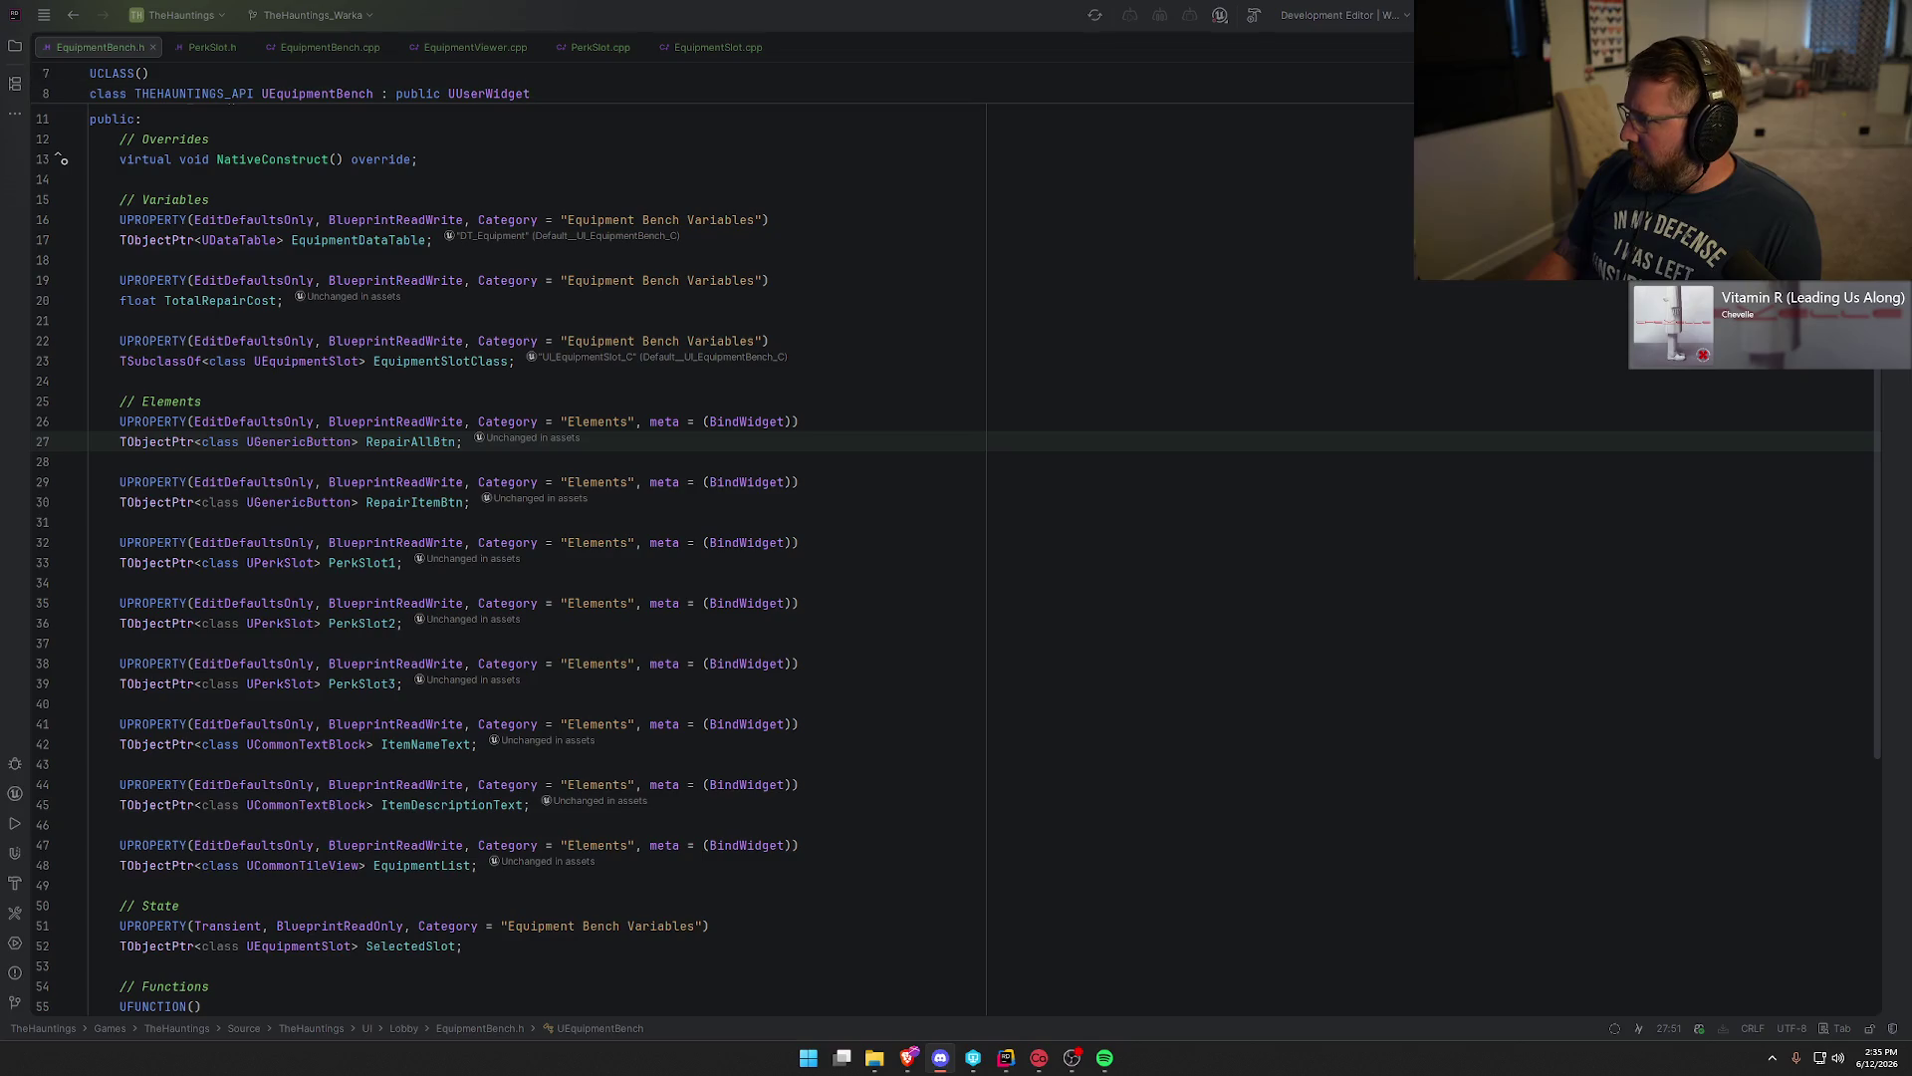
Build the game project with Ctrl+F9 and bring up Unreal Editor with the log hidden.
key(alt+Tab)
key(ctrl+F9)
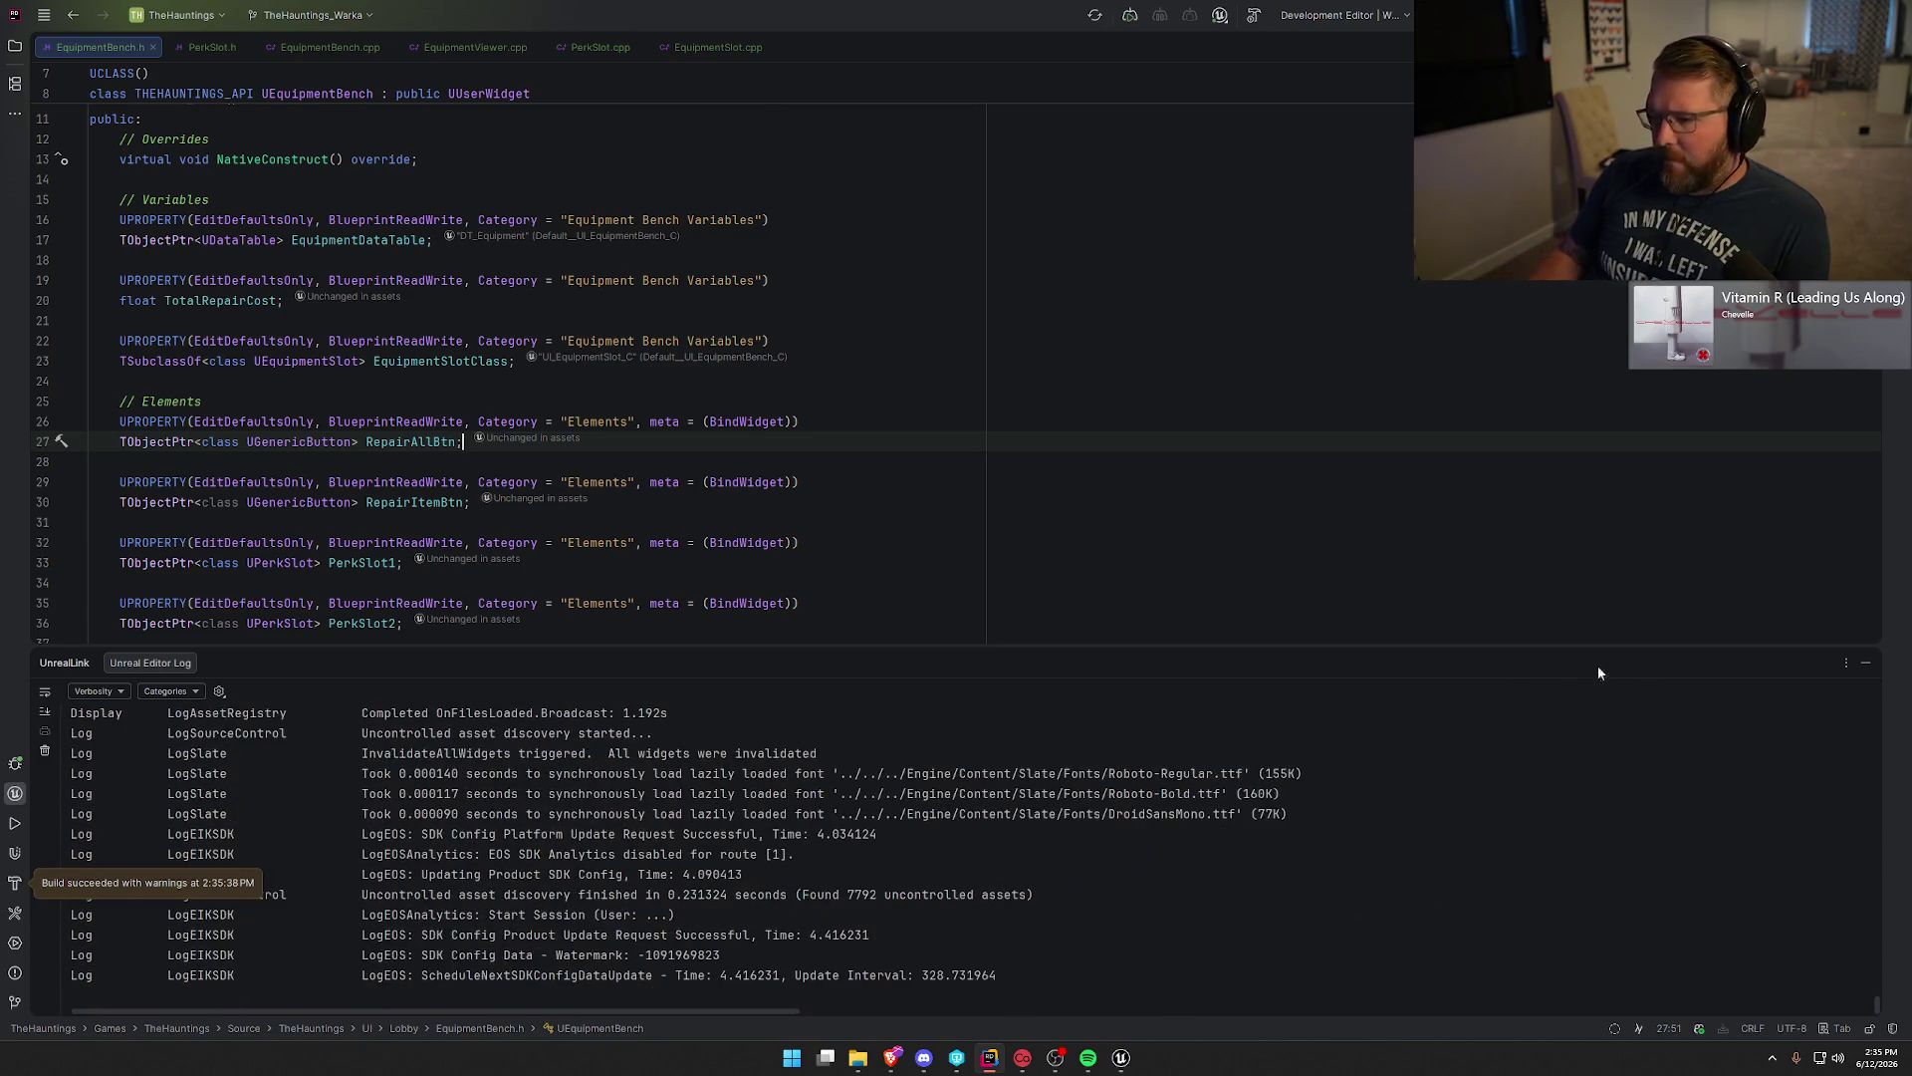
click(1864, 664)
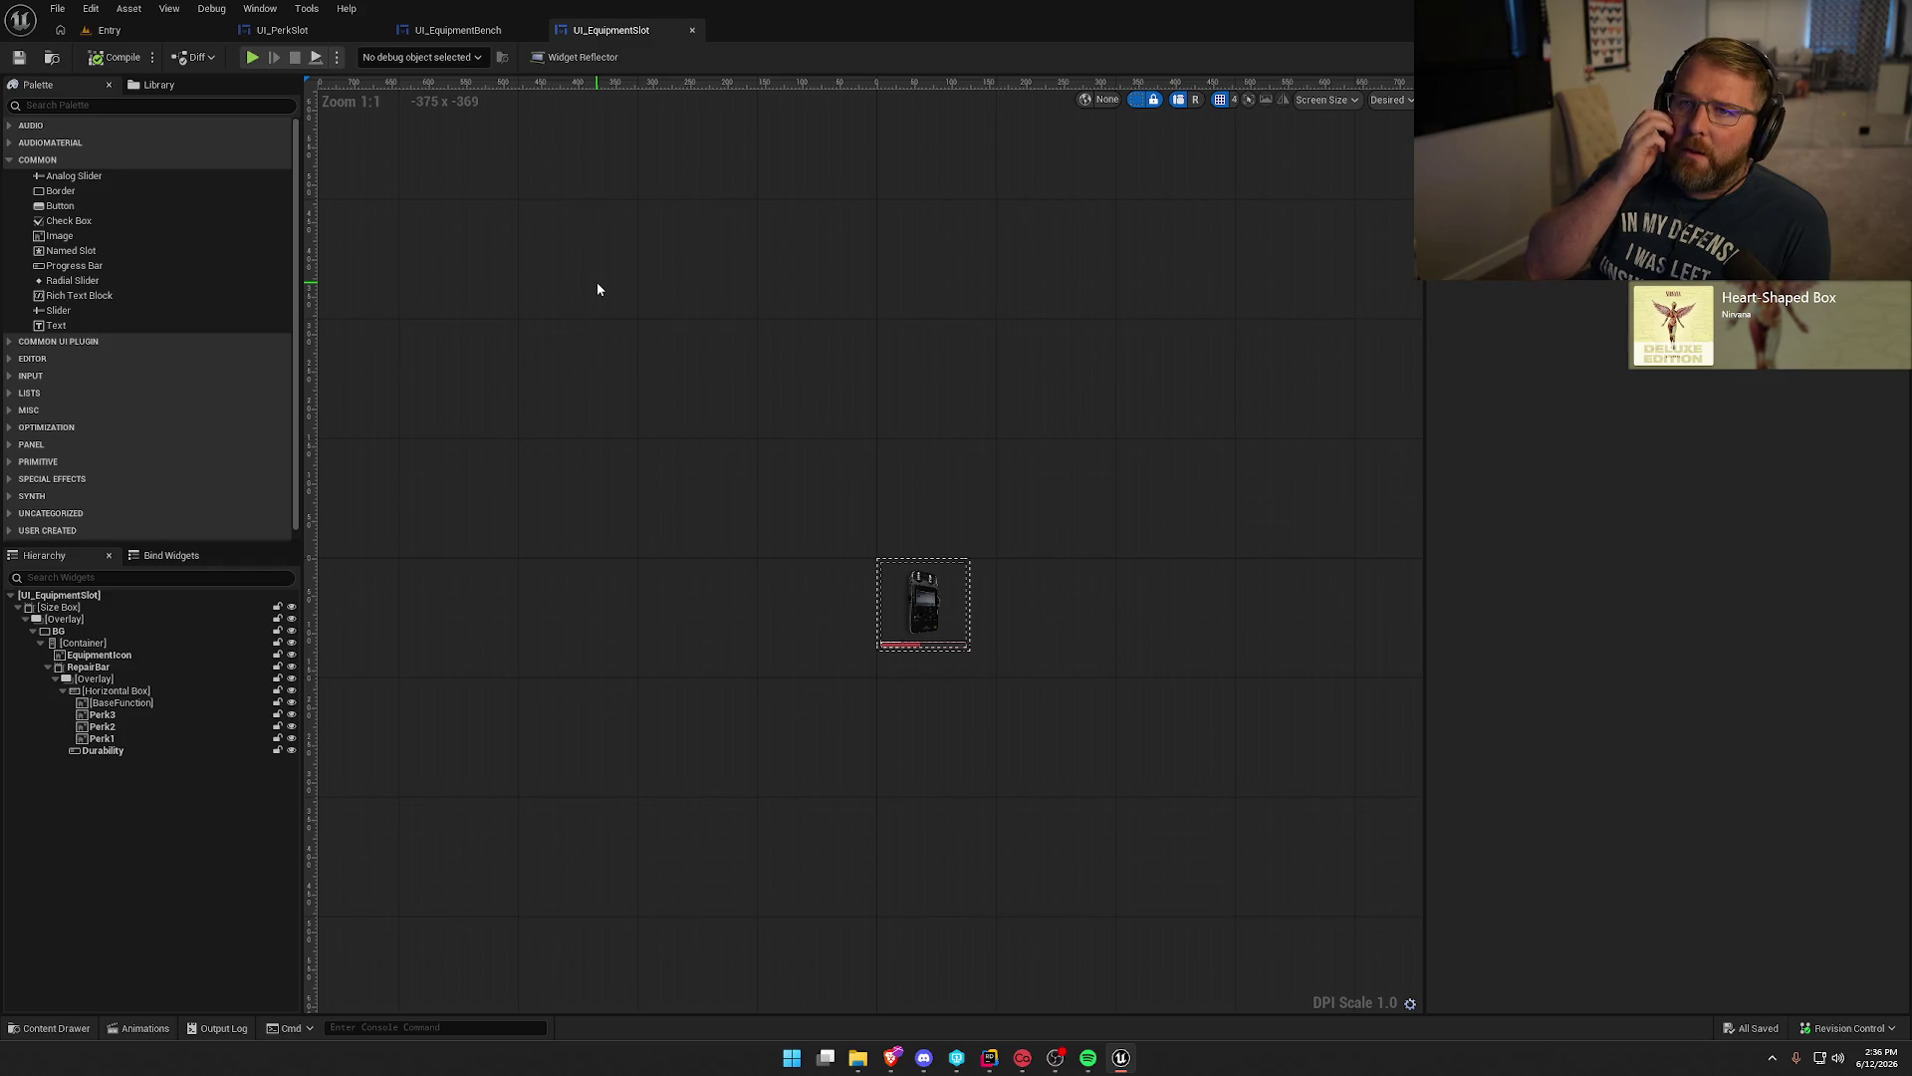
Open UI_EquipmentBench's graph and check the Equipment Data Table and Equipment Slot Class defaults.
scroll(751, 427, up, 2)
click(457, 30)
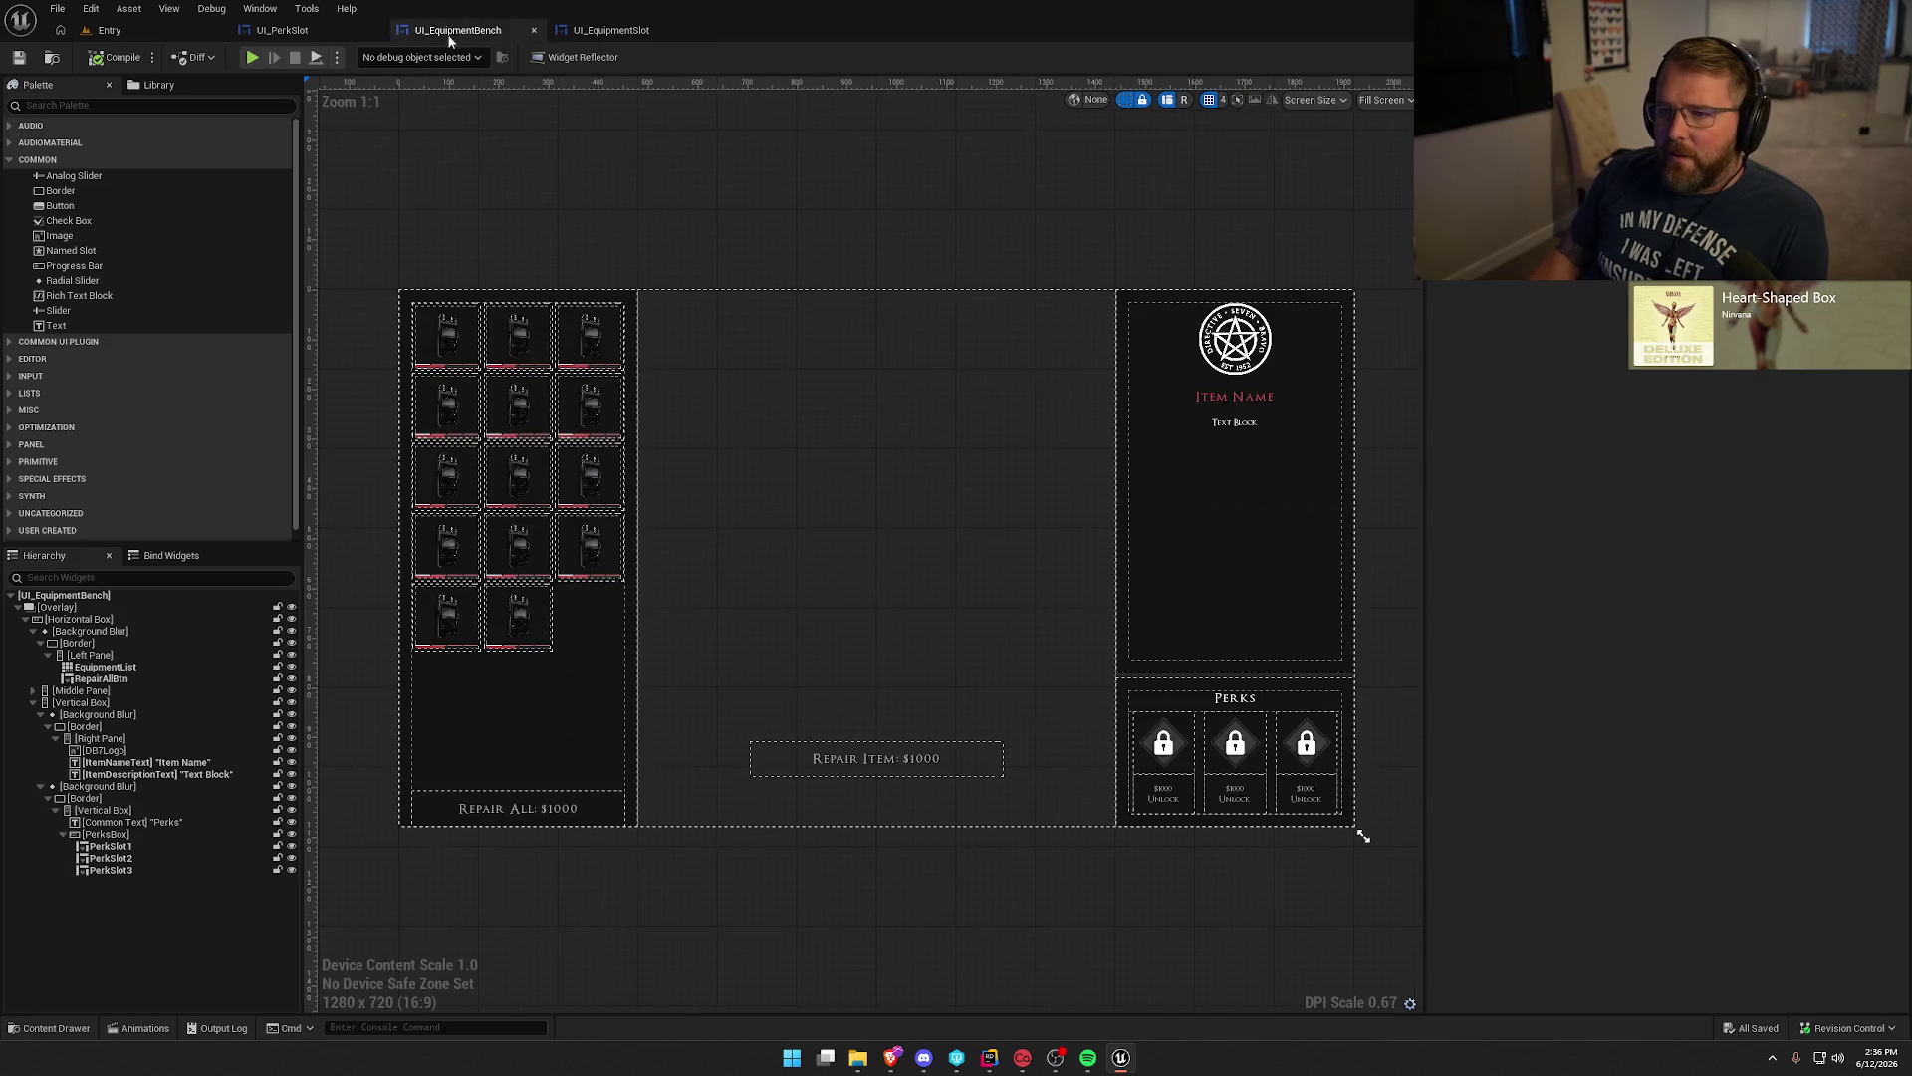
click(1872, 57)
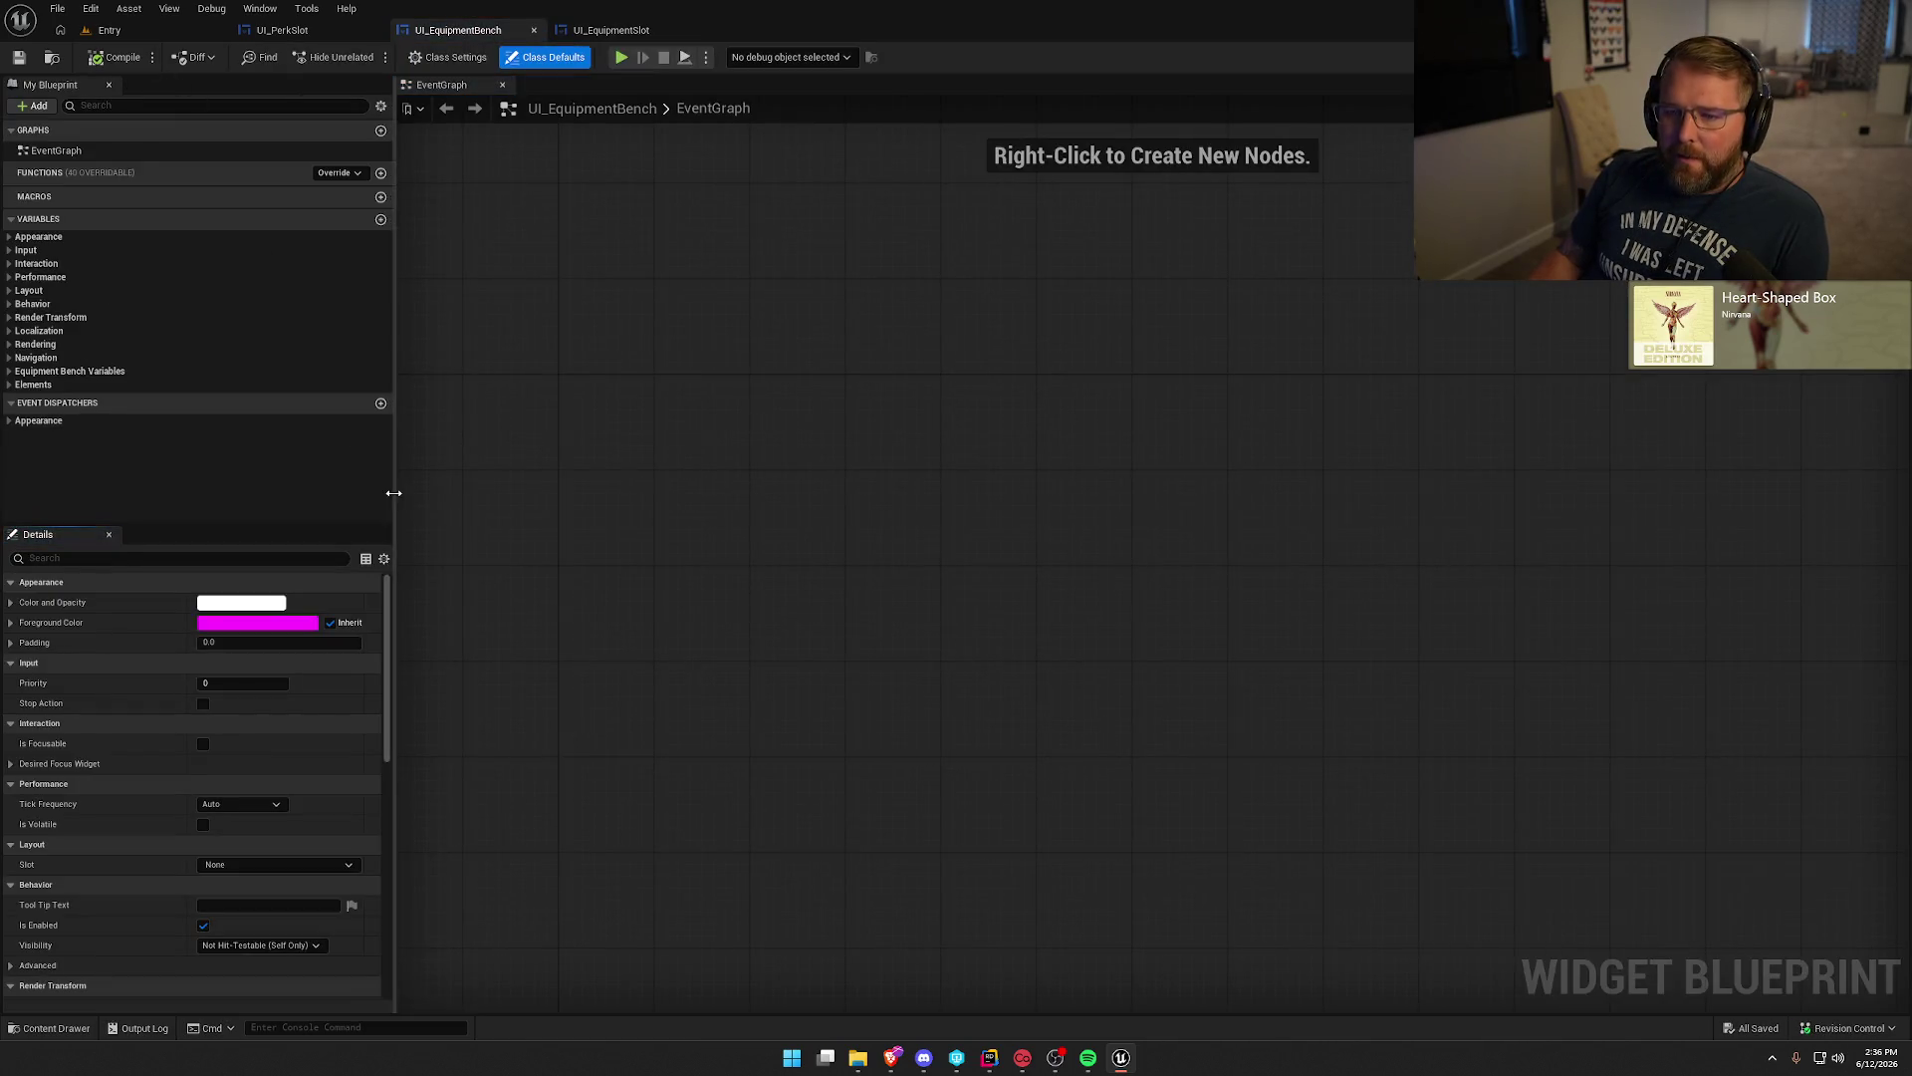
click(12, 373)
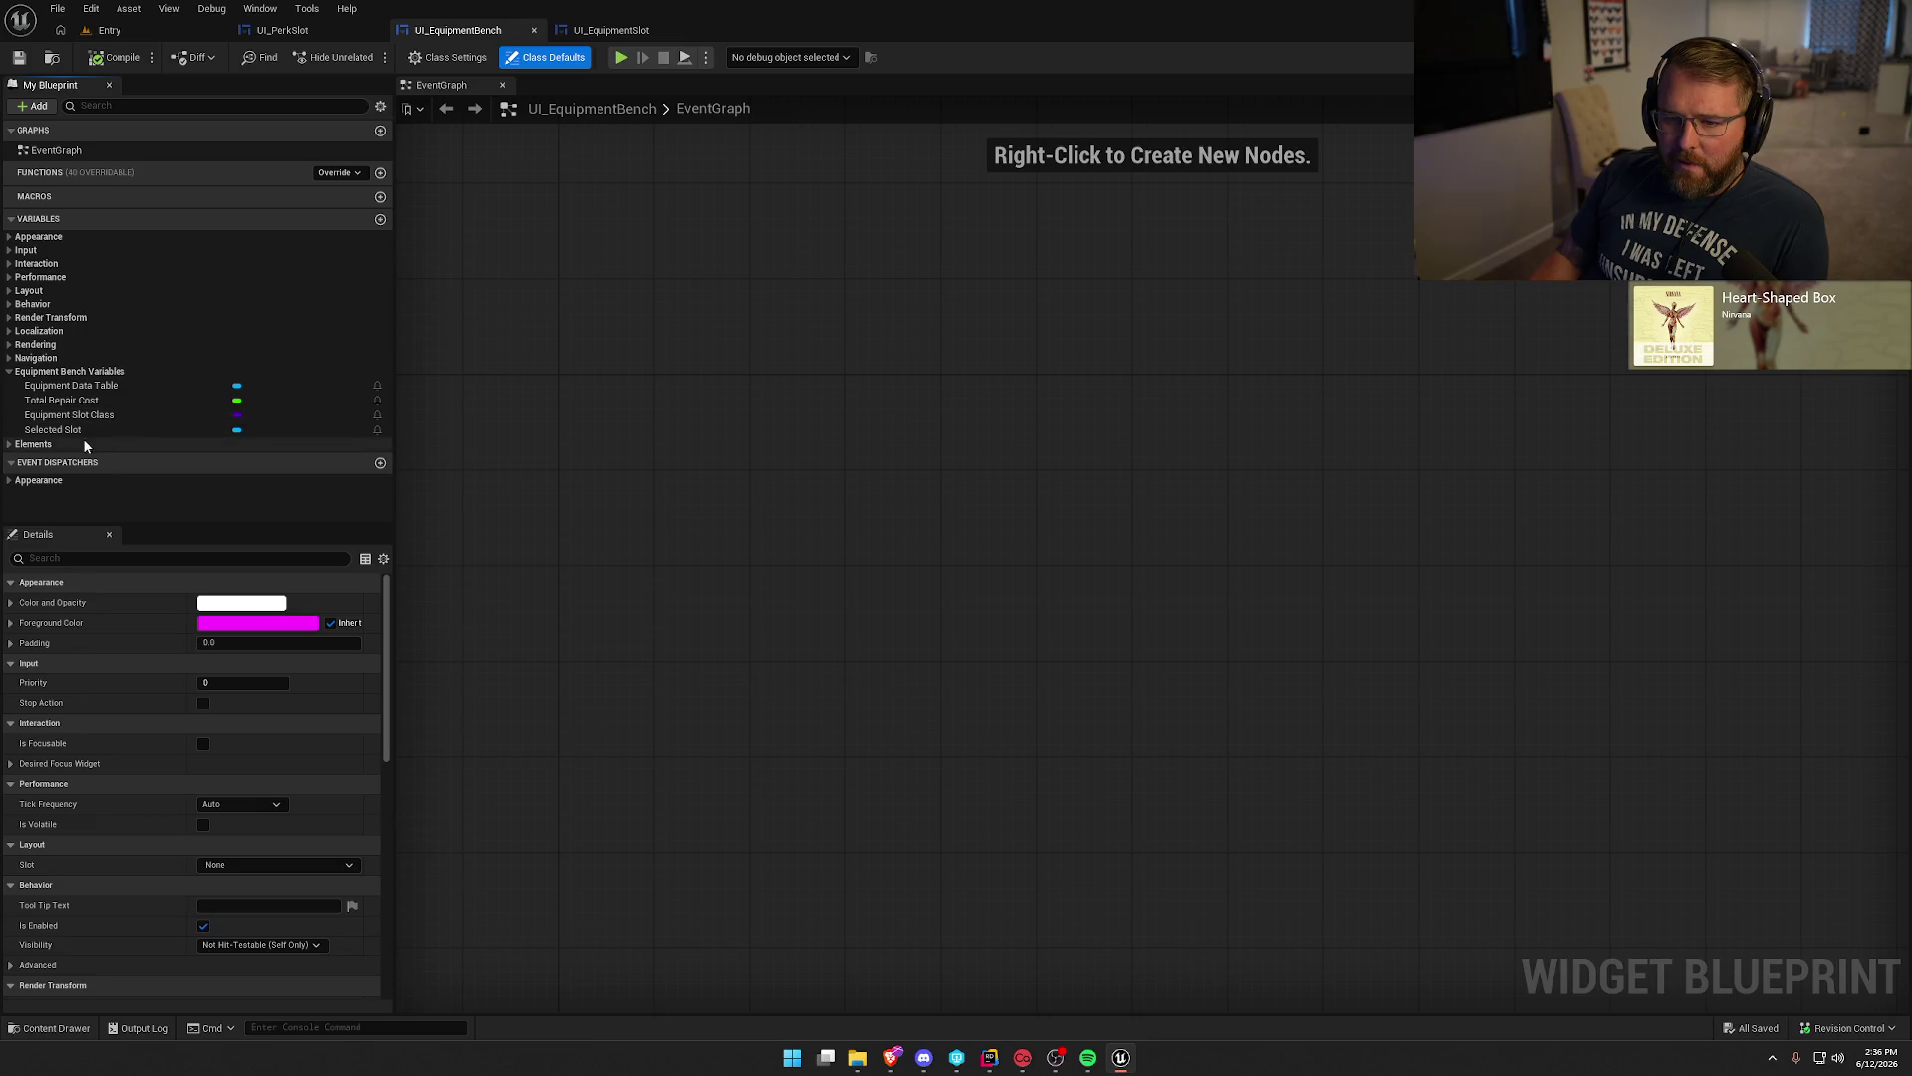
click(62, 385)
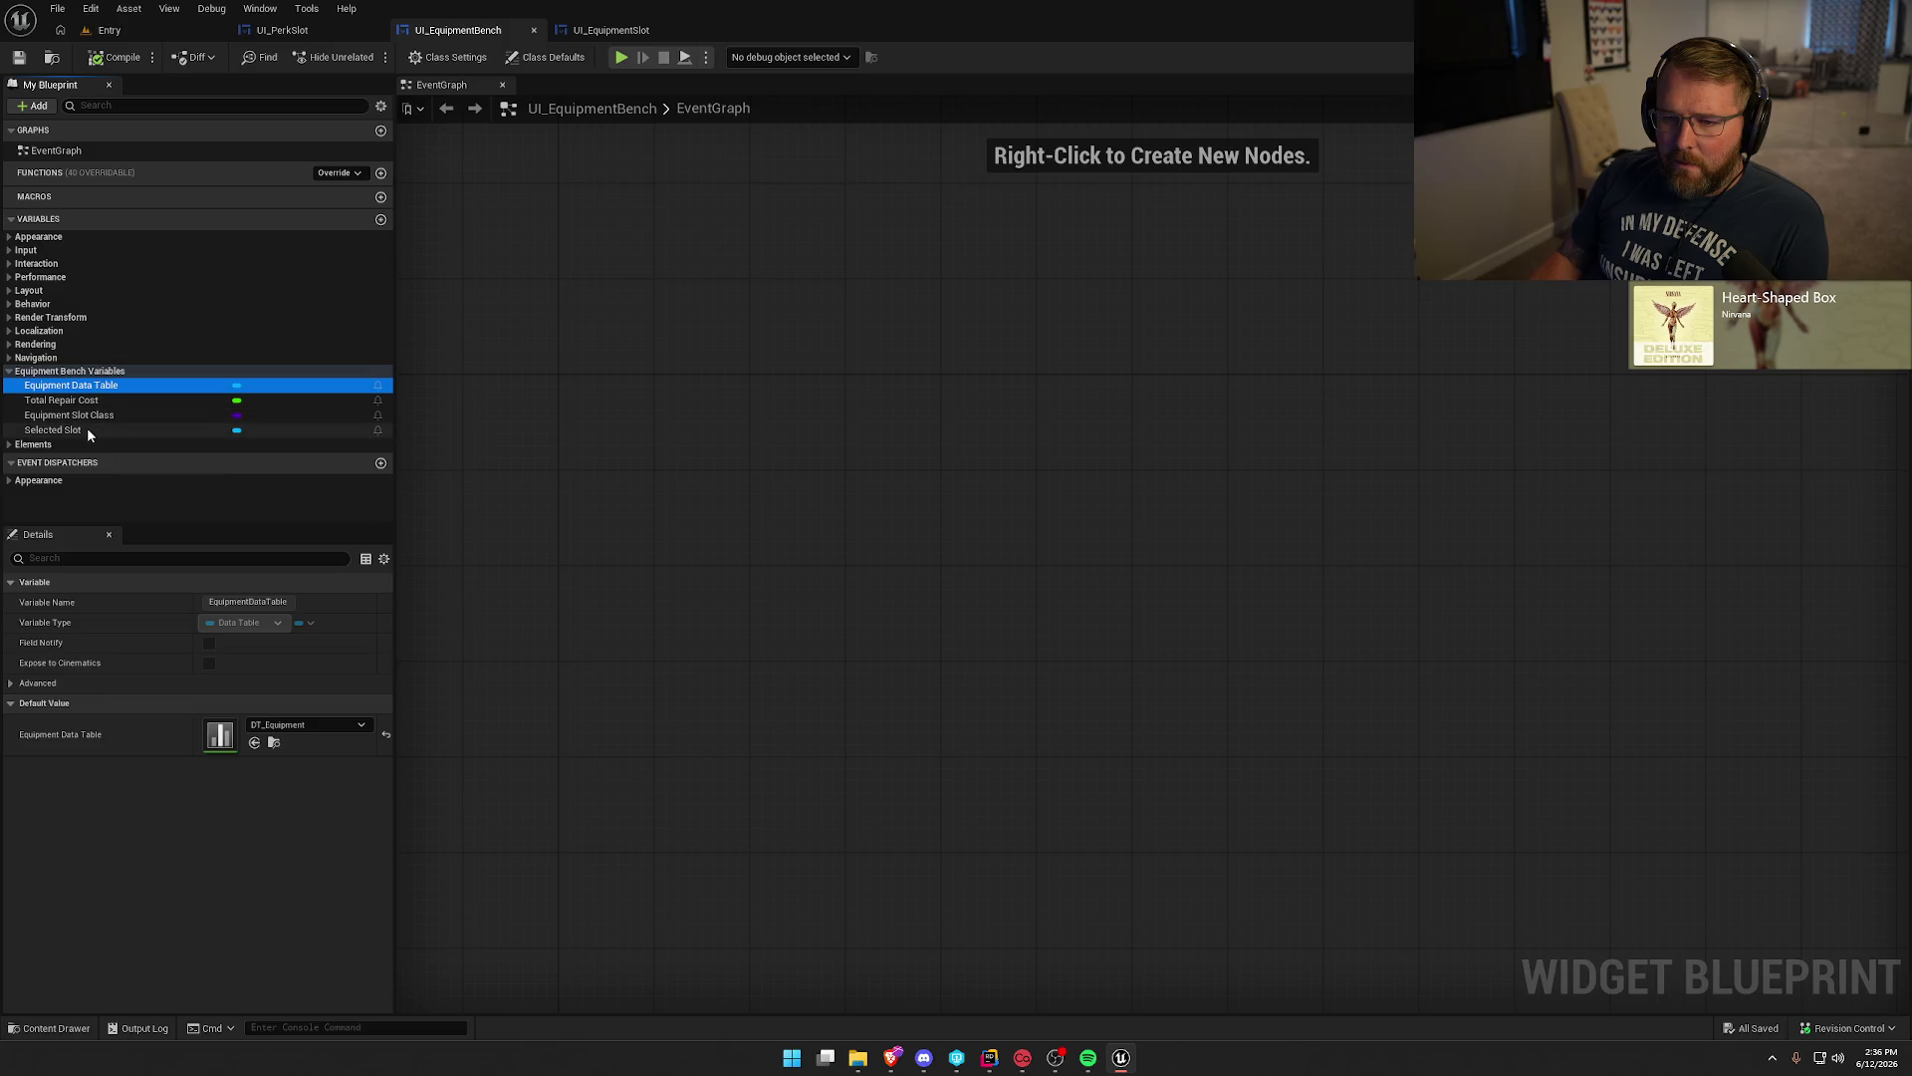
click(94, 419)
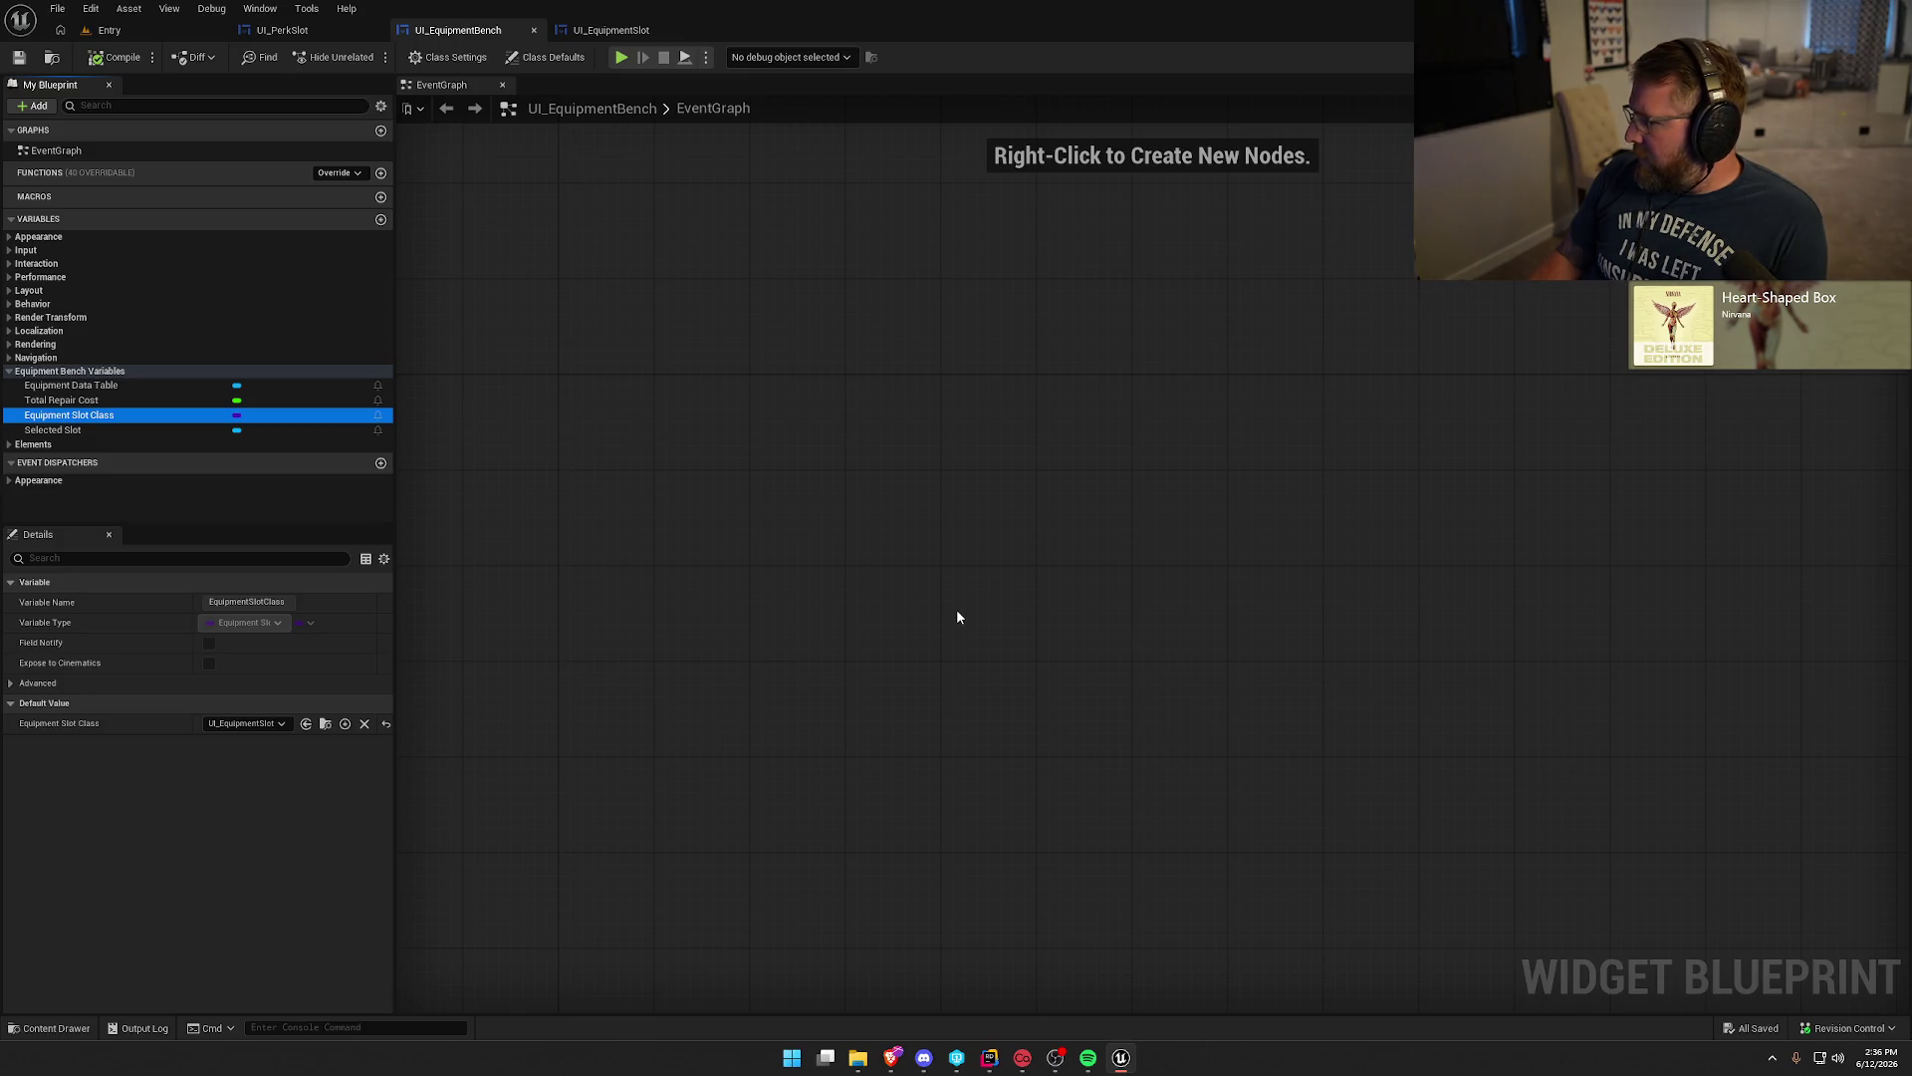
Delete EquipmentData_Old and EquipmentMetaData_Old from UI_EquipmentSlot, compile, and return to UI_EquipmentBench.
click(569, 32)
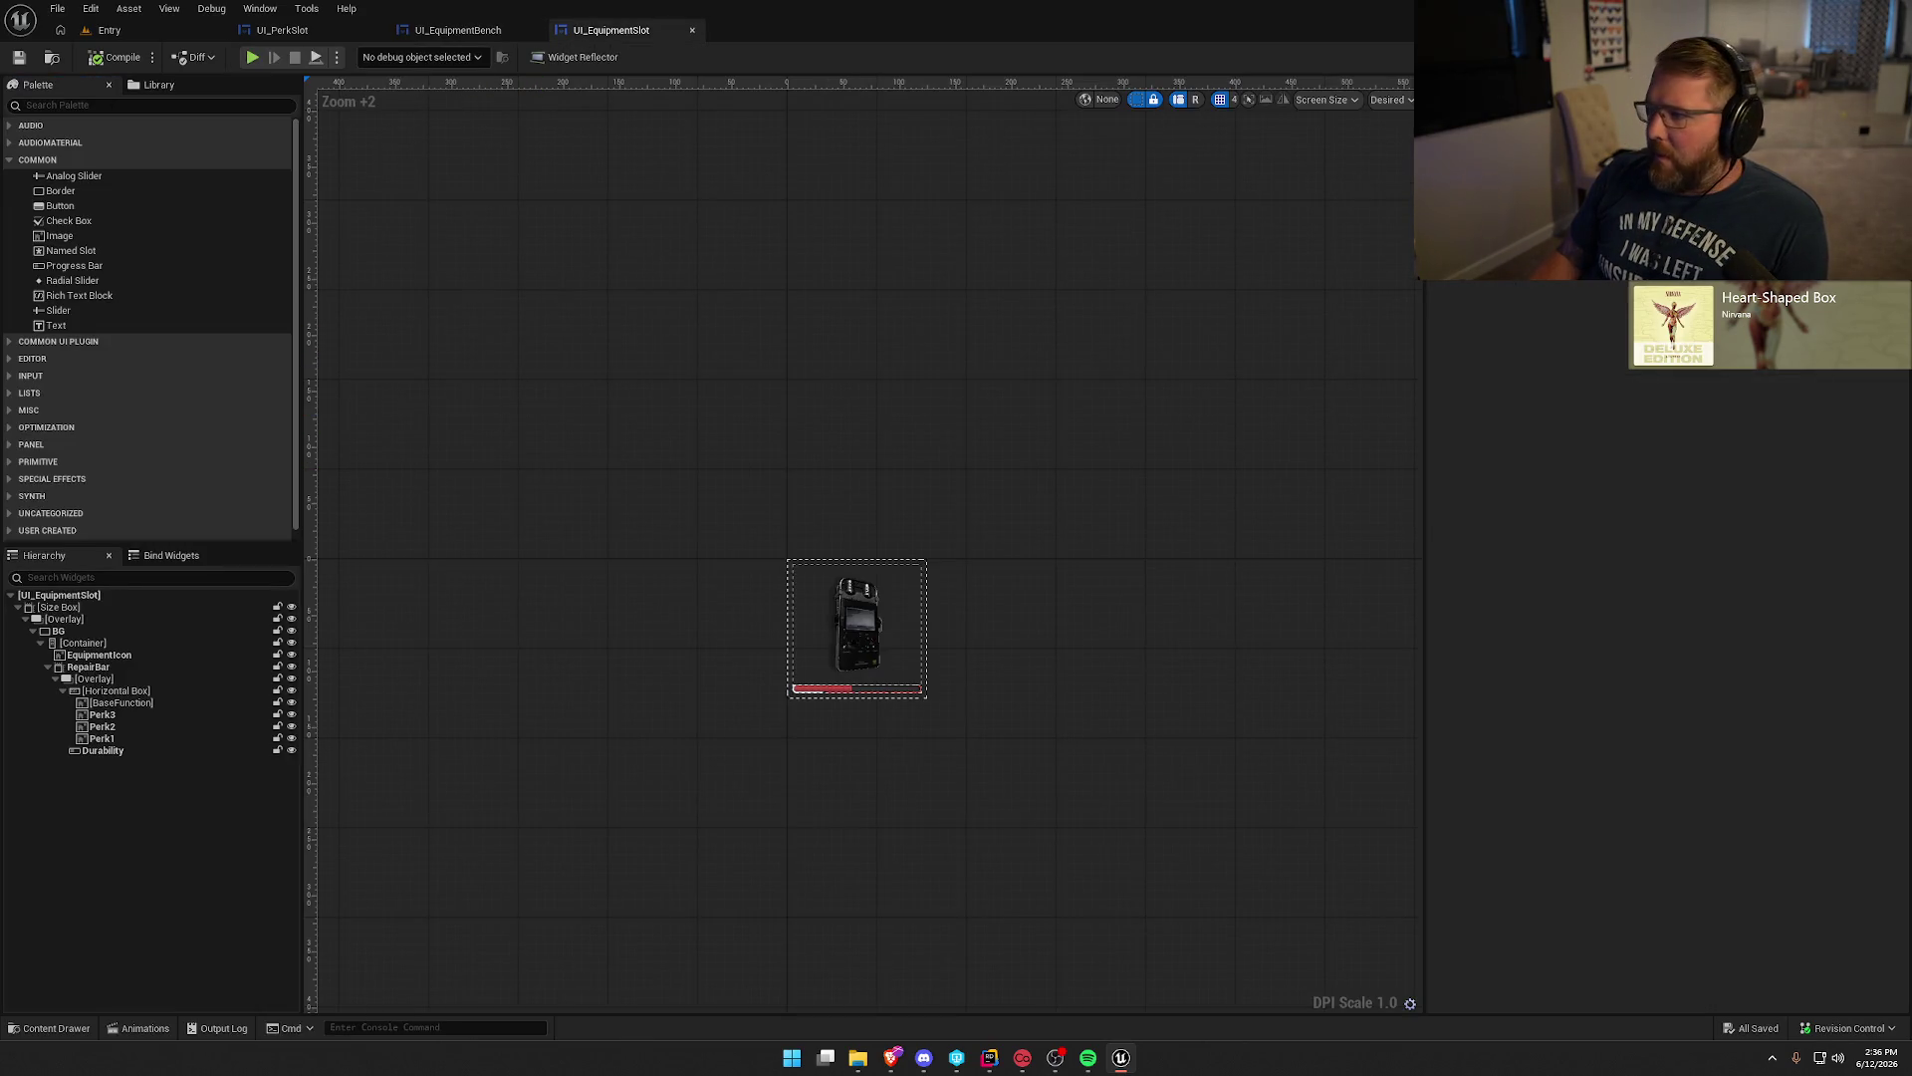
click(1872, 57)
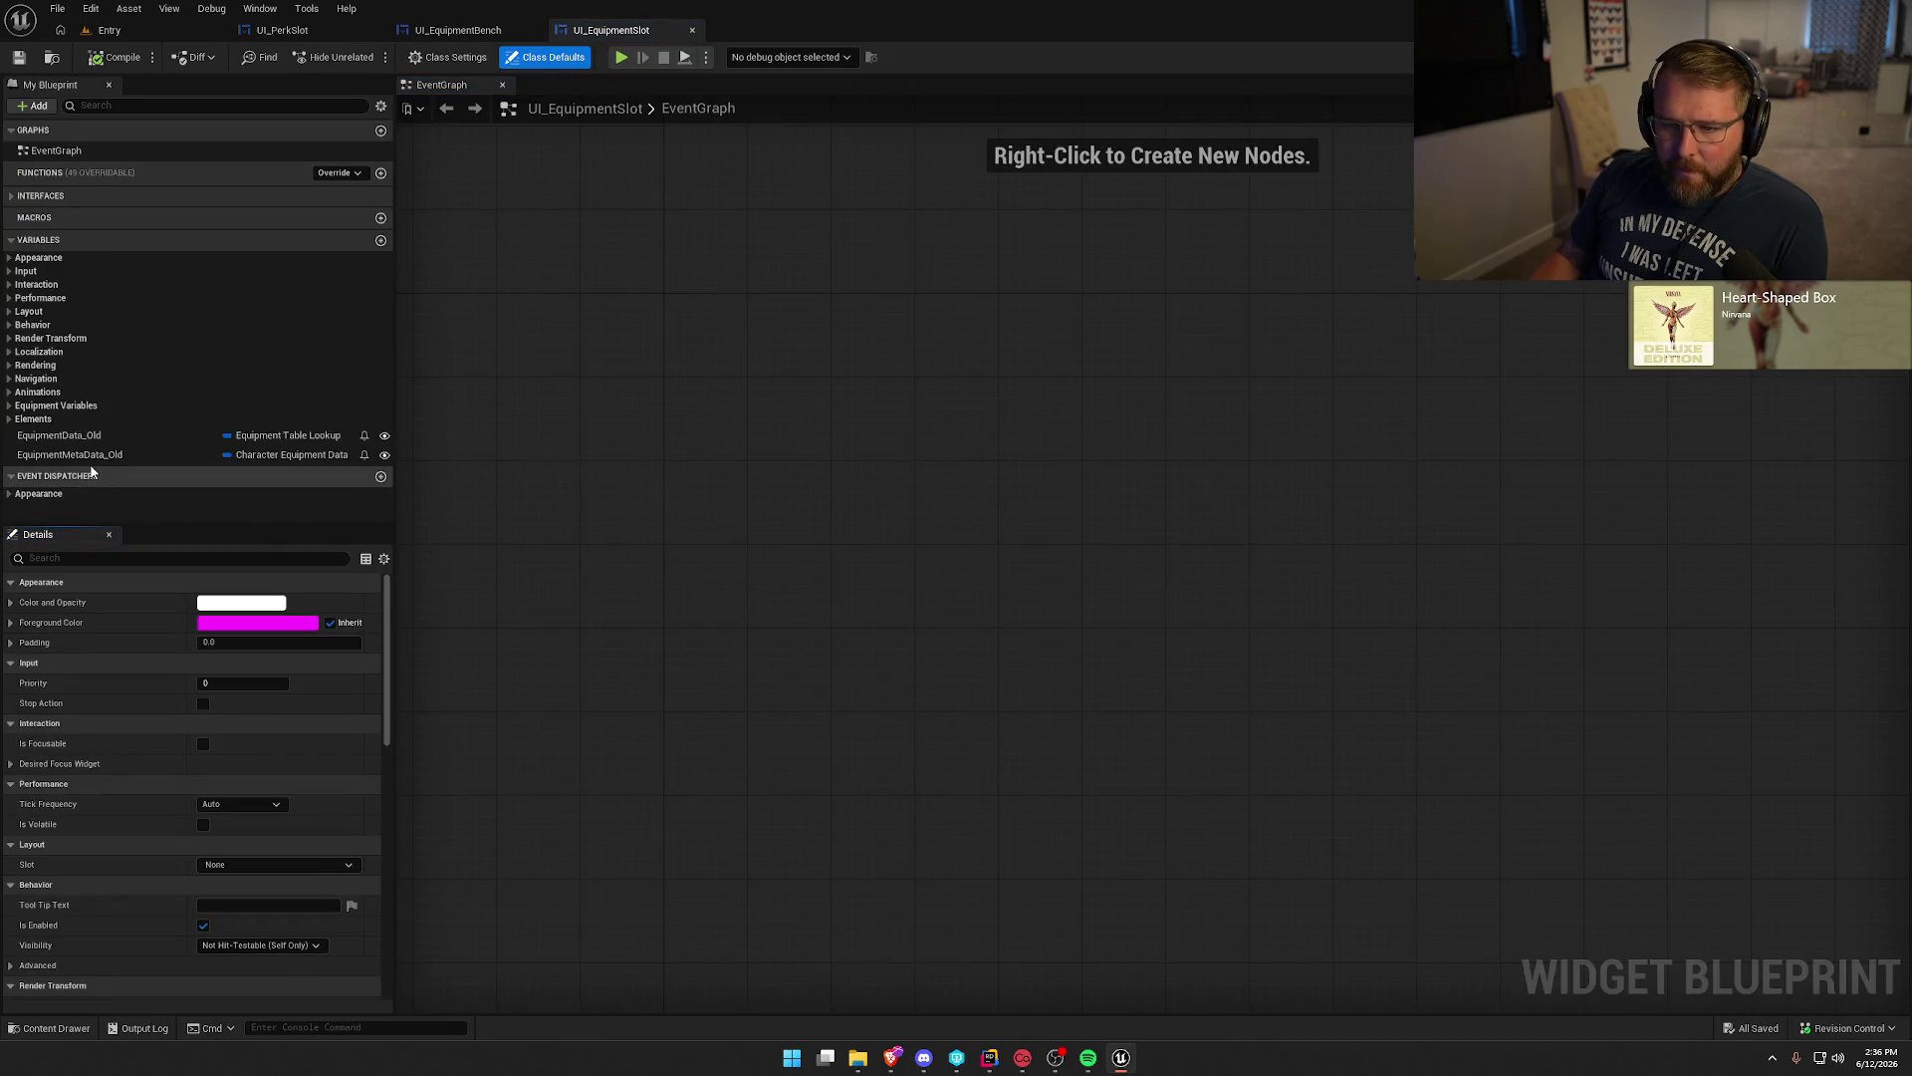
click(70, 435)
key(Delete)
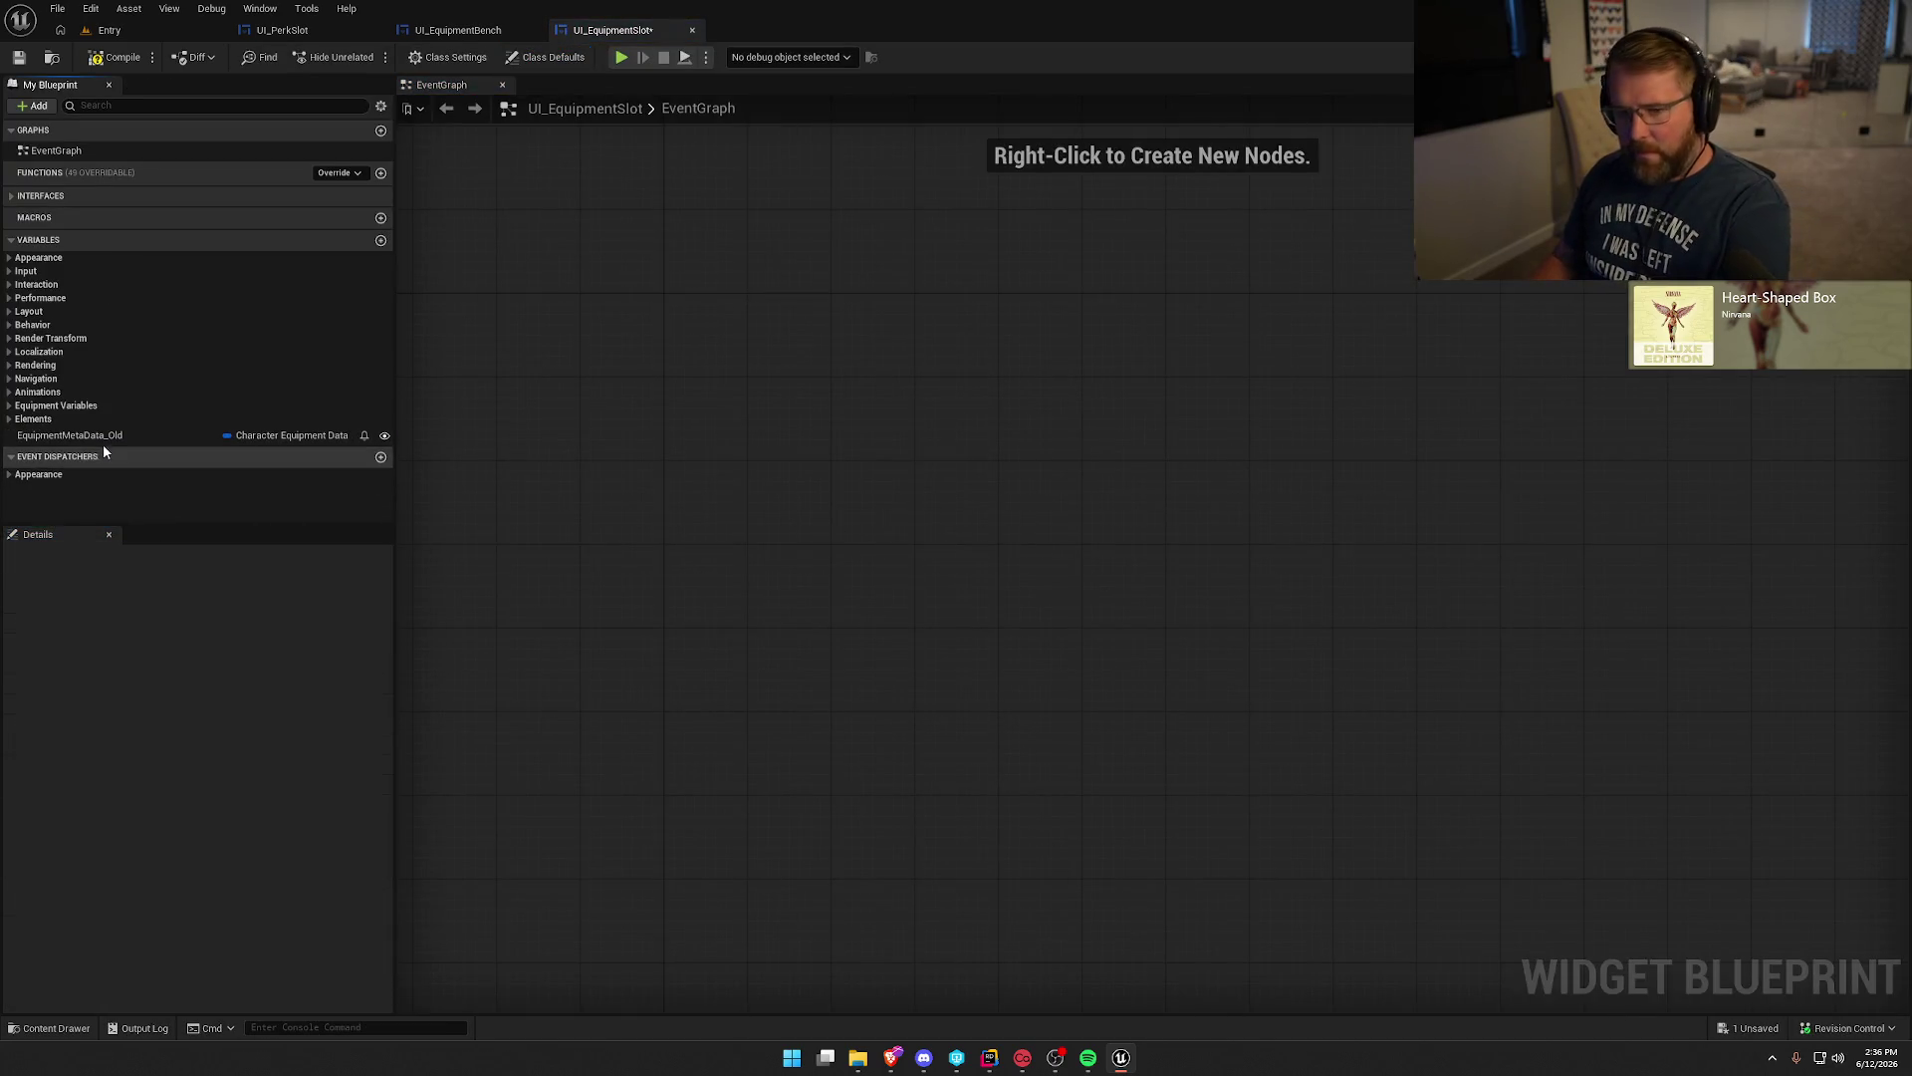
key(Delete)
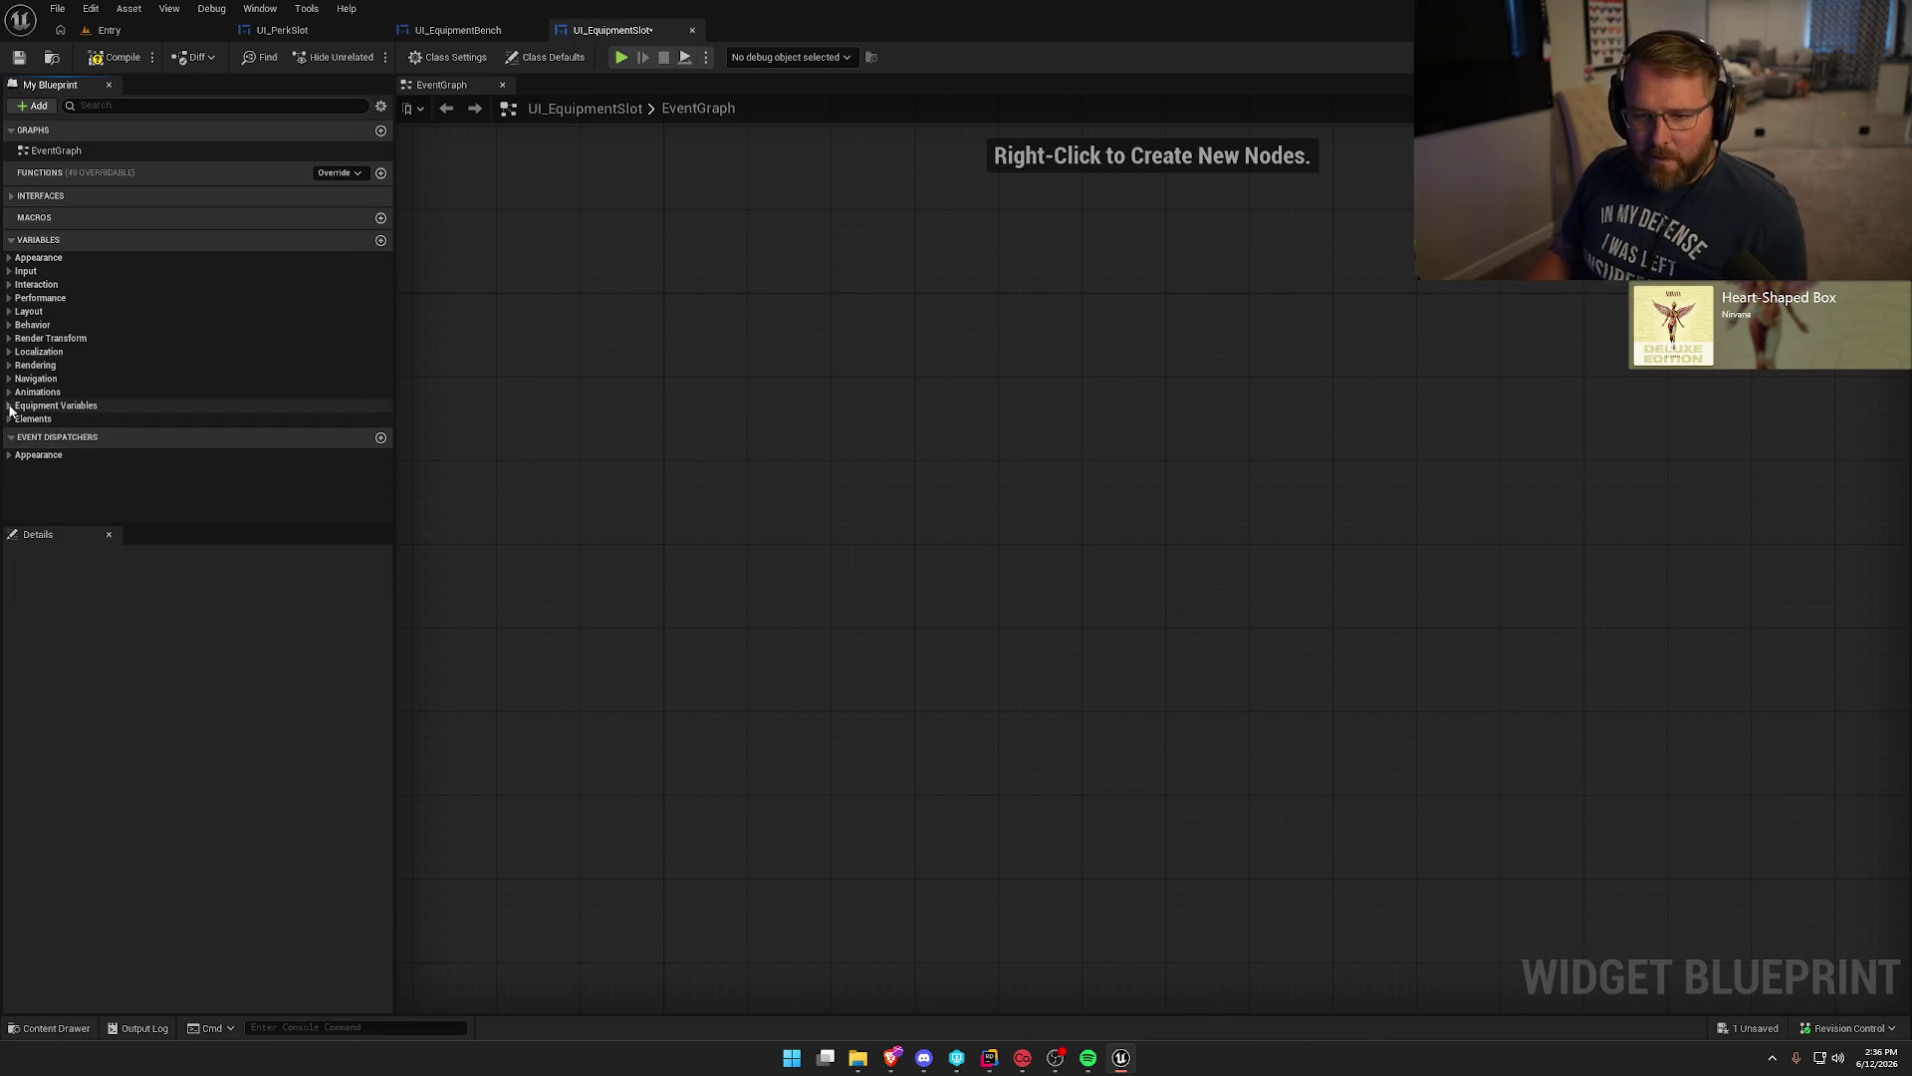
click(60, 405)
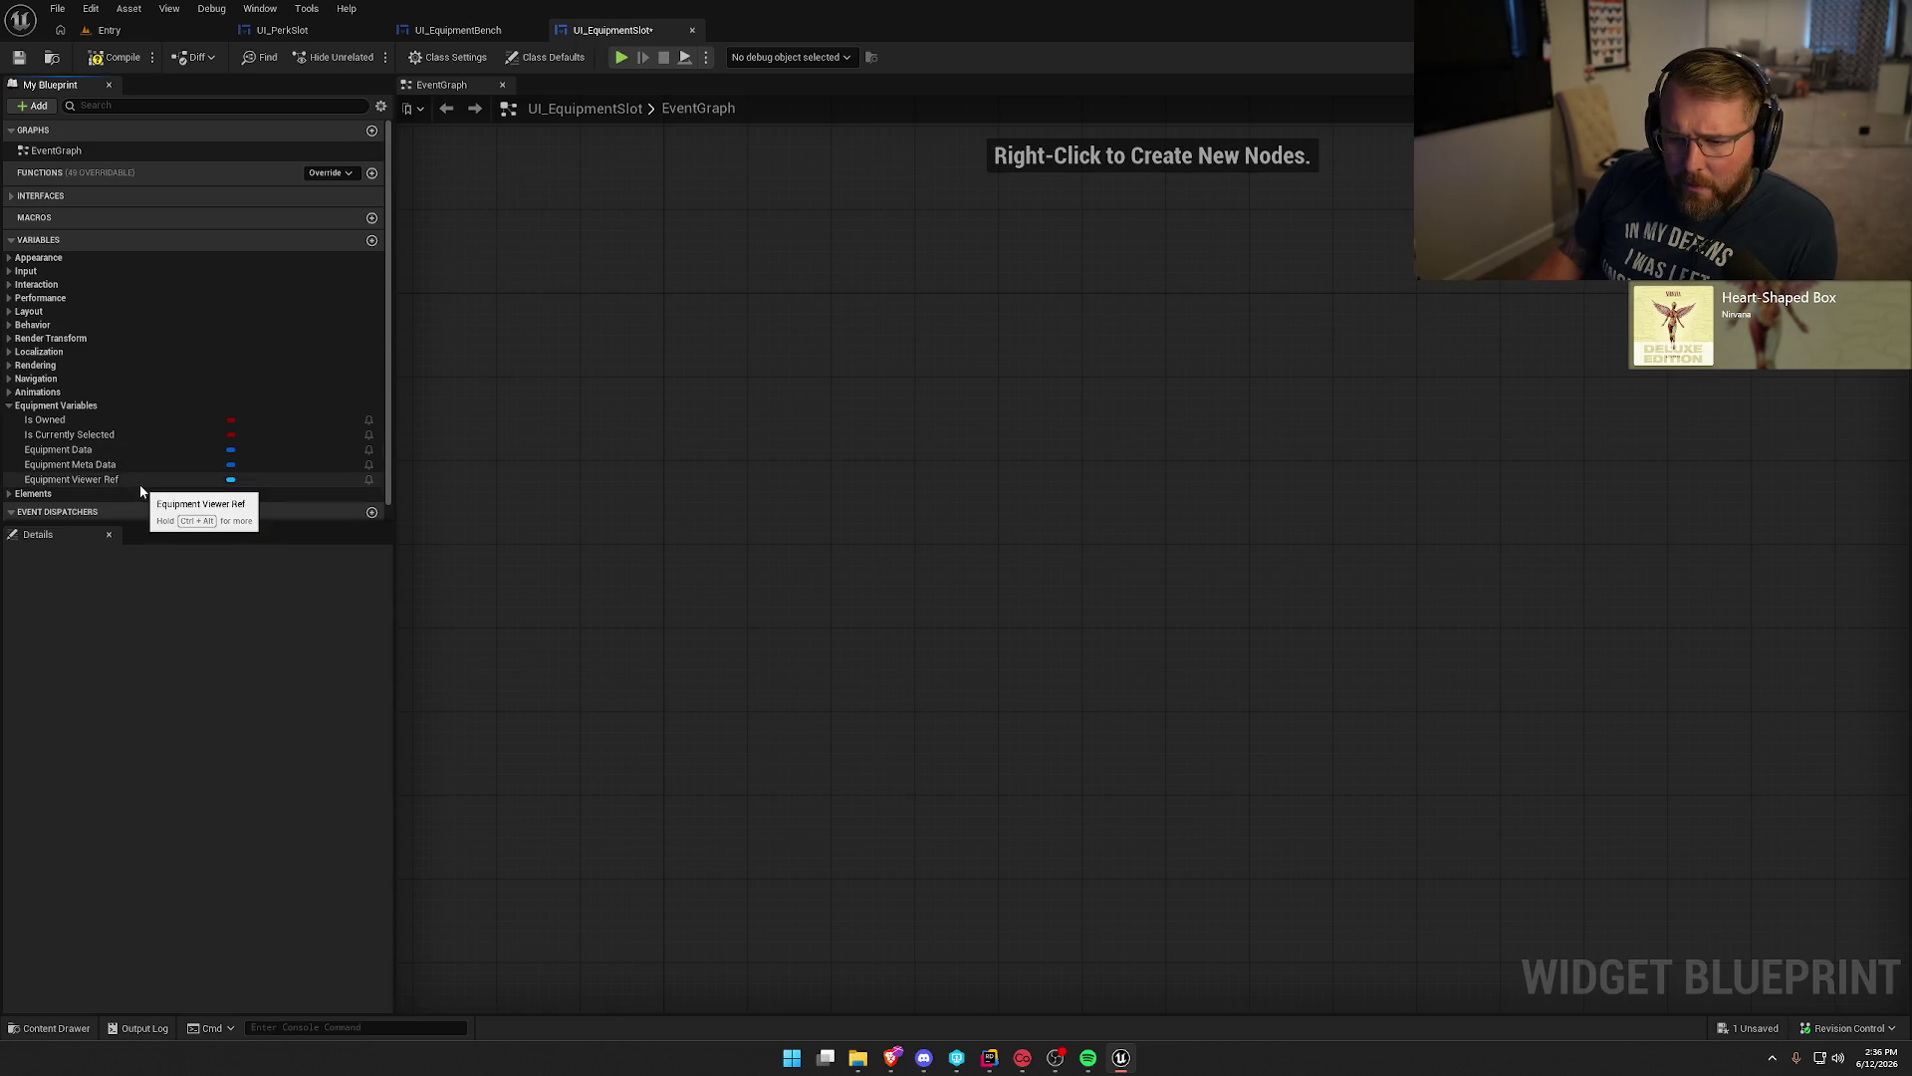
click(60, 494)
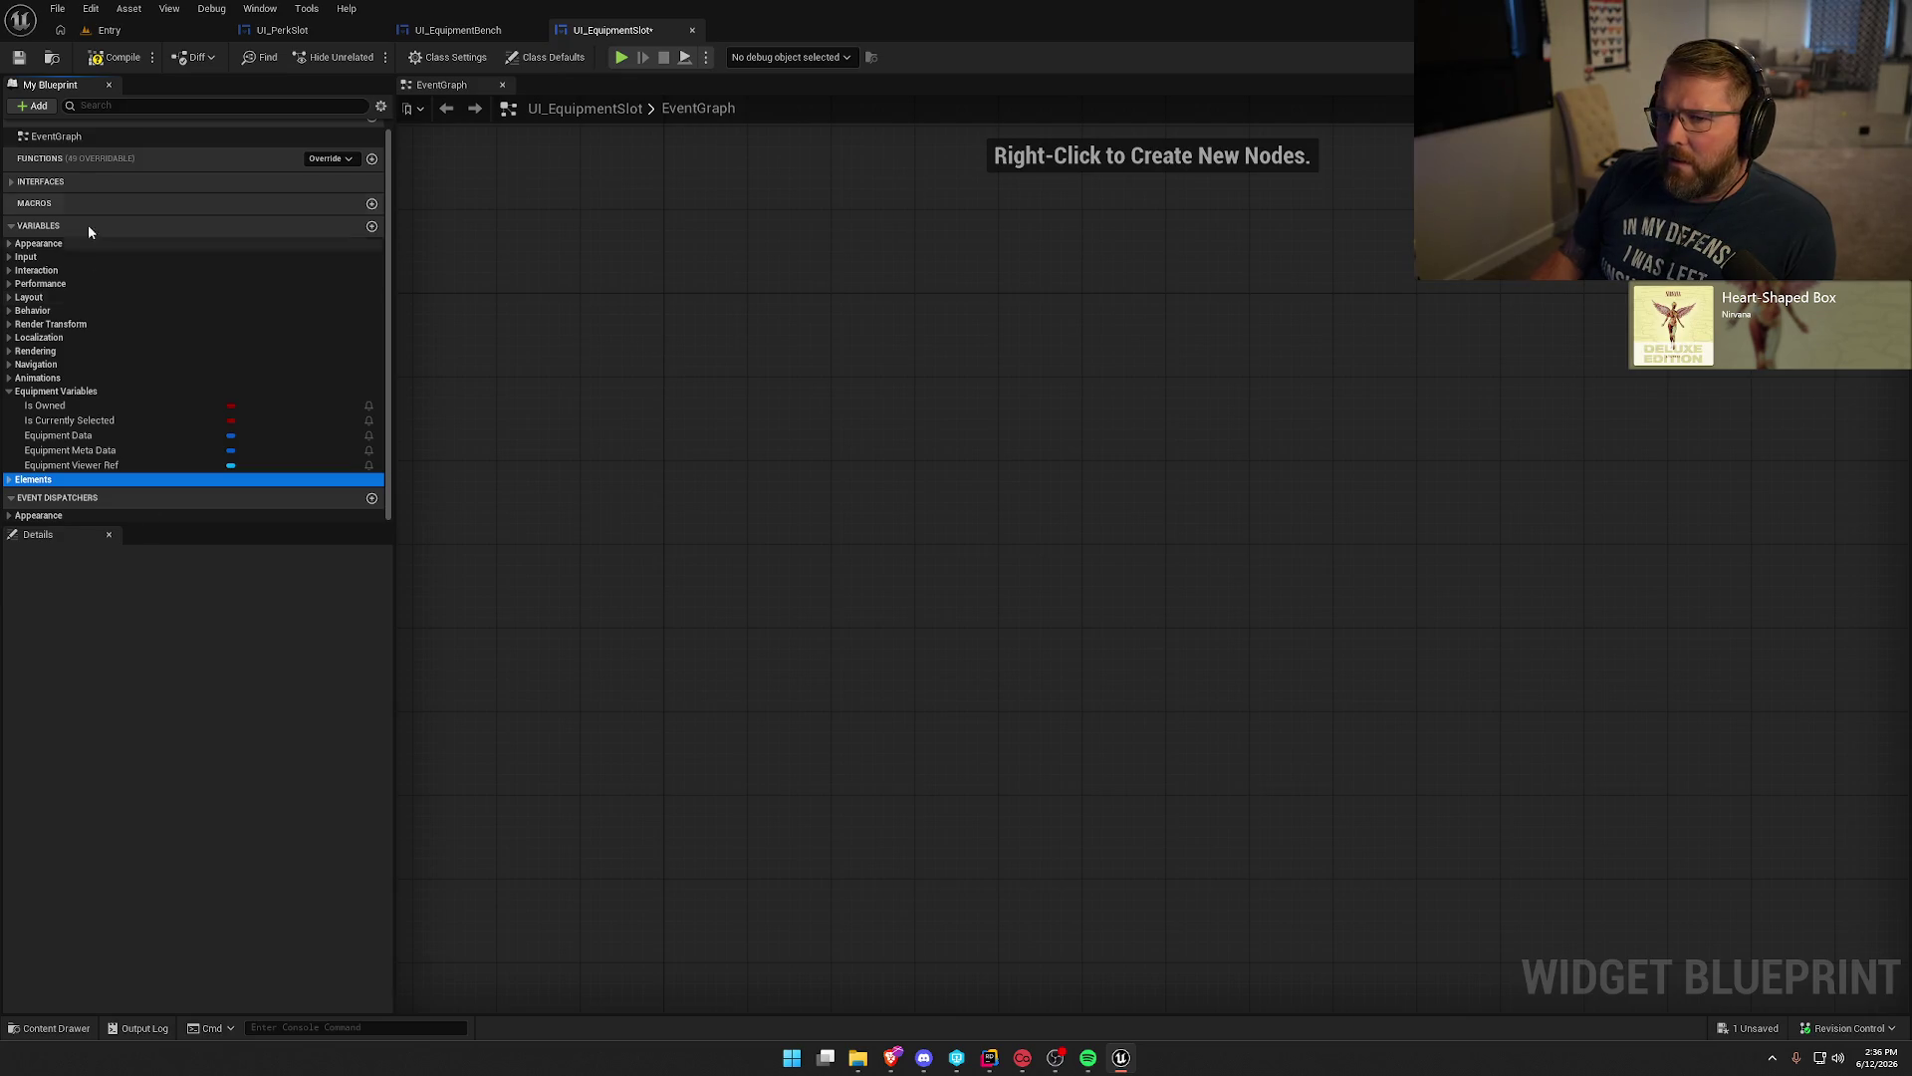
click(98, 63)
drag(453, 30, 298, 30)
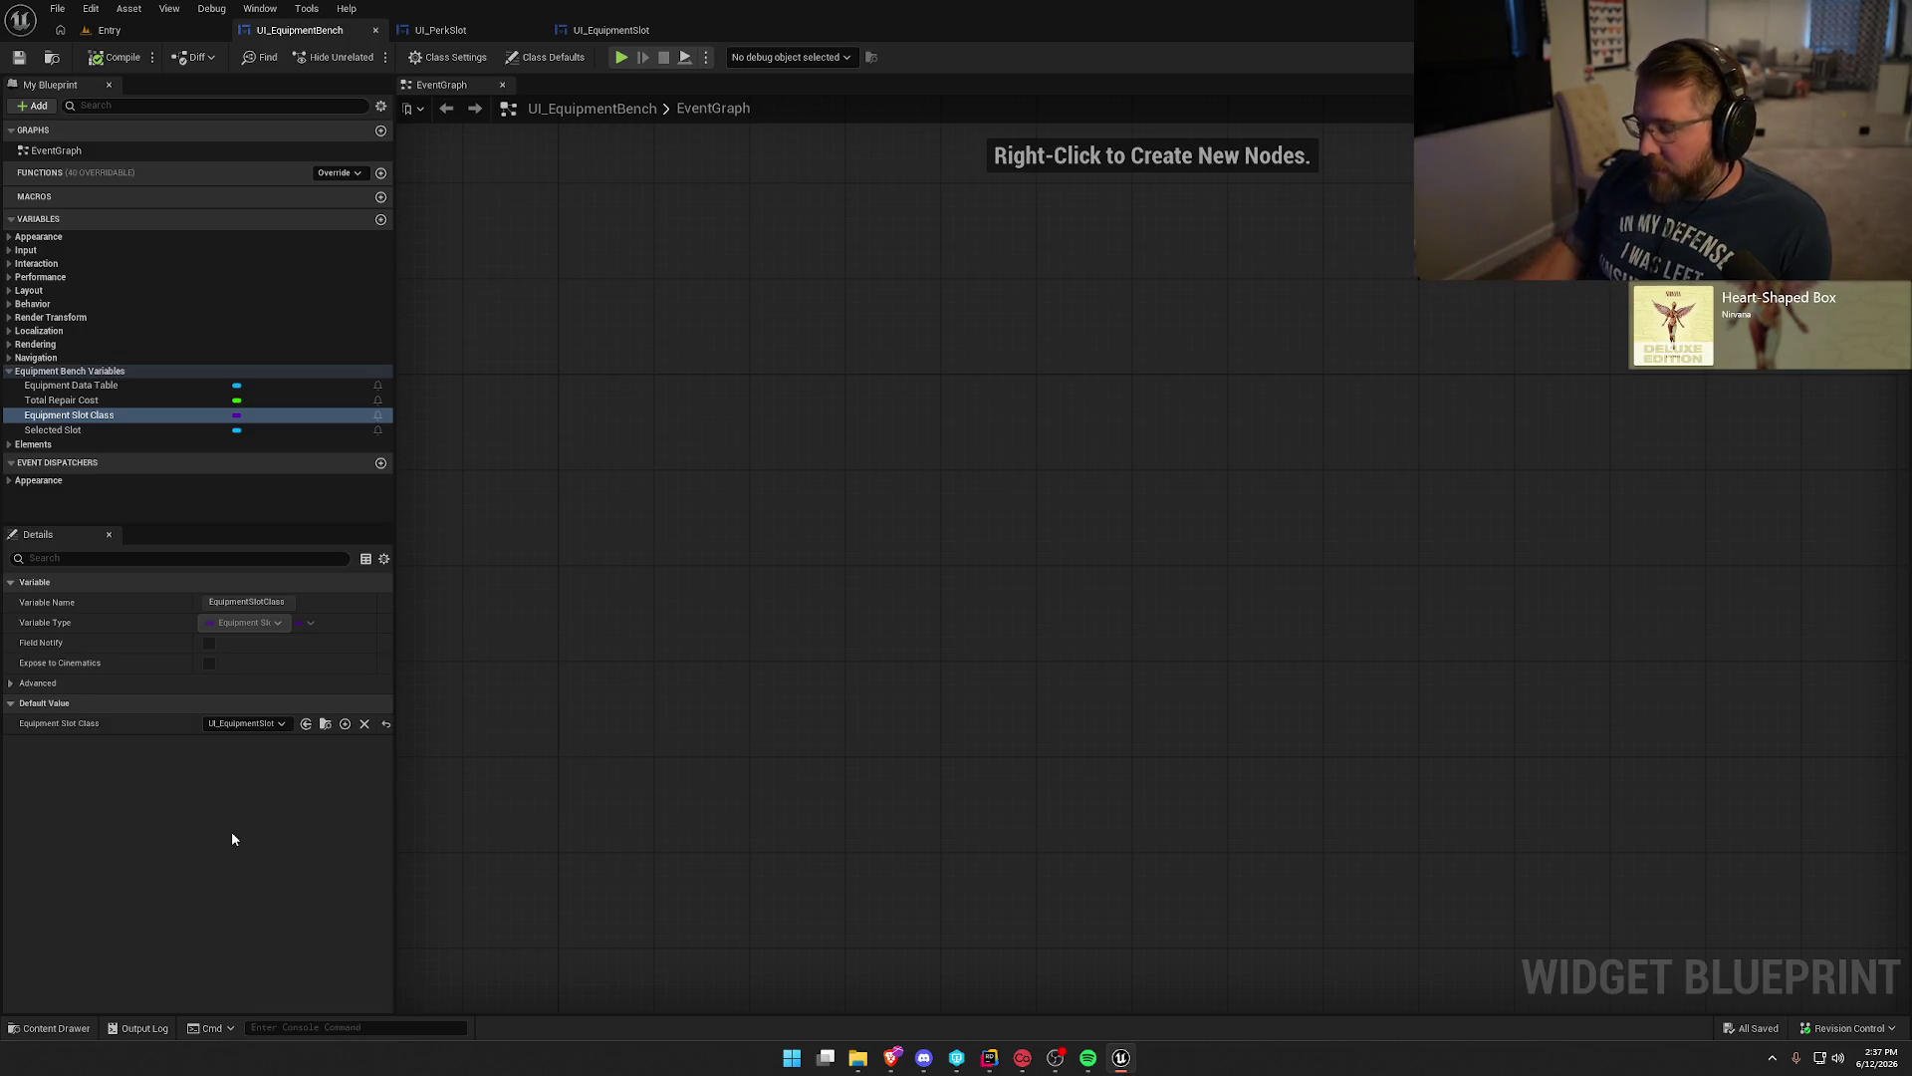
Open DT_Equipment in a docked tab to review its rows, then switch back to Rider.
click(90, 385)
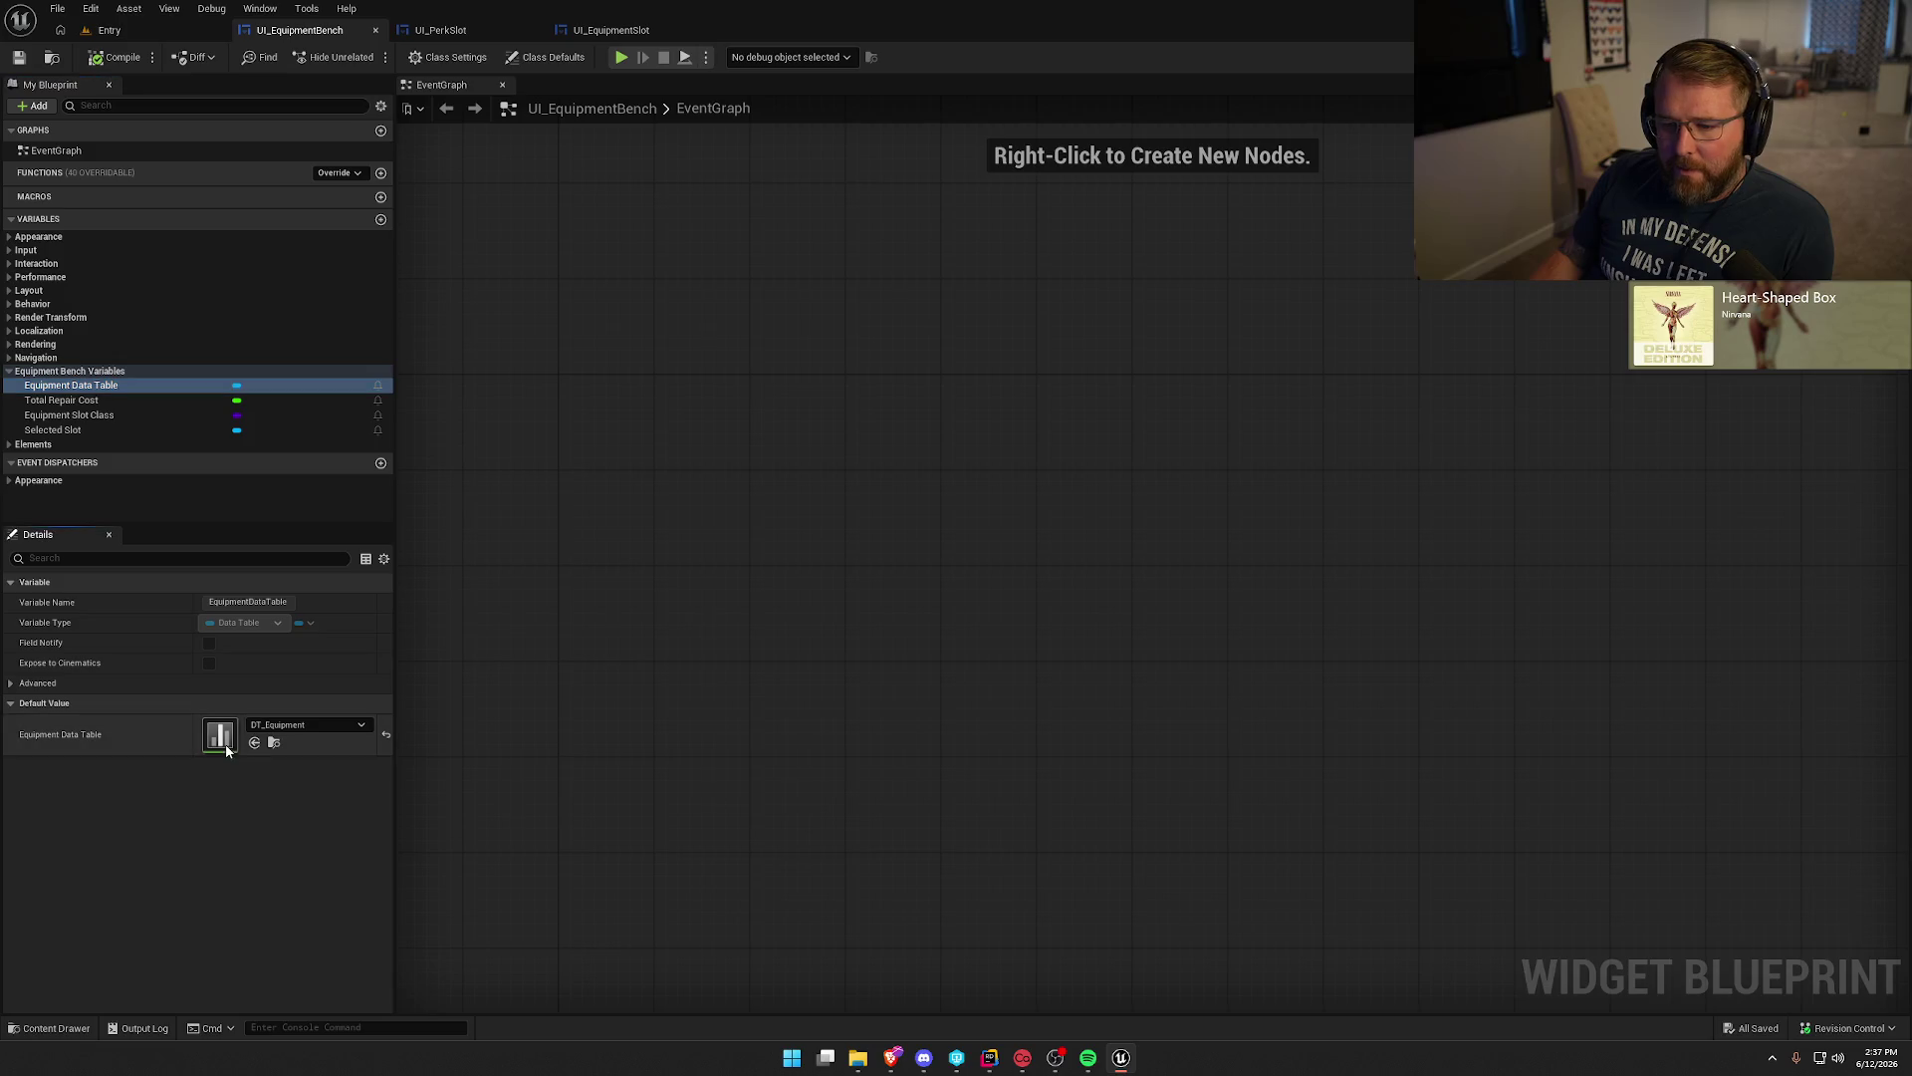
double_click(220, 735)
mouse_move(289, 126)
mouse_down()
mouse_move(790, 92)
mouse_move(786, 31)
mouse_up()
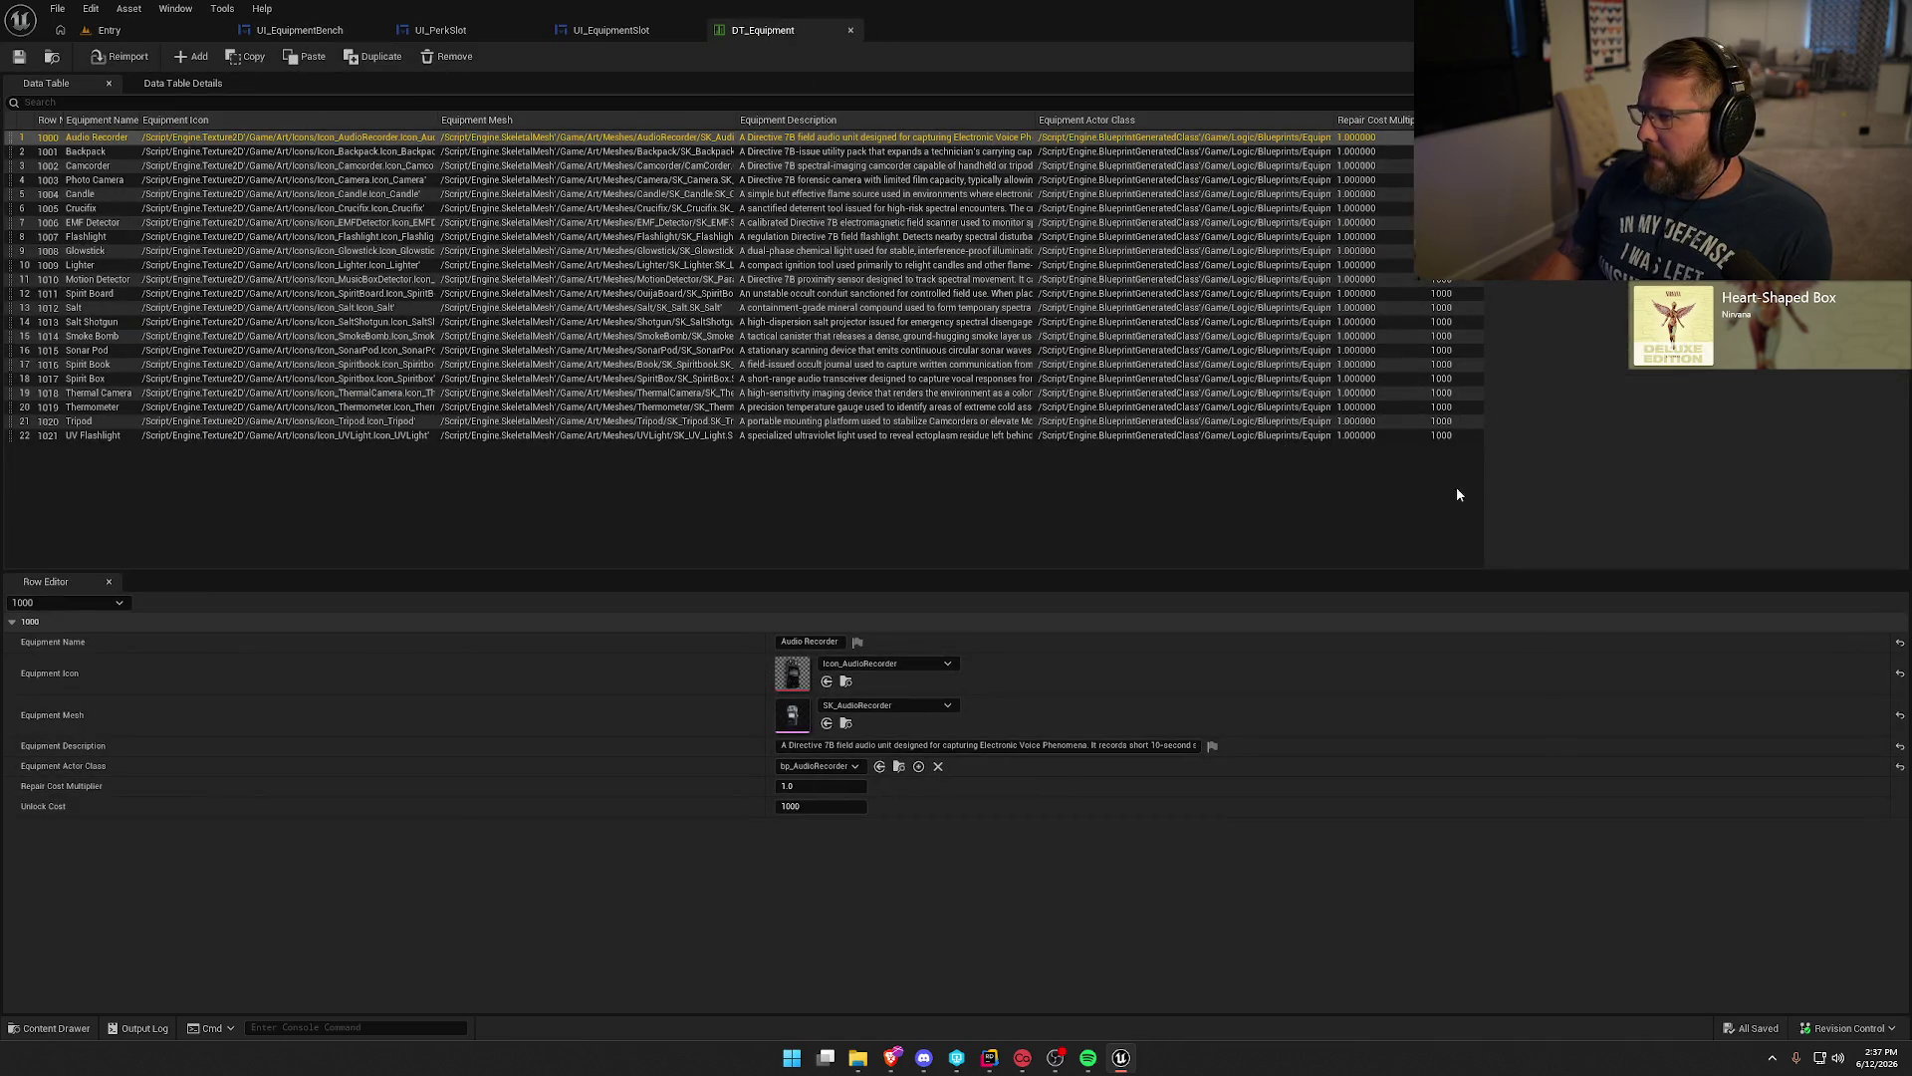
click(320, 30)
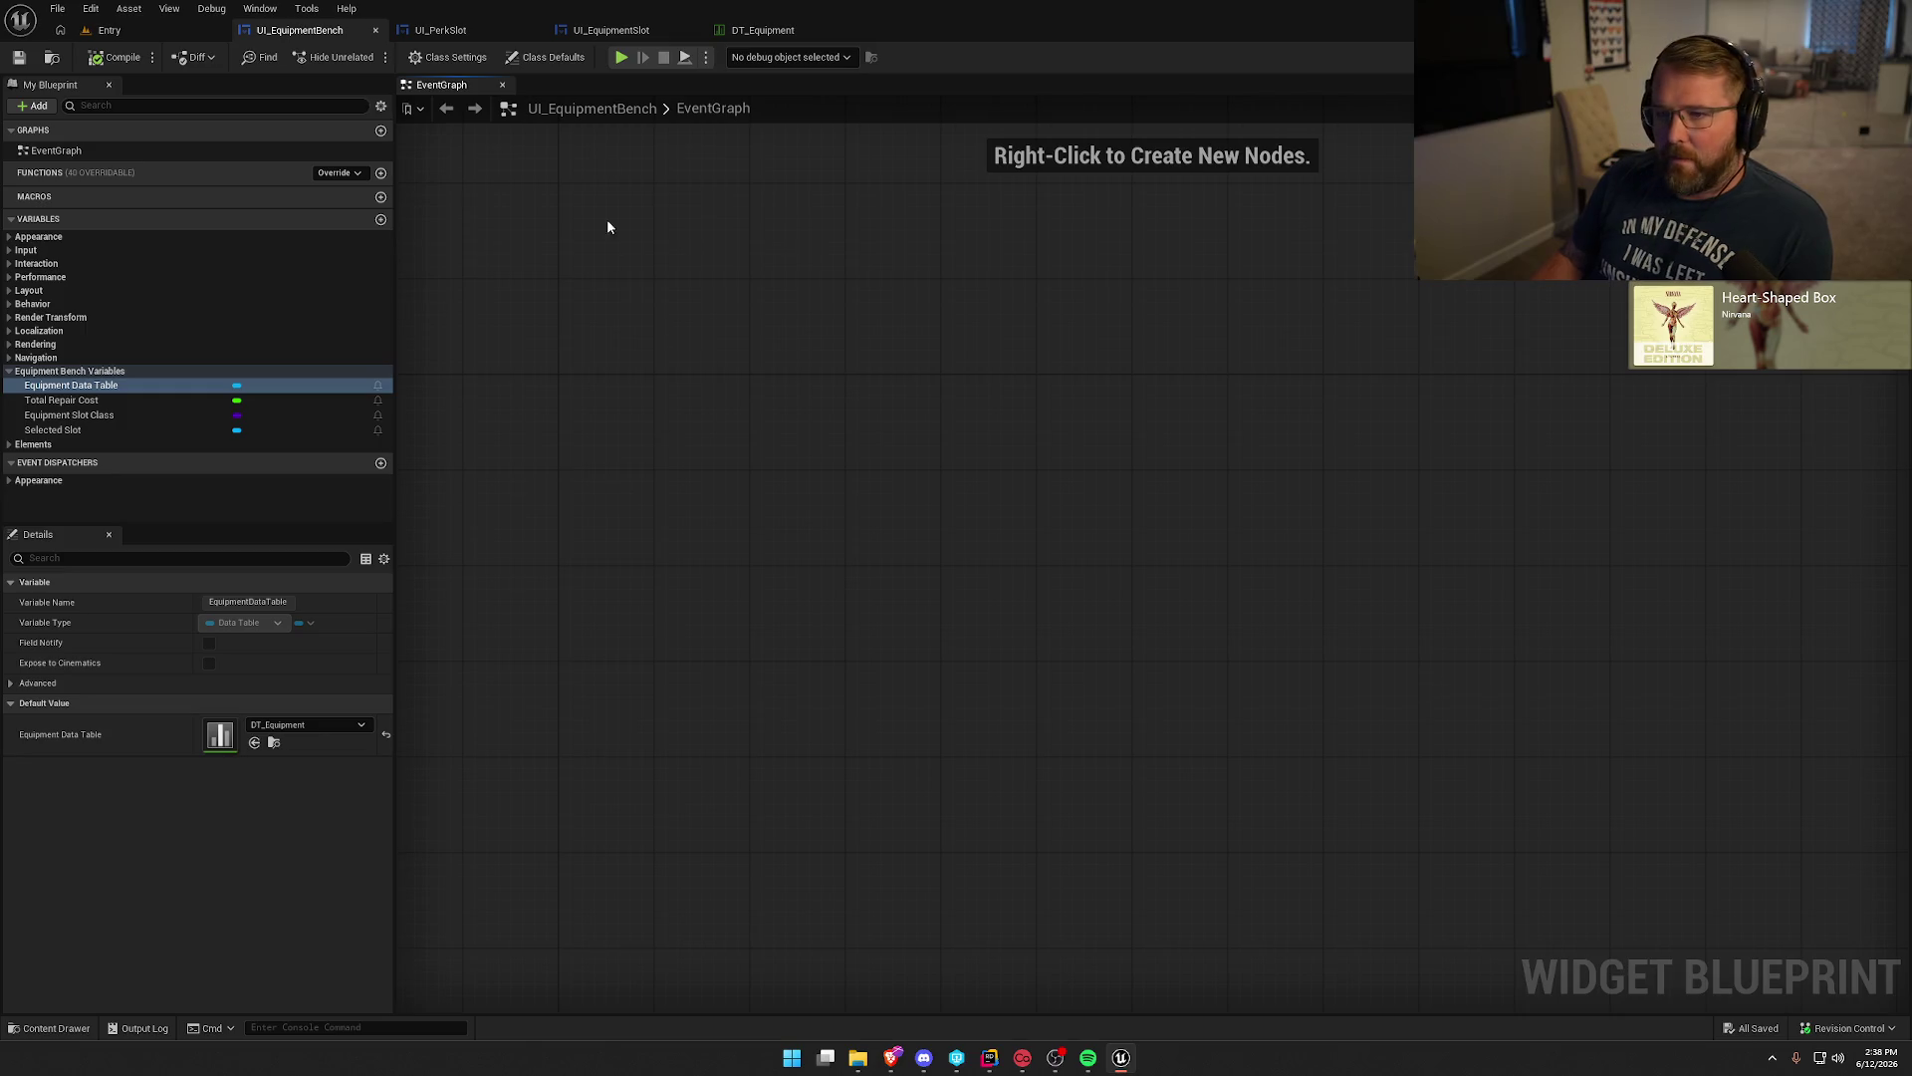
click(763, 29)
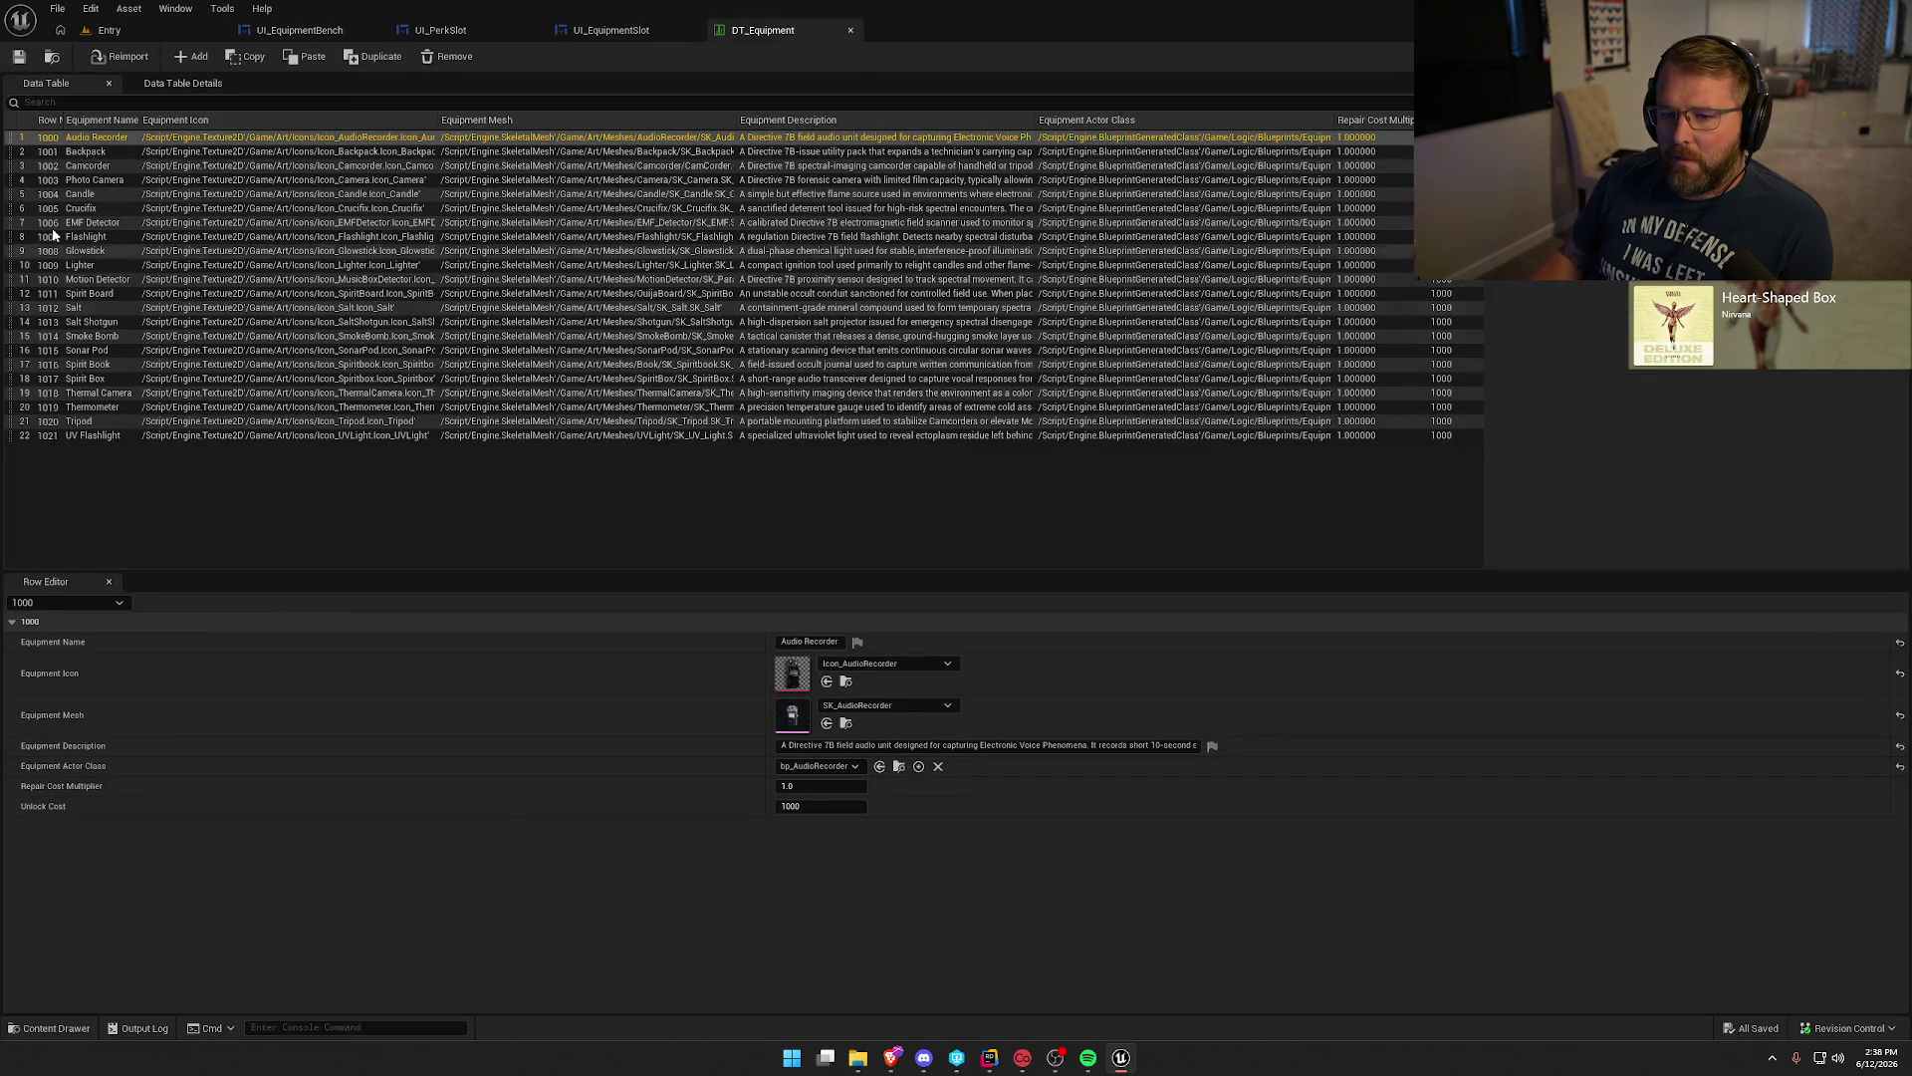
click(298, 30)
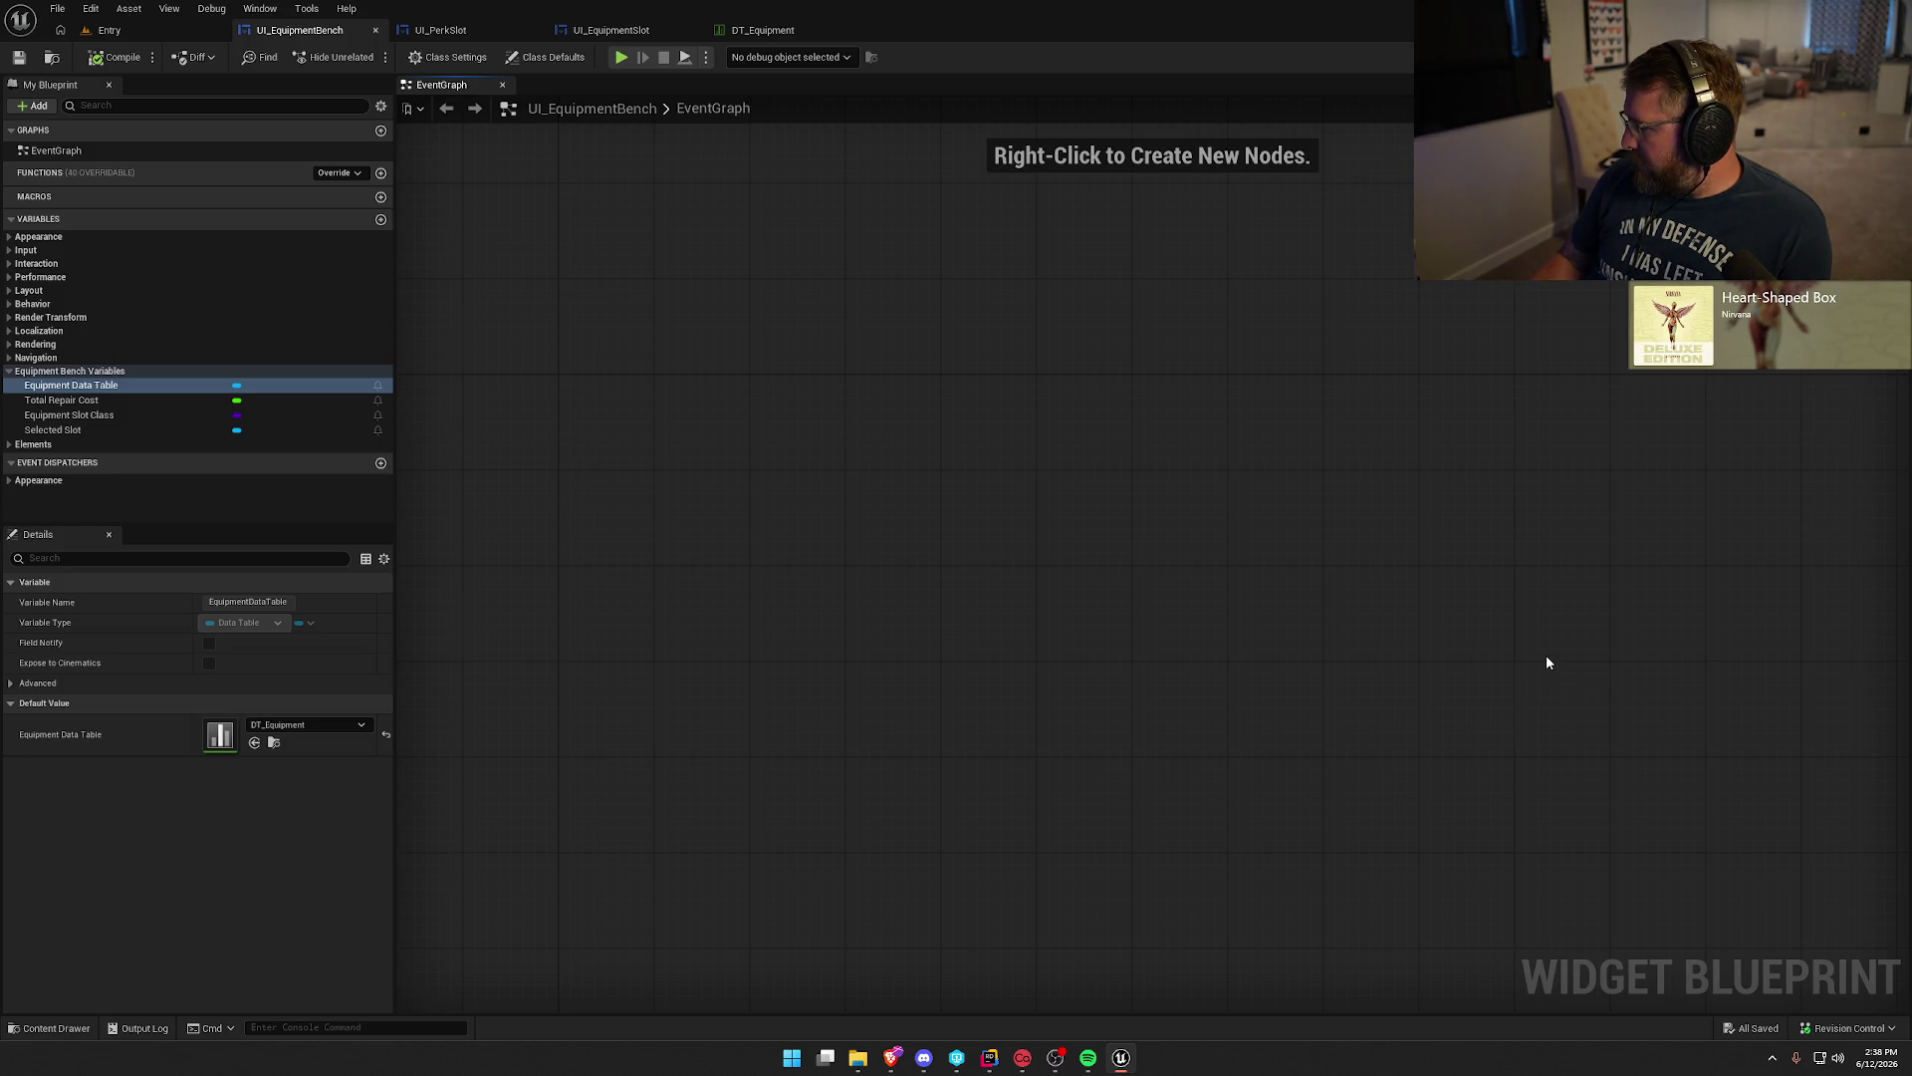
key(alt+Tab)
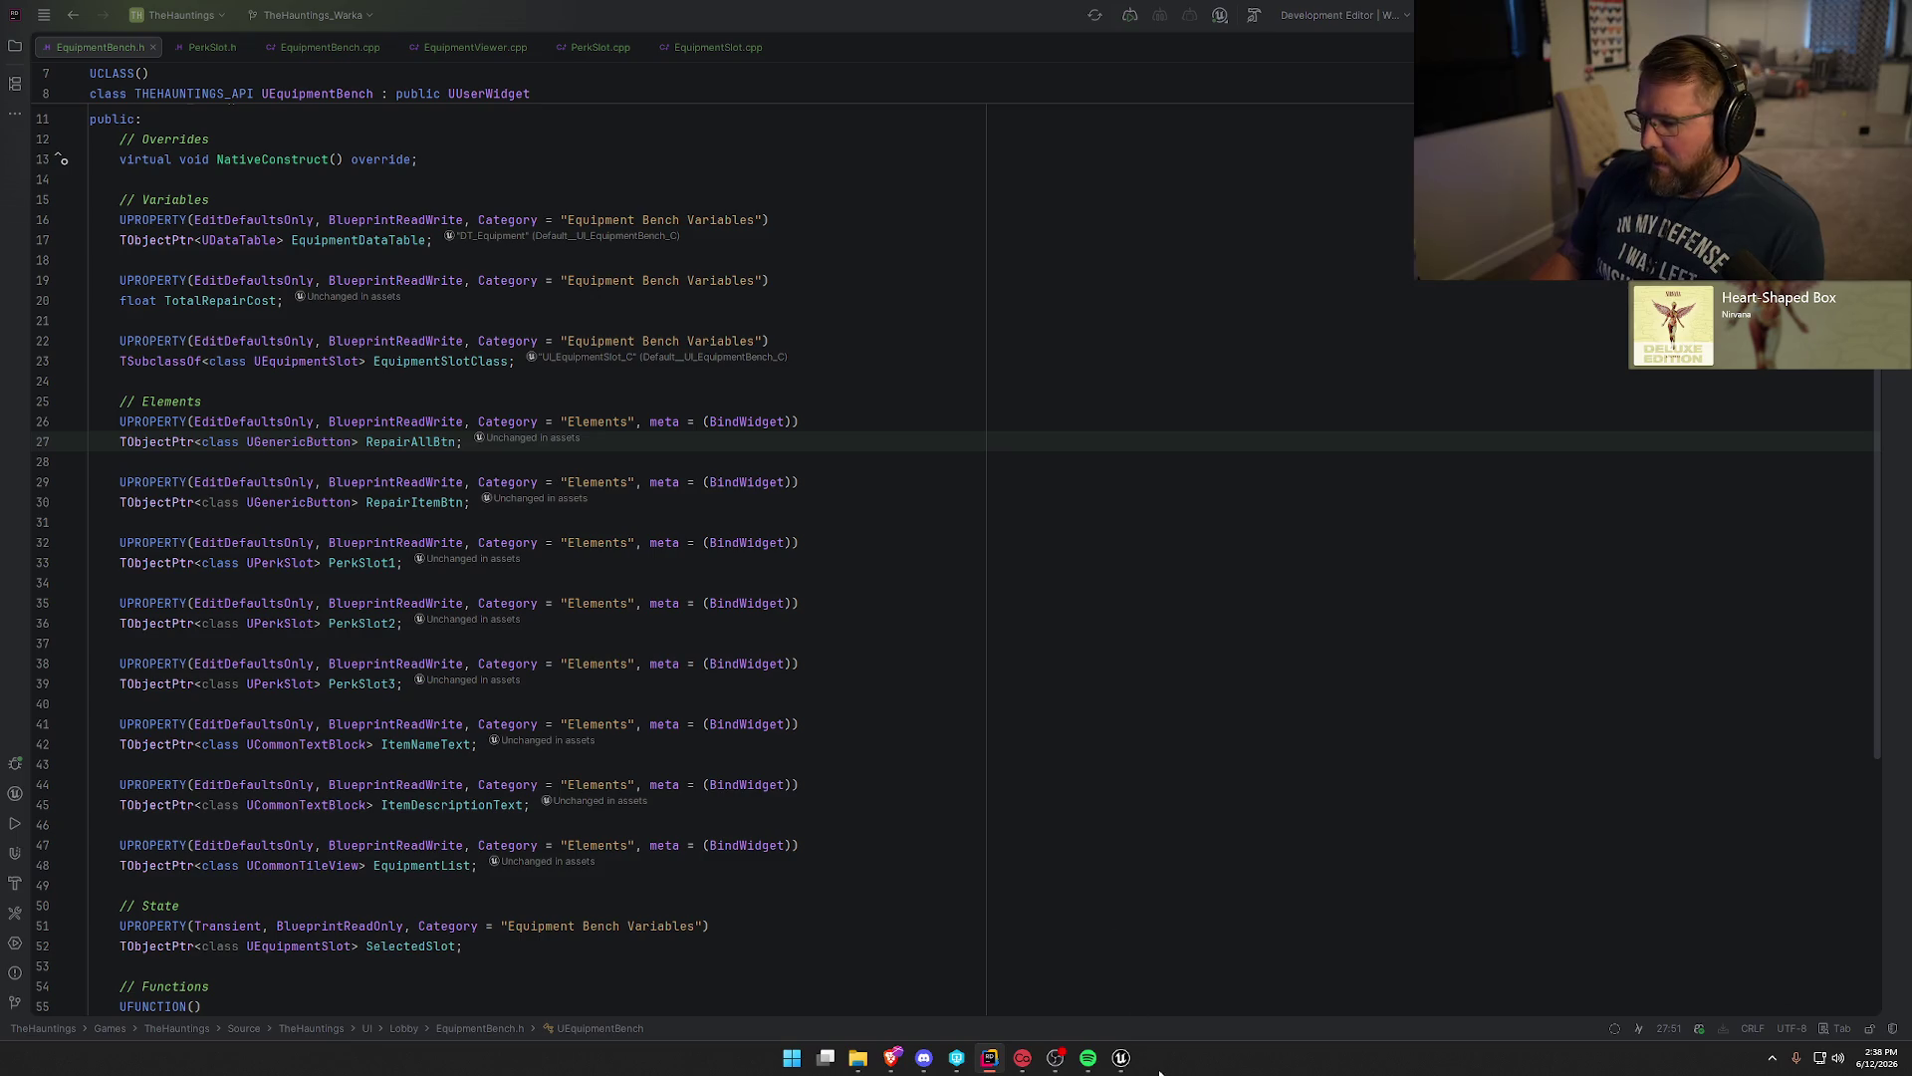
click(1121, 1057)
click(140, 26)
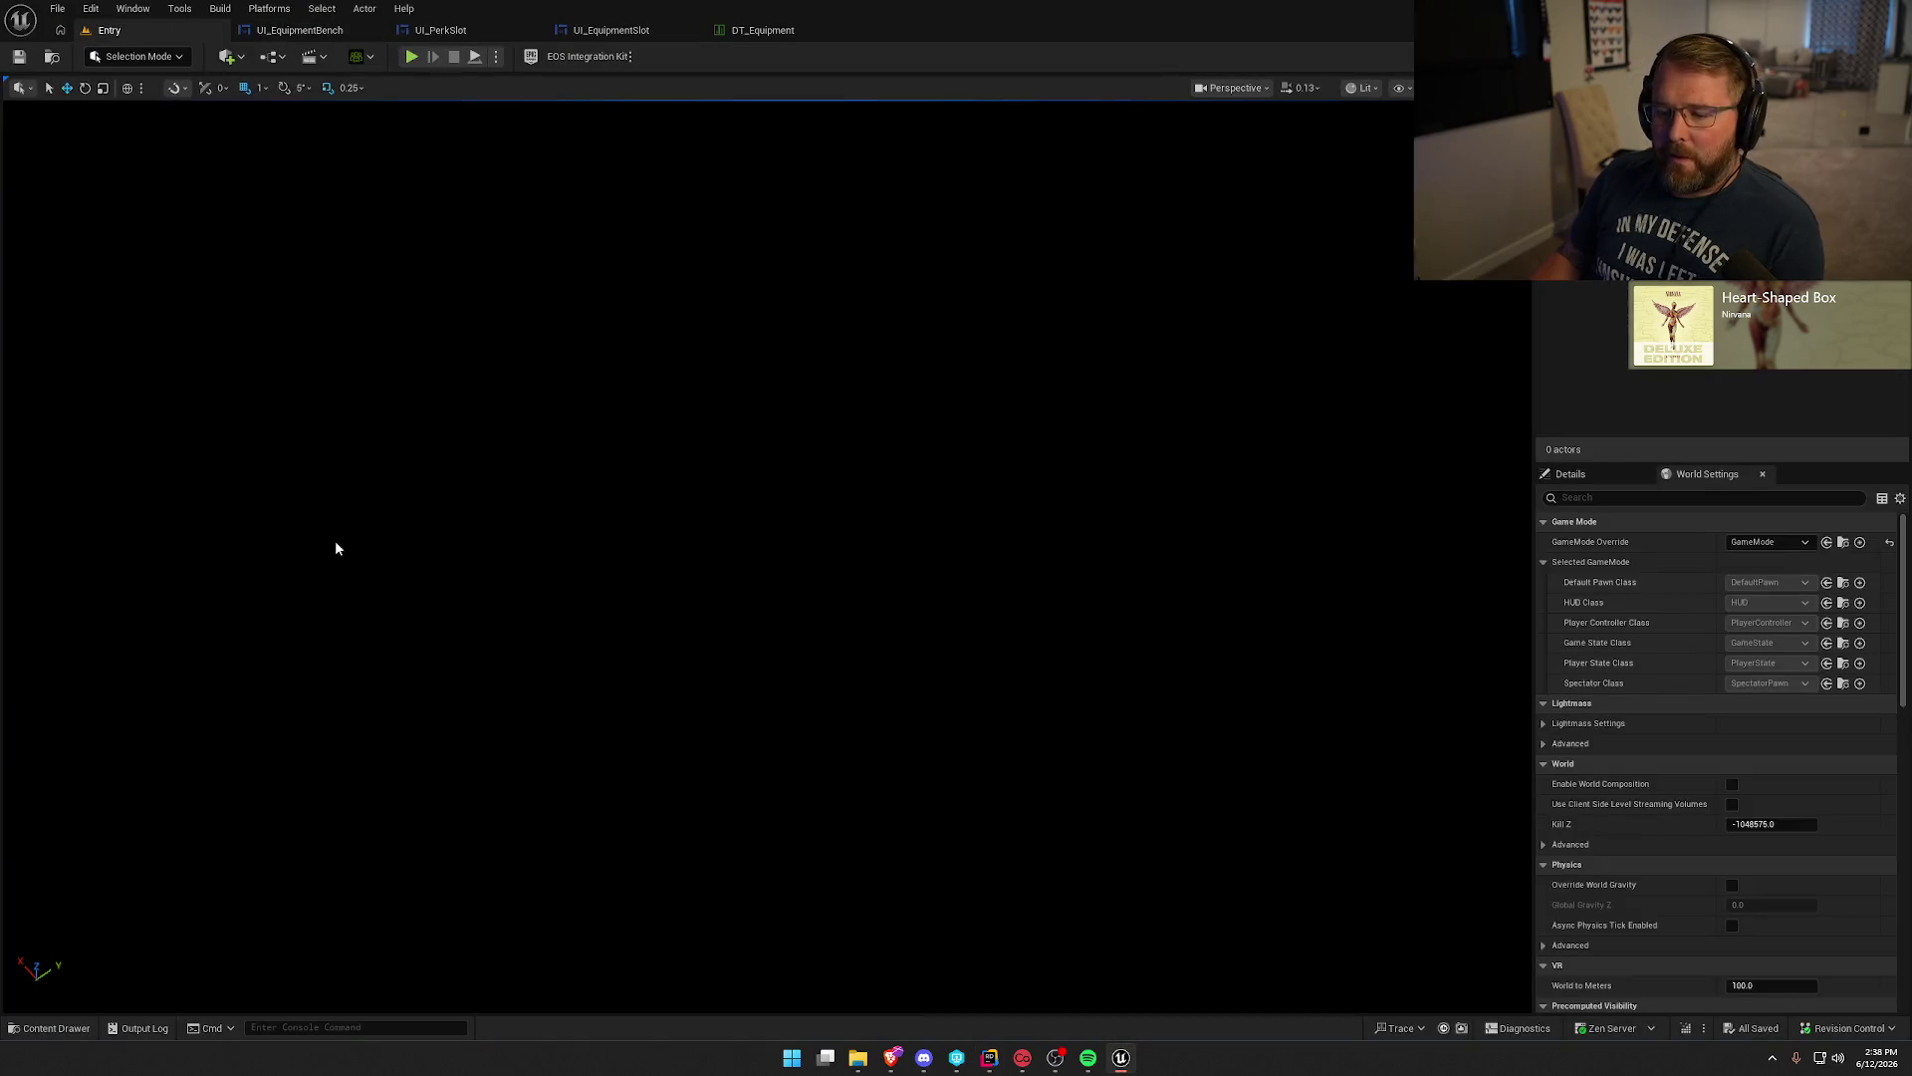
key(ctrl+space)
double_click(381, 762)
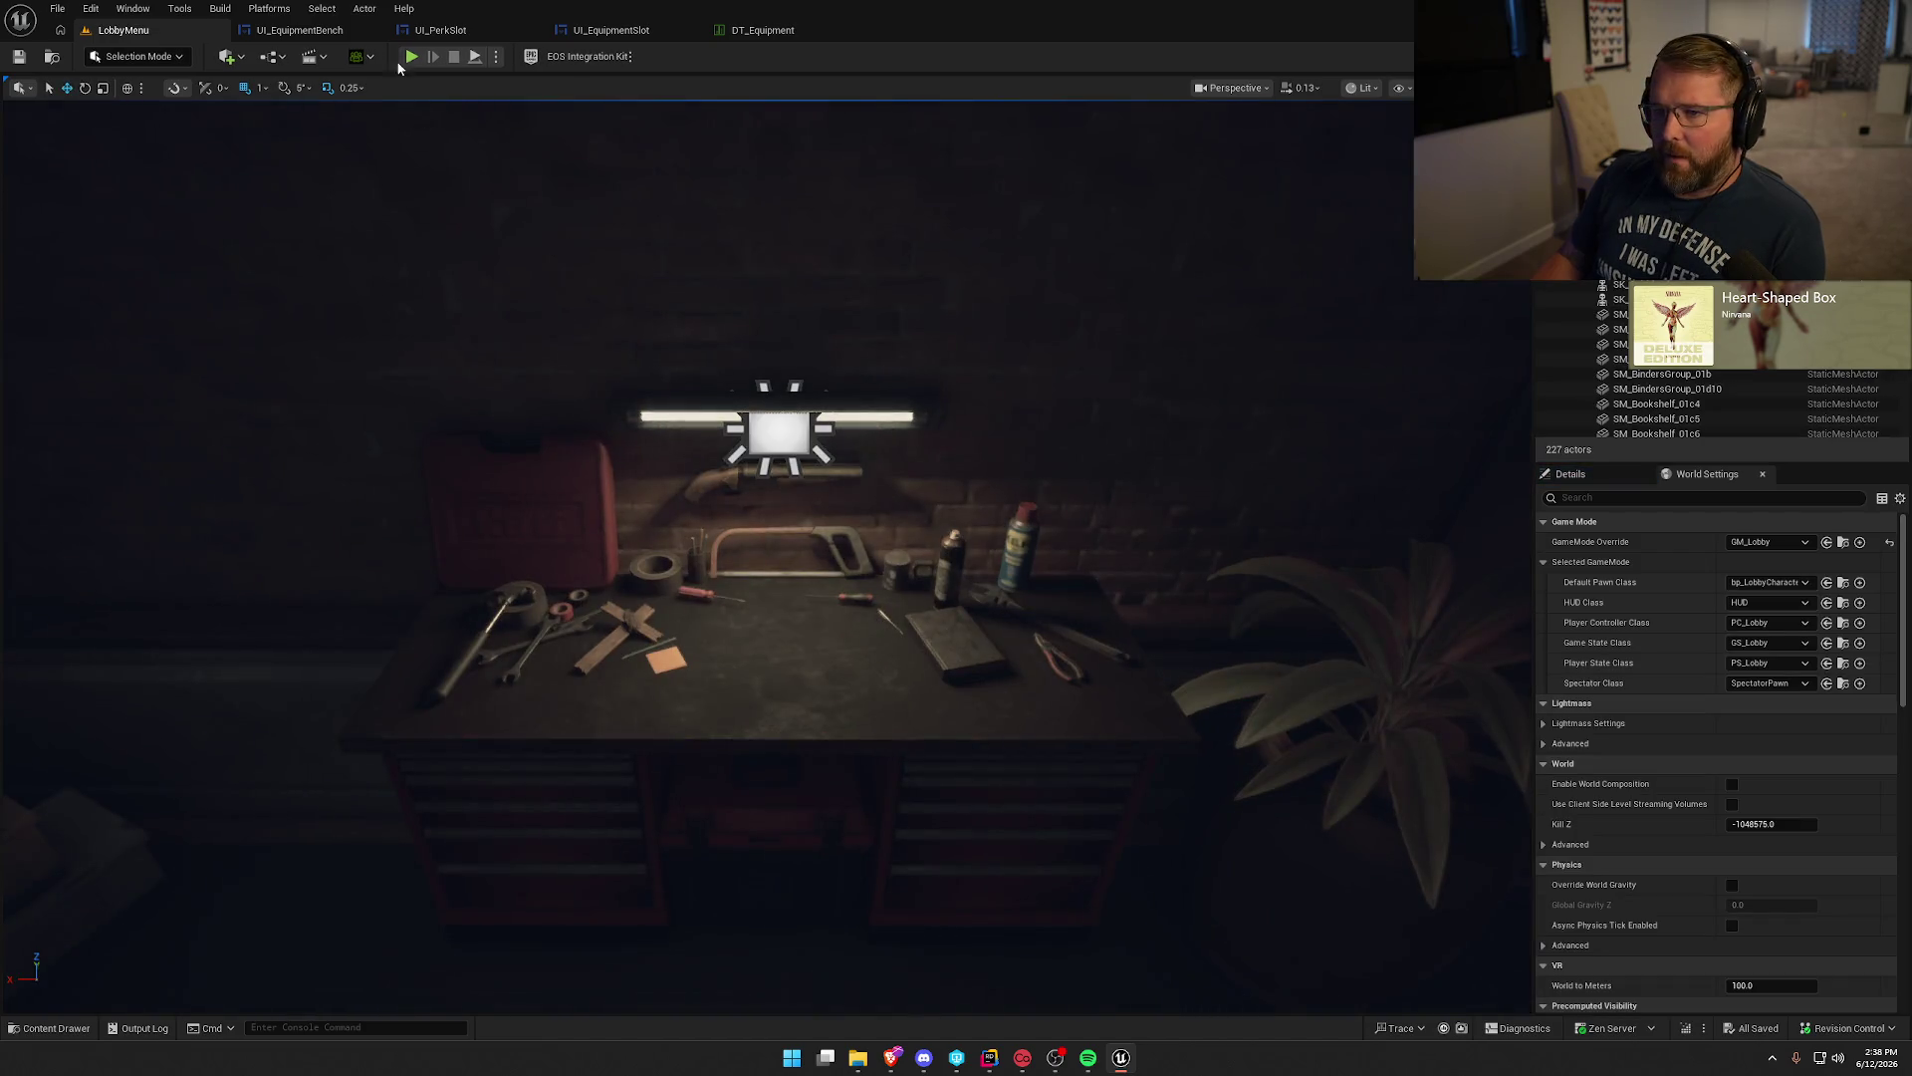
click(411, 56)
click(661, 175)
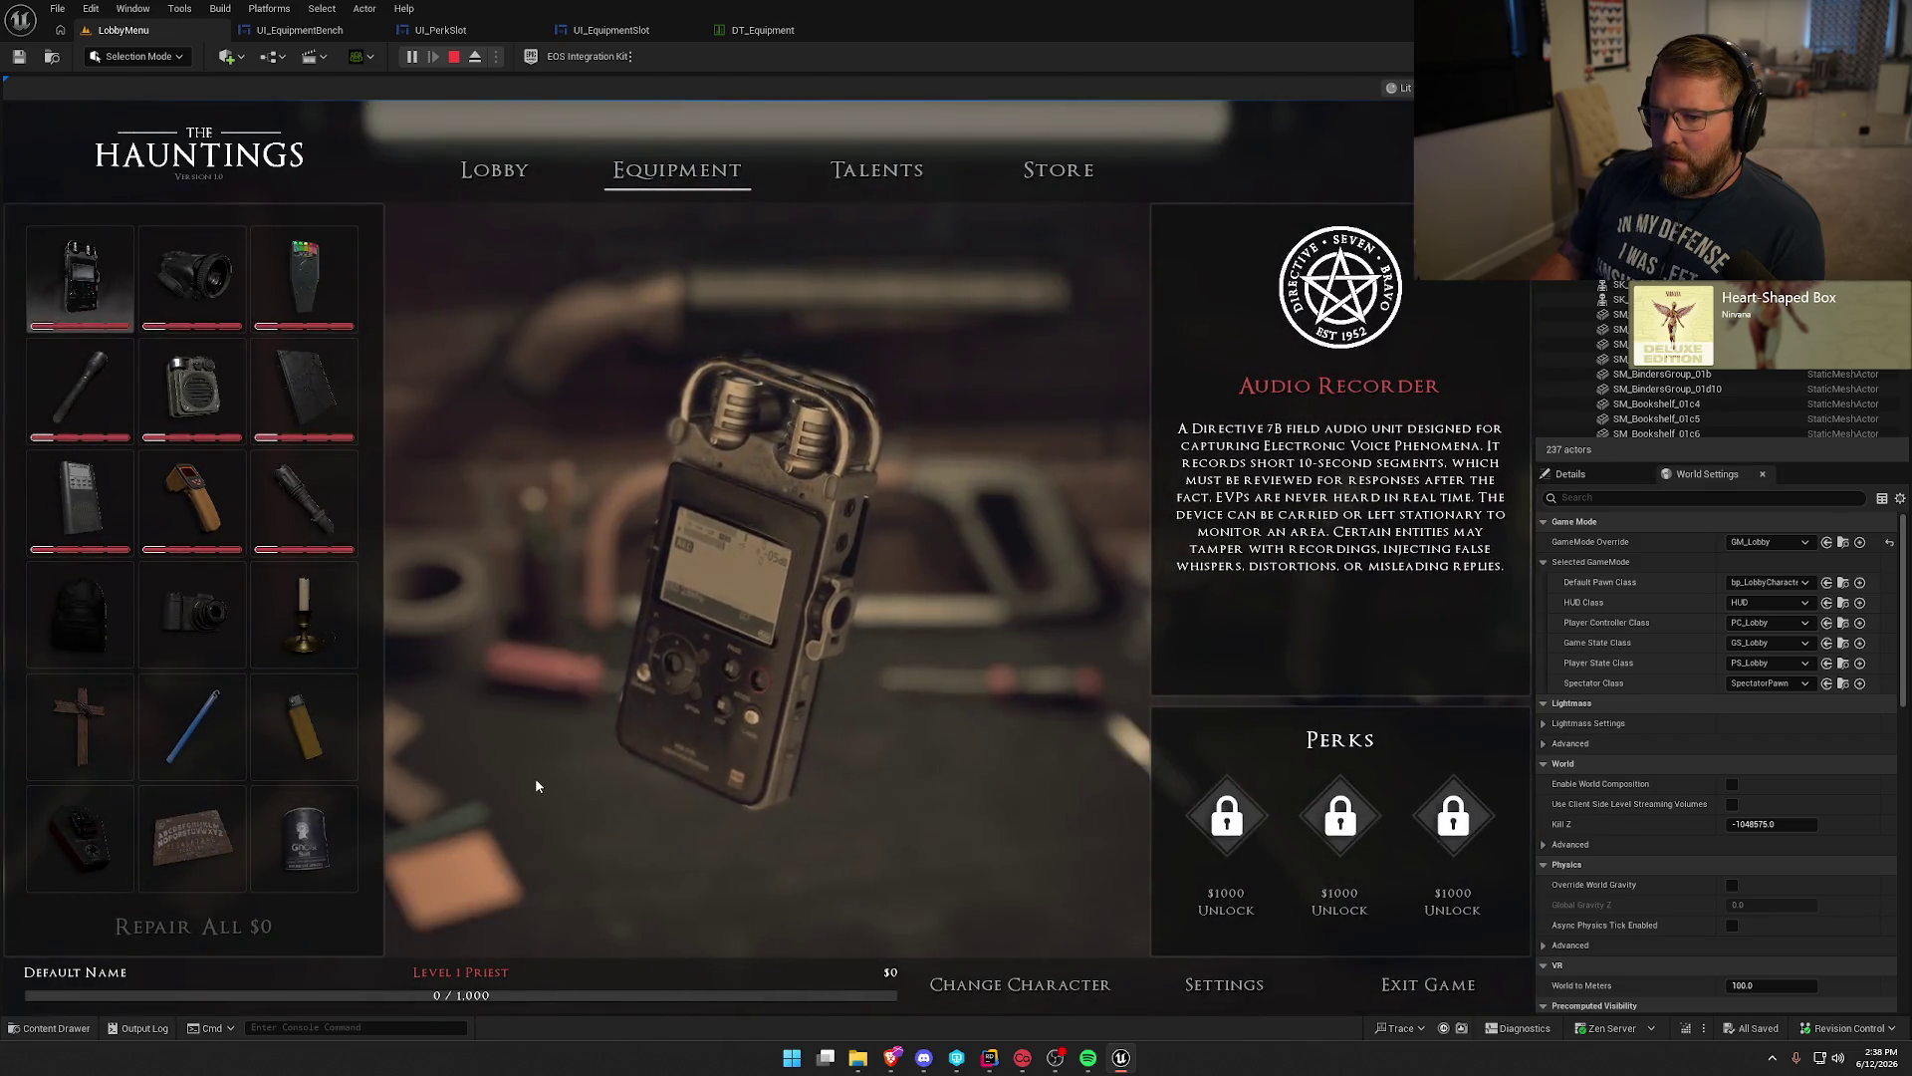
scroll(262, 645, down, 1)
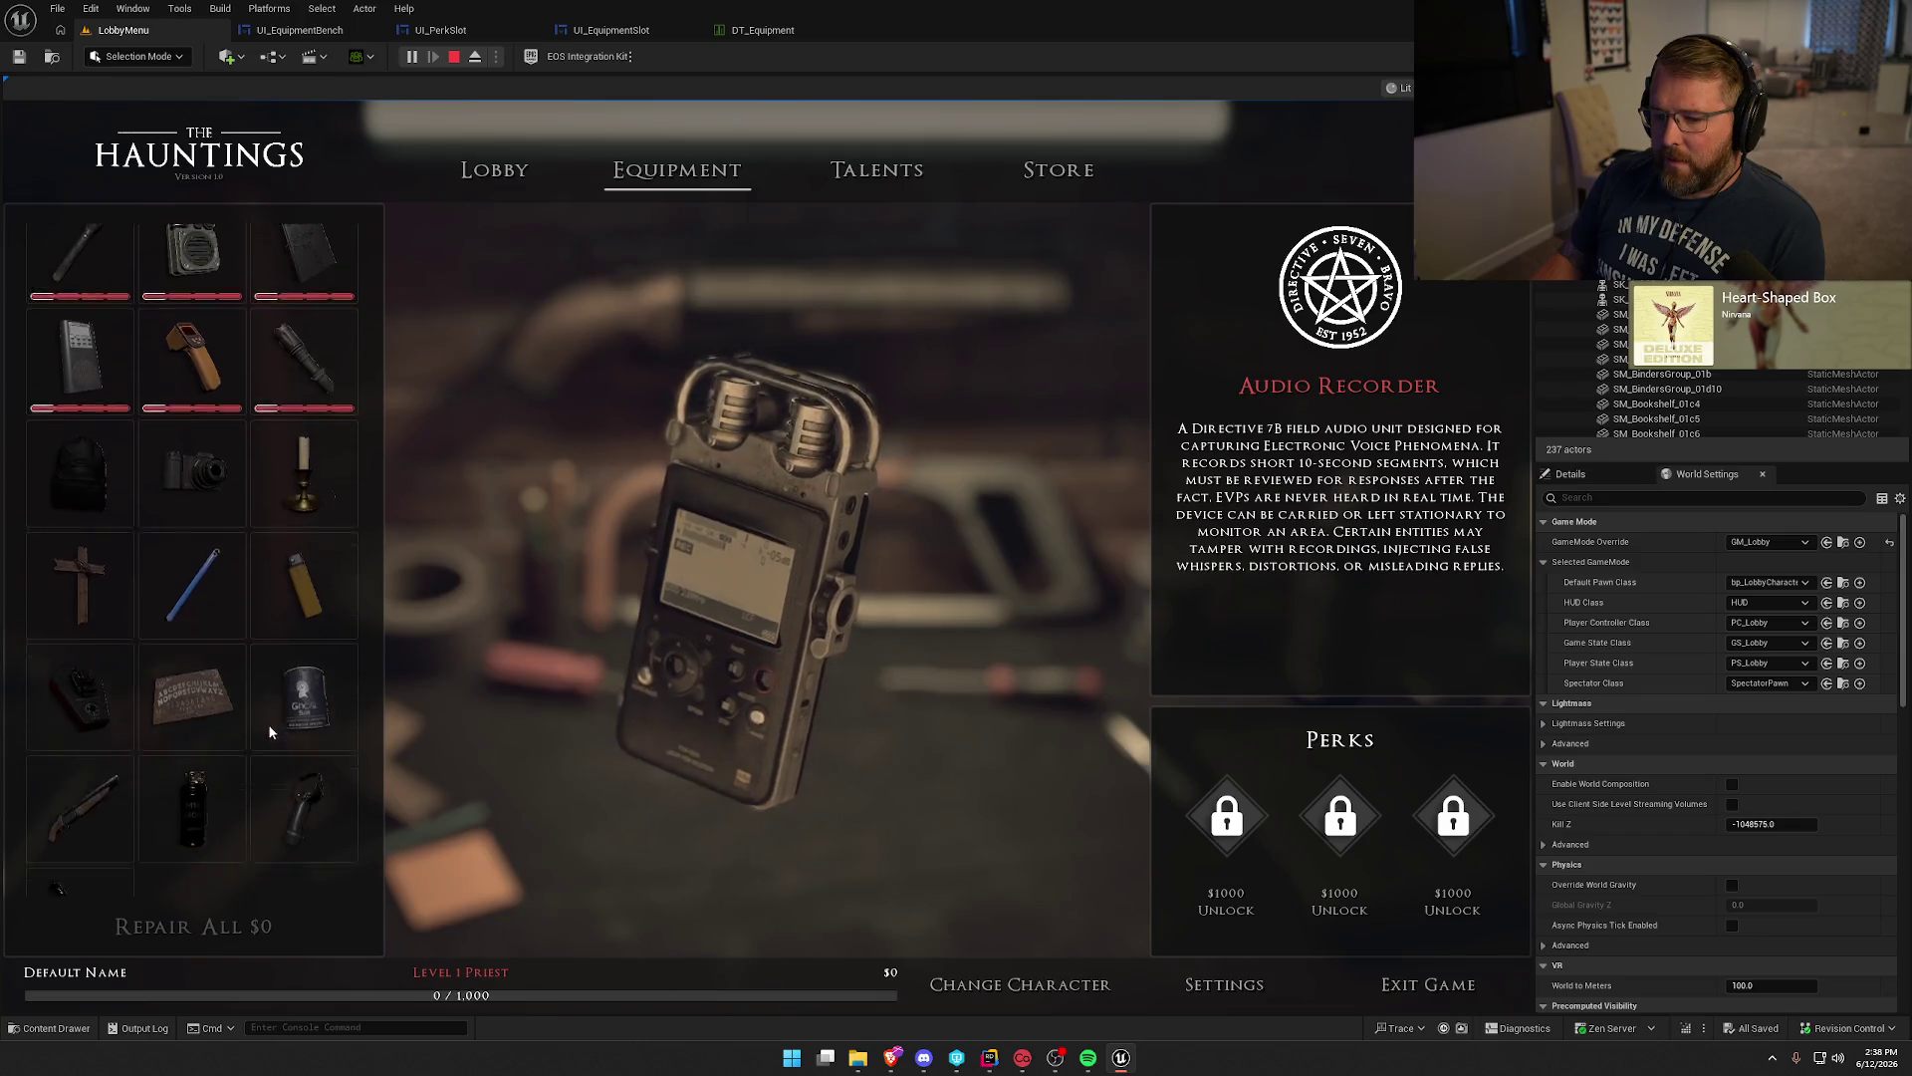
scroll(149, 717, down, 2)
click(80, 747)
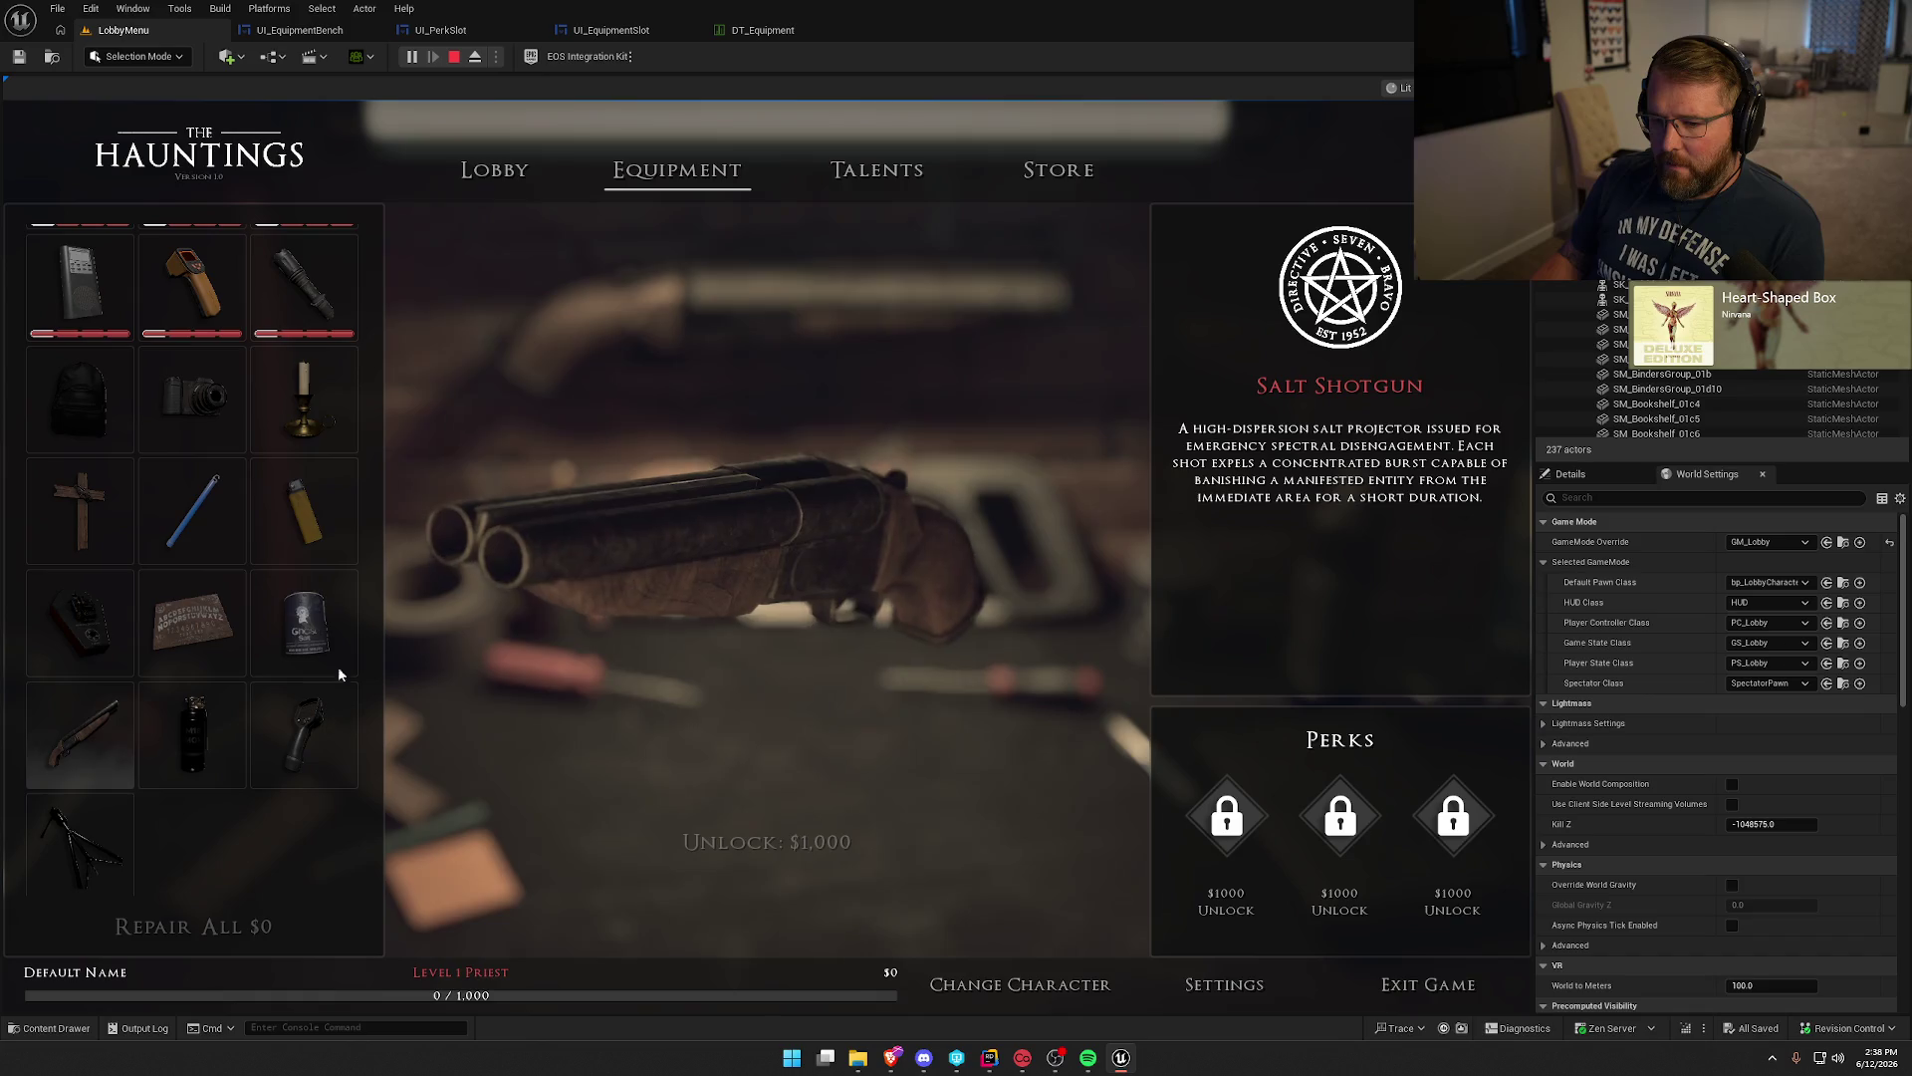
click(304, 513)
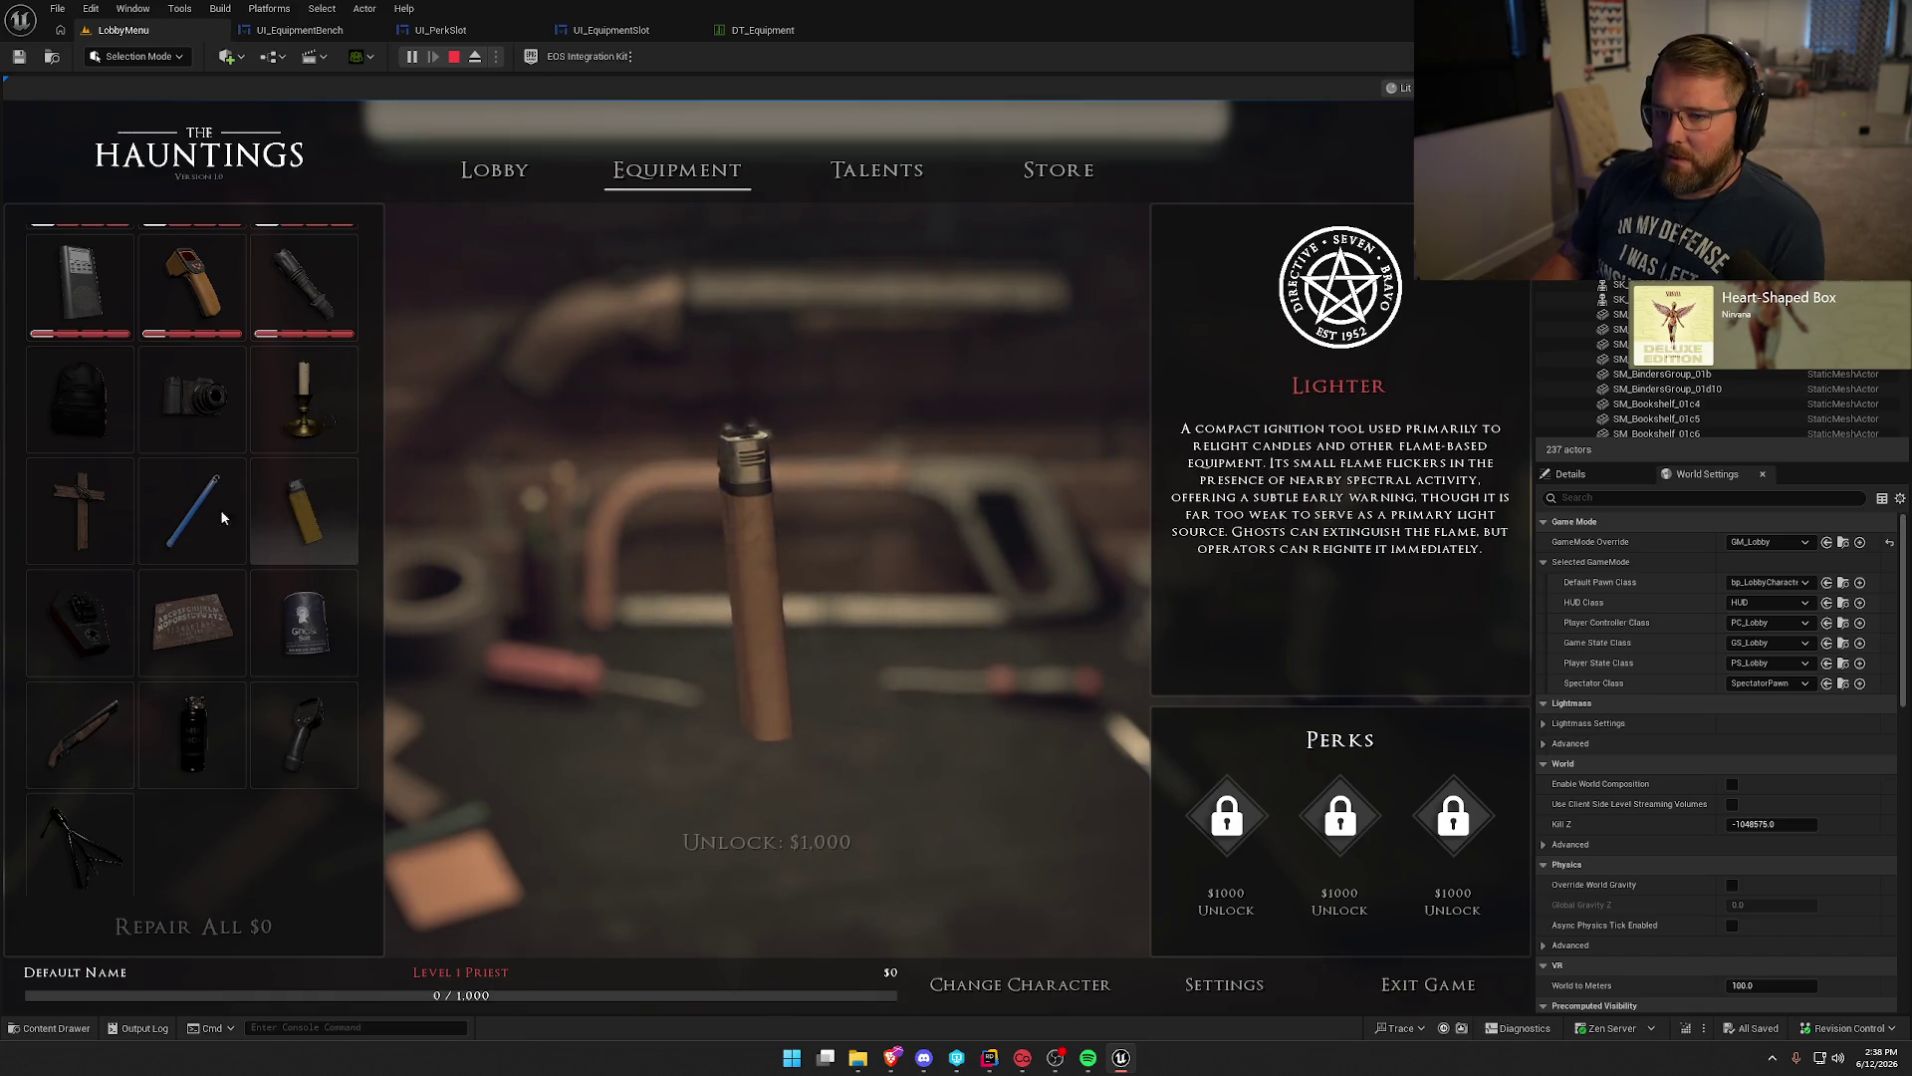
scroll(222, 517, up, 1)
click(191, 394)
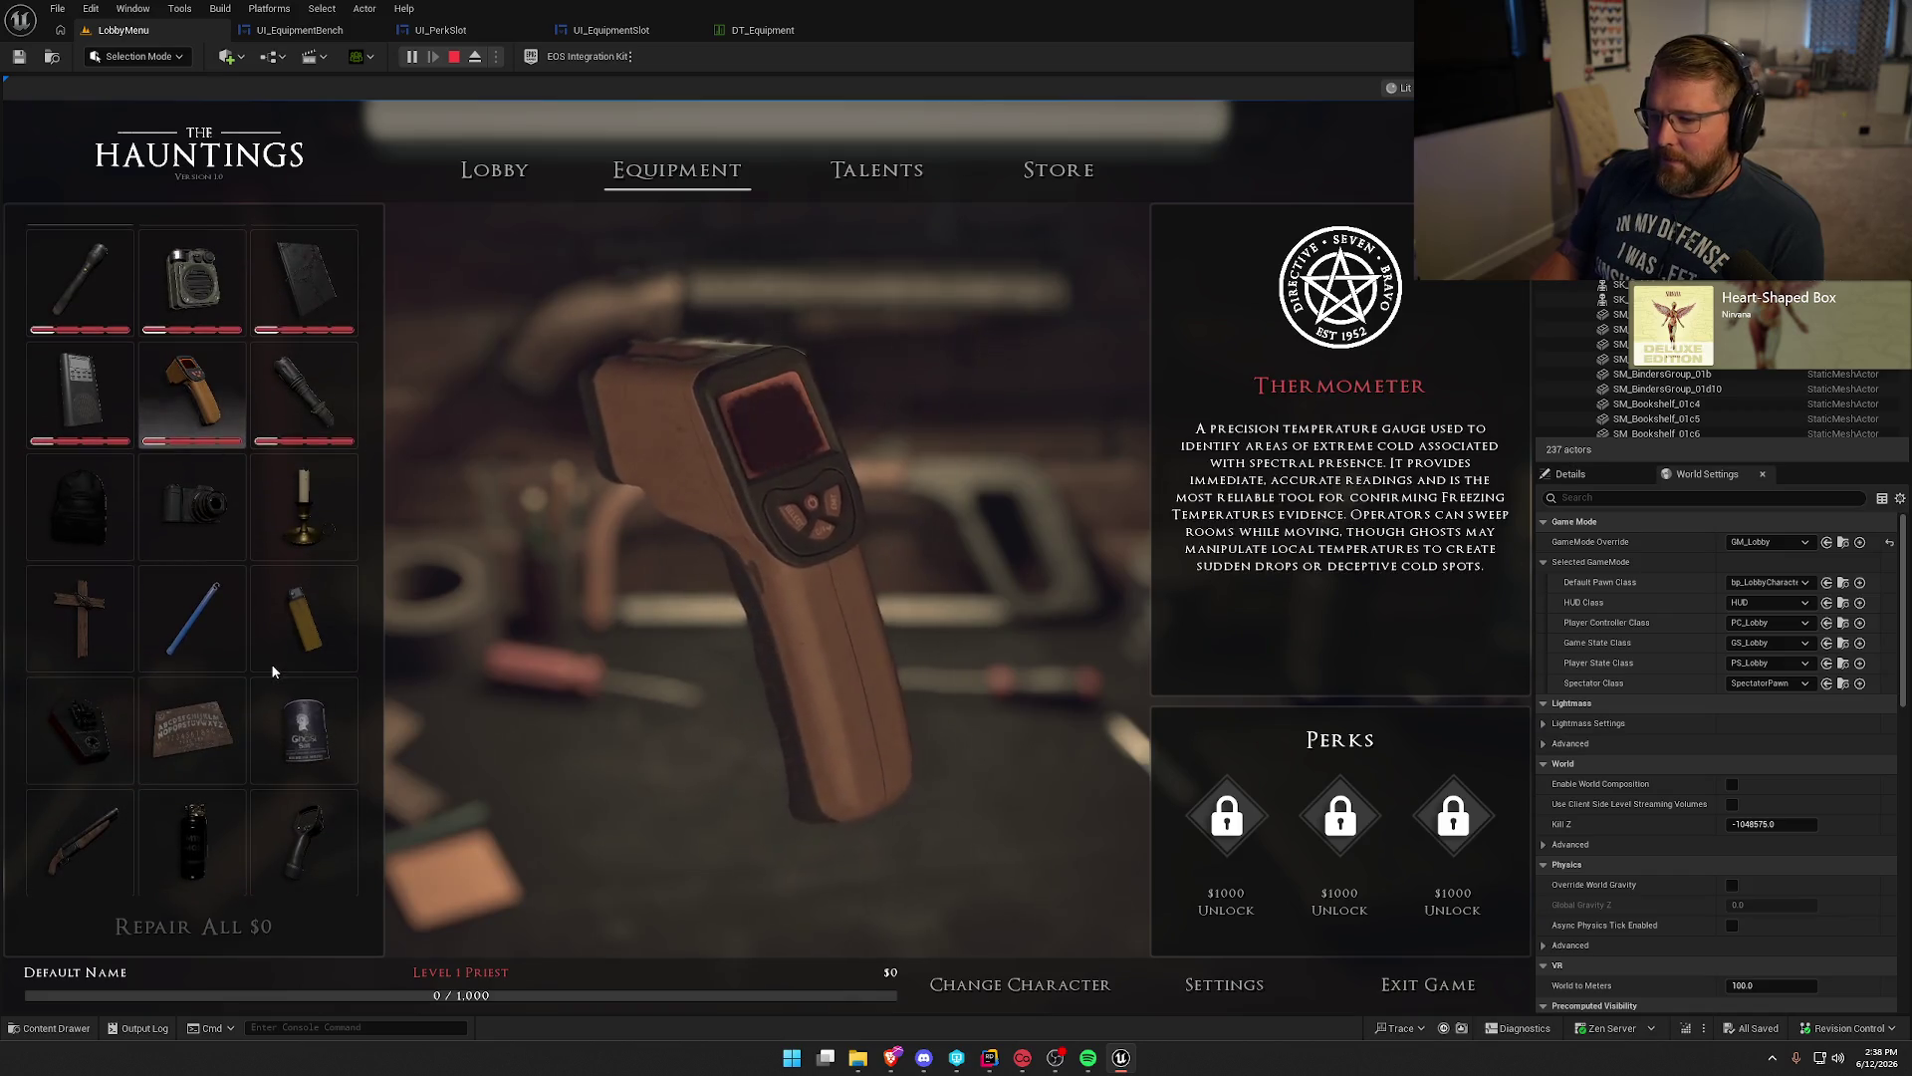
click(89, 381)
click(304, 393)
click(182, 511)
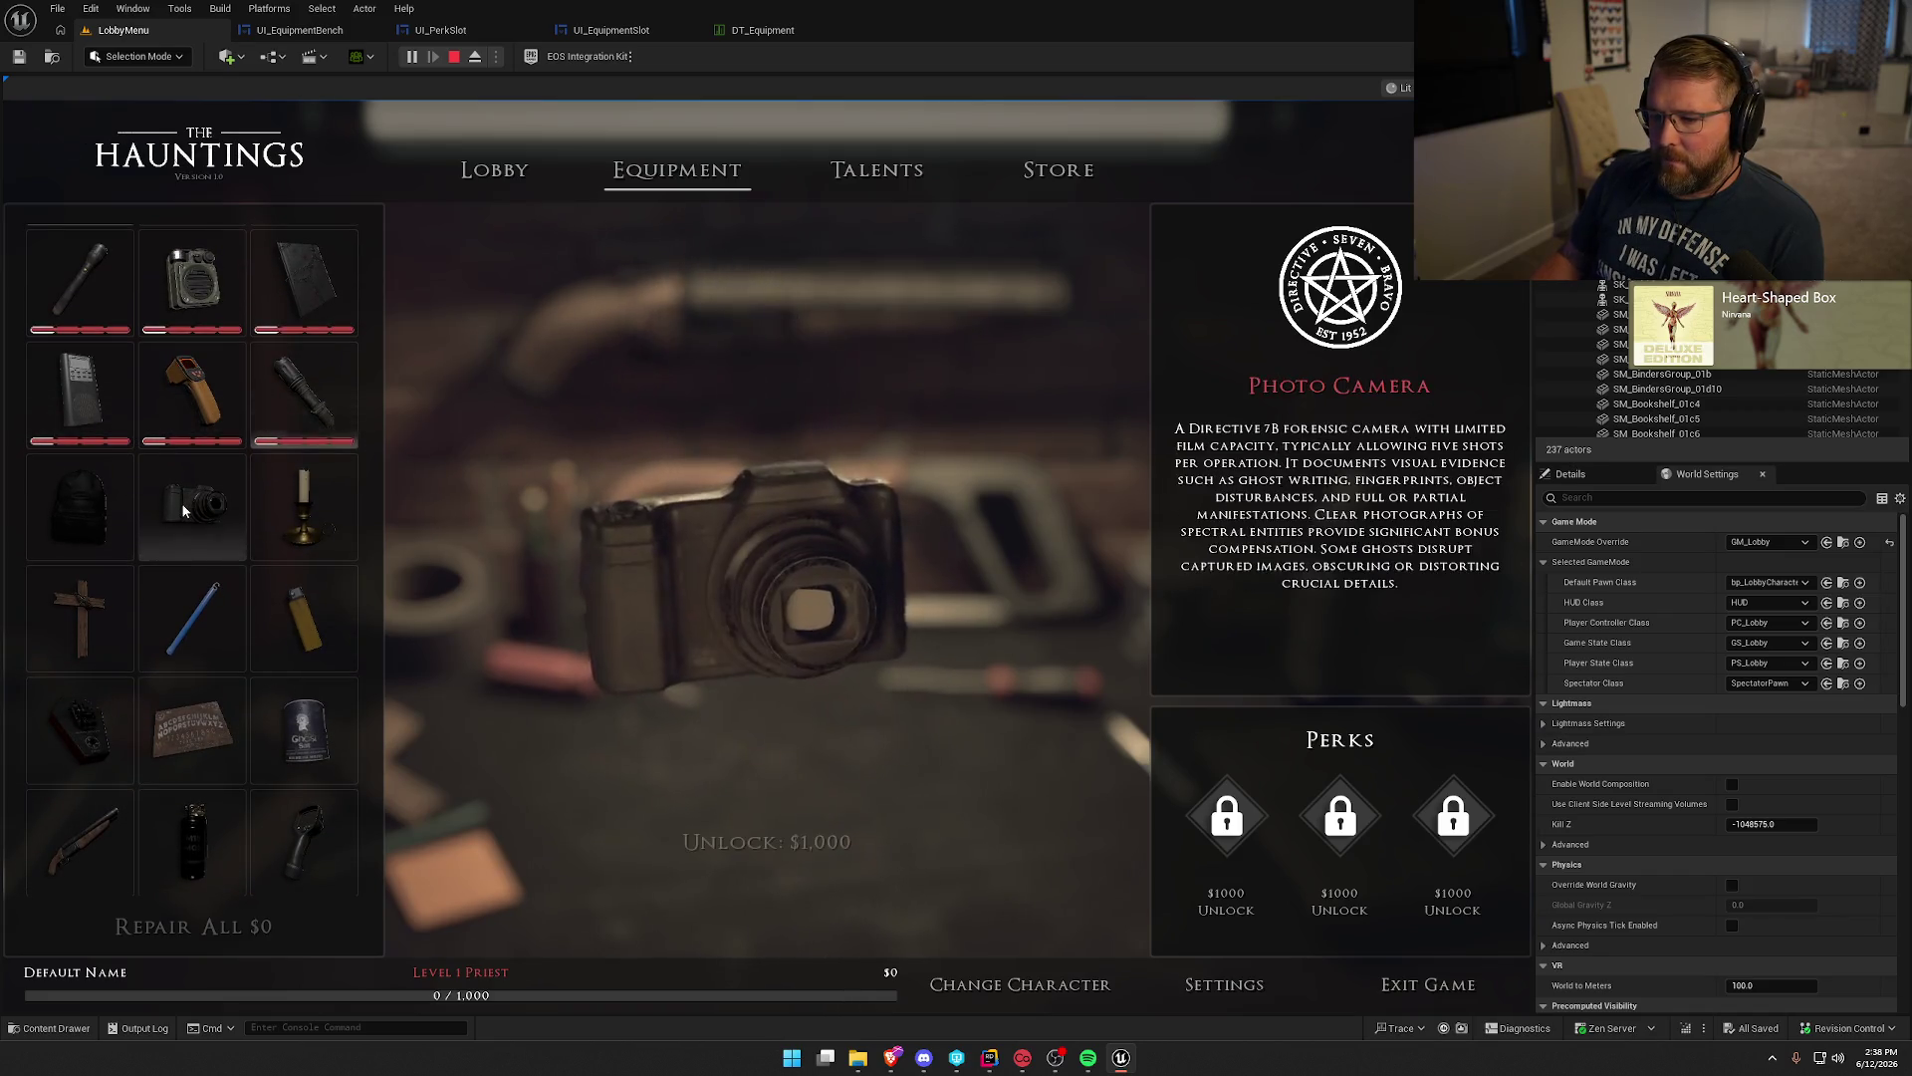
click(304, 506)
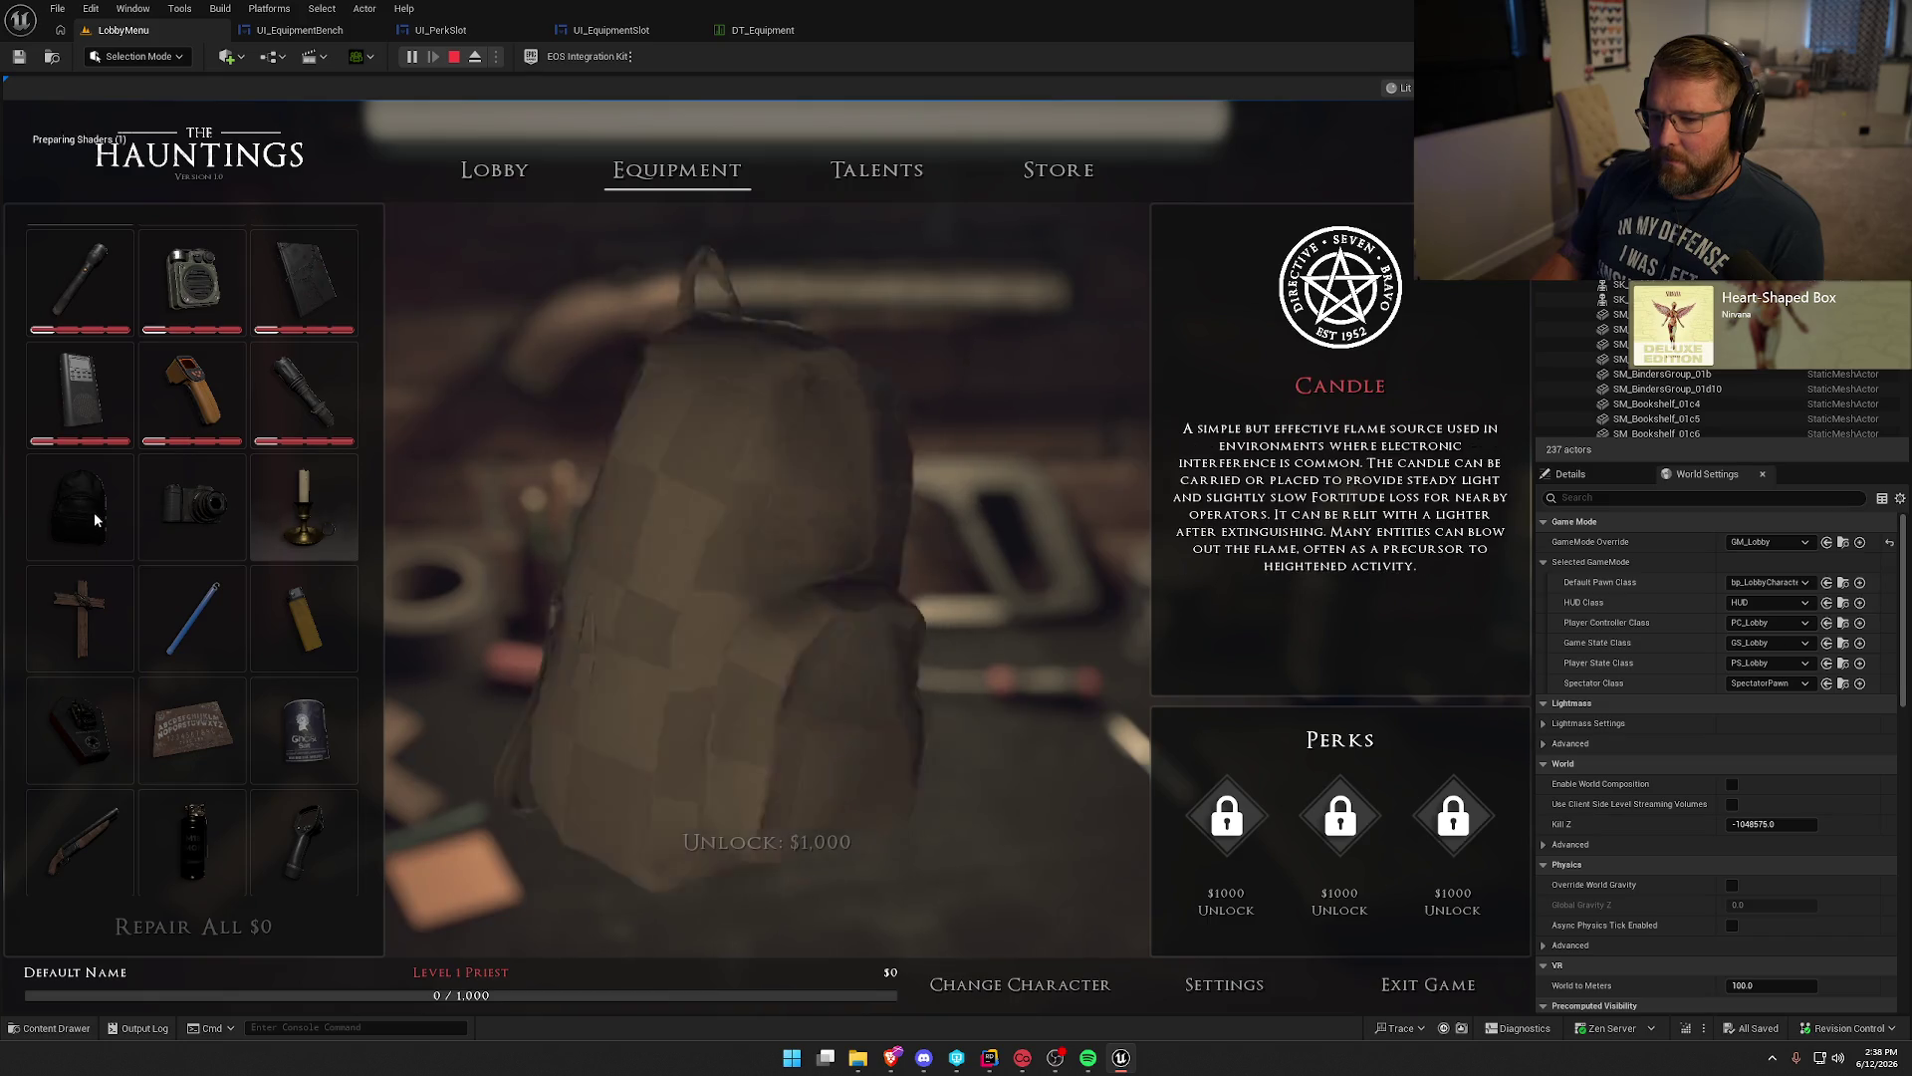
click(97, 519)
click(90, 605)
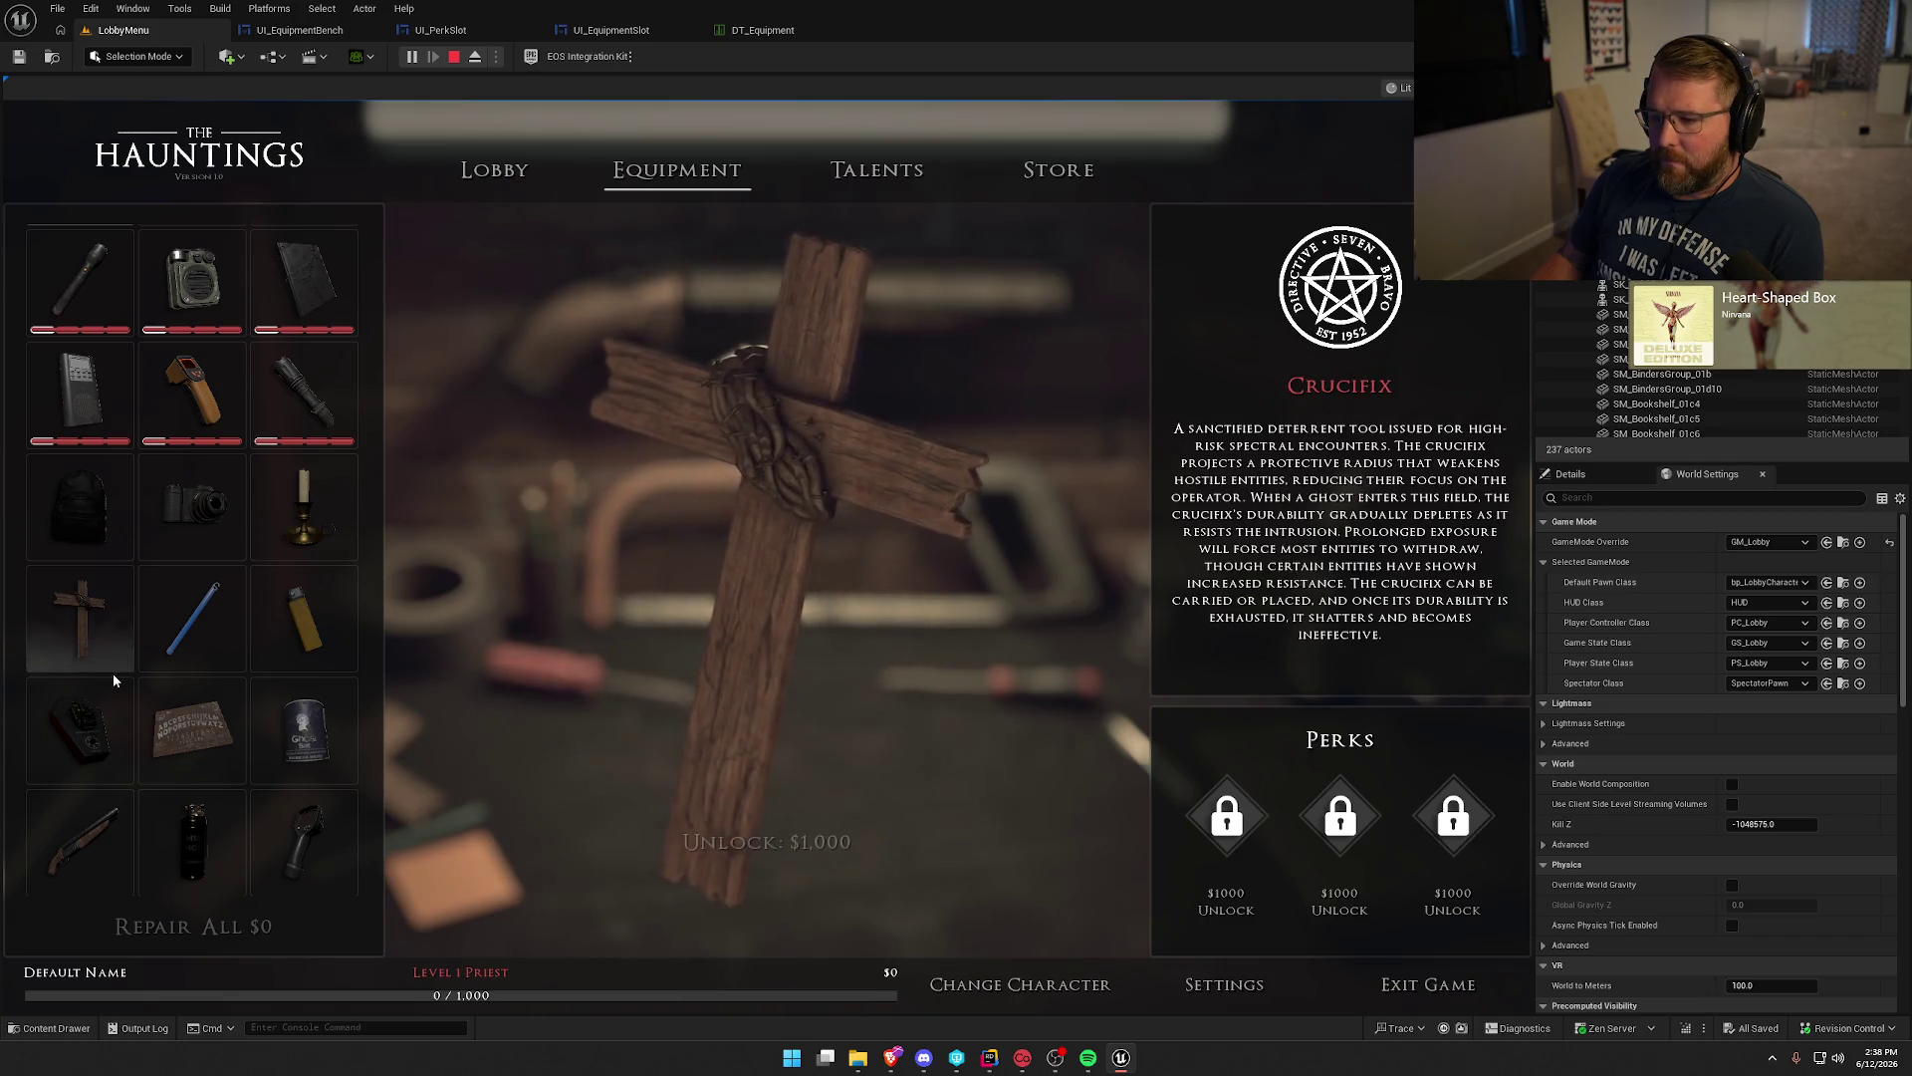
scroll(116, 677, up, 1)
click(307, 283)
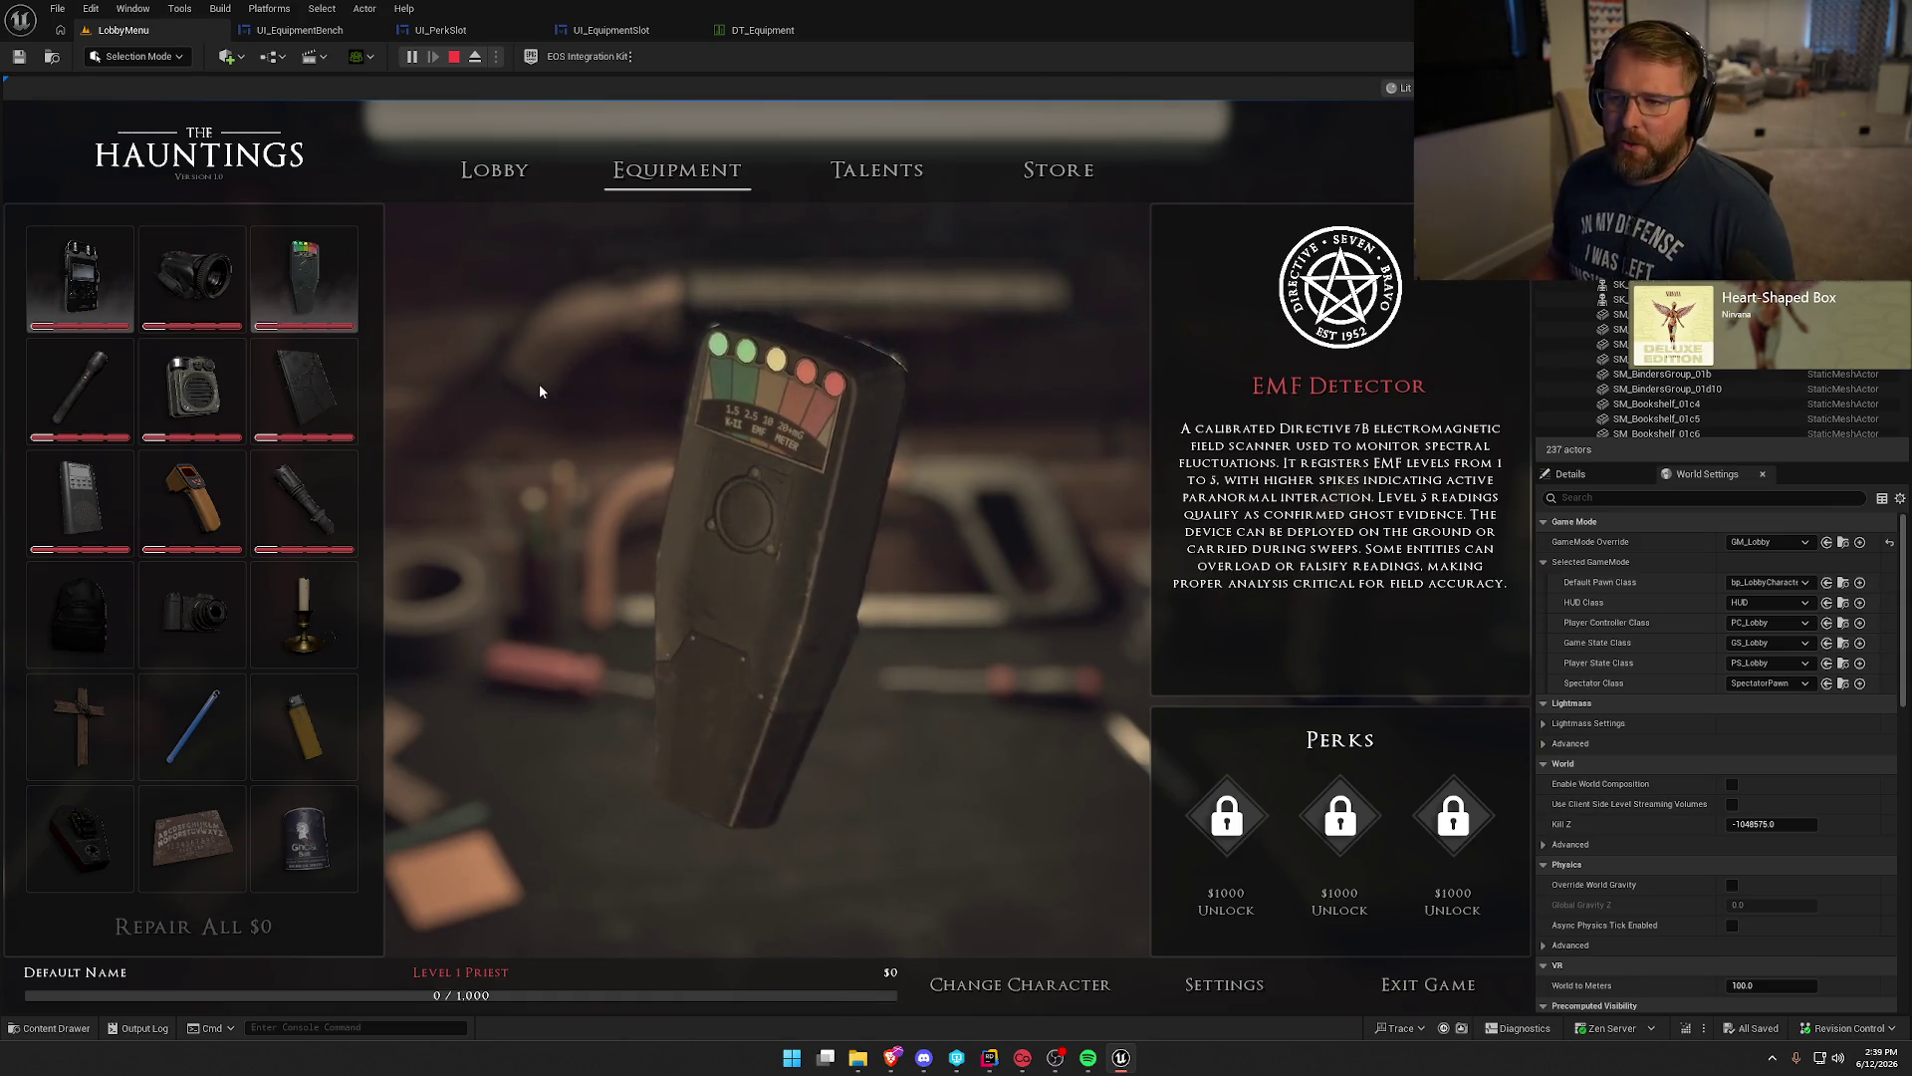
key(Escape)
mouse_move(1073, 591)
mouse_down()
mouse_move(522, 377)
mouse_move(1074, 590)
mouse_up()
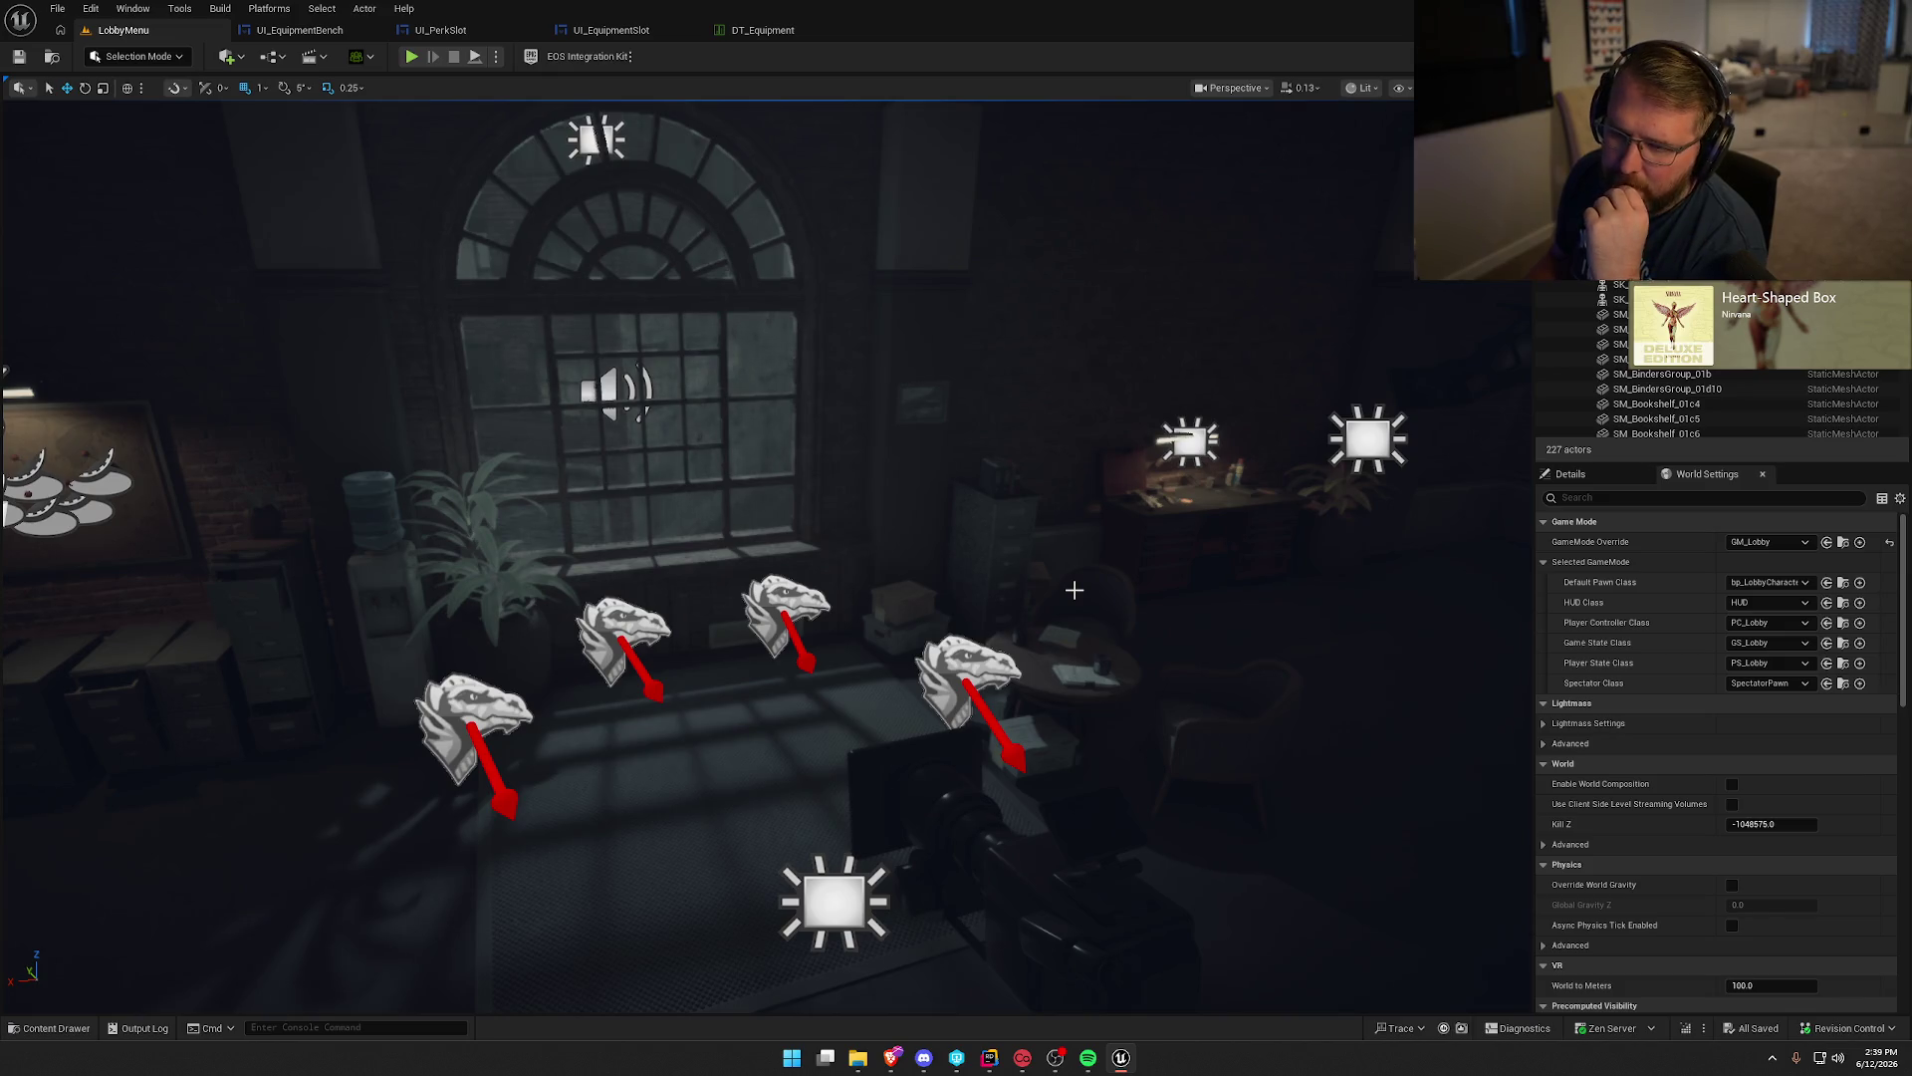
click(85, 1027)
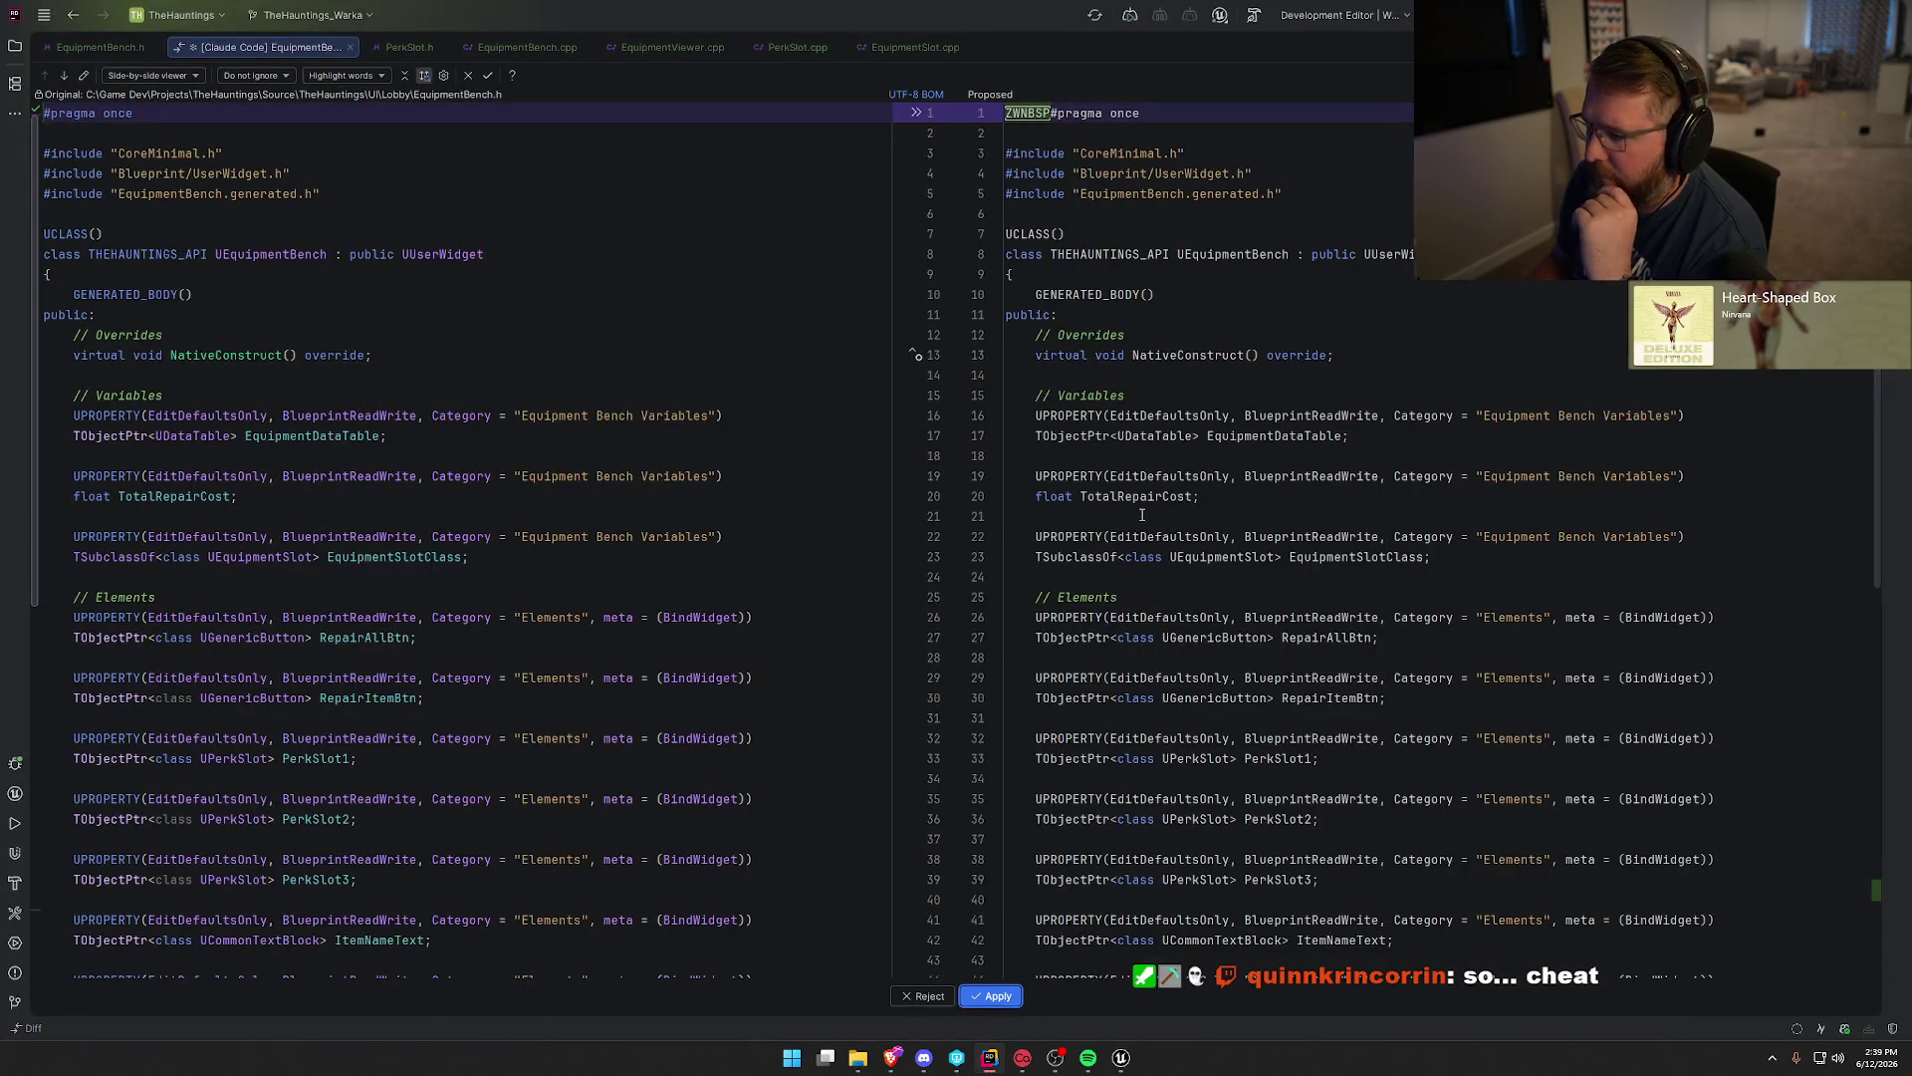
Apply the EquipmentBench.h diff adding the SelectSlotByEquipmentID declaration.
scroll(1142, 515, down, 10)
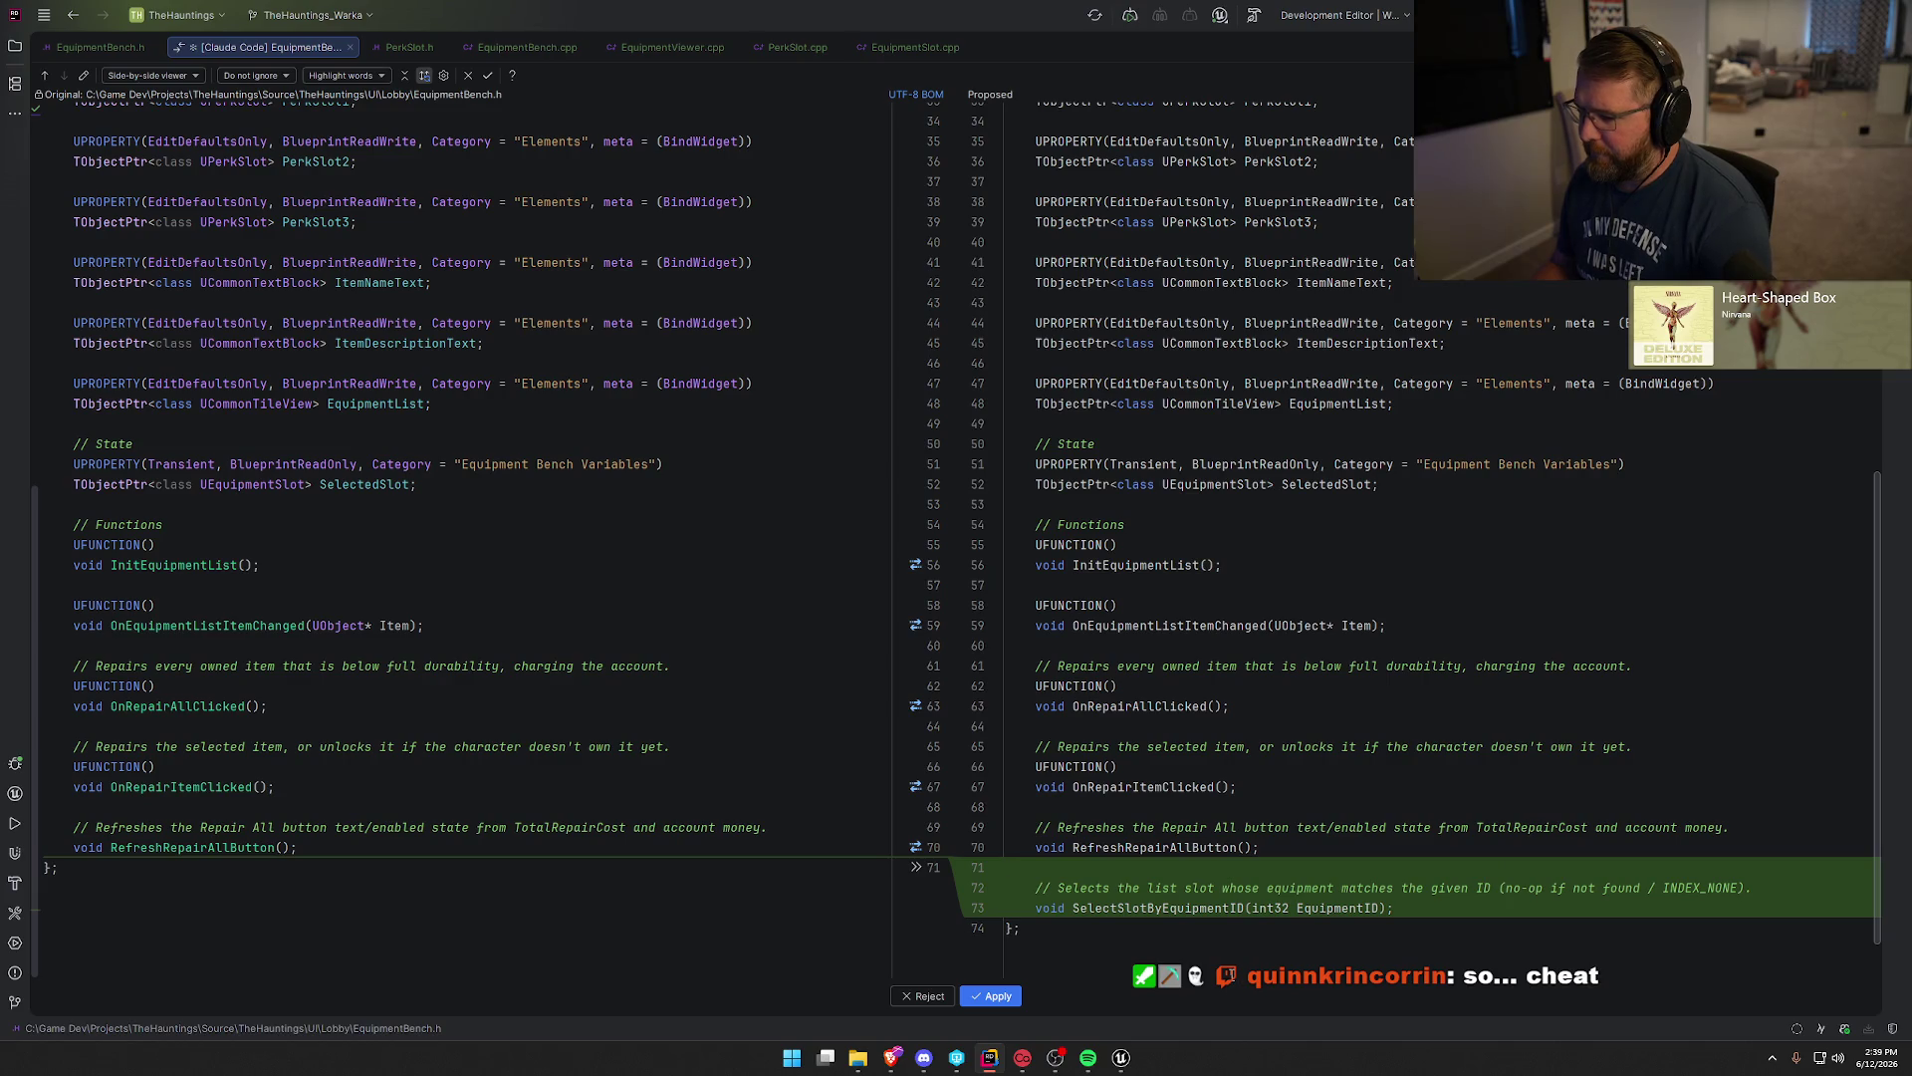
click(996, 996)
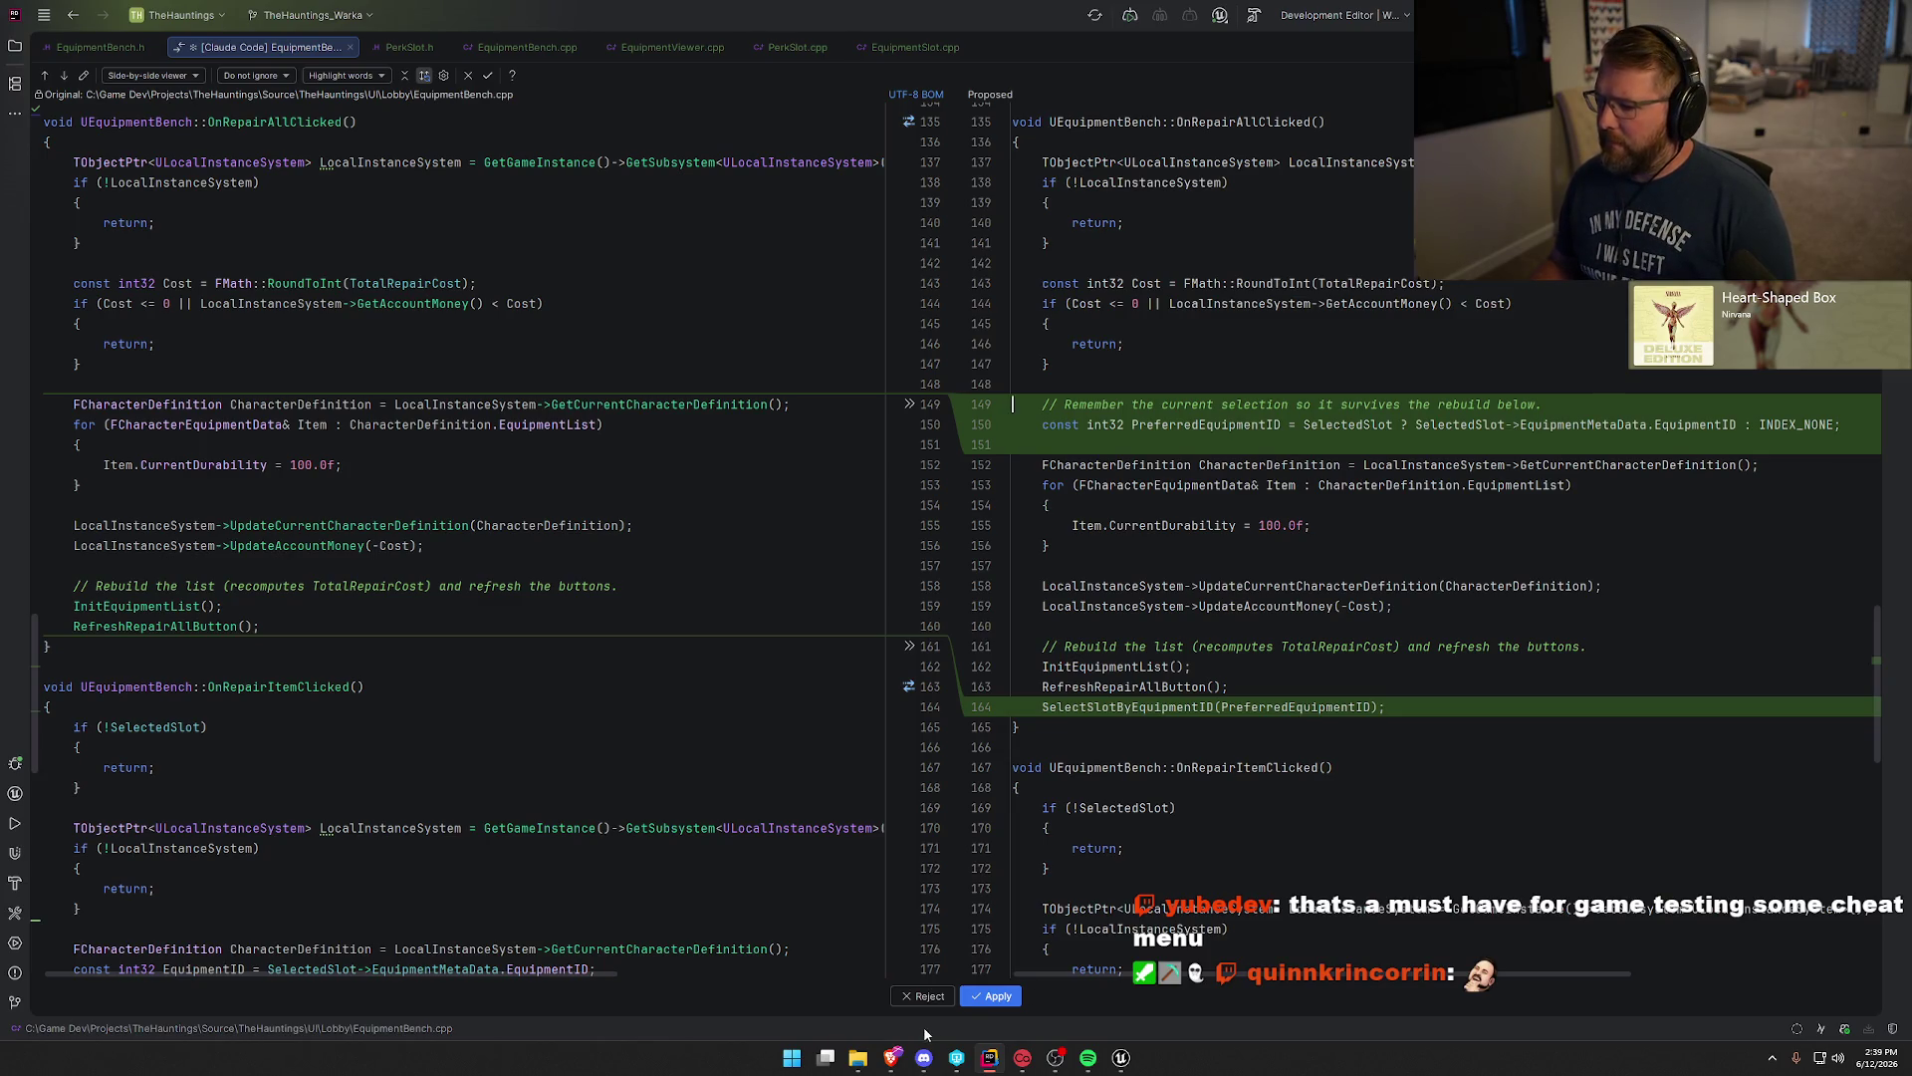
Apply the EquipmentBench diffs that remember the selection and keep it after repair or unlock.
click(924, 996)
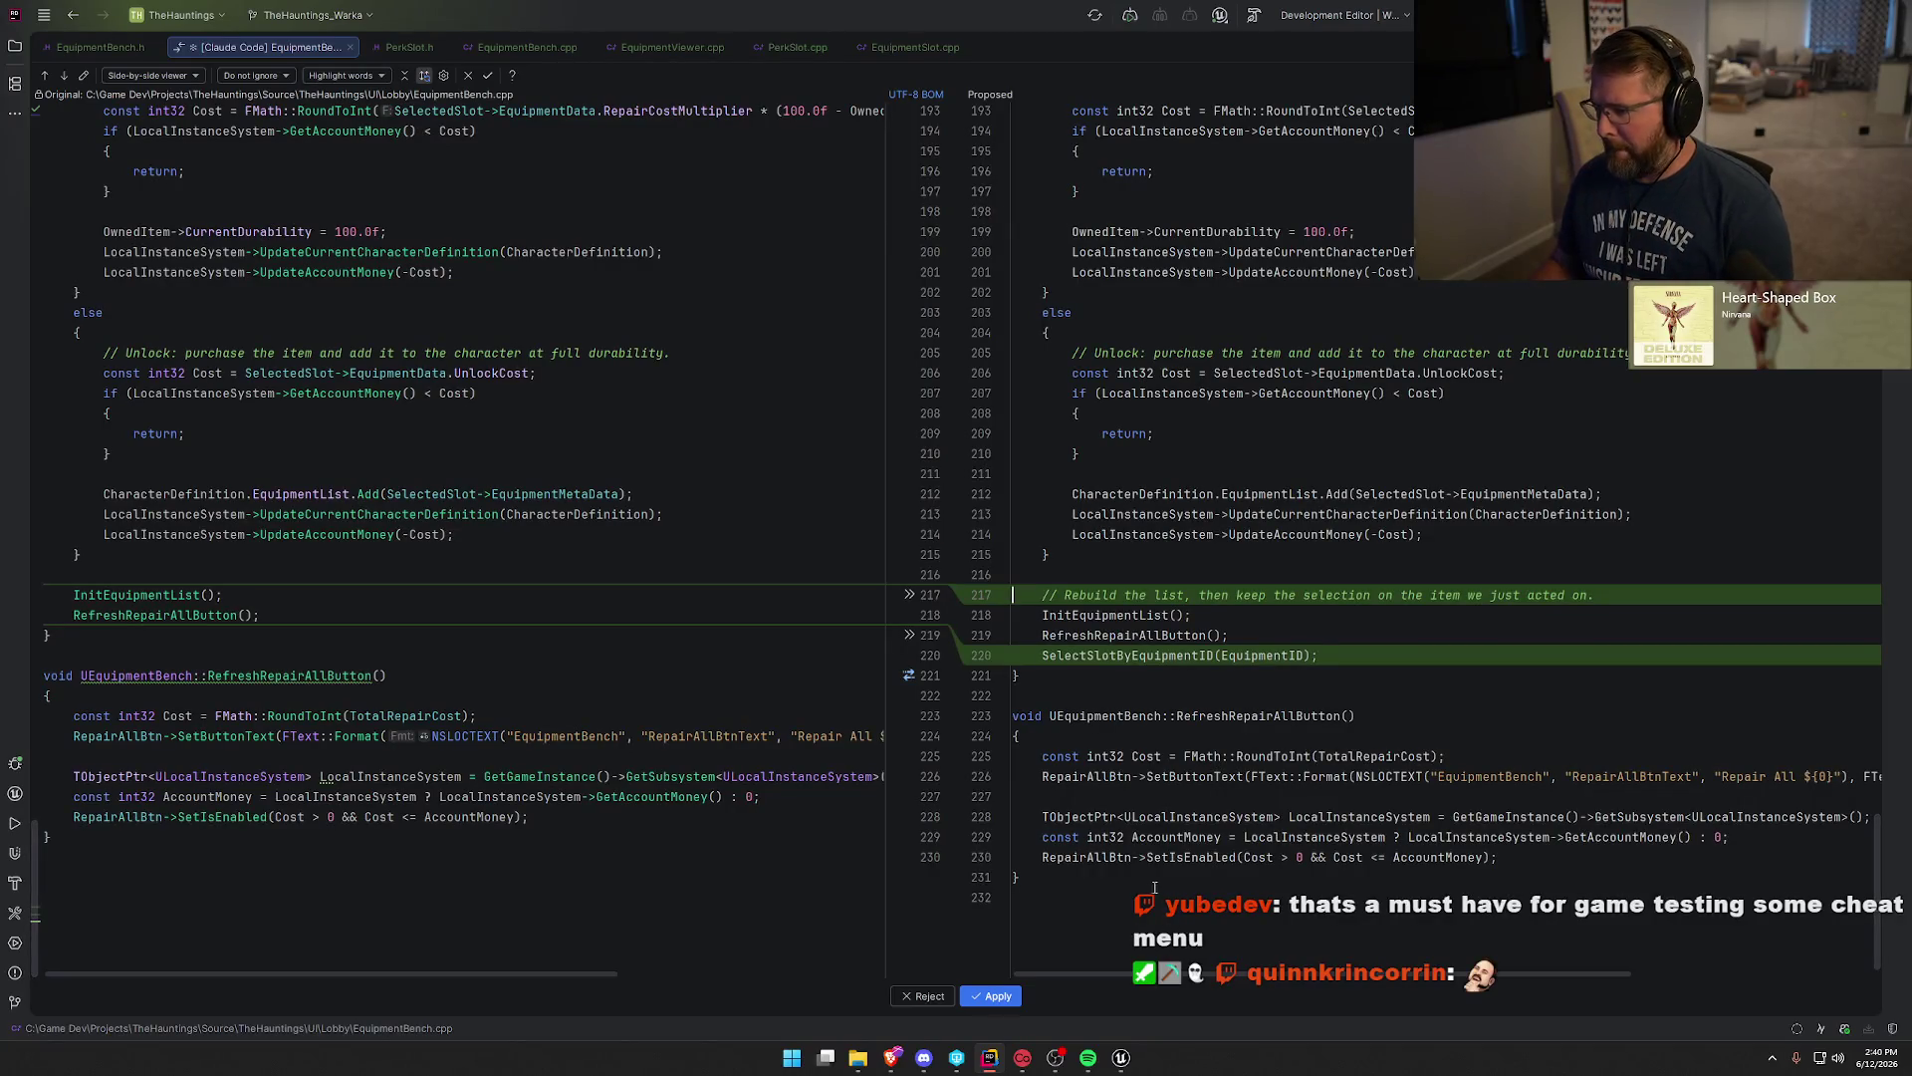
click(993, 996)
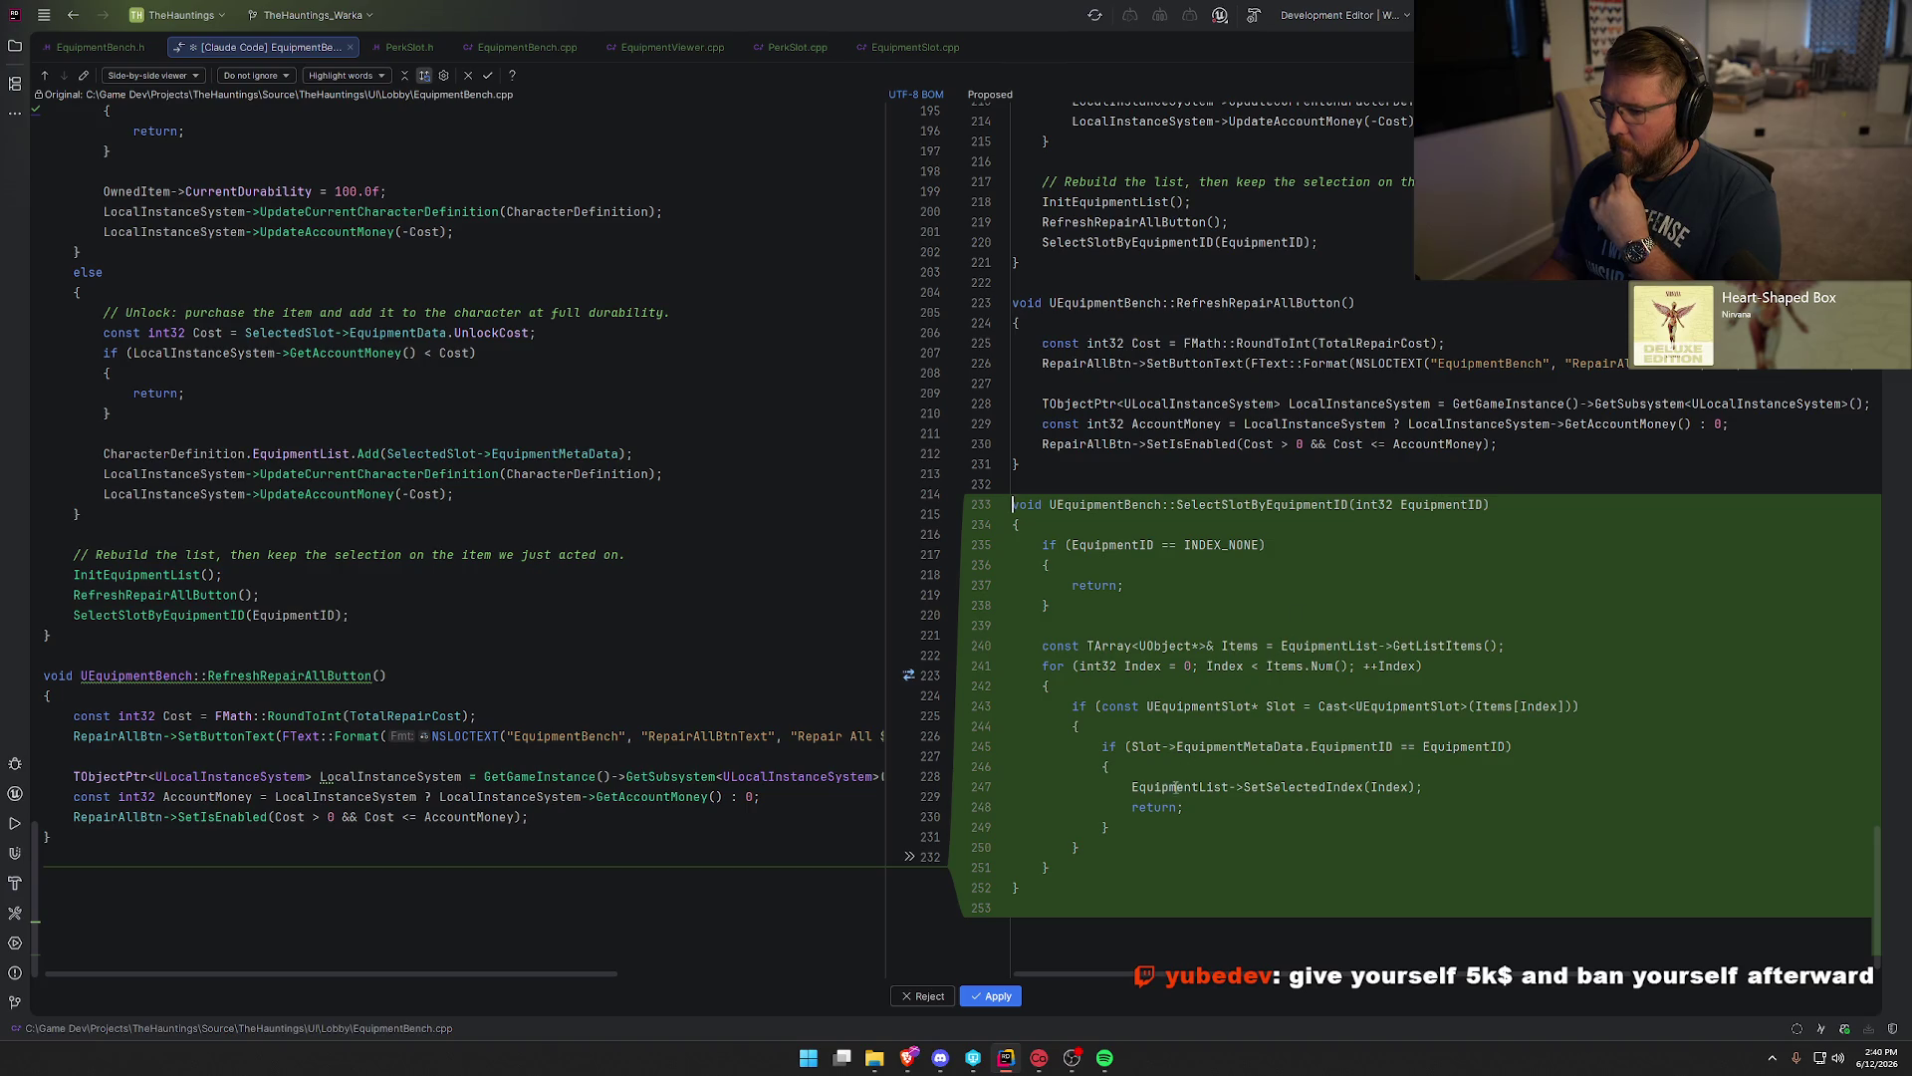
click(996, 996)
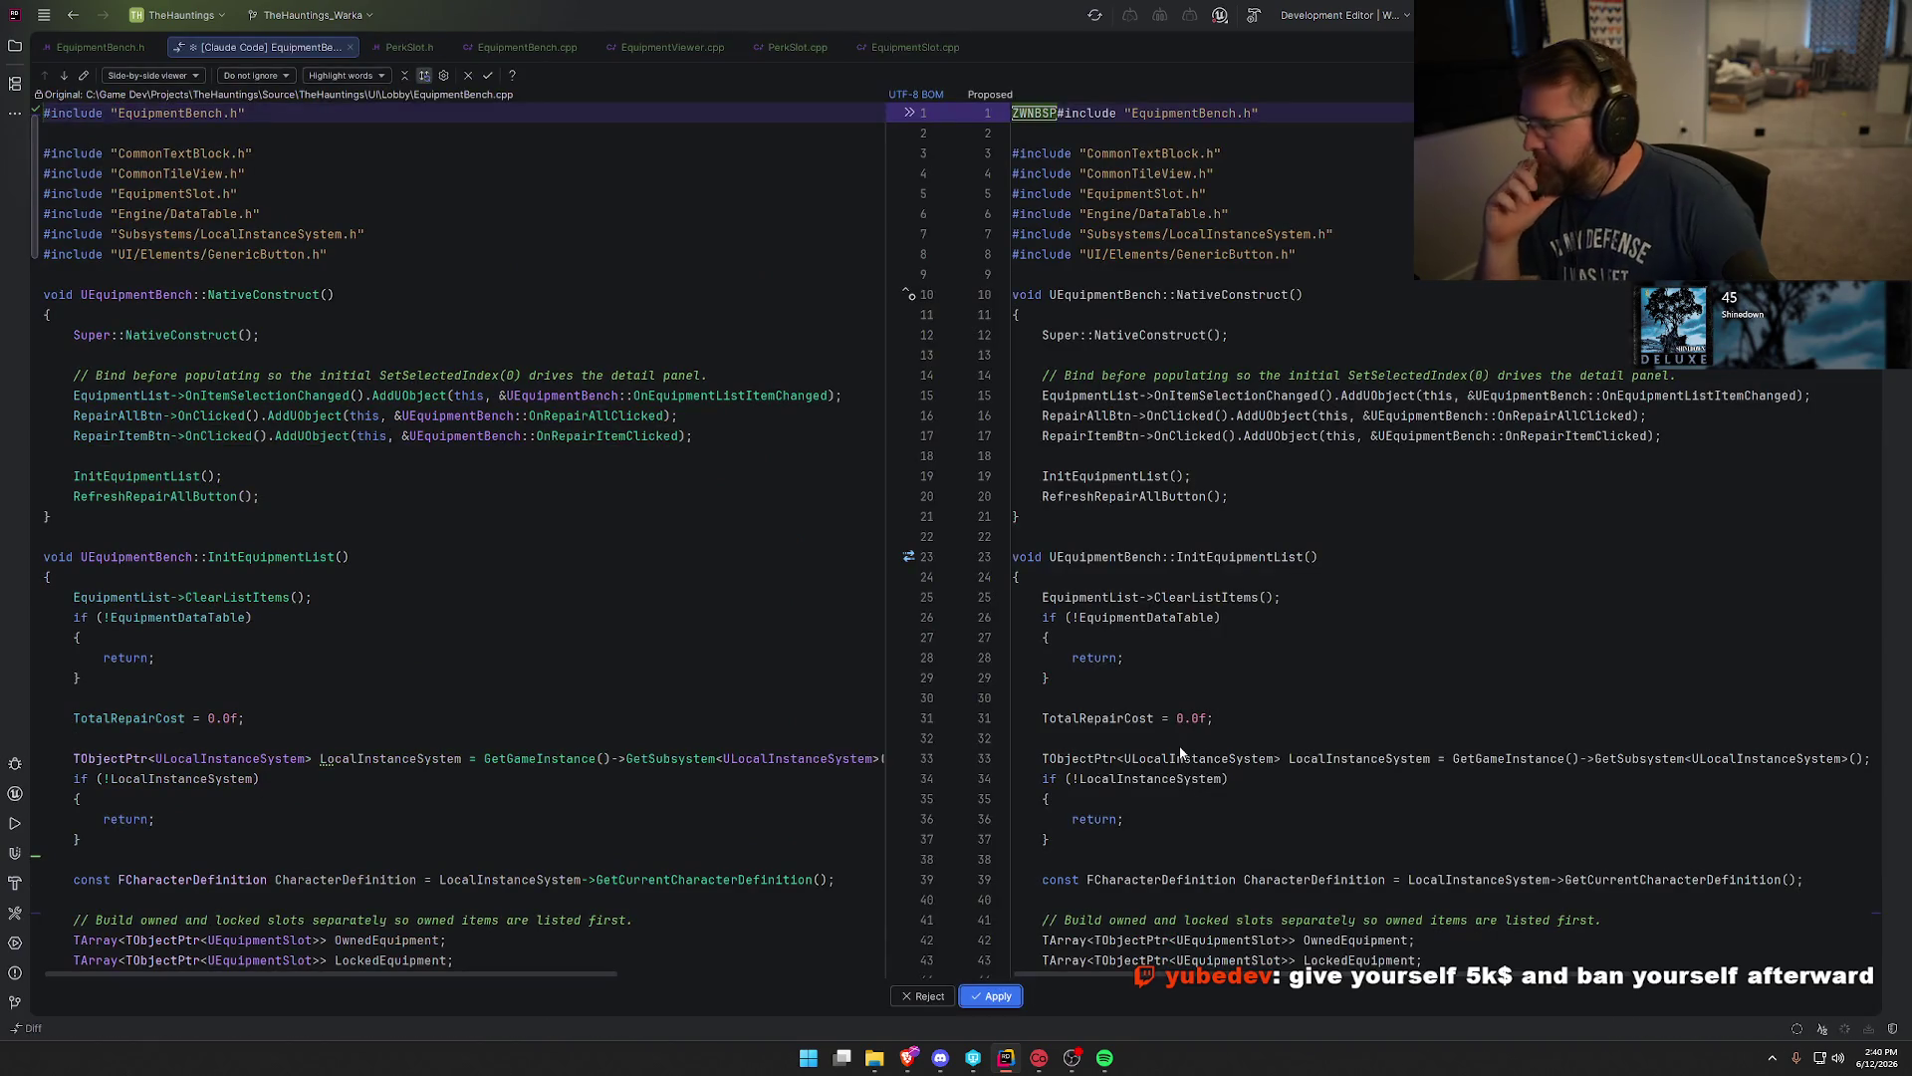
Apply the final EquipmentBench.cpp difference and build, which fails because local Slot hides a member.
key(F7)
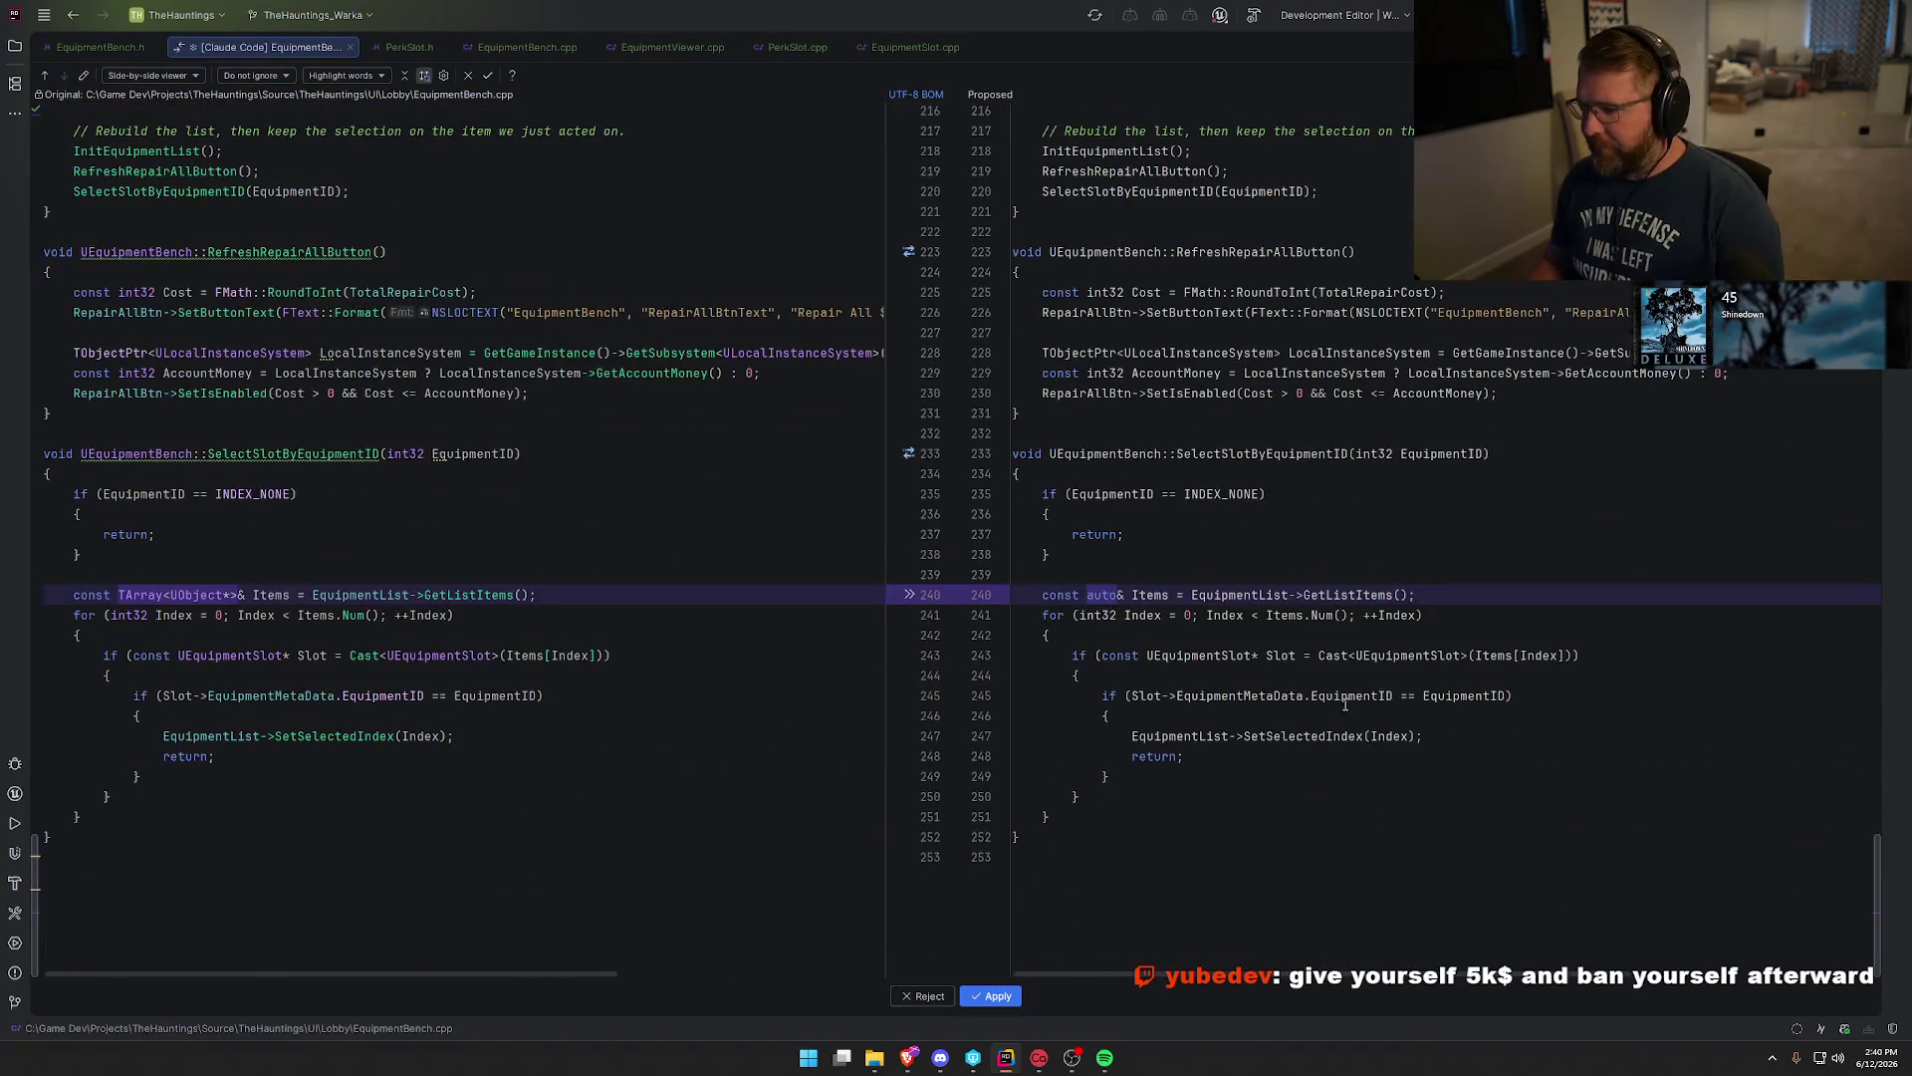
click(981, 998)
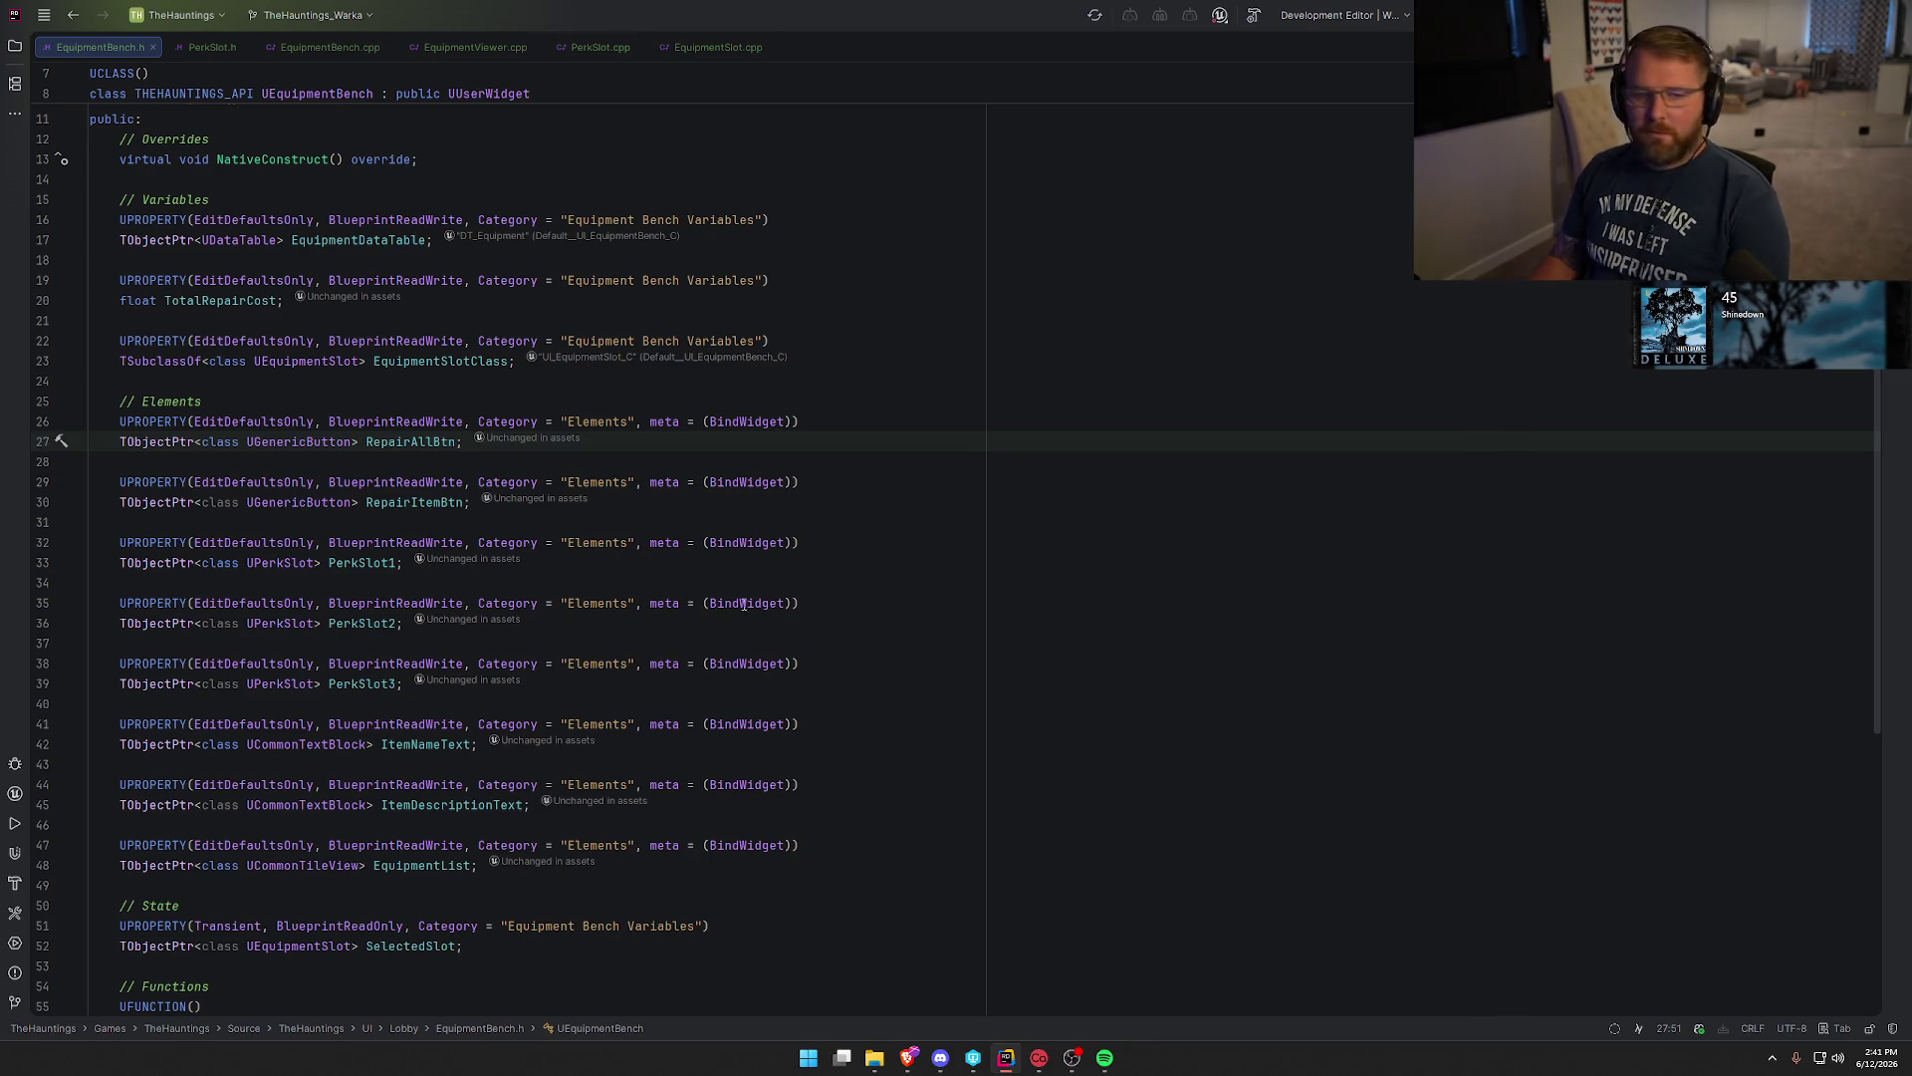
key(alt+Tab)
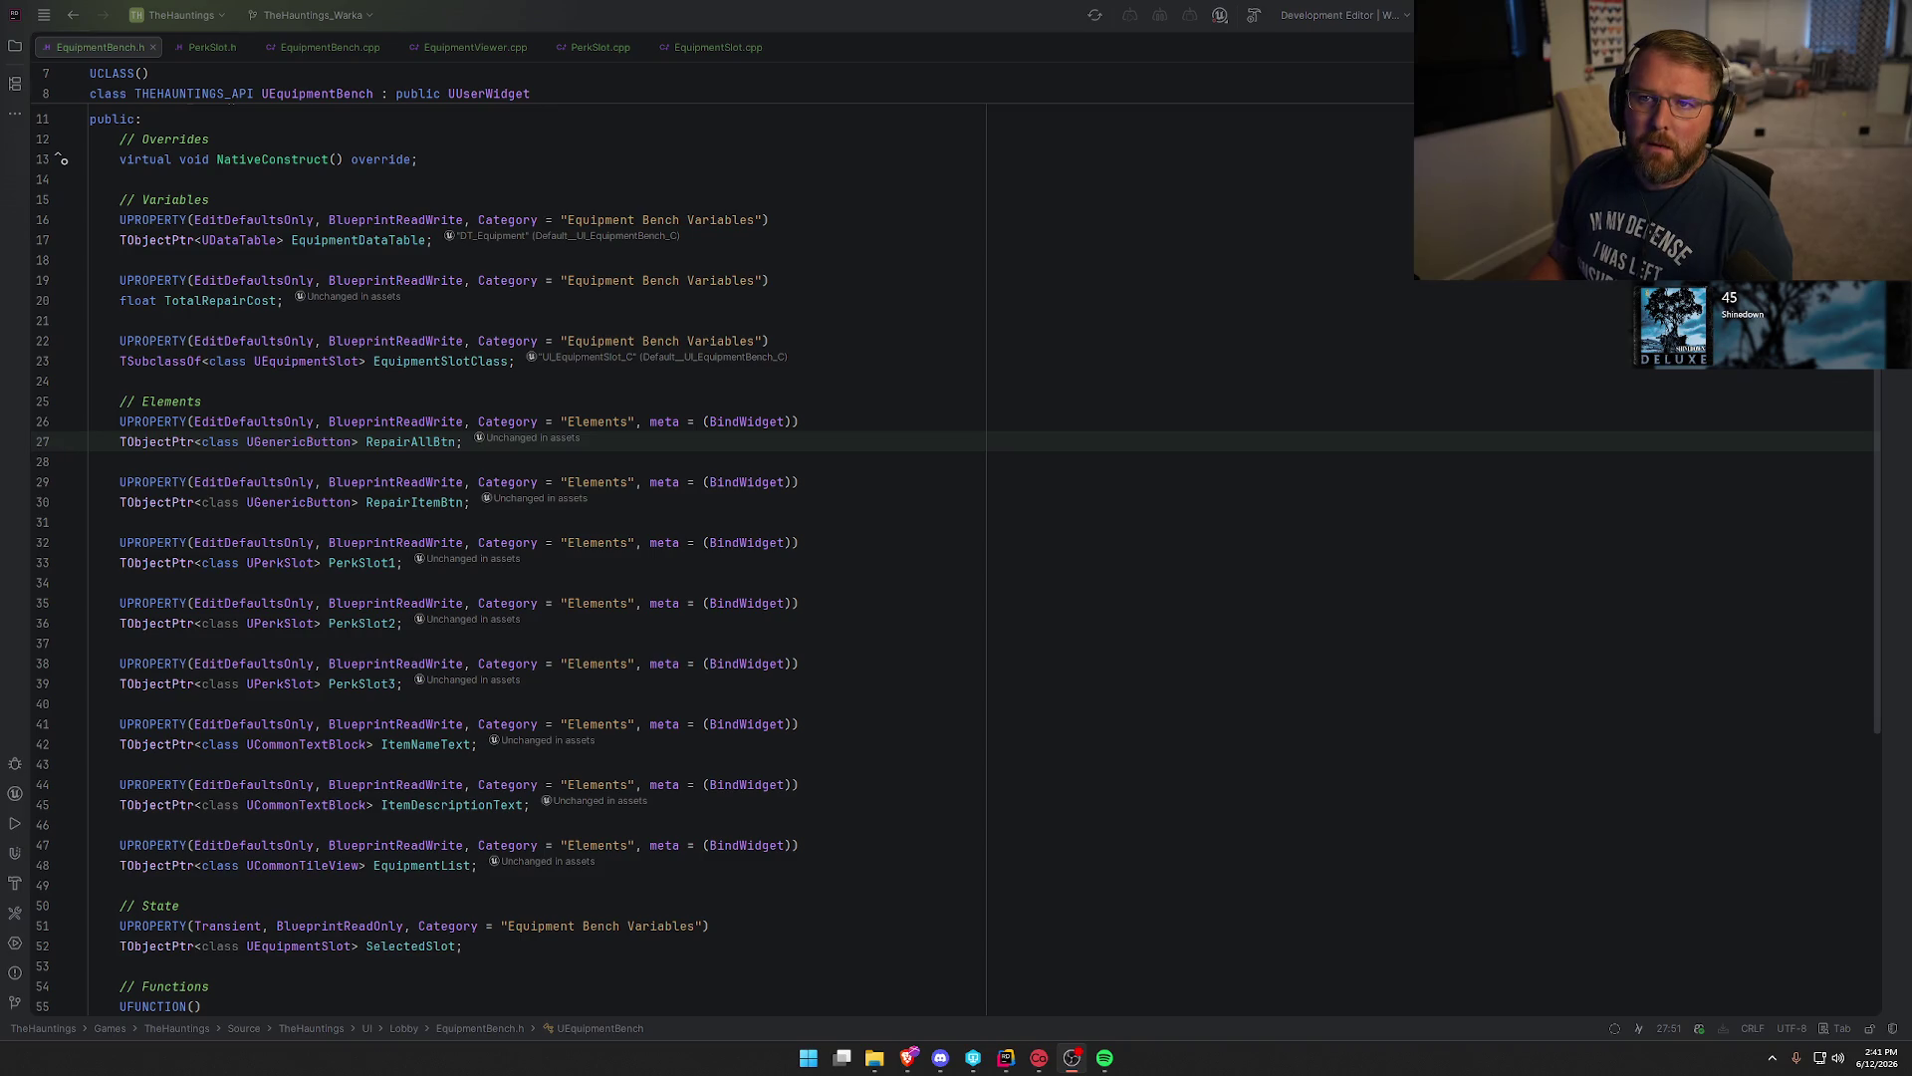
click(858, 228)
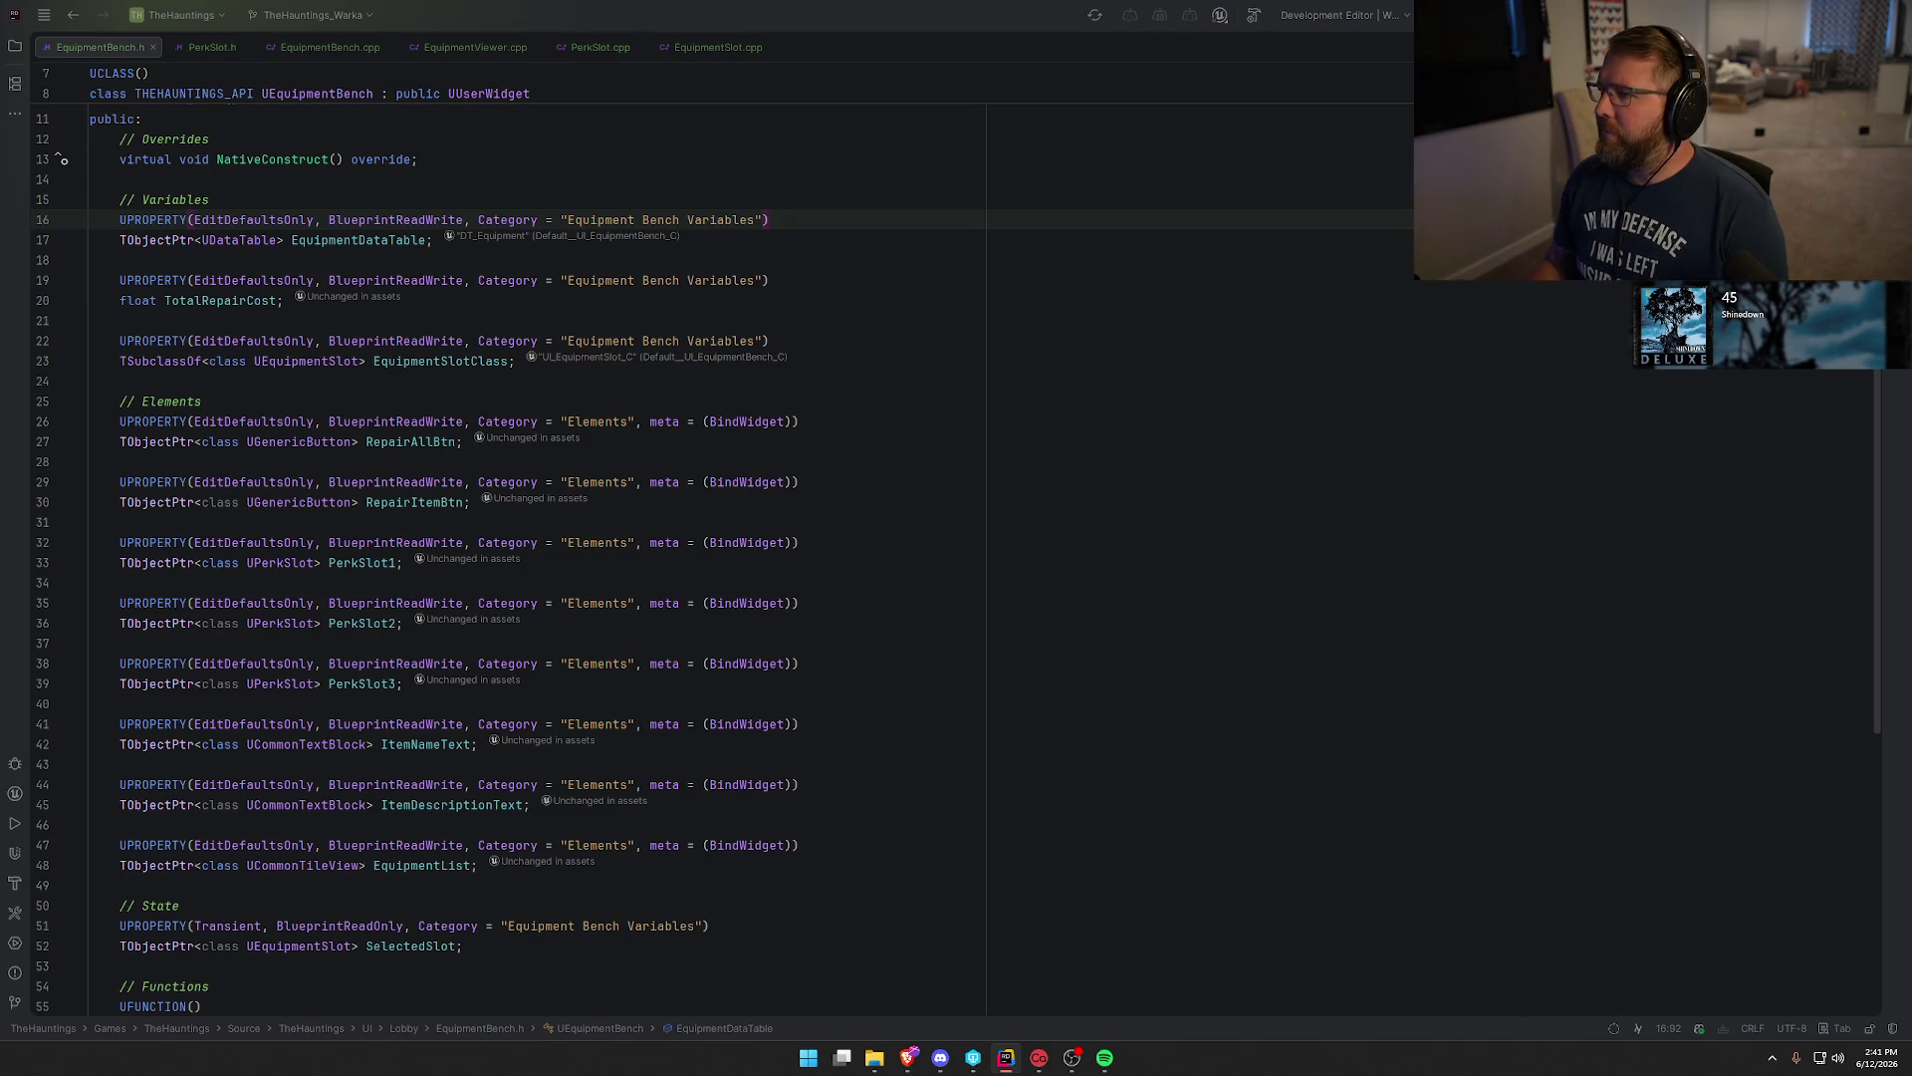
key(ctrl+shift+b)
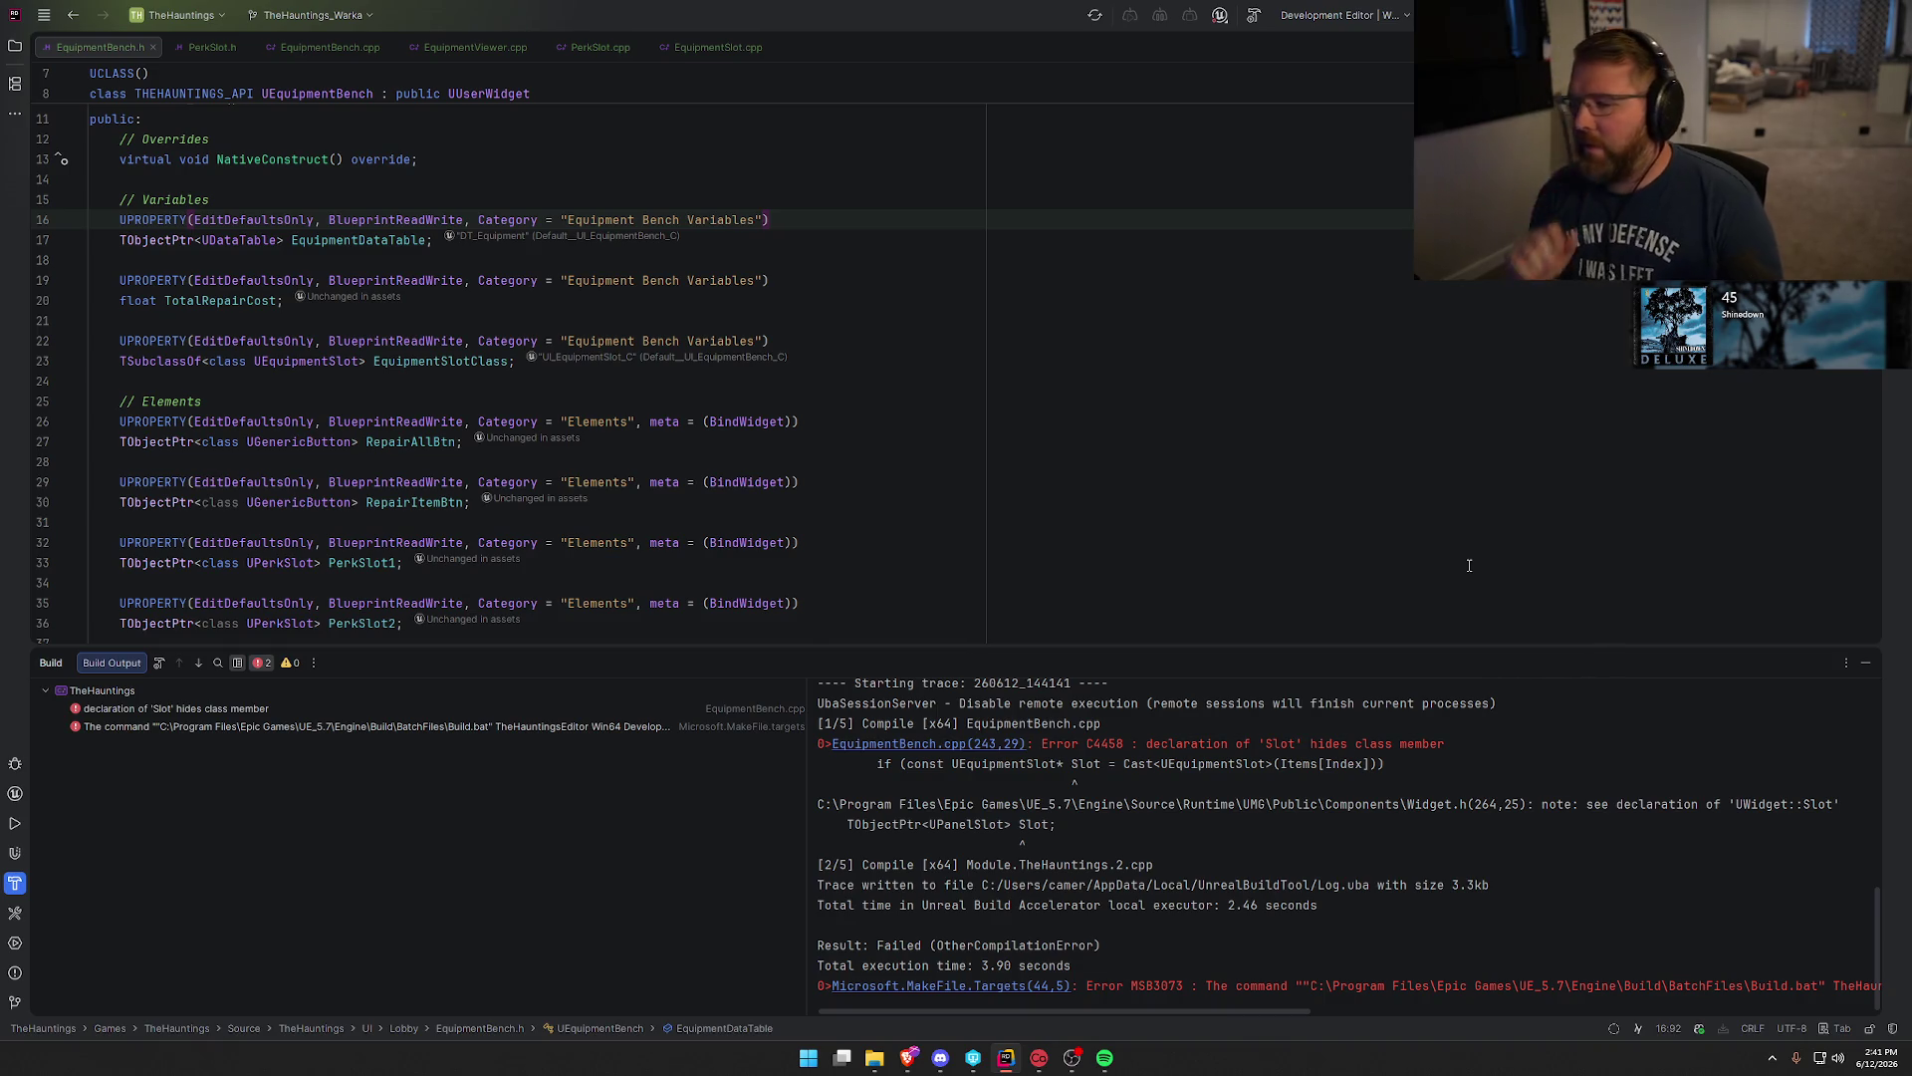
Rename the local Slot in SelectSlotByEquipmentID to SlotData everywhere it is used, then rebuild.
double_click(216, 711)
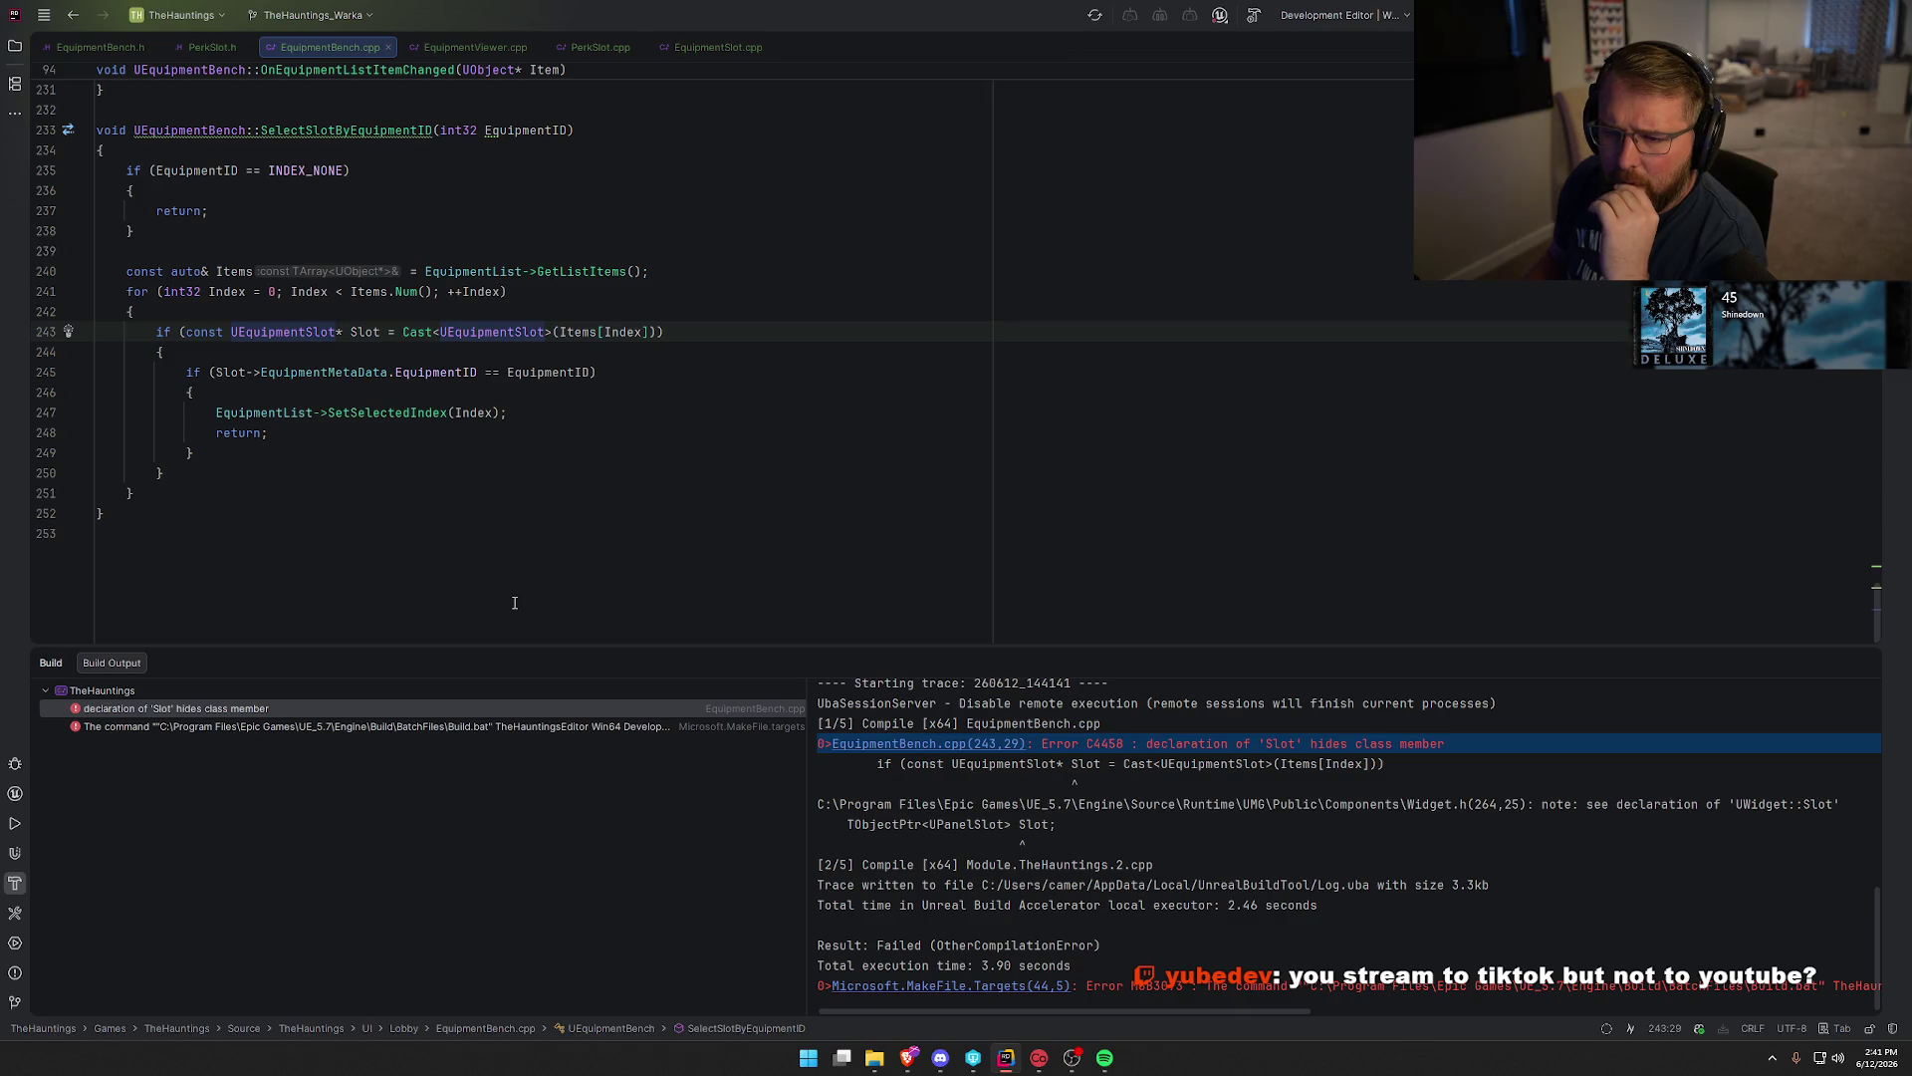
scroll(438, 582, up, 3)
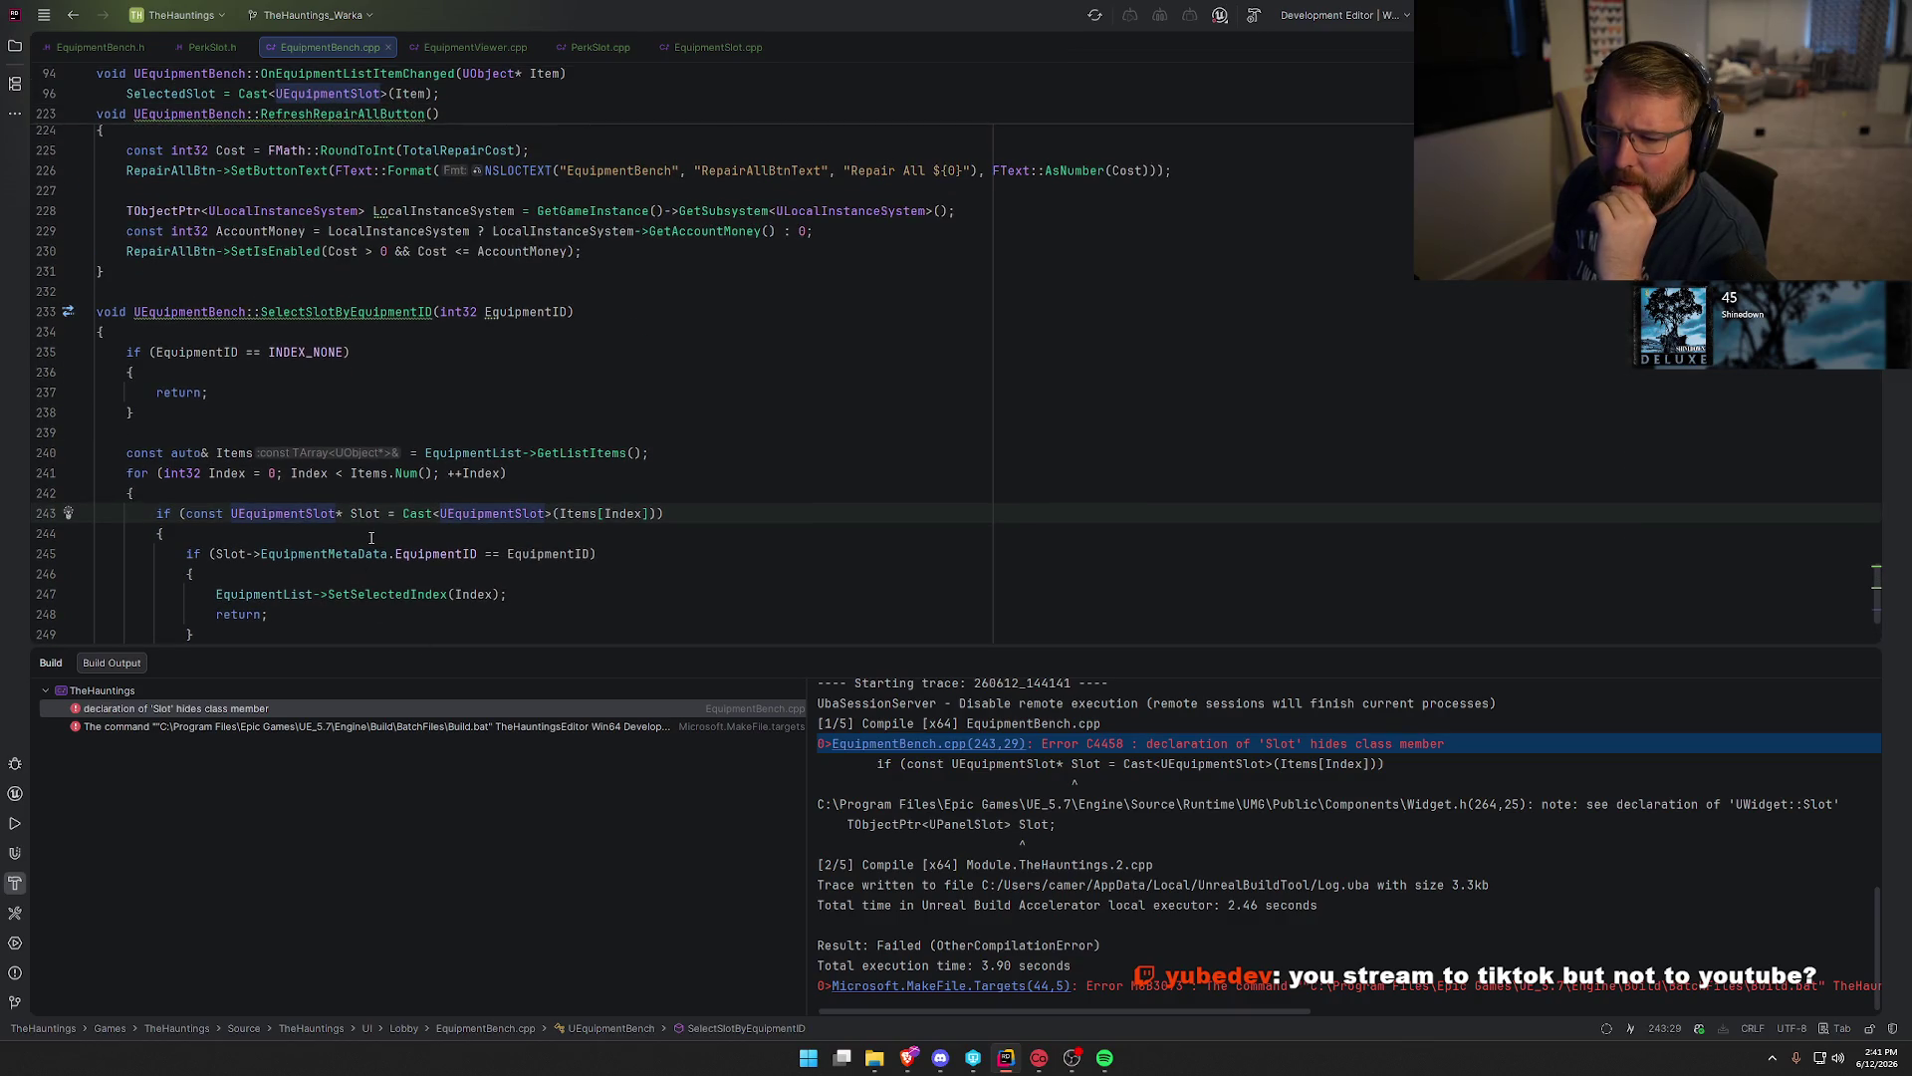
double_click(364, 513)
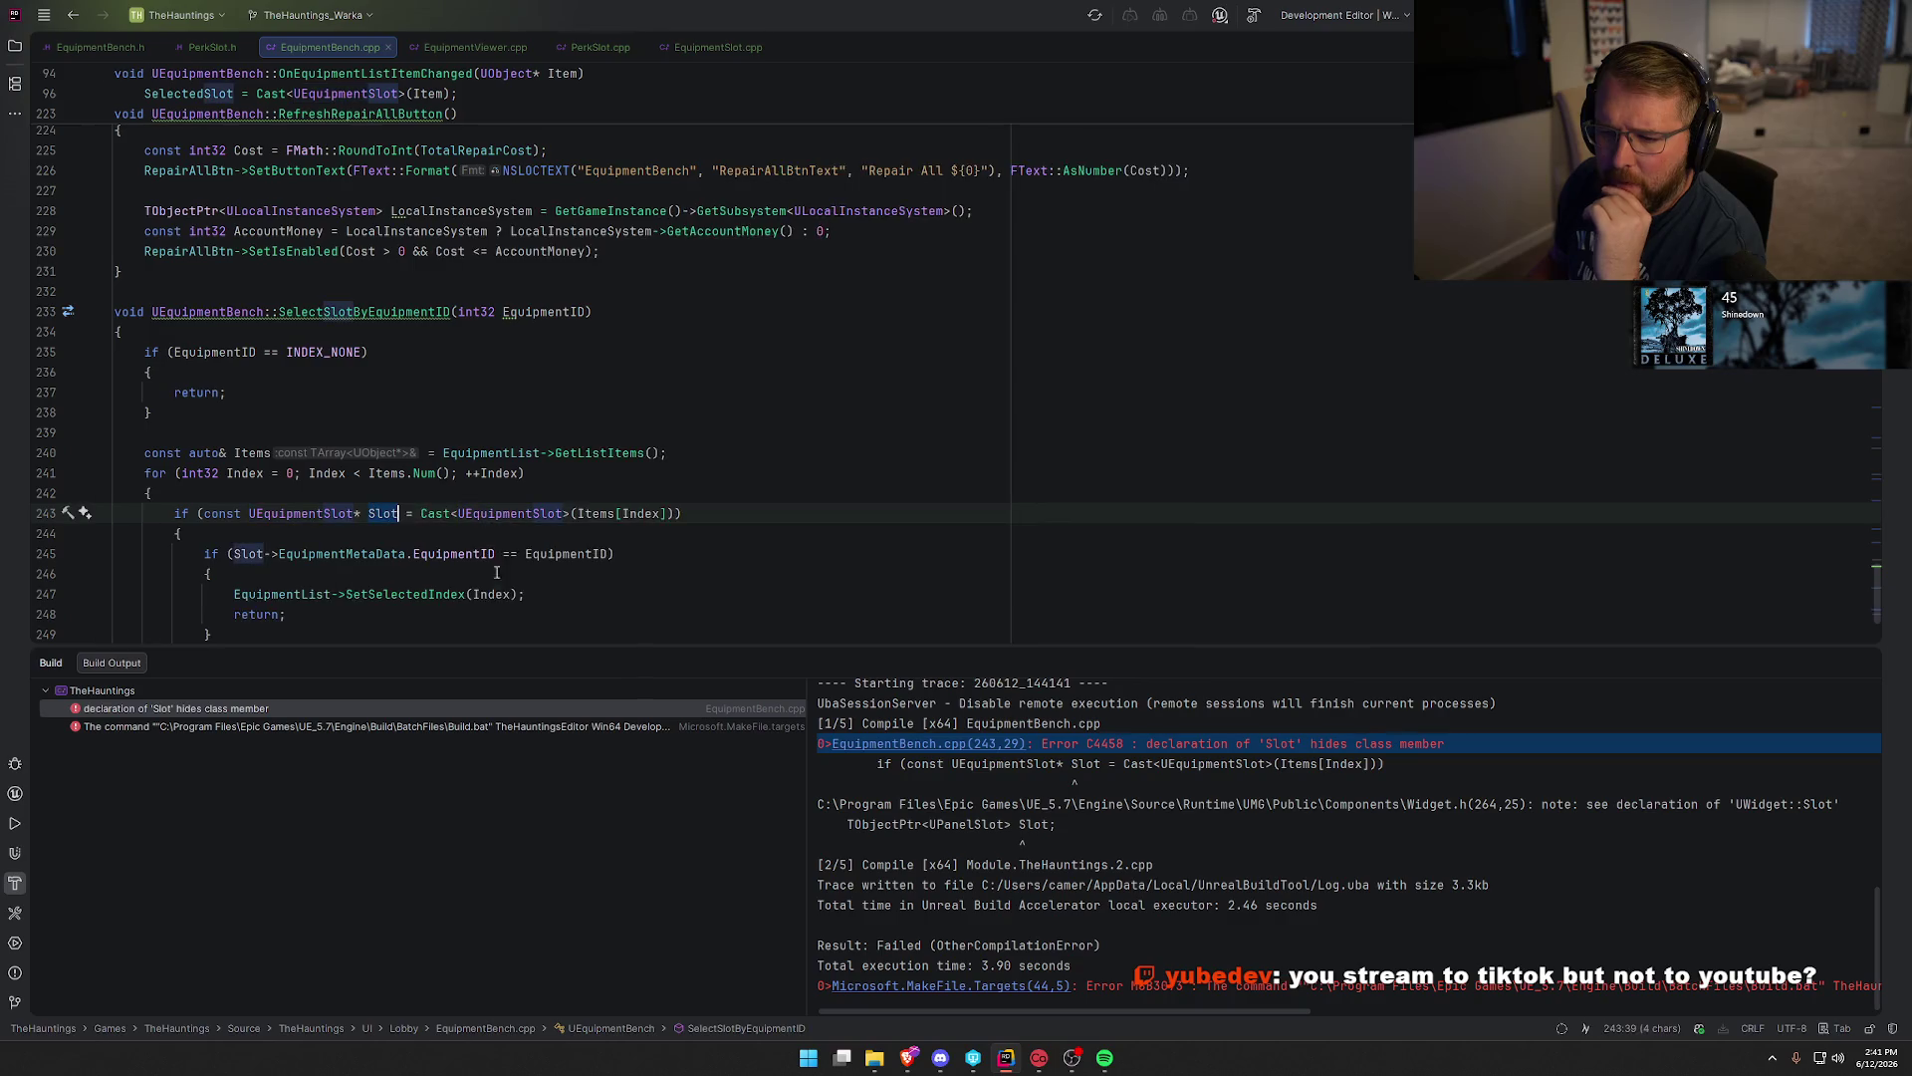
scroll(572, 607, down, 2)
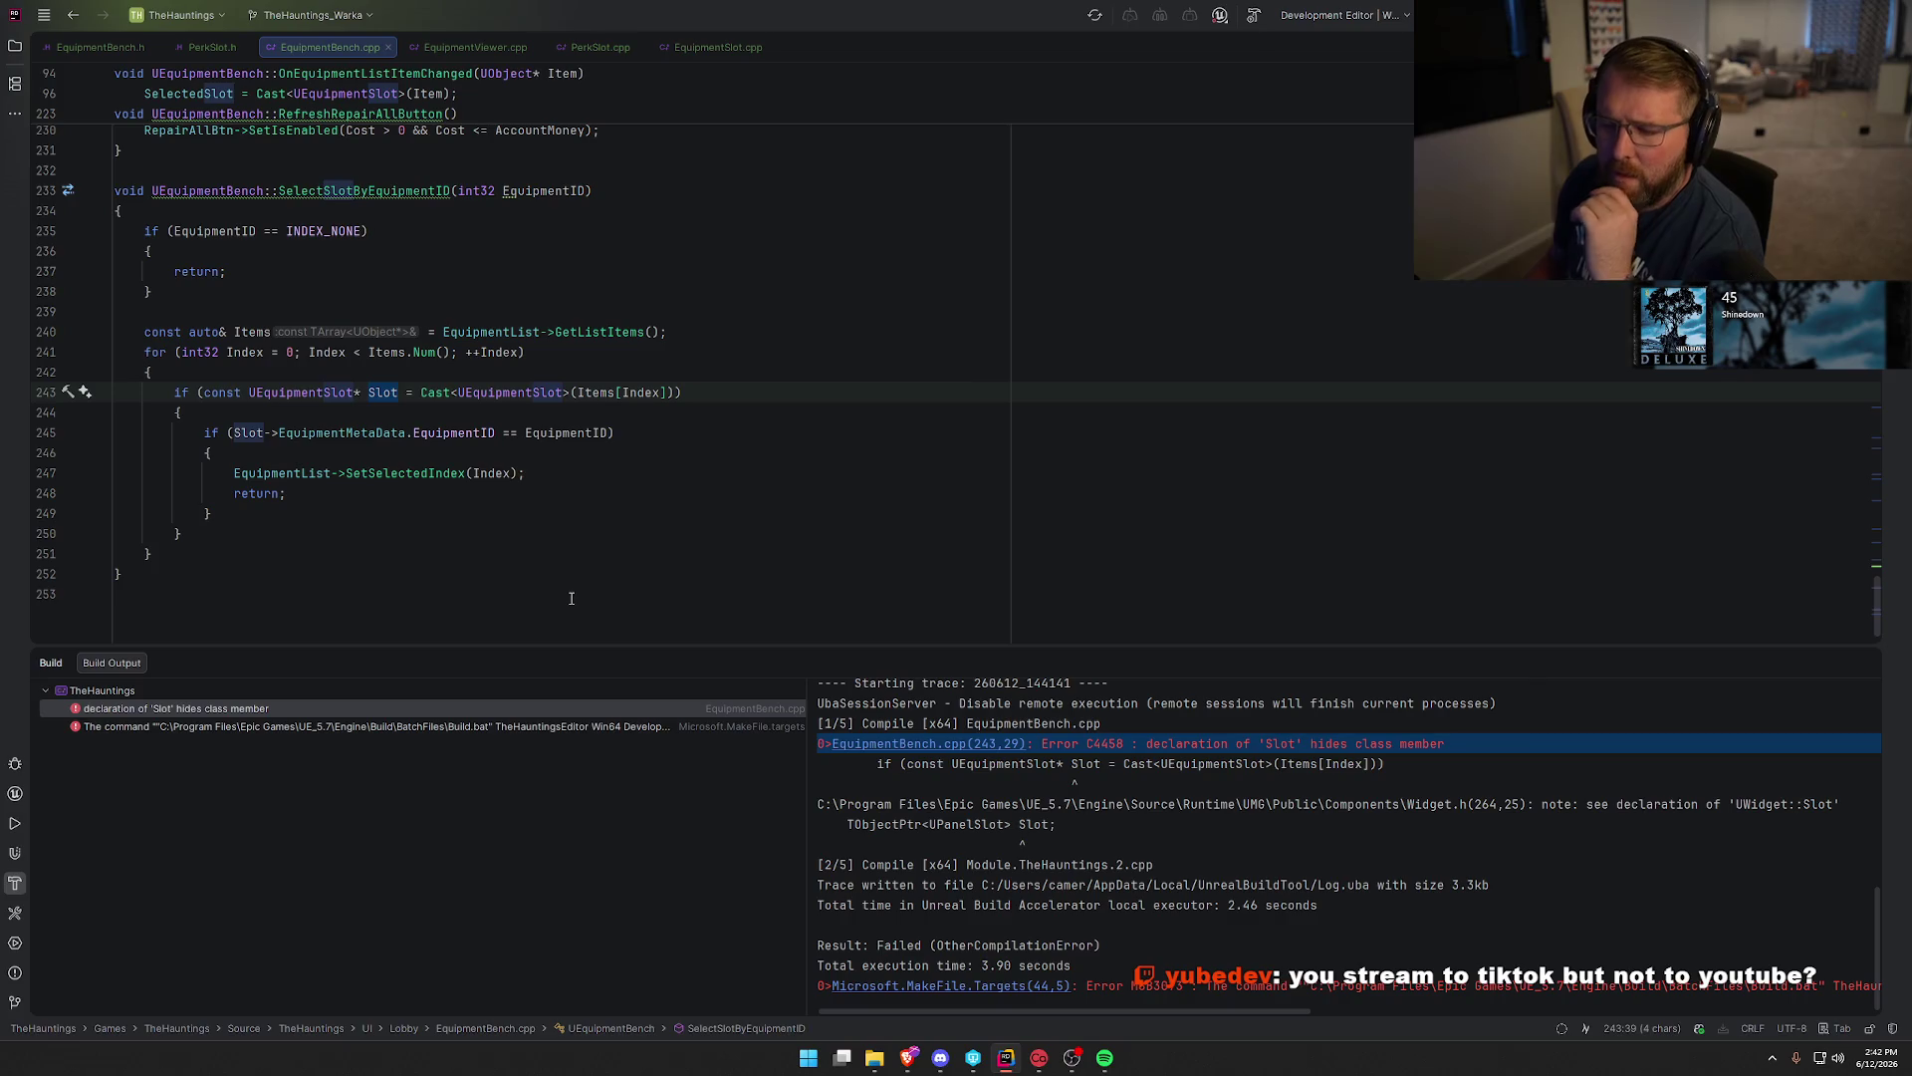
click(398, 392)
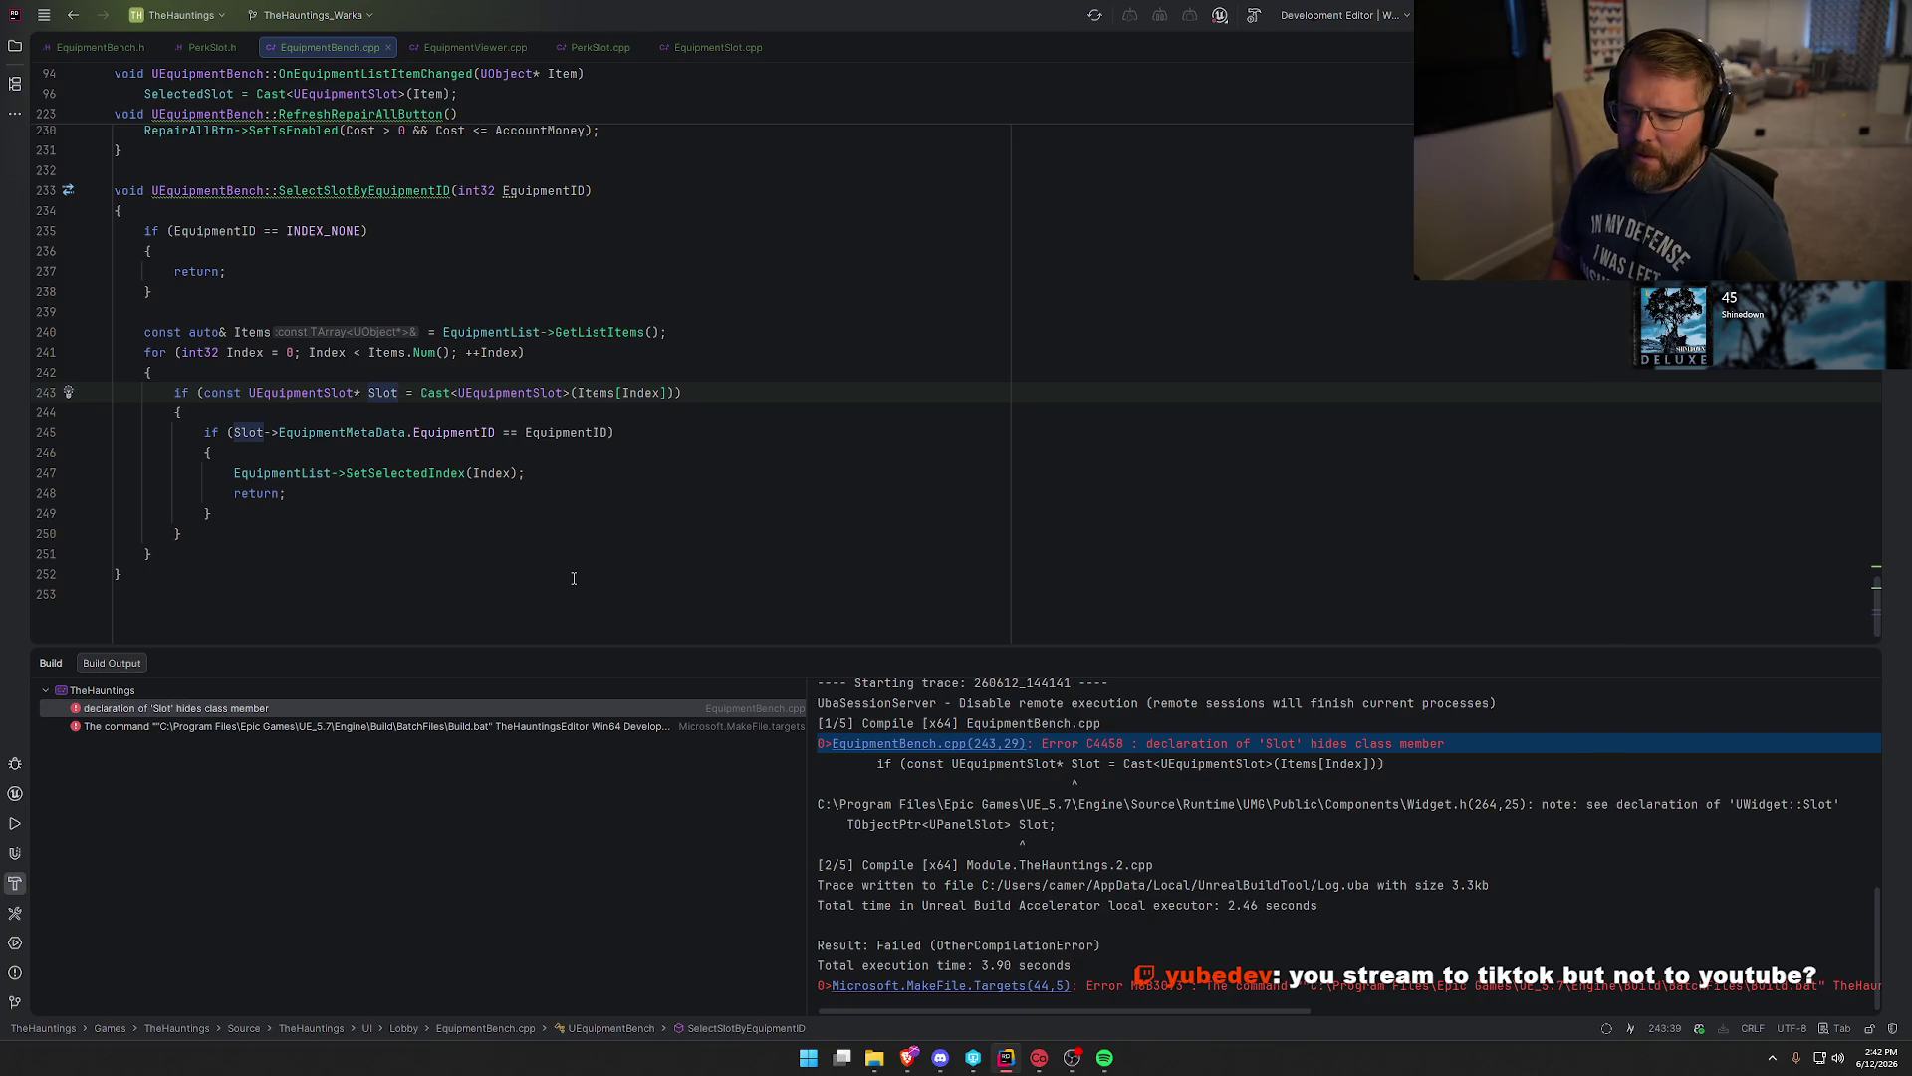
key(Right)
key(Right)
key(Right)
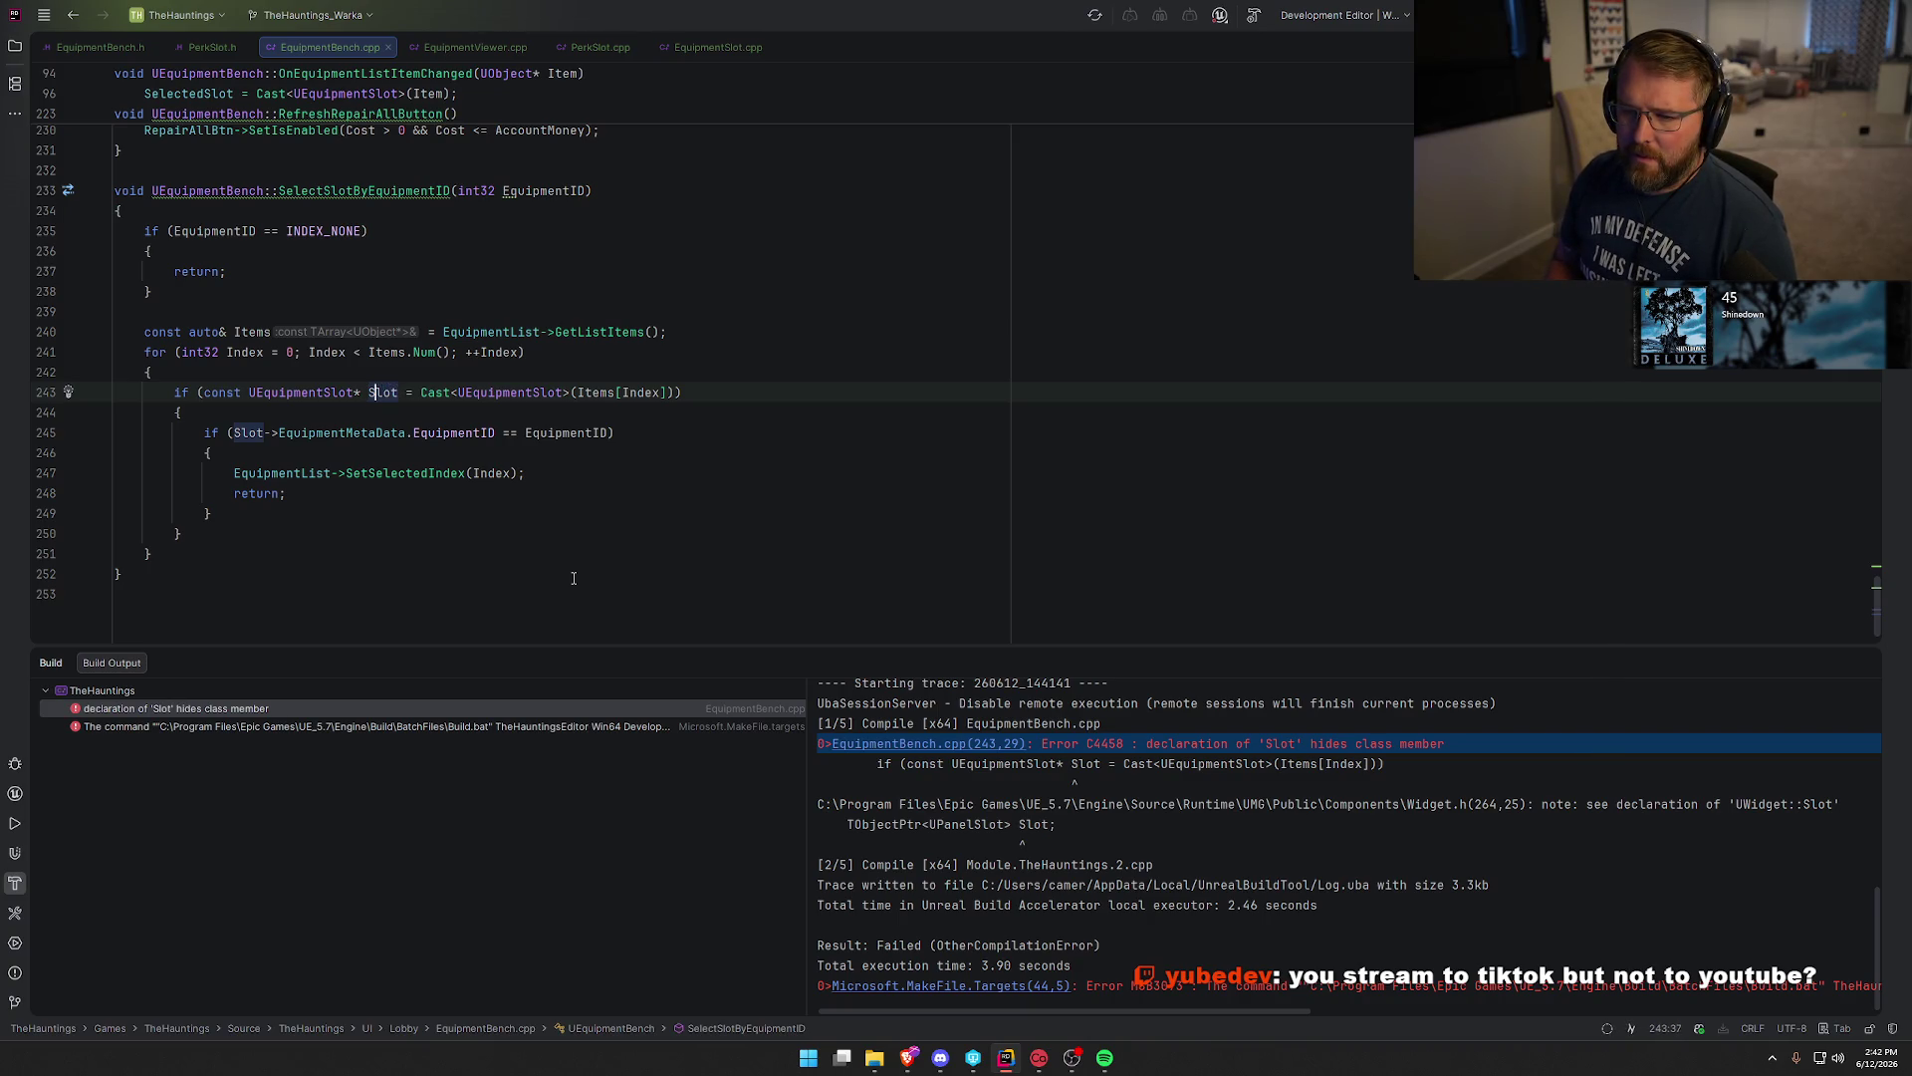
key(Right)
key(Right)
key(Right)
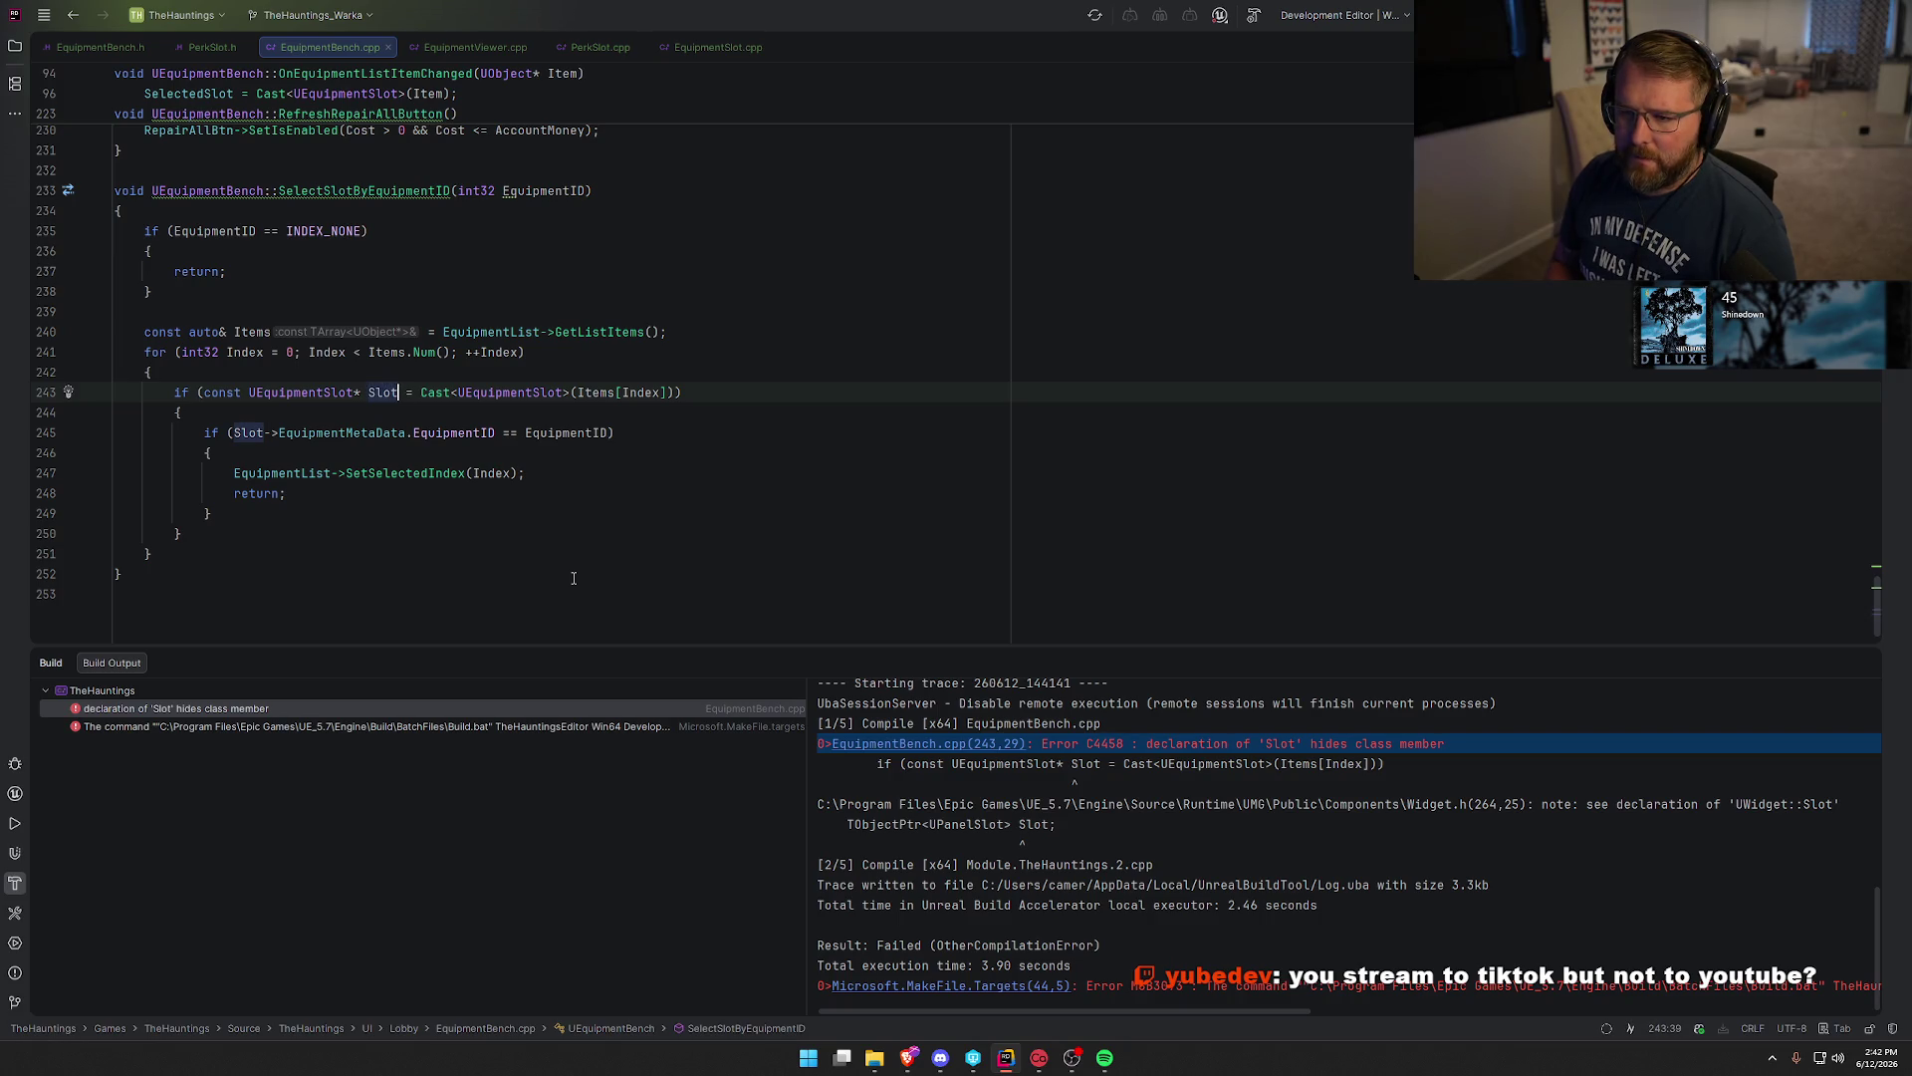
text(Data)
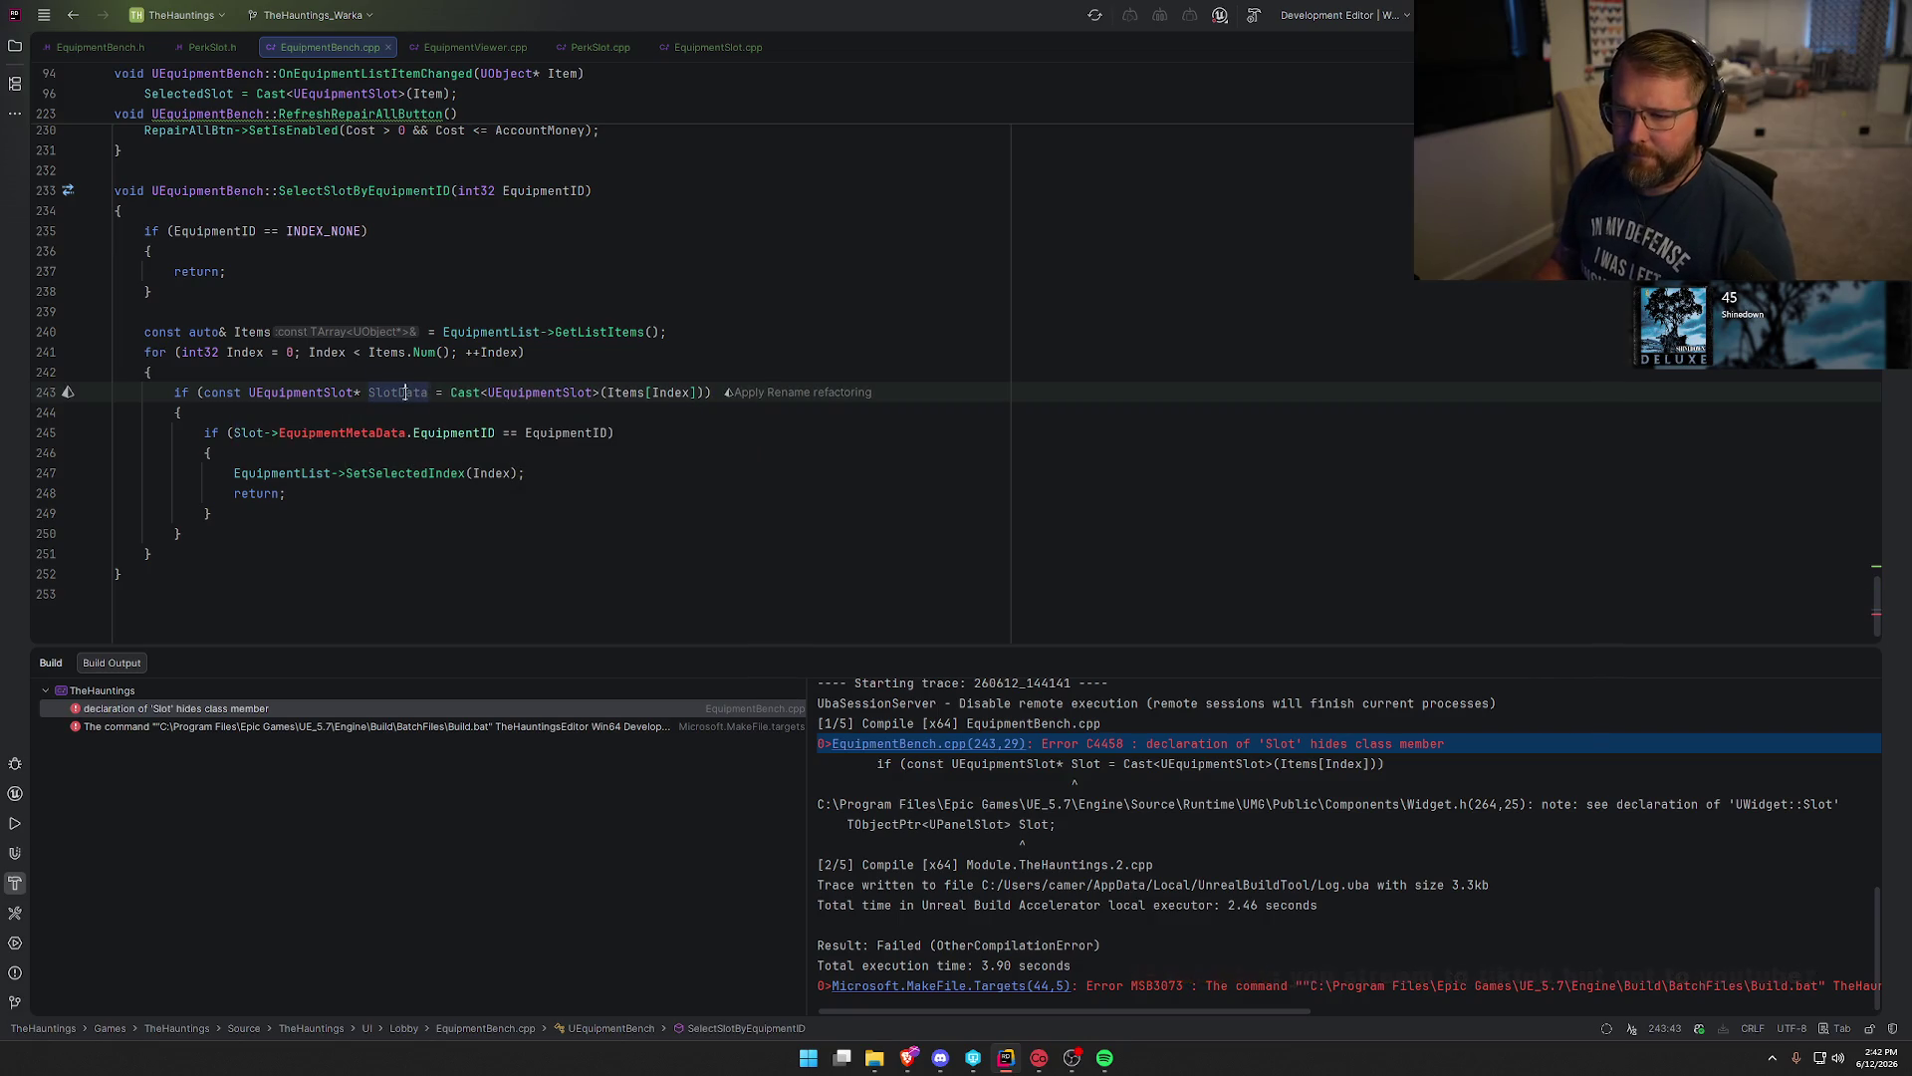
click(262, 433)
text(Data)
click(633, 488)
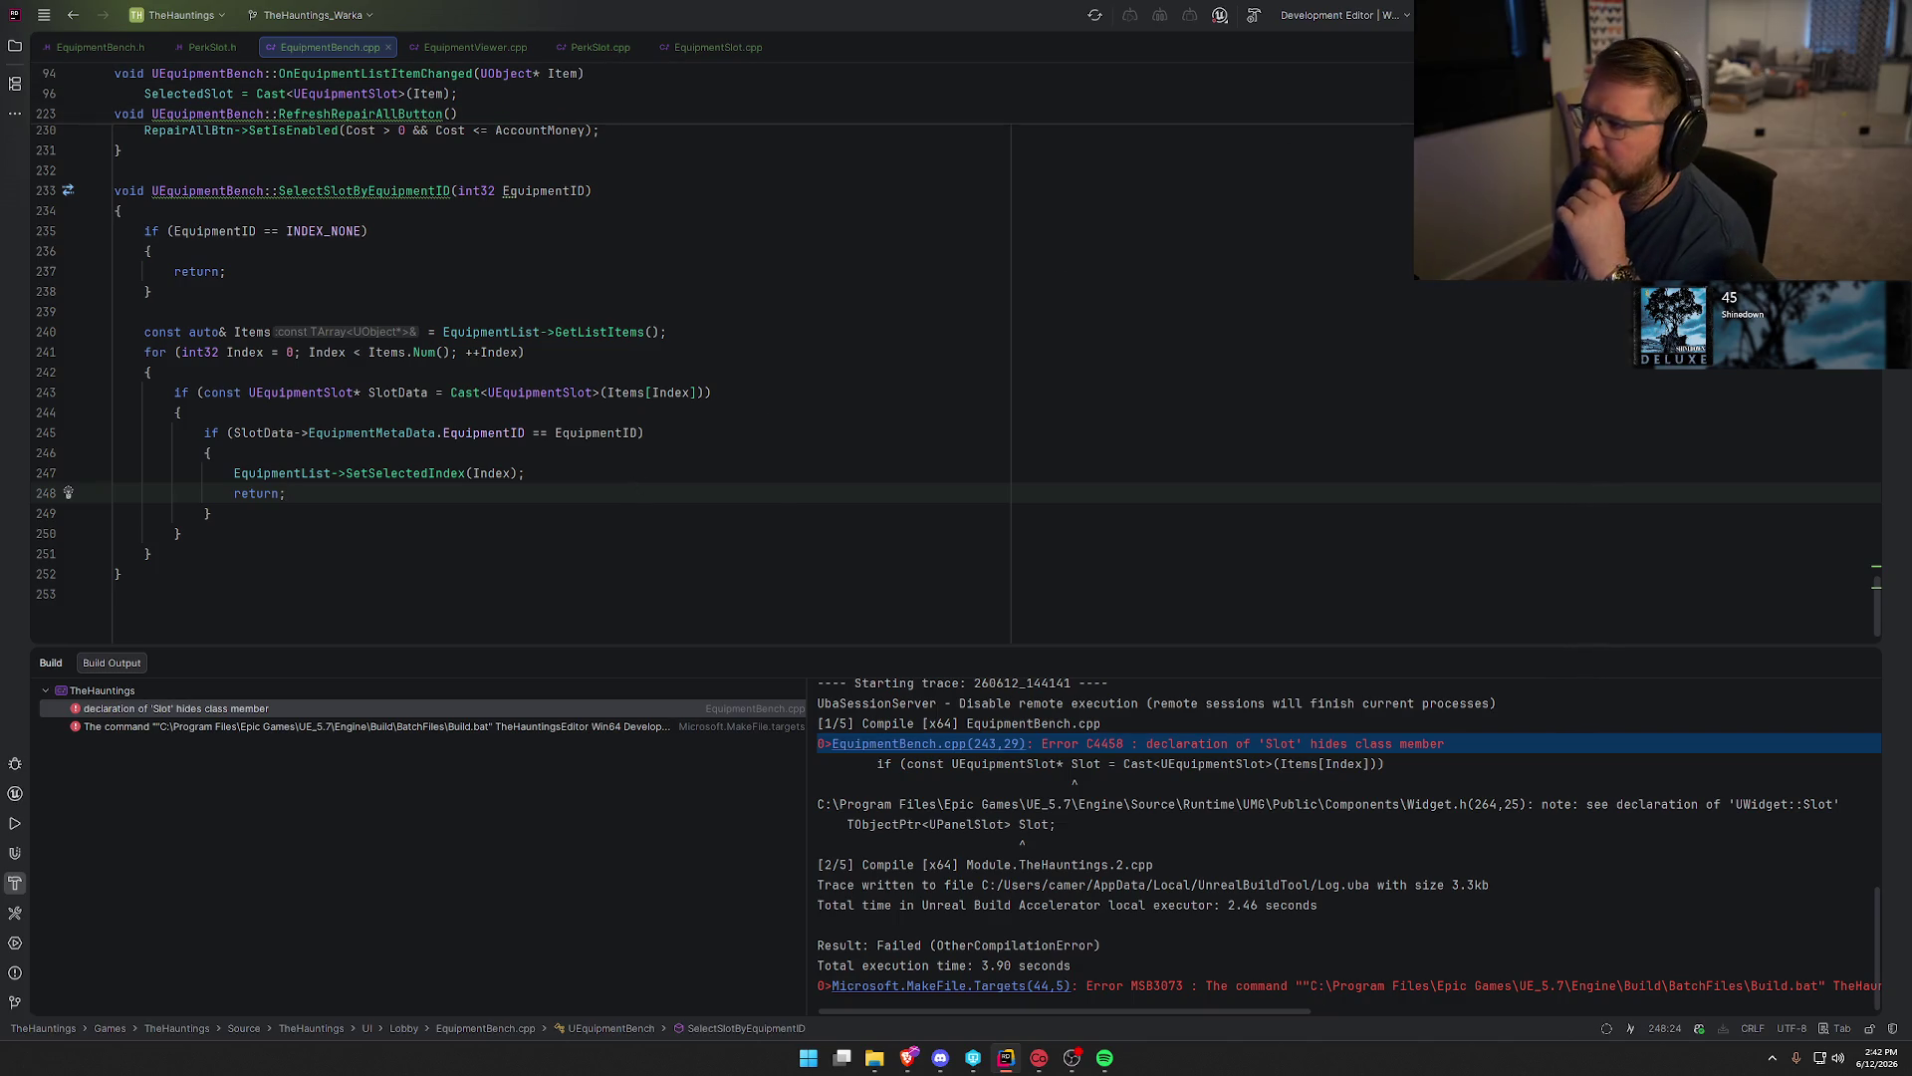
key(ctrl+shift+b)
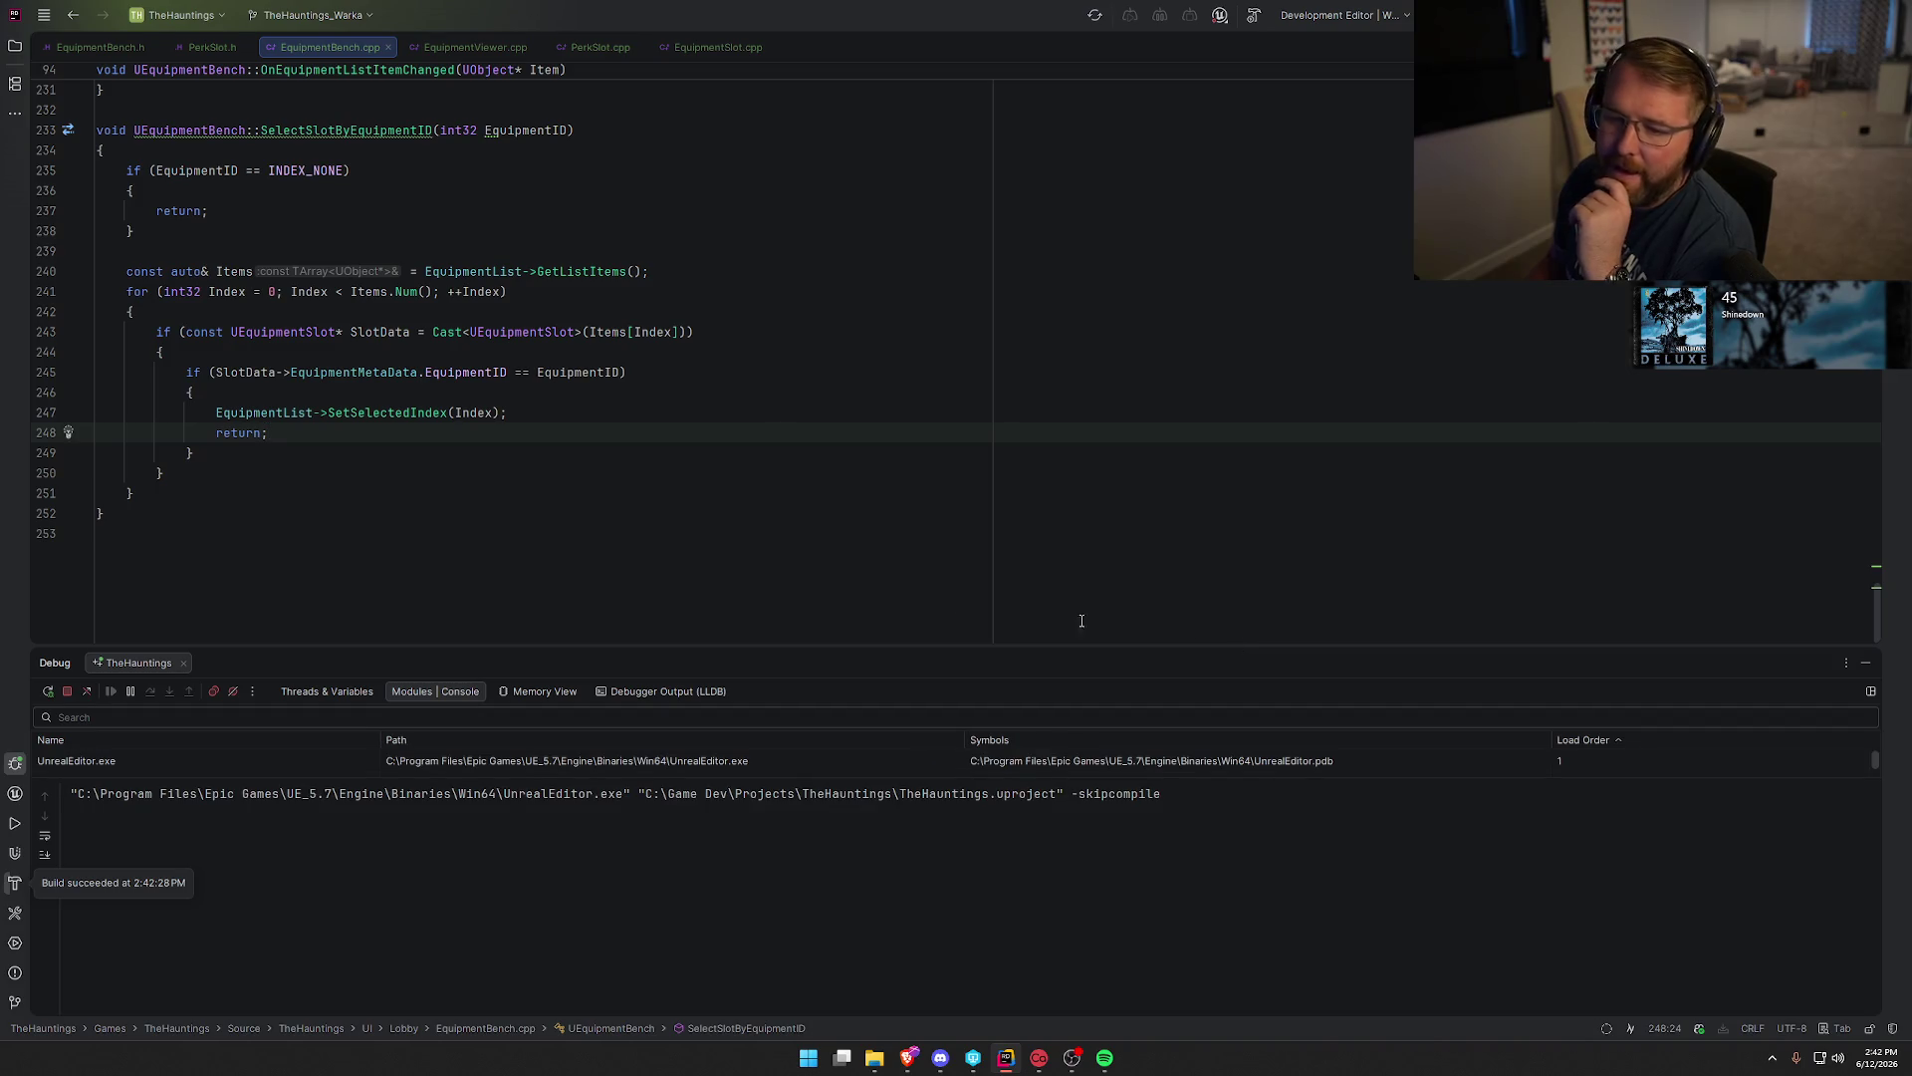
Delete the file's trailing blank line and hide the UnrealLink log panel as Unreal Editor launches.
click(465, 563)
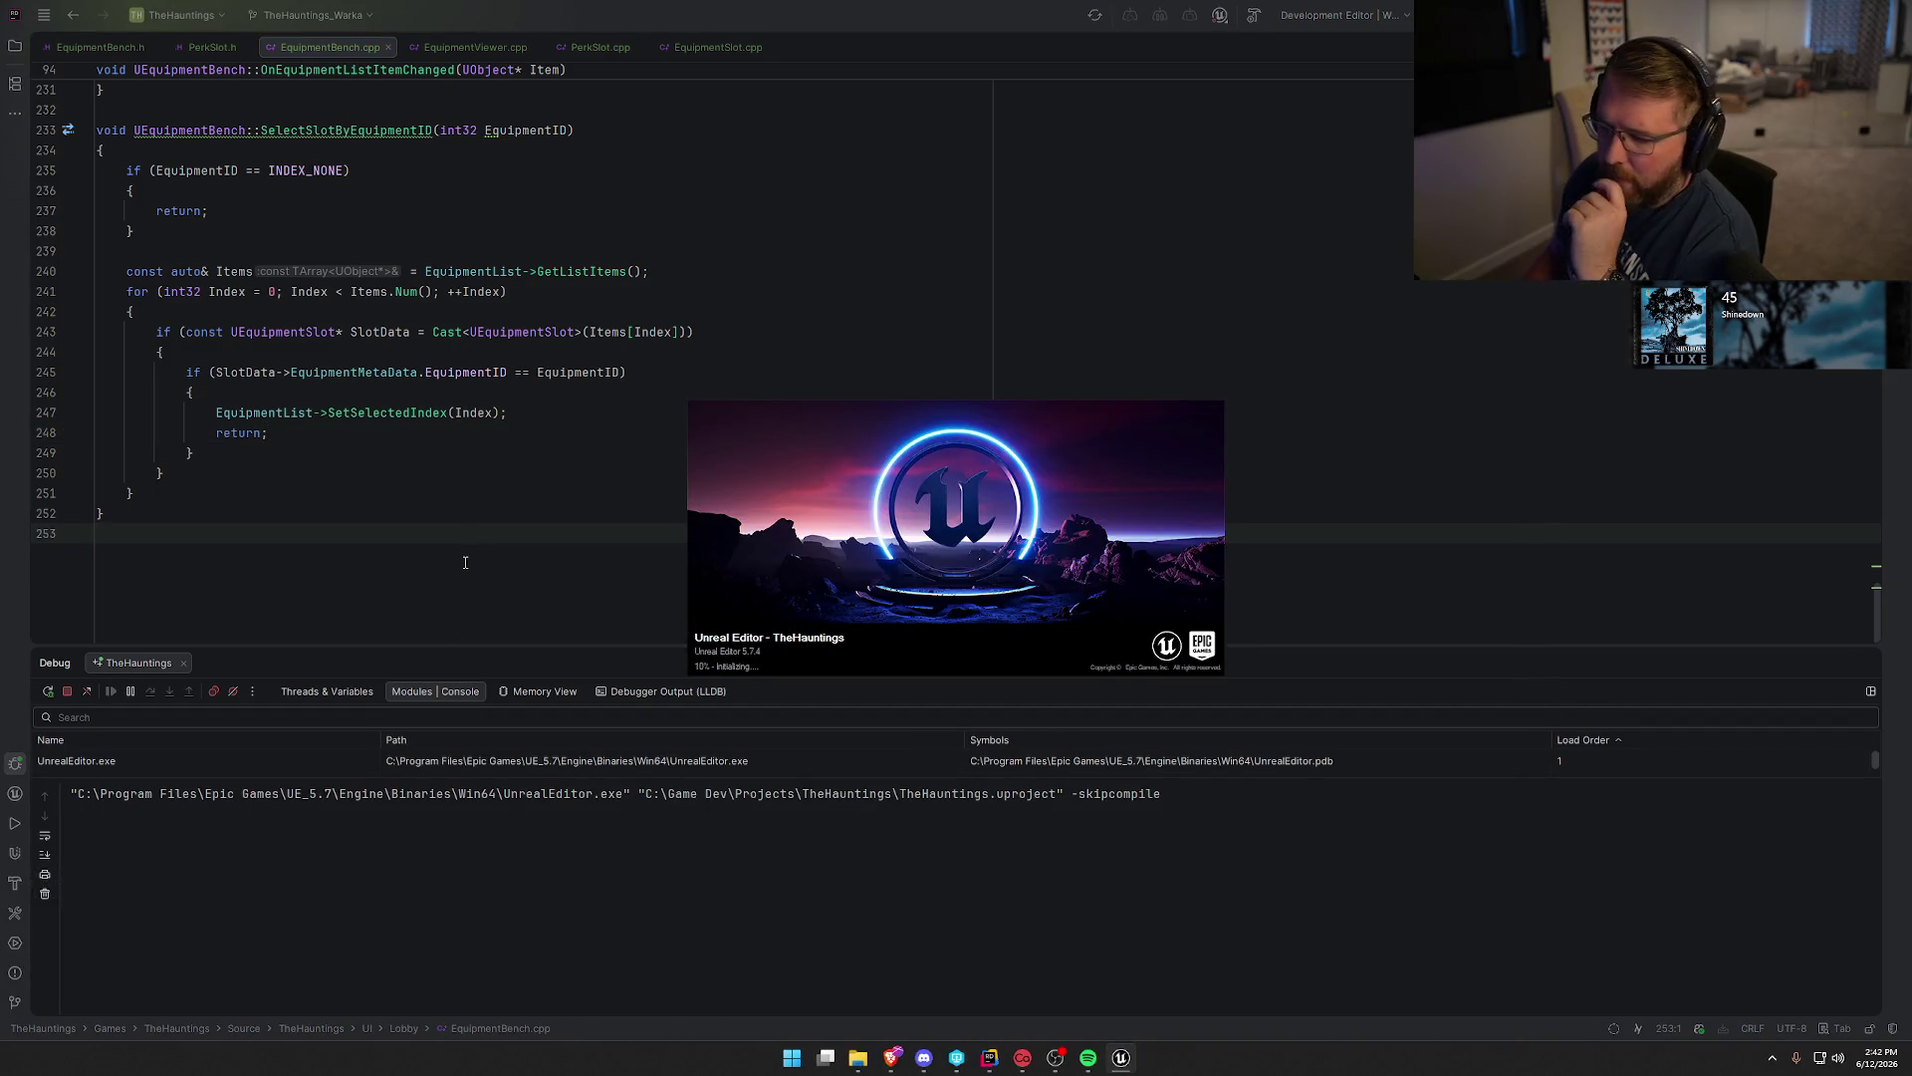
key(BackSpace)
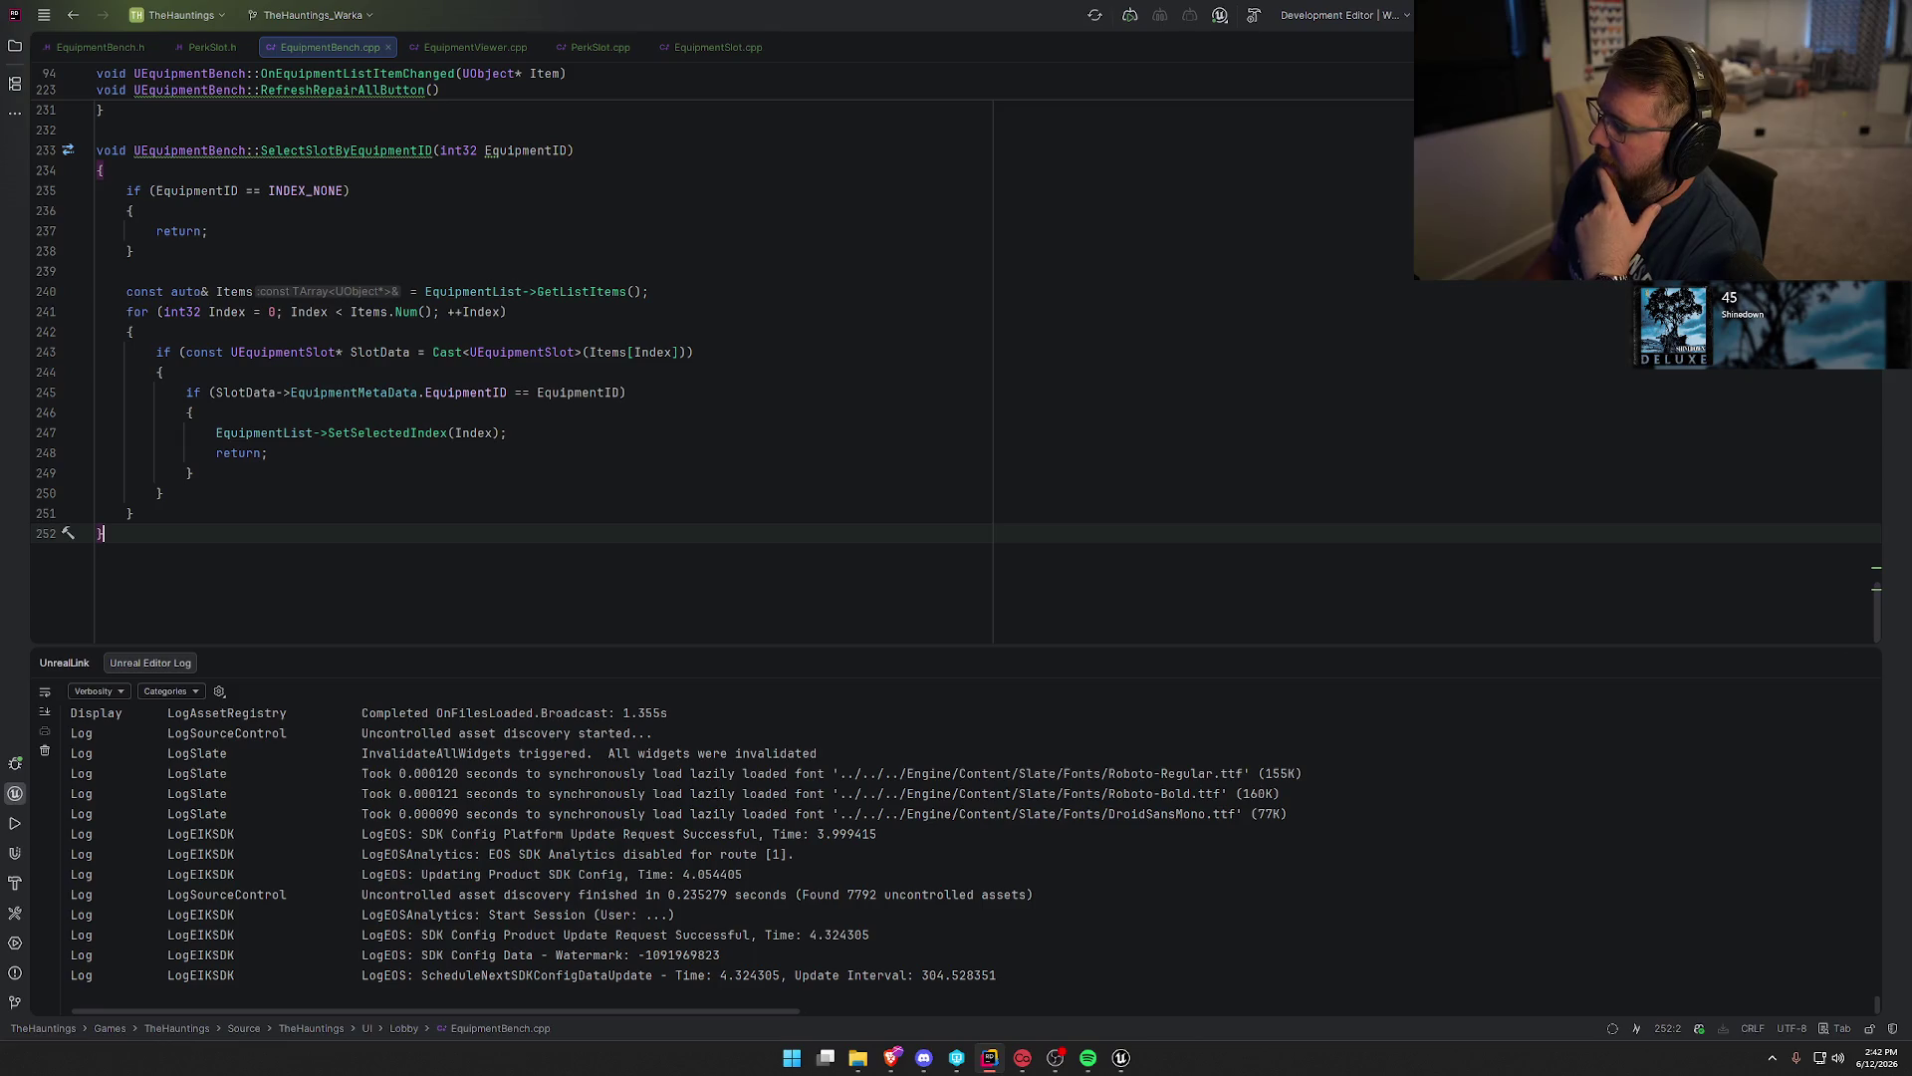
click(1865, 662)
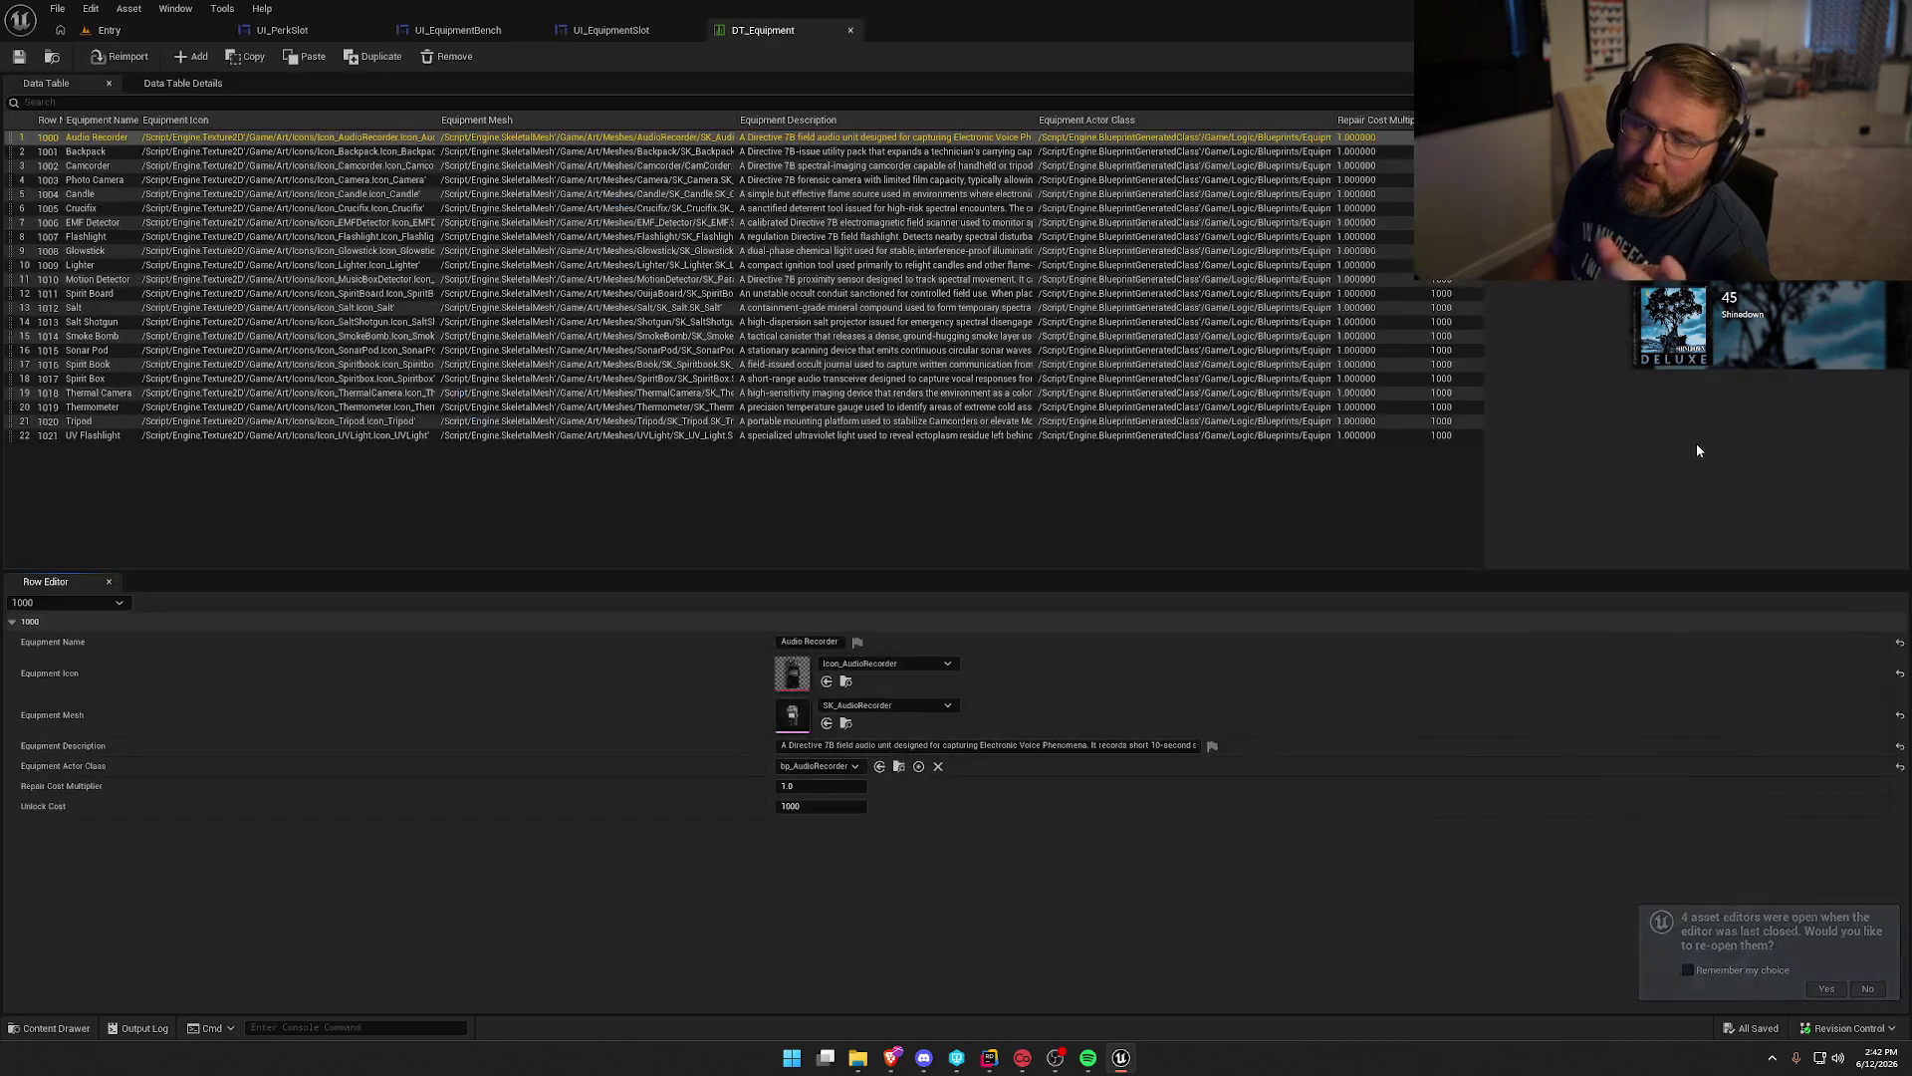
Reopen the previous editors and load LobbyMenu from Content Drawer > Maps, looking across the lobby.
click(109, 34)
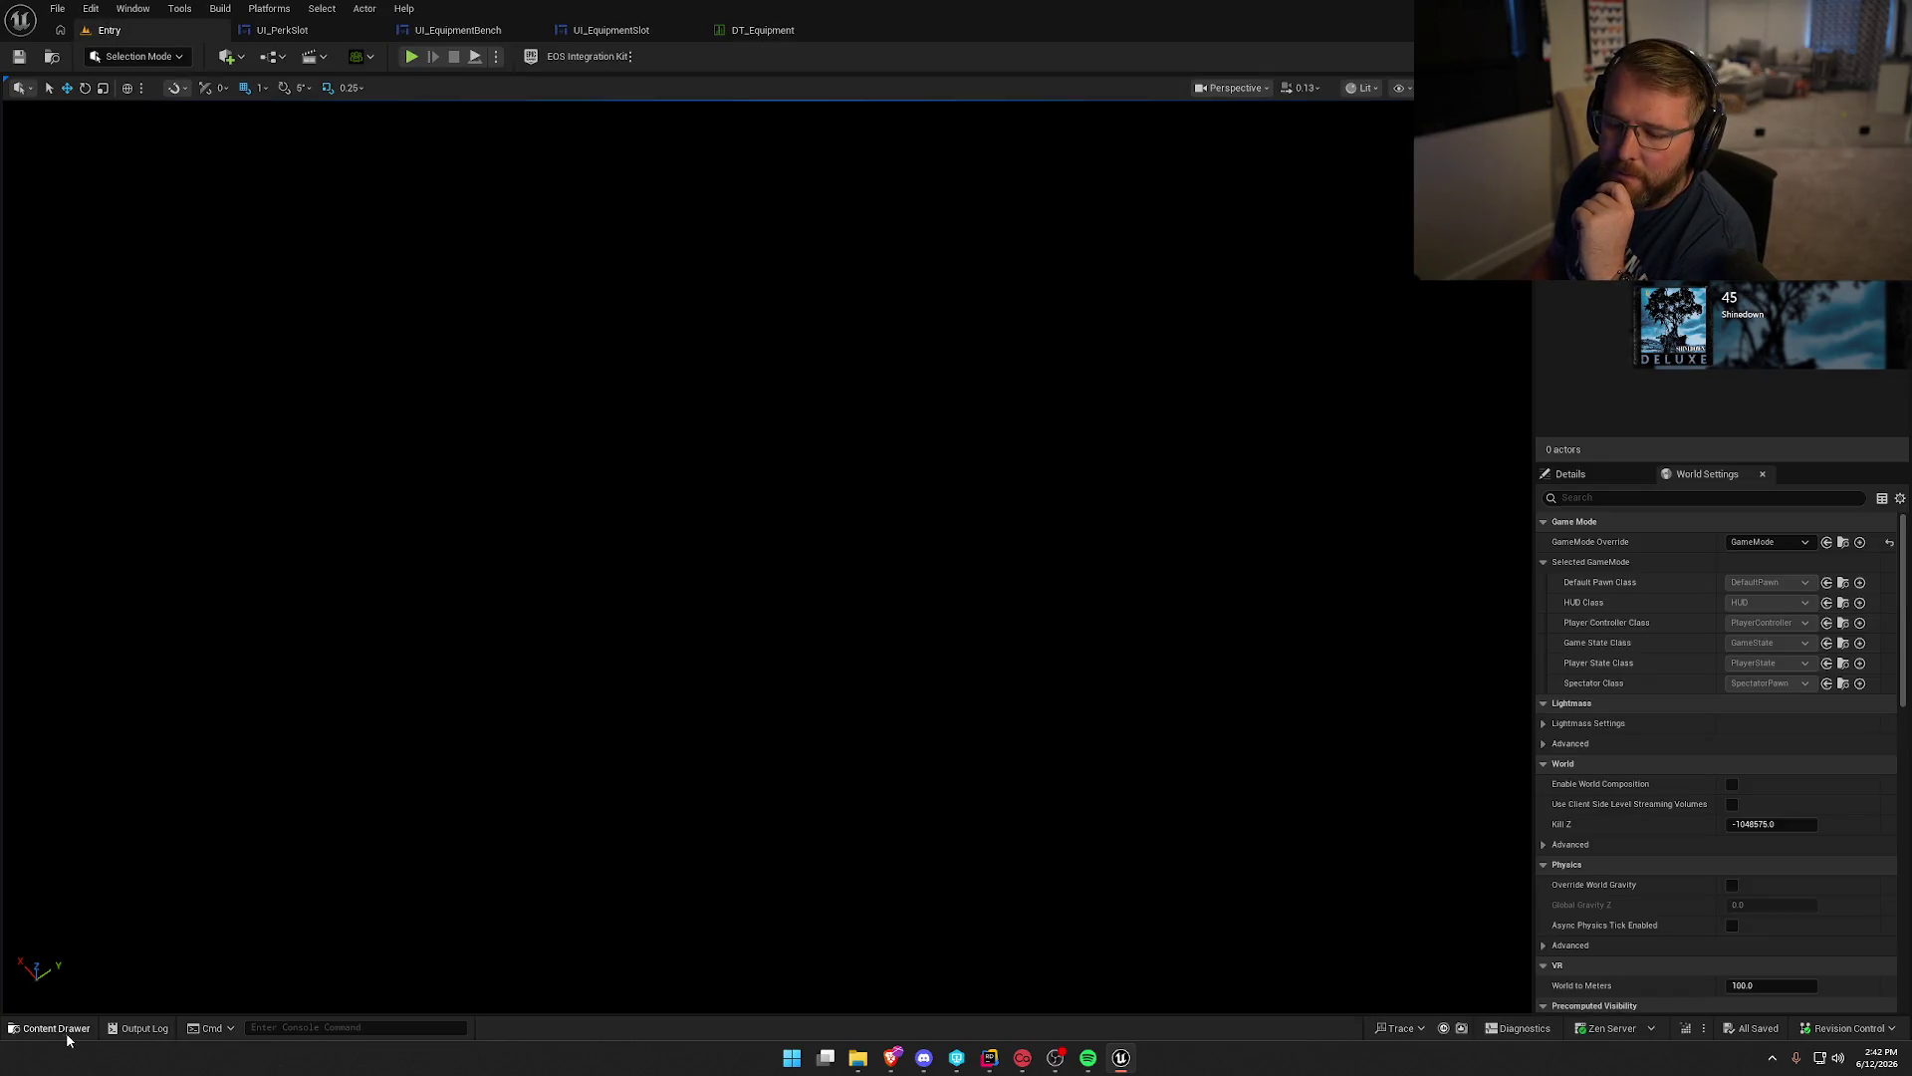
click(60, 1029)
click(93, 763)
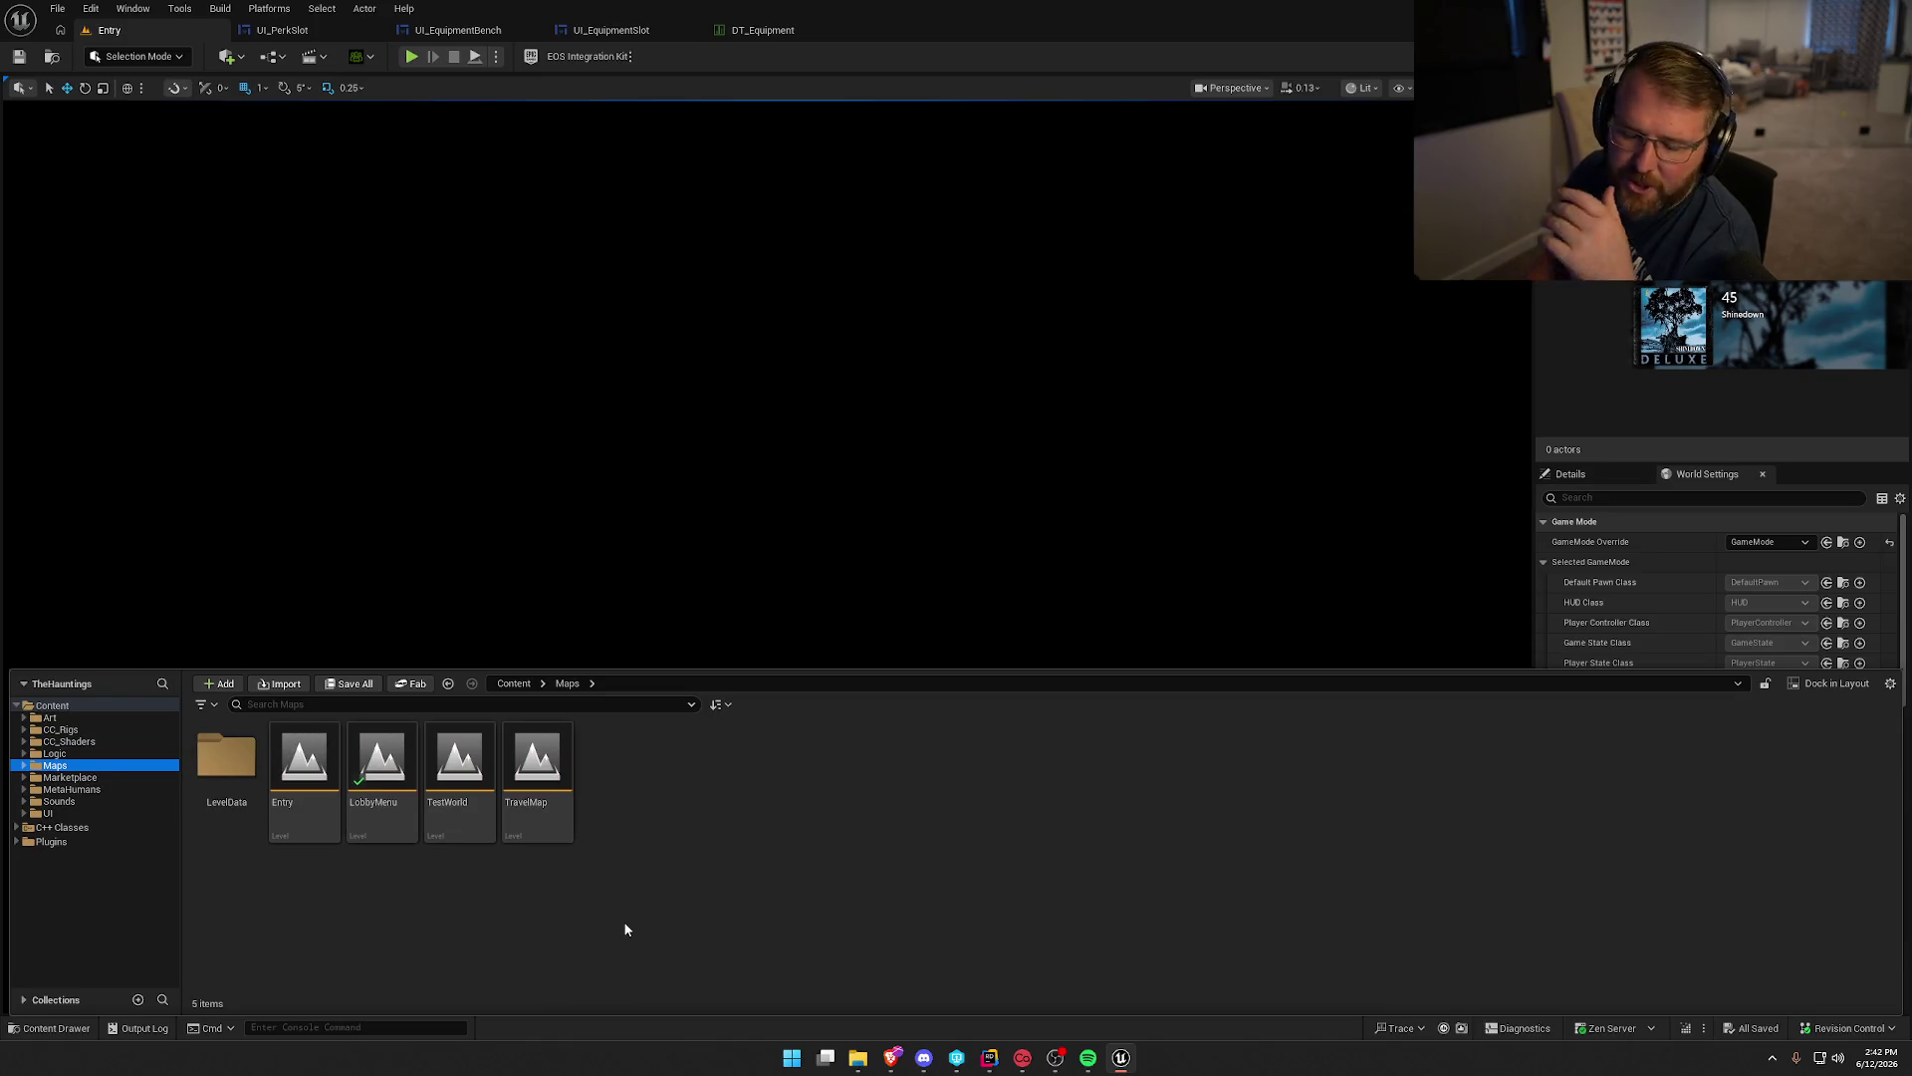
click(387, 762)
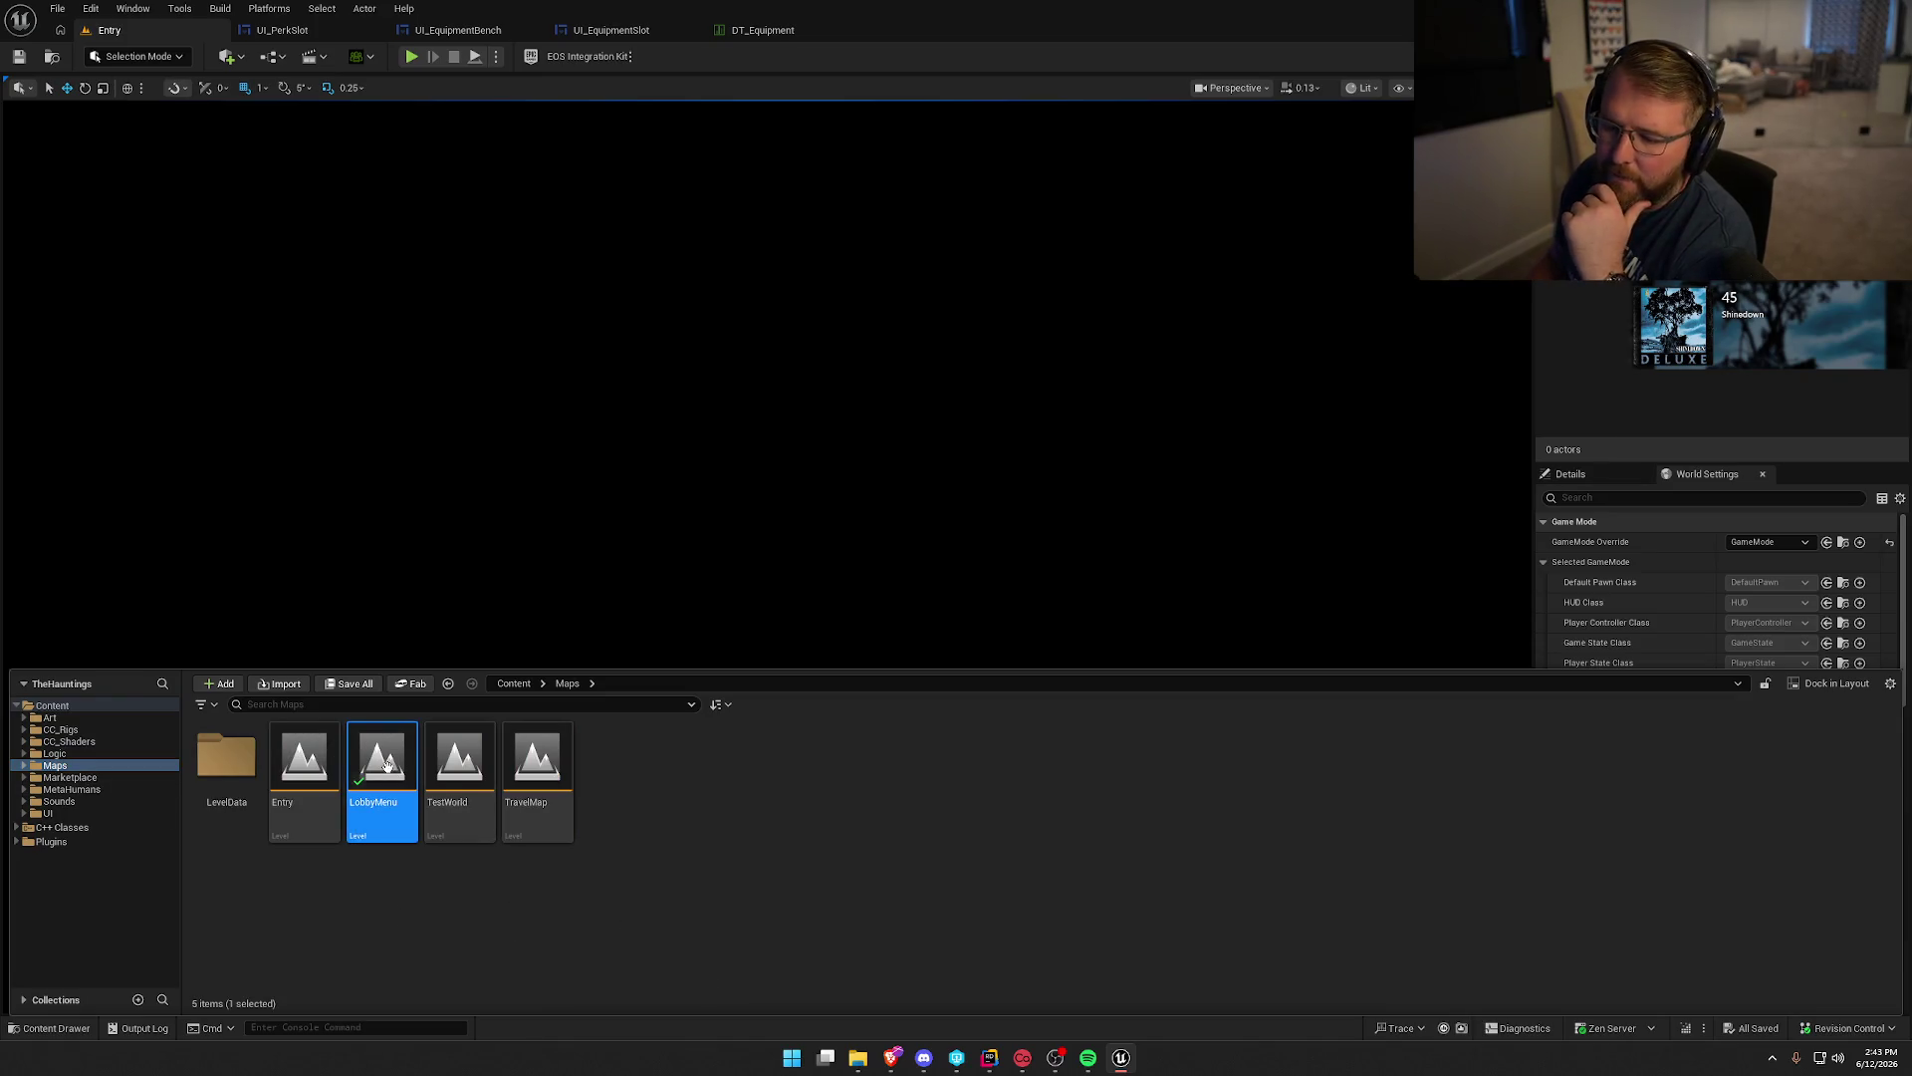
double_click(388, 762)
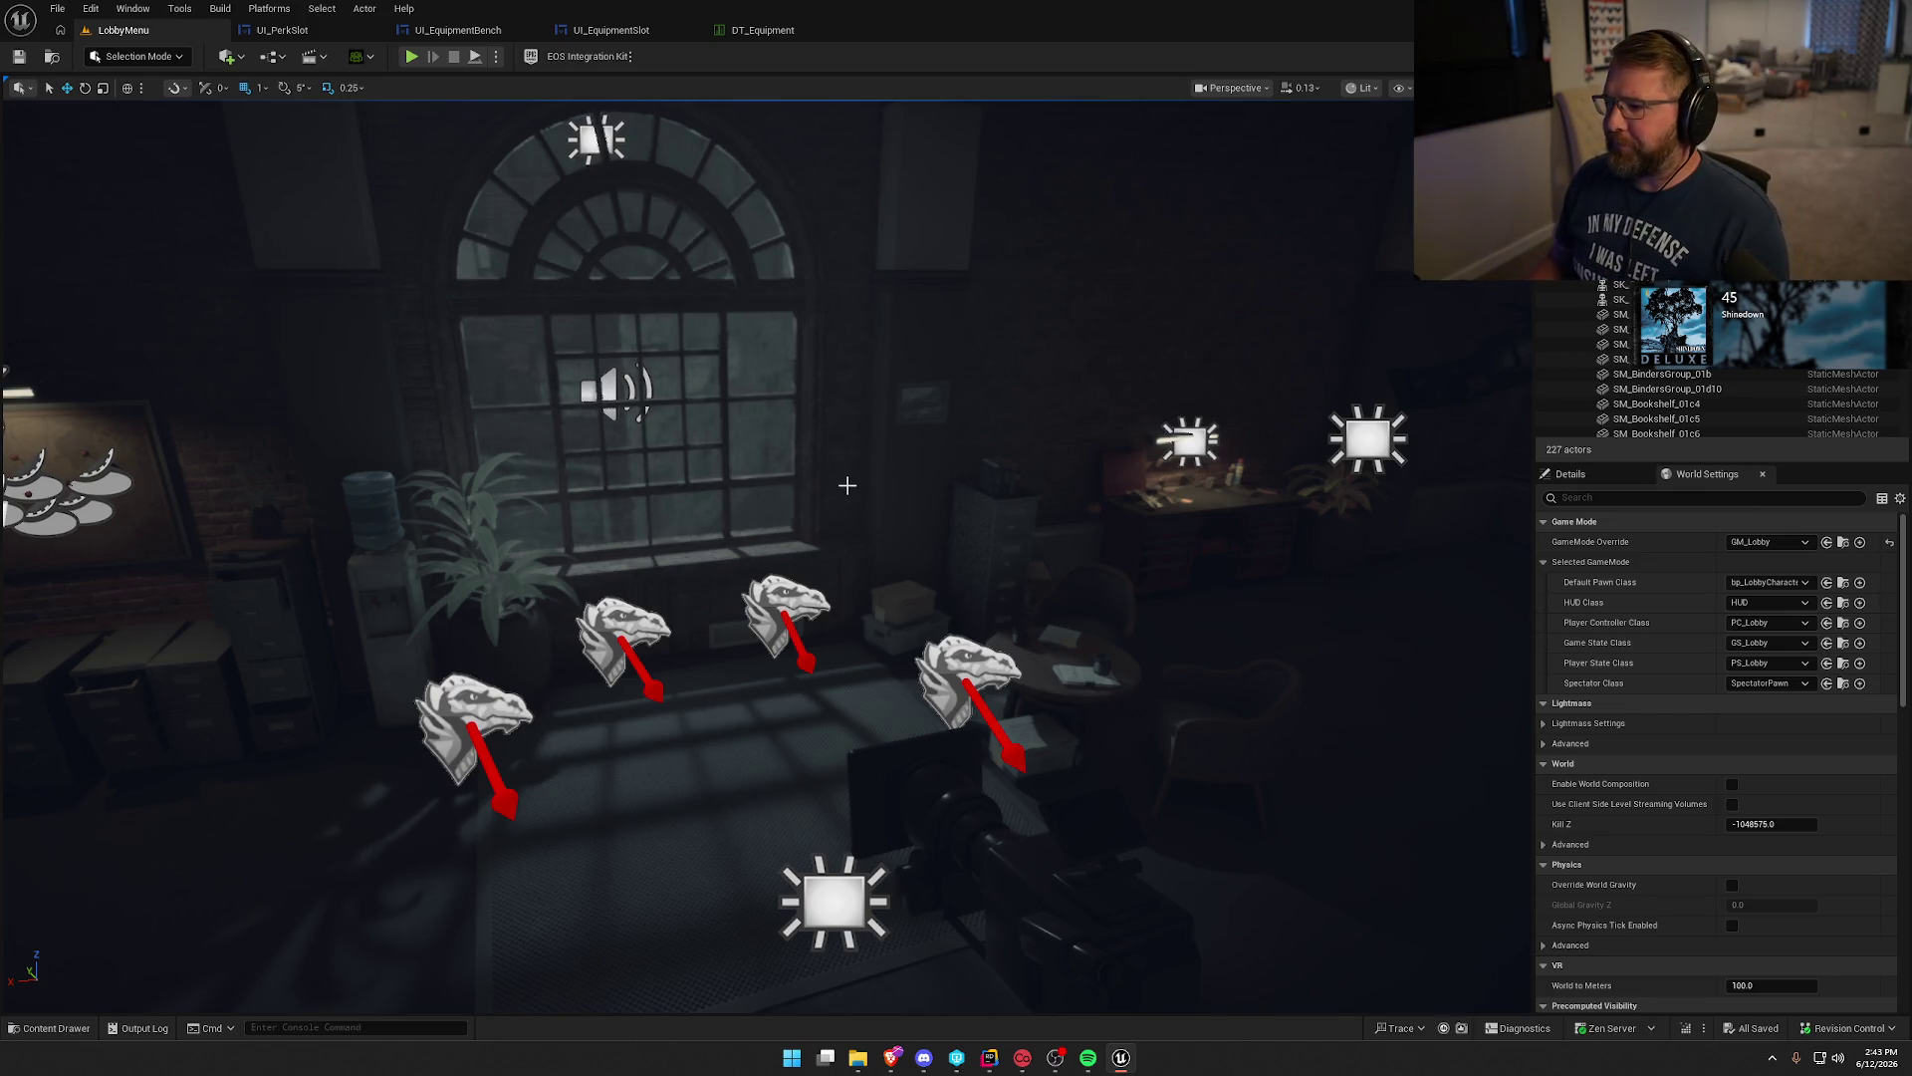
drag(846, 485, 877, 468)
drag(496, 209, 496, 209)
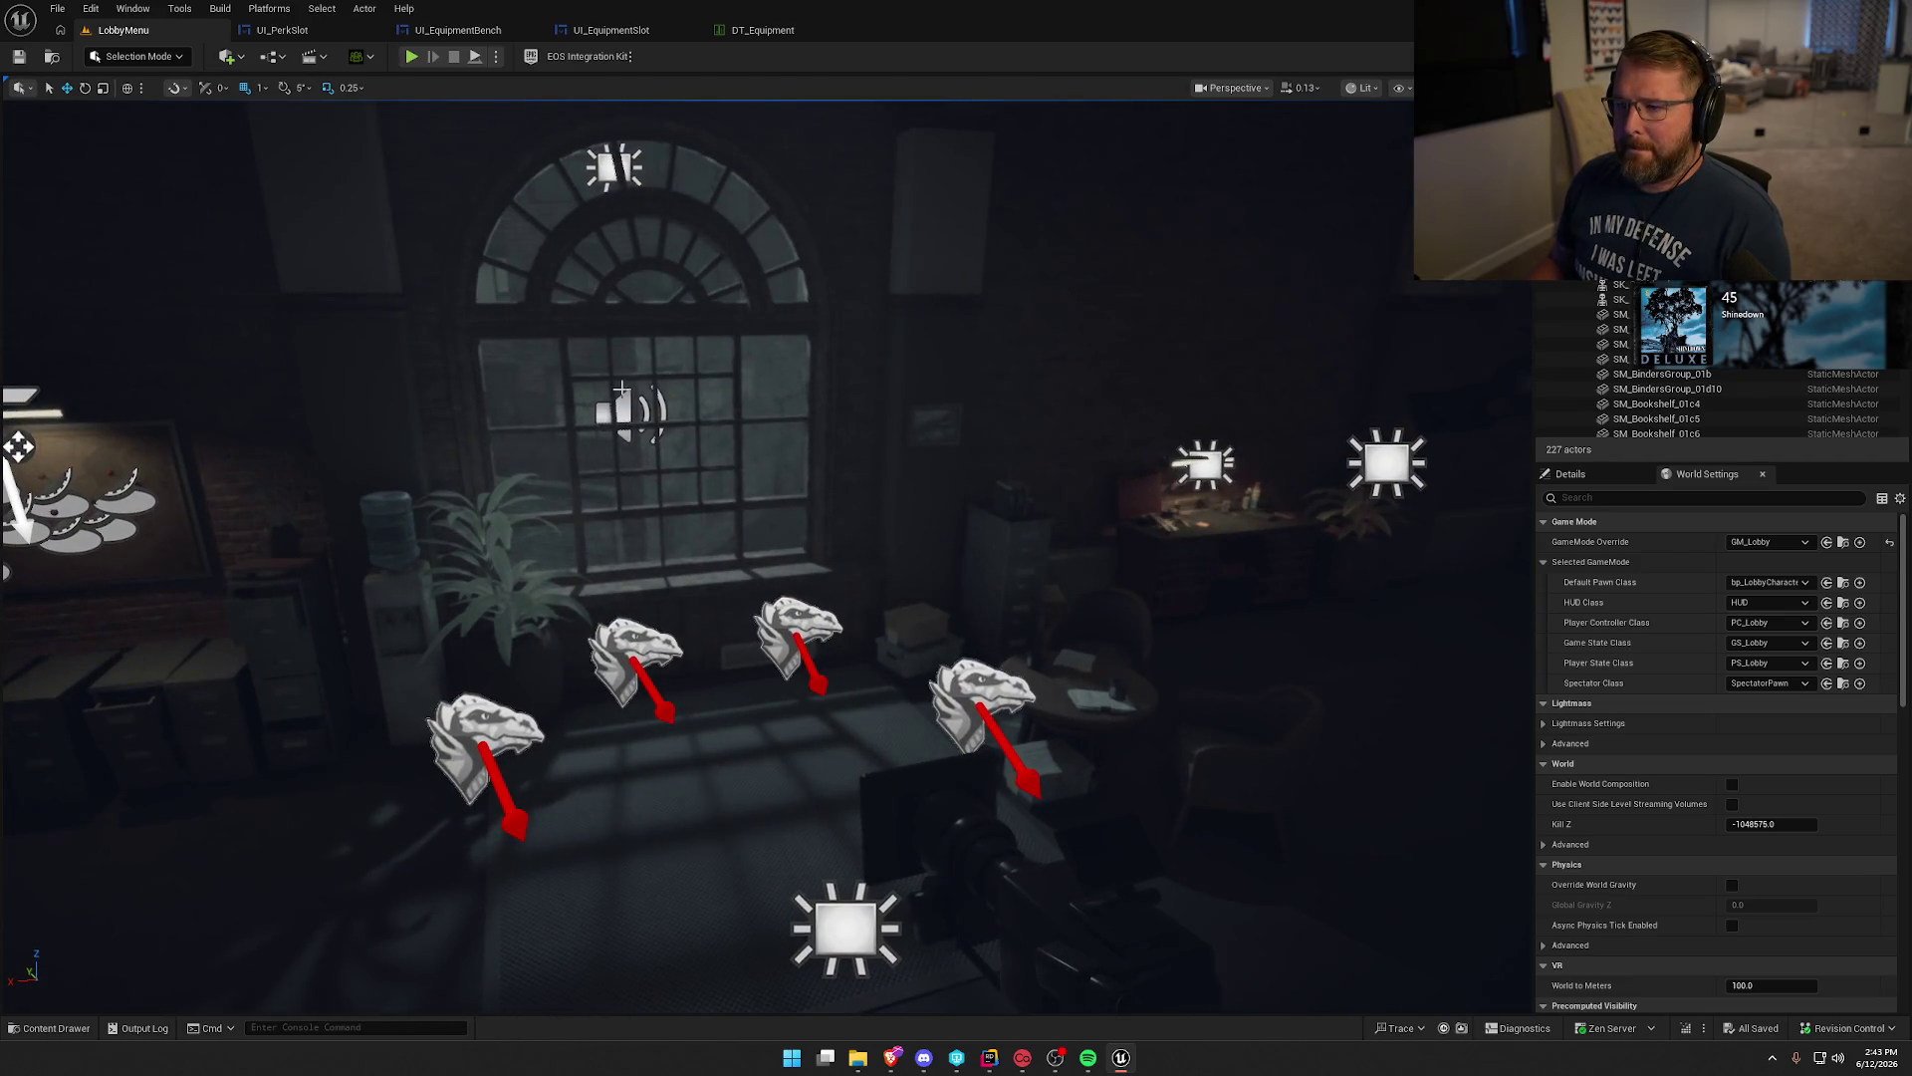
click(989, 1058)
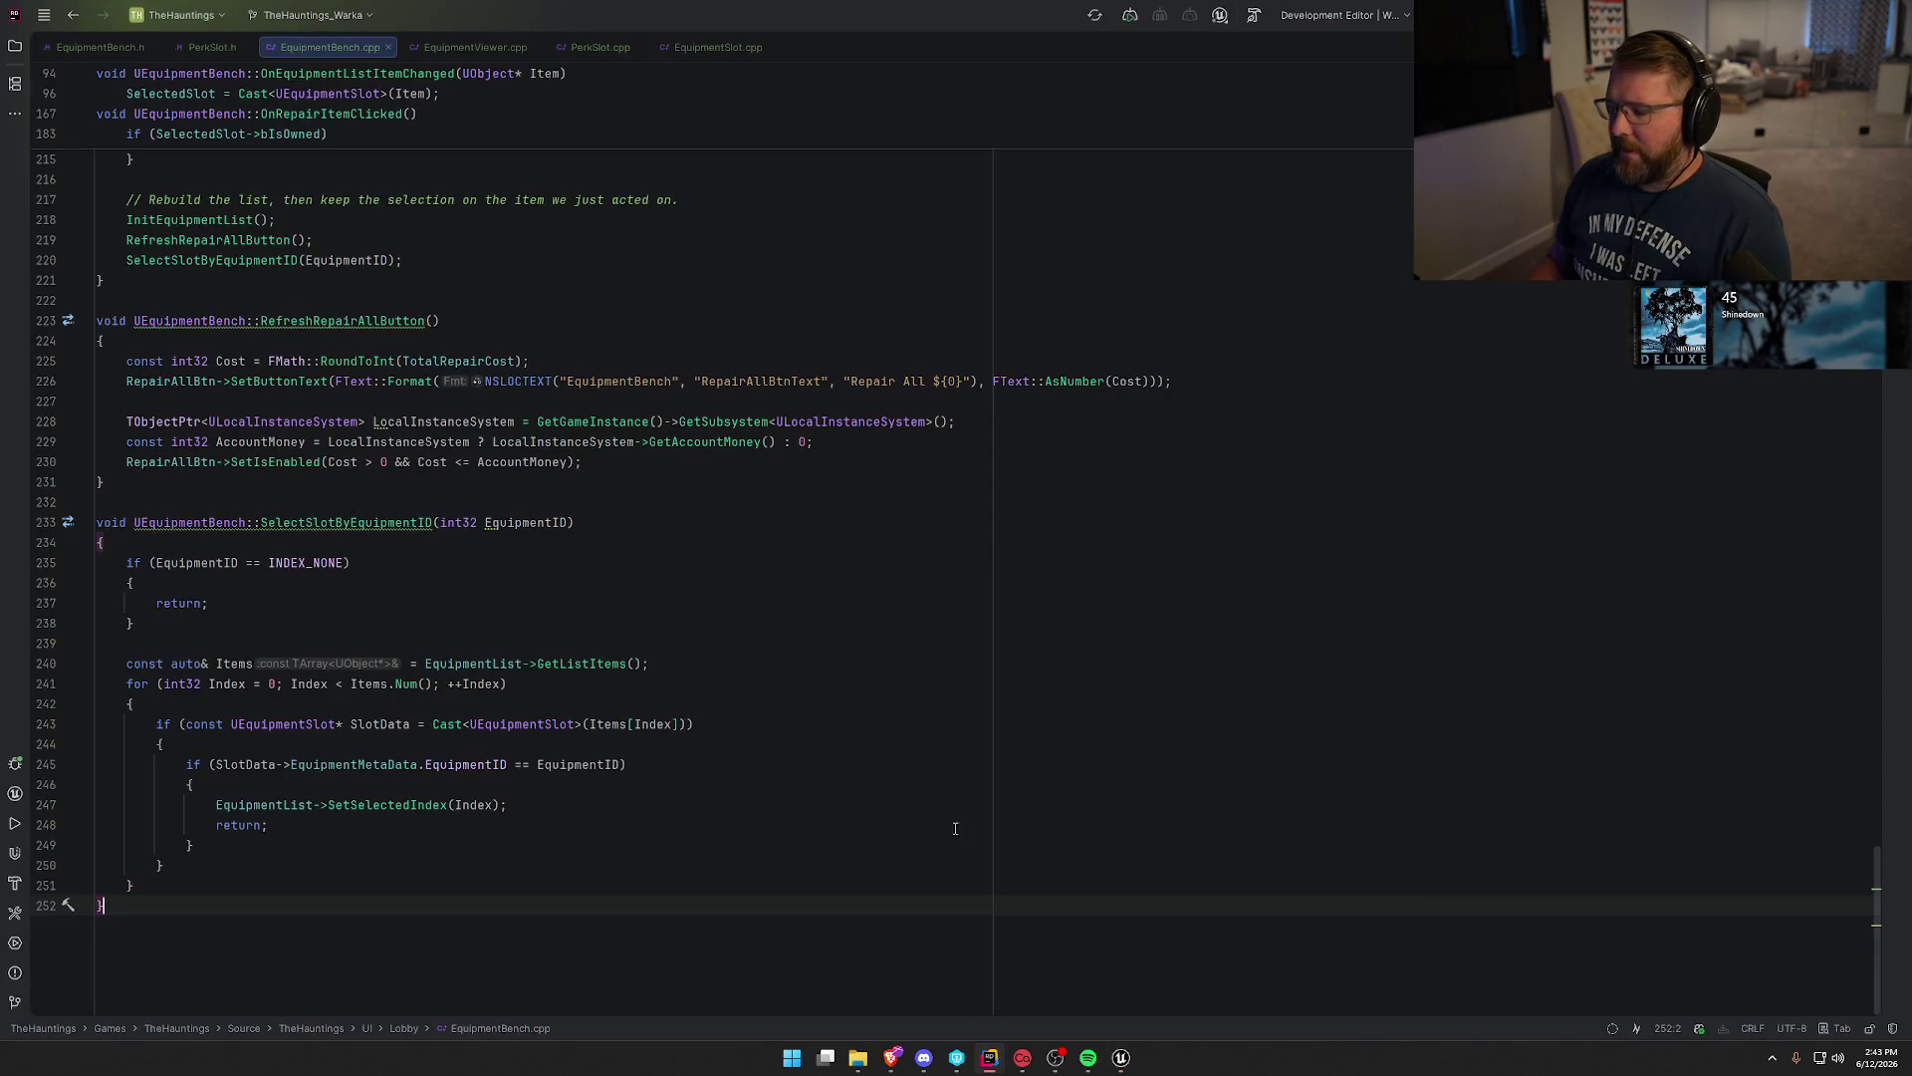
Close all open code tabs and open HauntingsData.h from the solution tree.
click(15, 46)
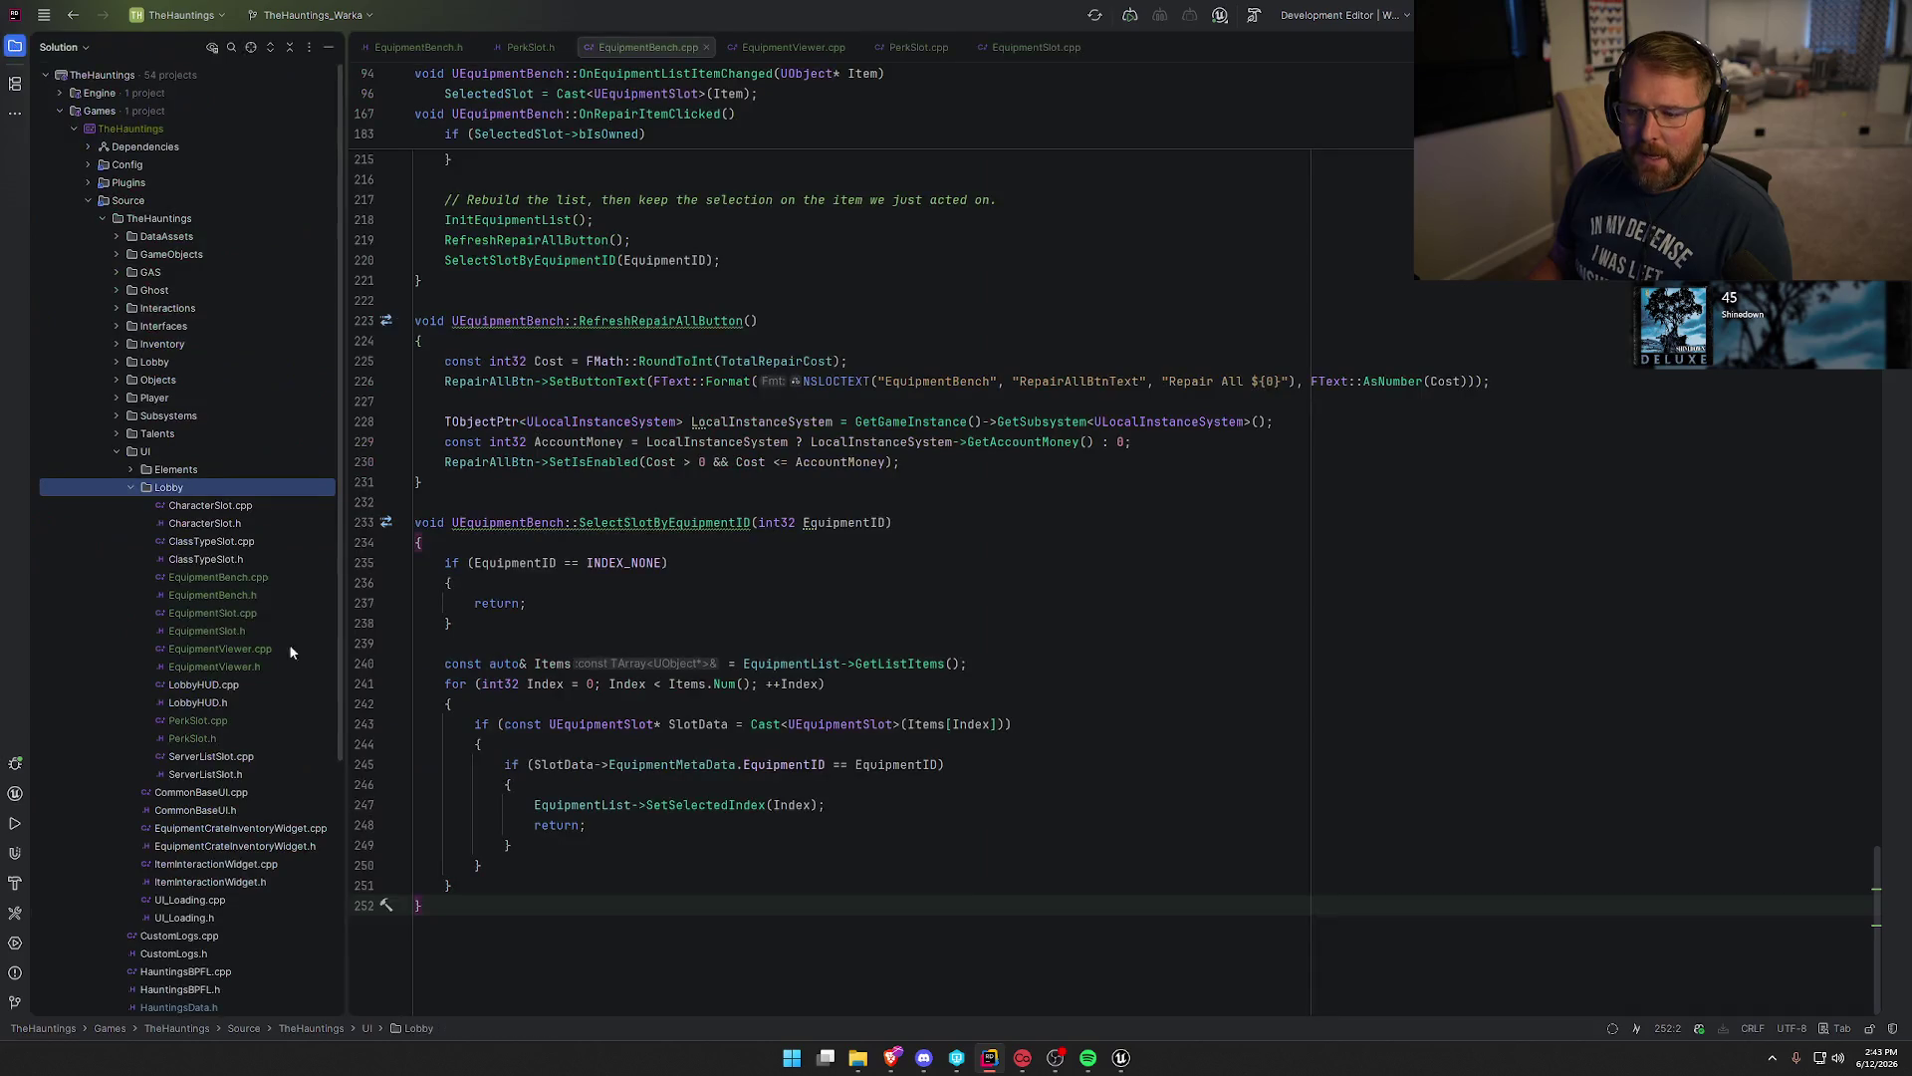
middle_click(422, 46)
middle_click(423, 46)
middle_click(423, 46)
middle_click(422, 45)
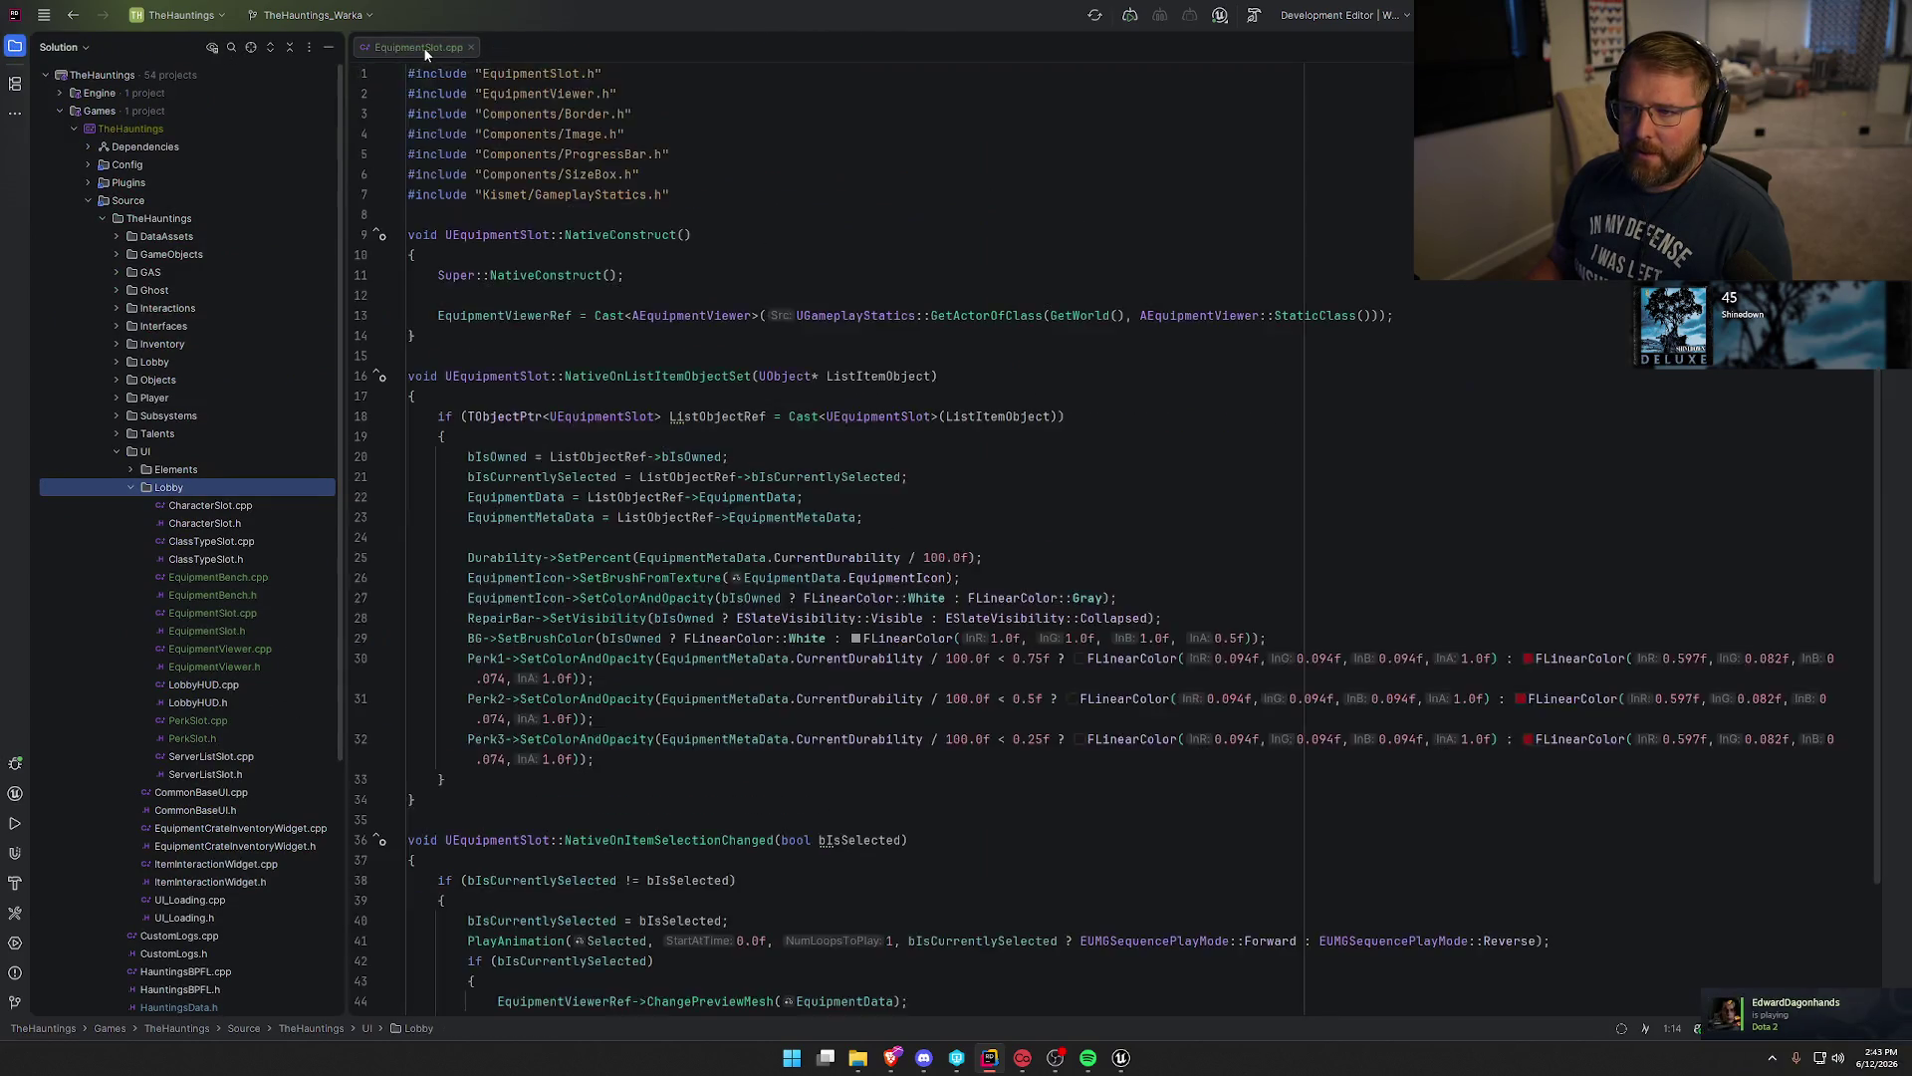
middle_click(422, 46)
middle_click(423, 46)
click(117, 451)
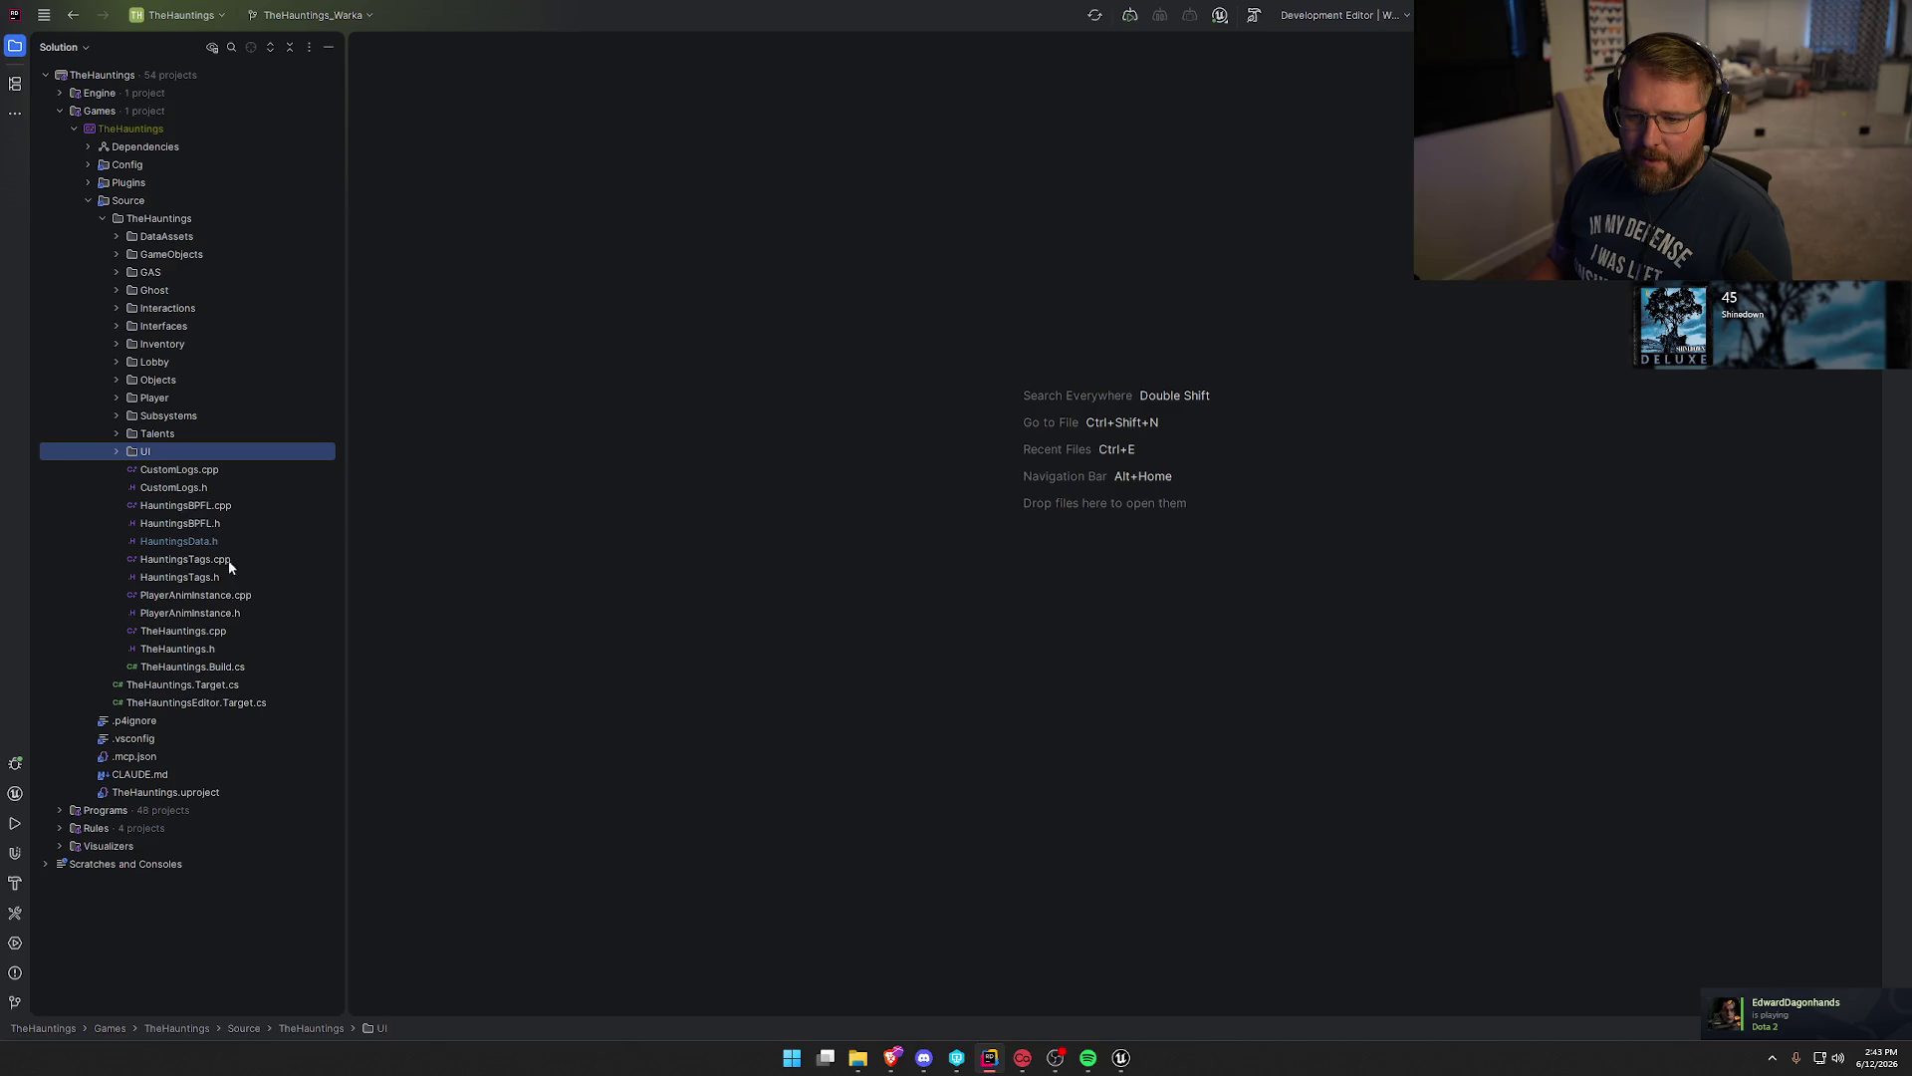
double_click(212, 541)
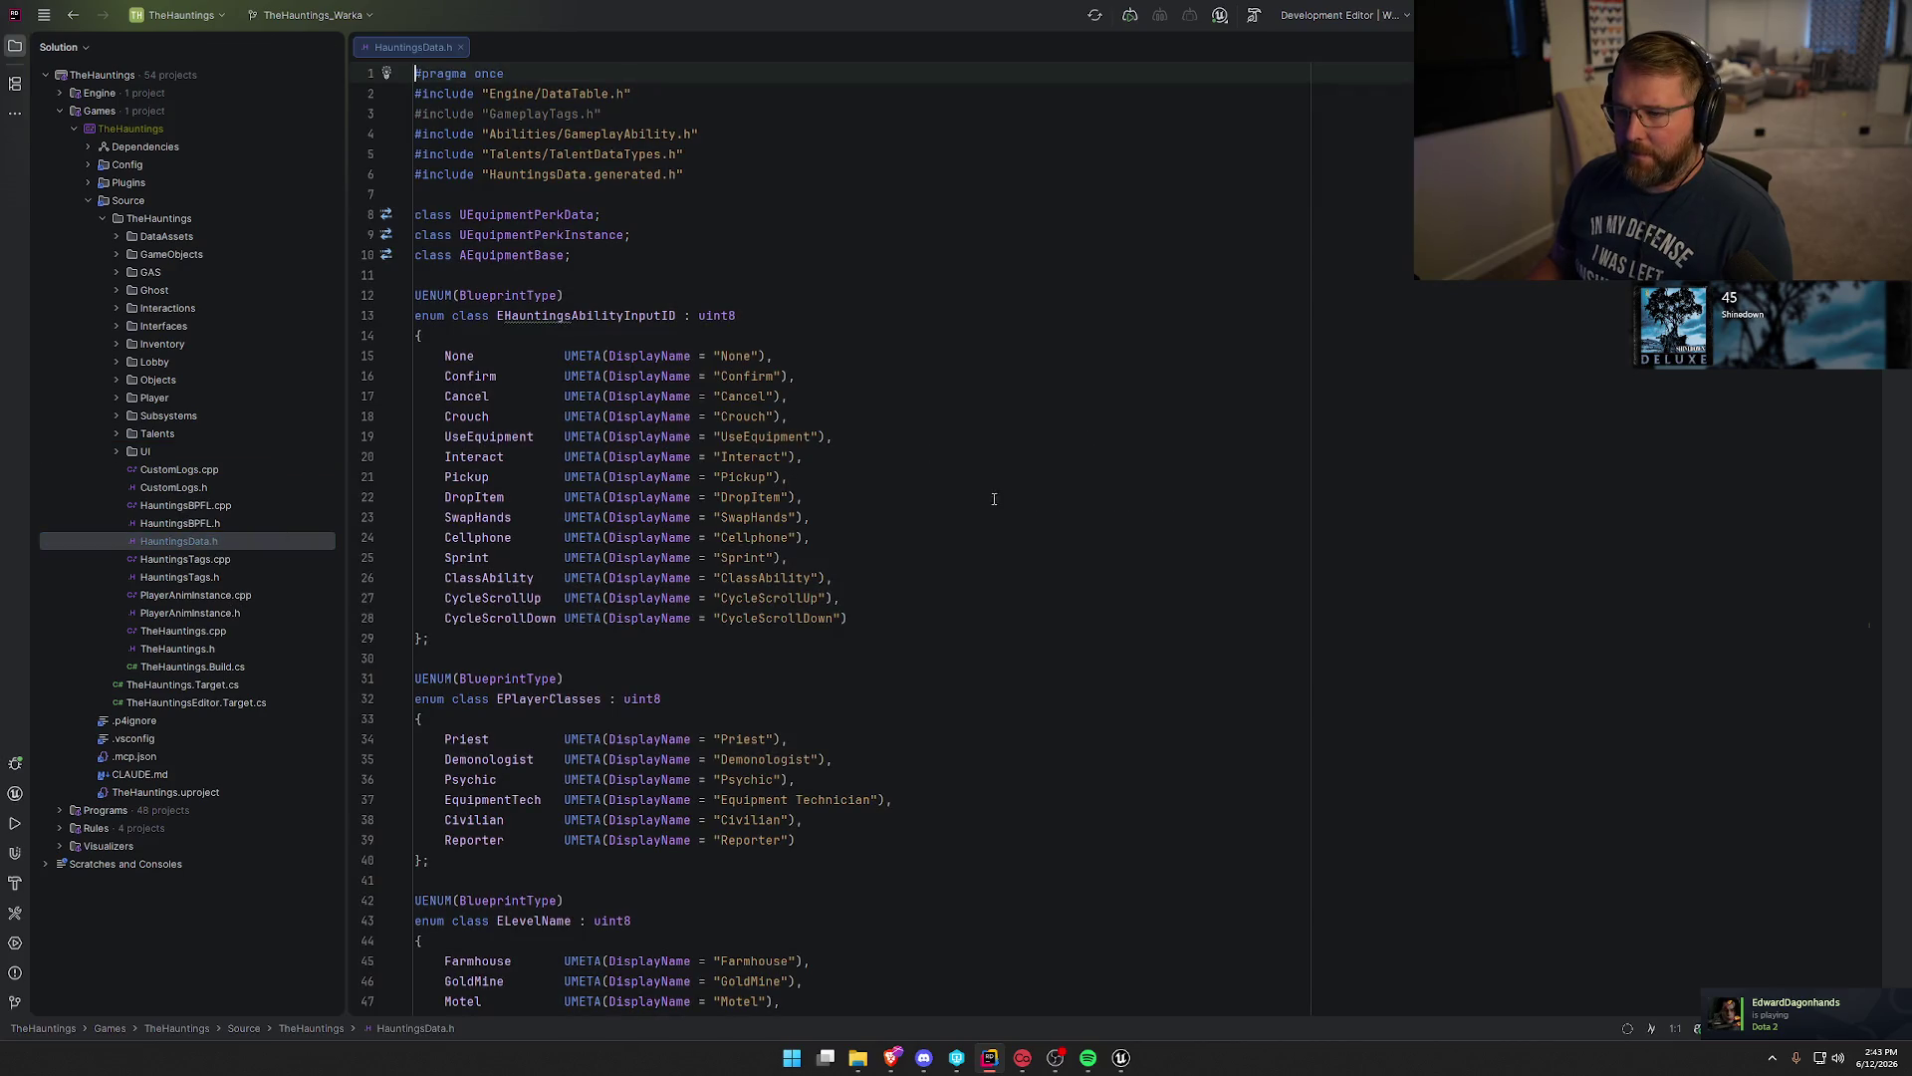
Delete the unused GameplayTags.h include line from HauntingsData.h.
click(602, 113)
key(shift+Up)
key(BackSpace)
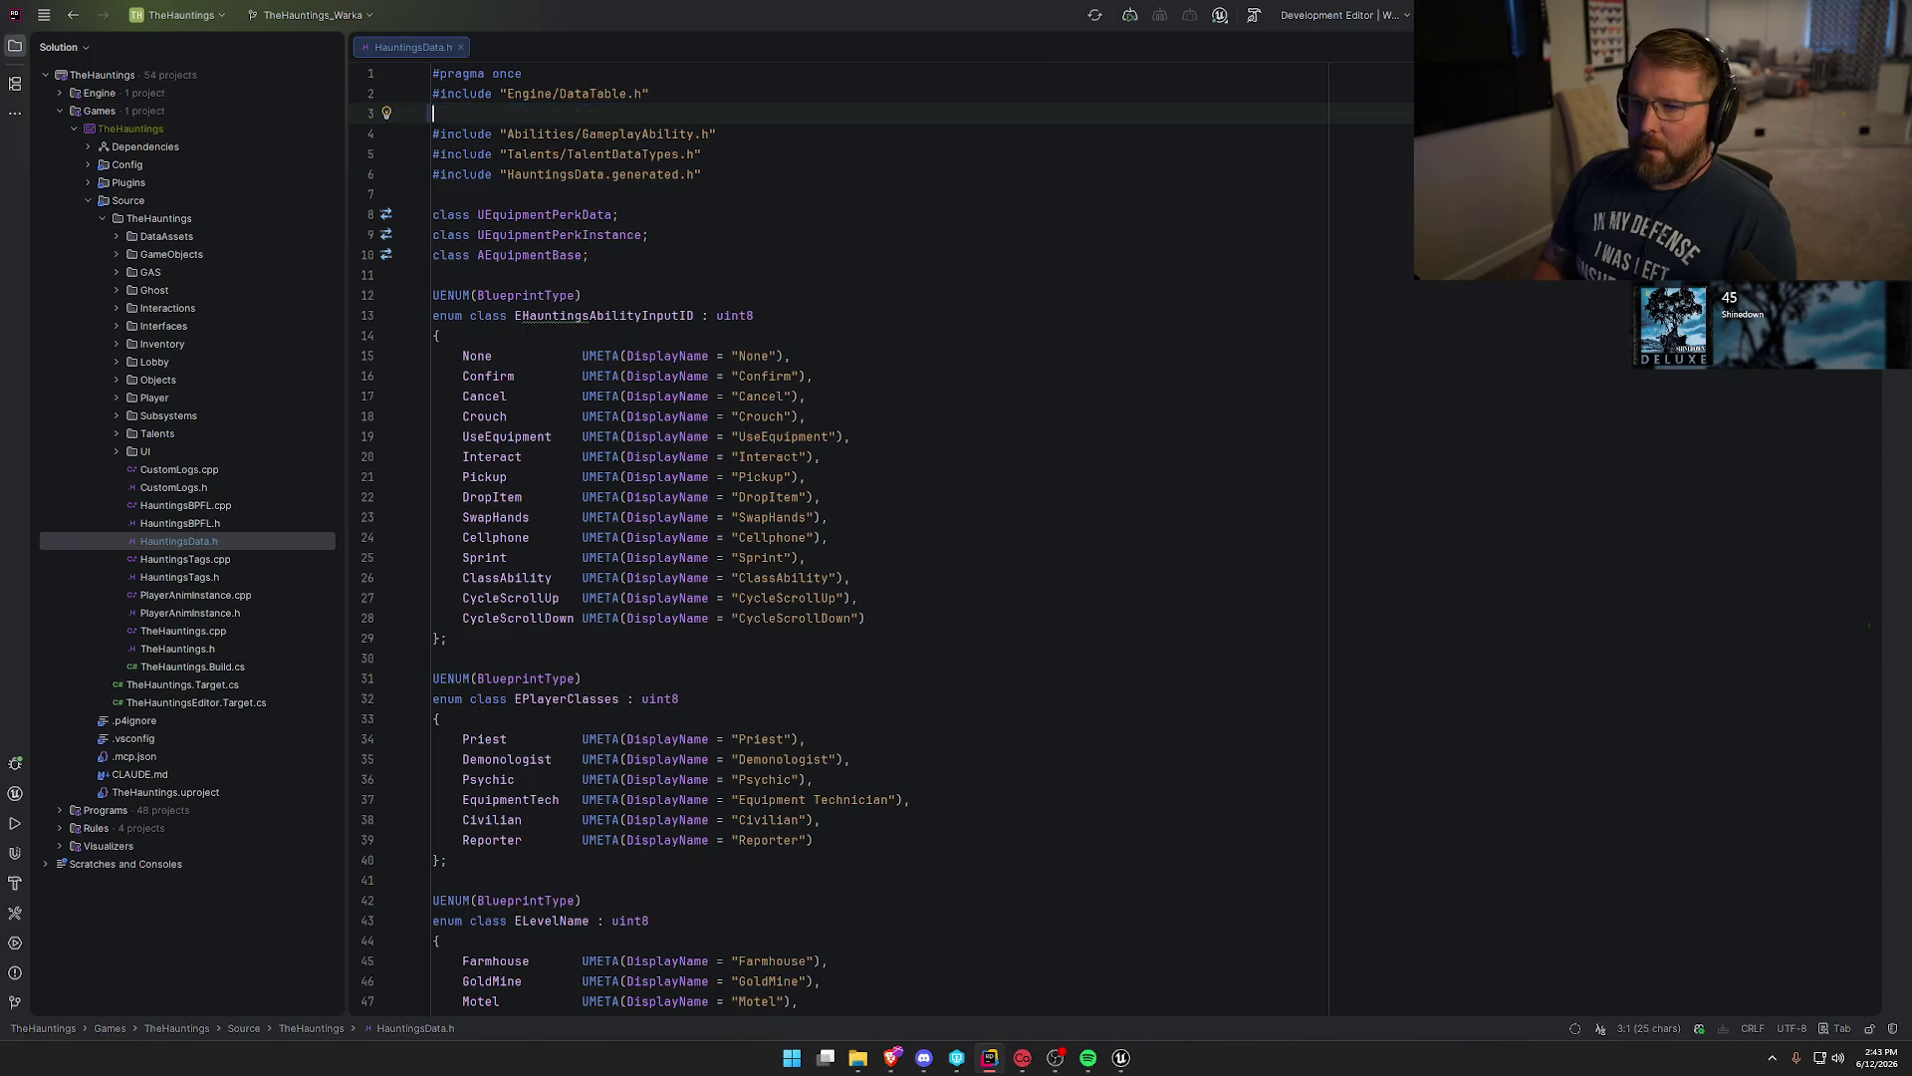
scroll(942, 421, down, 8)
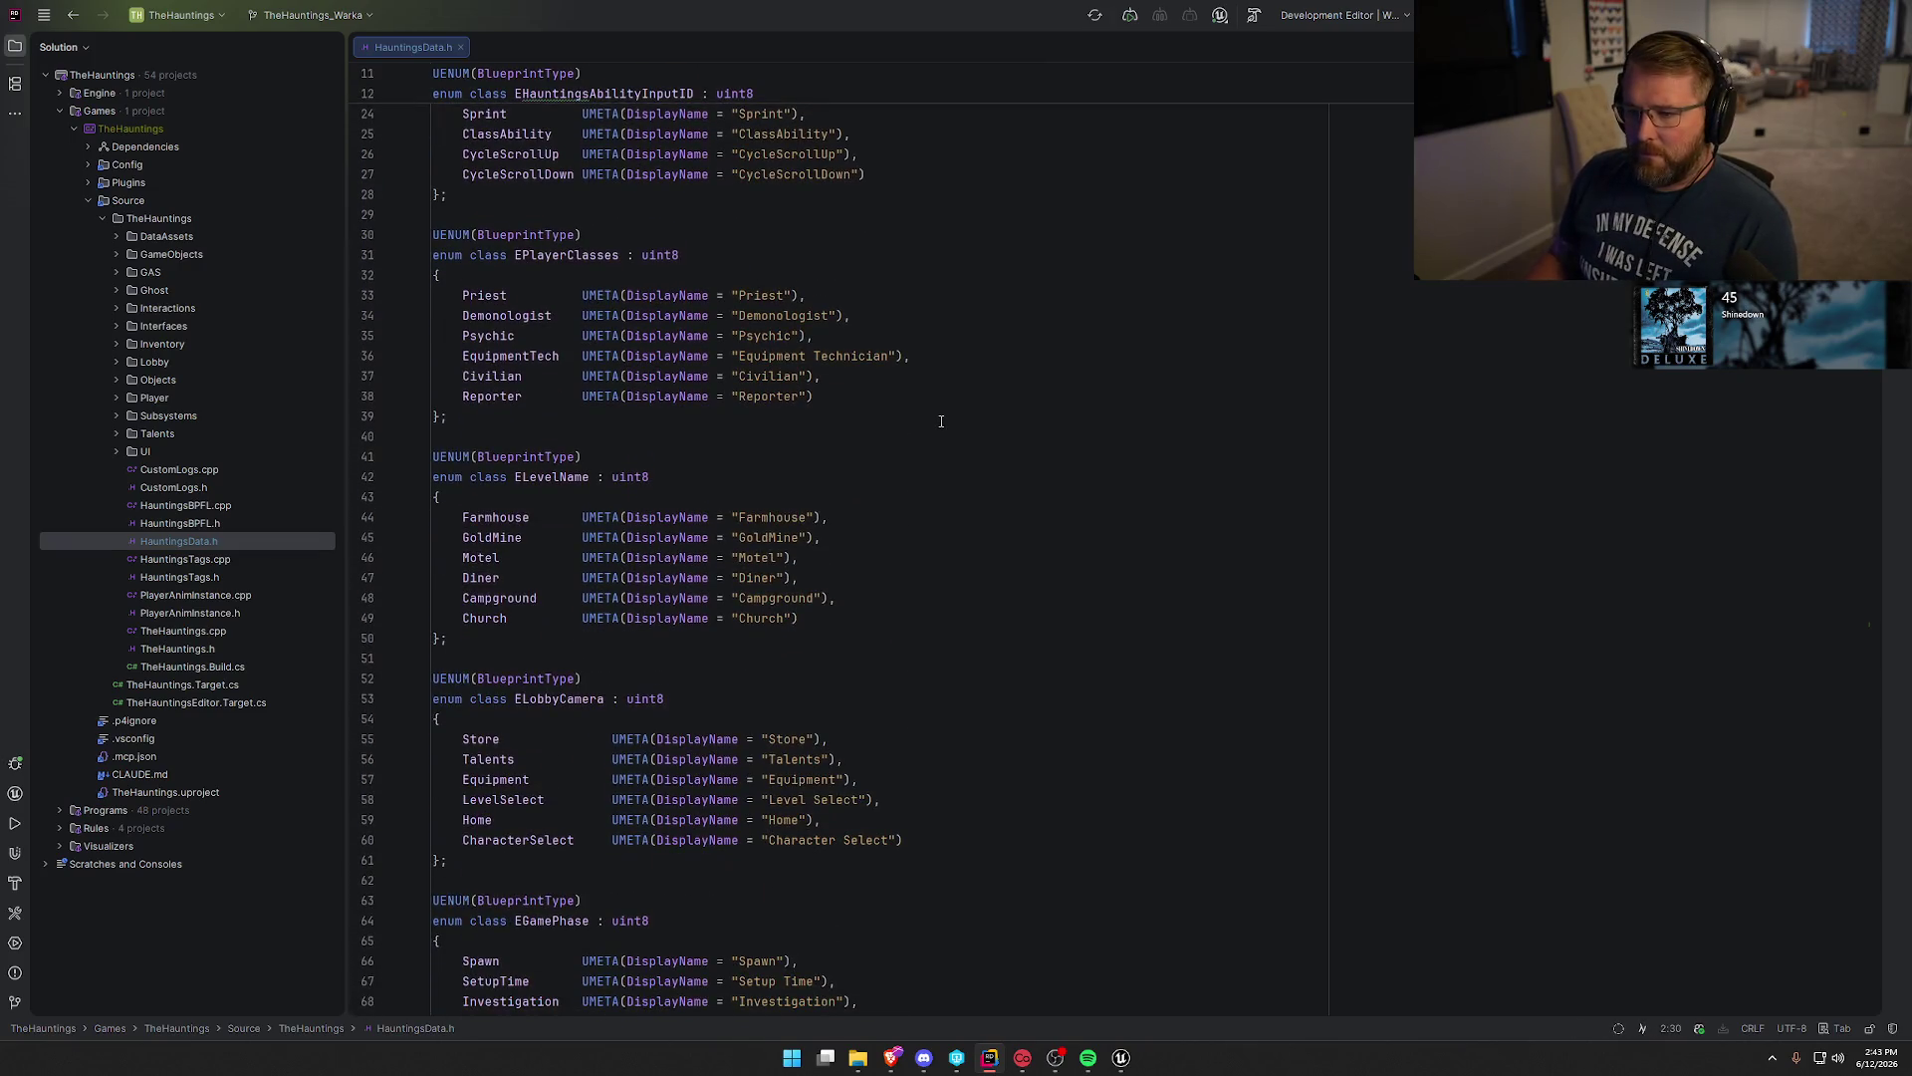
scroll(942, 421, down, 20)
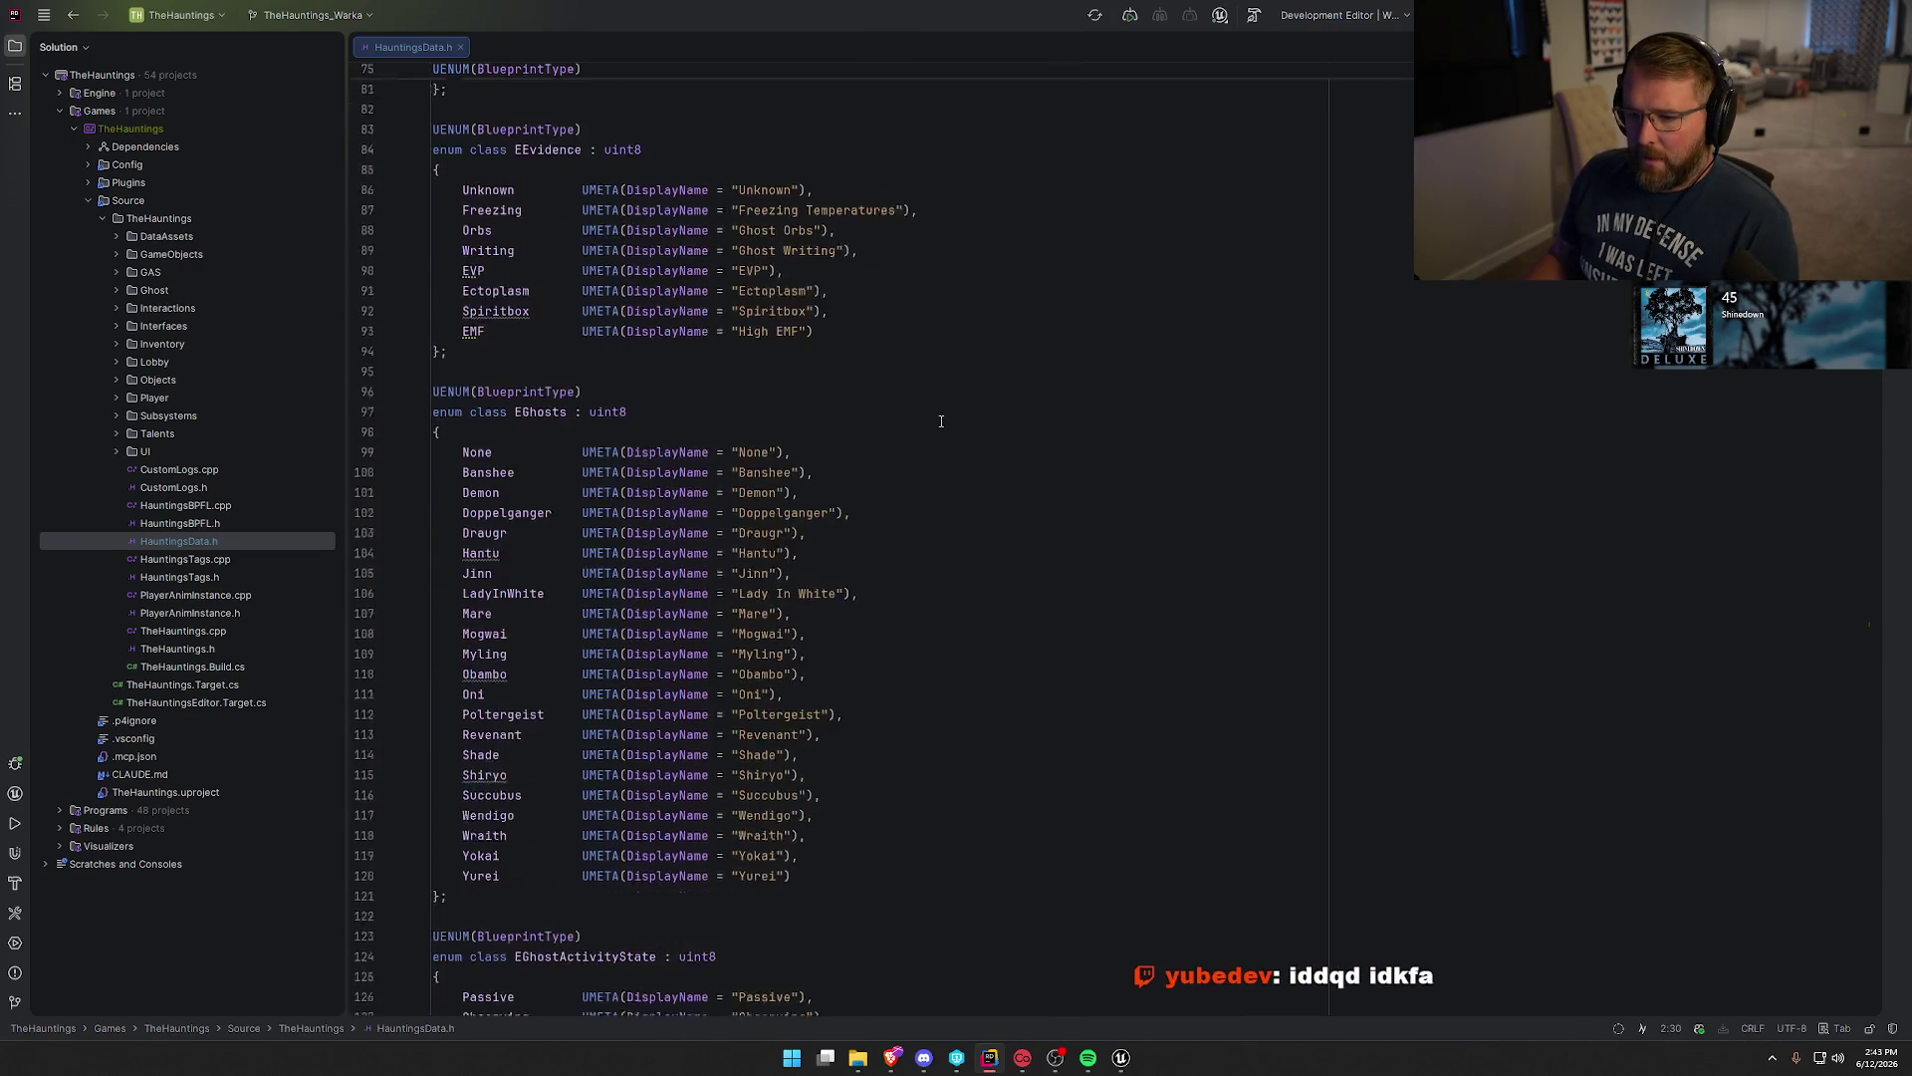
scroll(941, 422, down, 7)
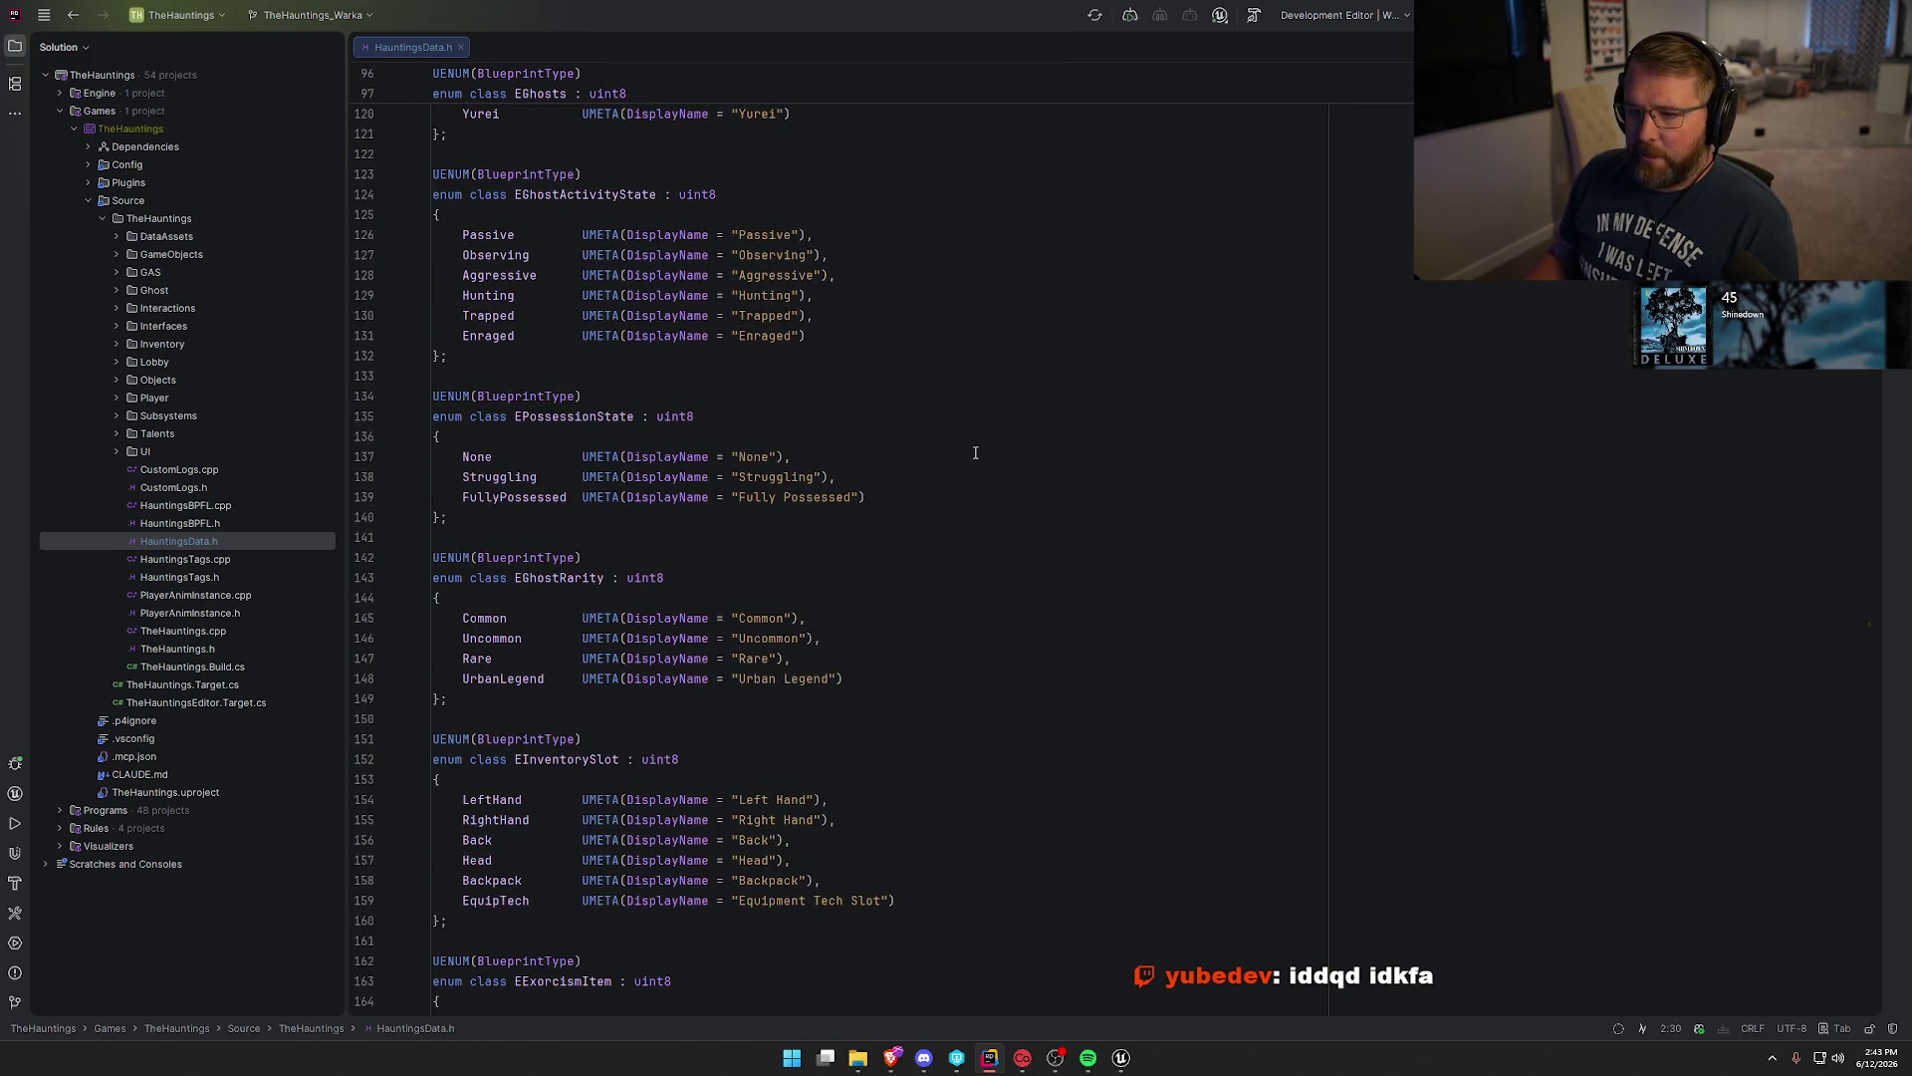
scroll(975, 453, down, 20)
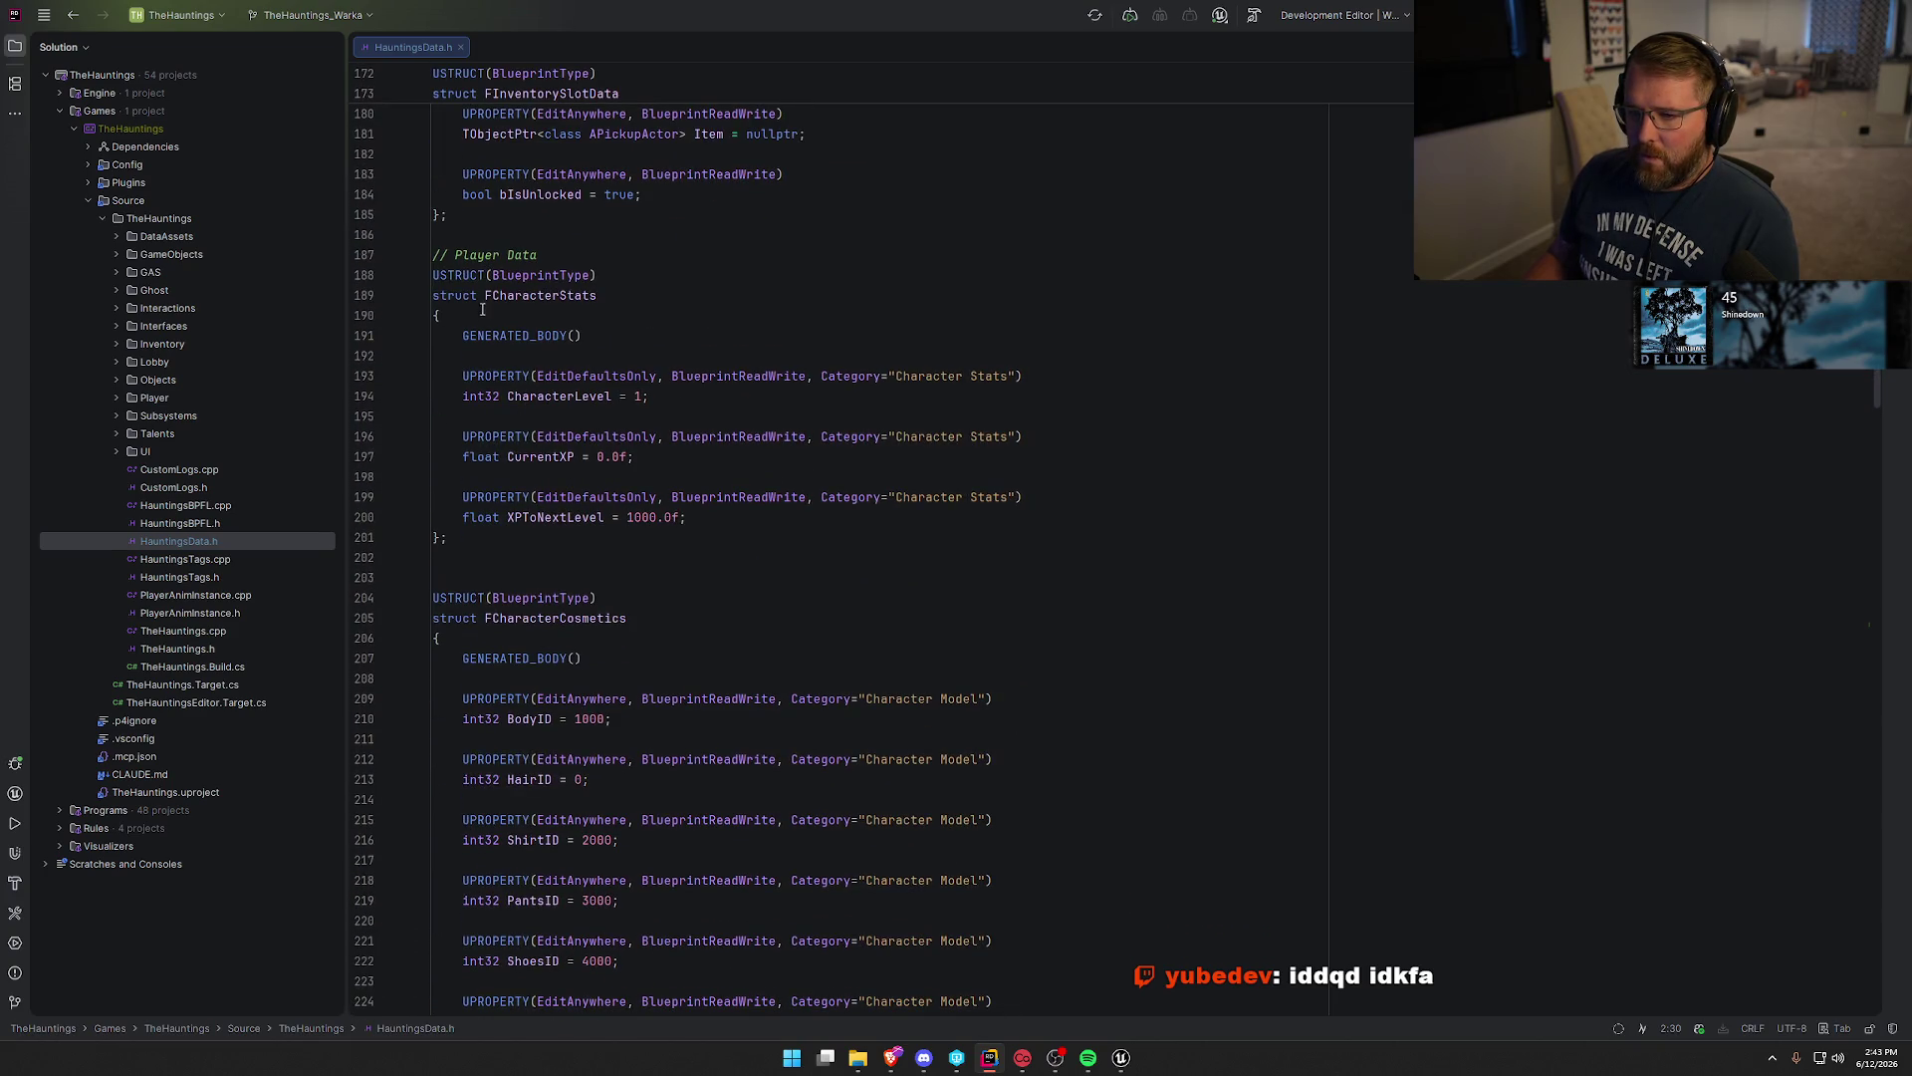
scroll(643, 548, down, 14)
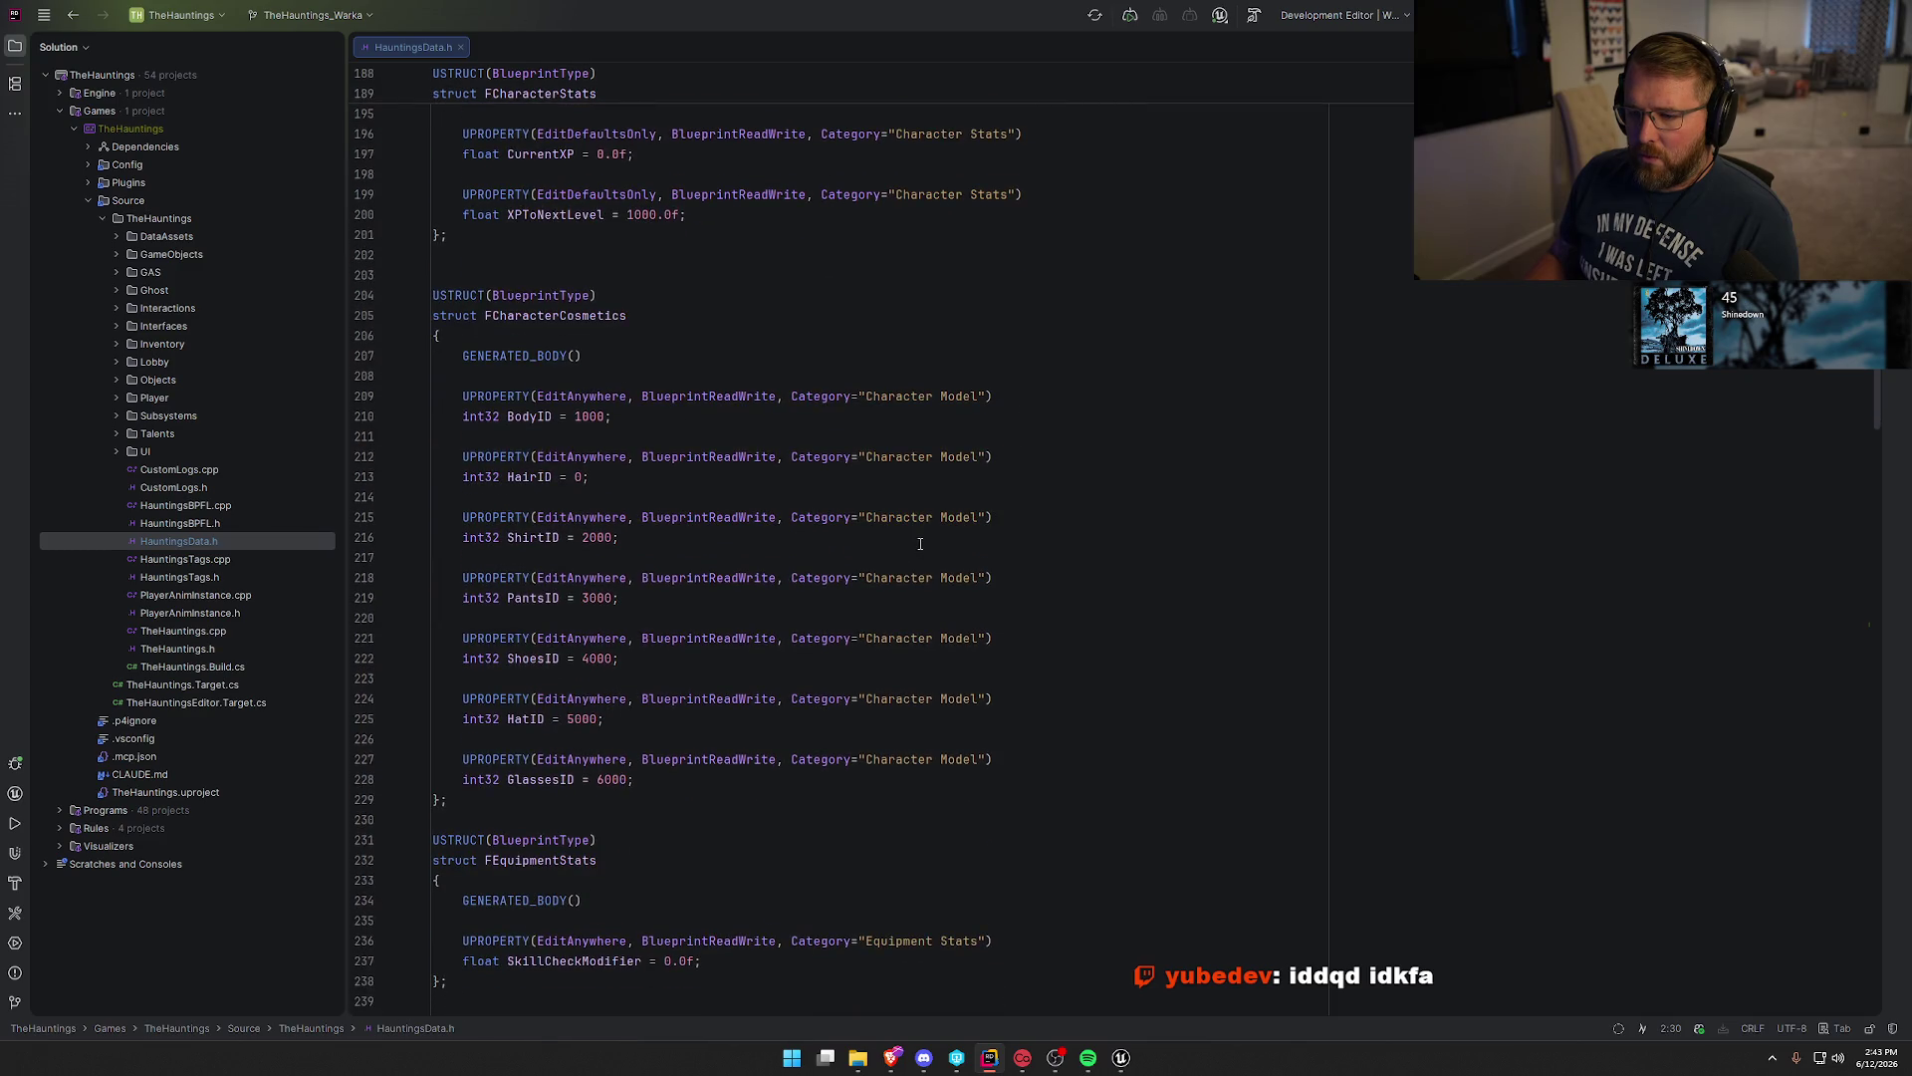
Search HauntingsData.h for 'money' and step through the matches, including MoneyEarned and UnlockCost.
key(ctrl+f)
text(money)
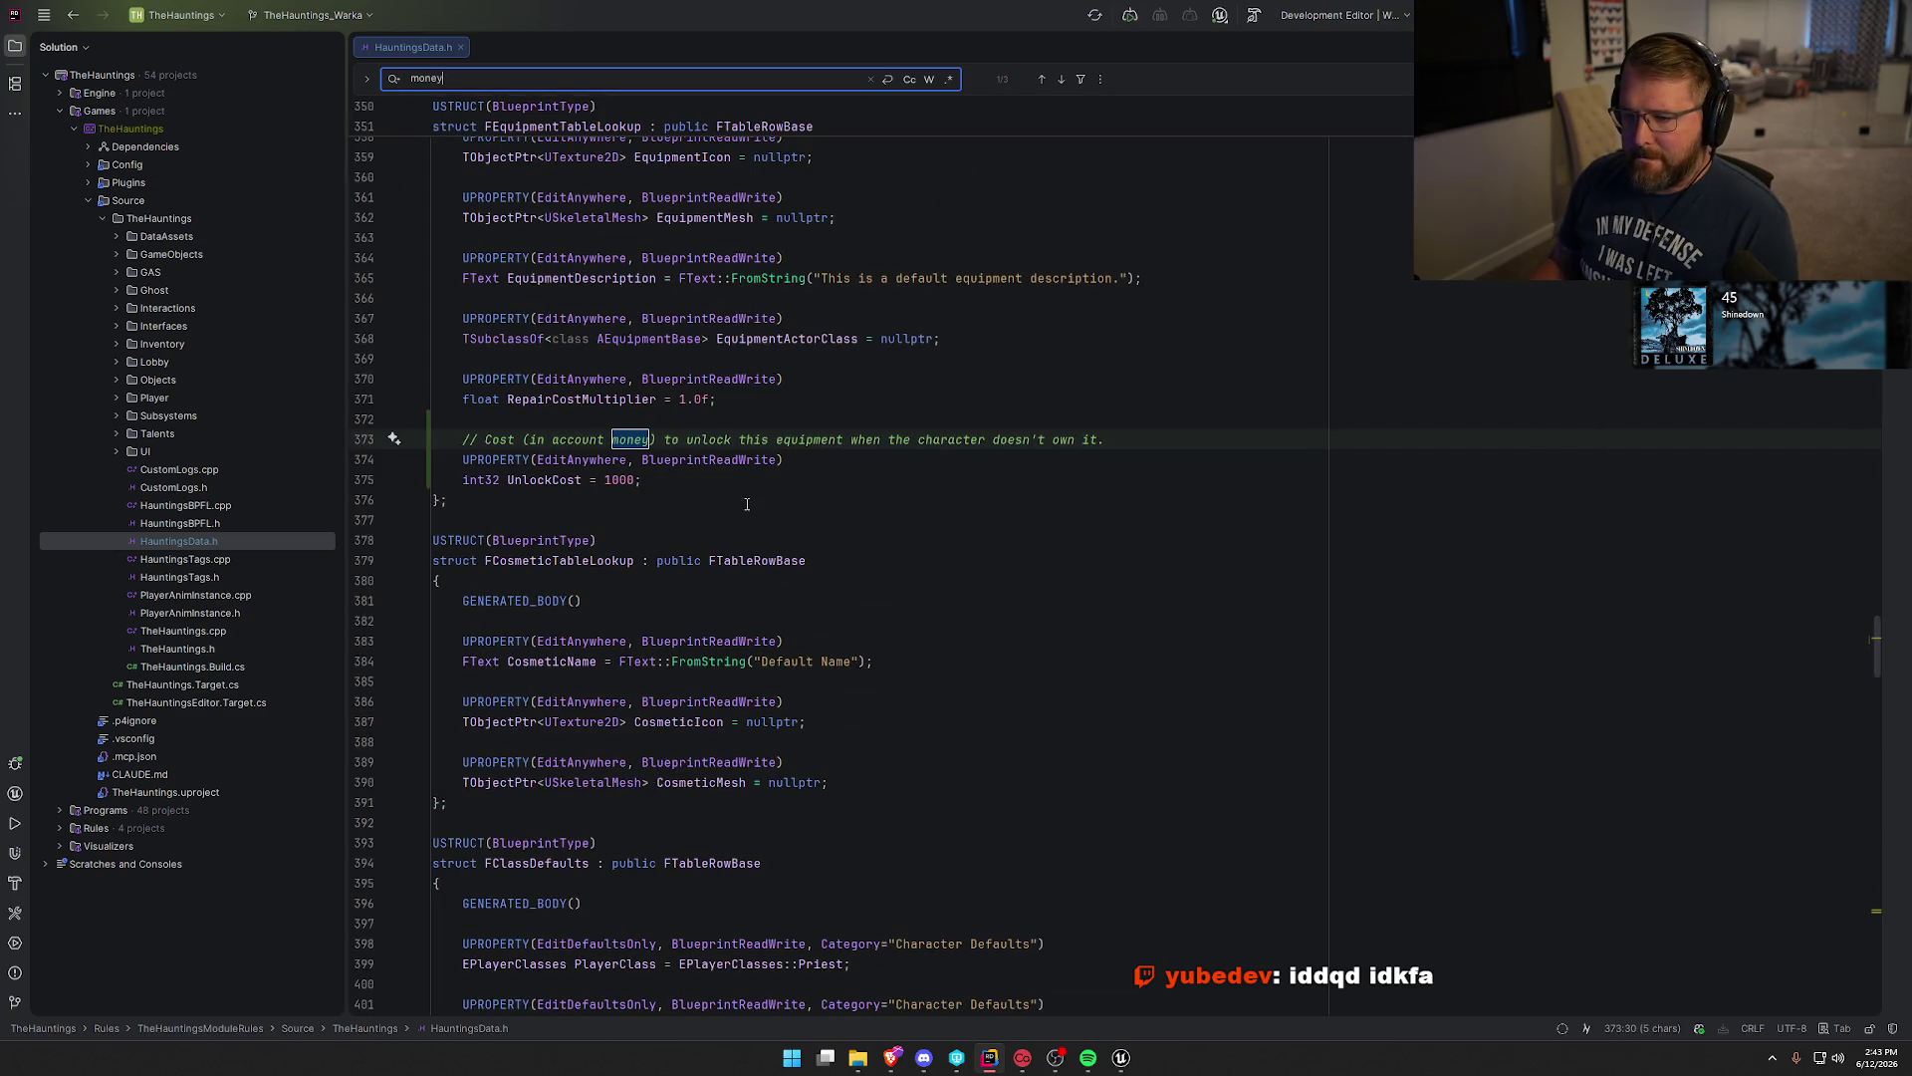
key(Return)
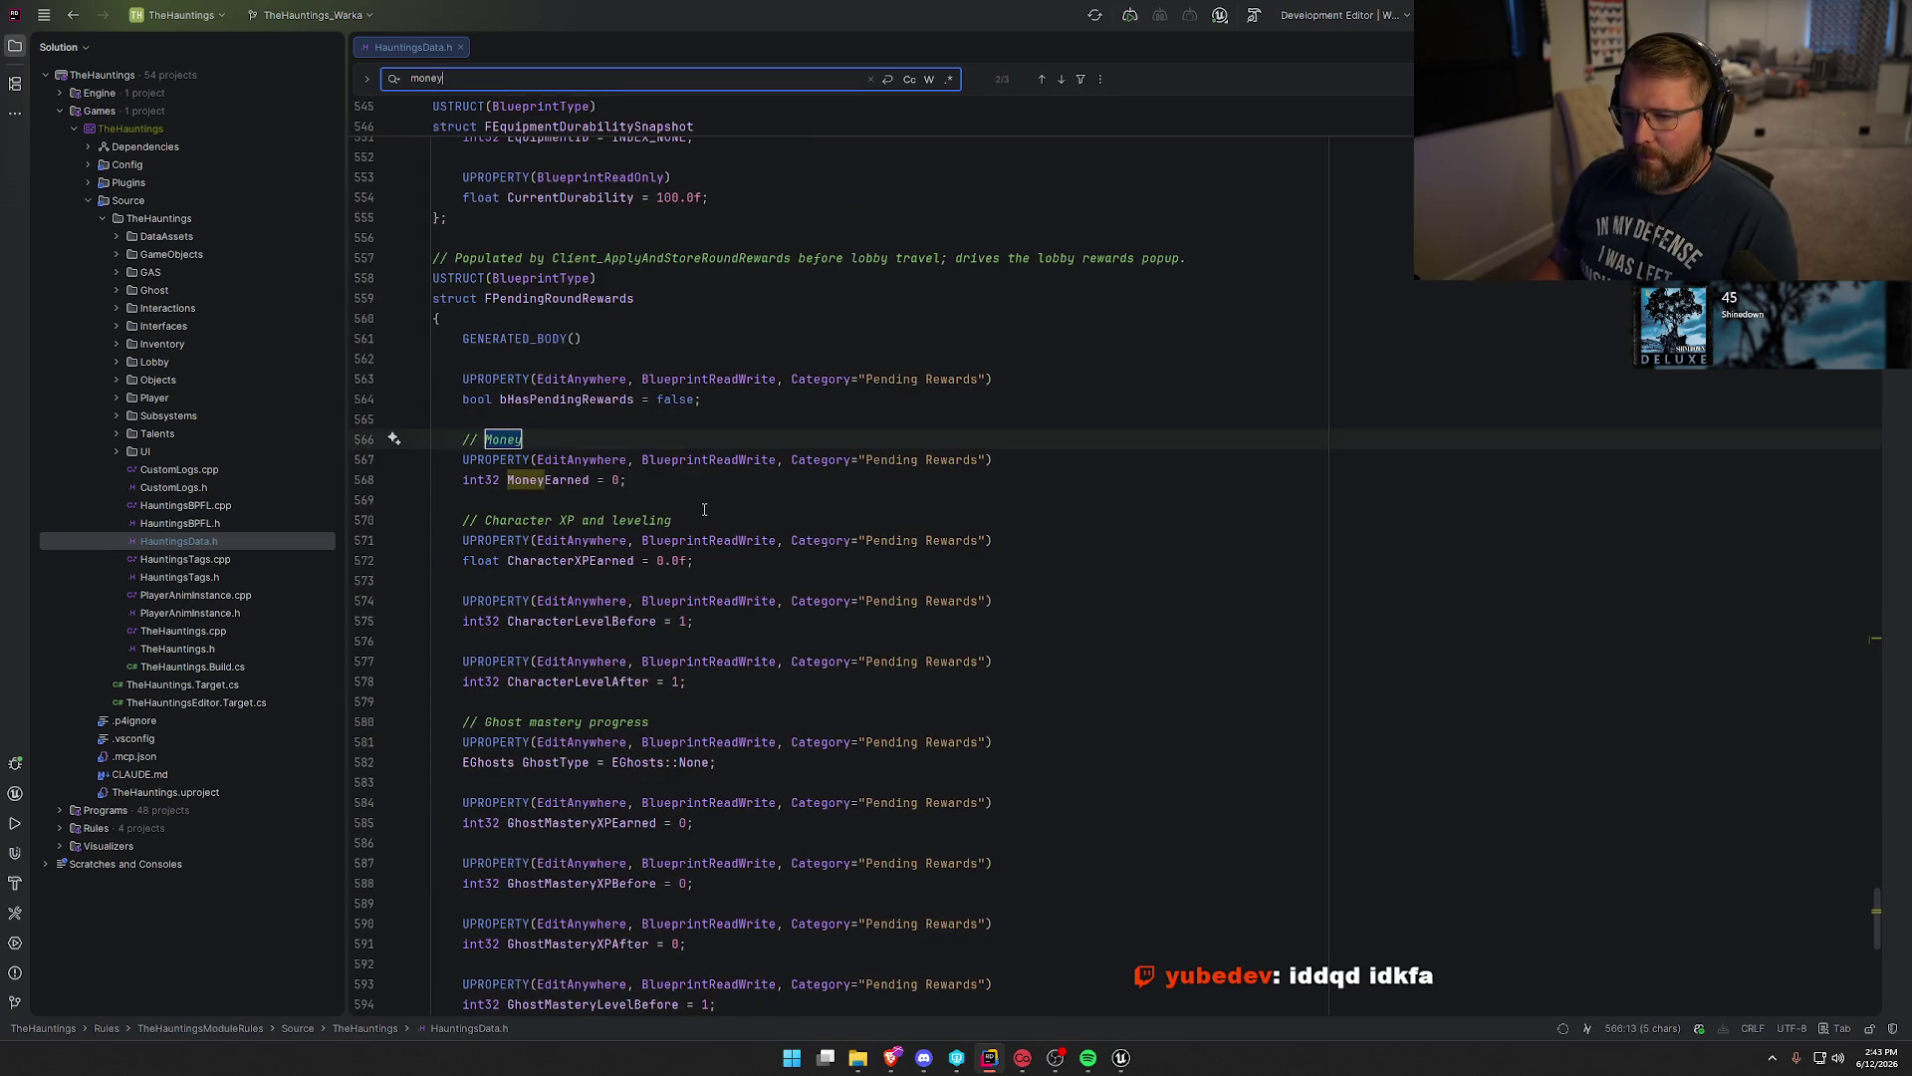
key(Return)
key(Return)
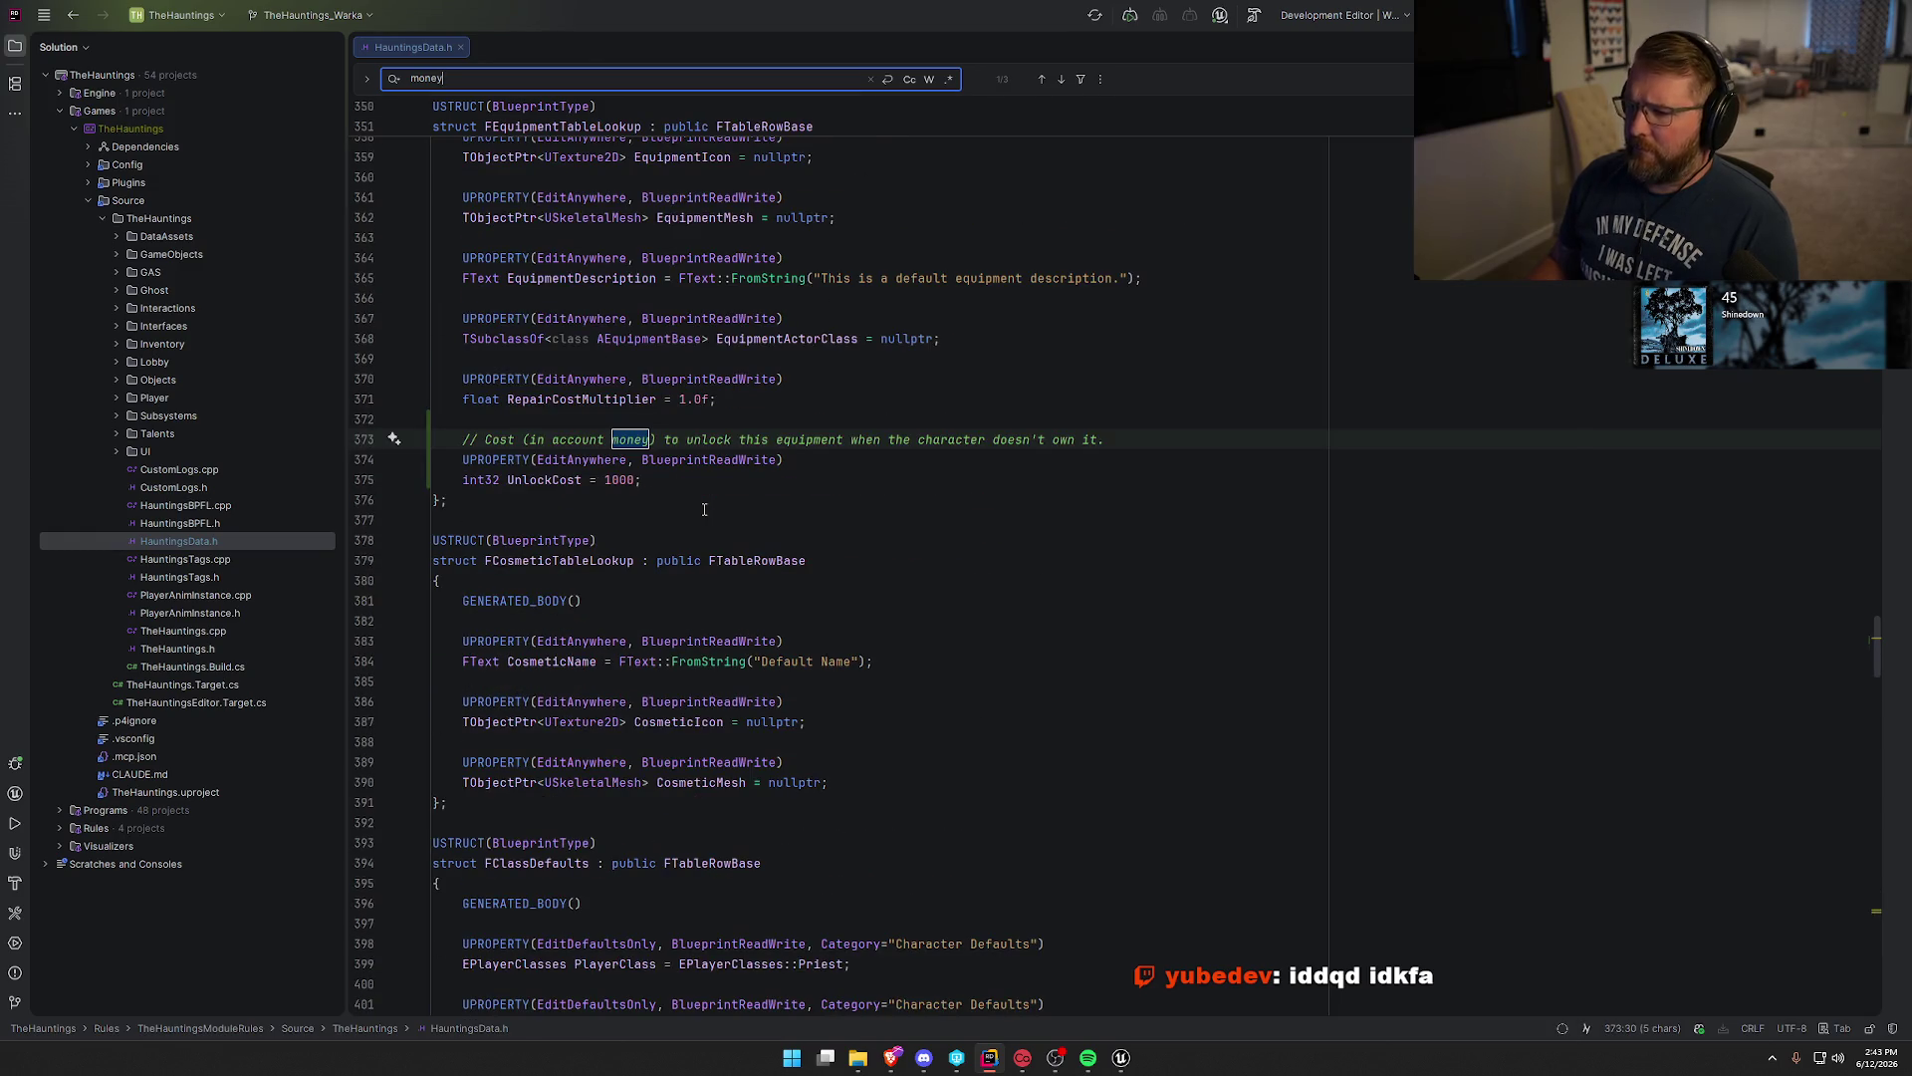
key(Return)
key(Return)
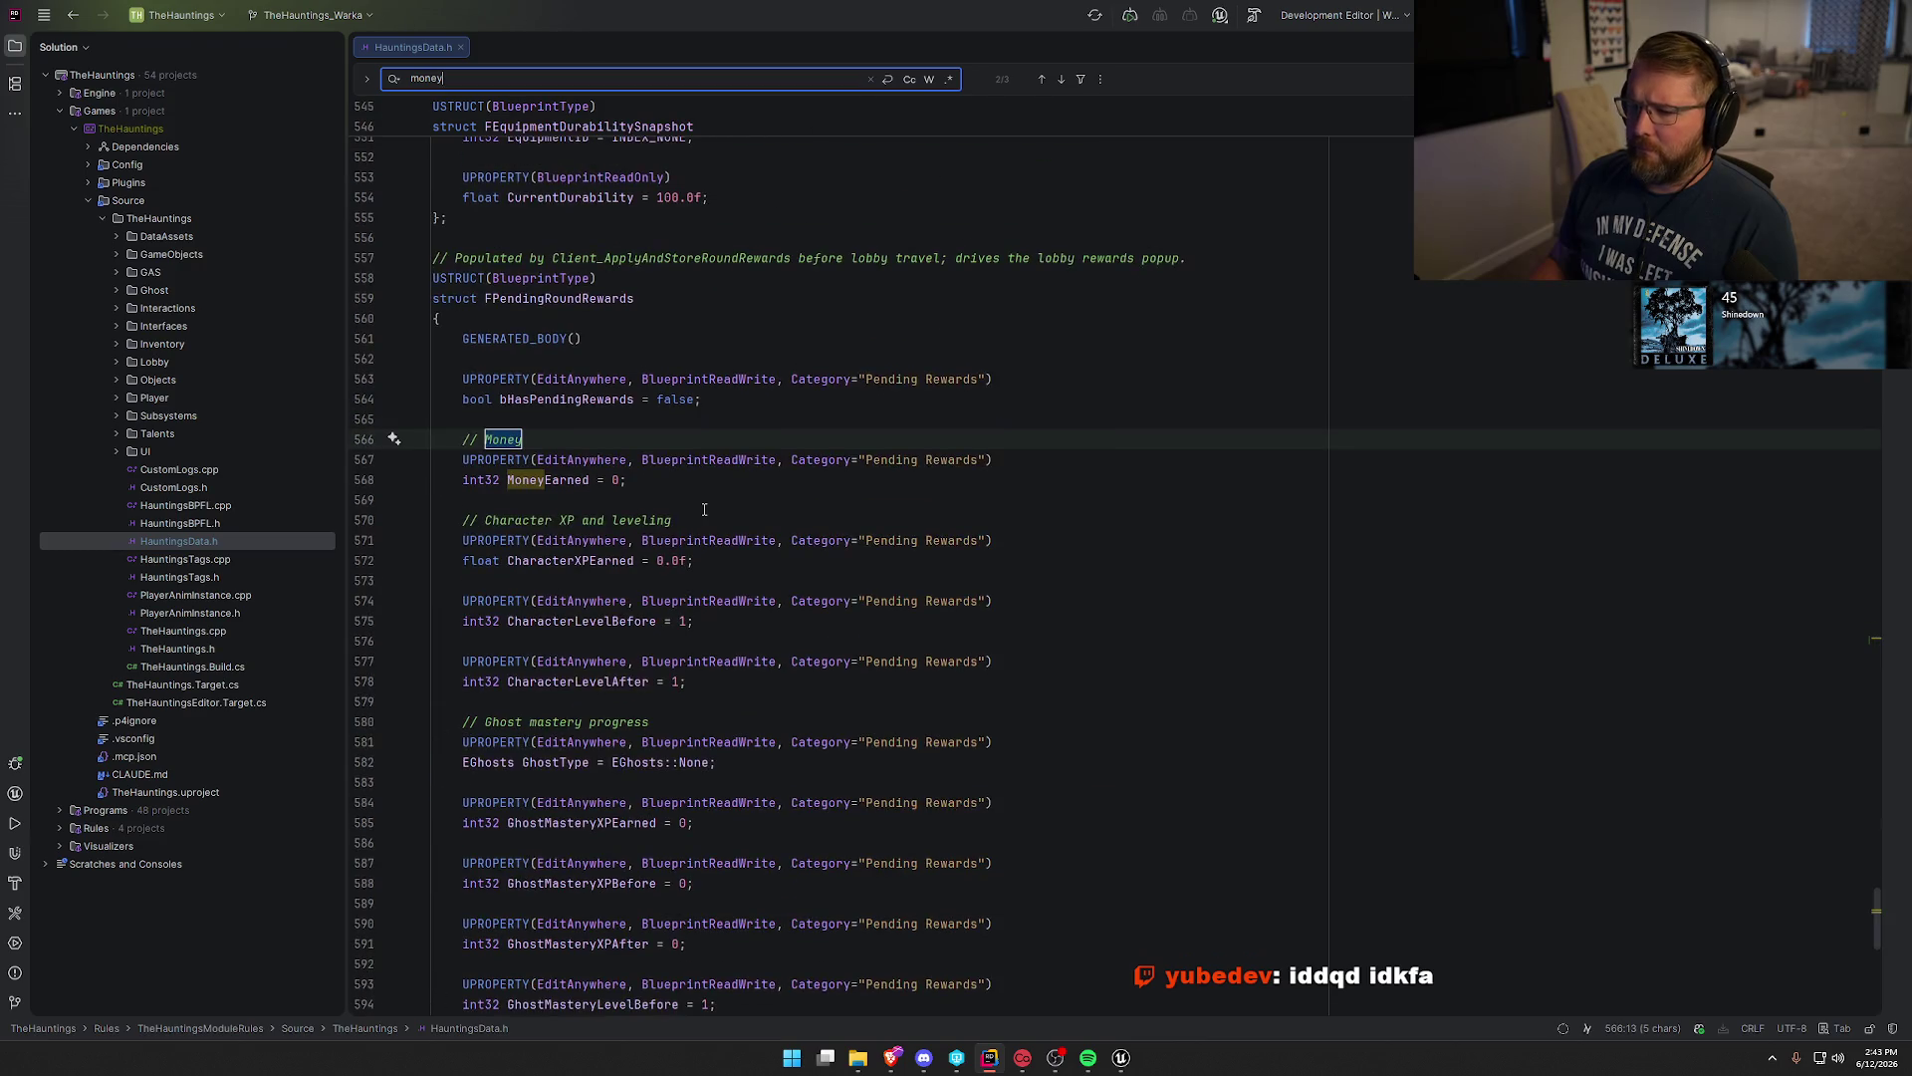
key(Return)
key(Escape)
click(742, 496)
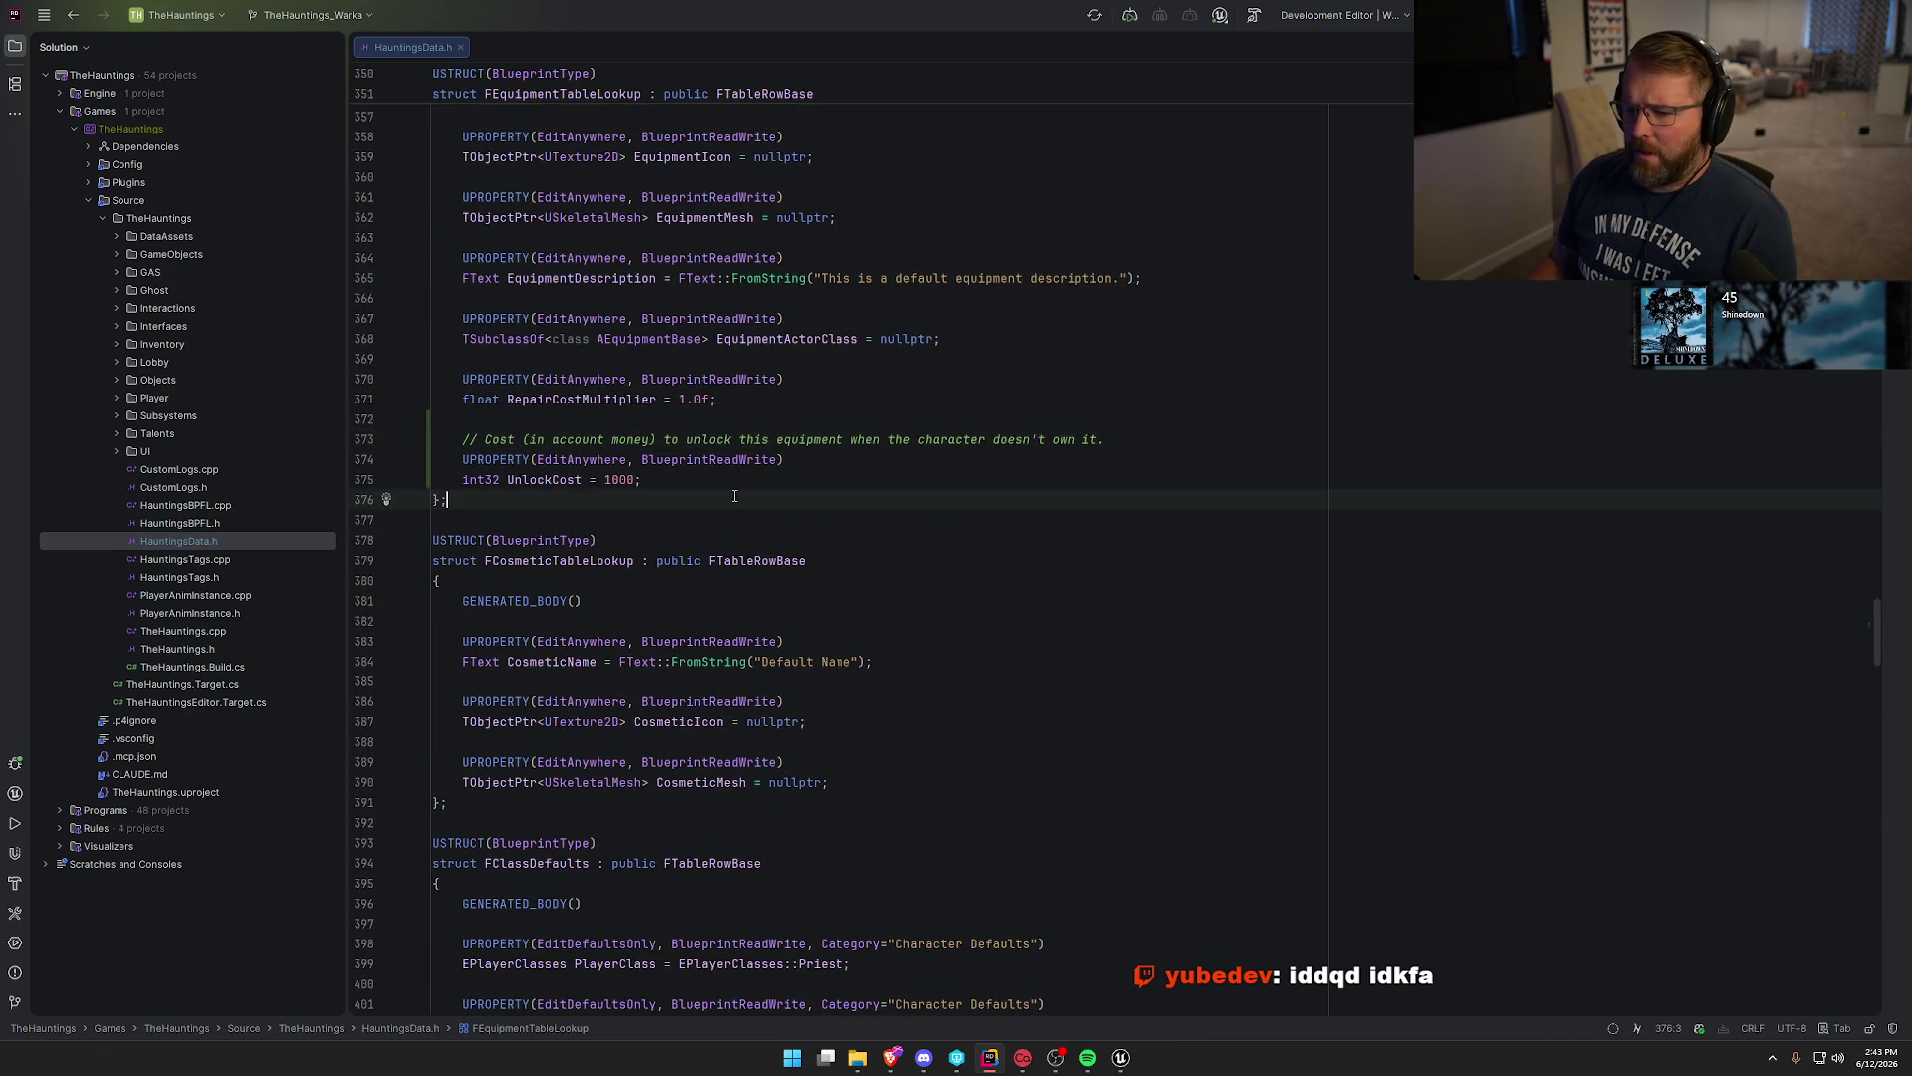
Search the file for 'account', then close HauntingsData.h.
scroll(1041, 568, down, 5)
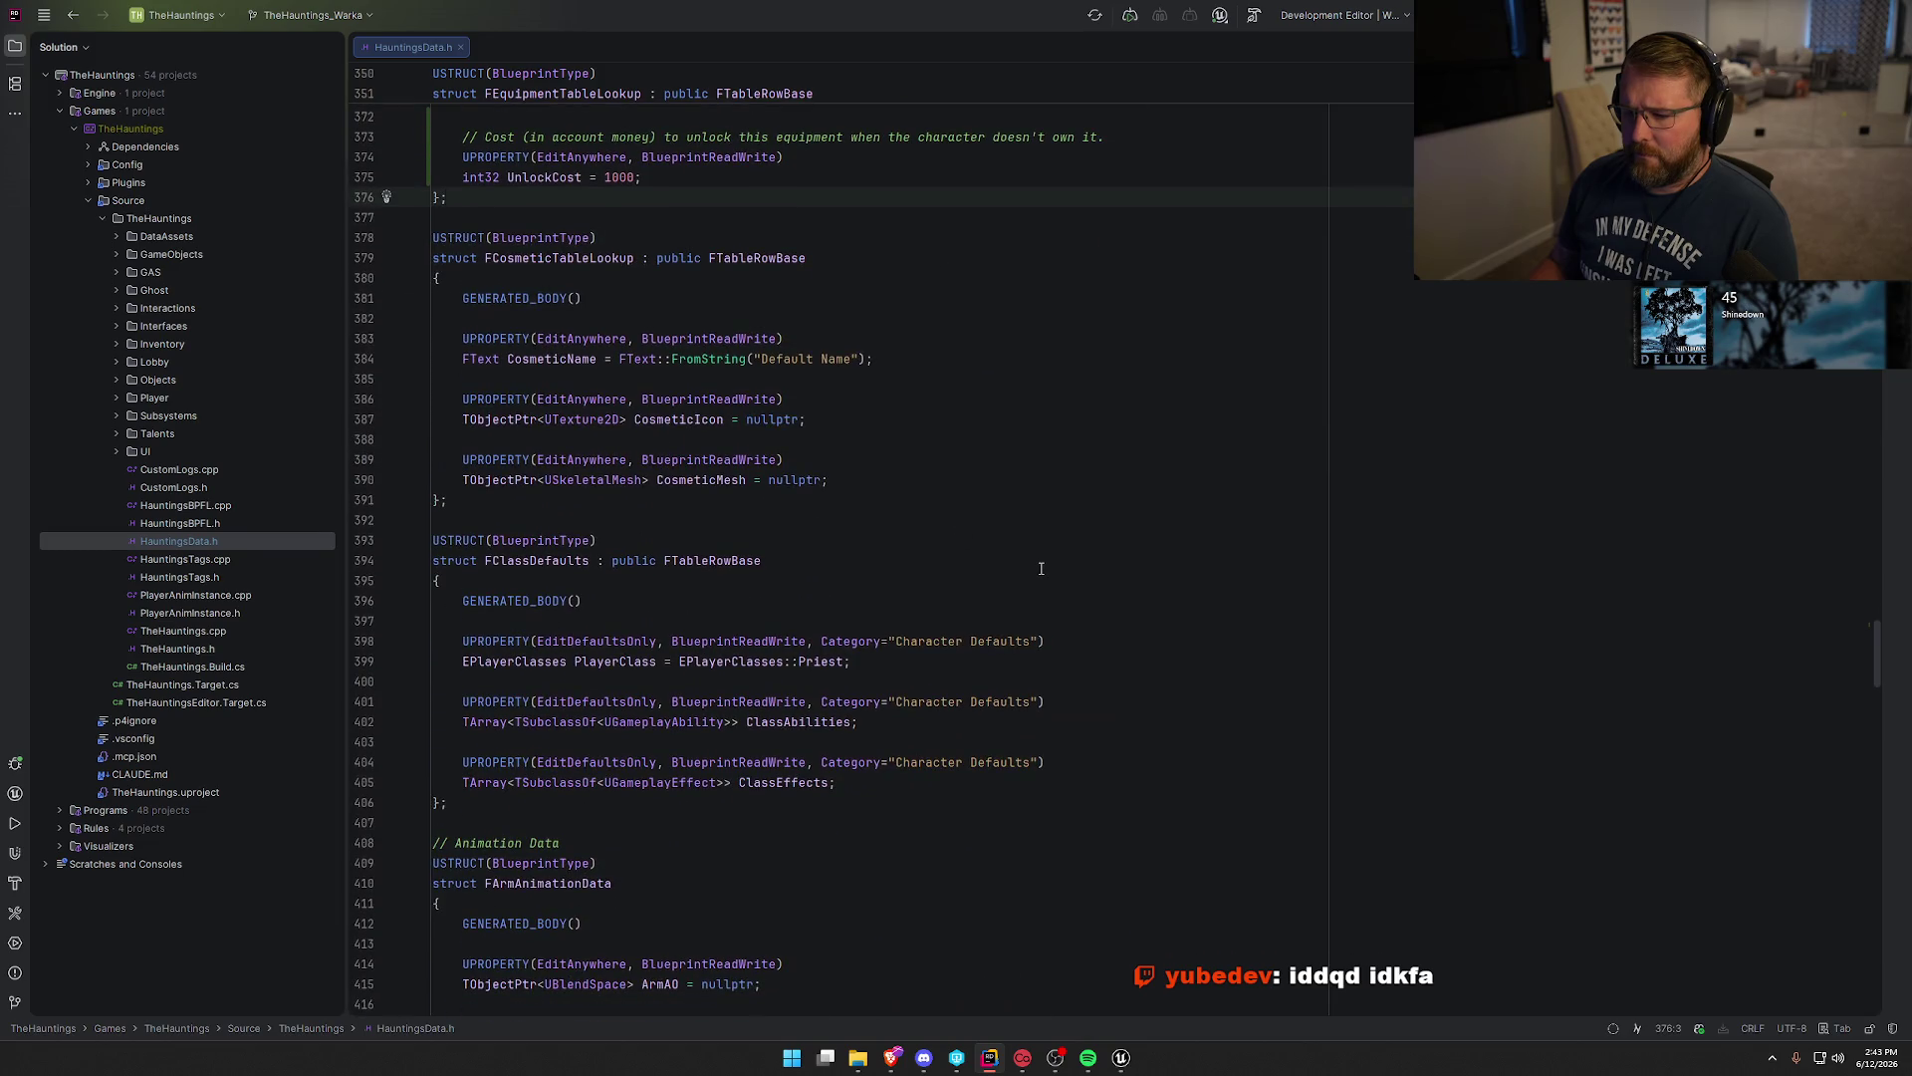
scroll(1040, 568, down, 4)
scroll(1051, 572, down, 15)
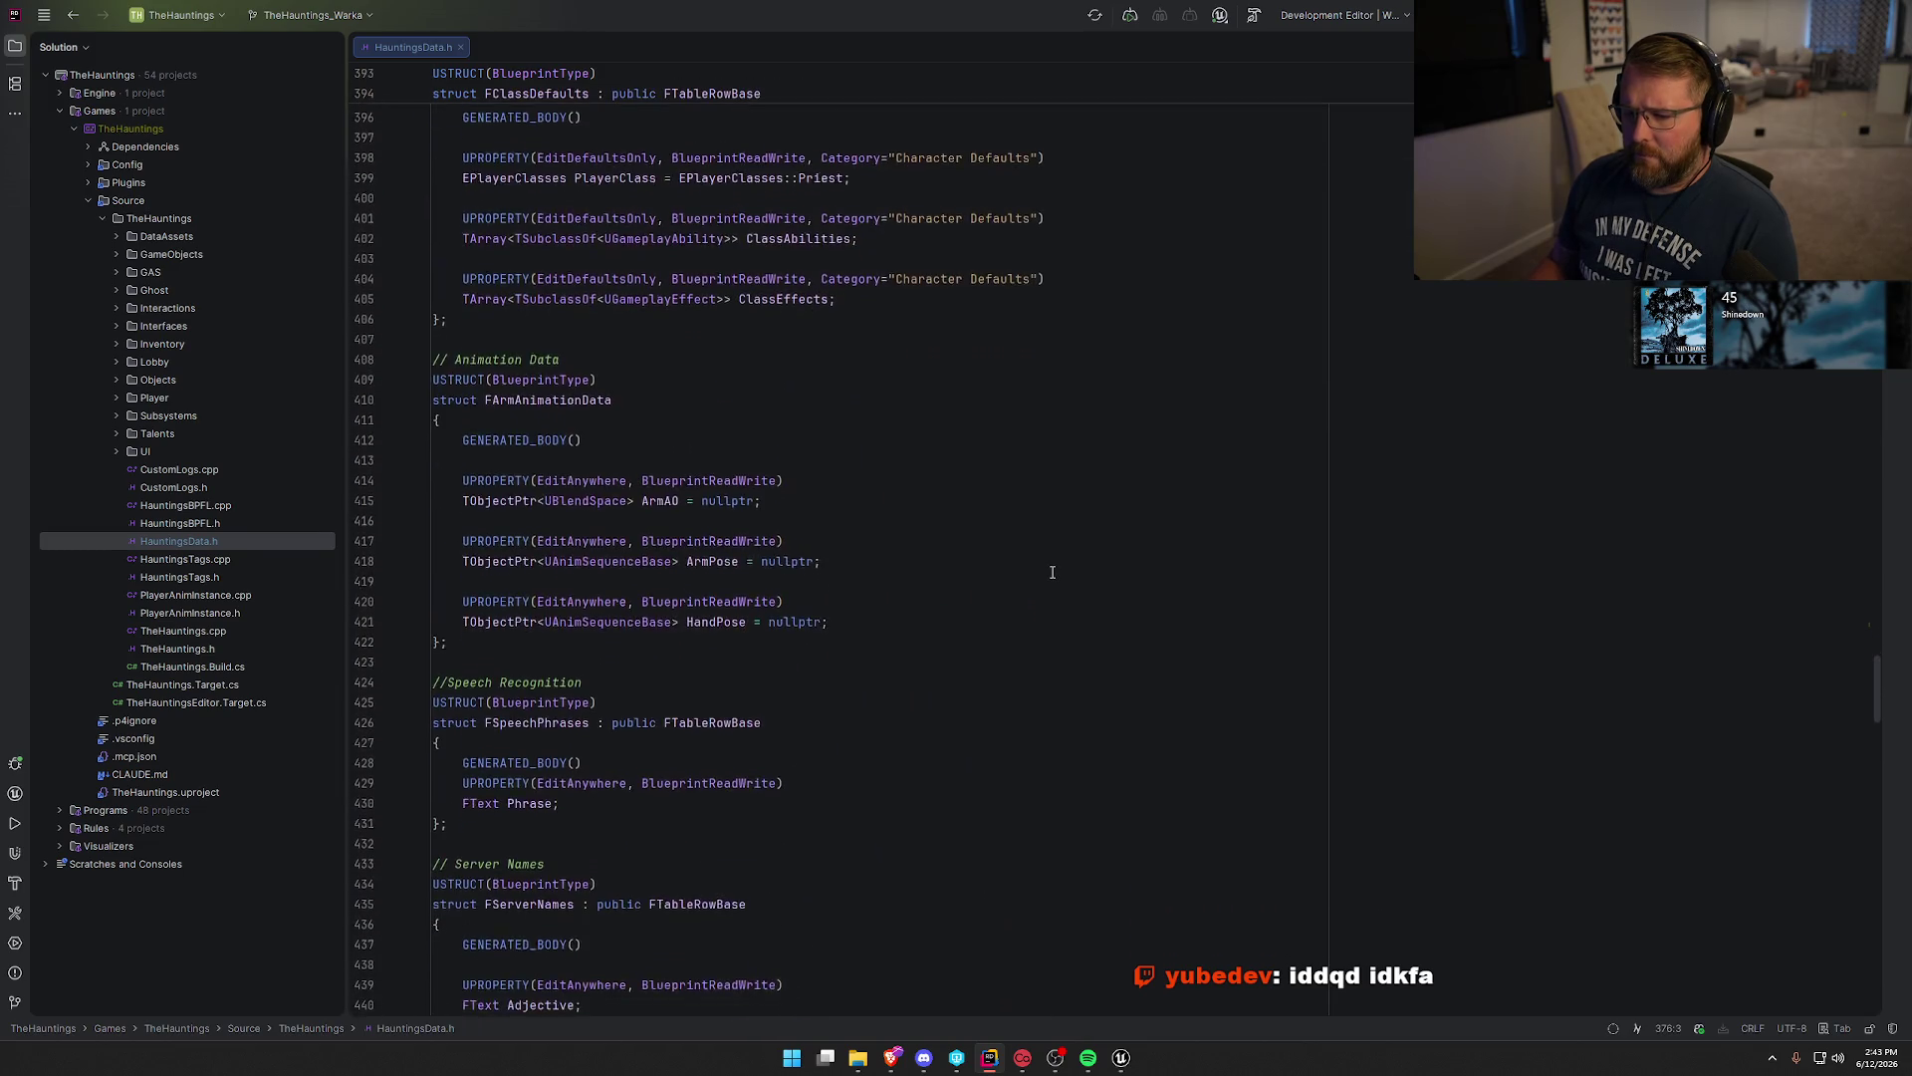
scroll(1052, 572, down, 5)
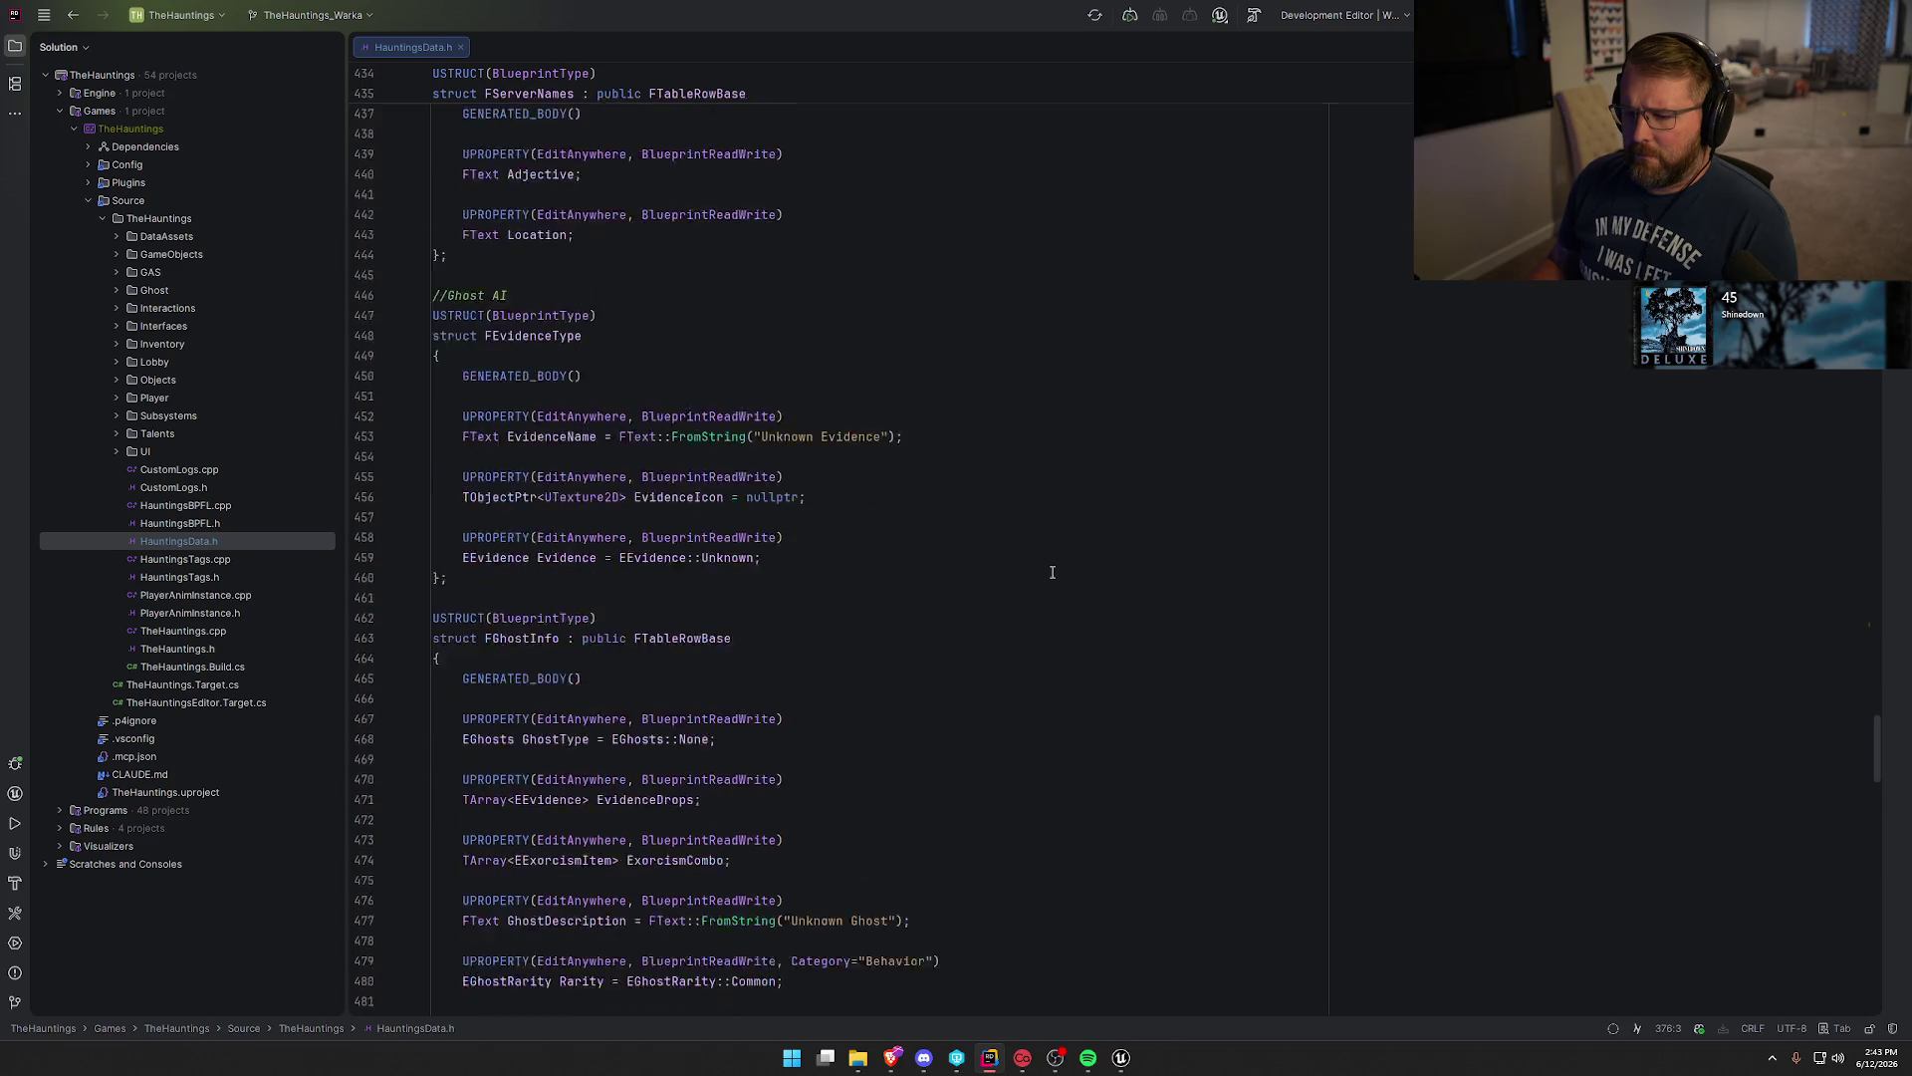
key(ctrl+f)
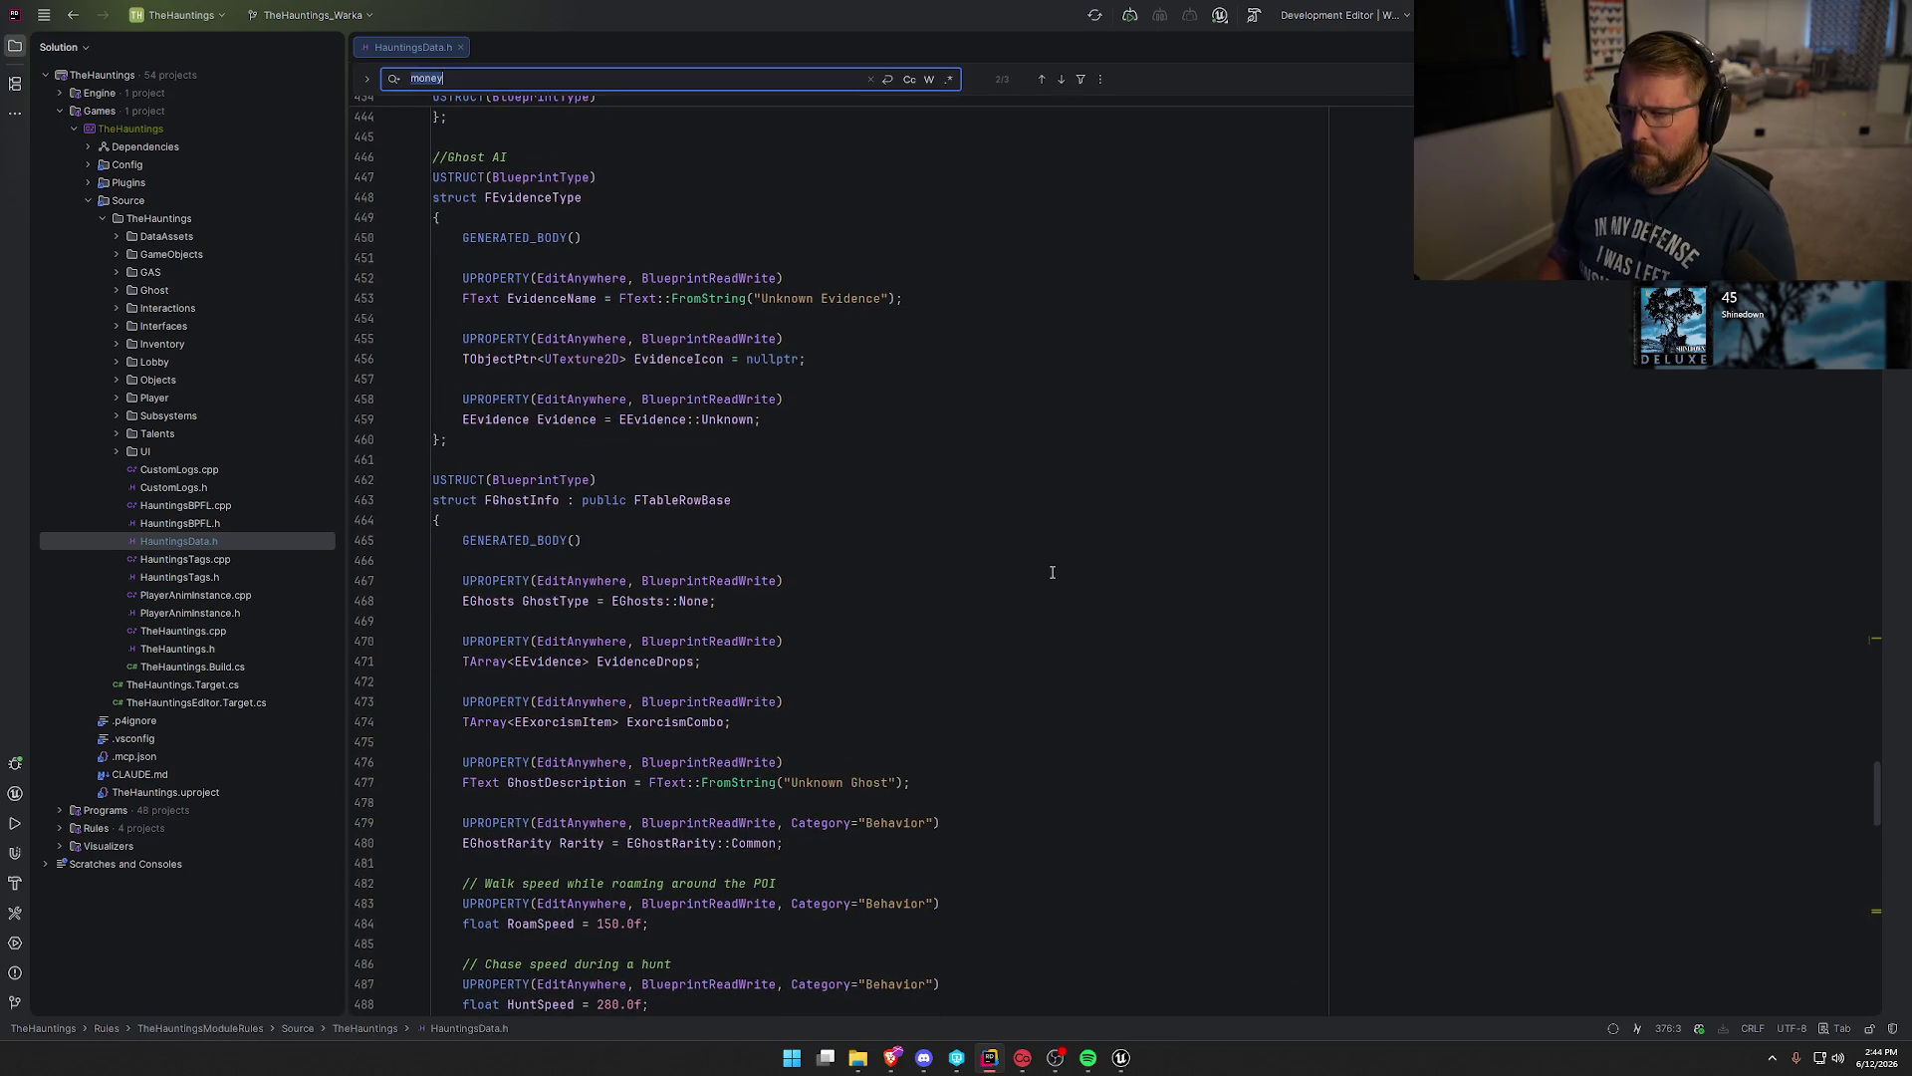
text(account)
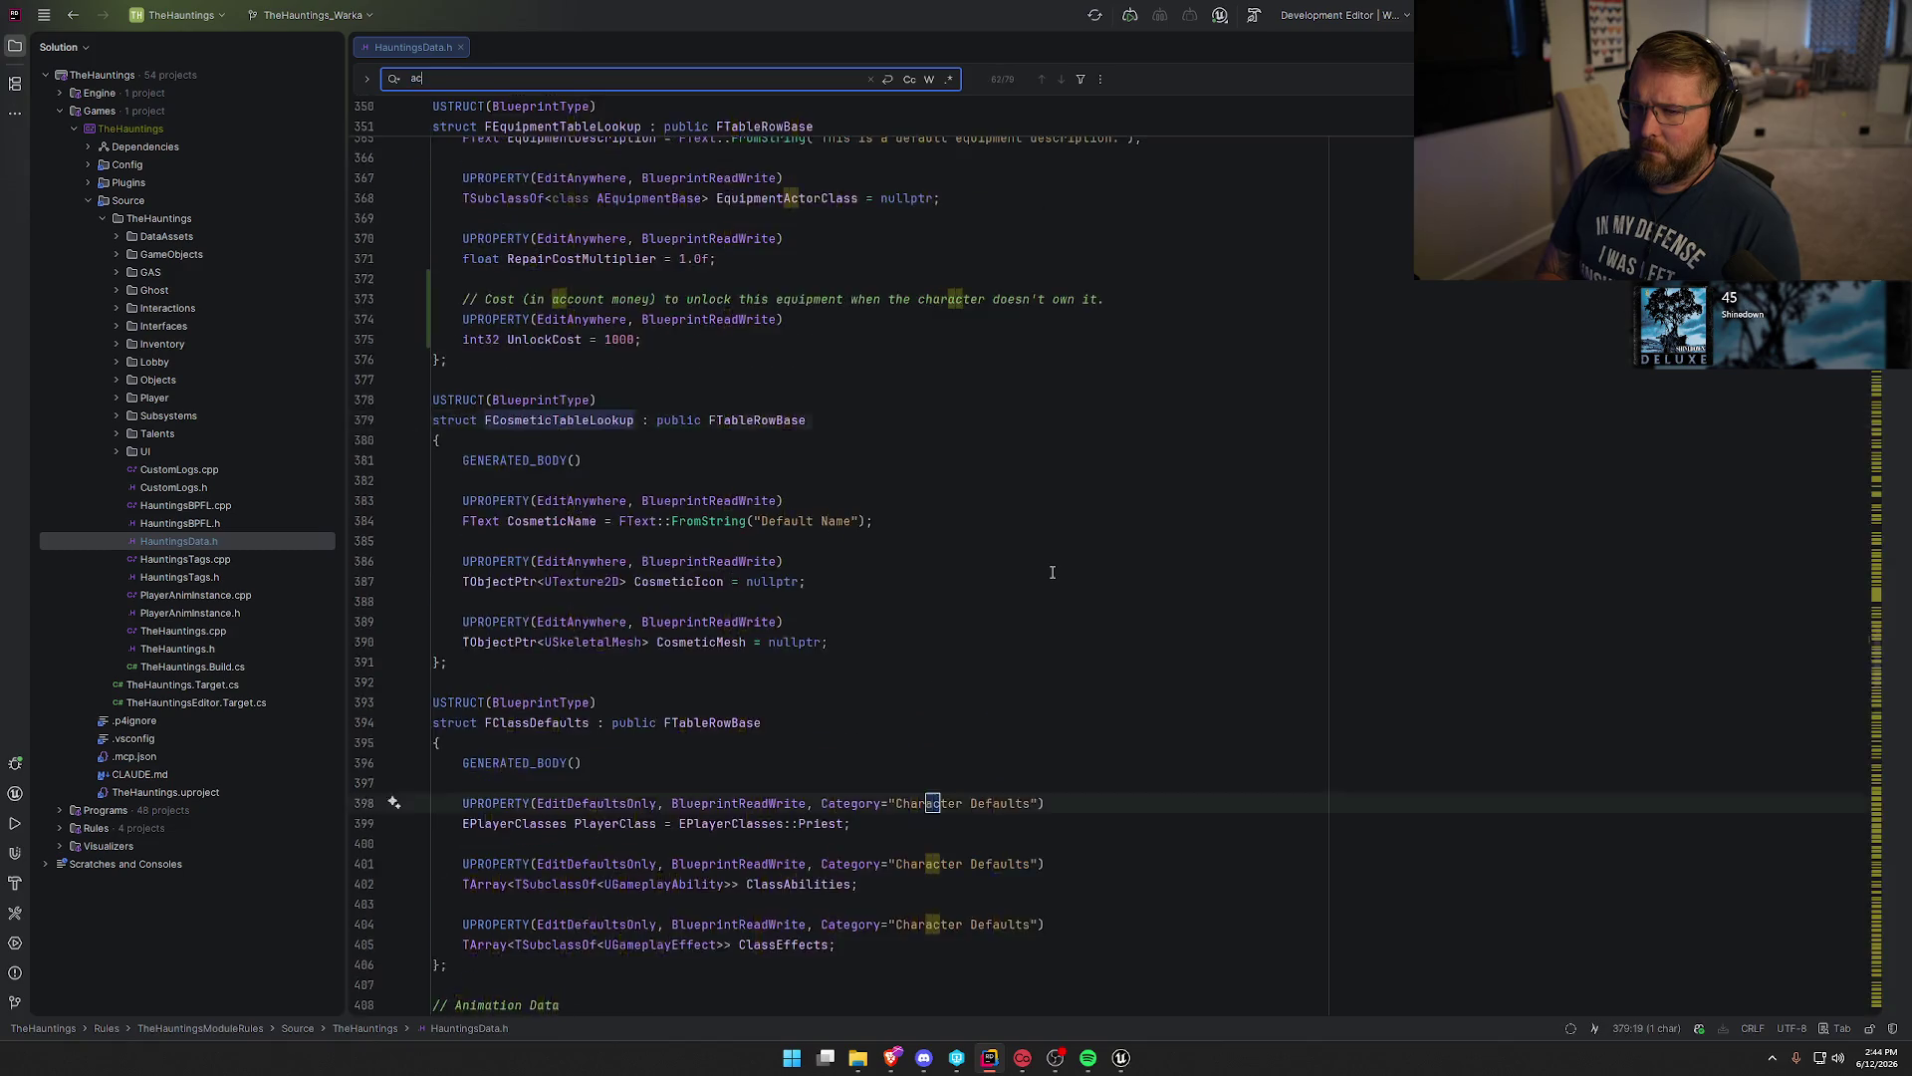
key(Return)
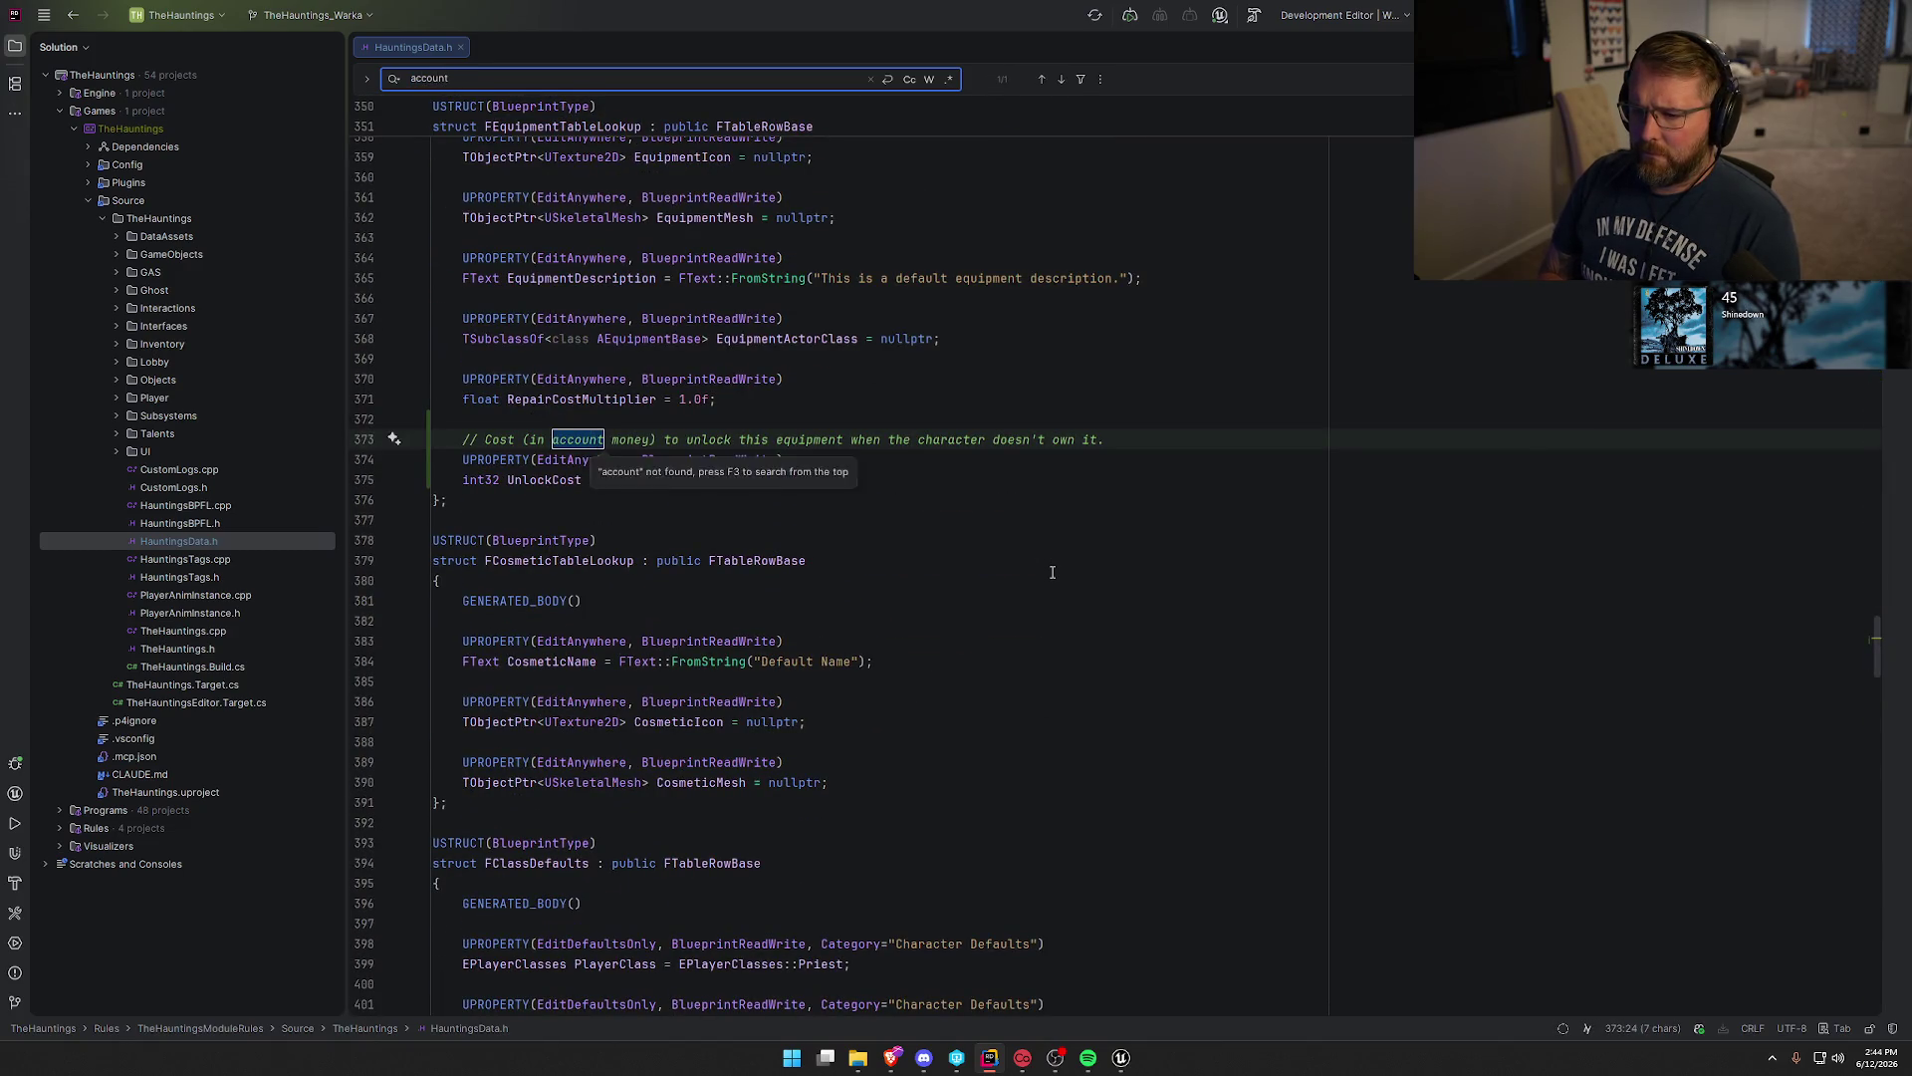
key(Escape)
click(1052, 571)
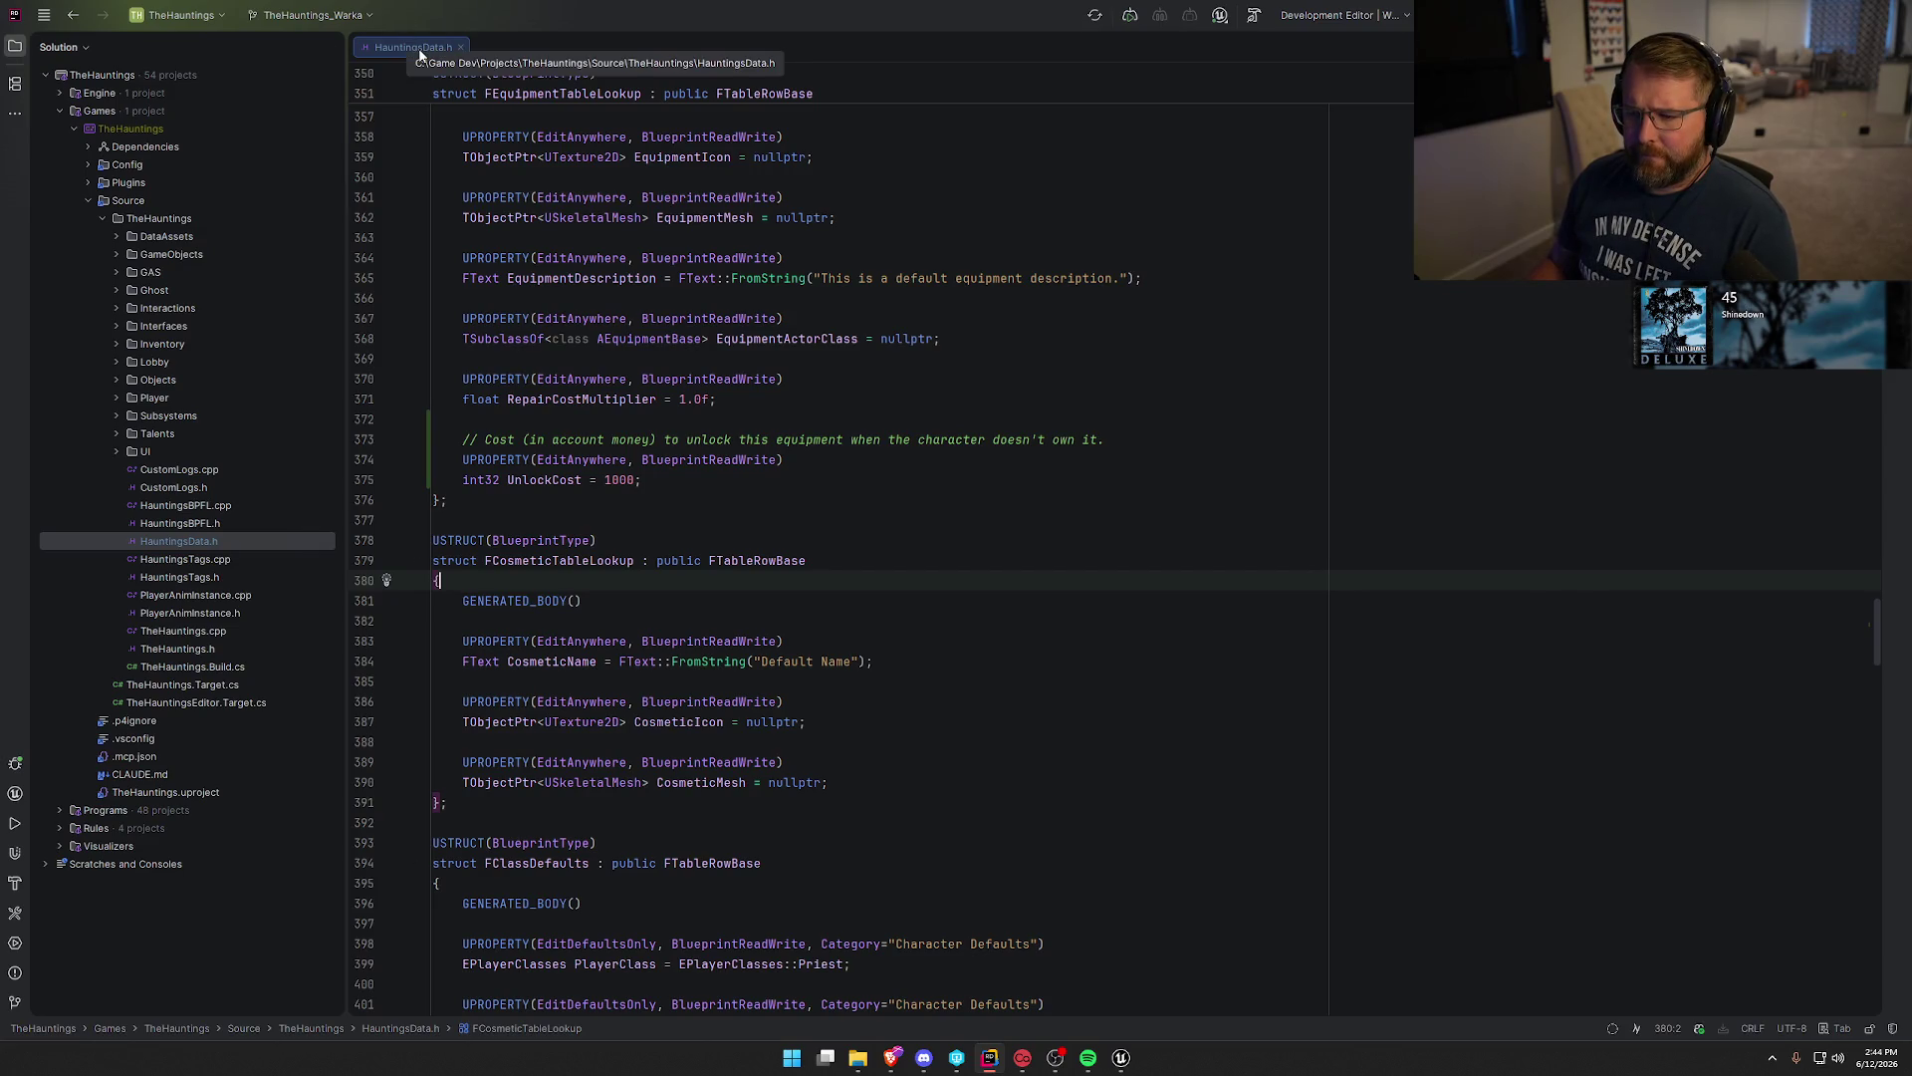
click(460, 47)
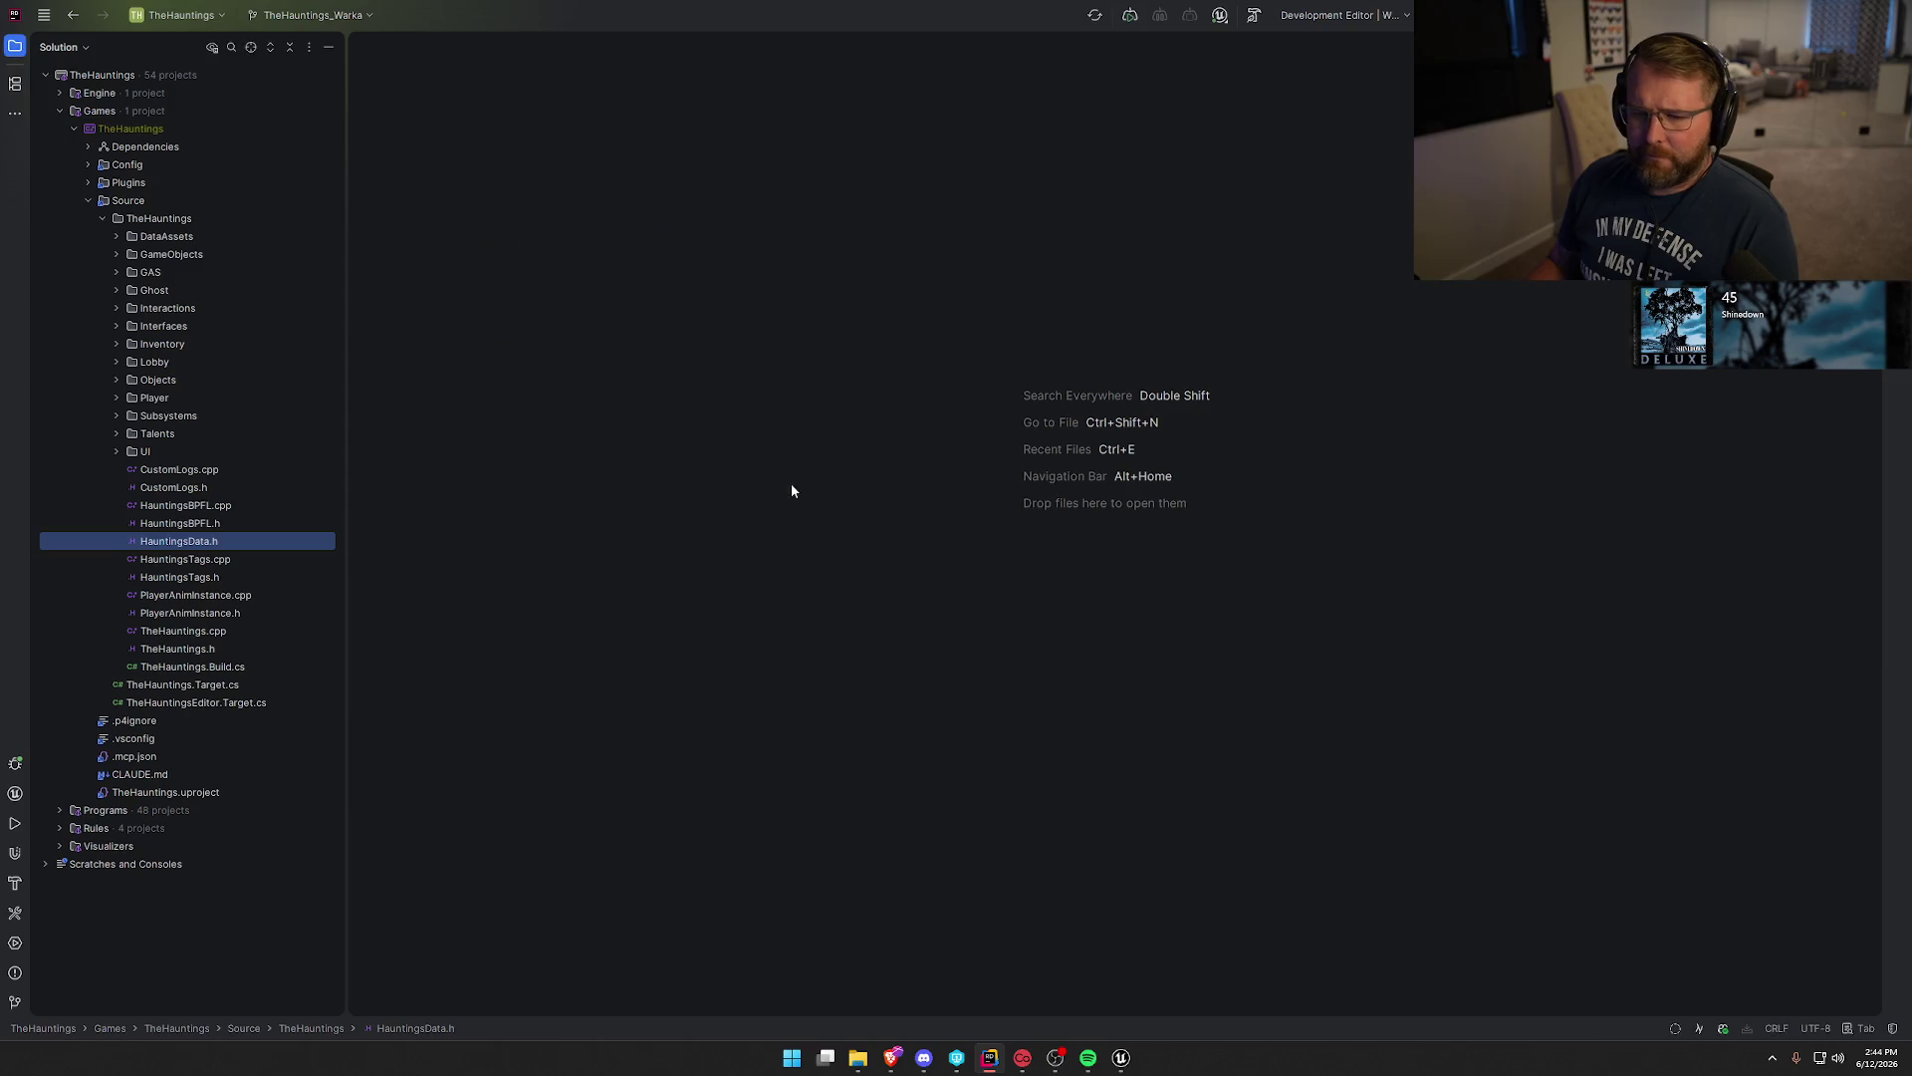
Open LocalInstanceSystem.h from Subsystems and jump to the UCharacterData class in CharacterData.h.
click(117, 415)
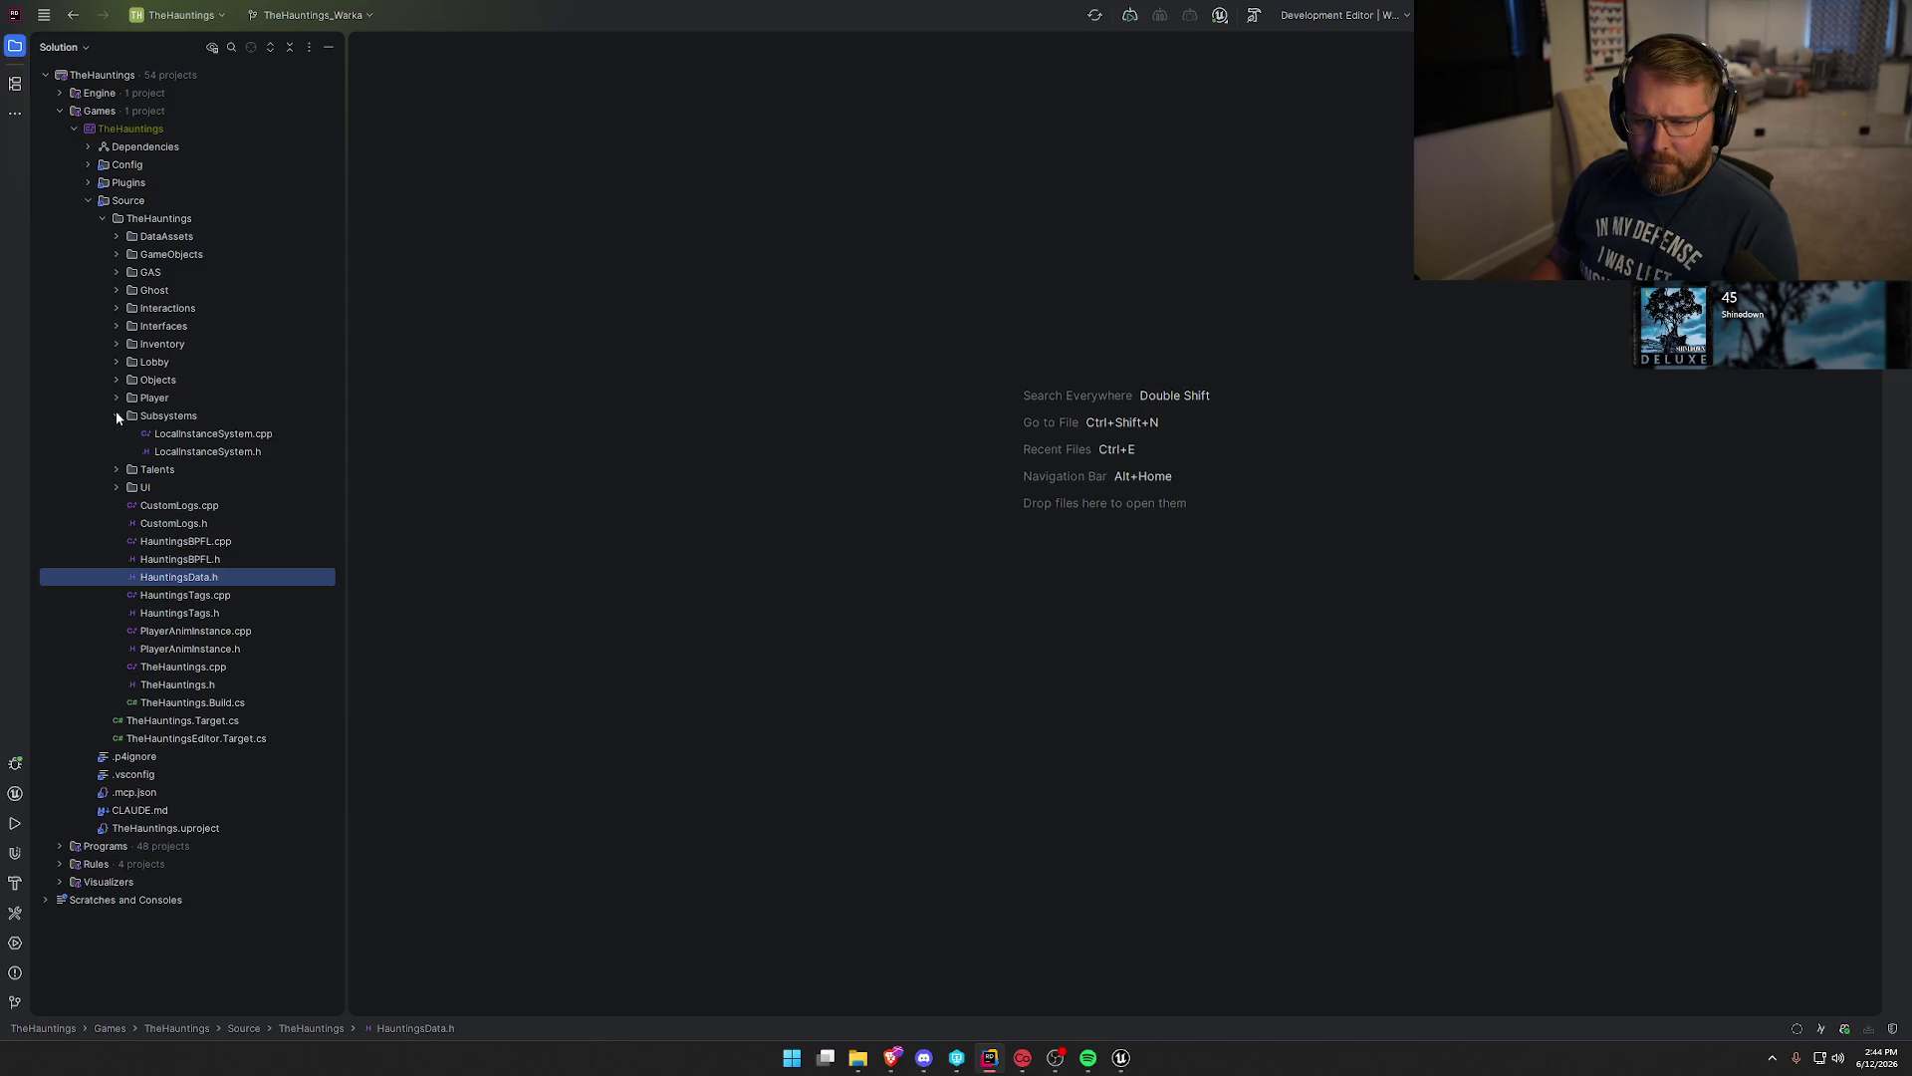
double_click(206, 452)
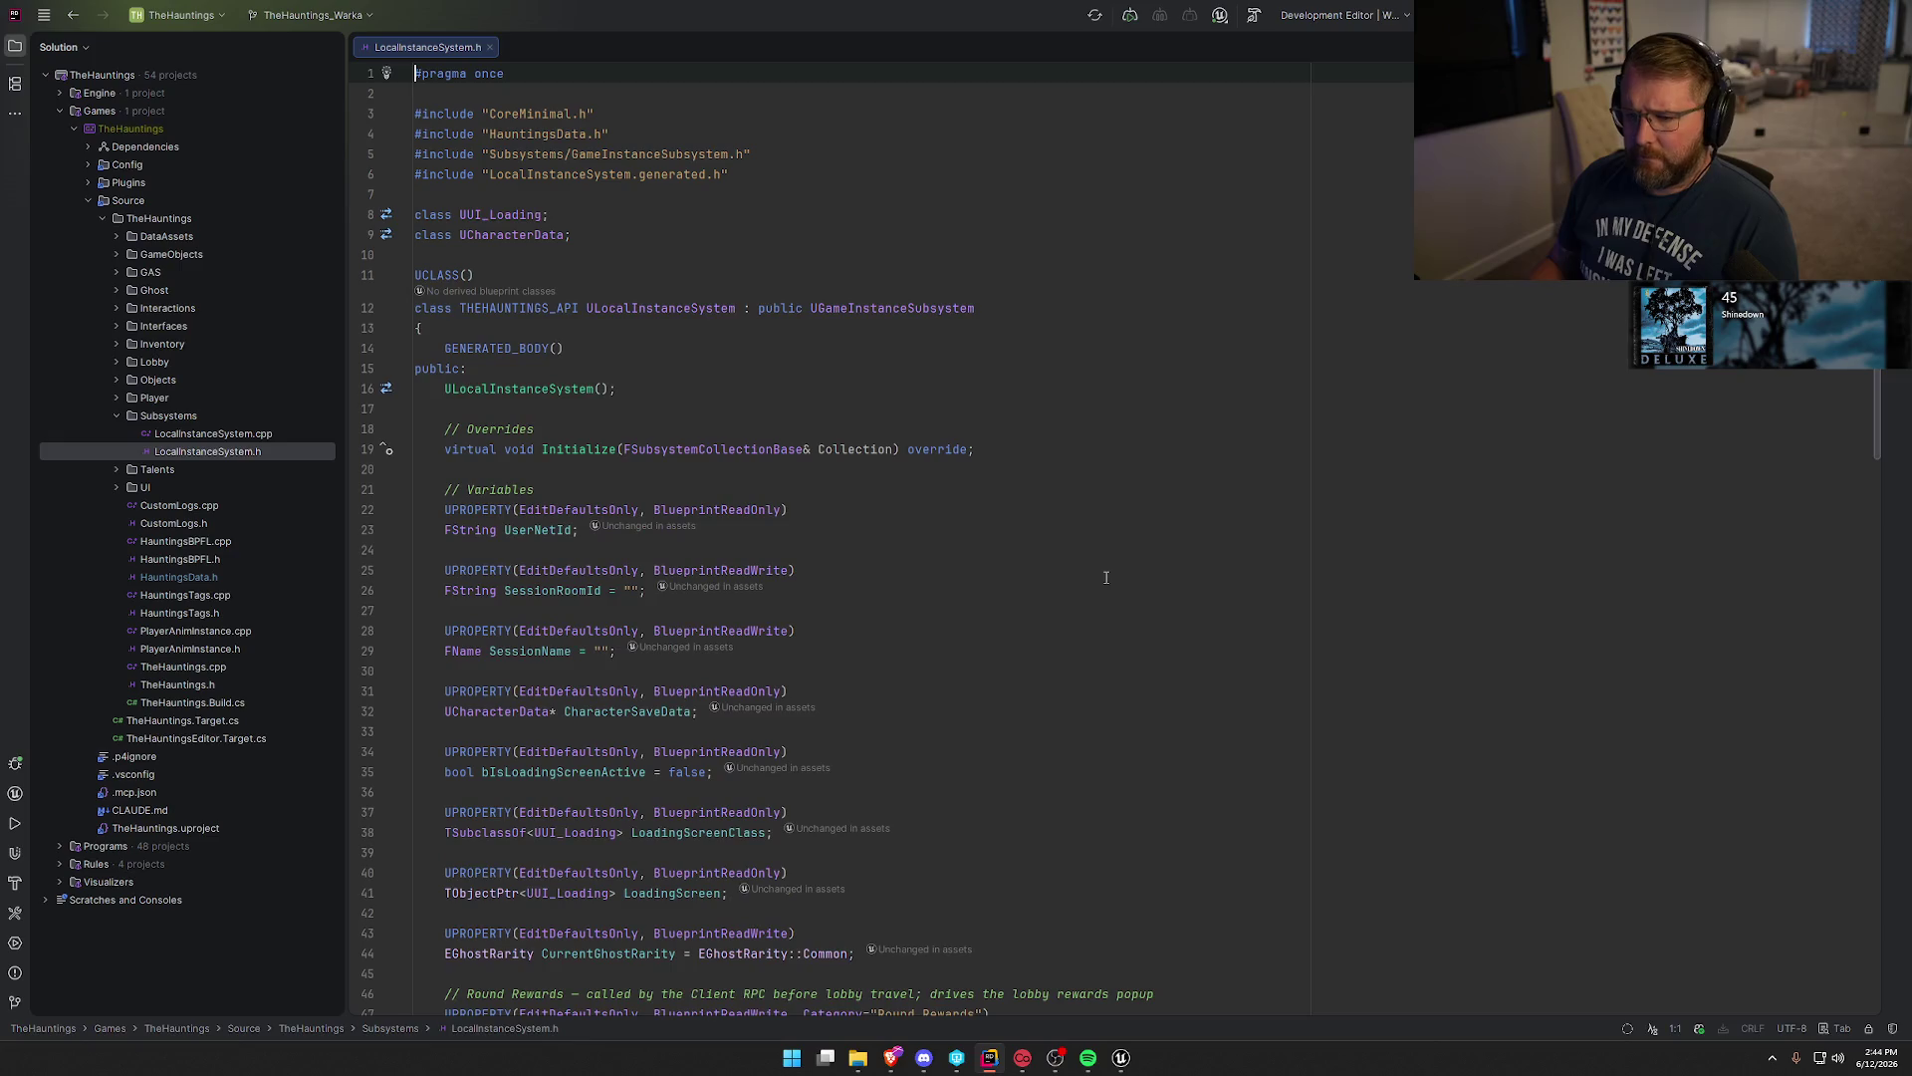
scroll(1039, 541, down, 4)
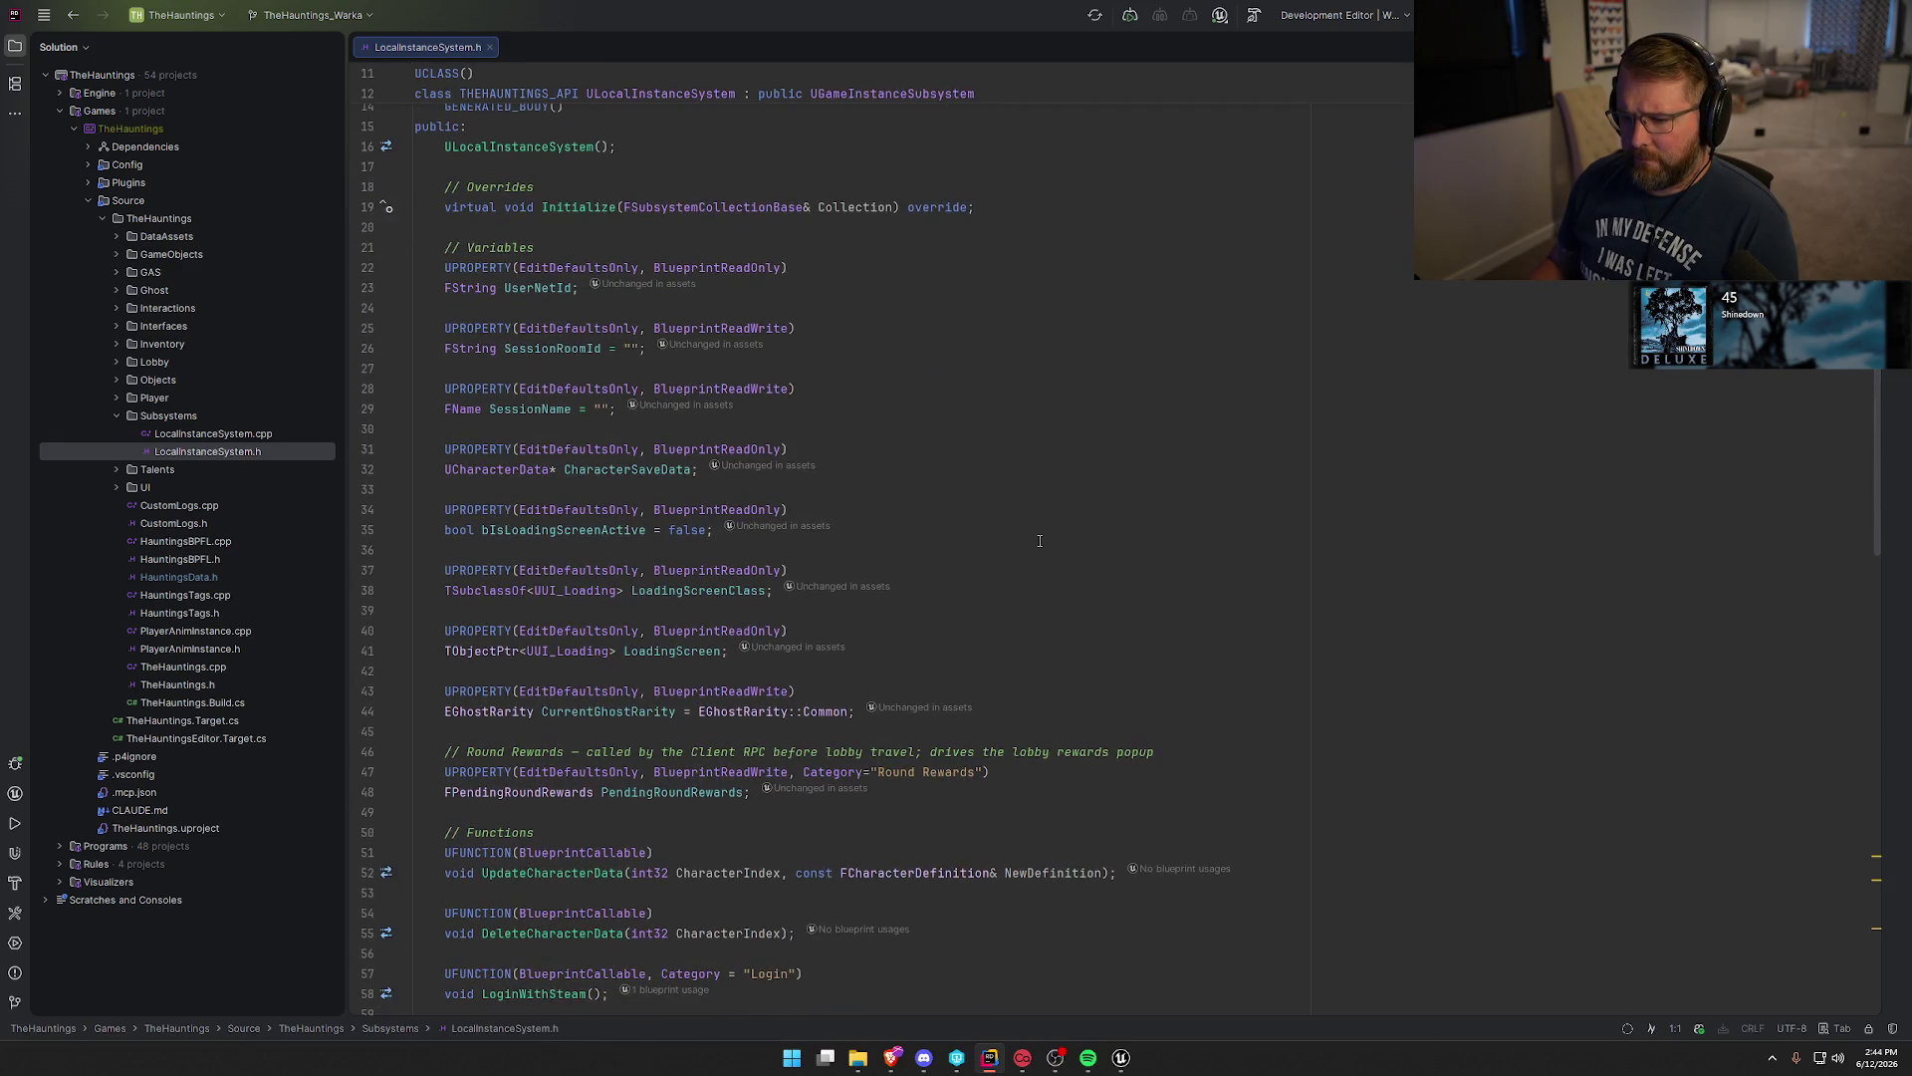
ctrl+click(479, 472)
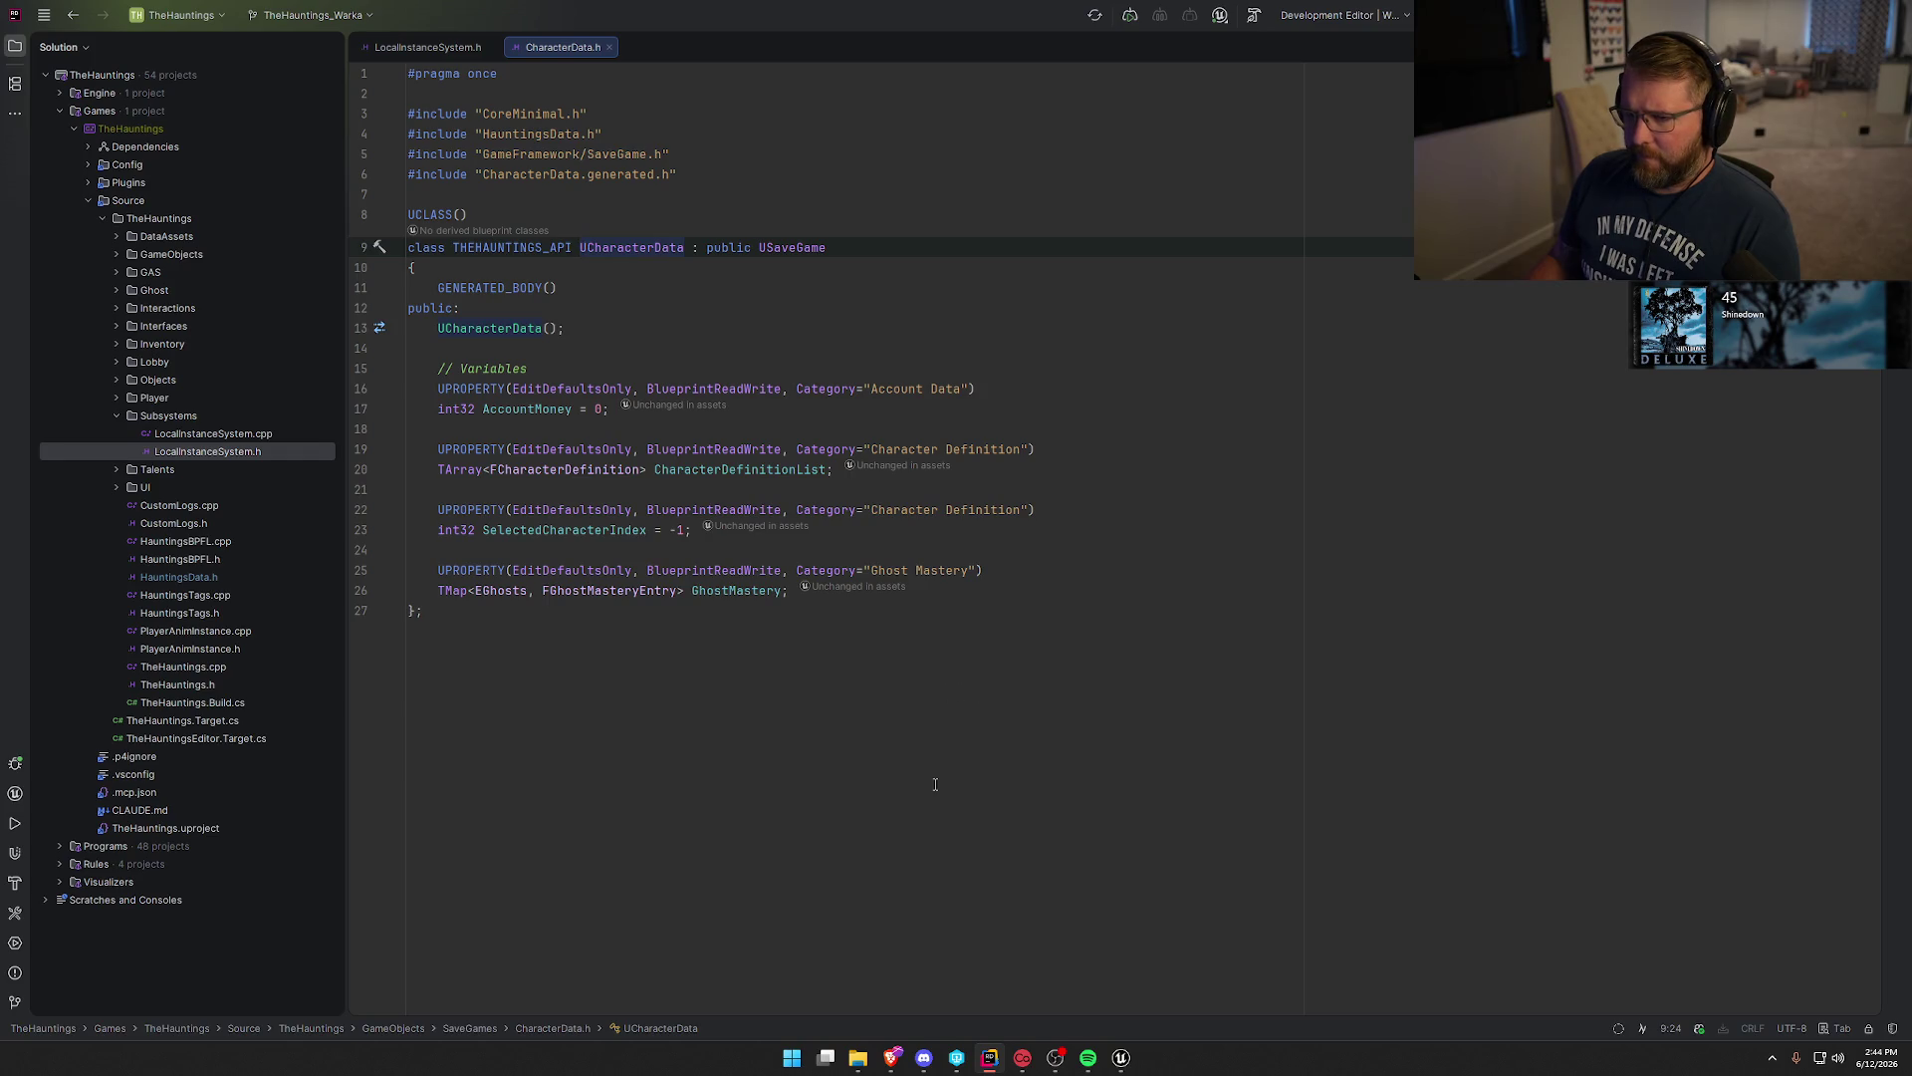
Bring Unreal Editor to the front from the taskbar.
mouse_move(1128, 1058)
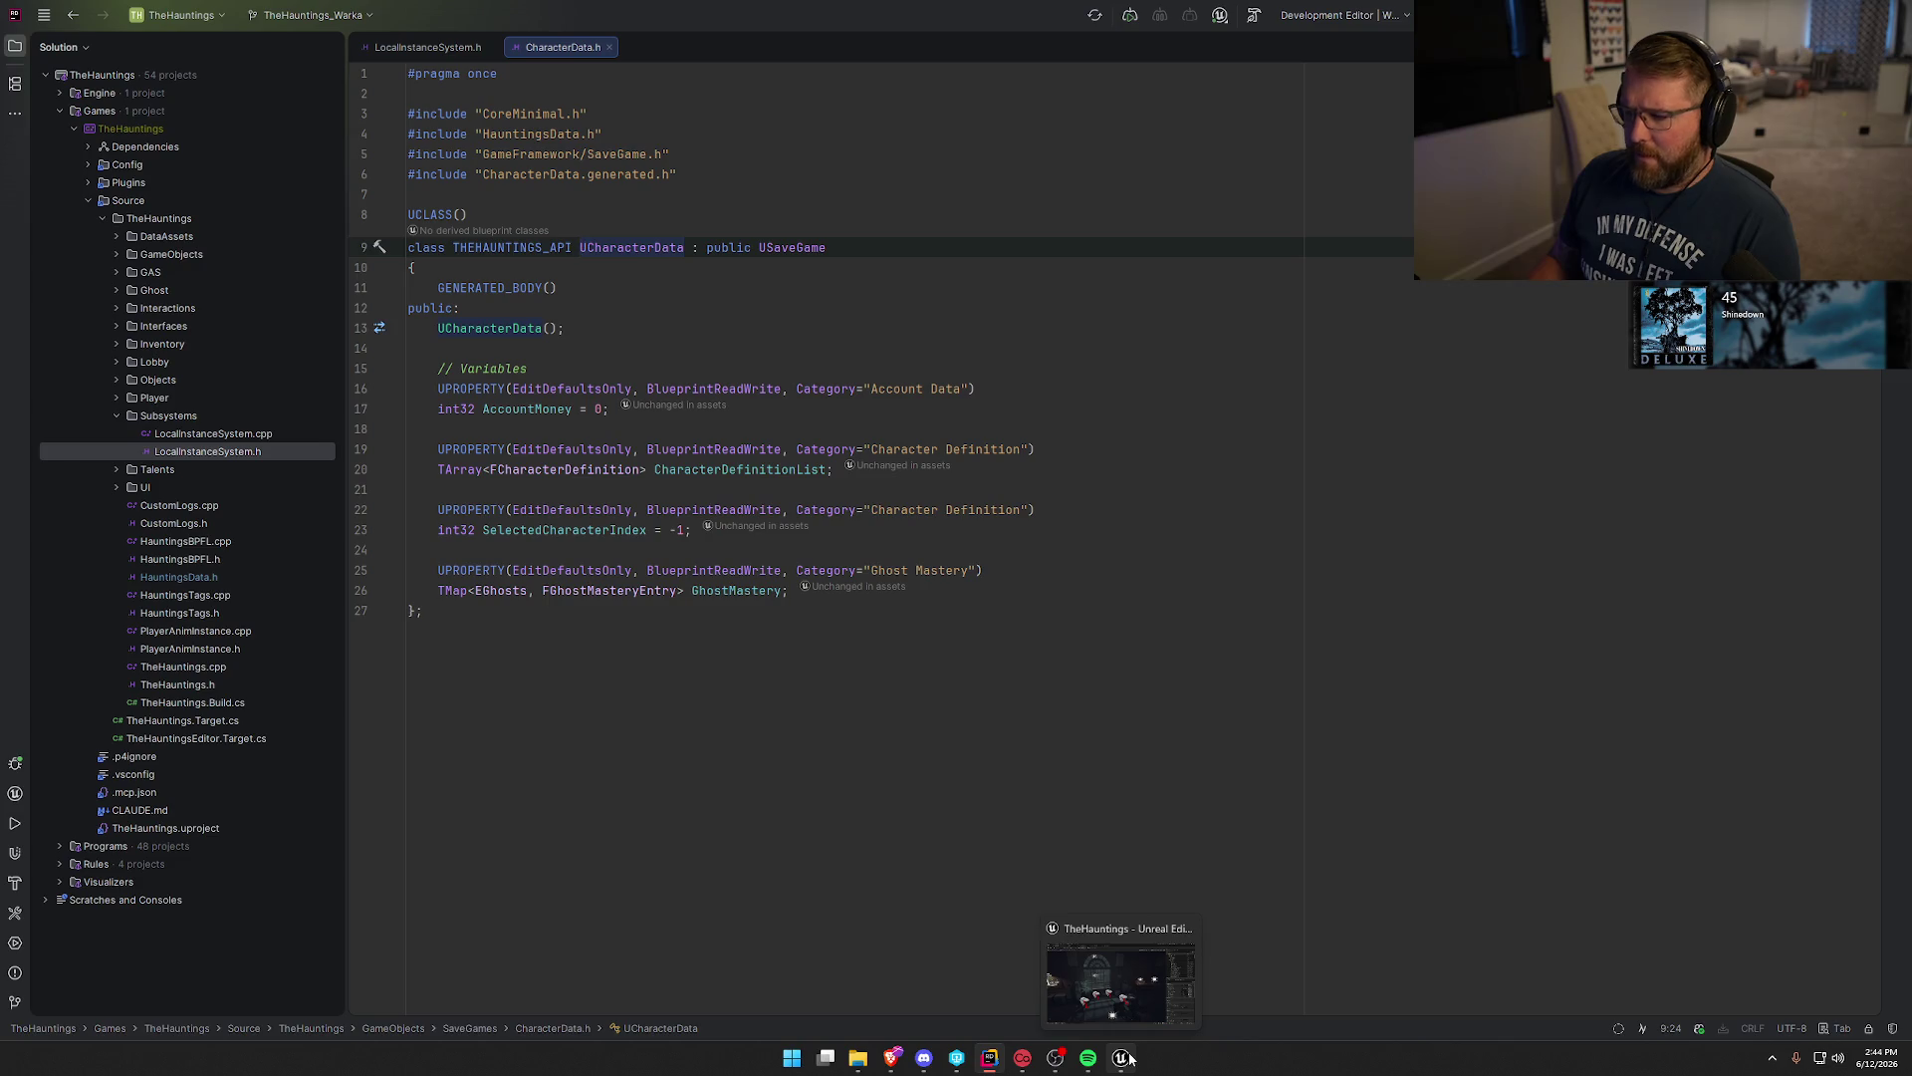
click(1128, 1058)
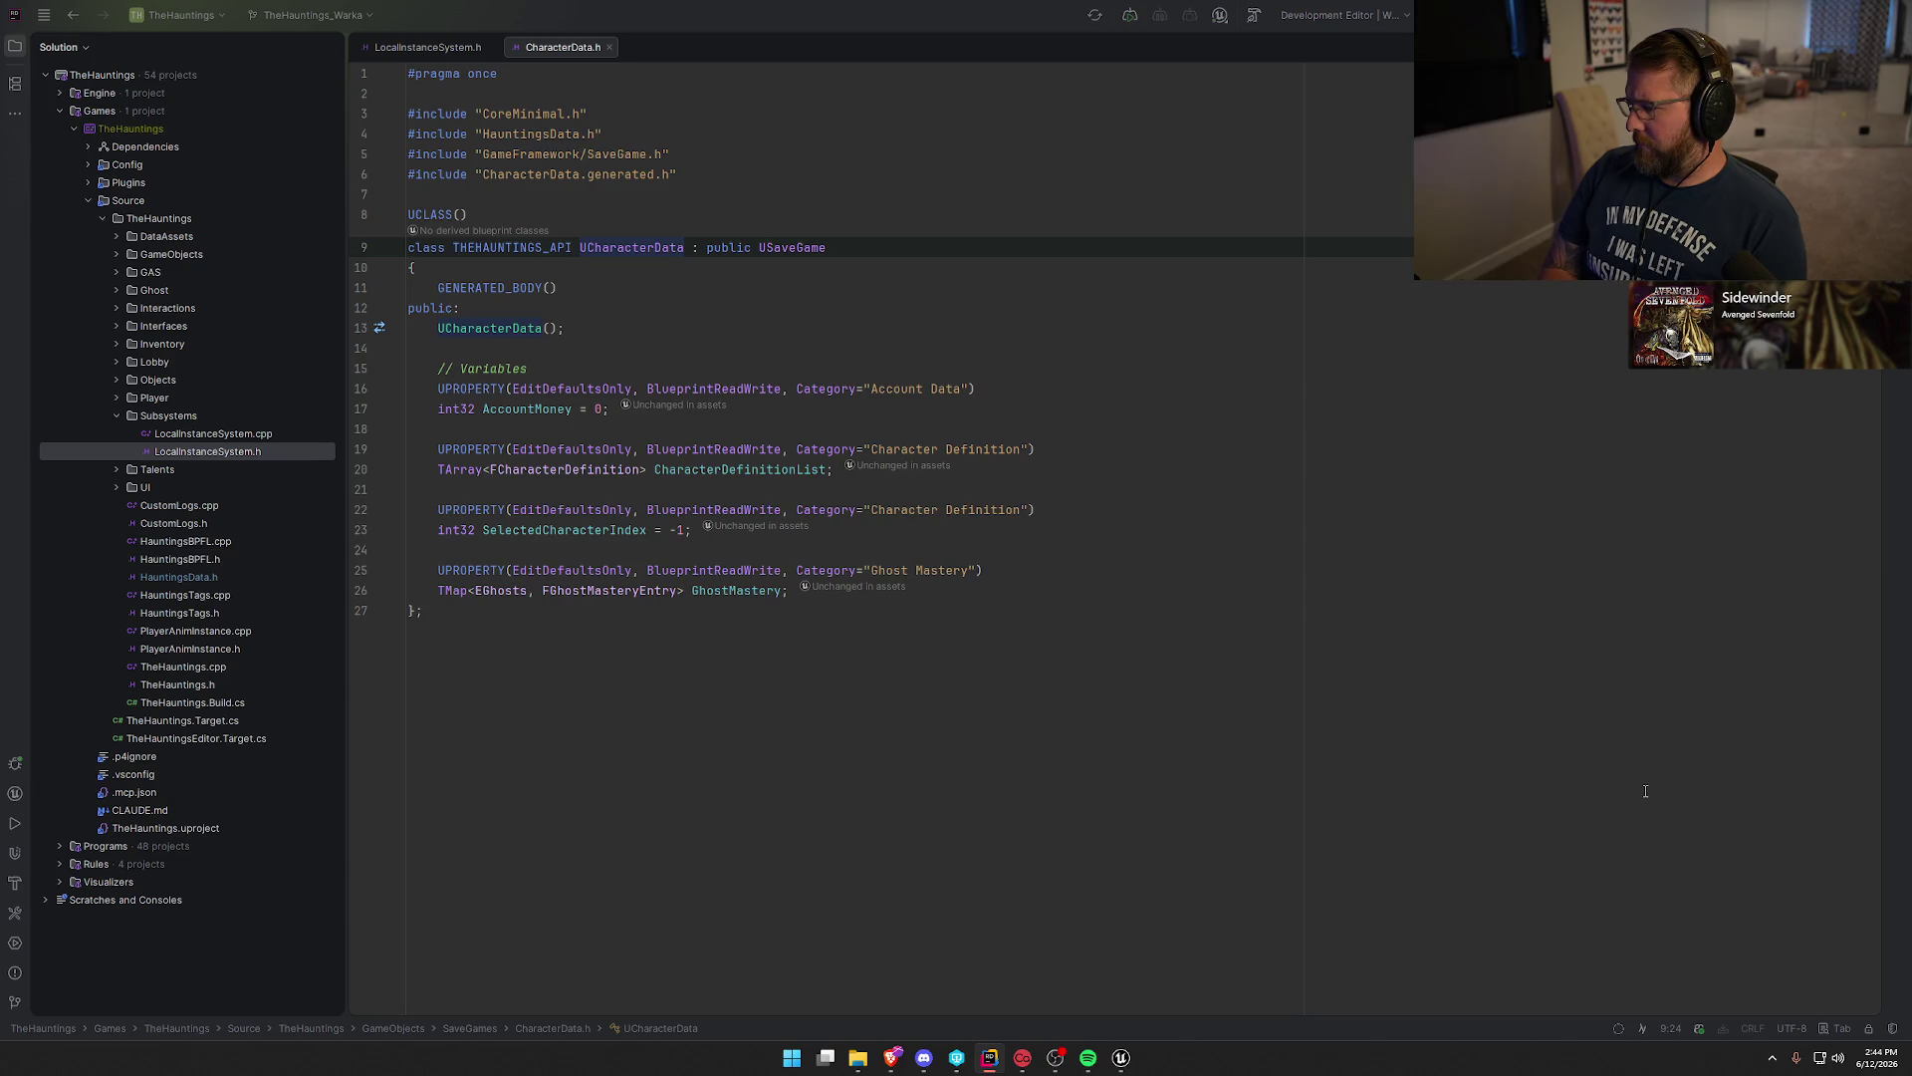
click(1121, 1058)
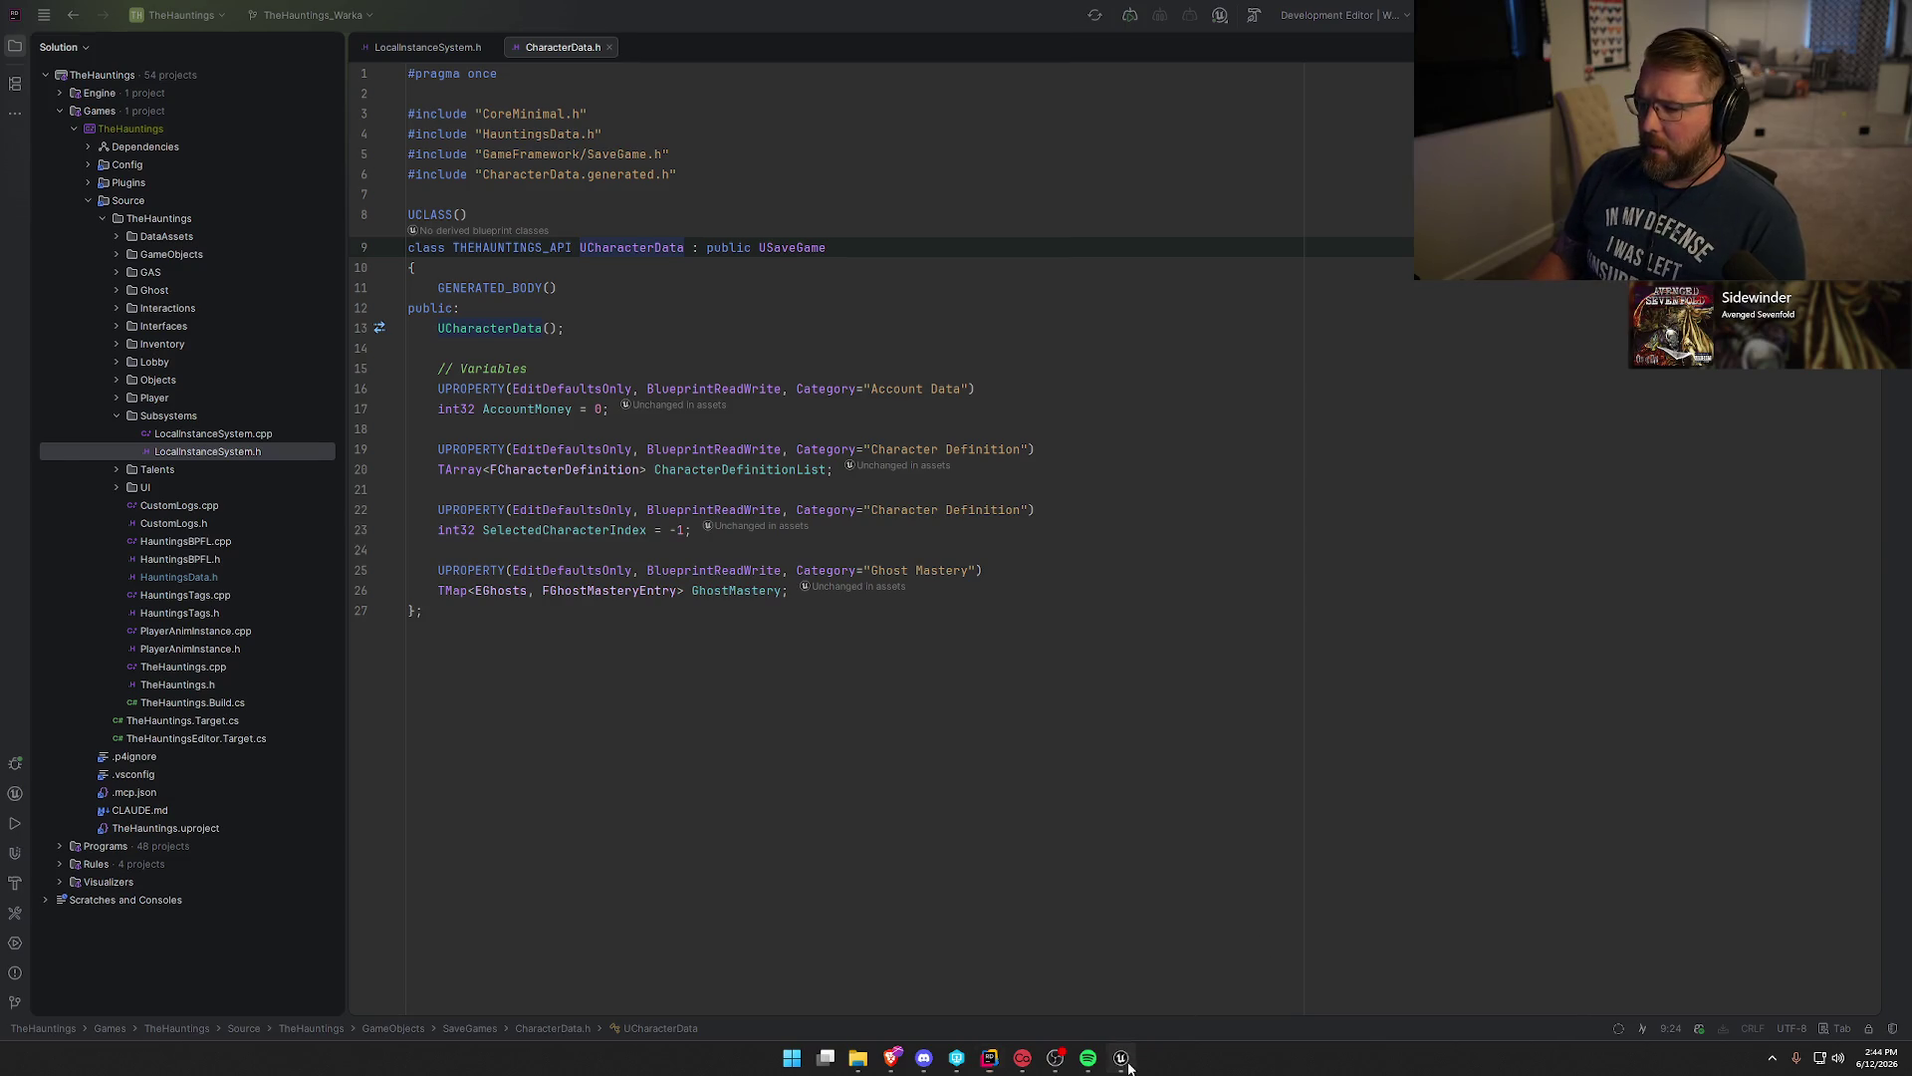
Play in editor, check the locked Candle's unlock price in the Equipment tab, then stop.
click(412, 60)
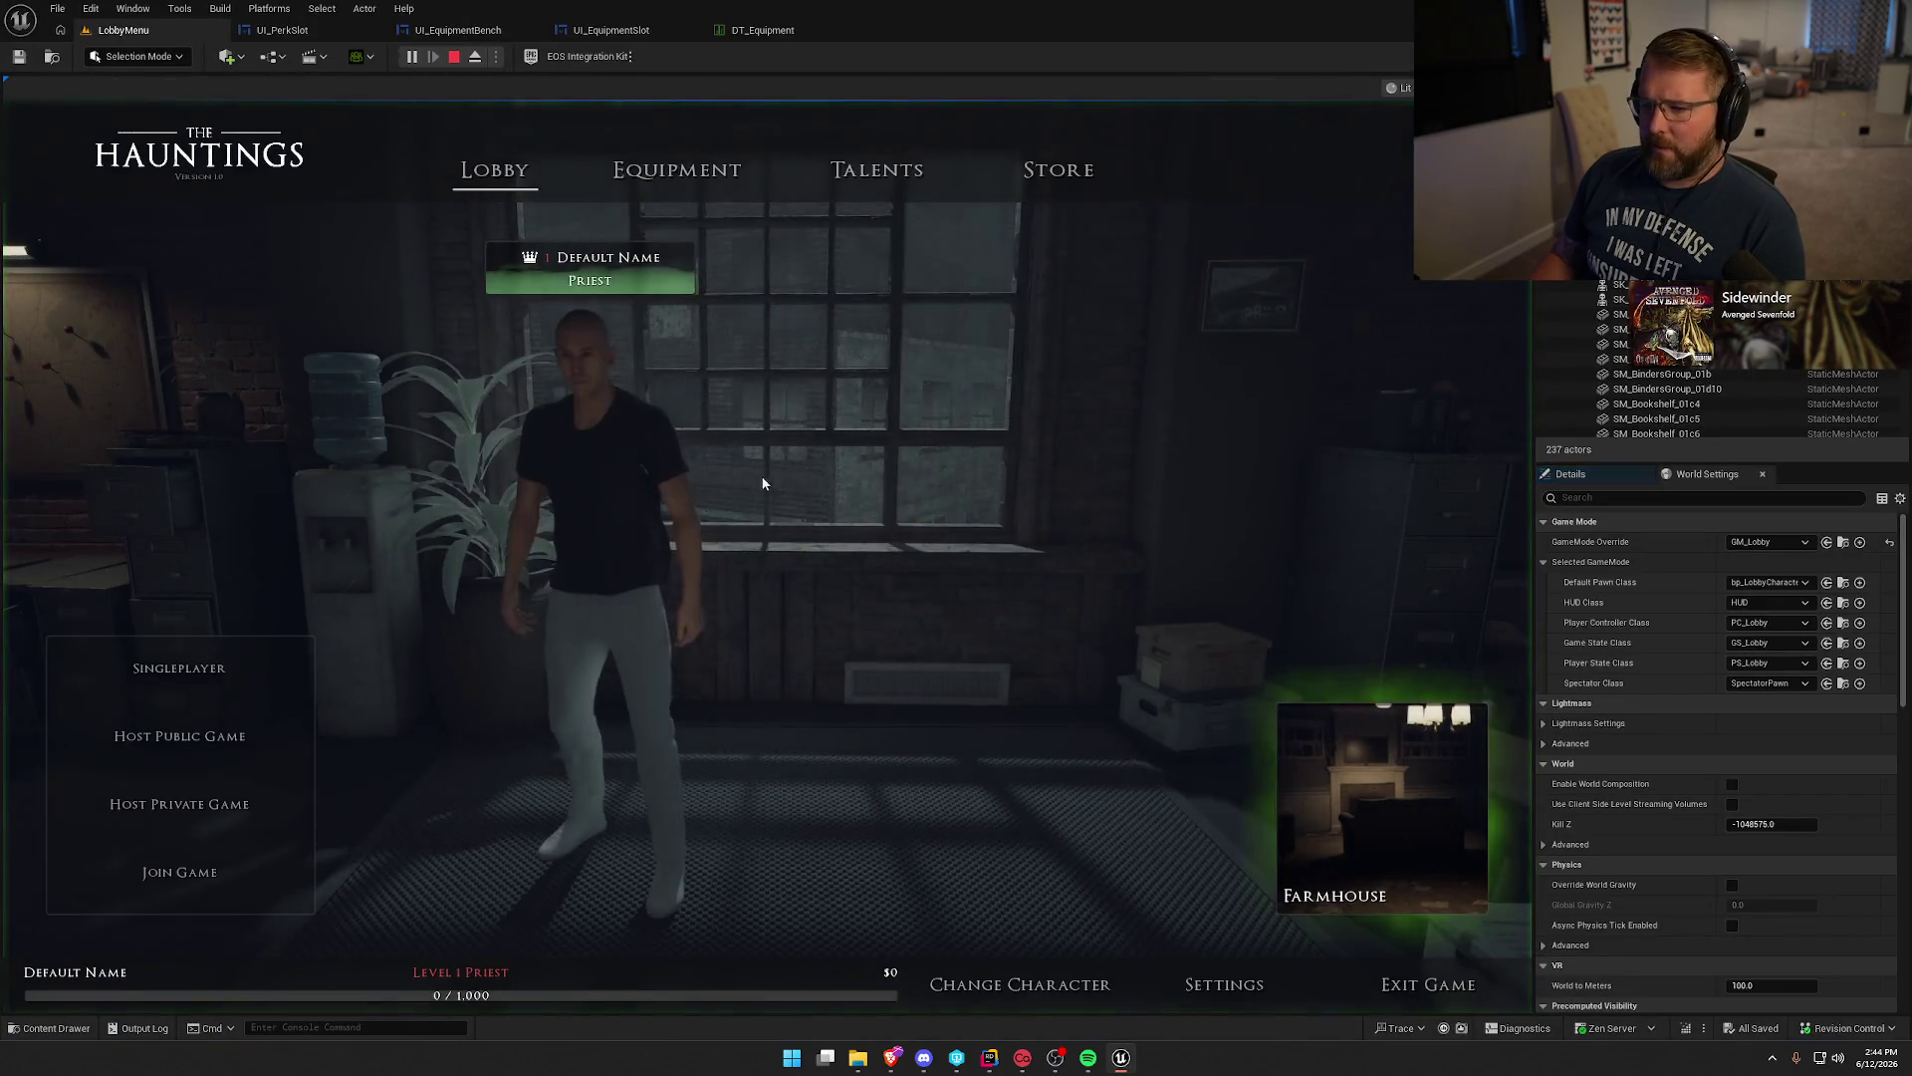
click(675, 170)
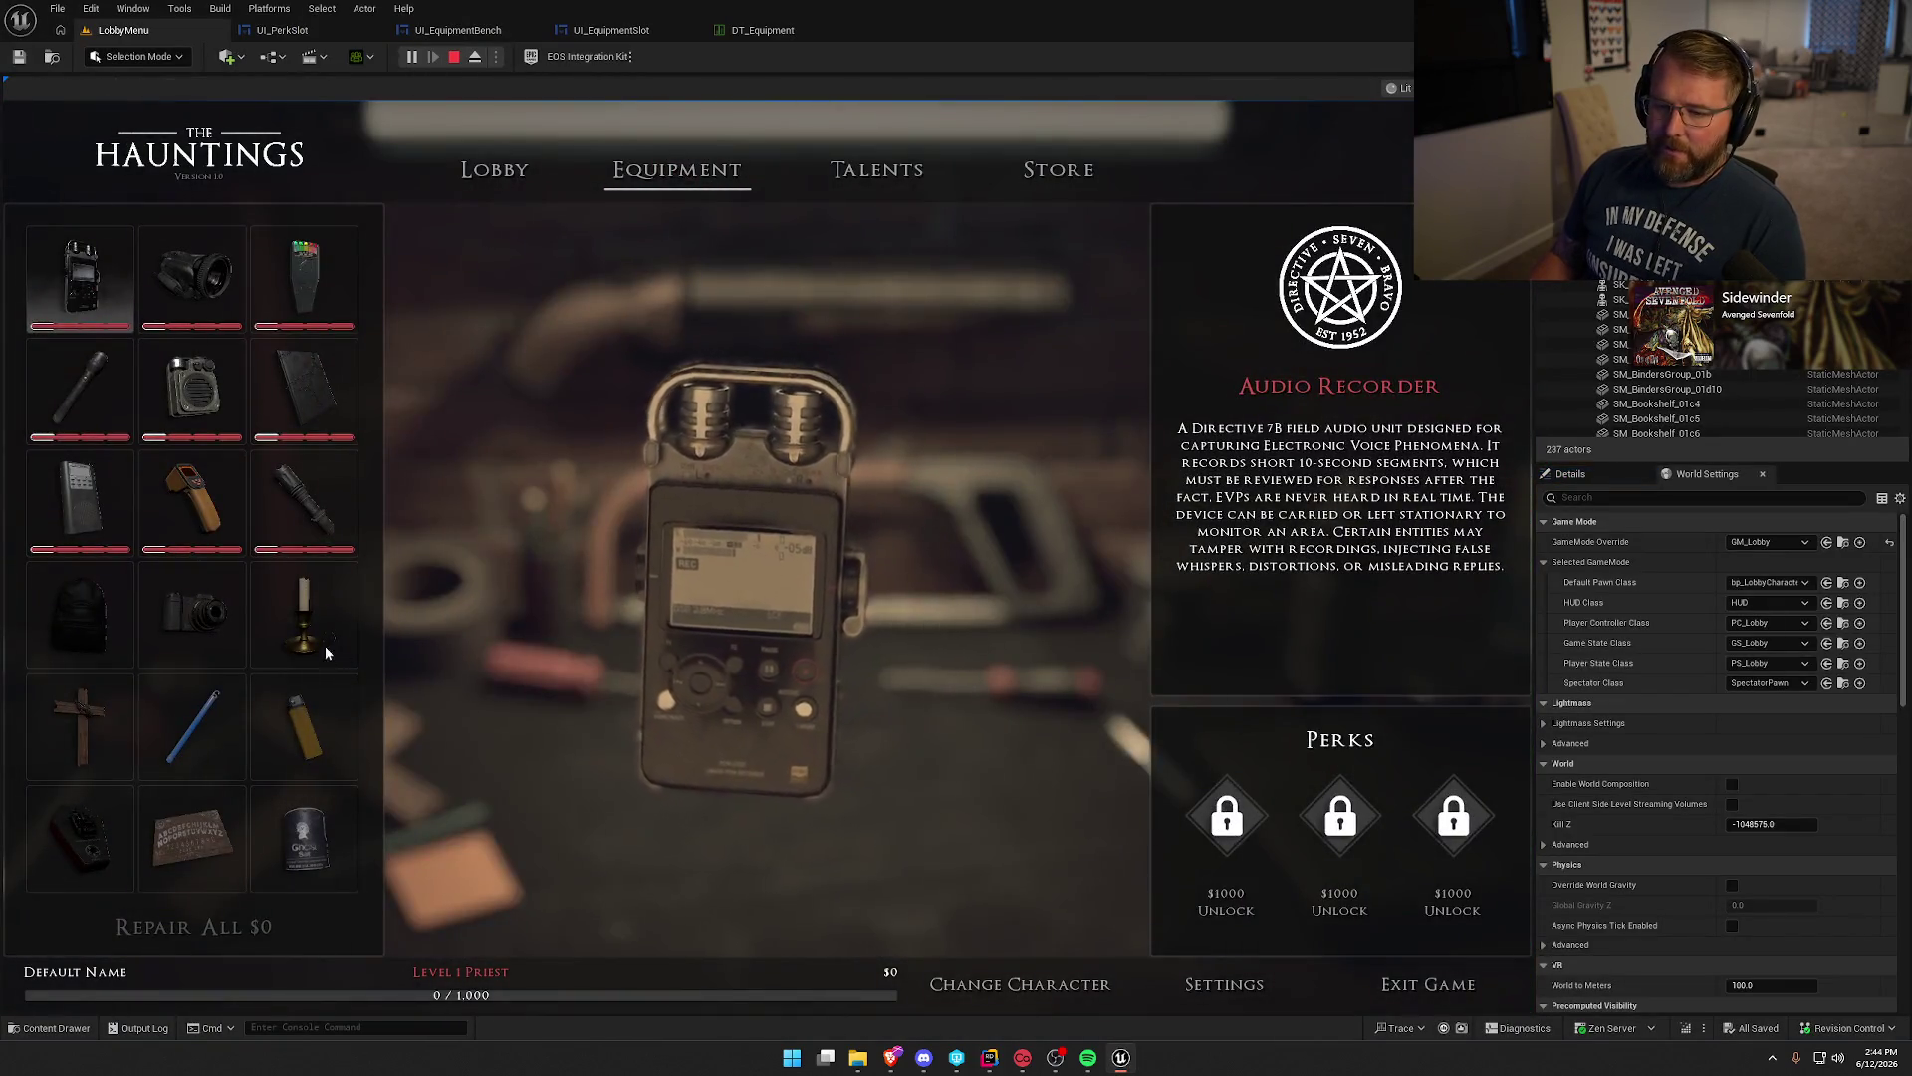
click(304, 612)
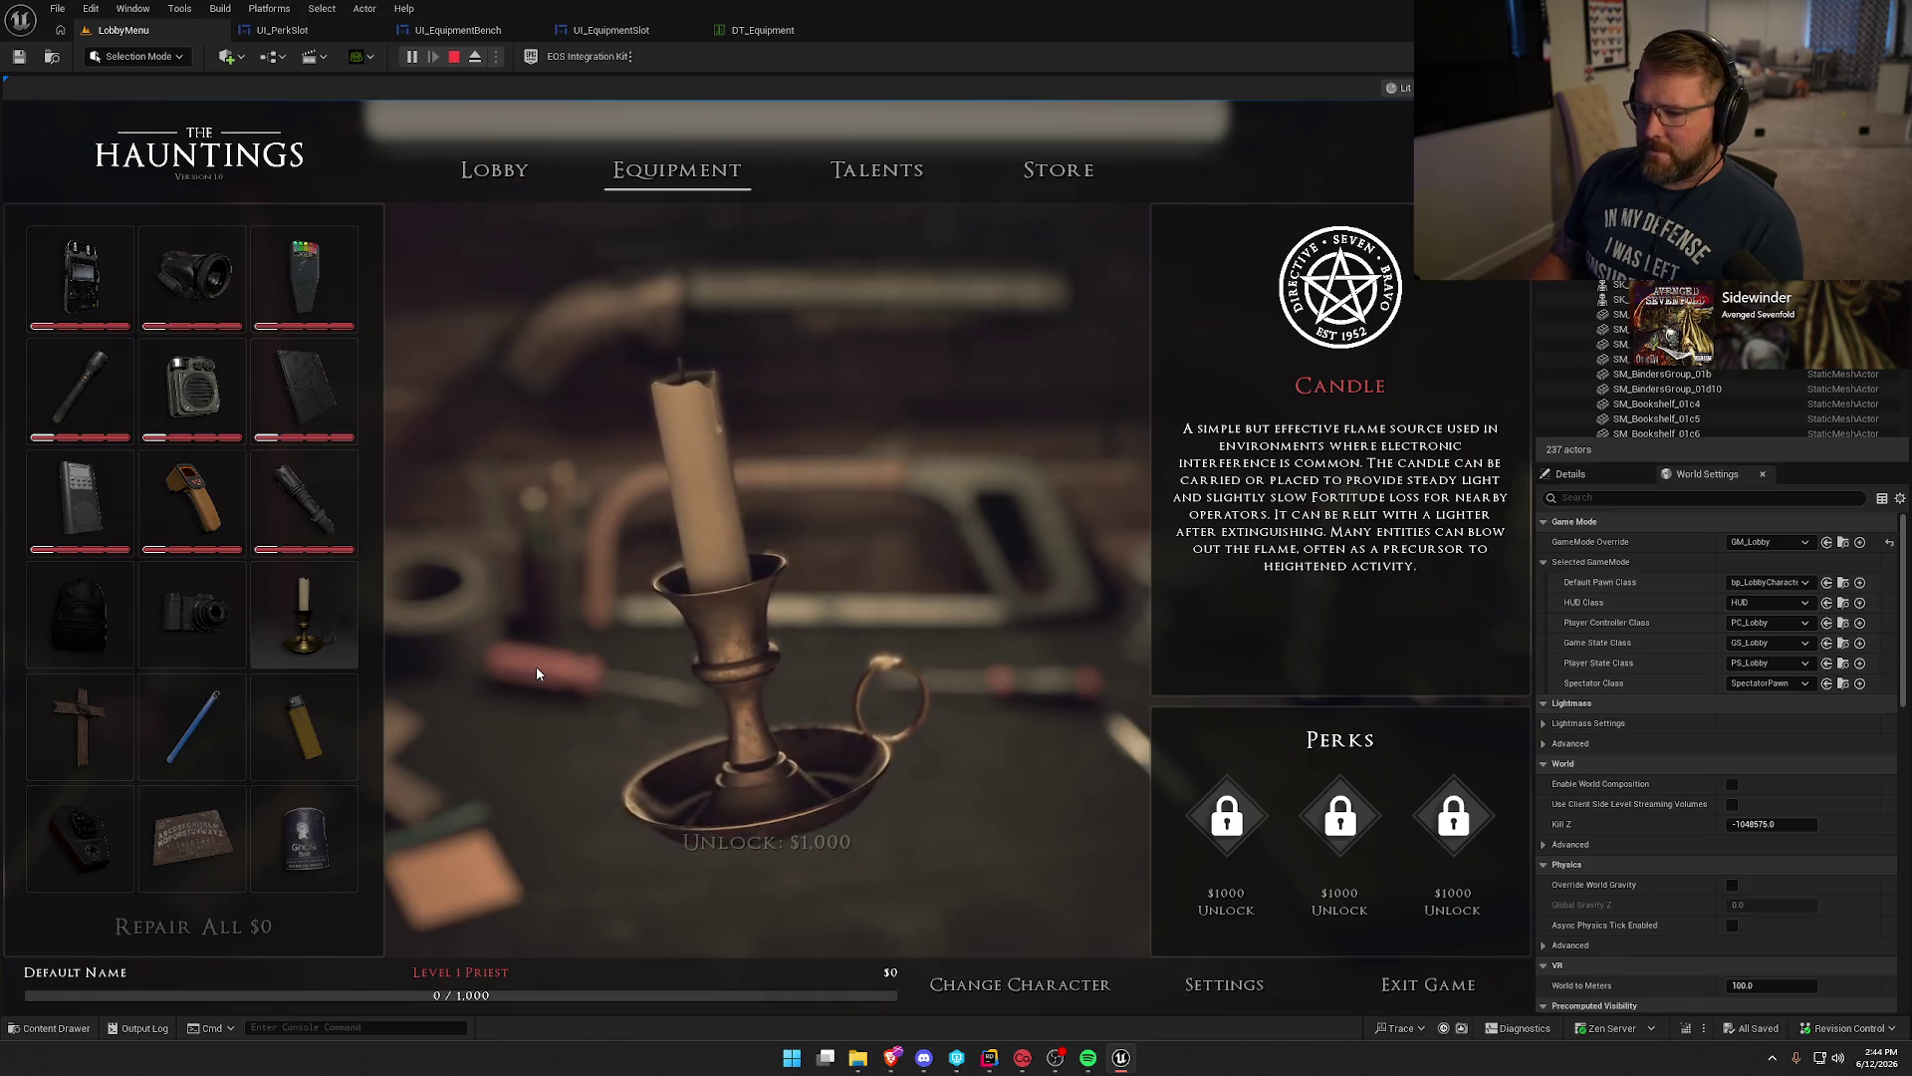
key(Escape)
key(alt+Tab)
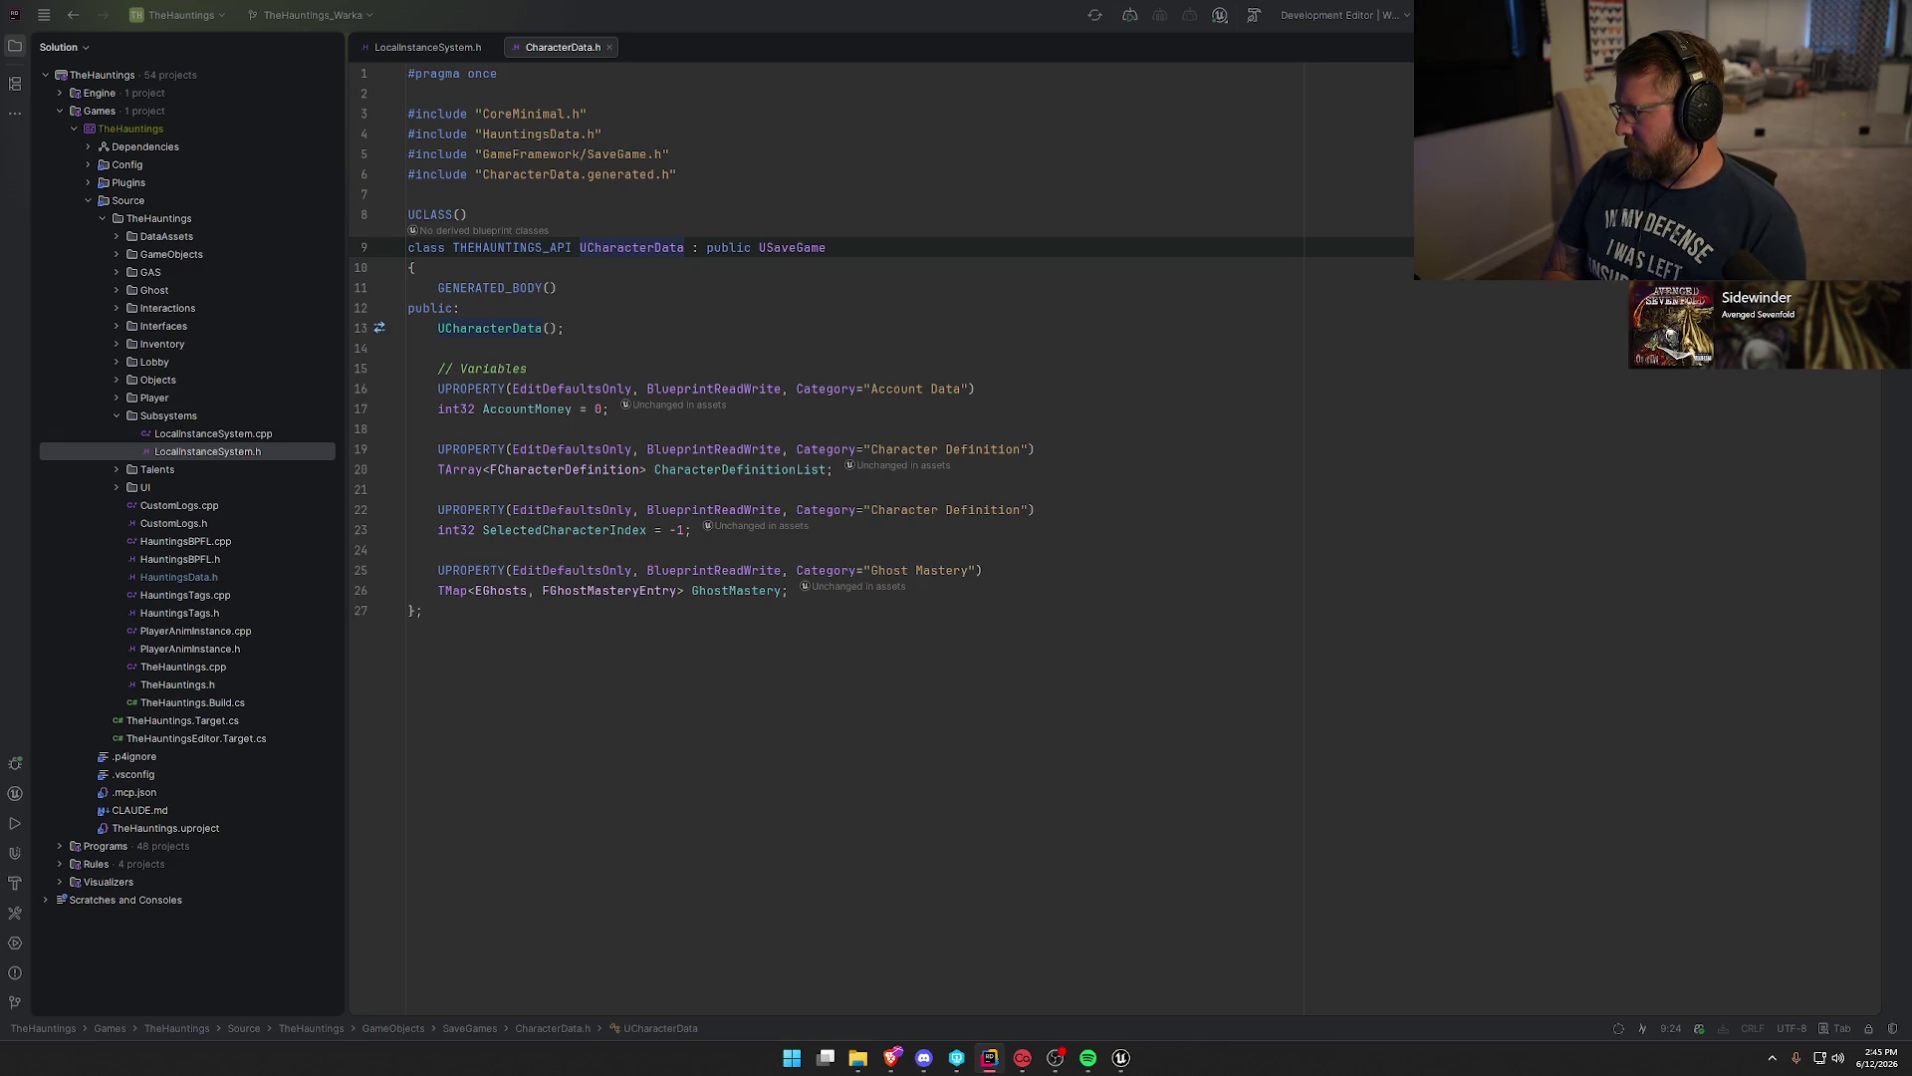
Close the CharacterData.h and LocalInstanceSystem.h tabs, view the LobbyMenu level, then return to Rider.
middle_click(439, 47)
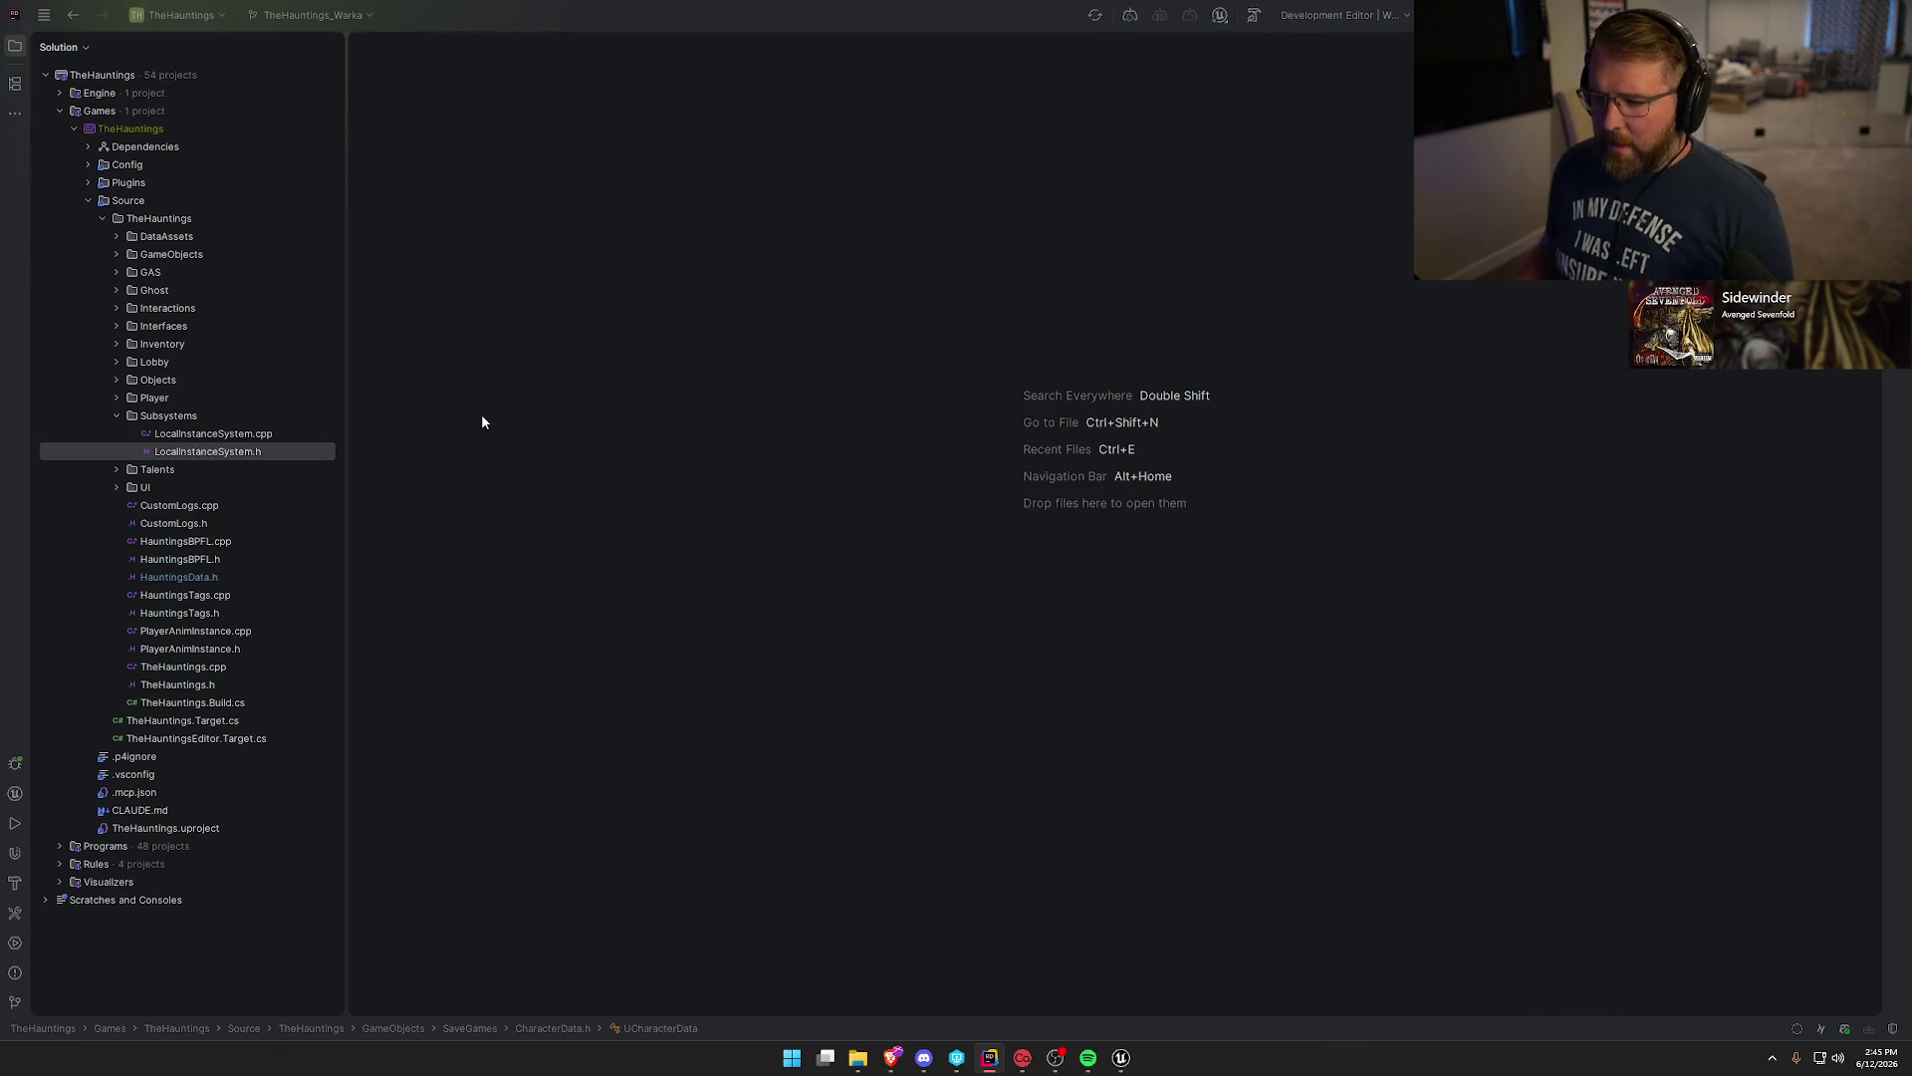
click(1121, 1058)
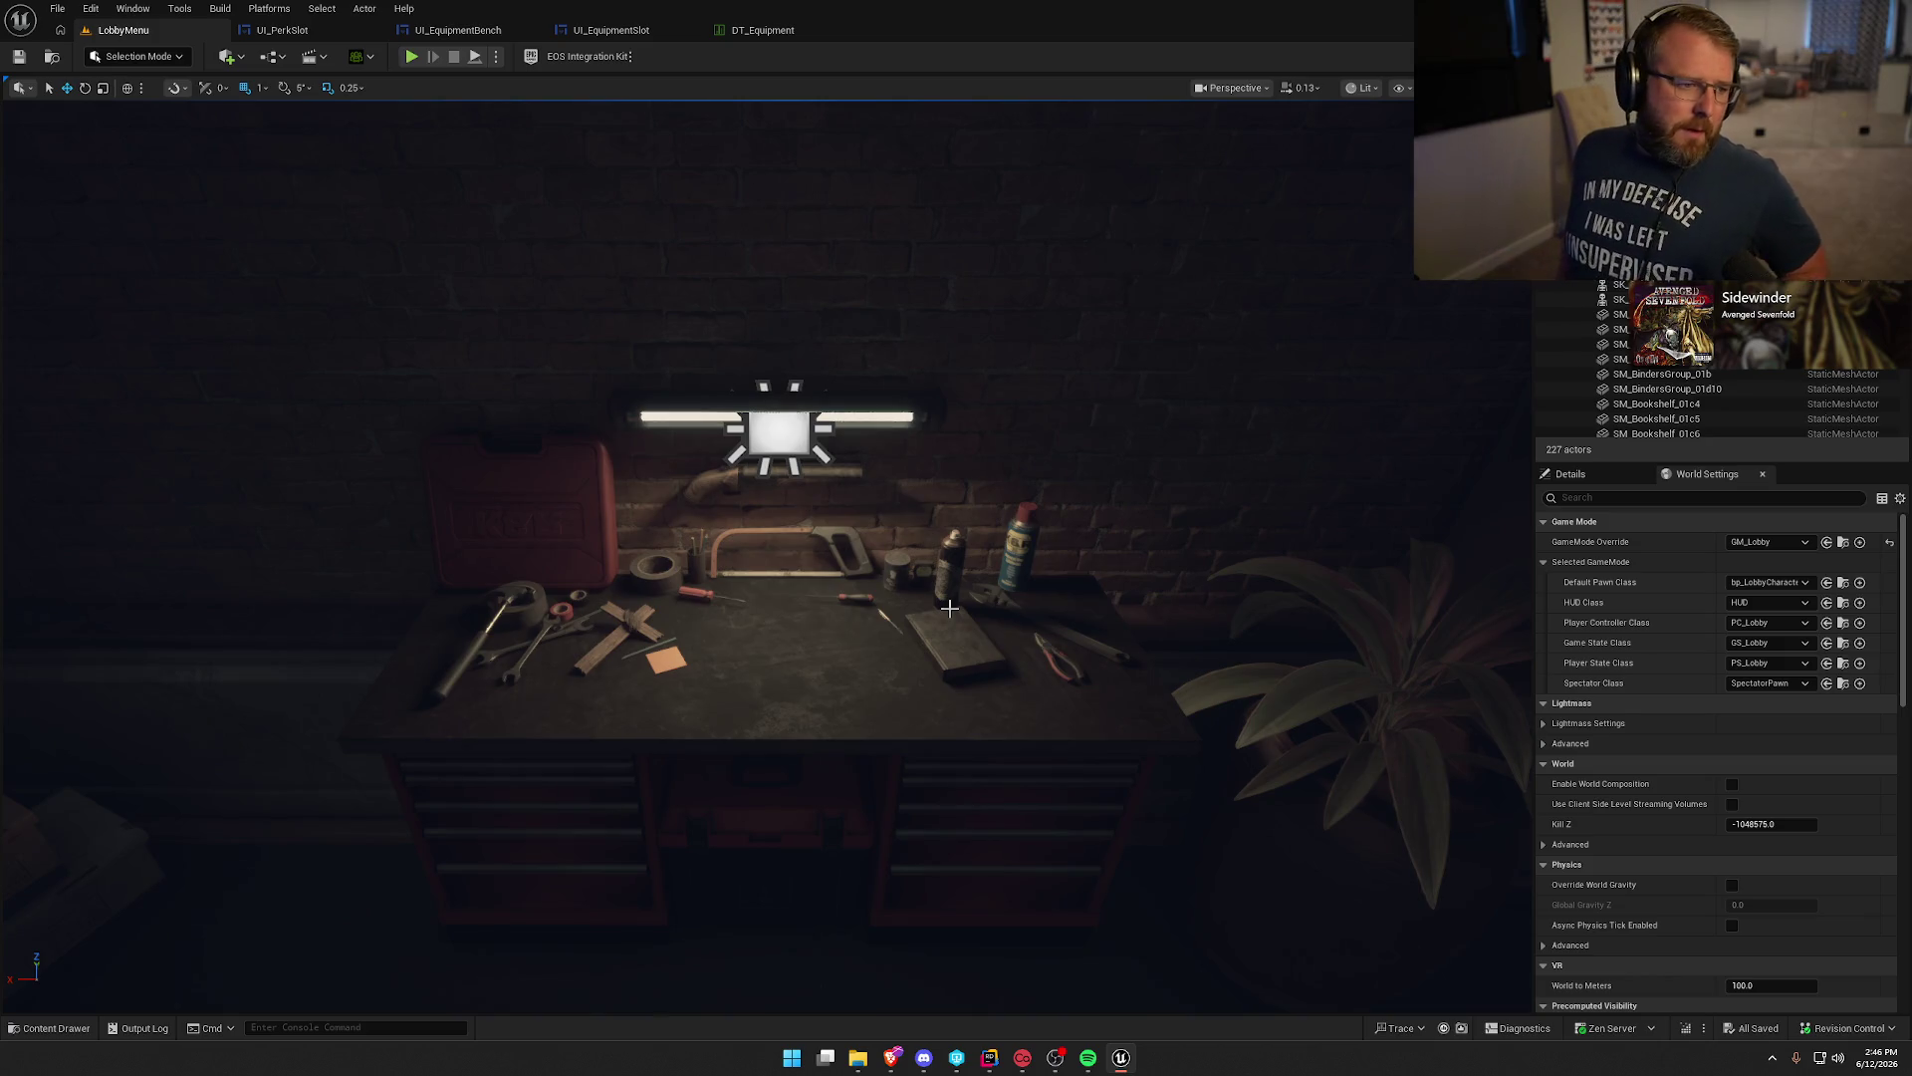
key(alt+Tab)
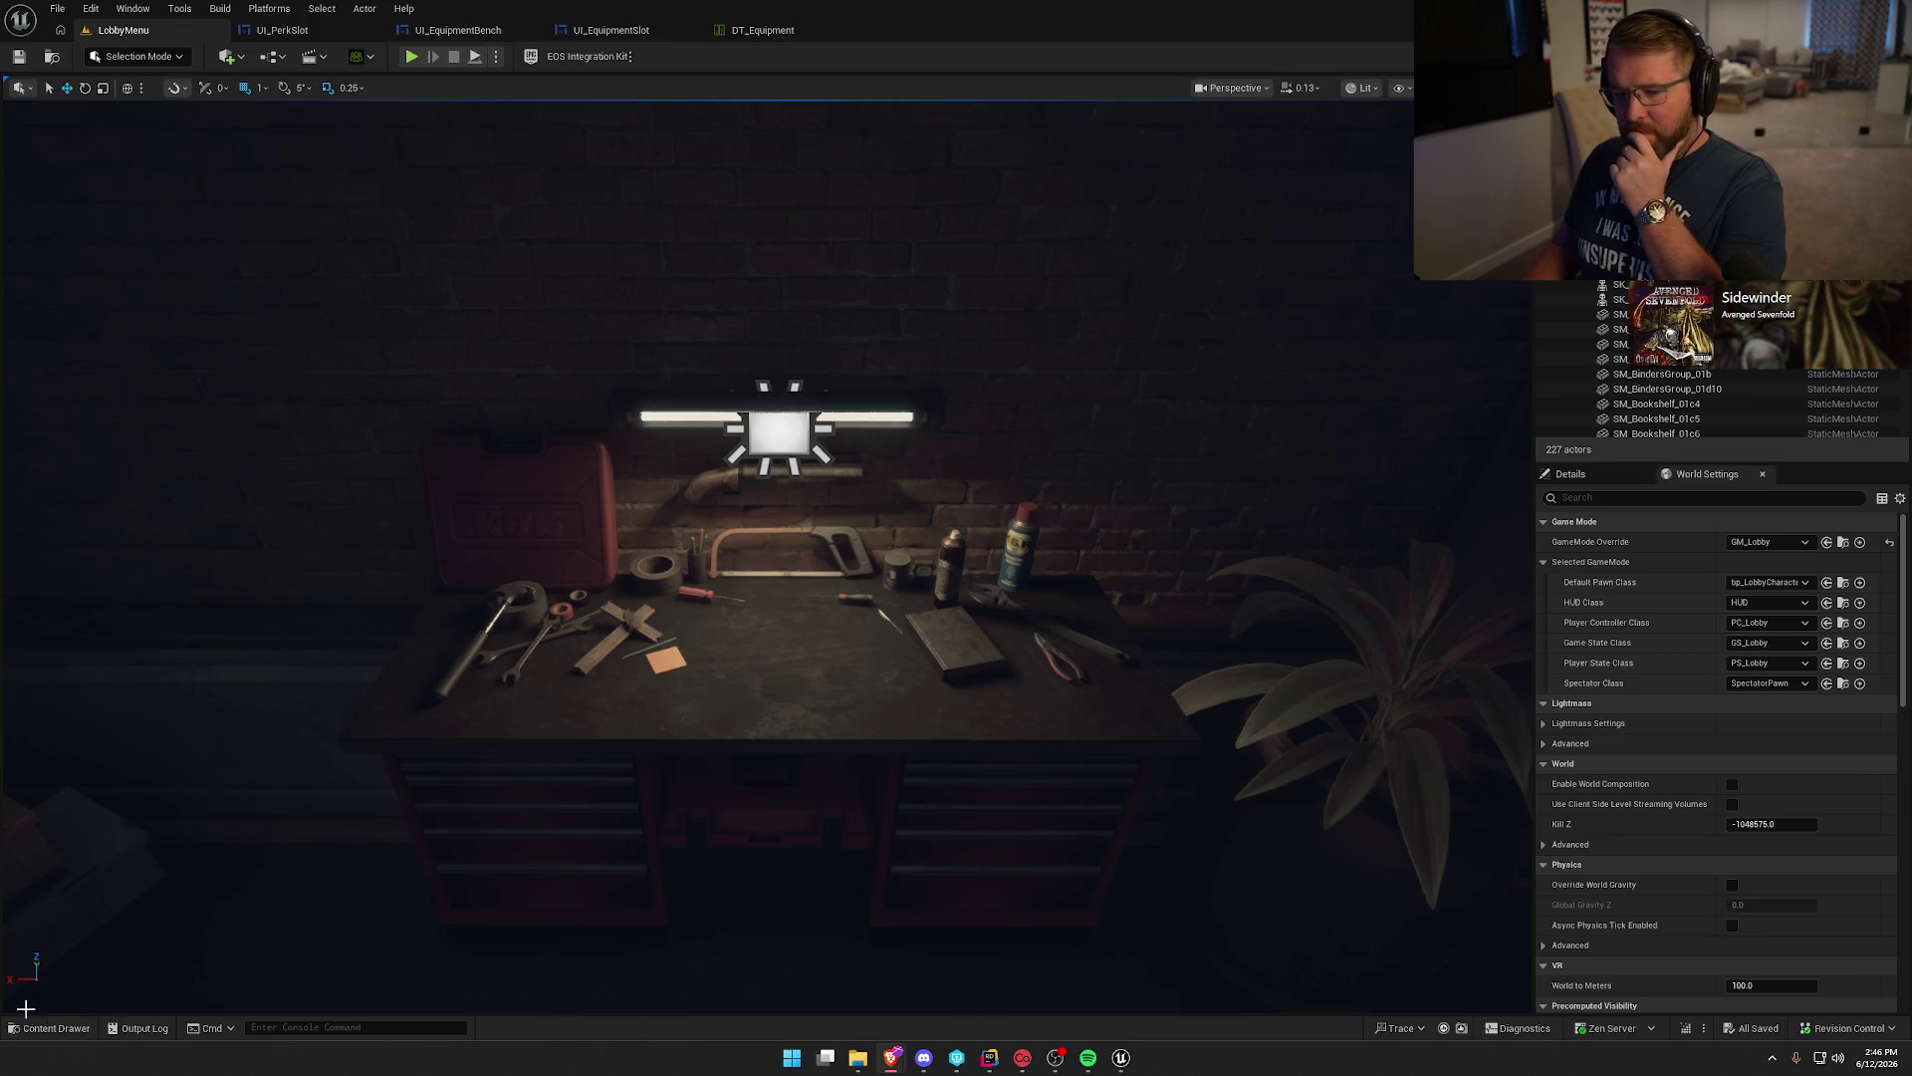
click(990, 1065)
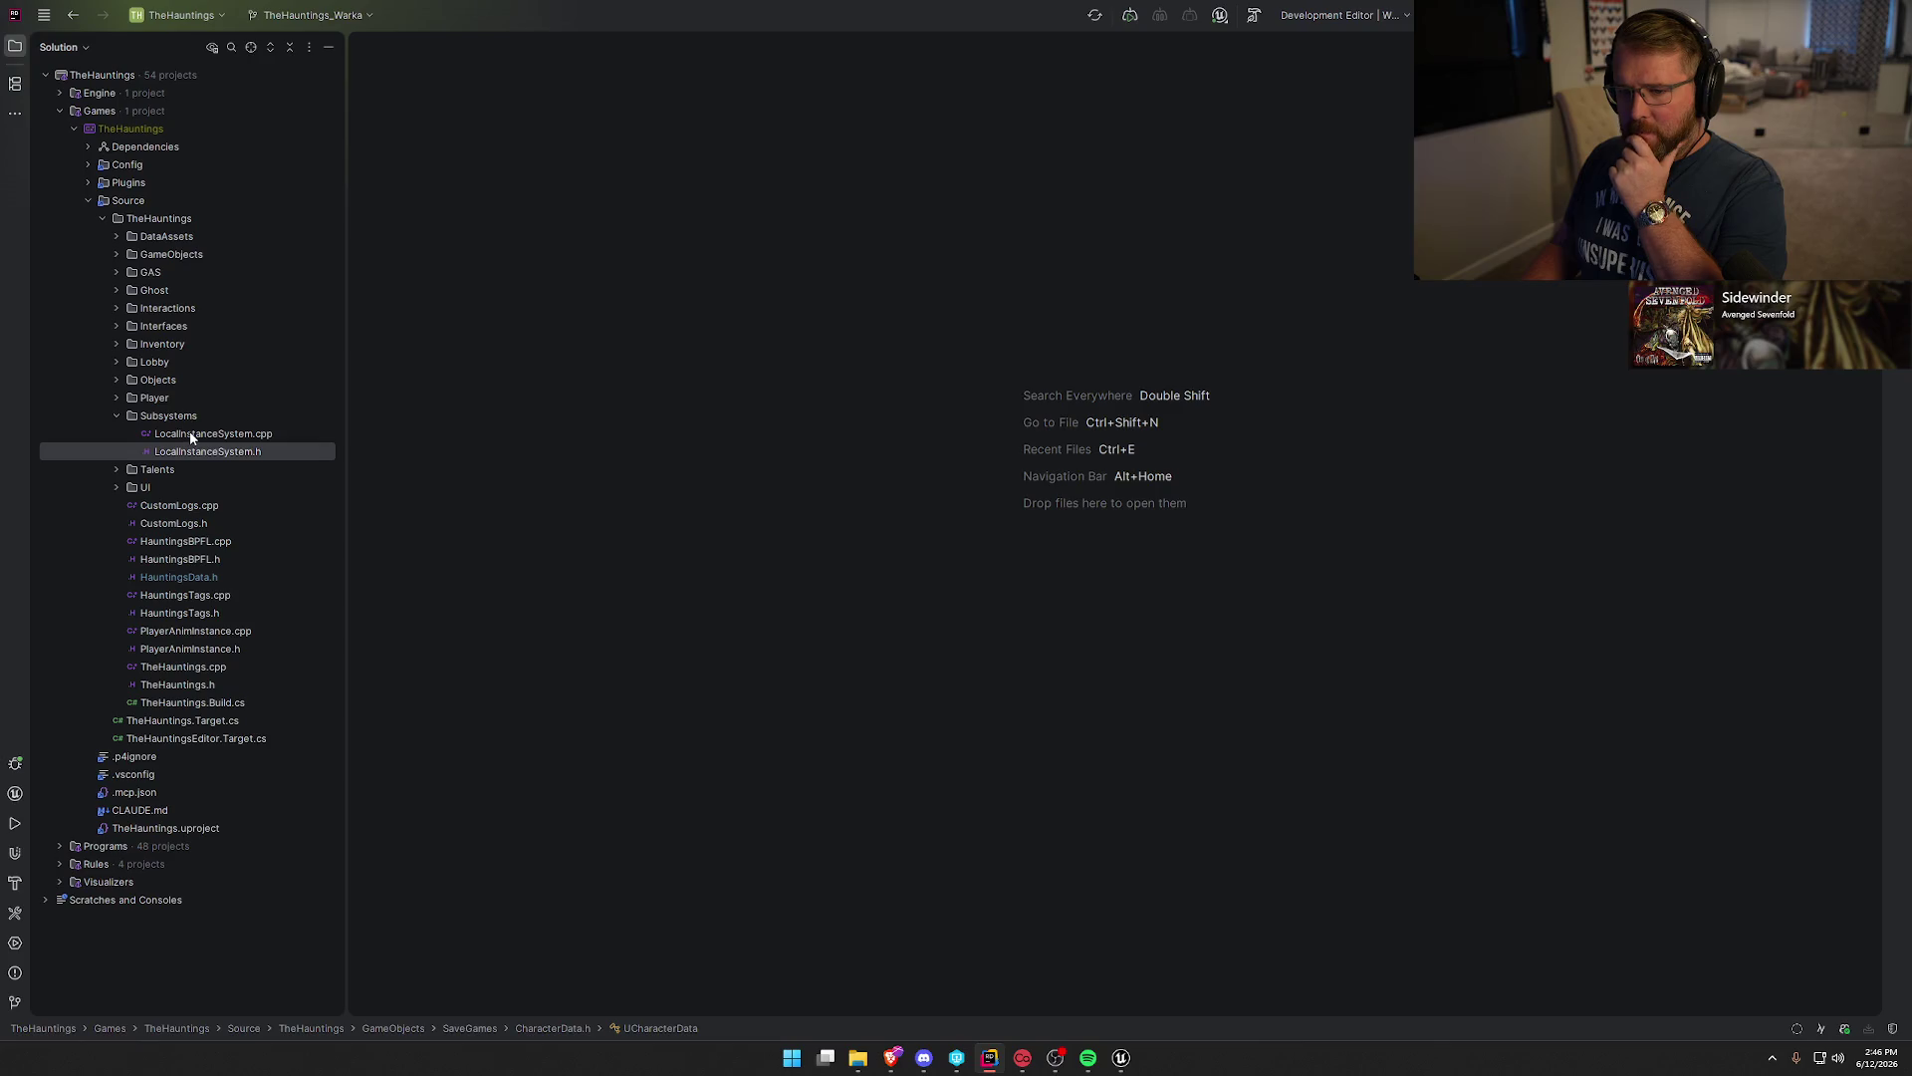
Review and apply the proposed HauntingsCheatManager.h header with the money and equipment cheats.
click(116, 252)
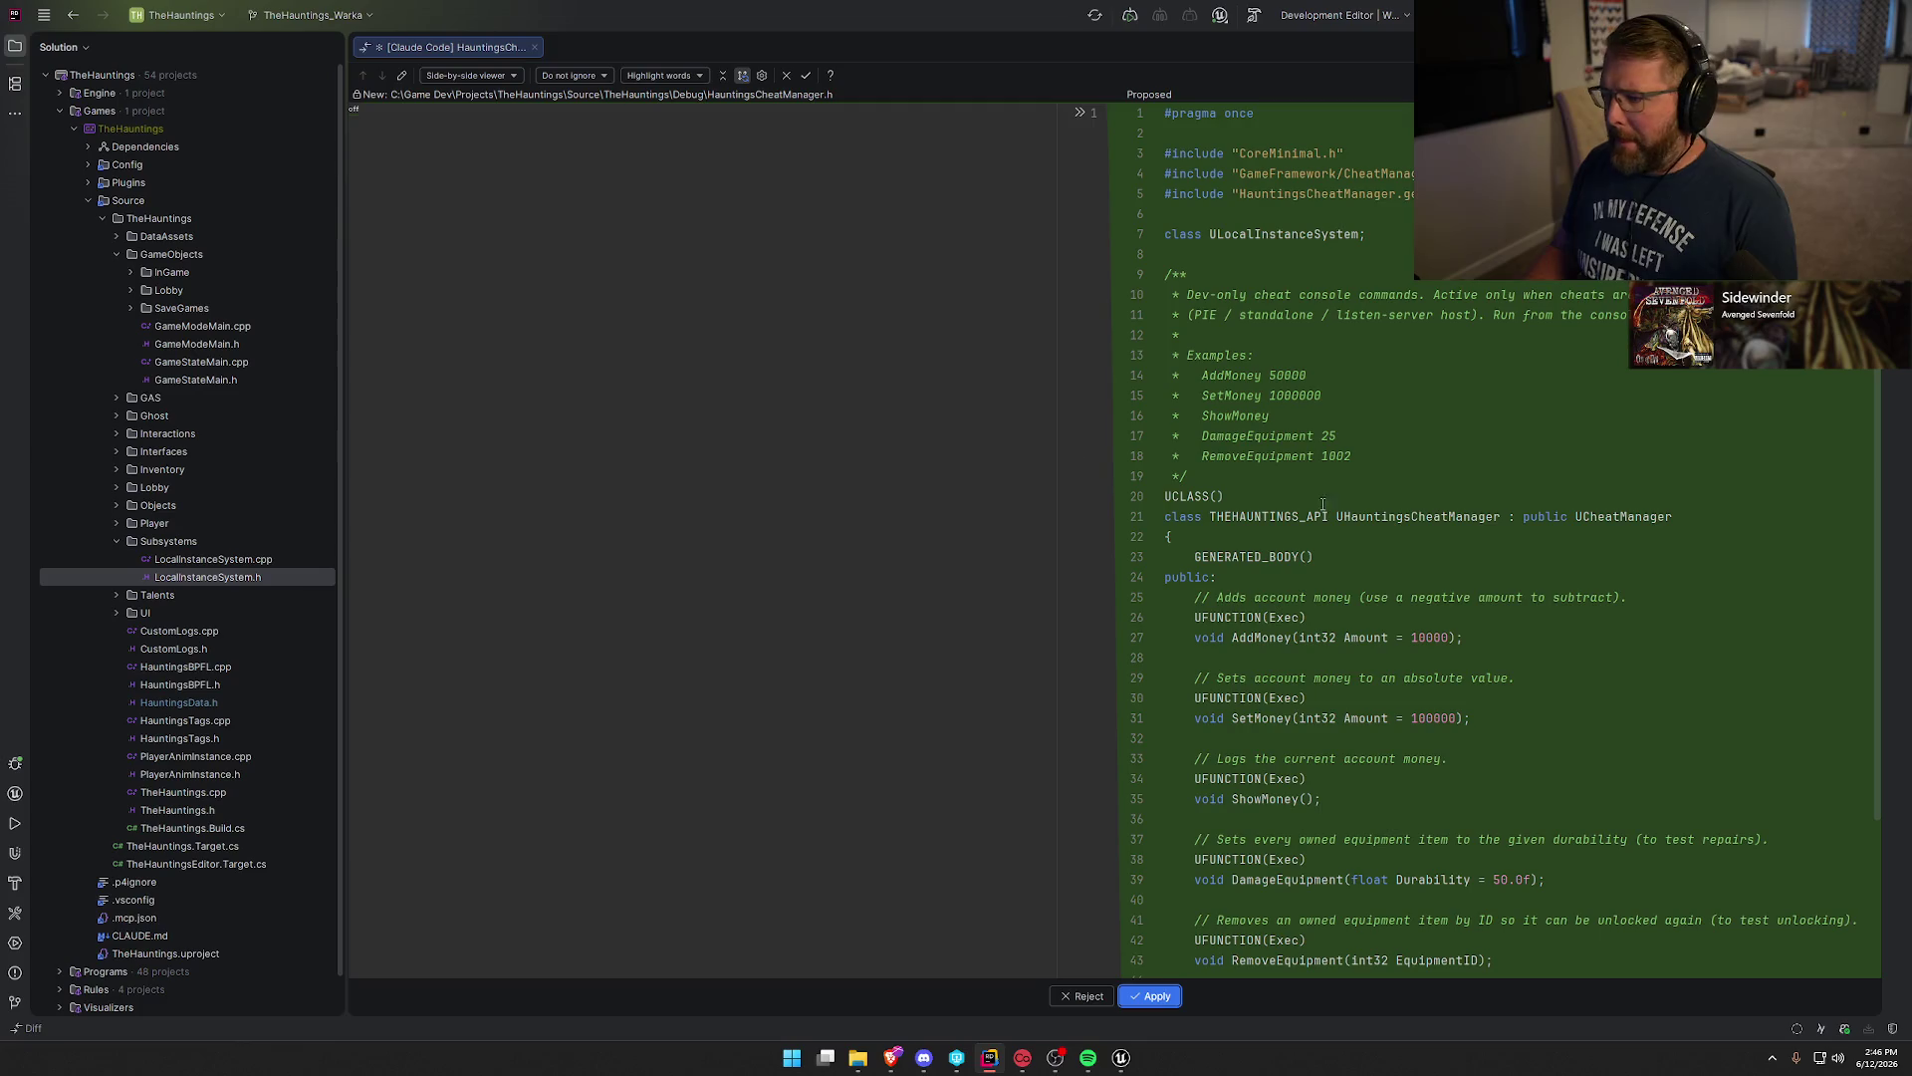
click(15, 47)
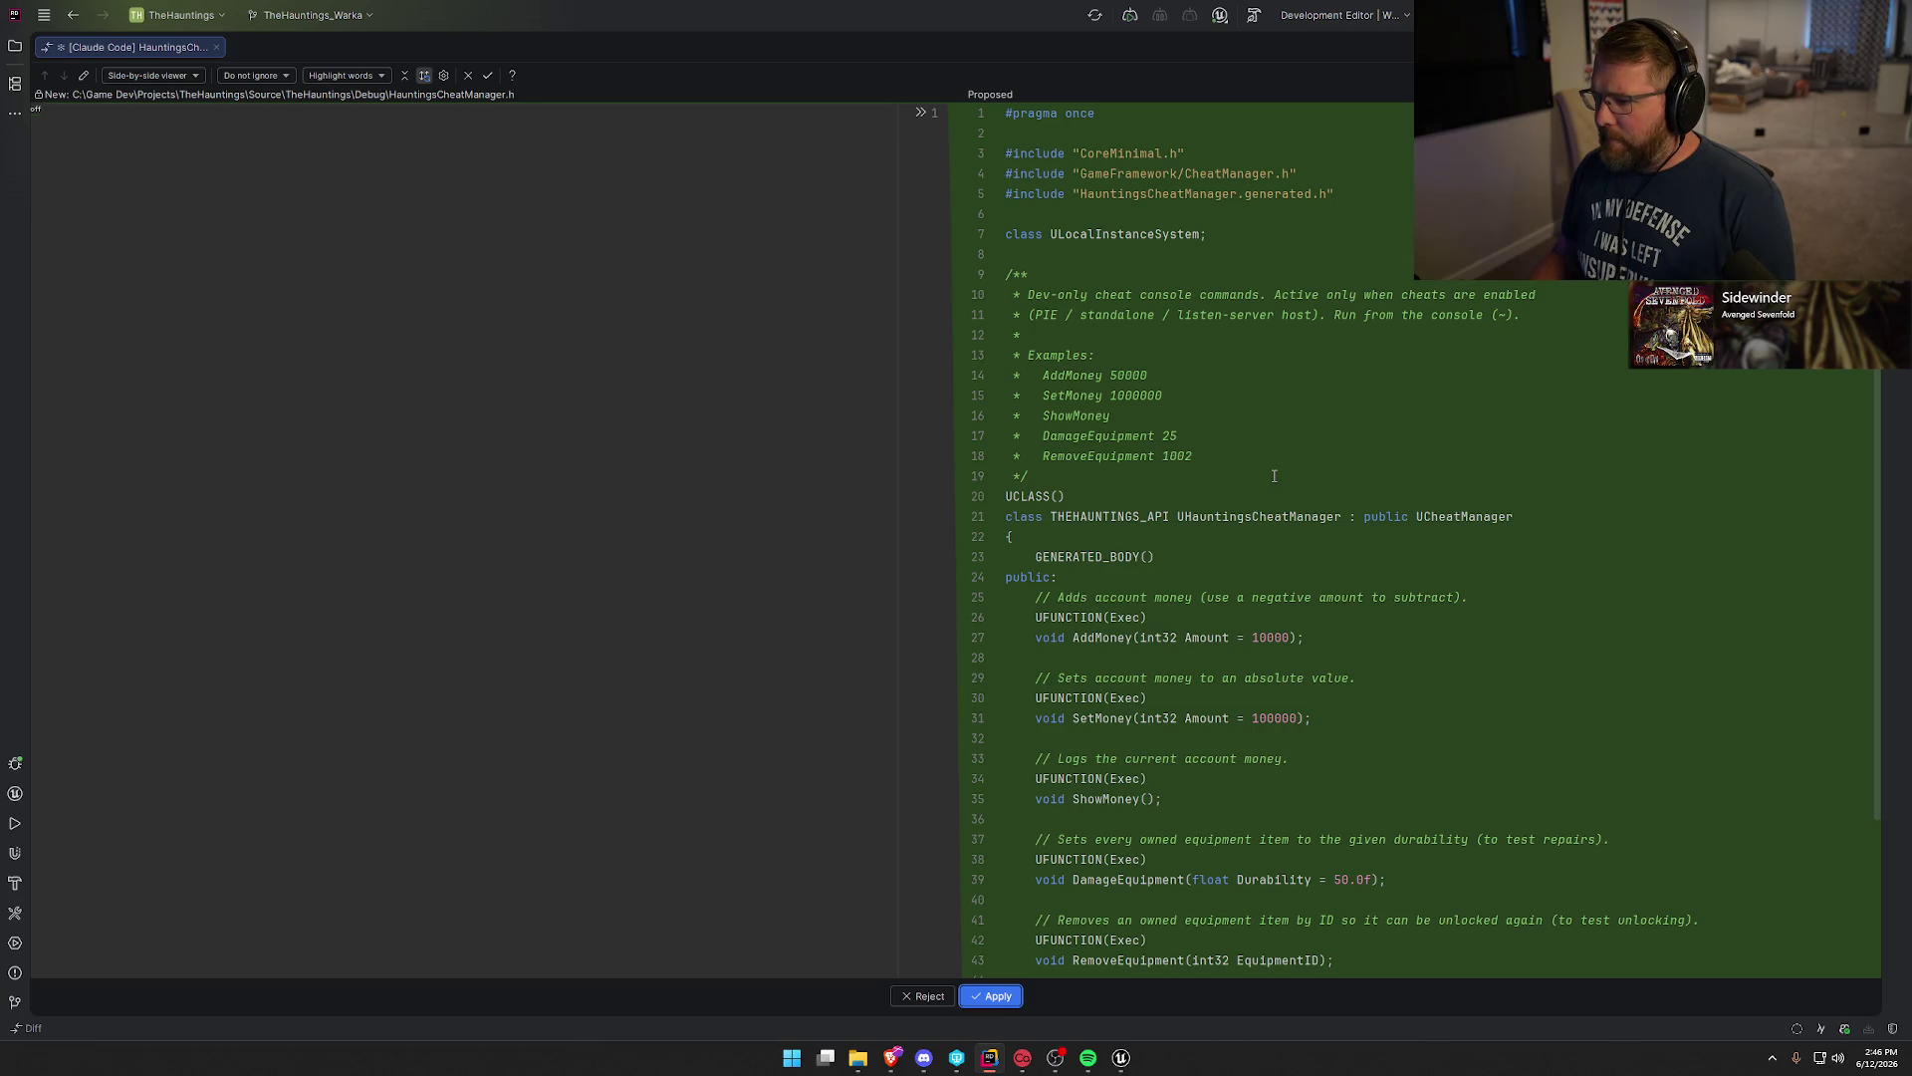
scroll(1274, 476, down, 3)
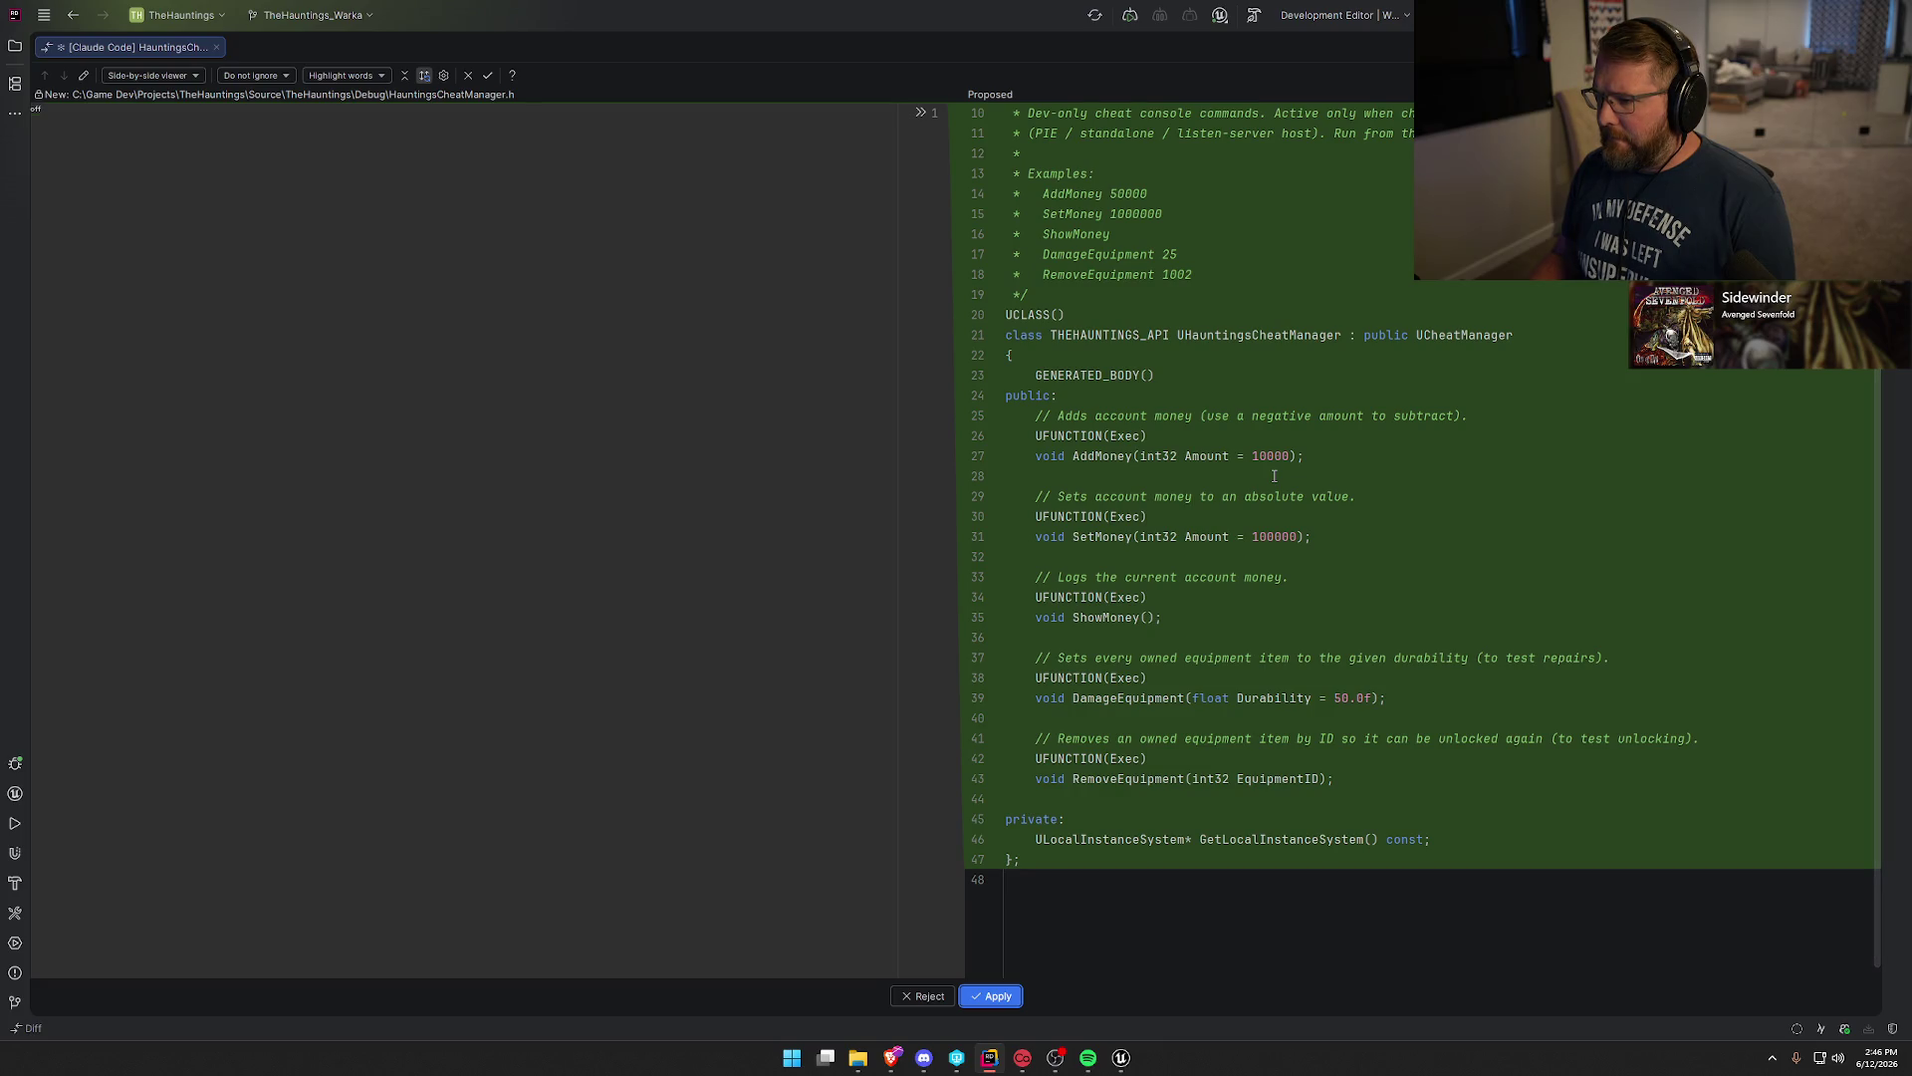
scroll(1274, 476, down, 1)
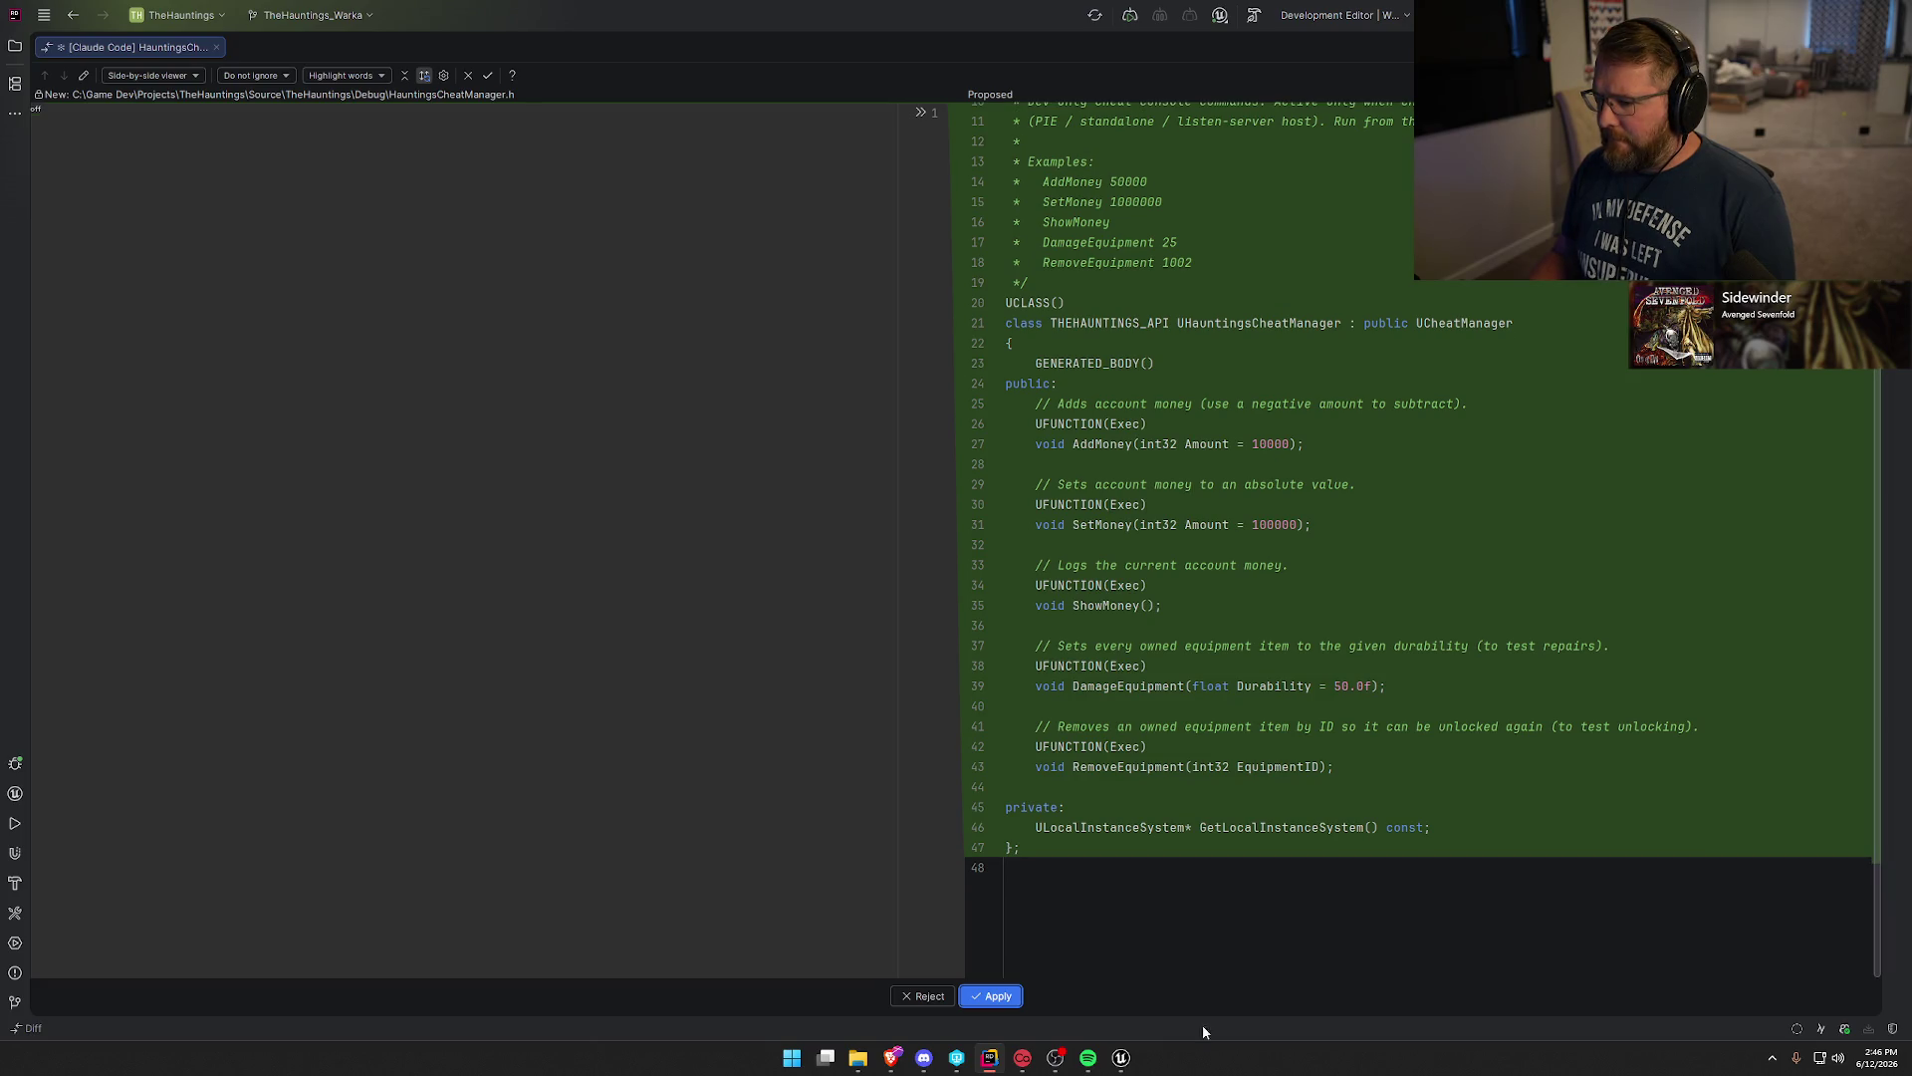
click(989, 994)
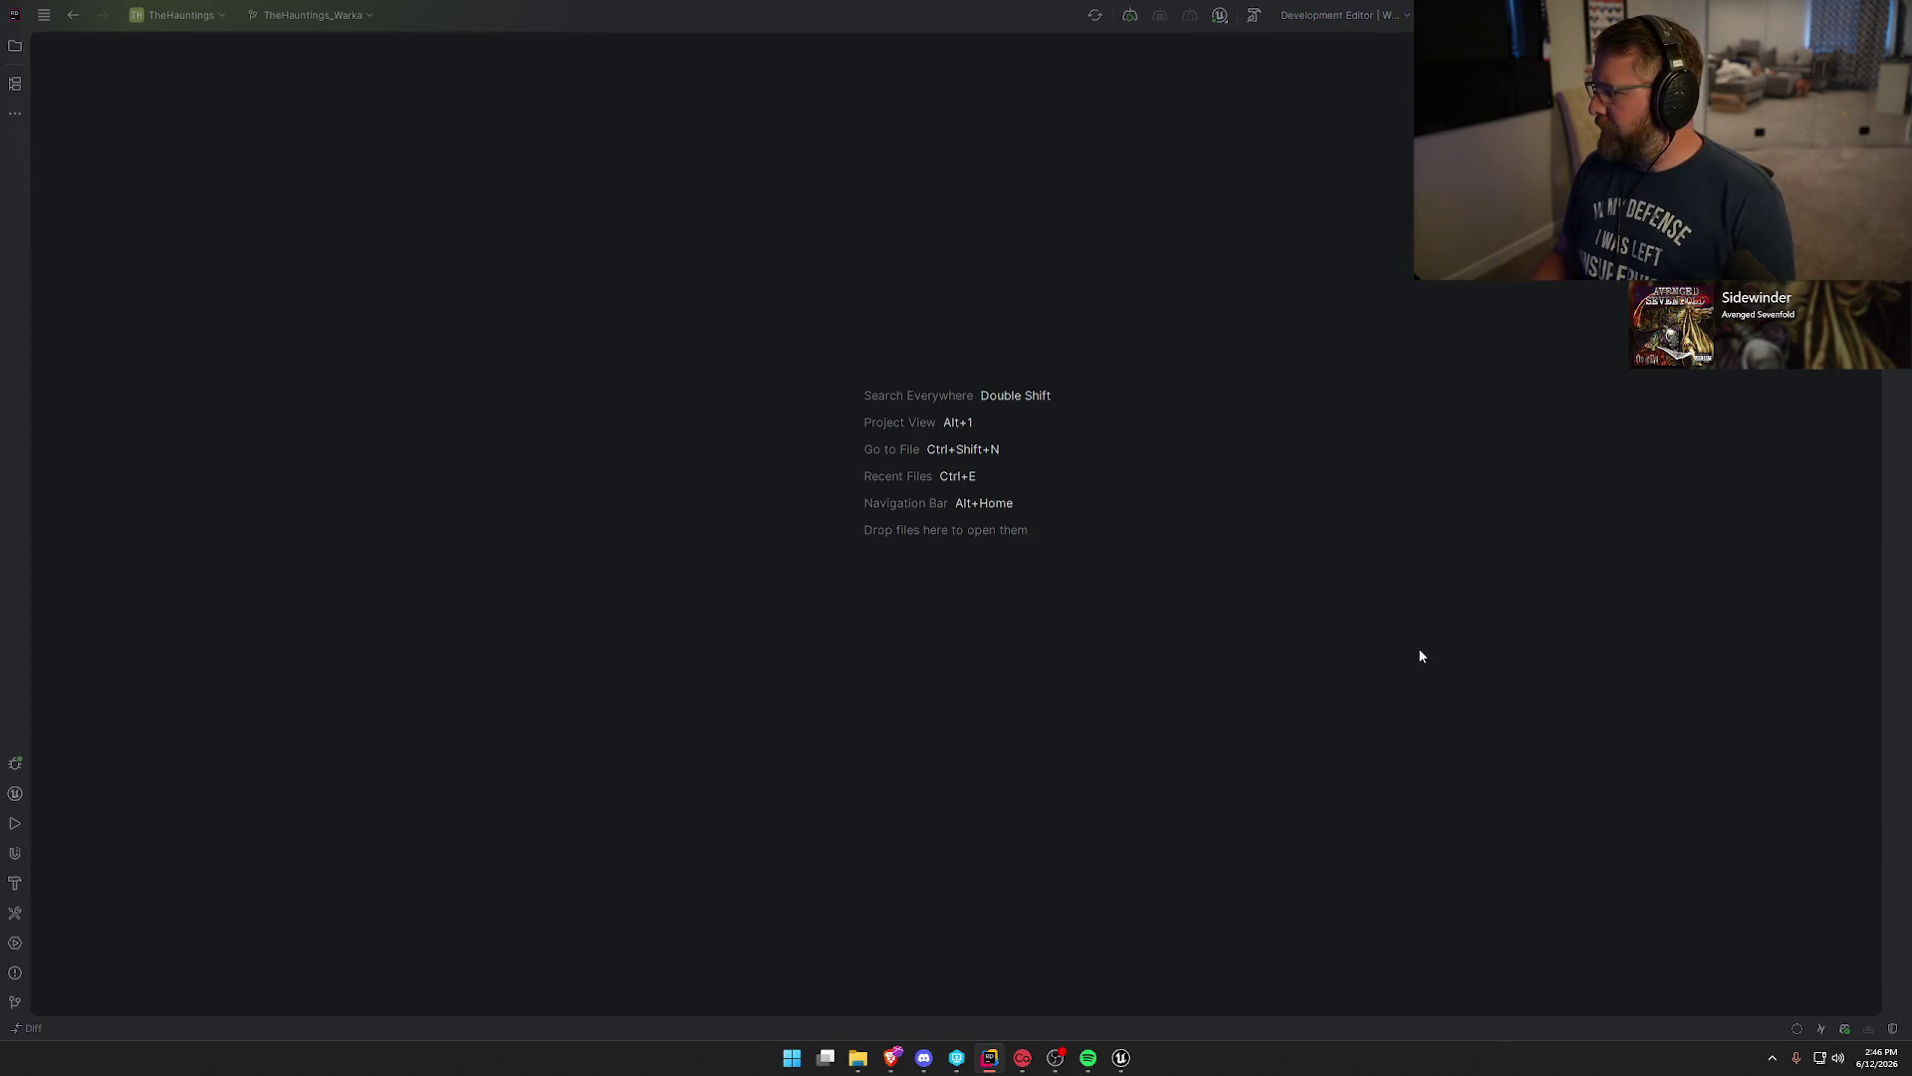
click(1120, 1057)
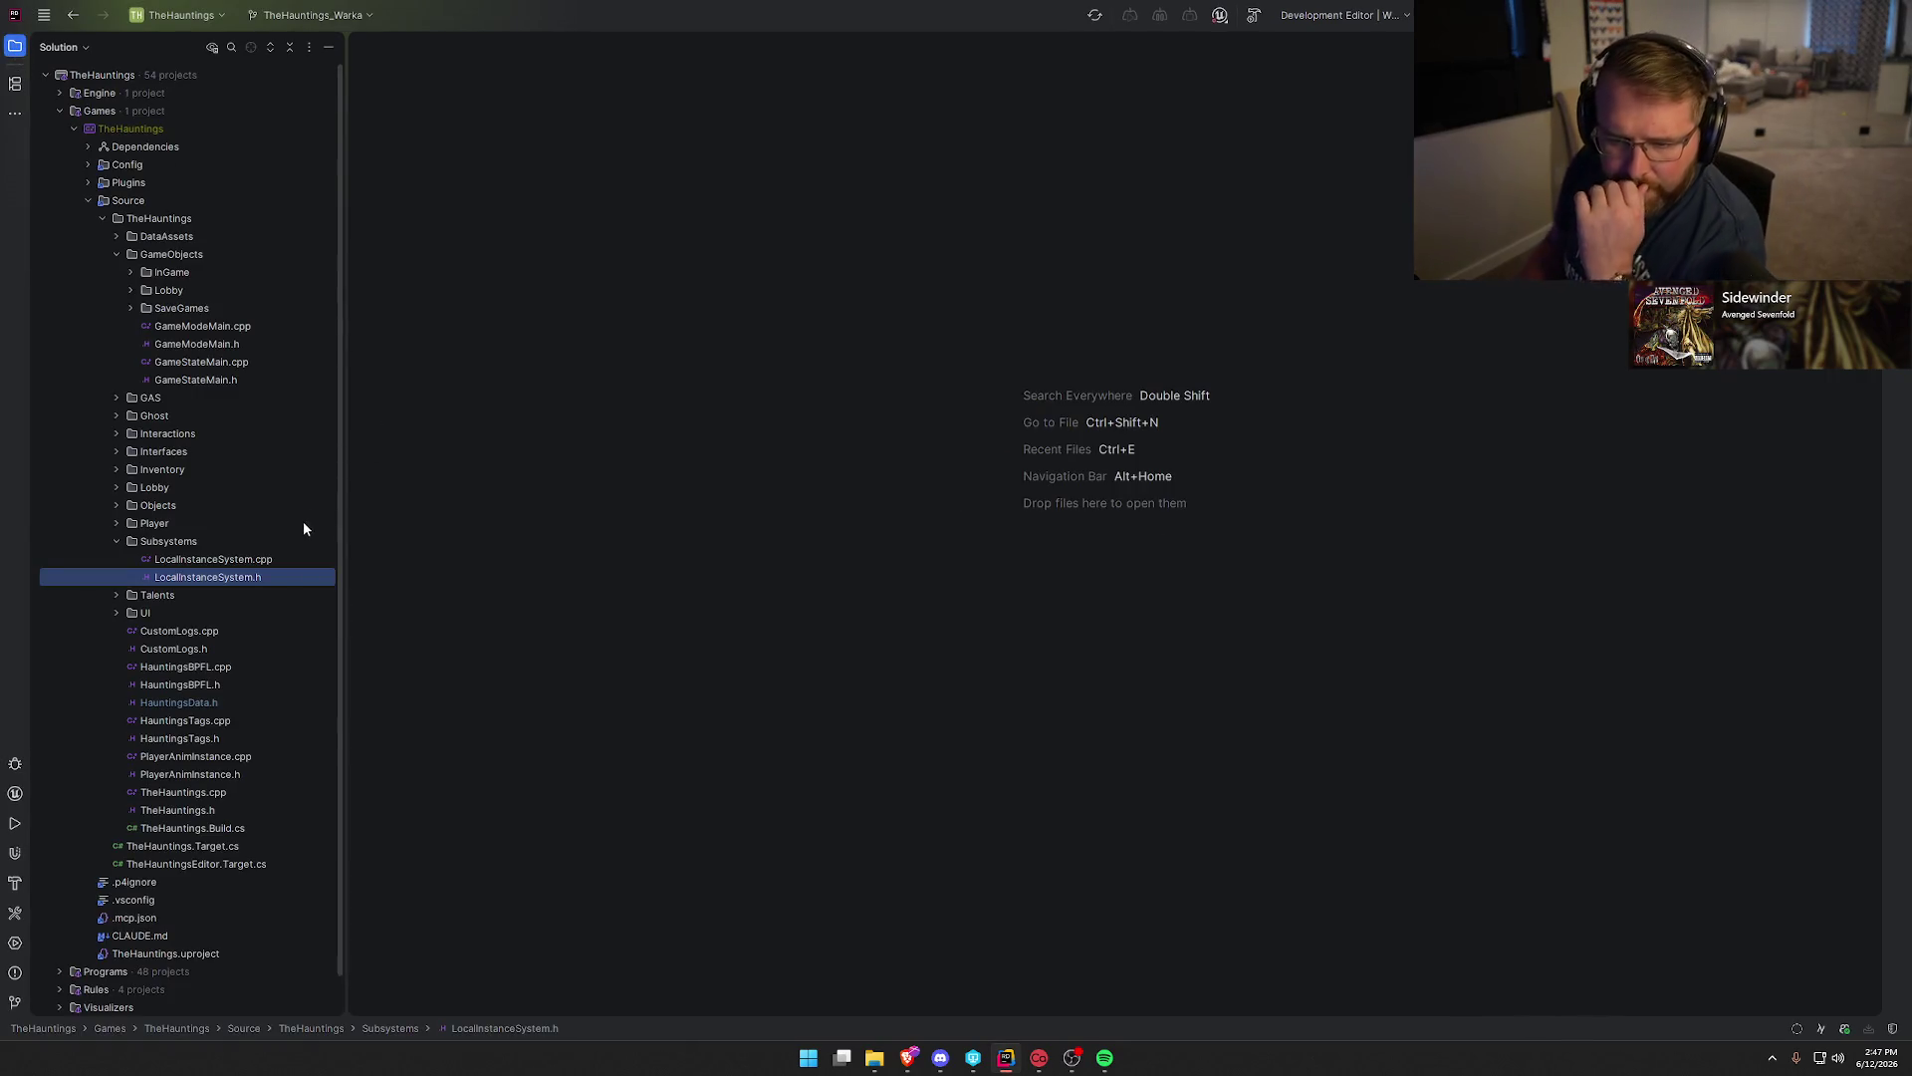
Collapse GameObjects and Subsystems and apply the HauntingsCheatManager.cpp money and equipment cheats.
click(116, 255)
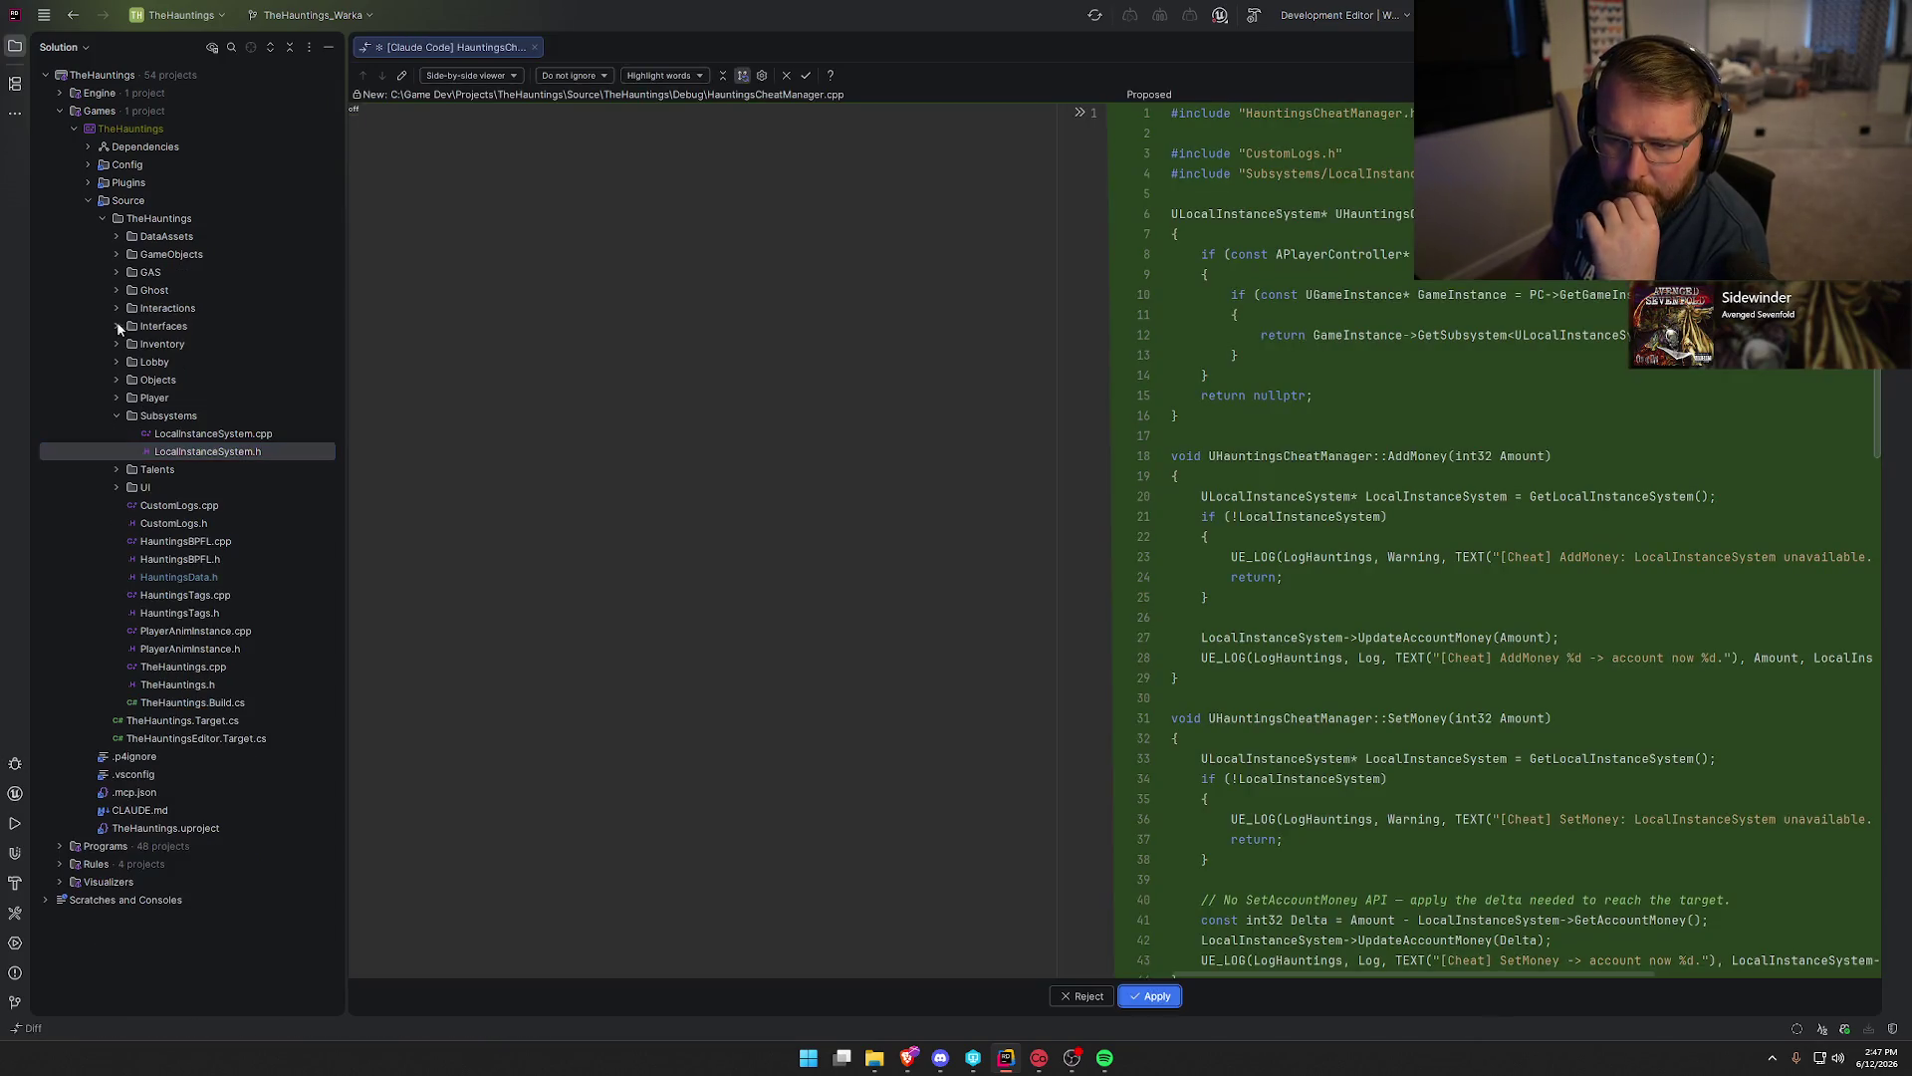
click(115, 416)
scroll(1300, 653, down, 20)
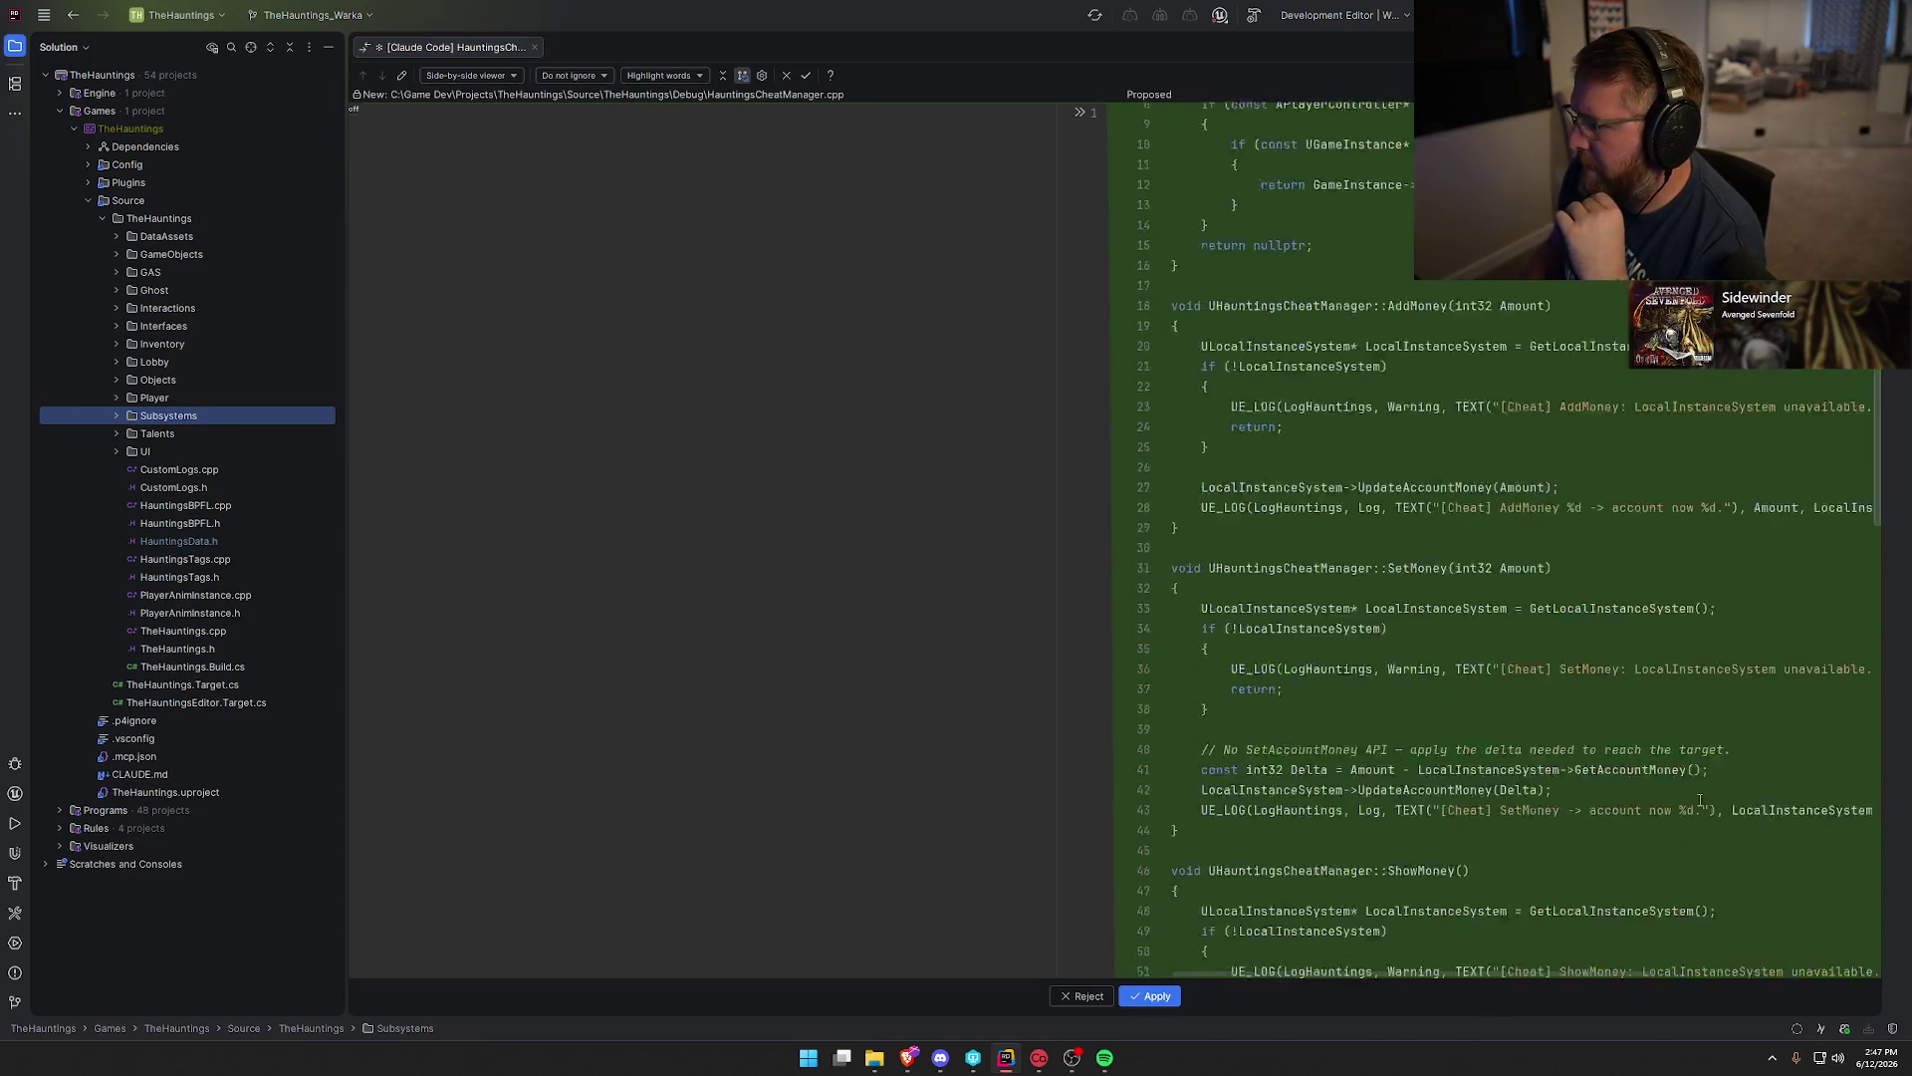
click(1153, 996)
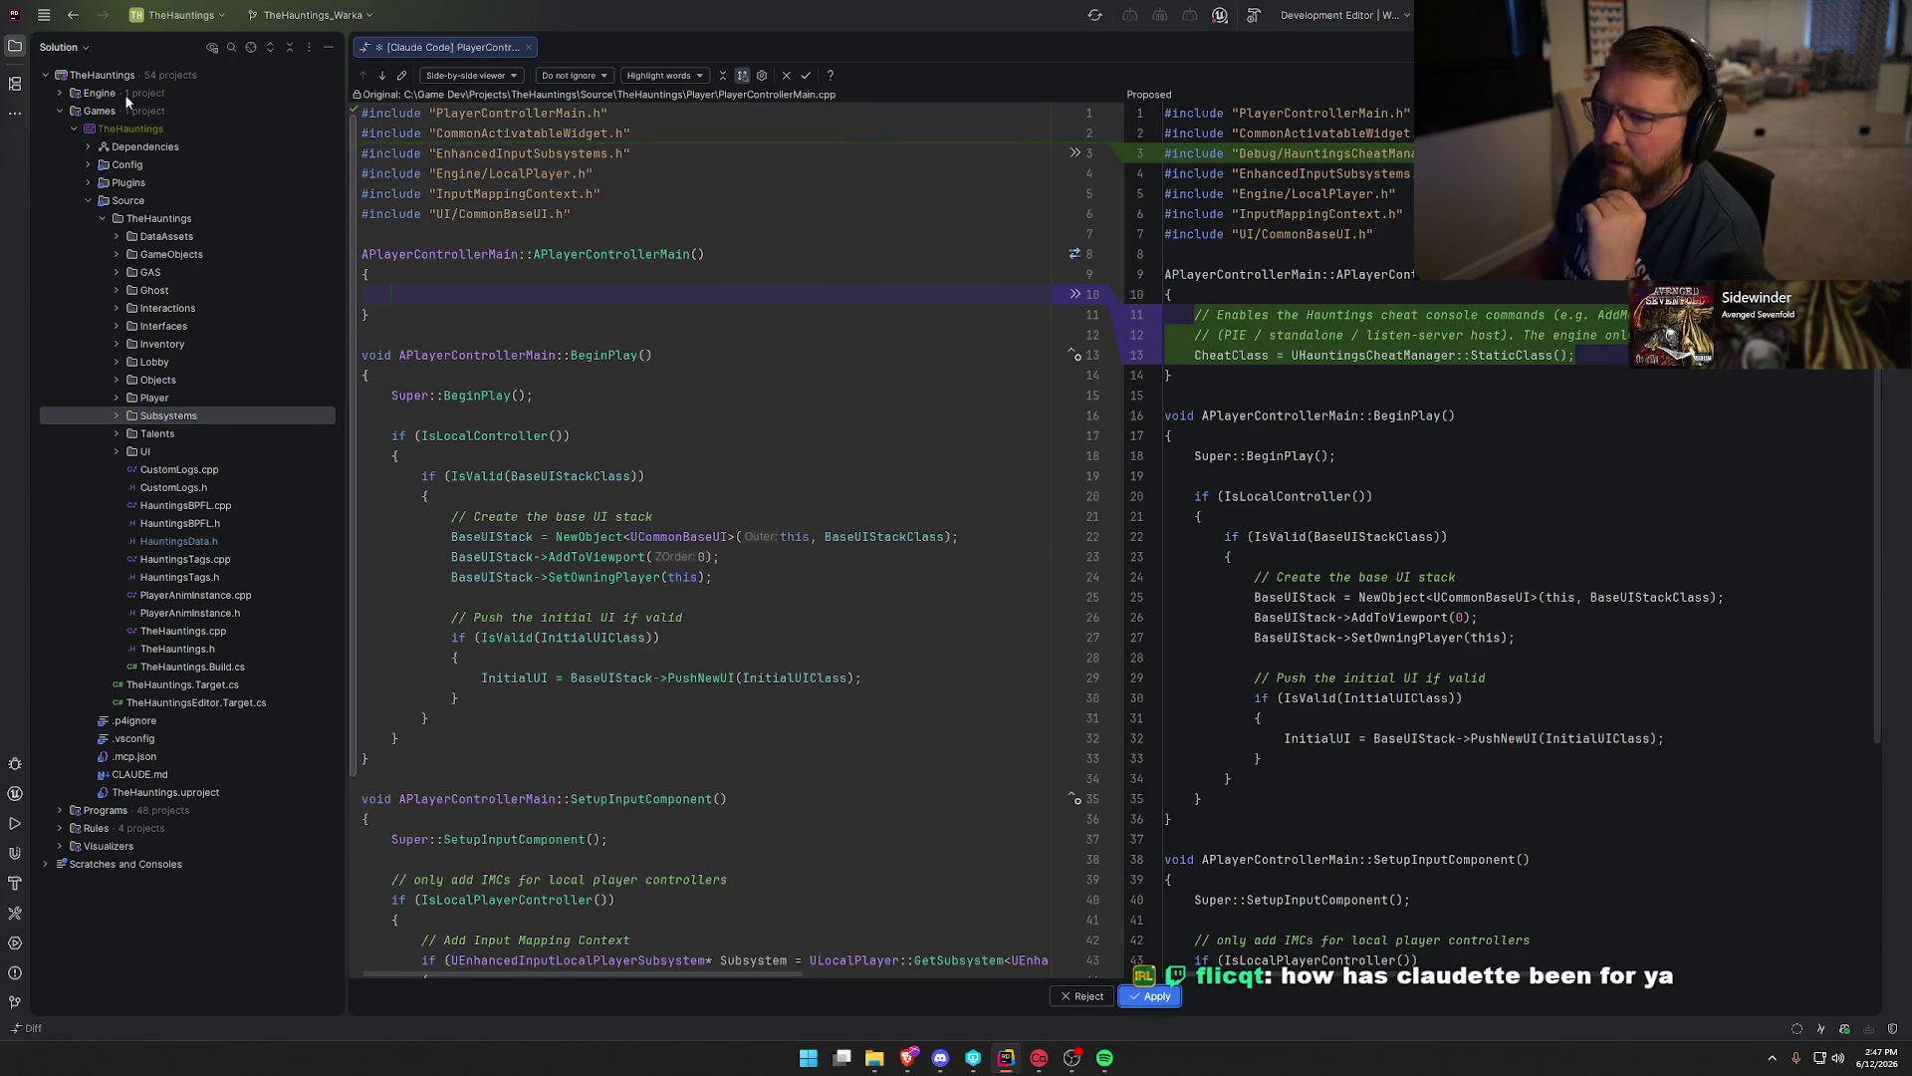
Apply the remaining diffs, making UHauntingsCheatManager the CheatClass in PlayerControllerMain.cpp.
click(15, 47)
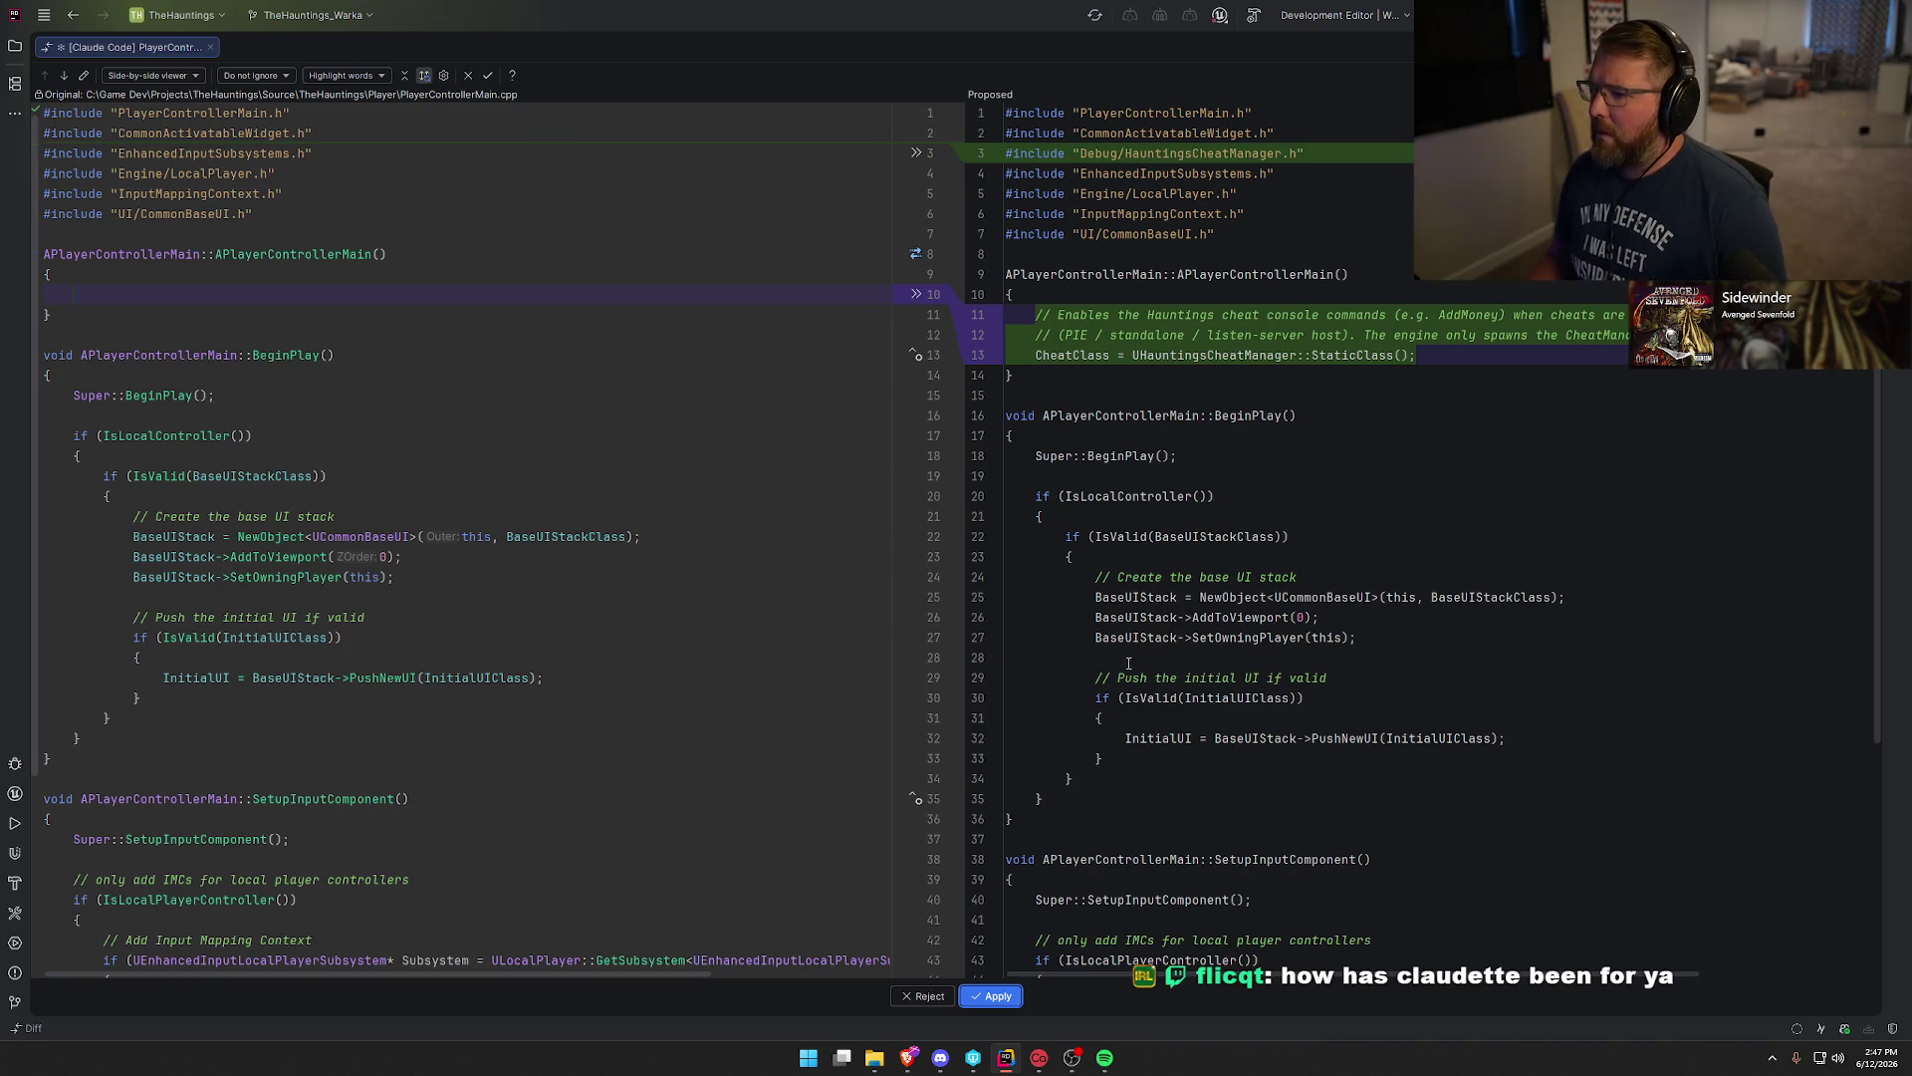
click(1001, 1006)
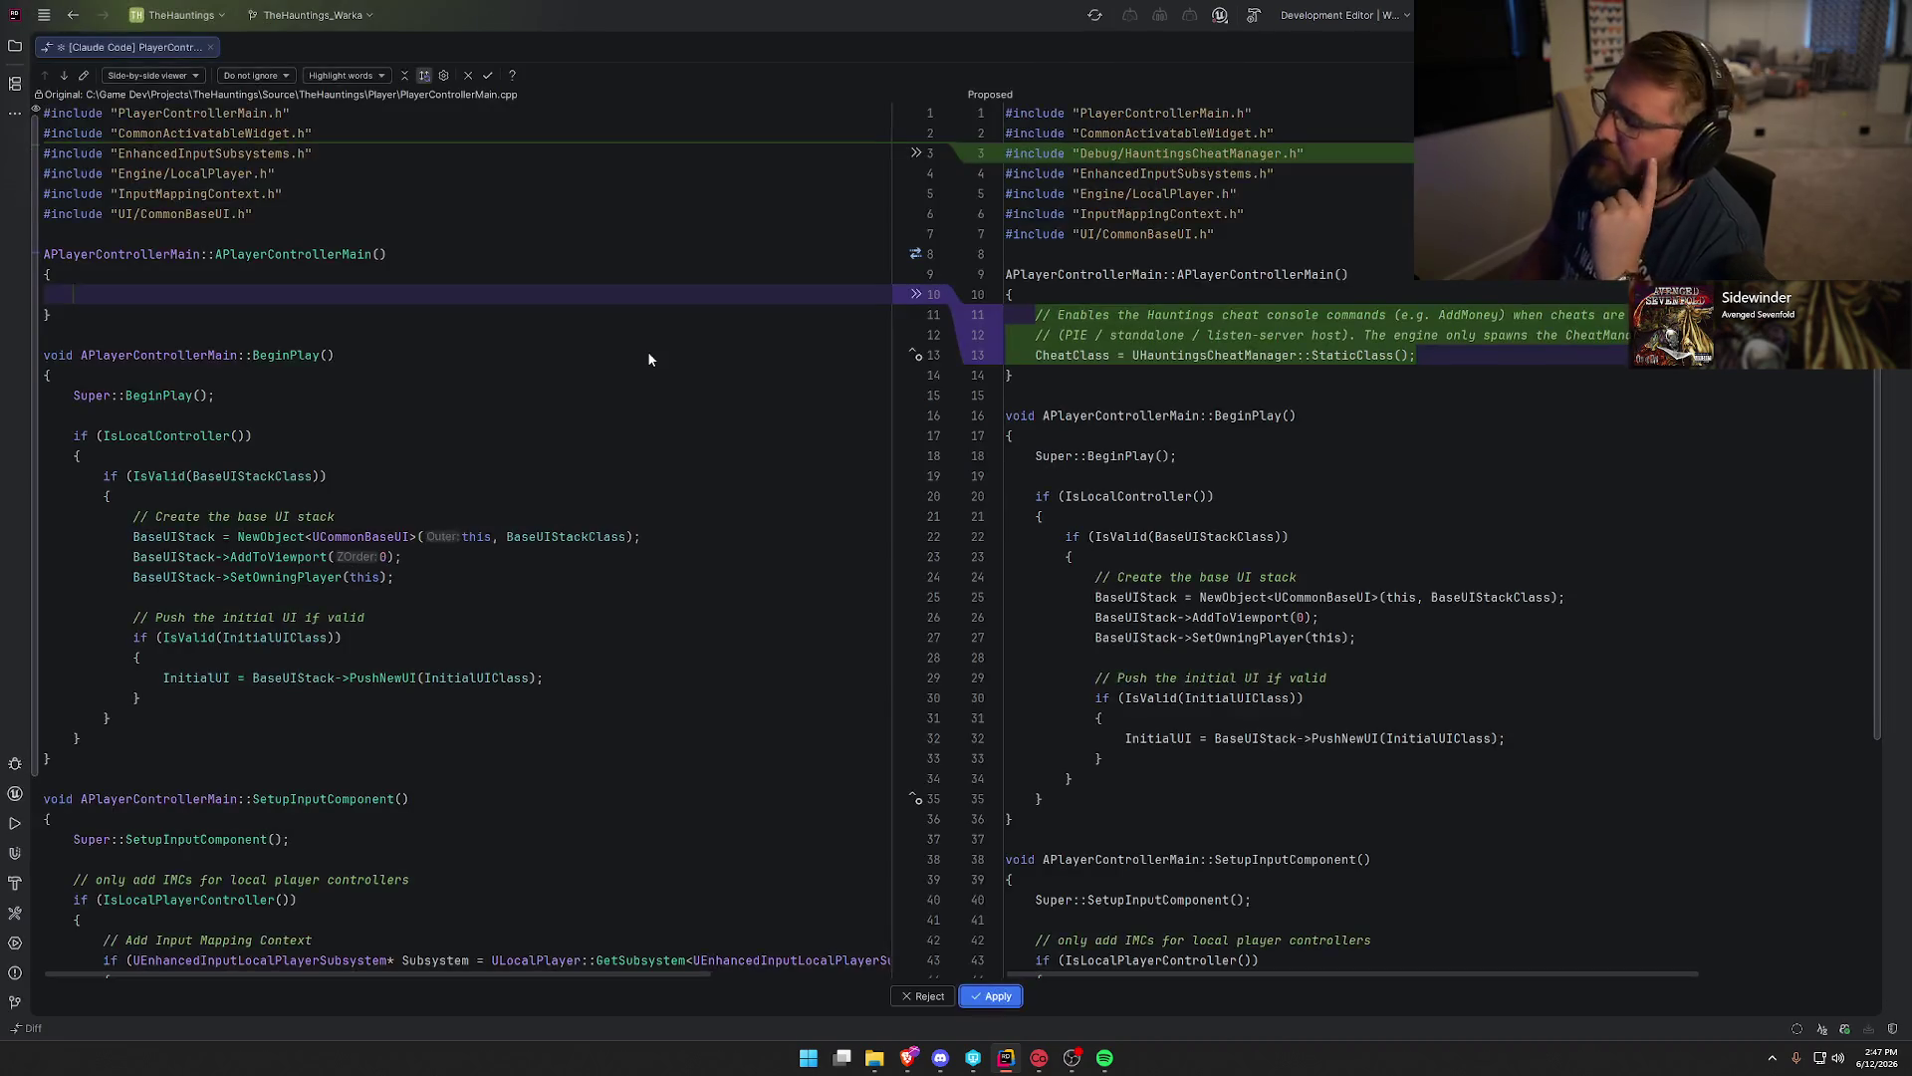
click(994, 991)
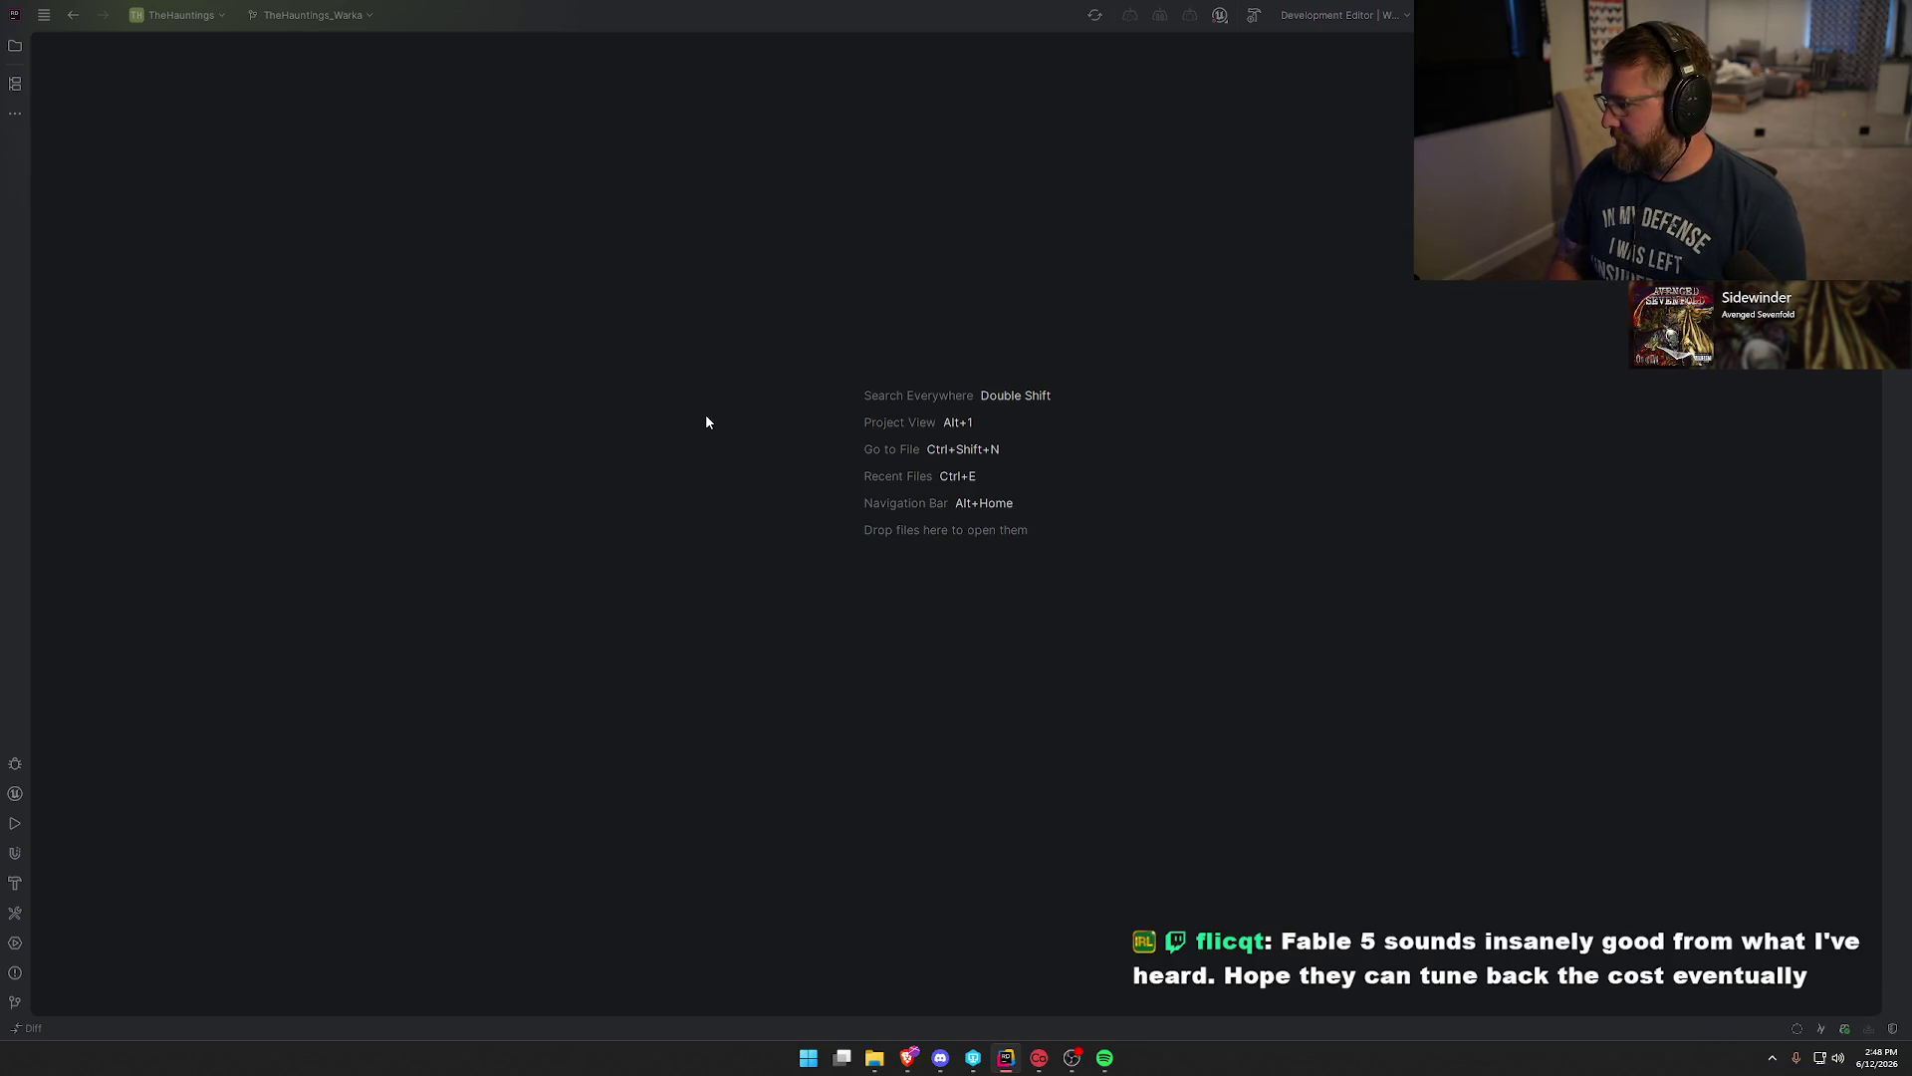
Build the TheHauntings project in Rider with Ctrl+Shift+B.
click(1326, 229)
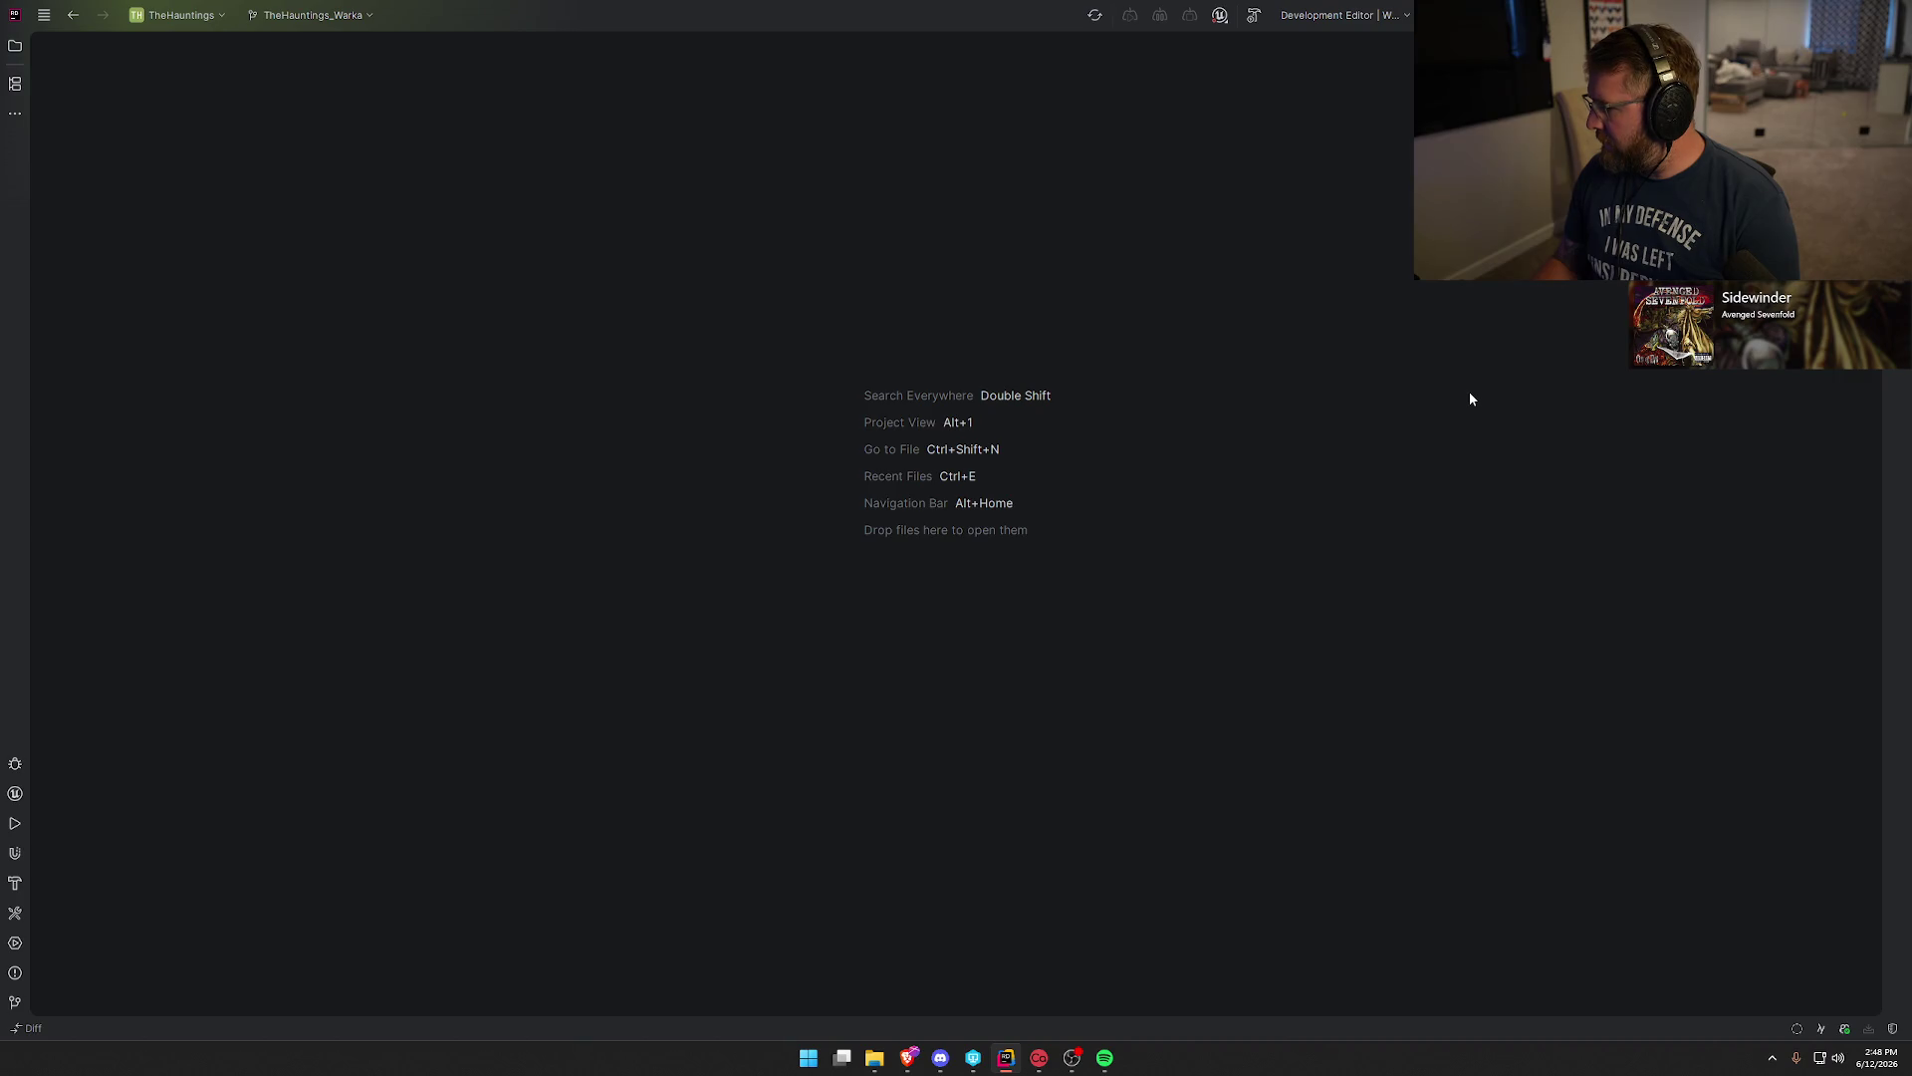
key(ctrl+shift+b)
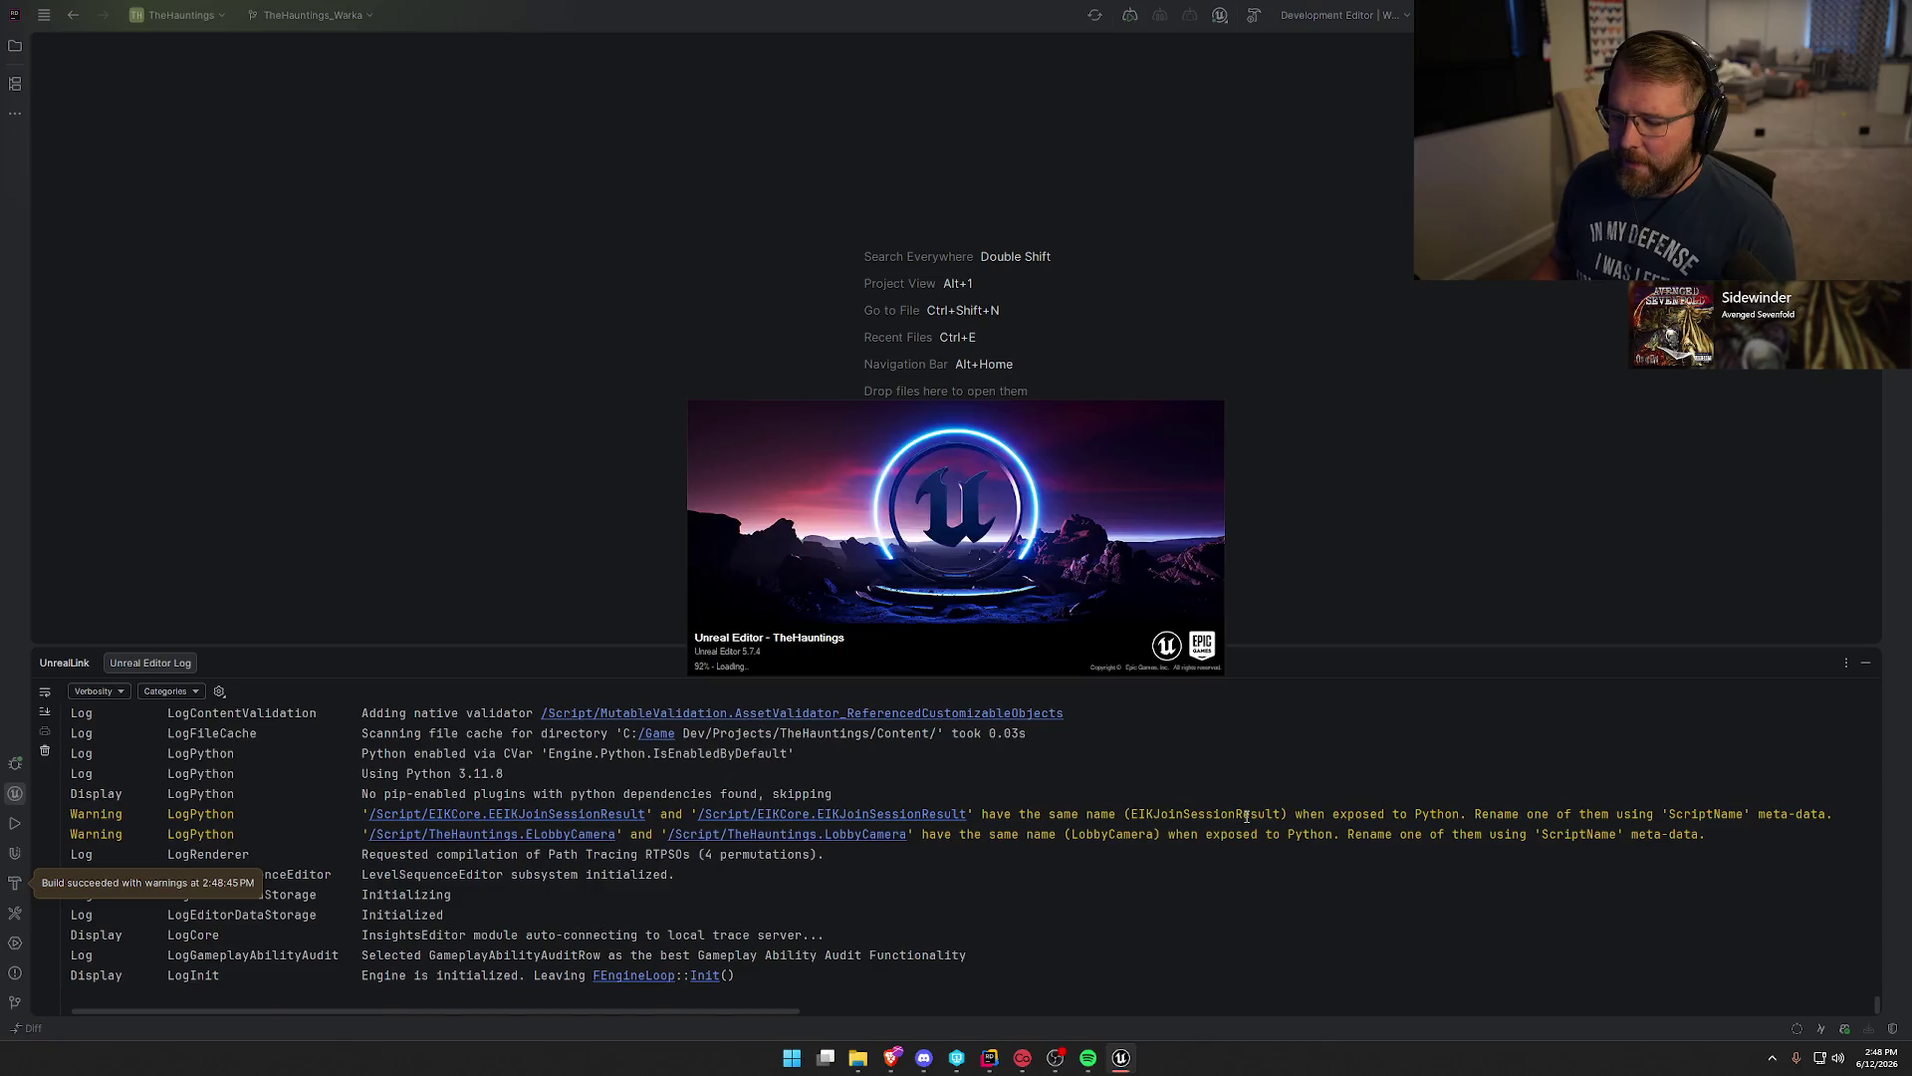
Minimize the UnrealLink log and reopen the previous asset editors, including DT_Equipment.
click(1865, 662)
click(1835, 997)
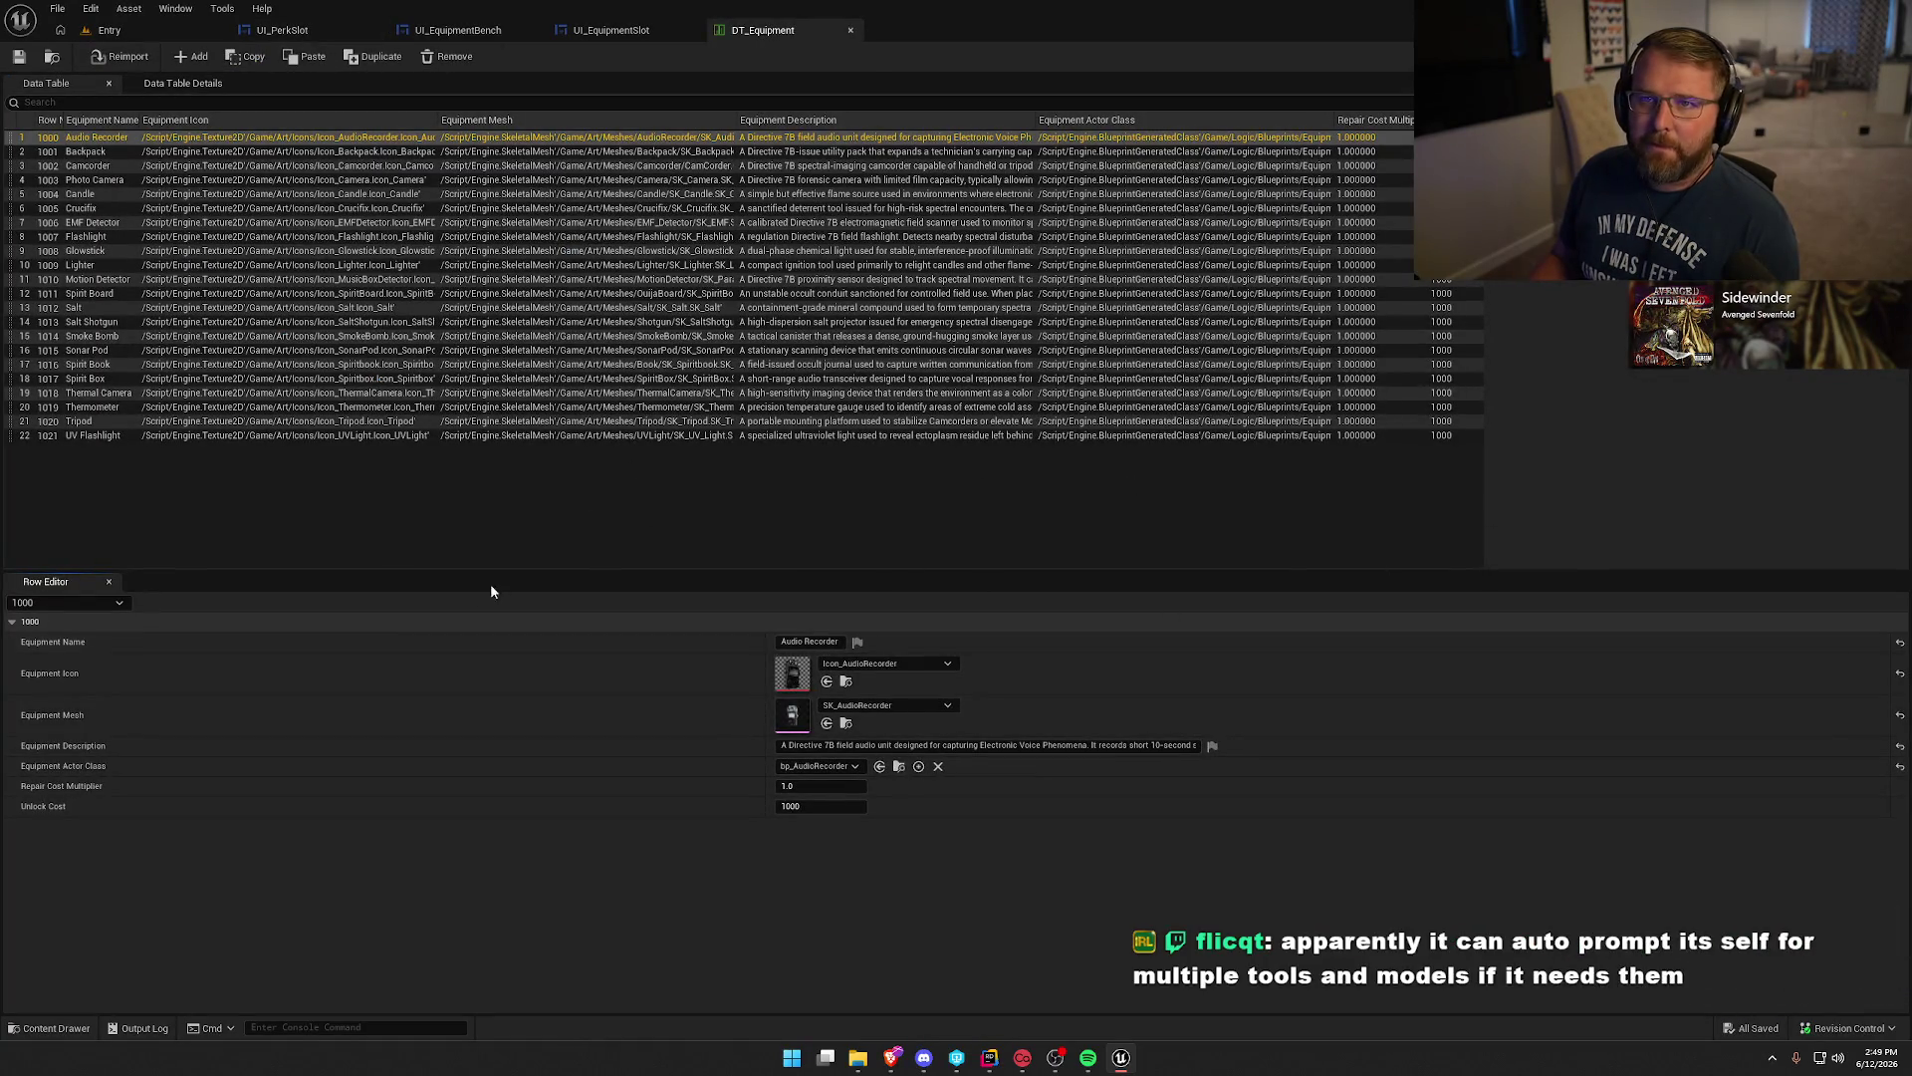
Close the DT_Equipment tab and load LobbyMenu from the Content Drawer's Maps folder.
middle_click(751, 30)
click(160, 30)
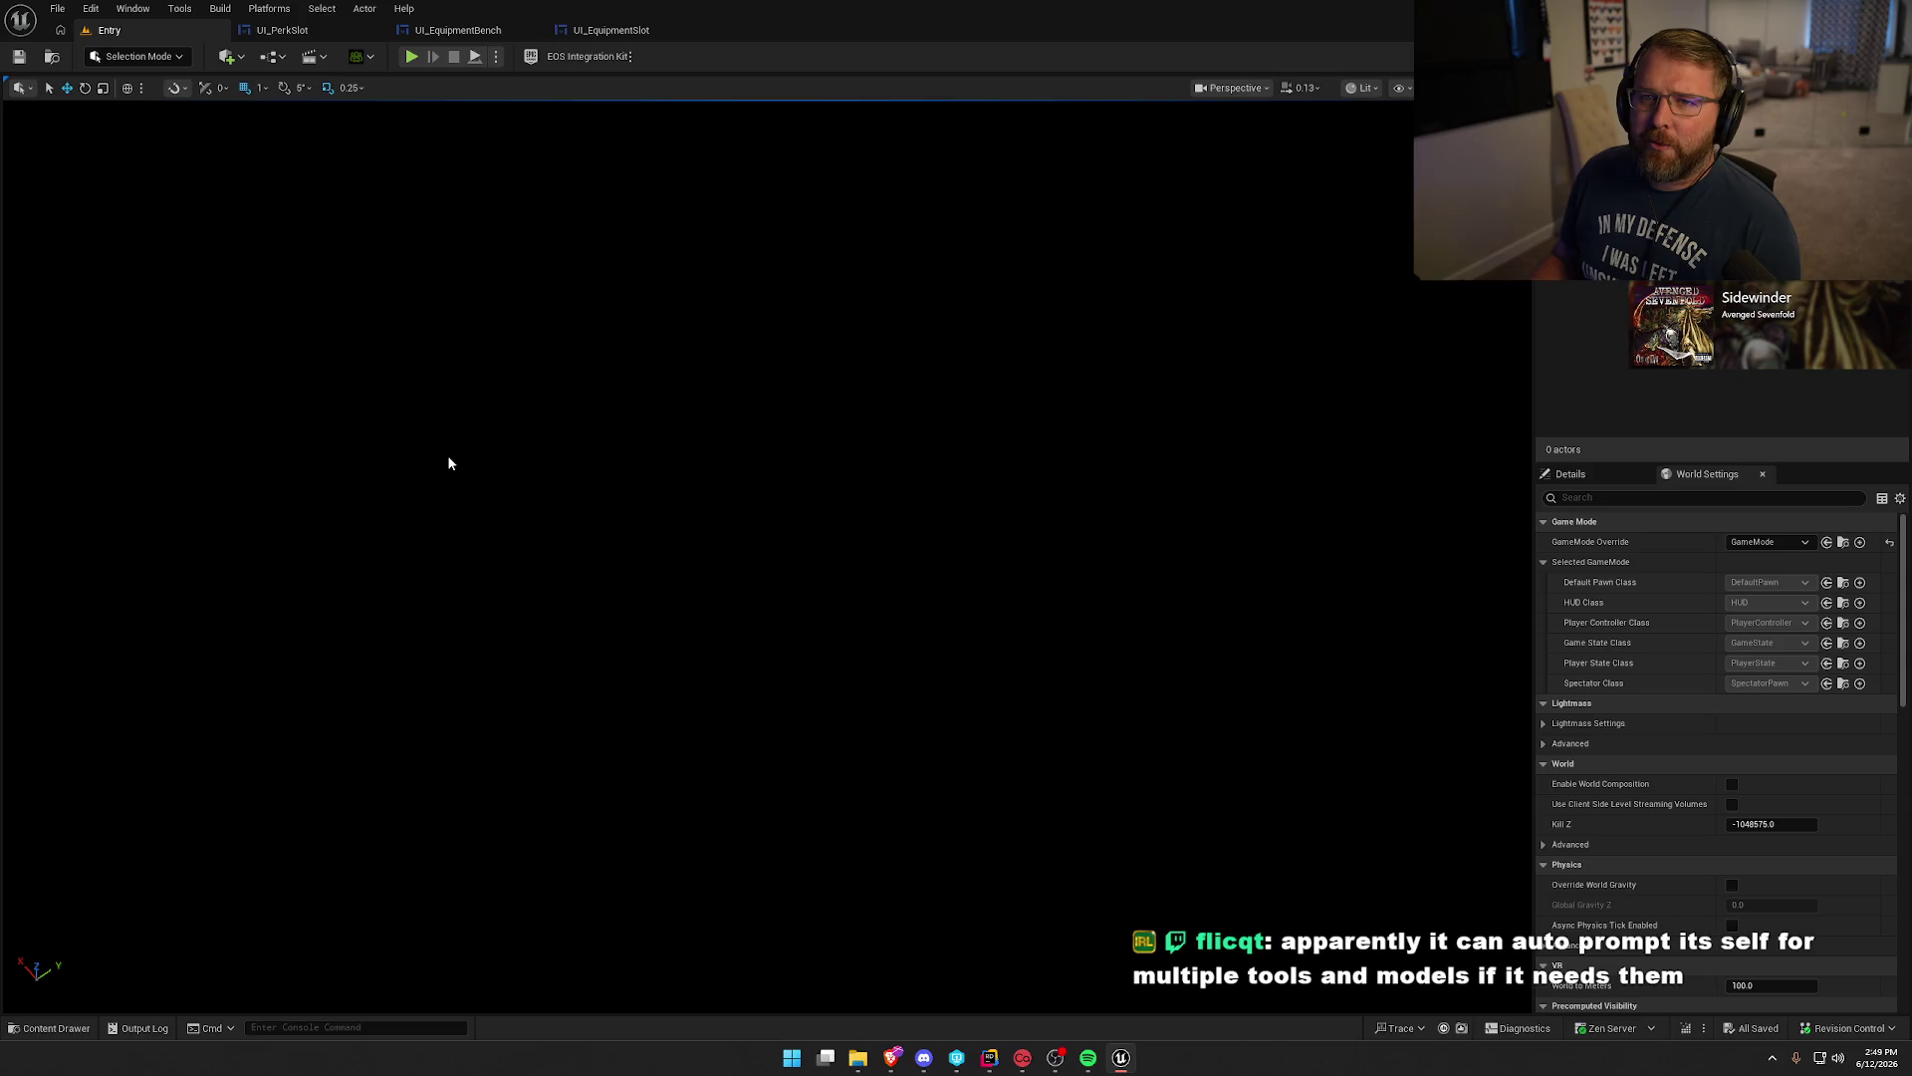
key(ctrl+space)
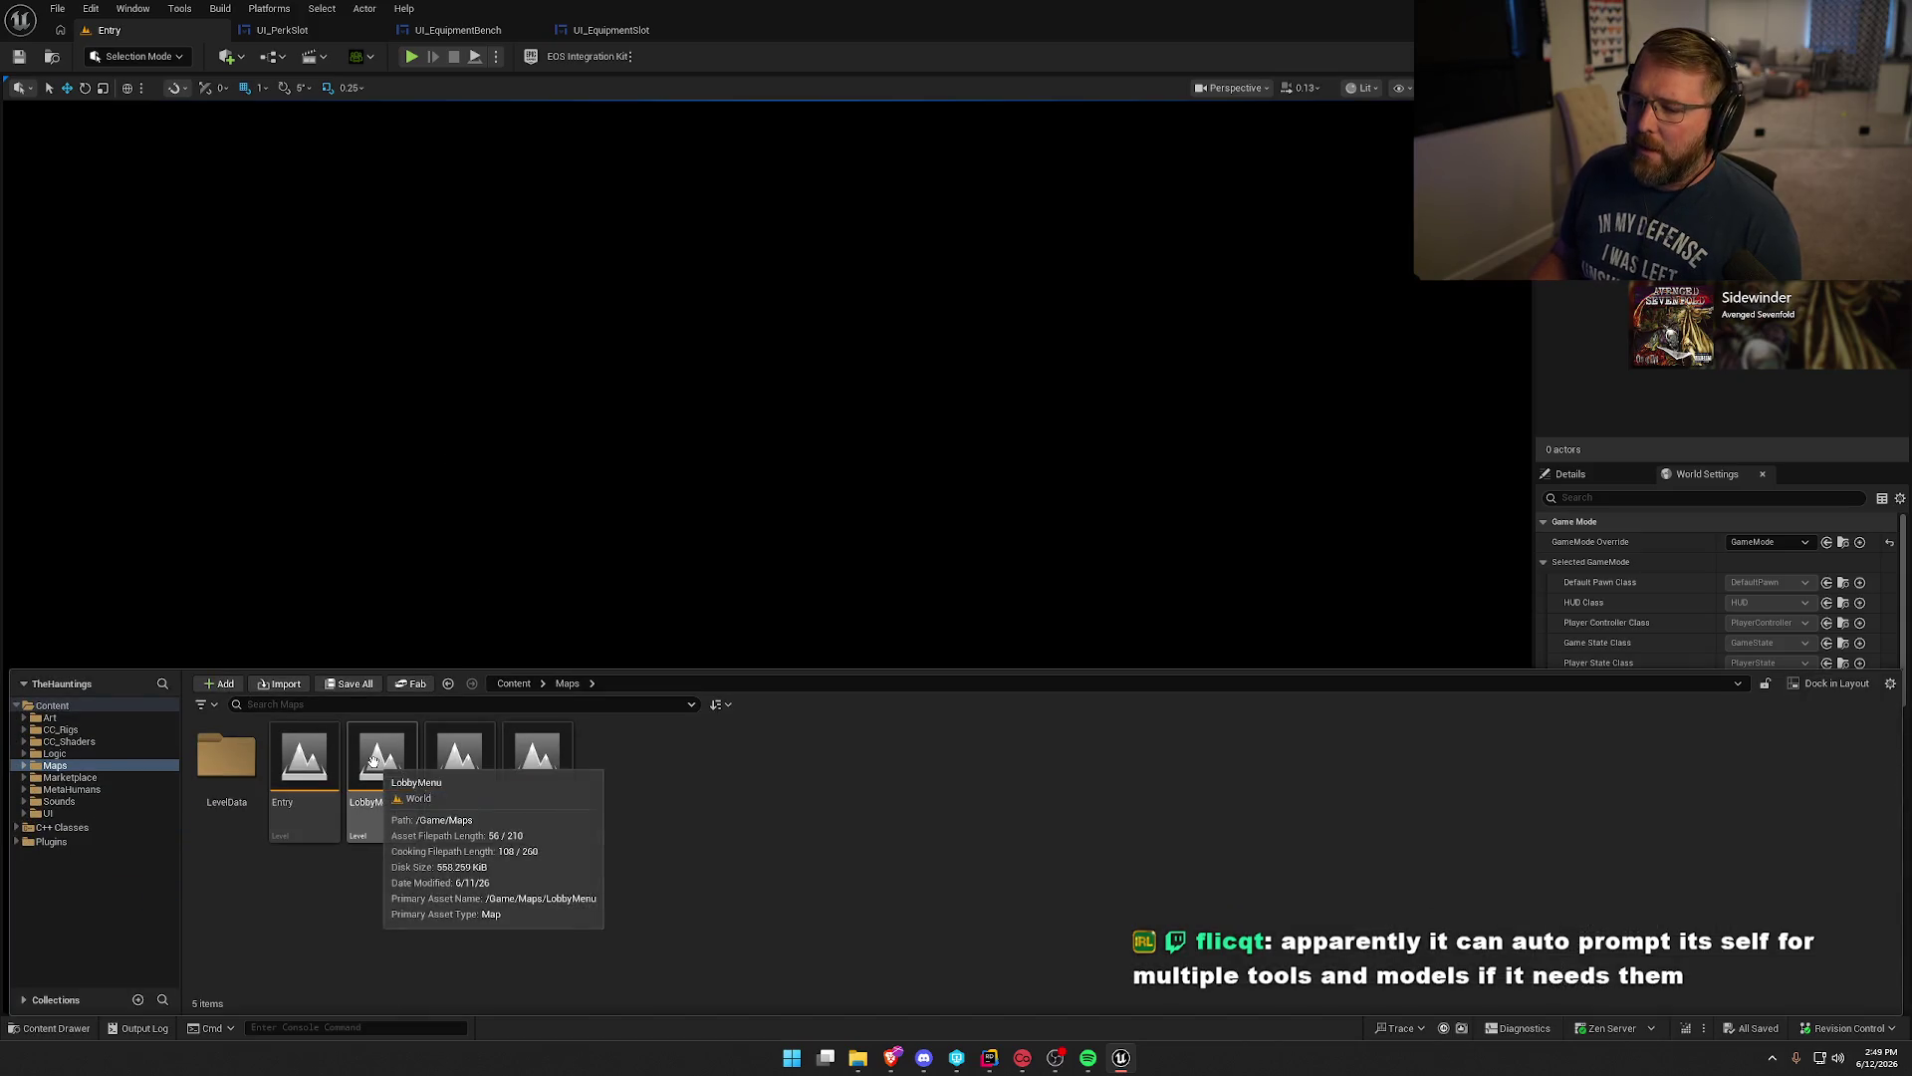
double_click(383, 770)
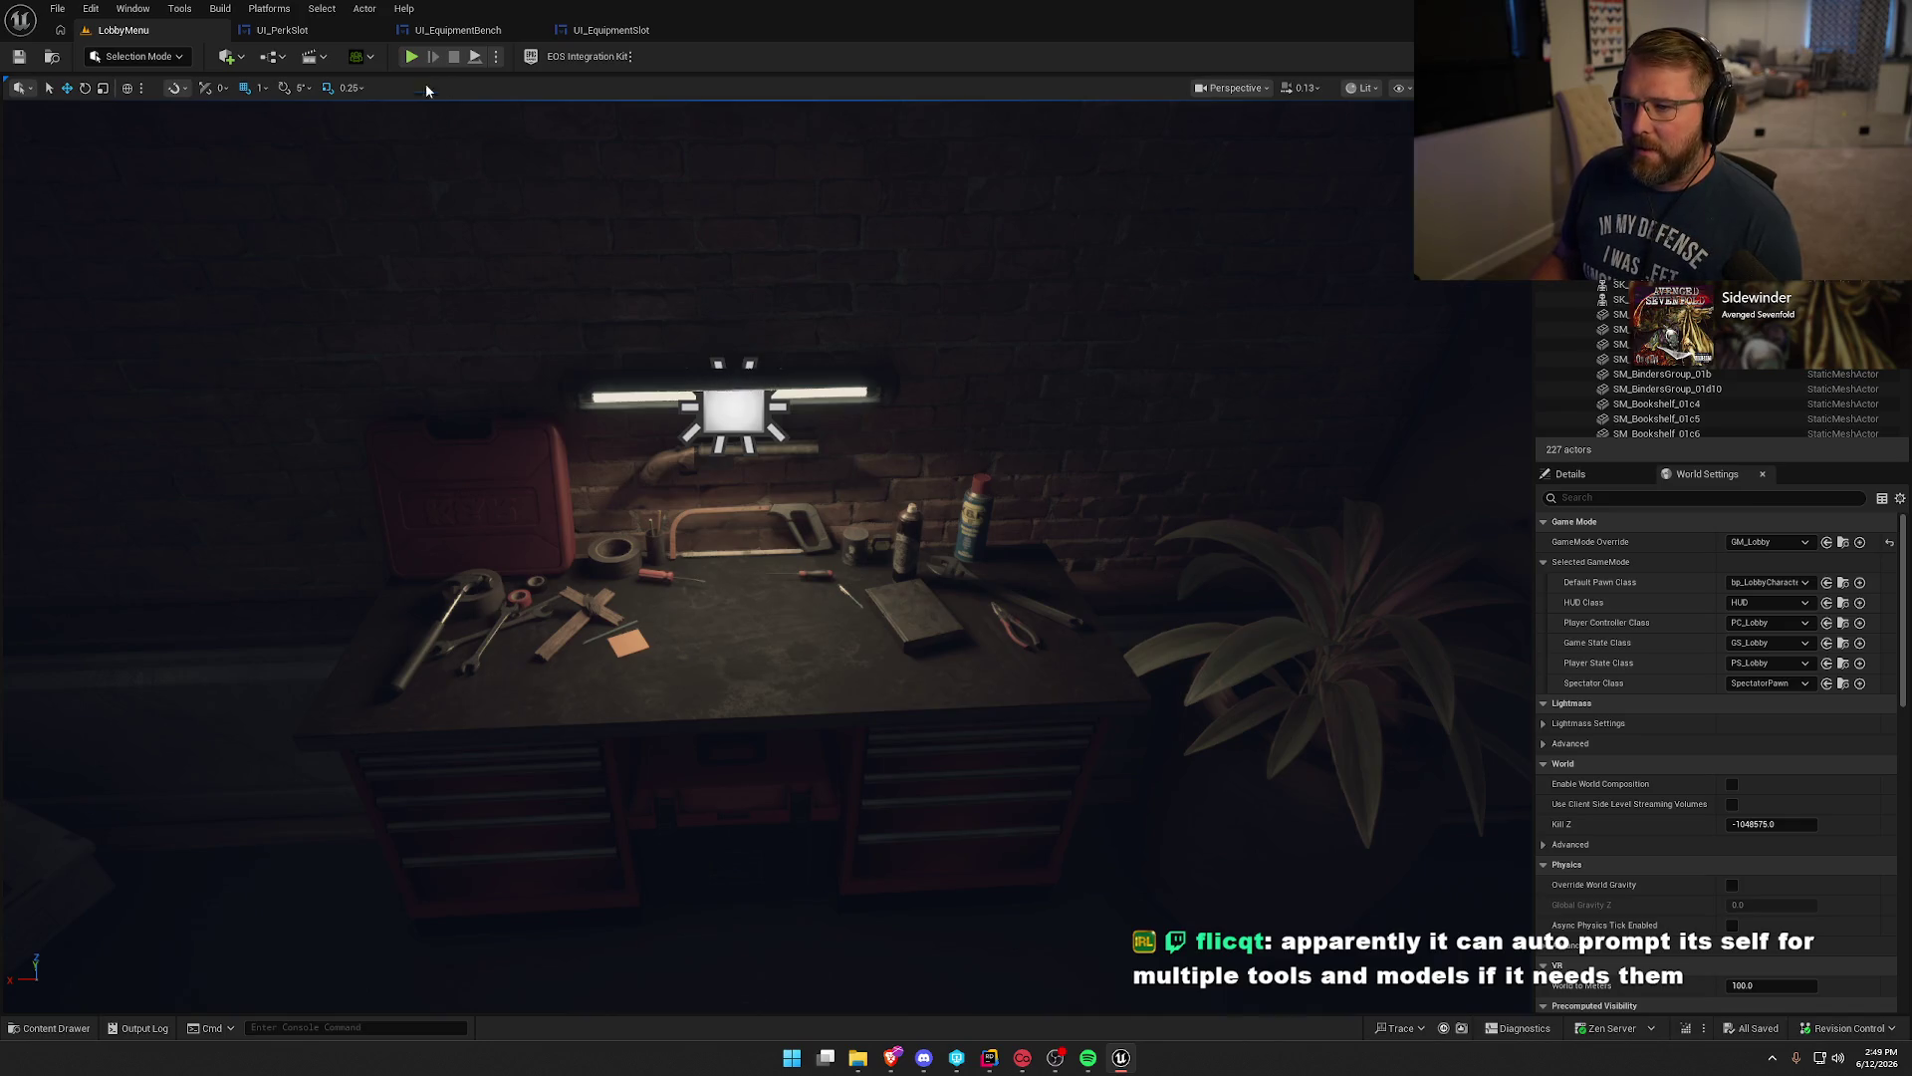
Play the lobby in the editor and preview the locked Glowstick on the Equipment page.
key(alt+p)
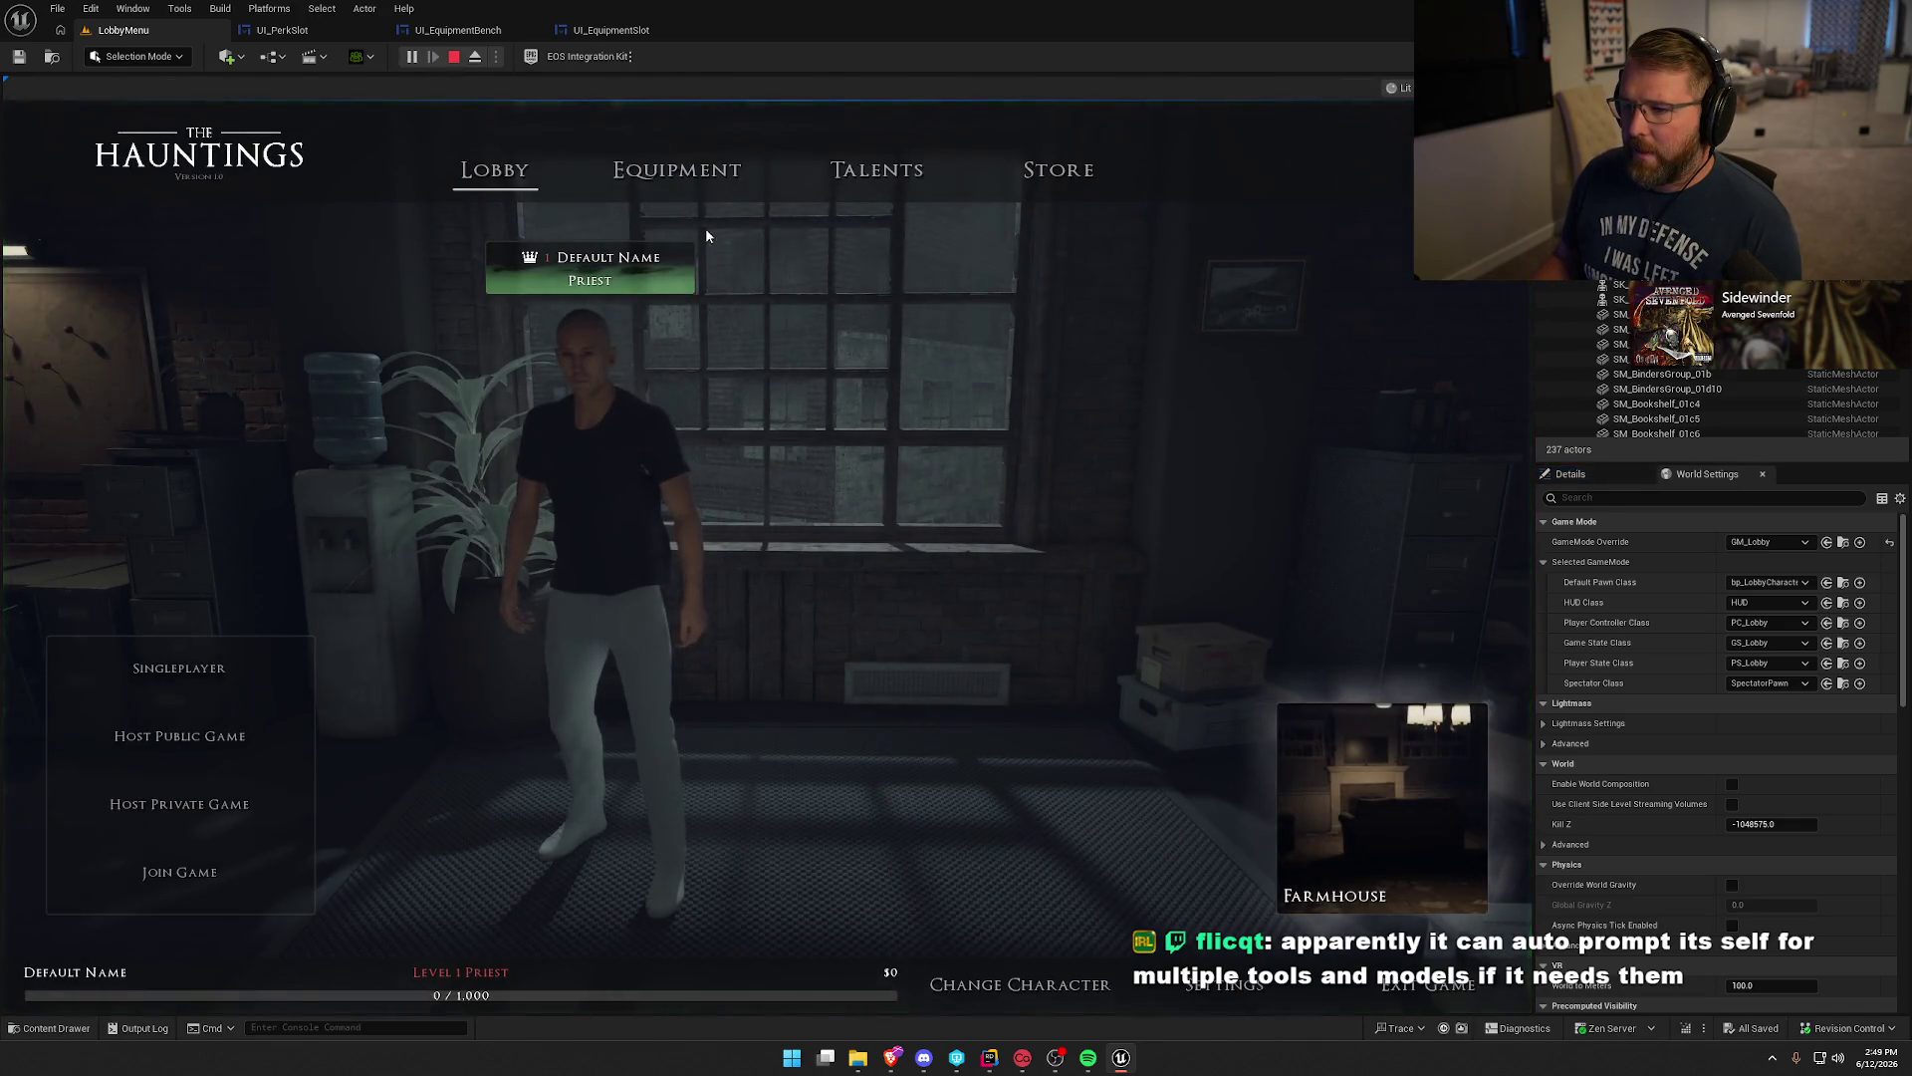
click(697, 171)
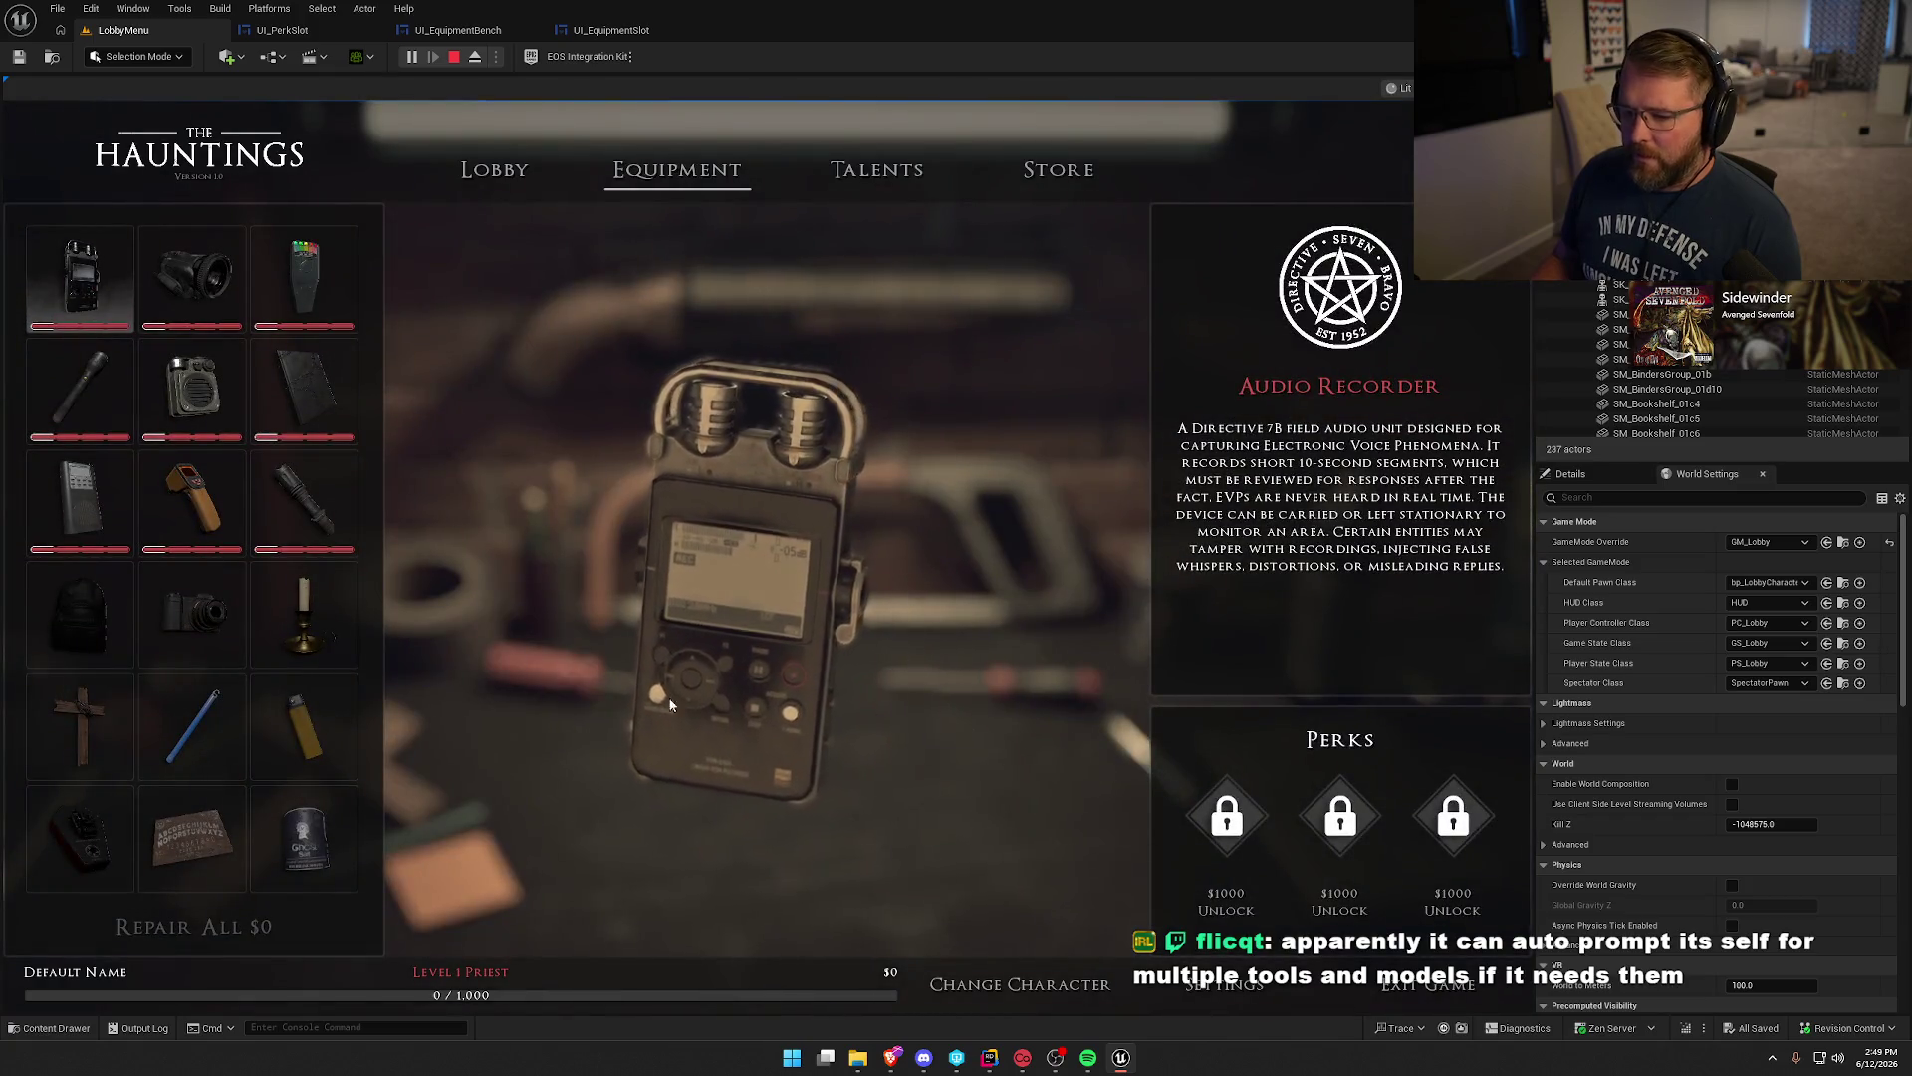
click(192, 727)
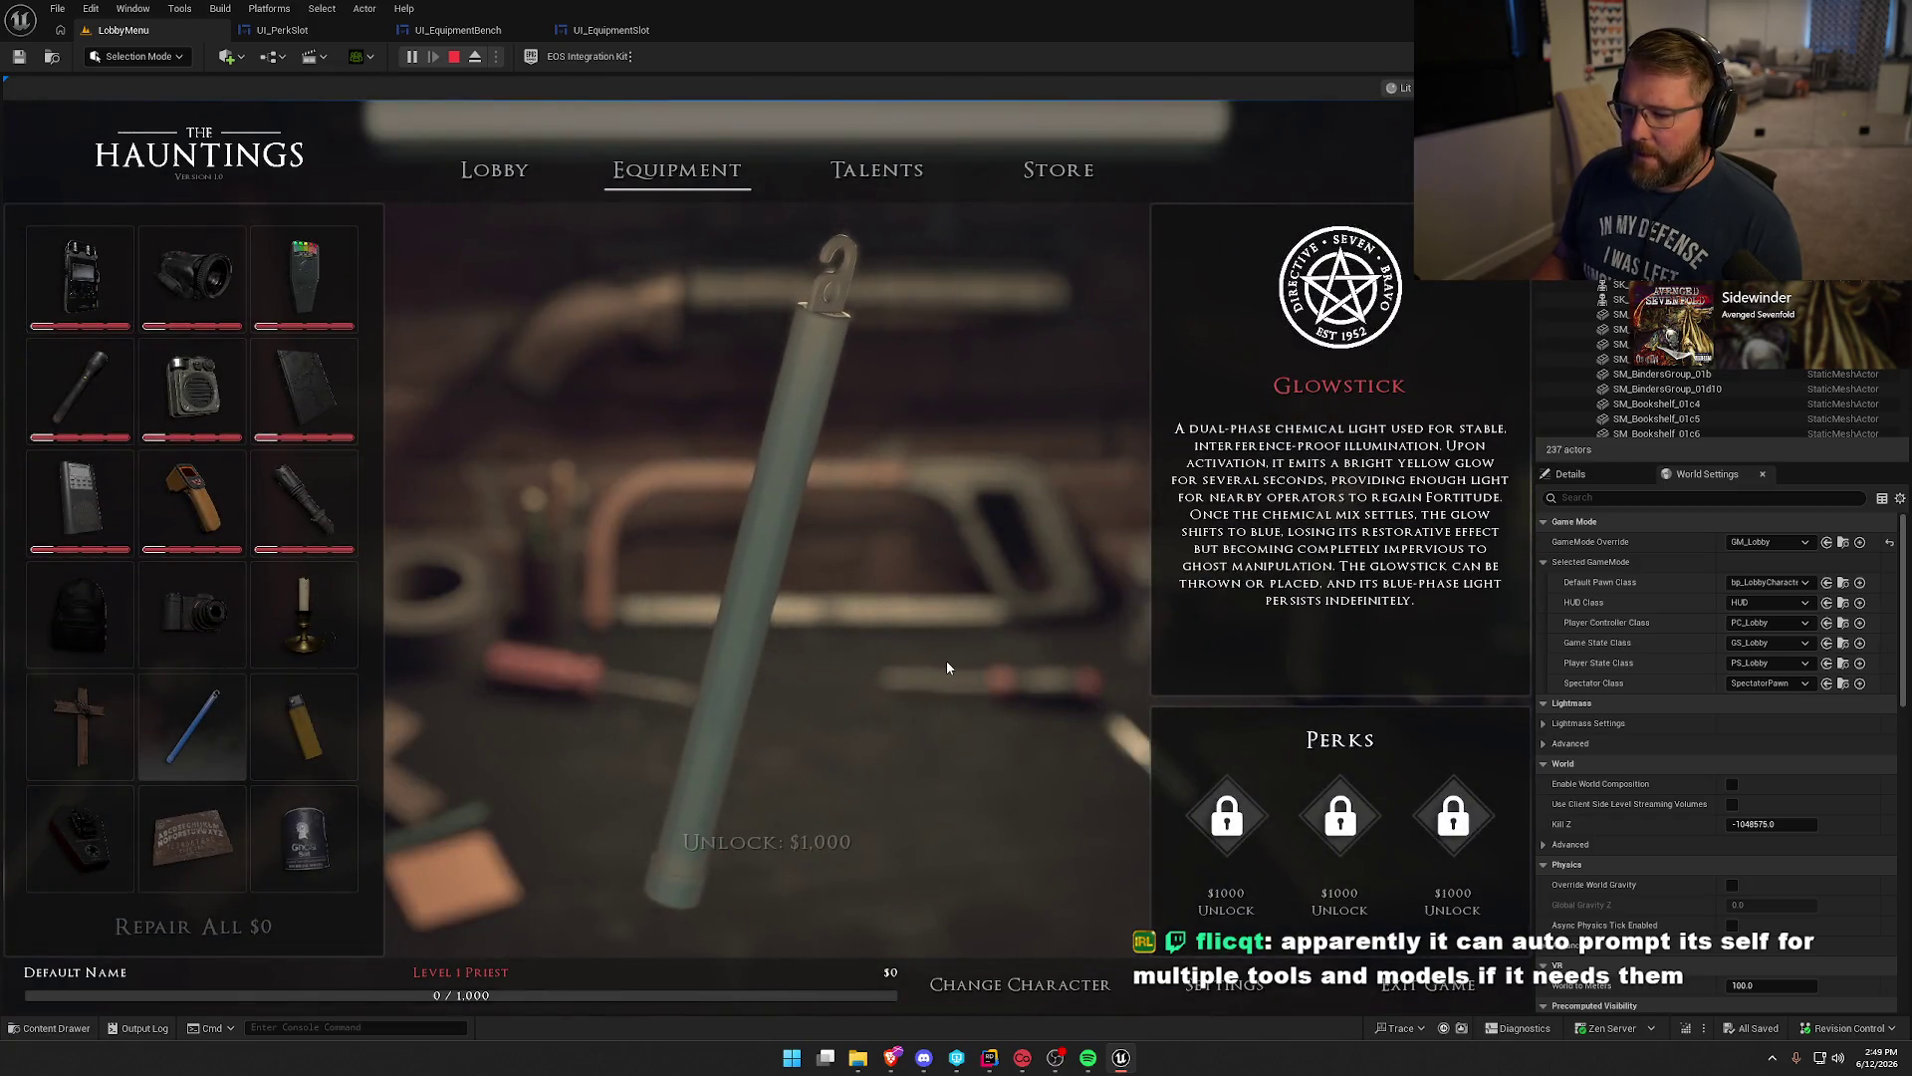
Run the addMoney10000 console cheat and switch to the Lobby page.
key(grave)
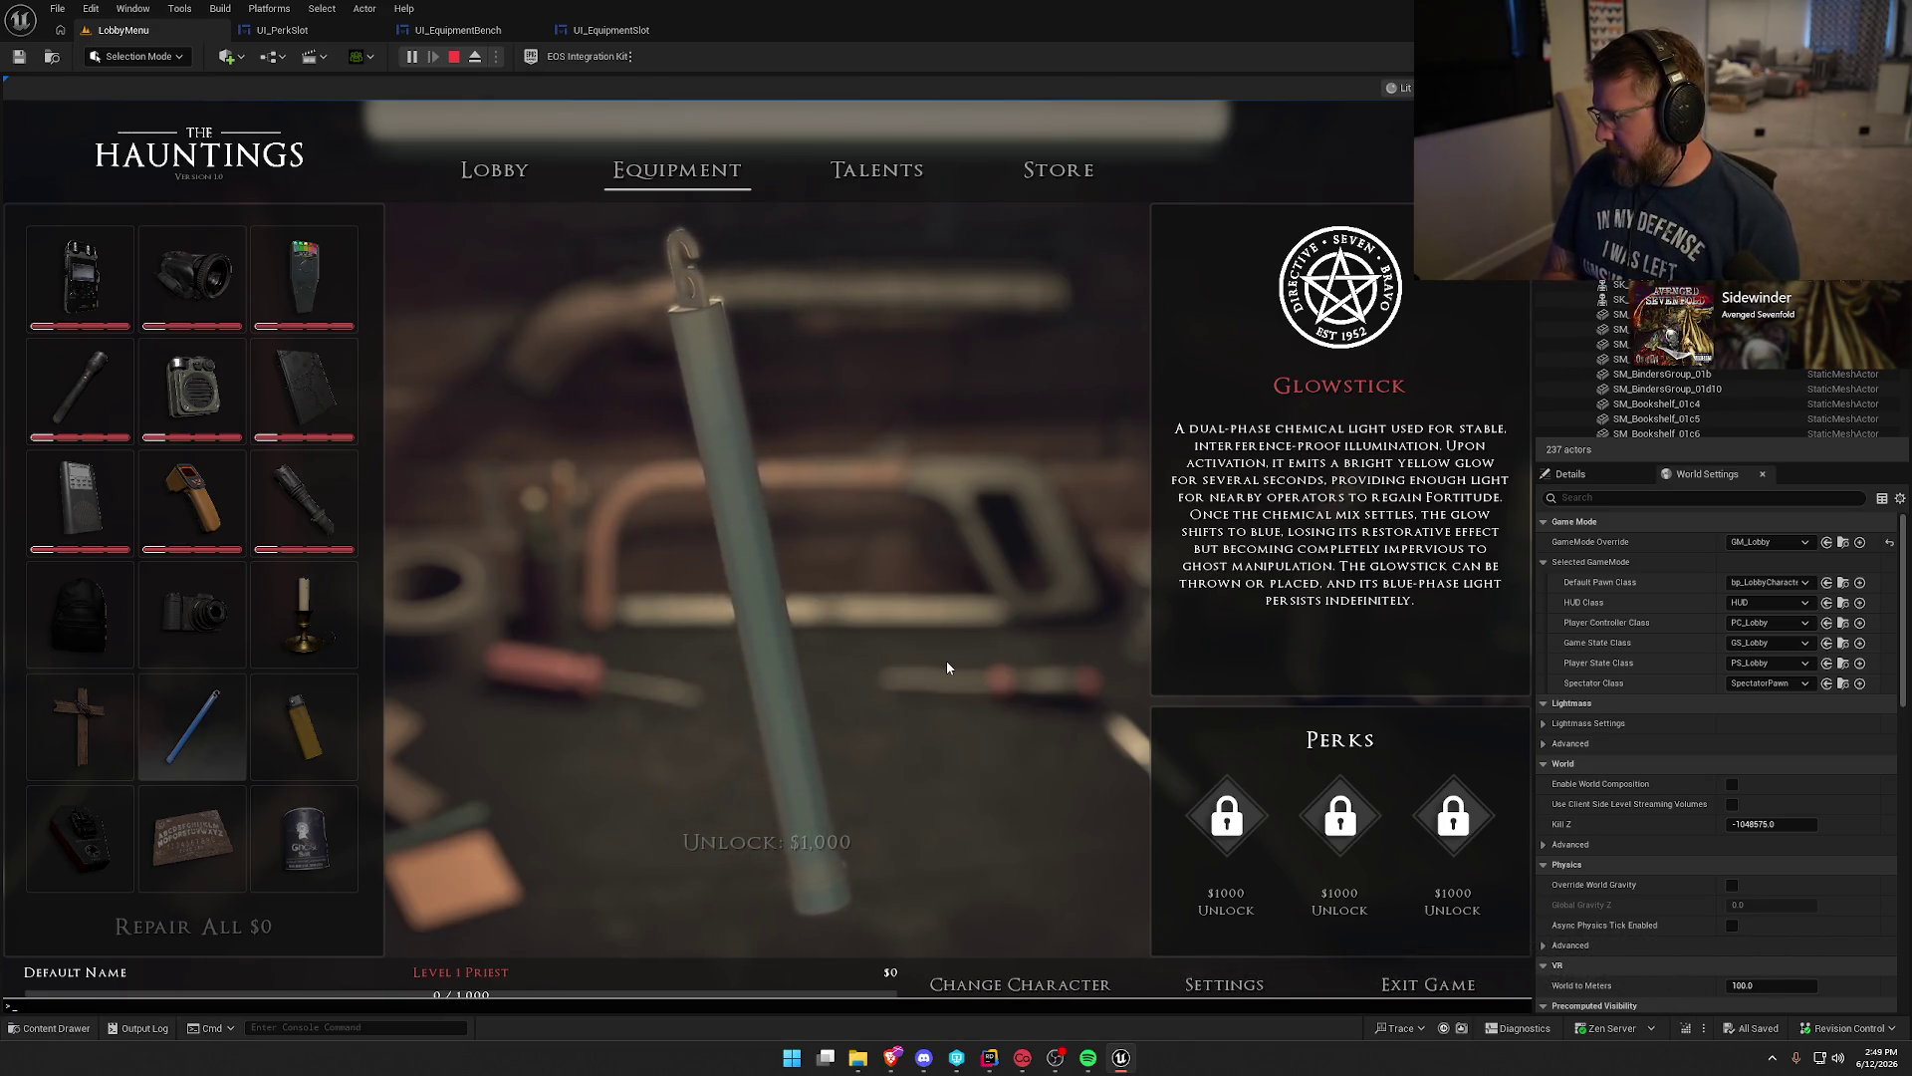
text(addMoney)
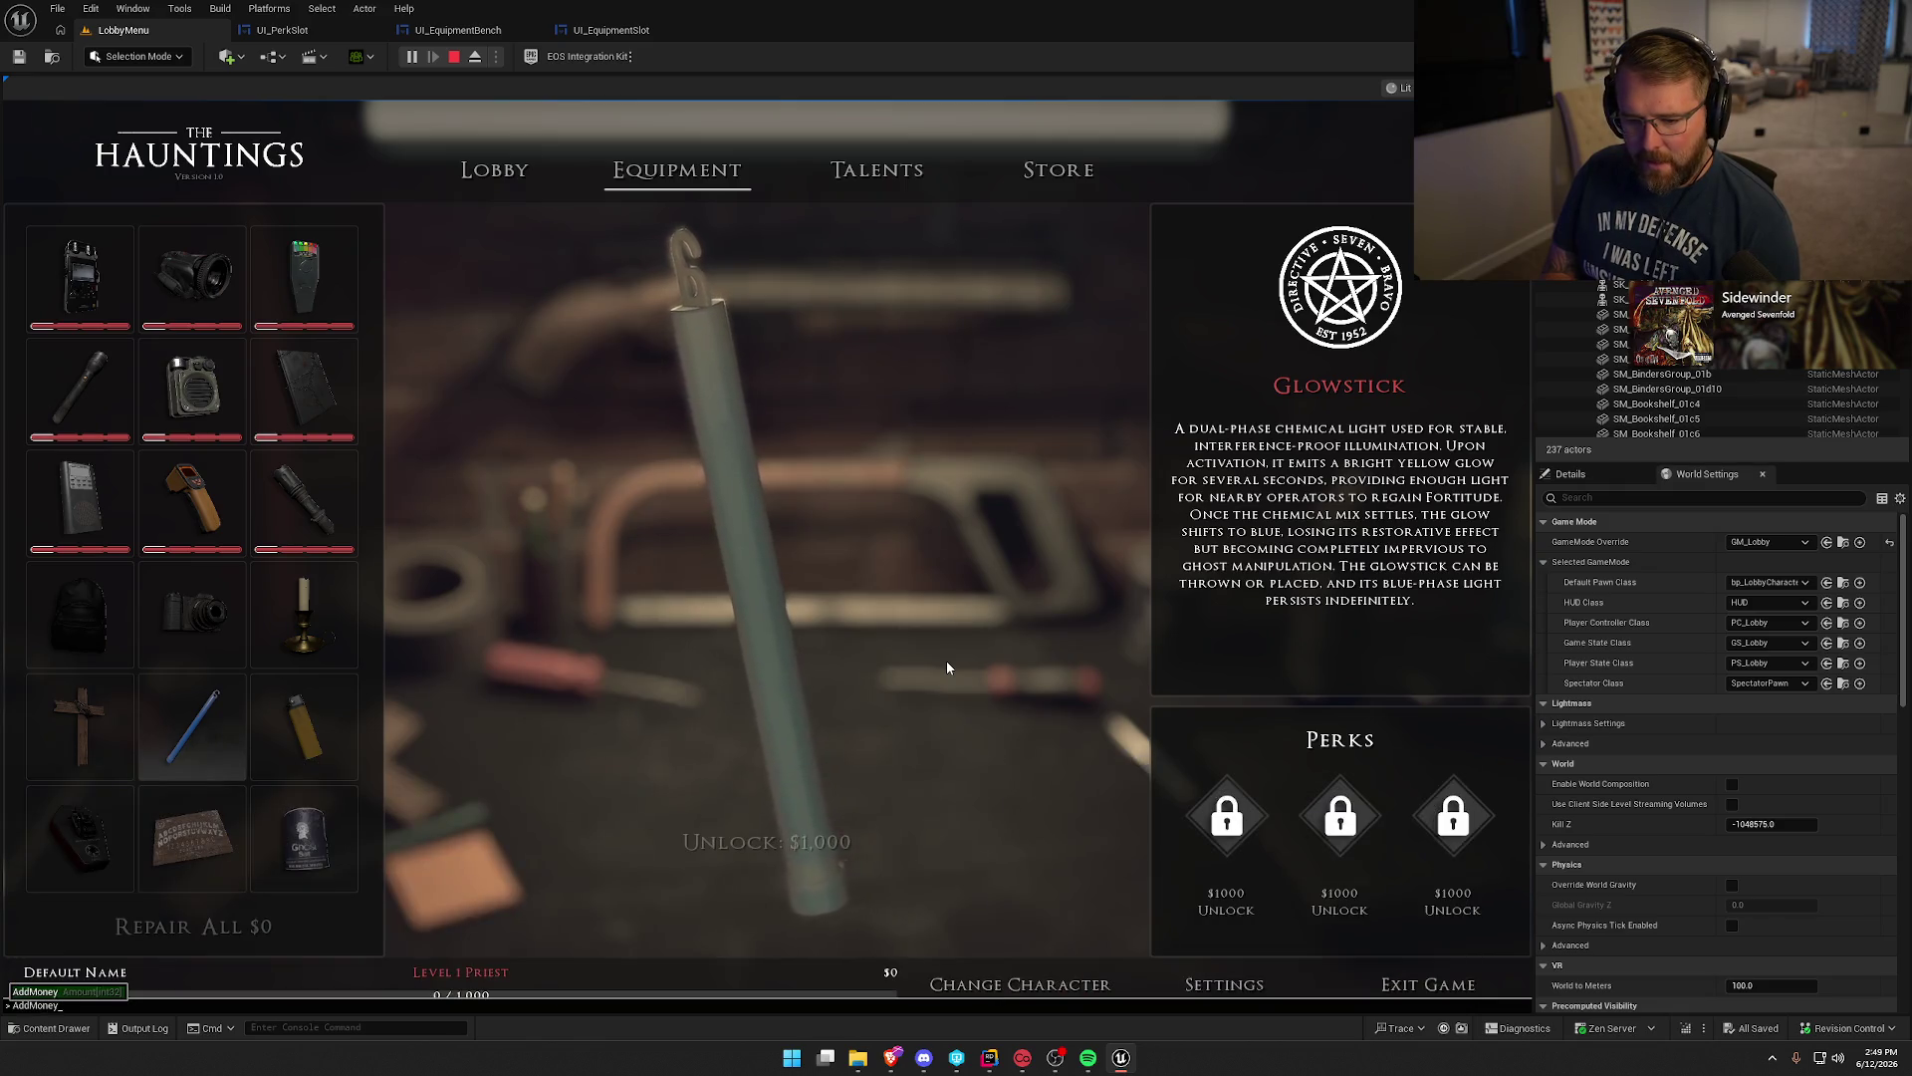
text( 10000)
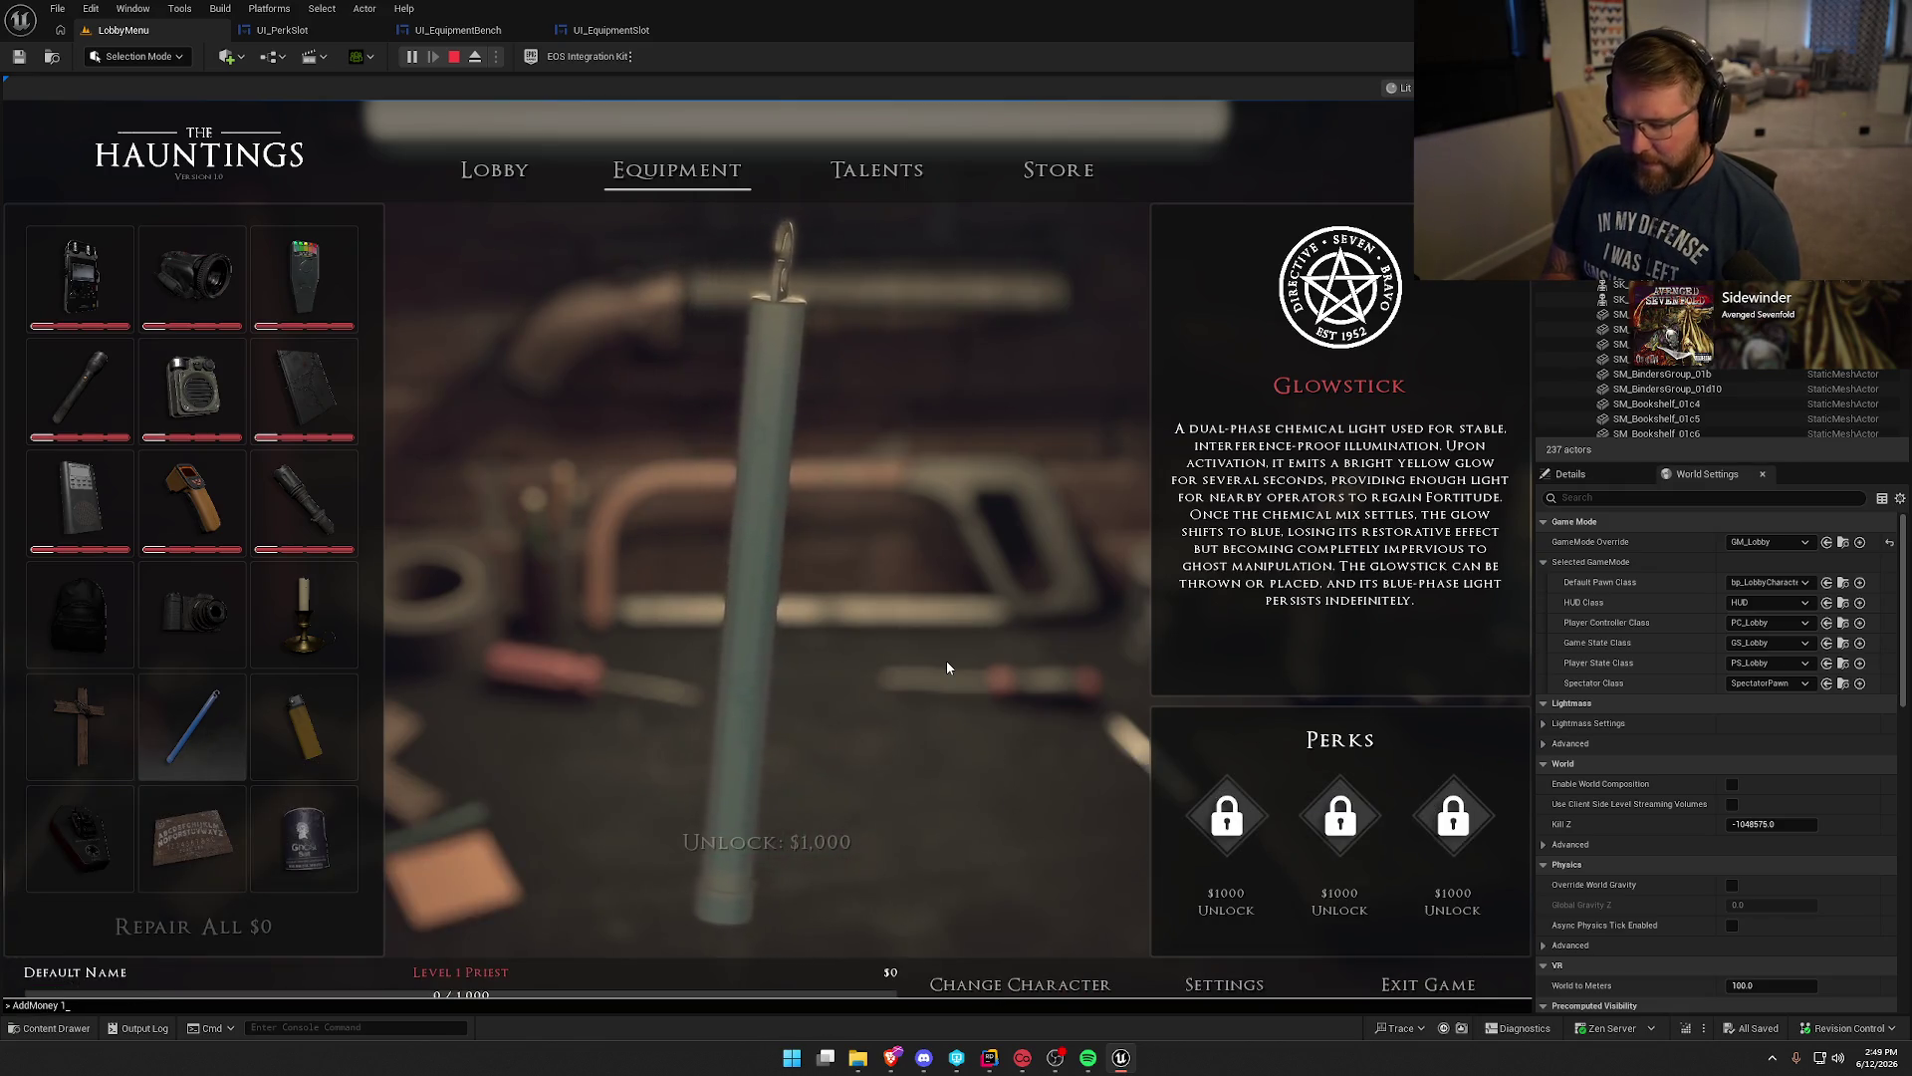
key(Return)
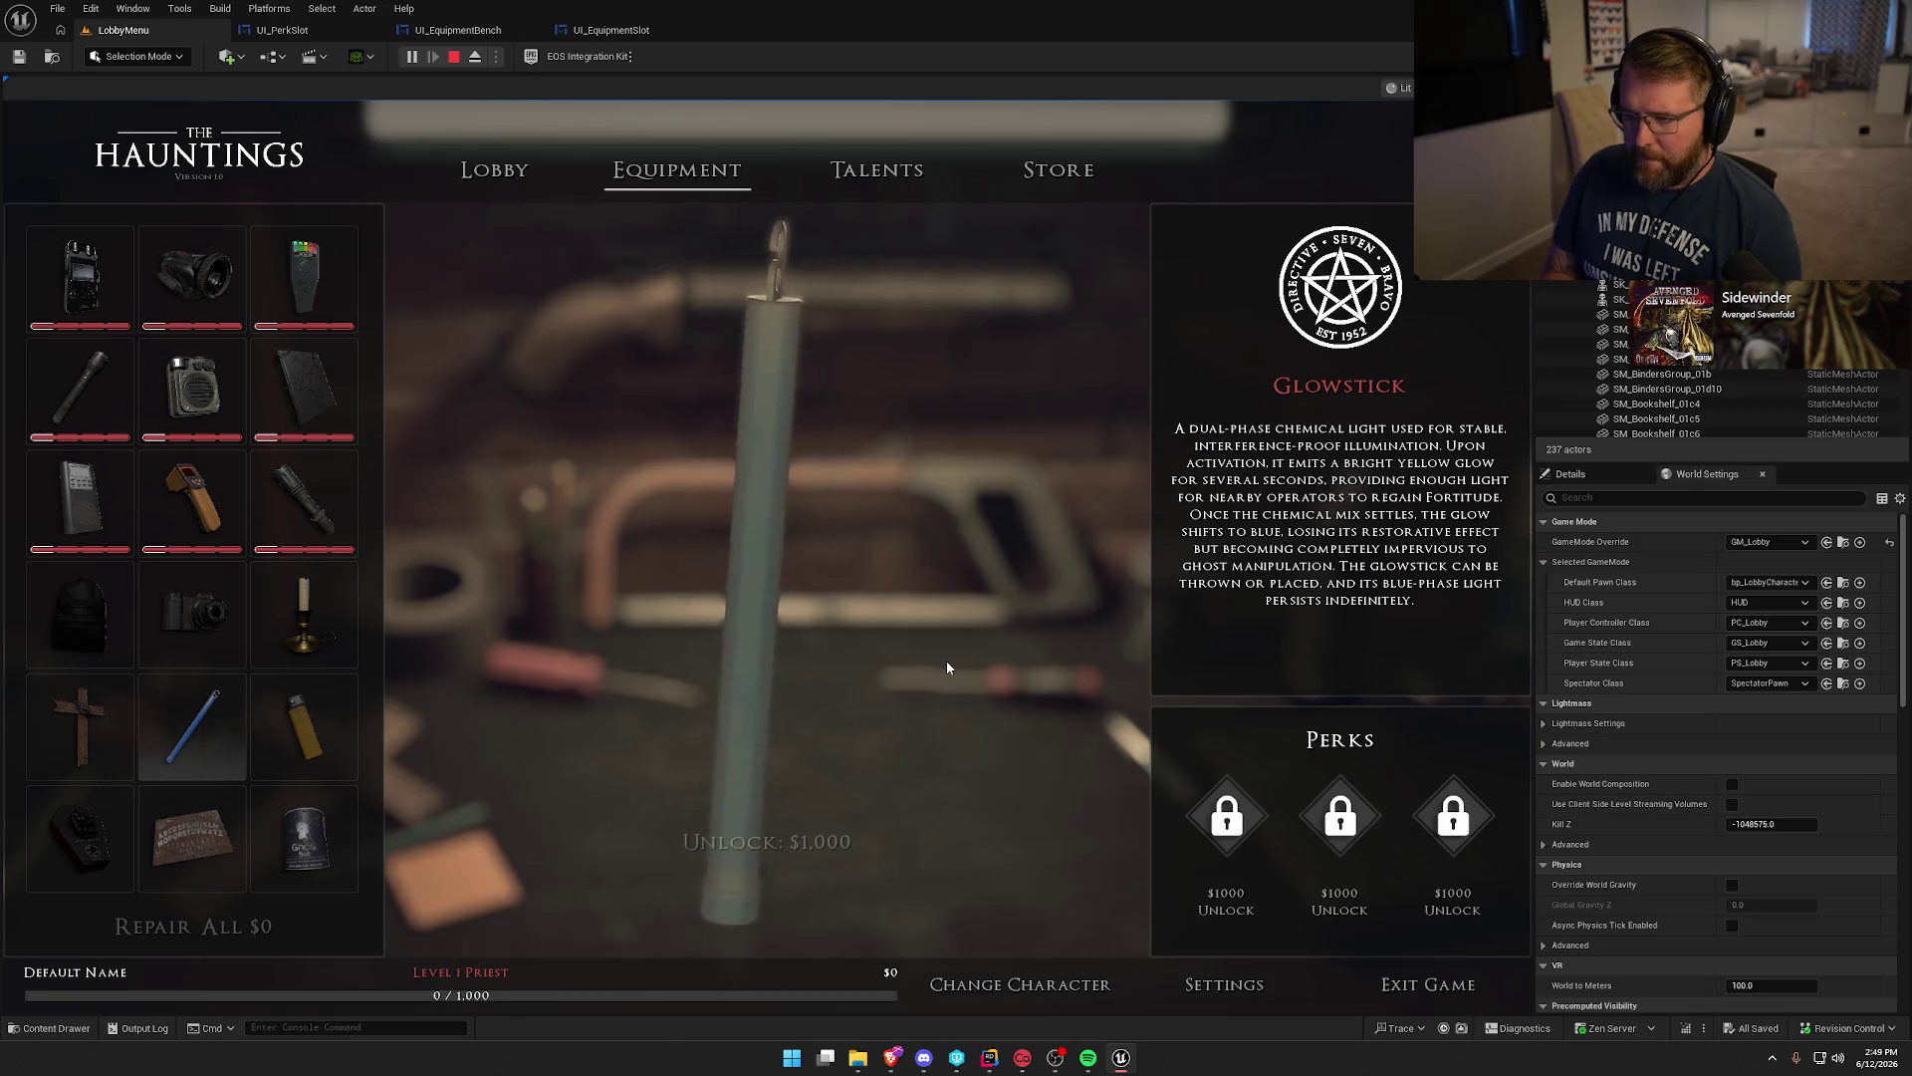
click(494, 170)
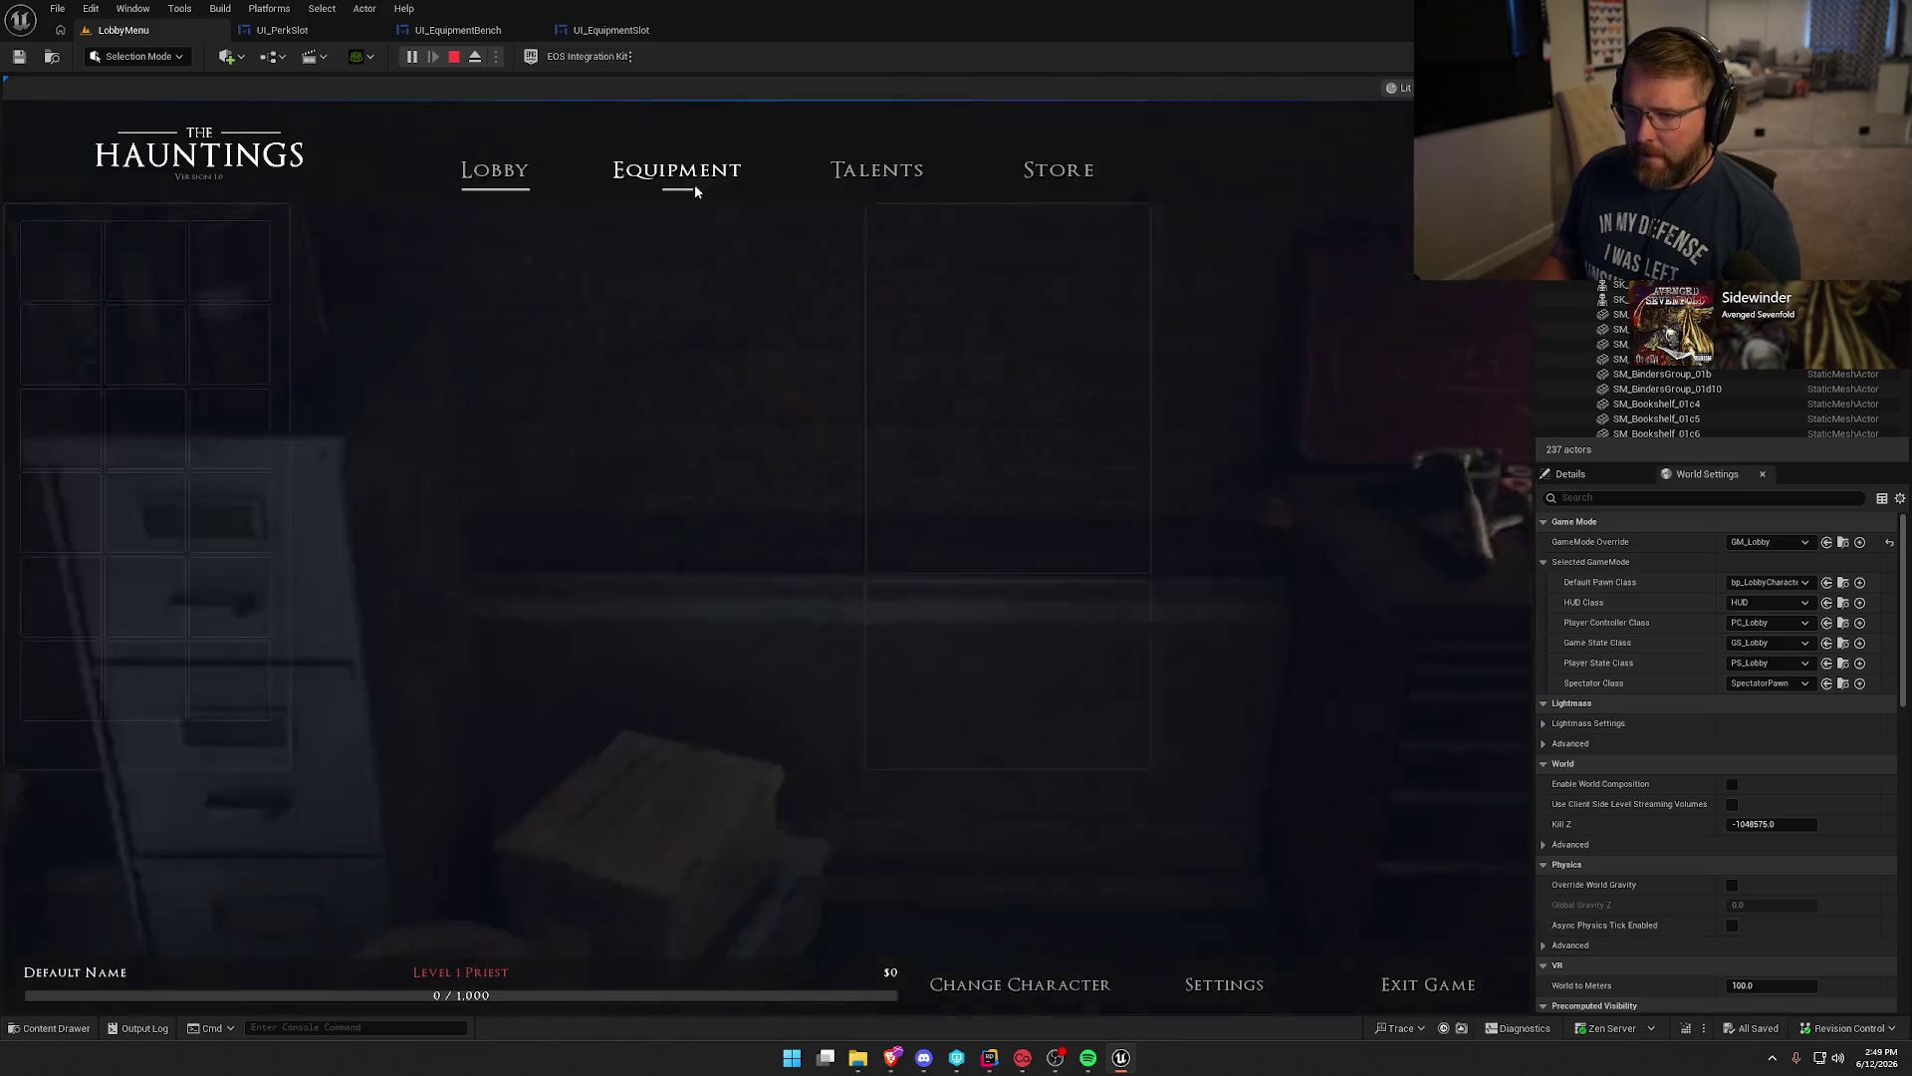
Back on Equipment, unlock the Glowstick for $1,000 and view the UV Flashlight details.
click(688, 171)
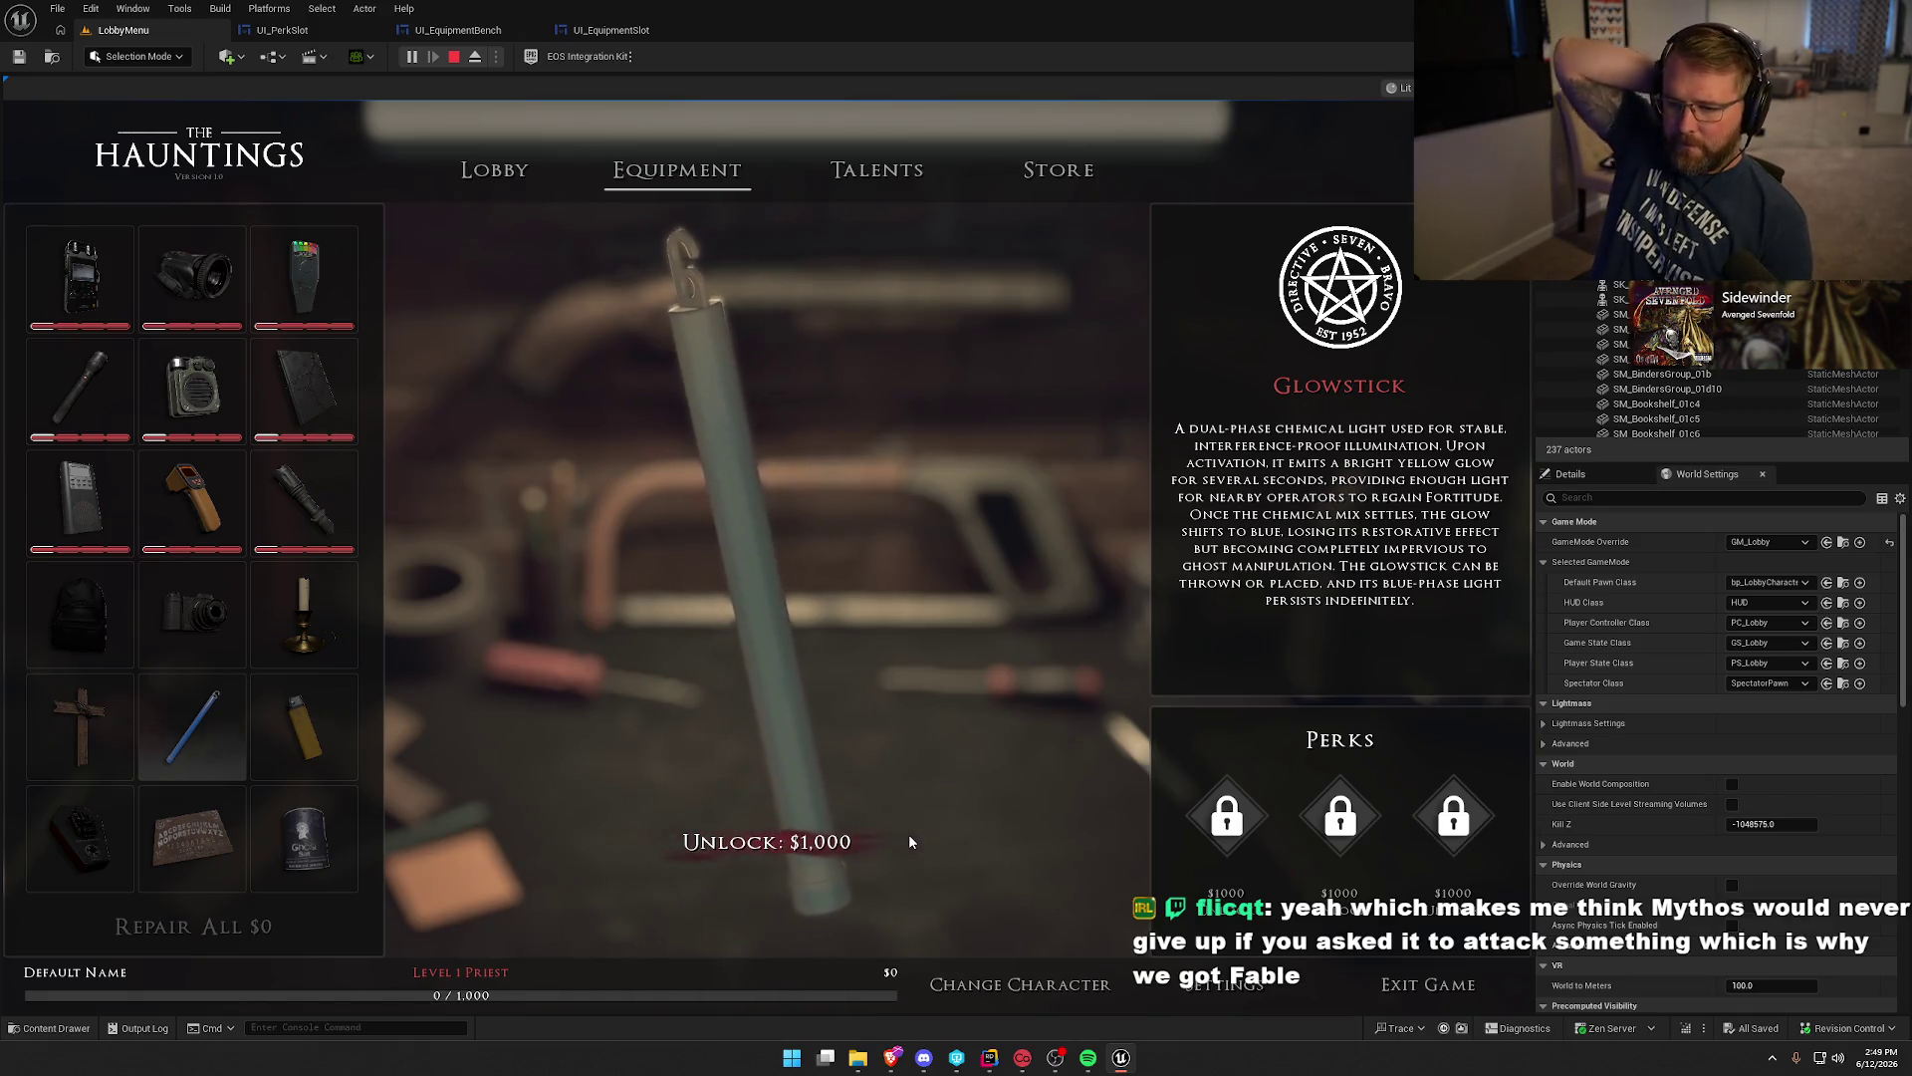
click(795, 846)
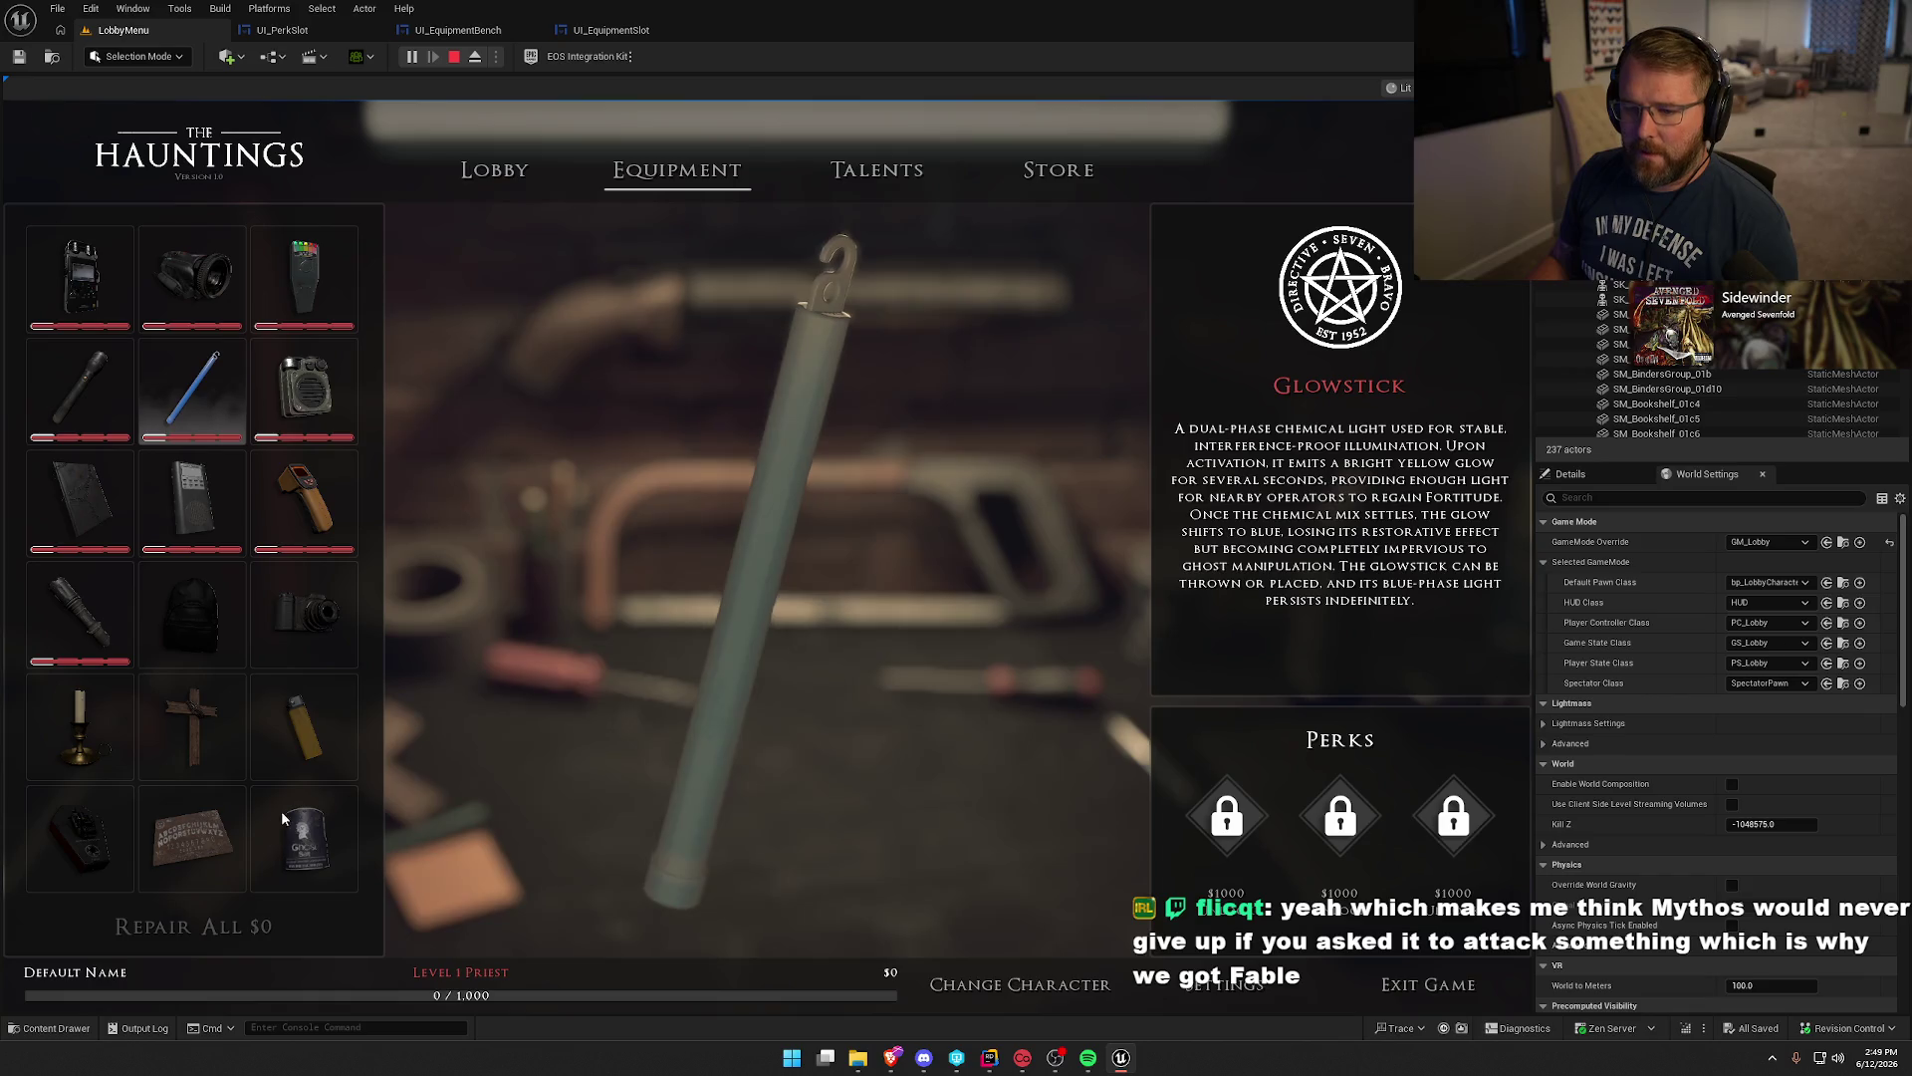
click(72, 626)
scroll(79, 631, down, 2)
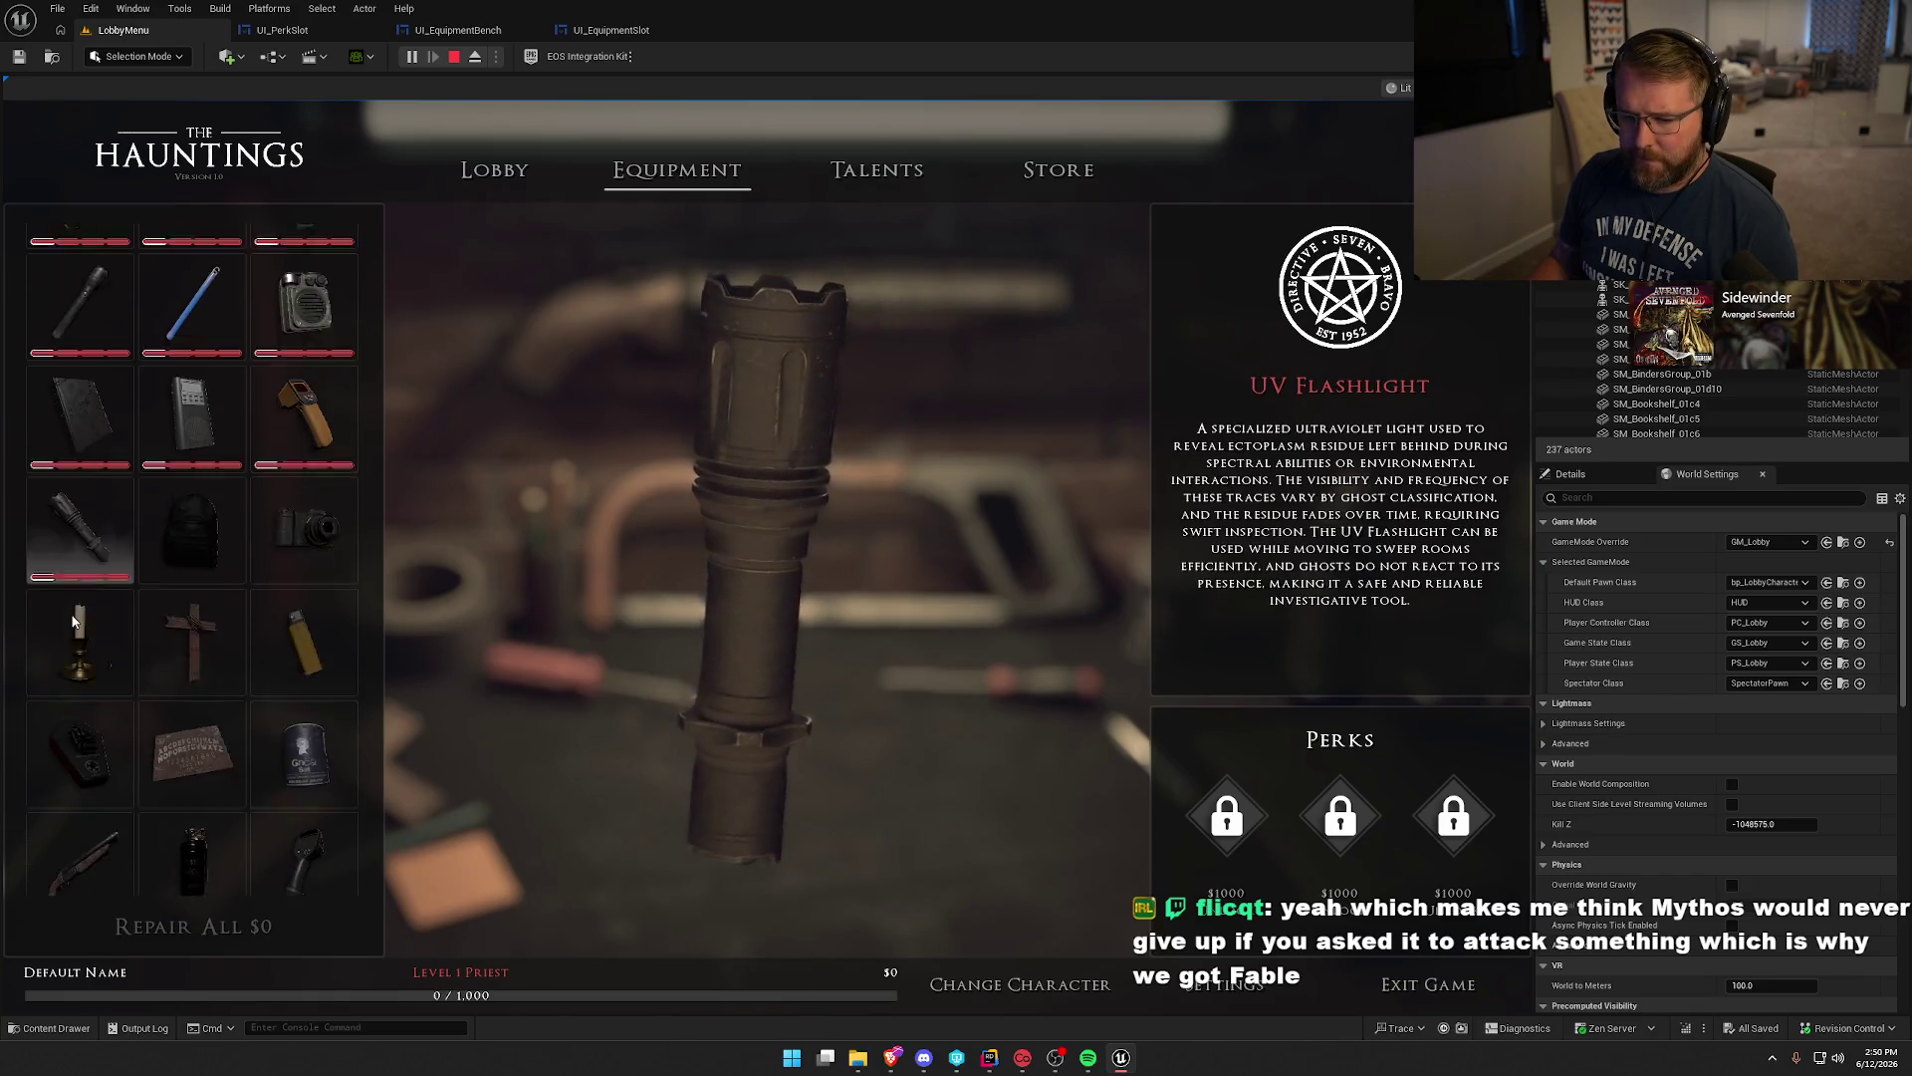
scroll(119, 648, up, 2)
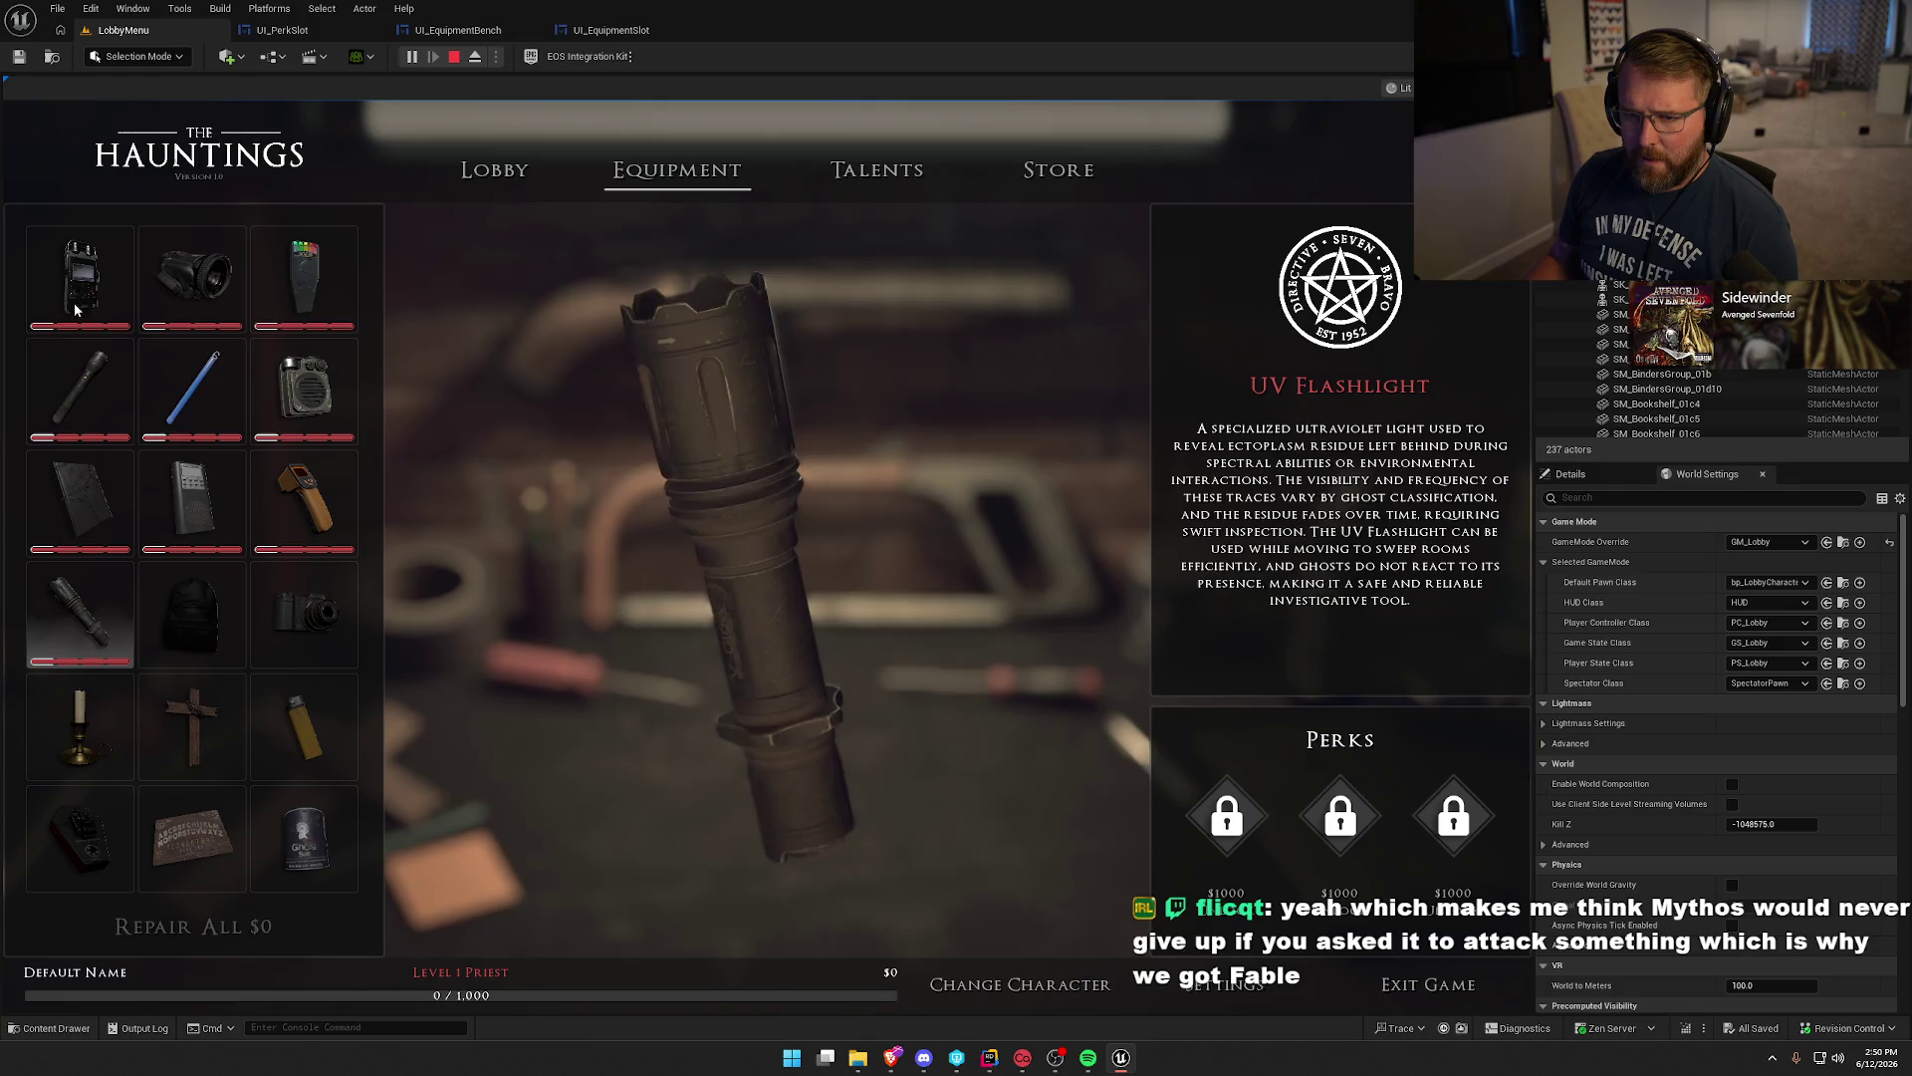
scroll(174, 682, down, 2)
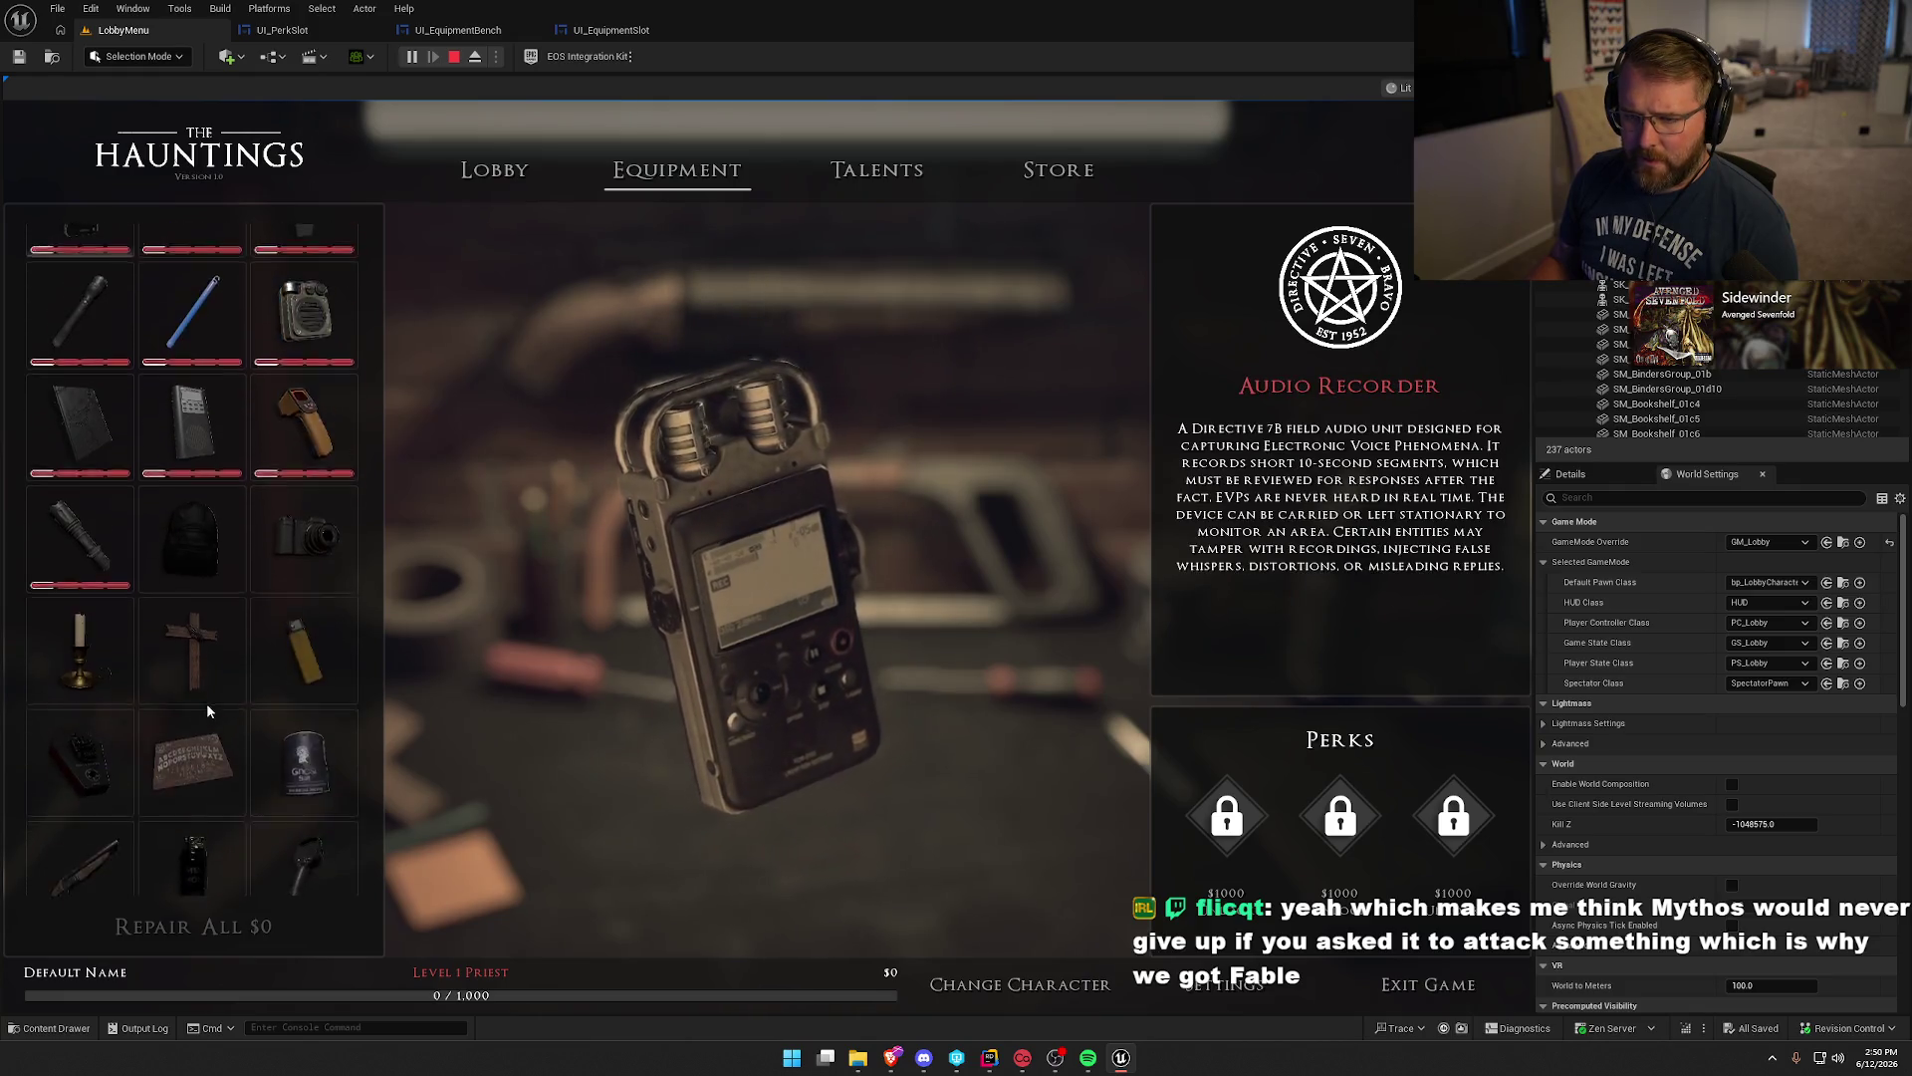
scroll(204, 707, up, 2)
scroll(211, 714, down, 3)
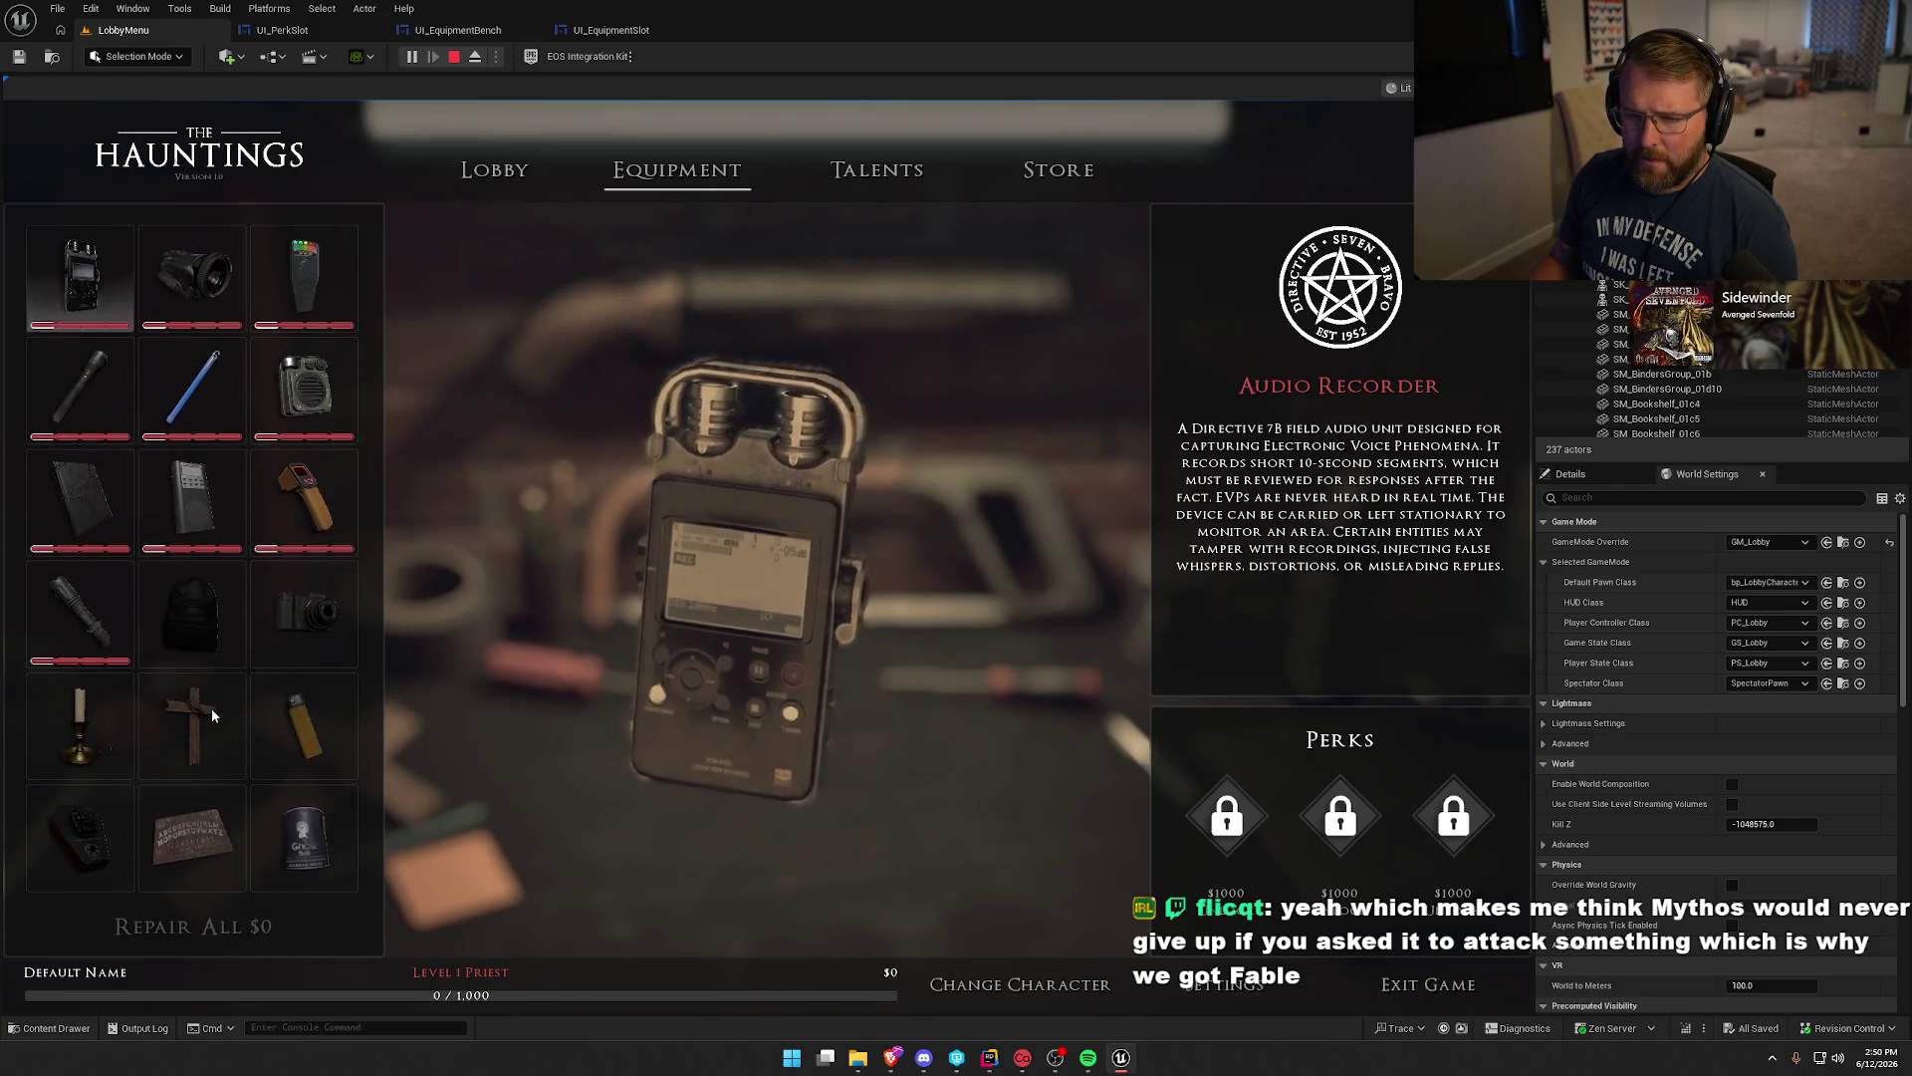
scroll(212, 715, down, 1)
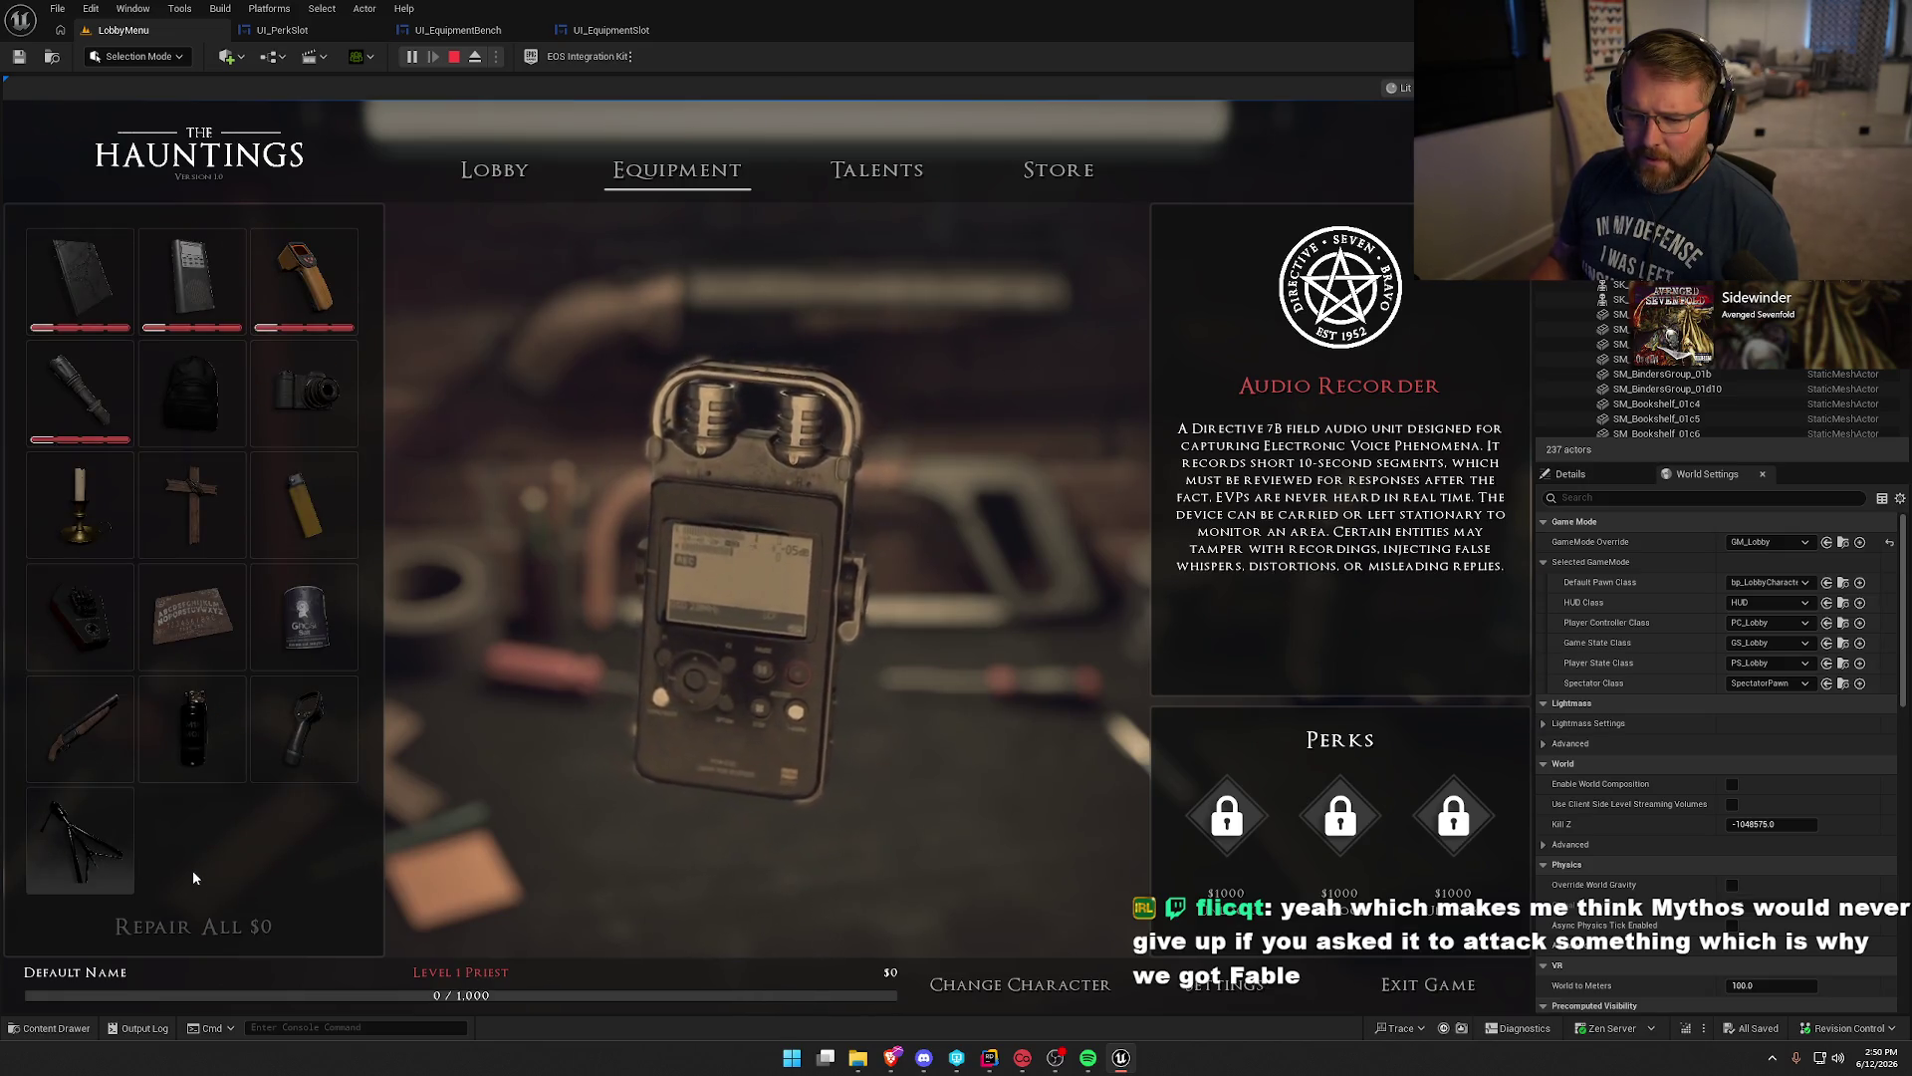
Browse the Tripod, Camcorder and Audio Recorder details in the inventory grid.
click(99, 844)
scroll(188, 276, up, 4)
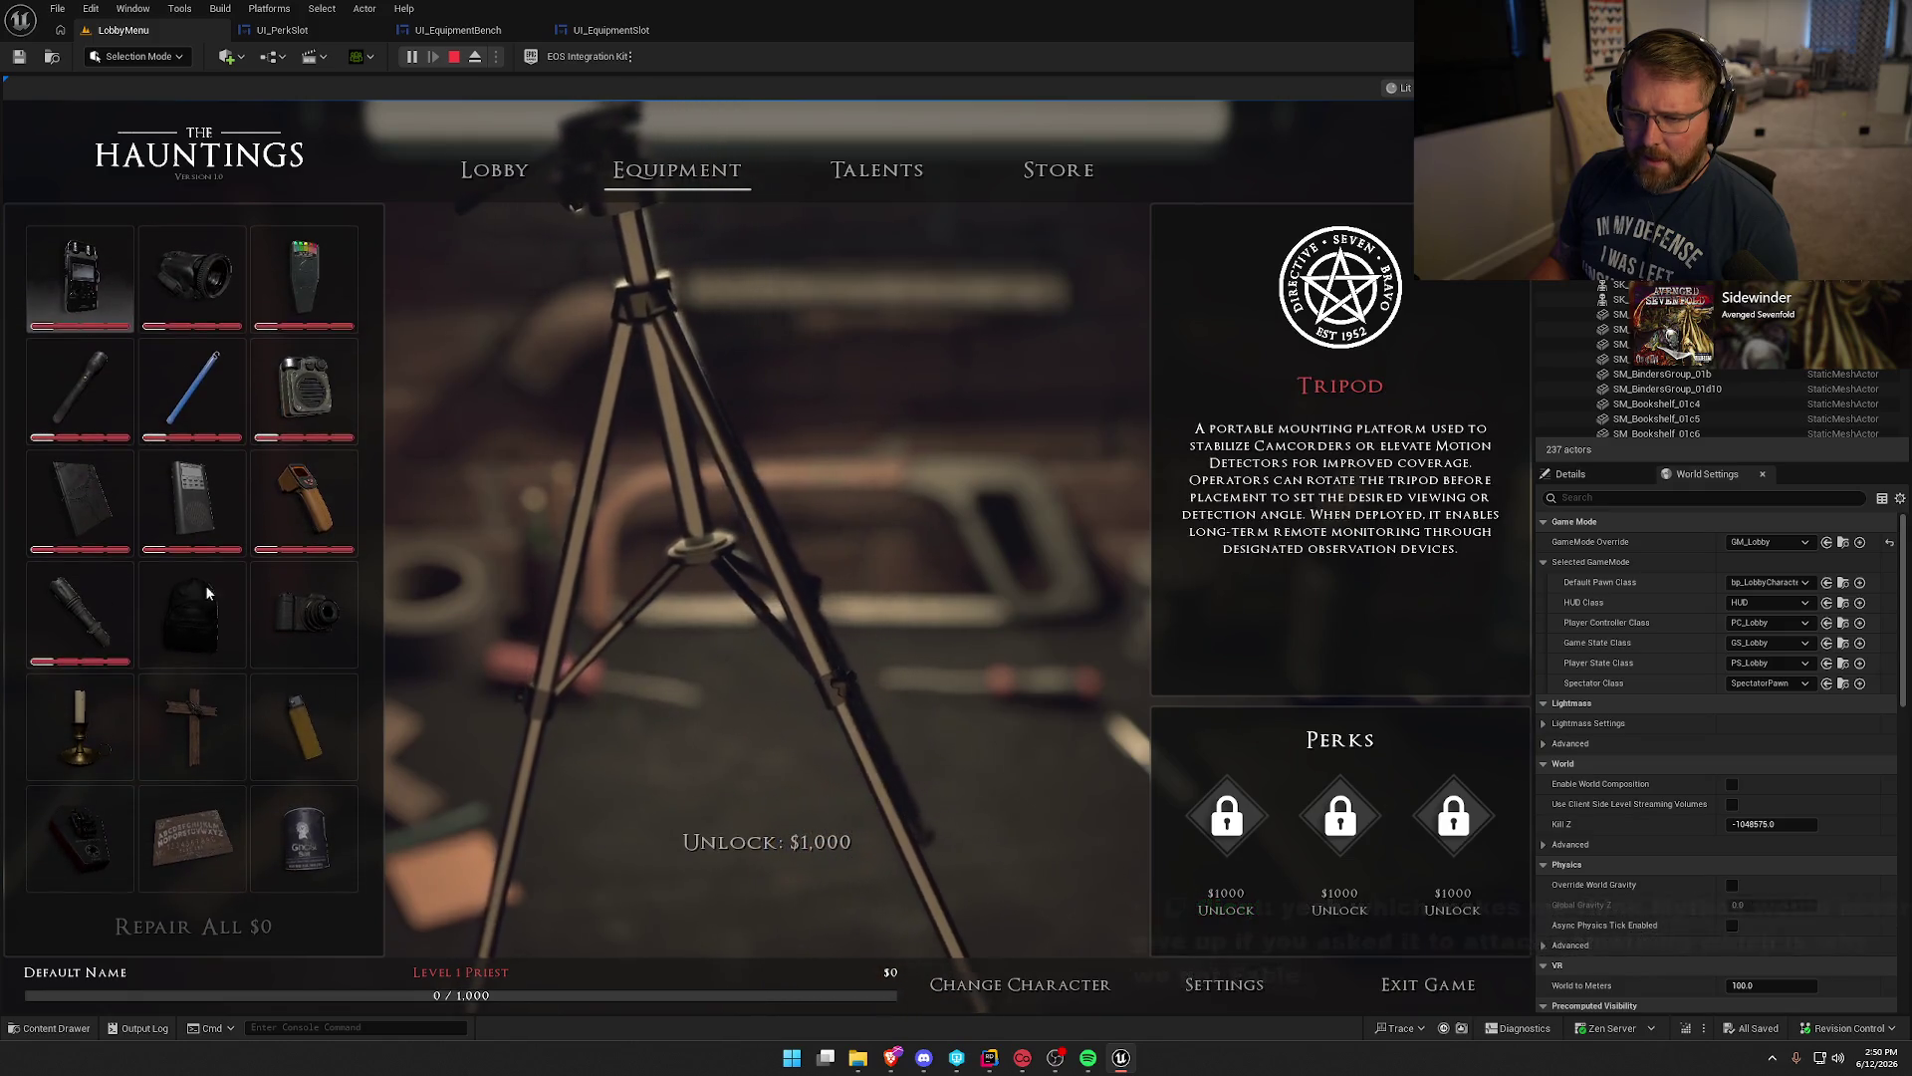
click(187, 275)
click(80, 279)
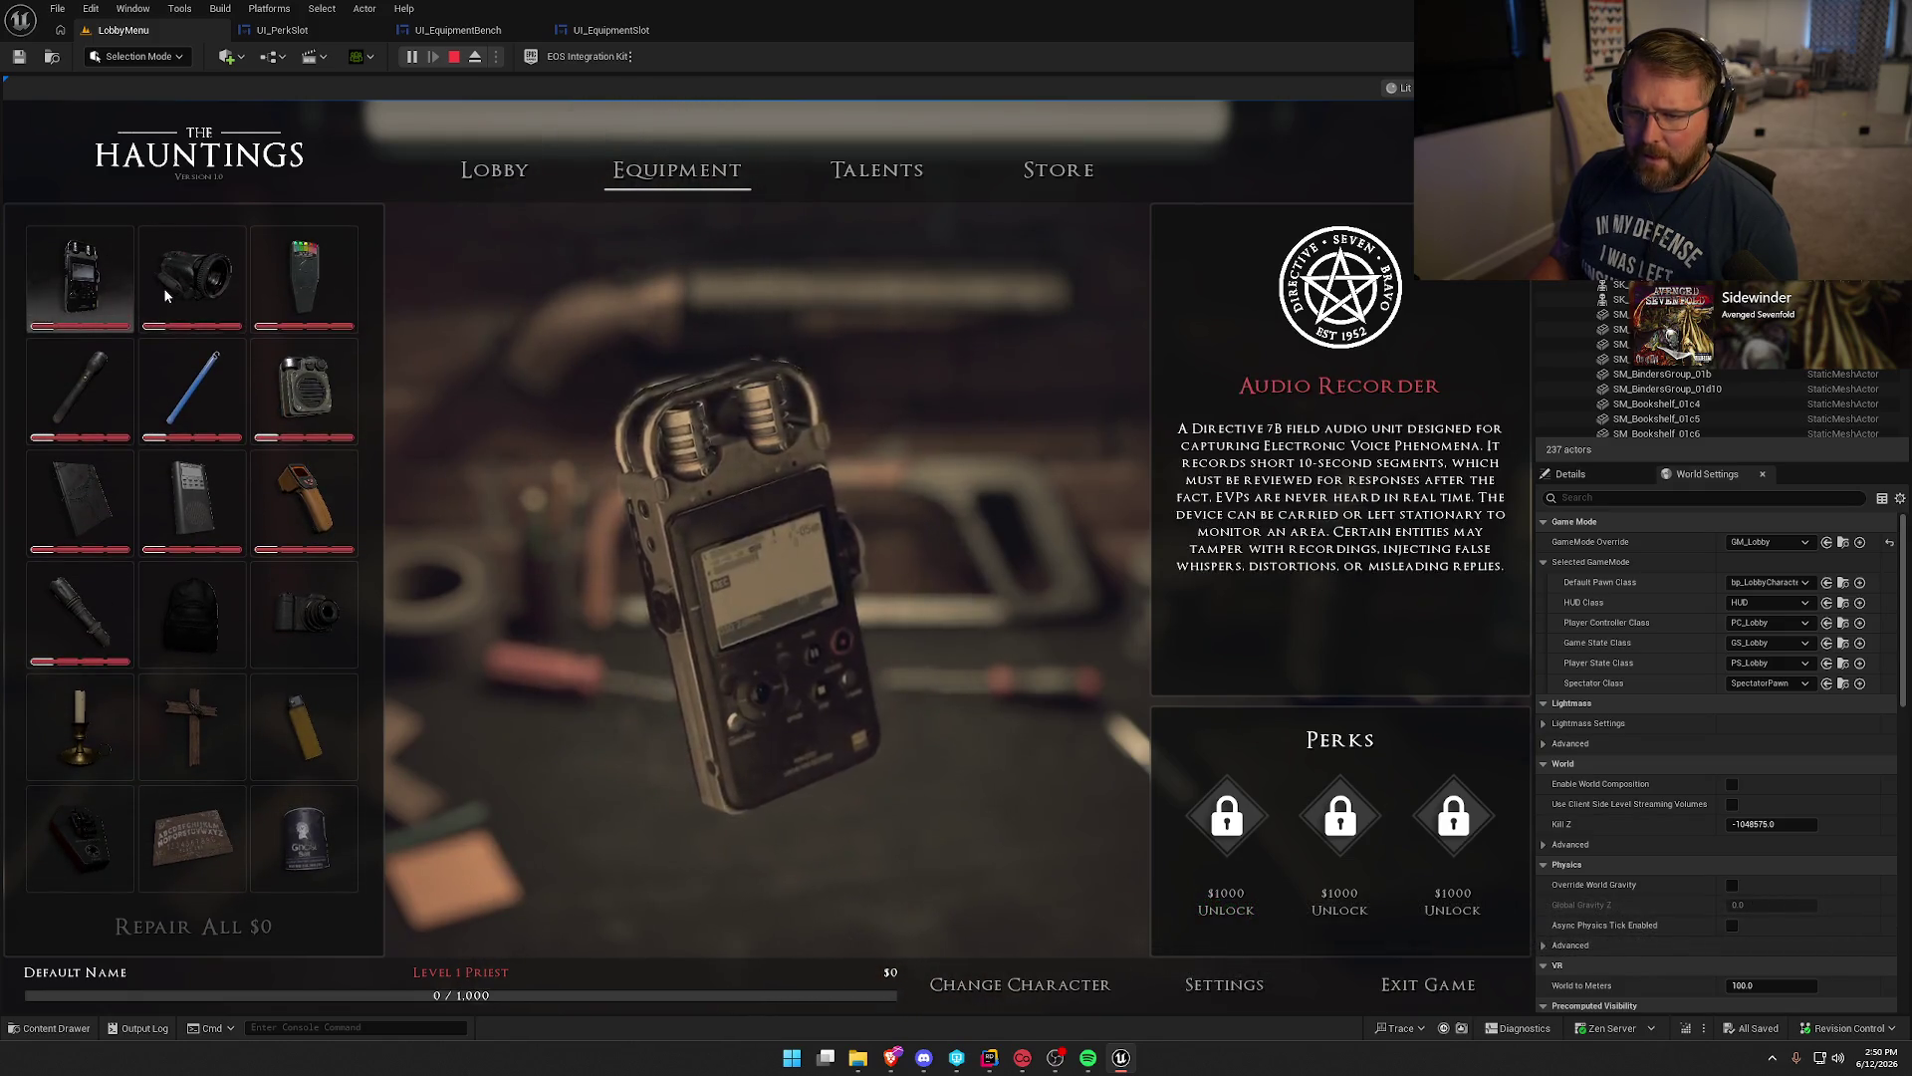
click(190, 279)
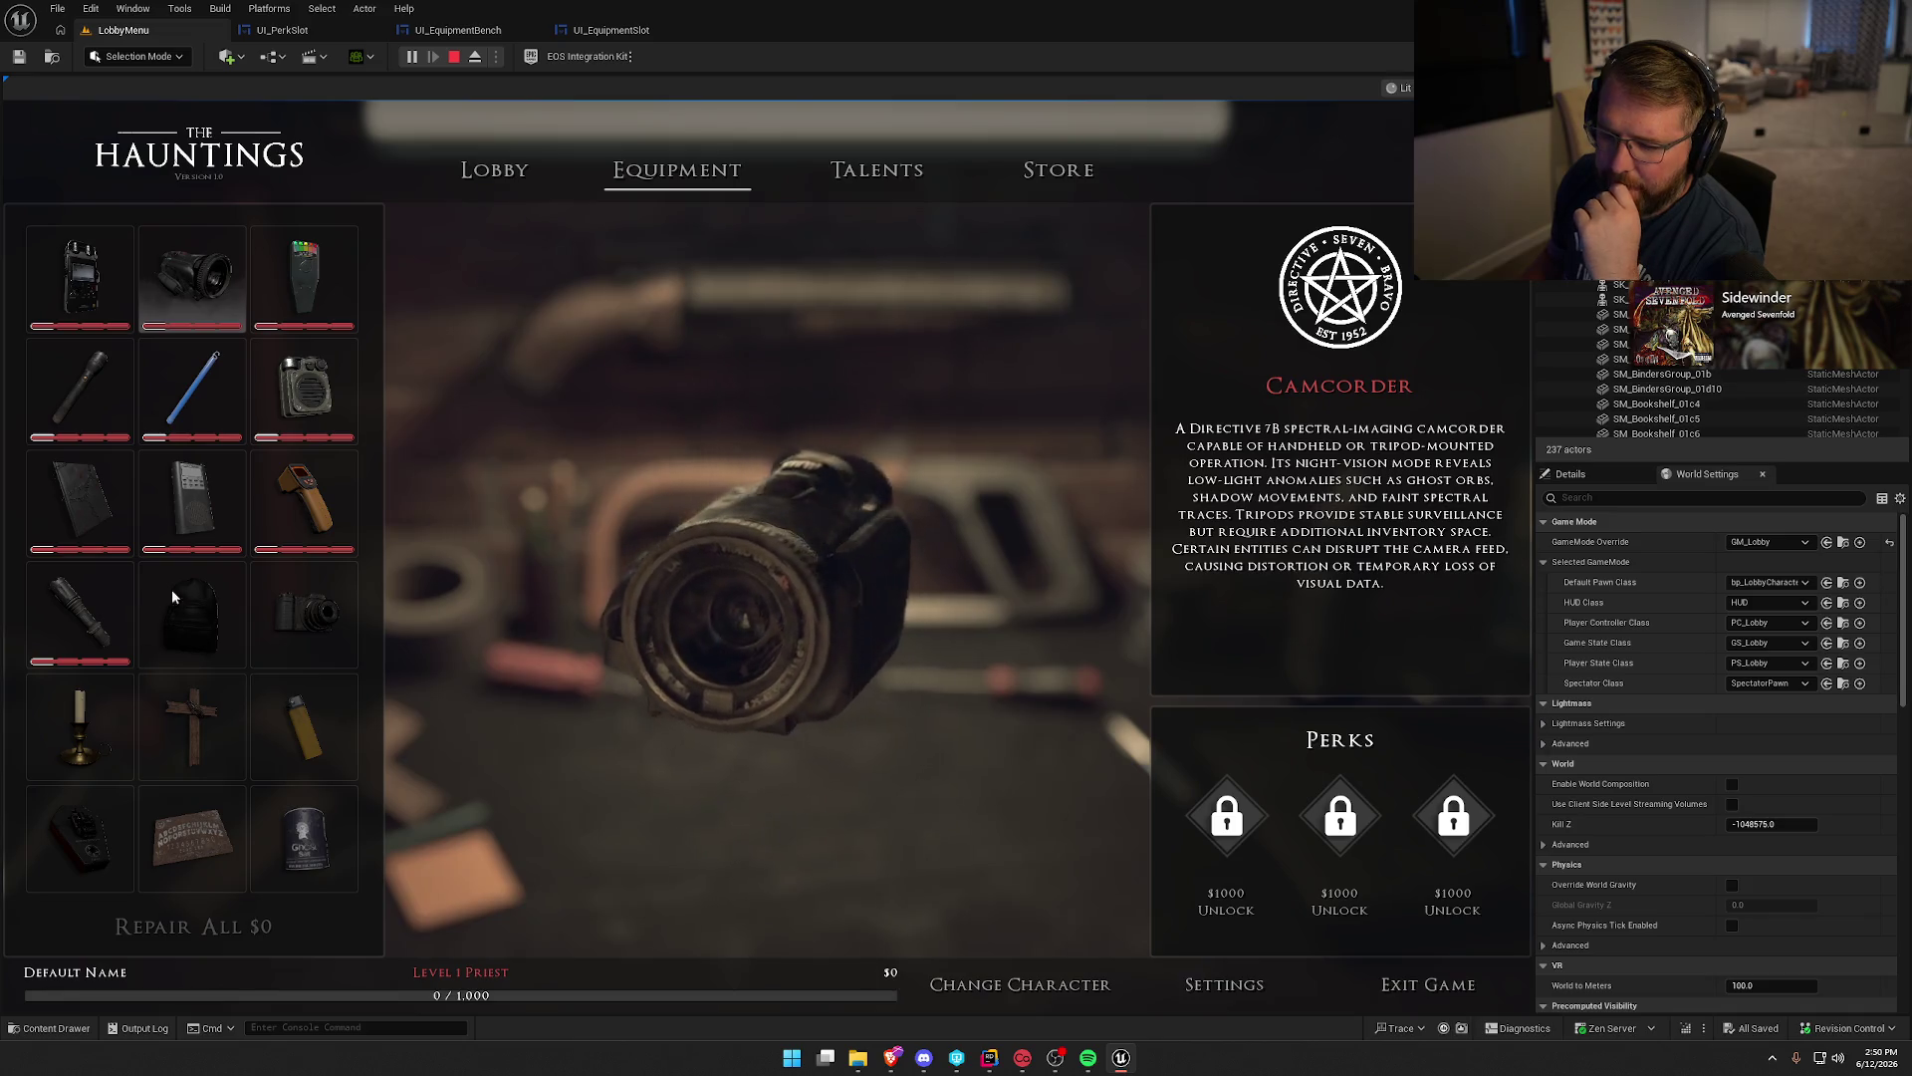
View the Motion Detector details, then run the DamageEquipment cheat from the console.
scroll(229, 607, down, 2)
click(43, 625)
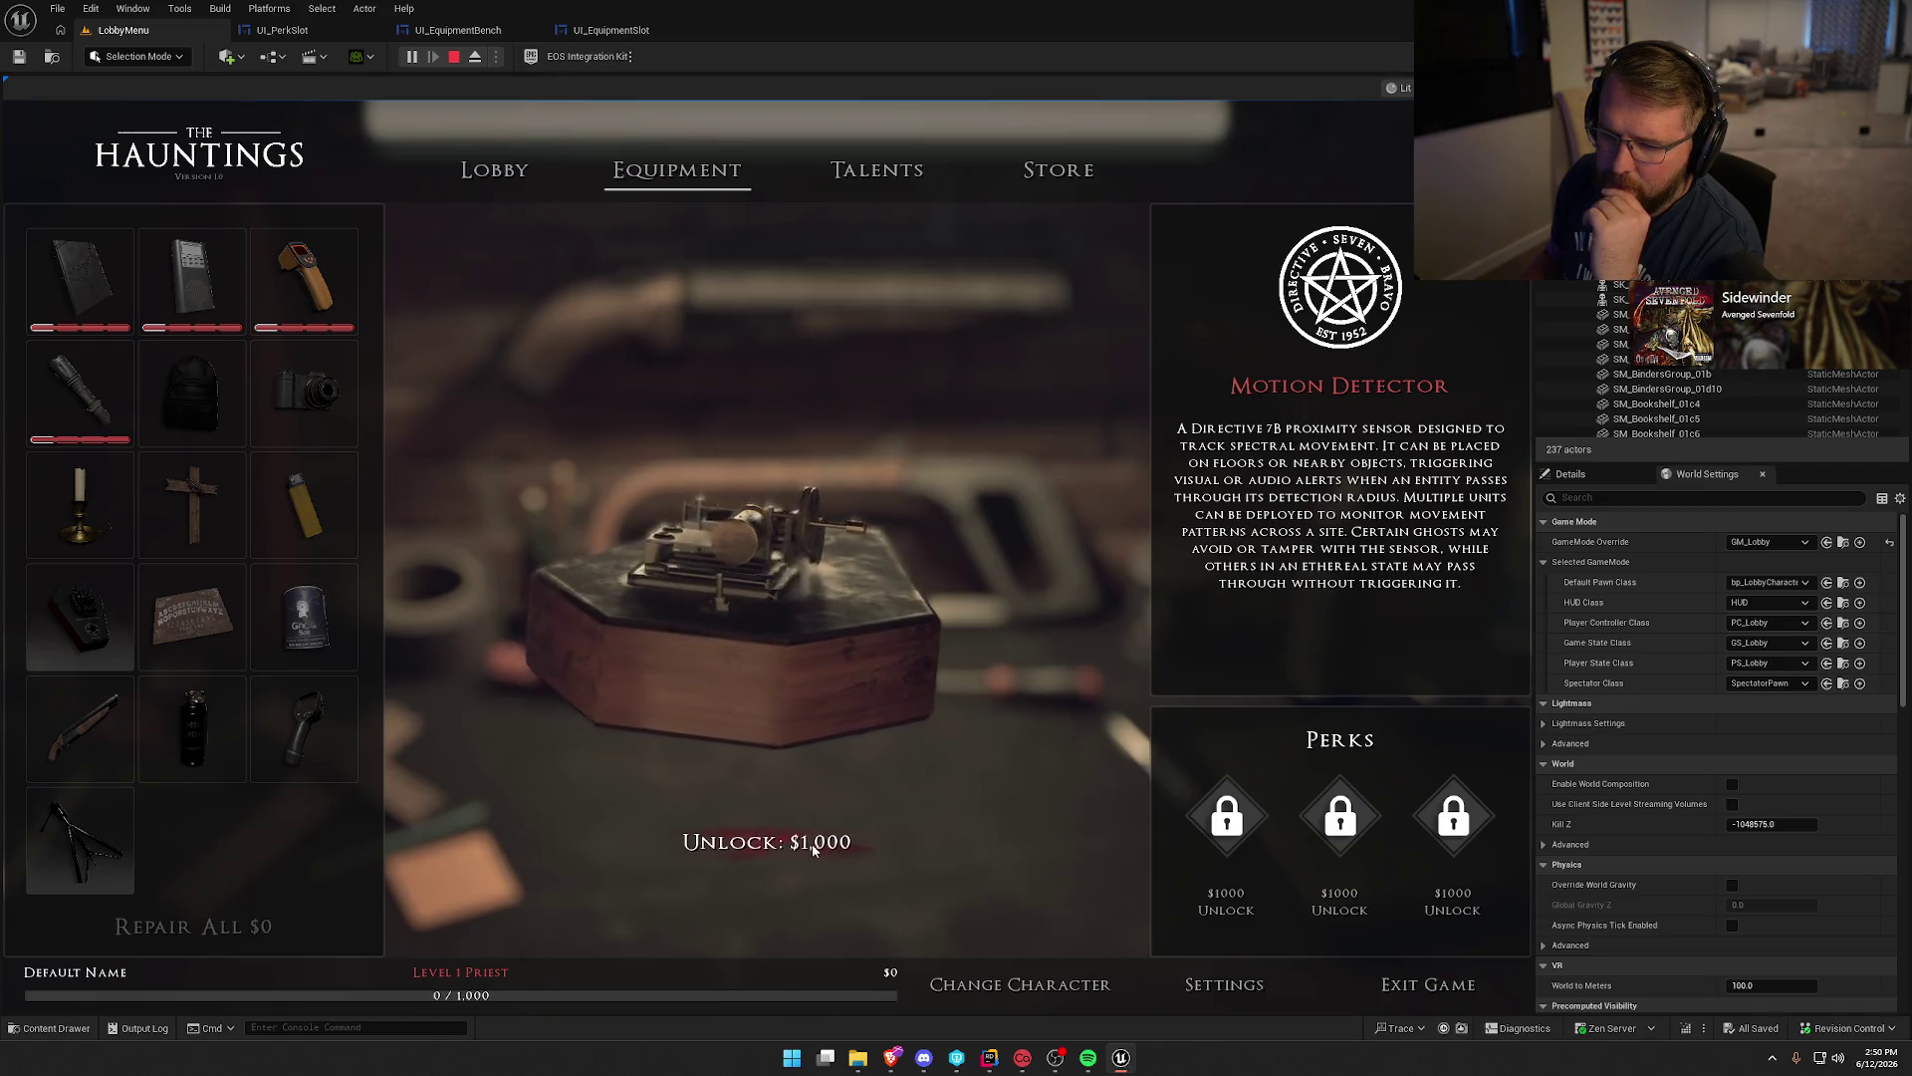
key(grave)
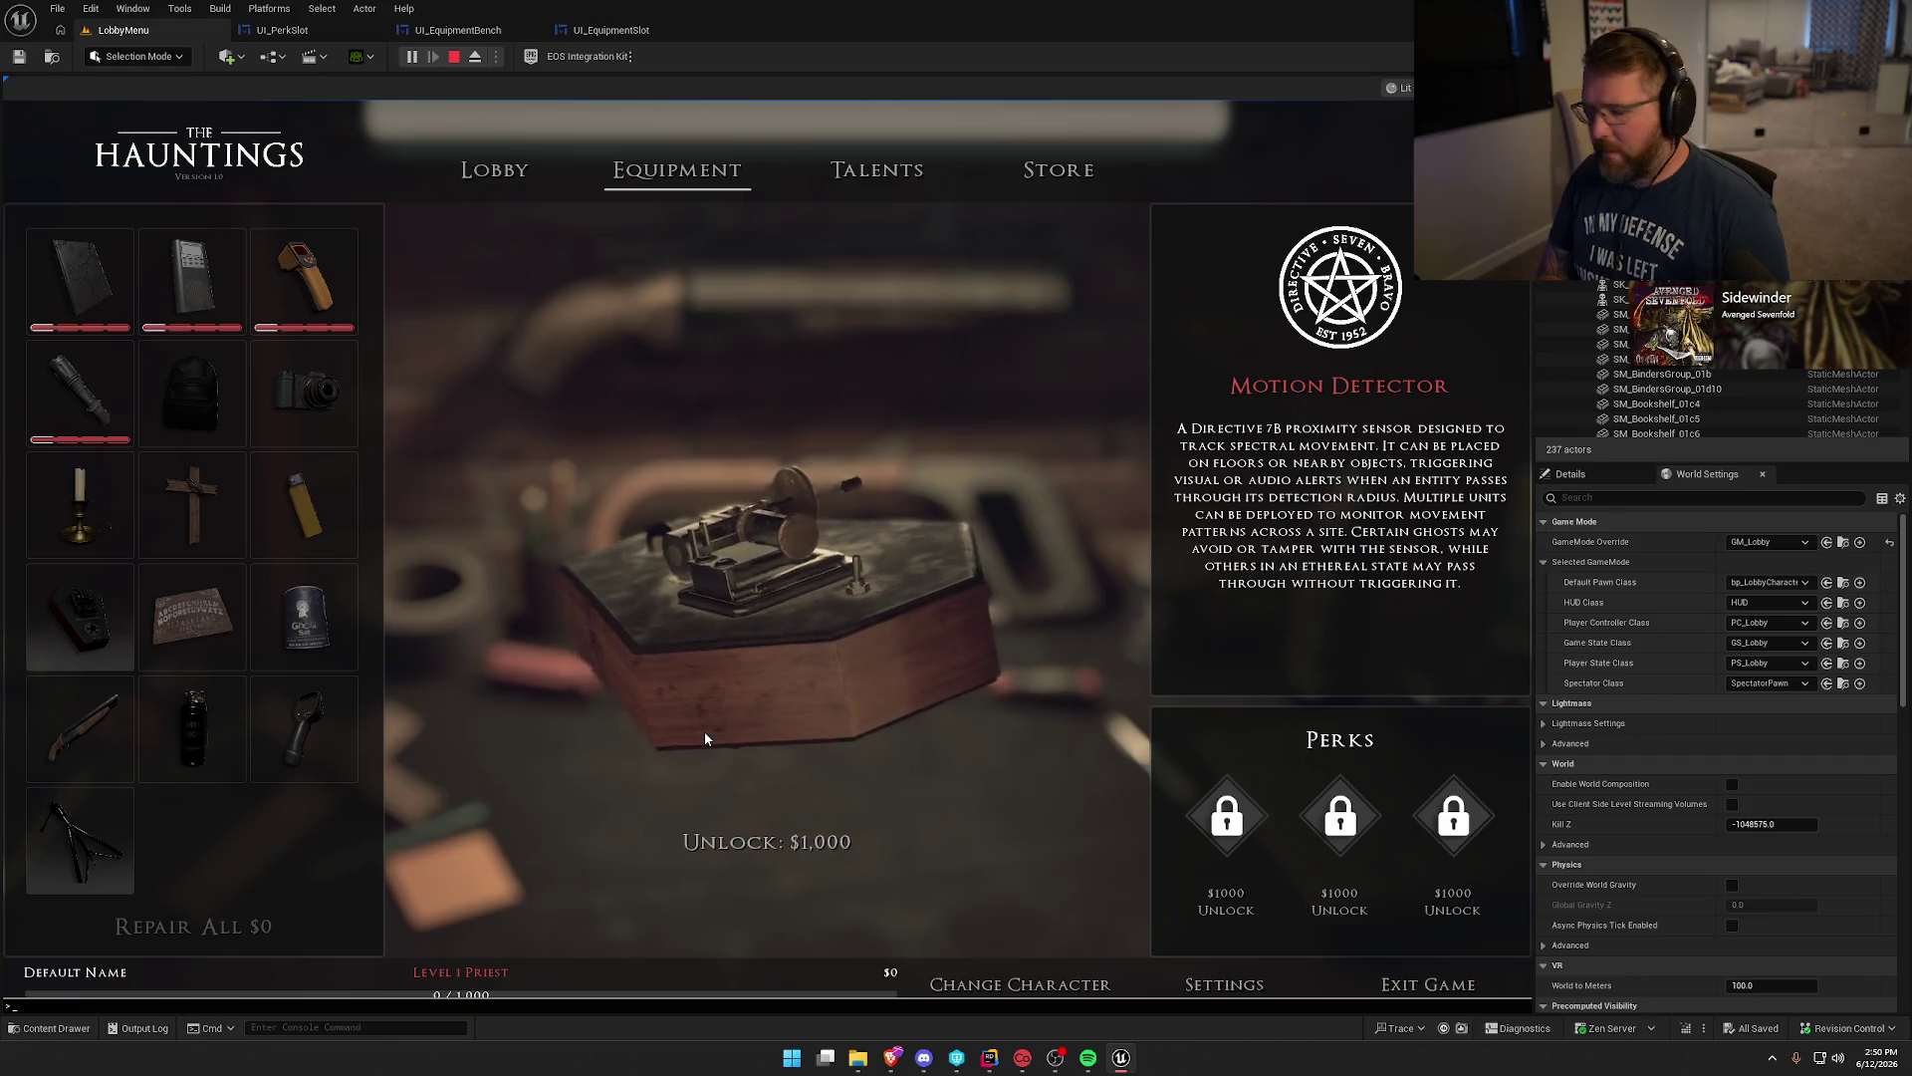
text(Damage)
key(Up)
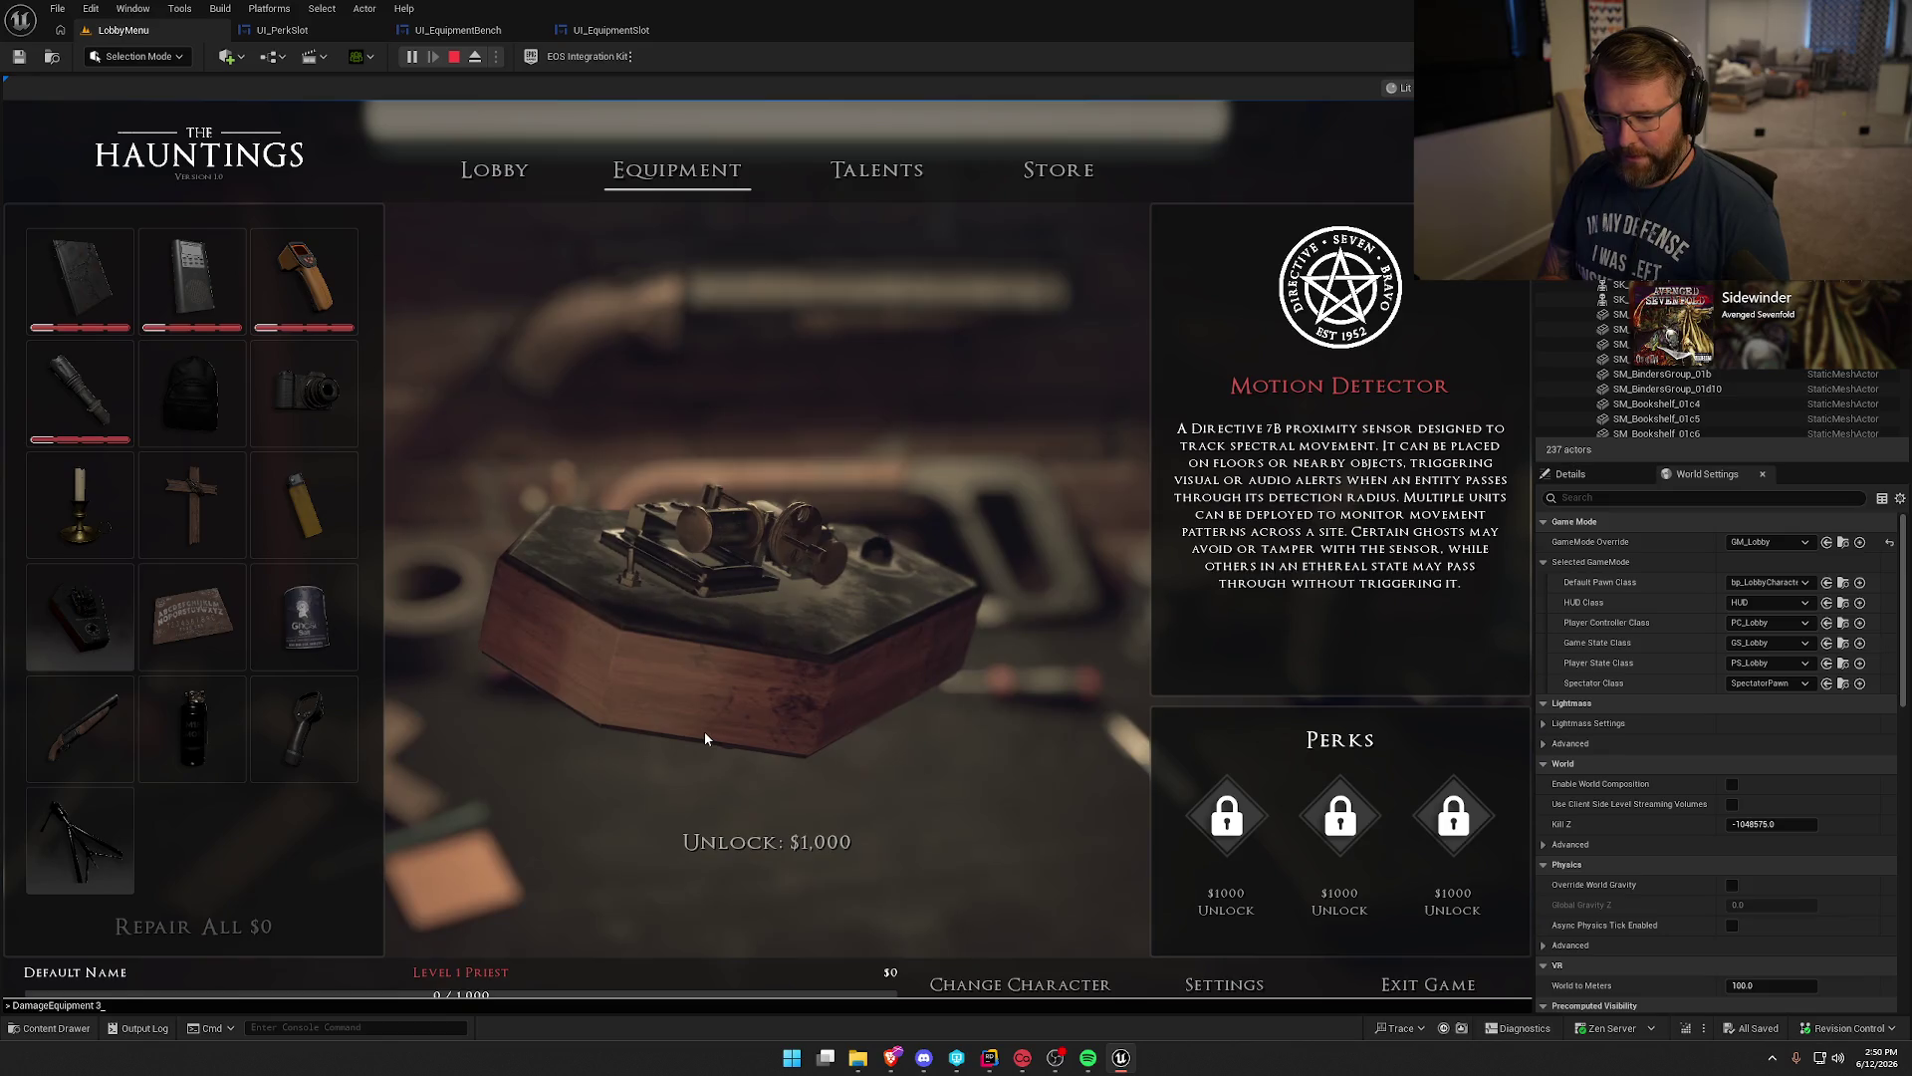
key(Return)
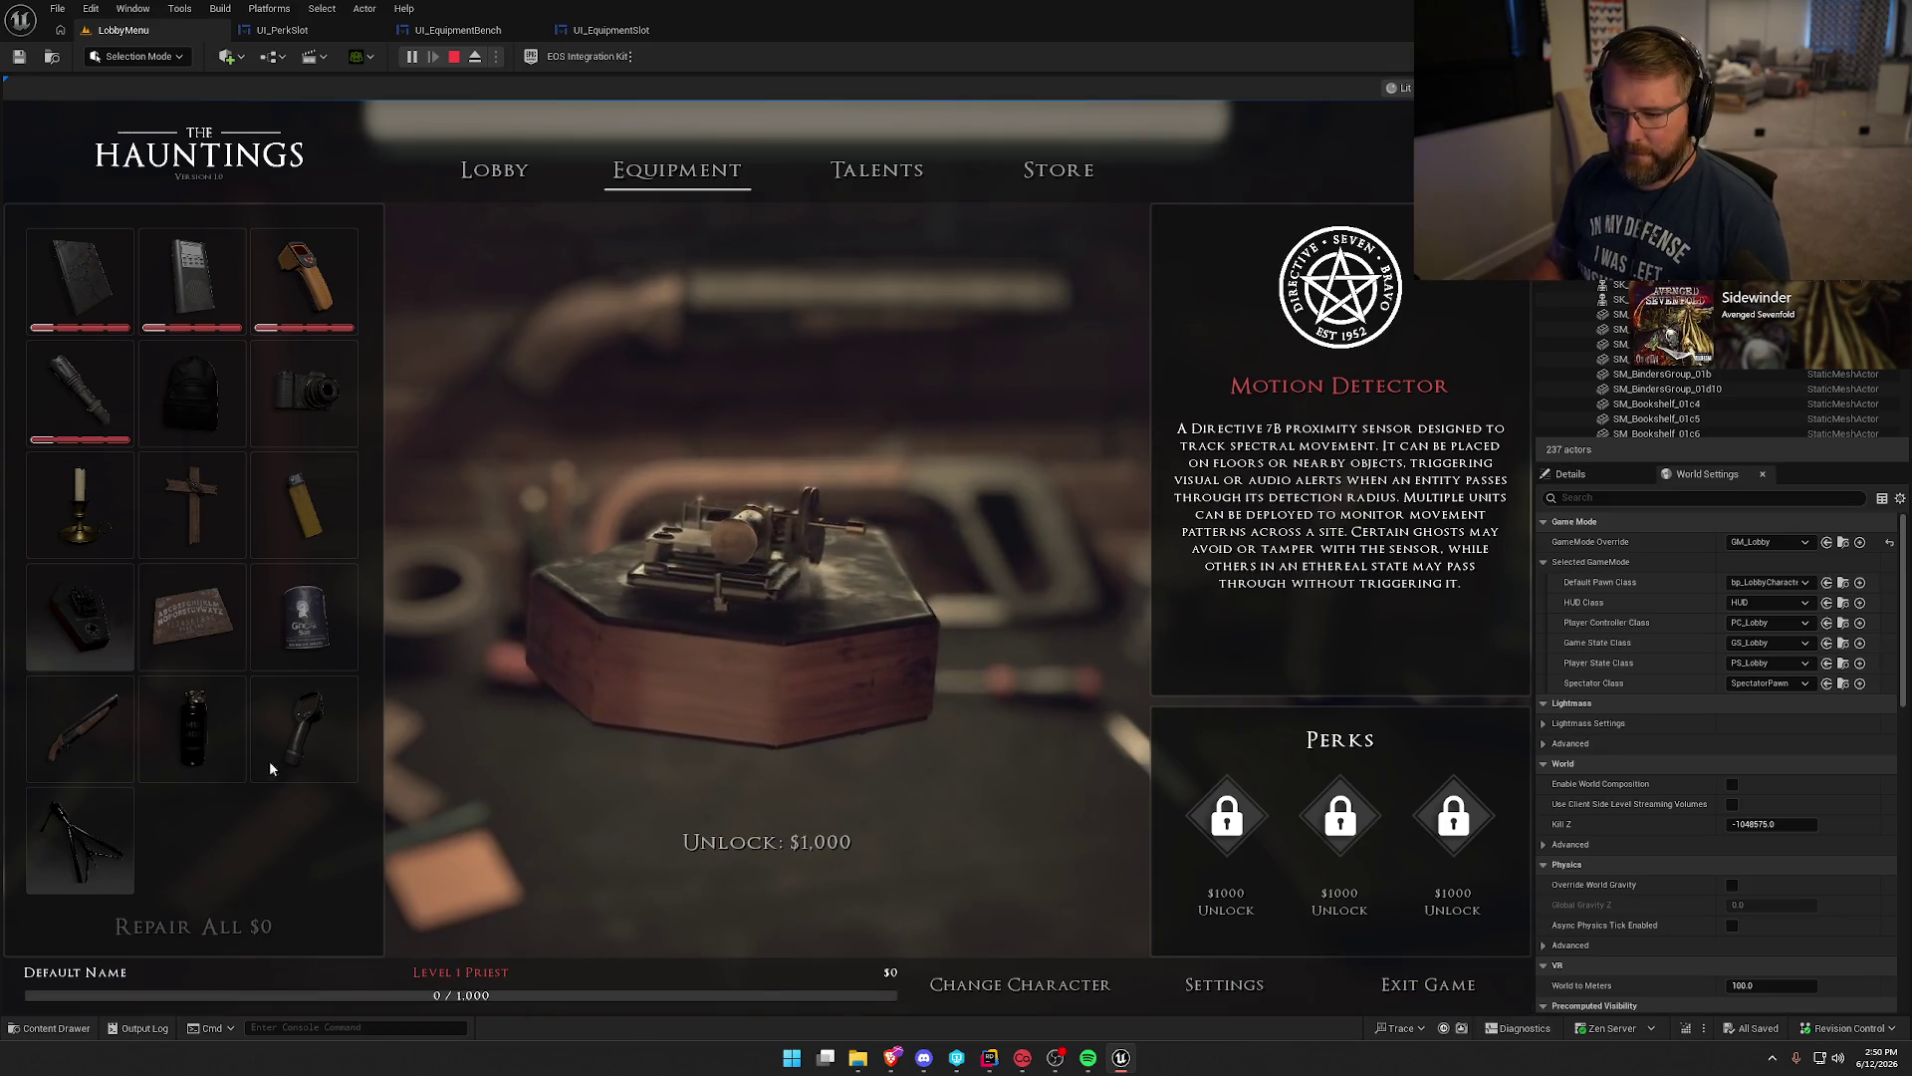
Go to Lobby and back to Equipment, checking the Camcorder and Audio Recorder selections.
click(494, 172)
click(687, 175)
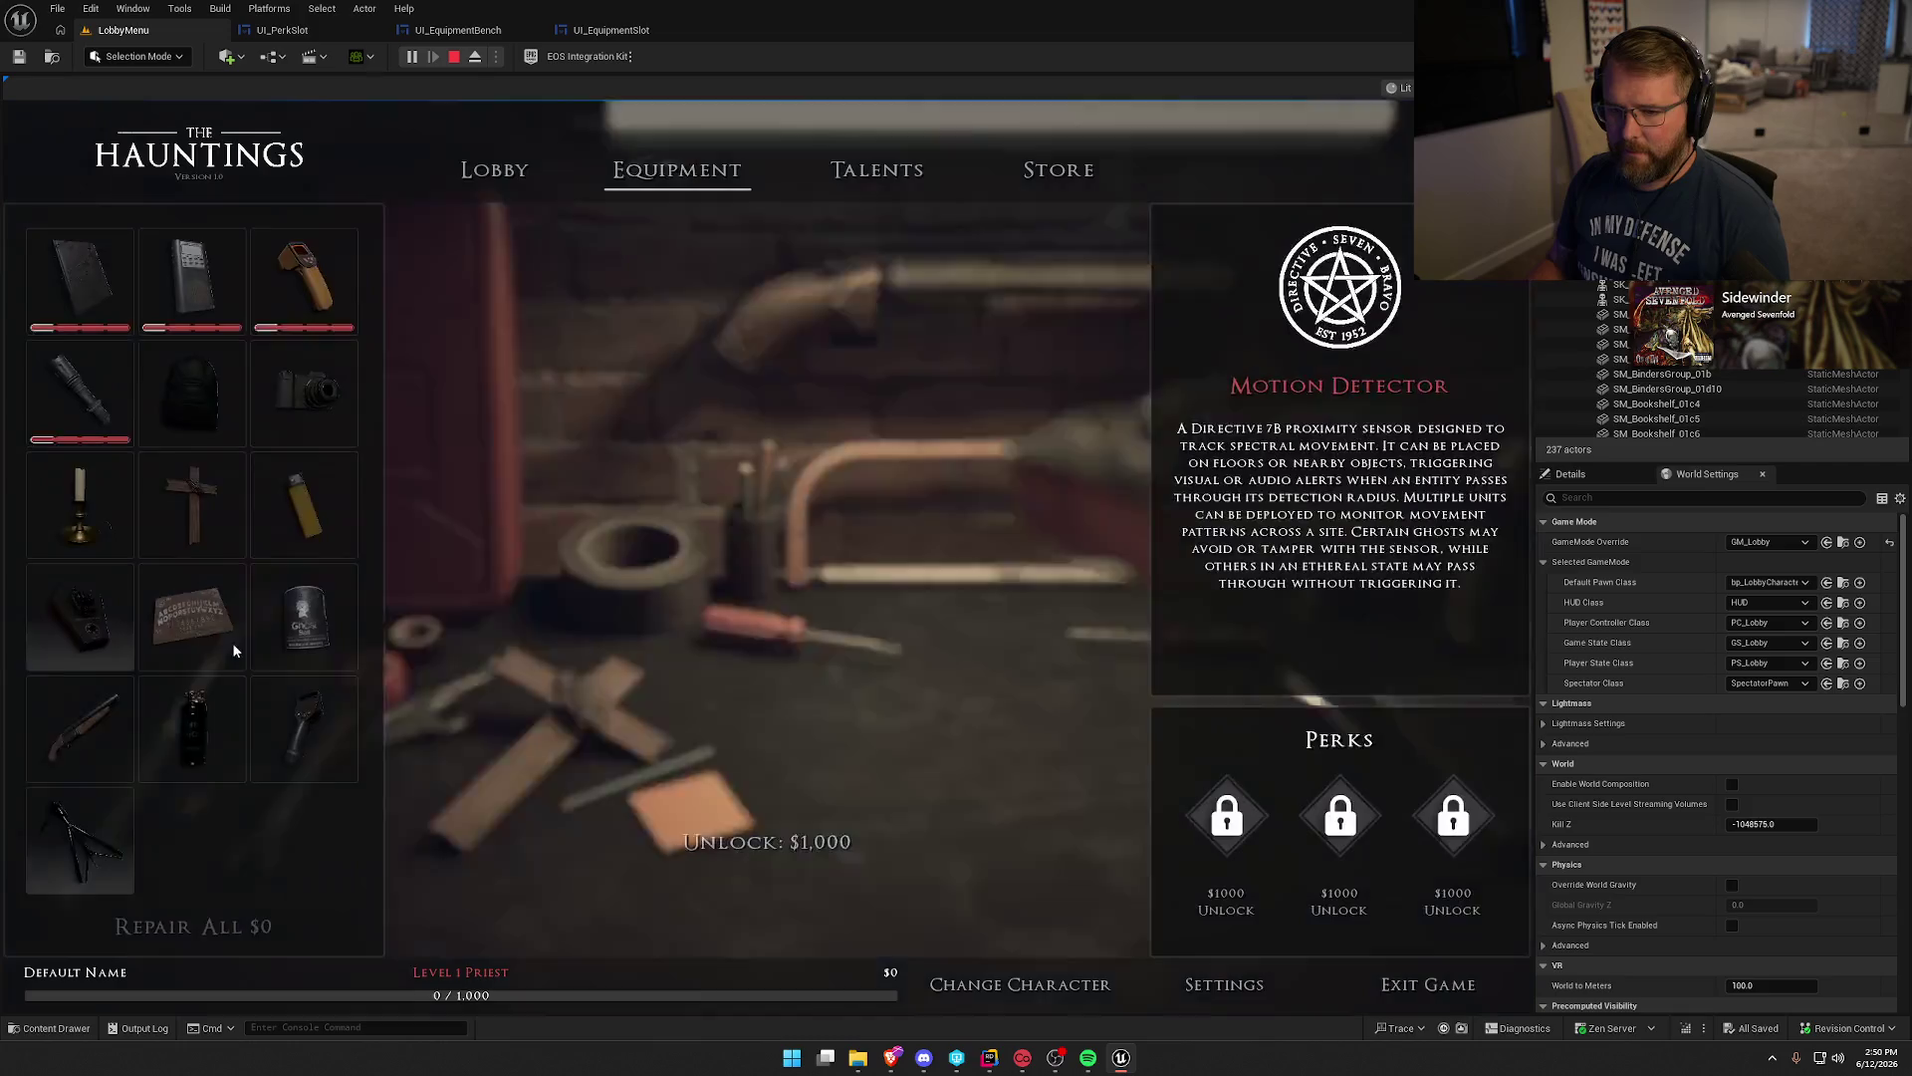
click(189, 283)
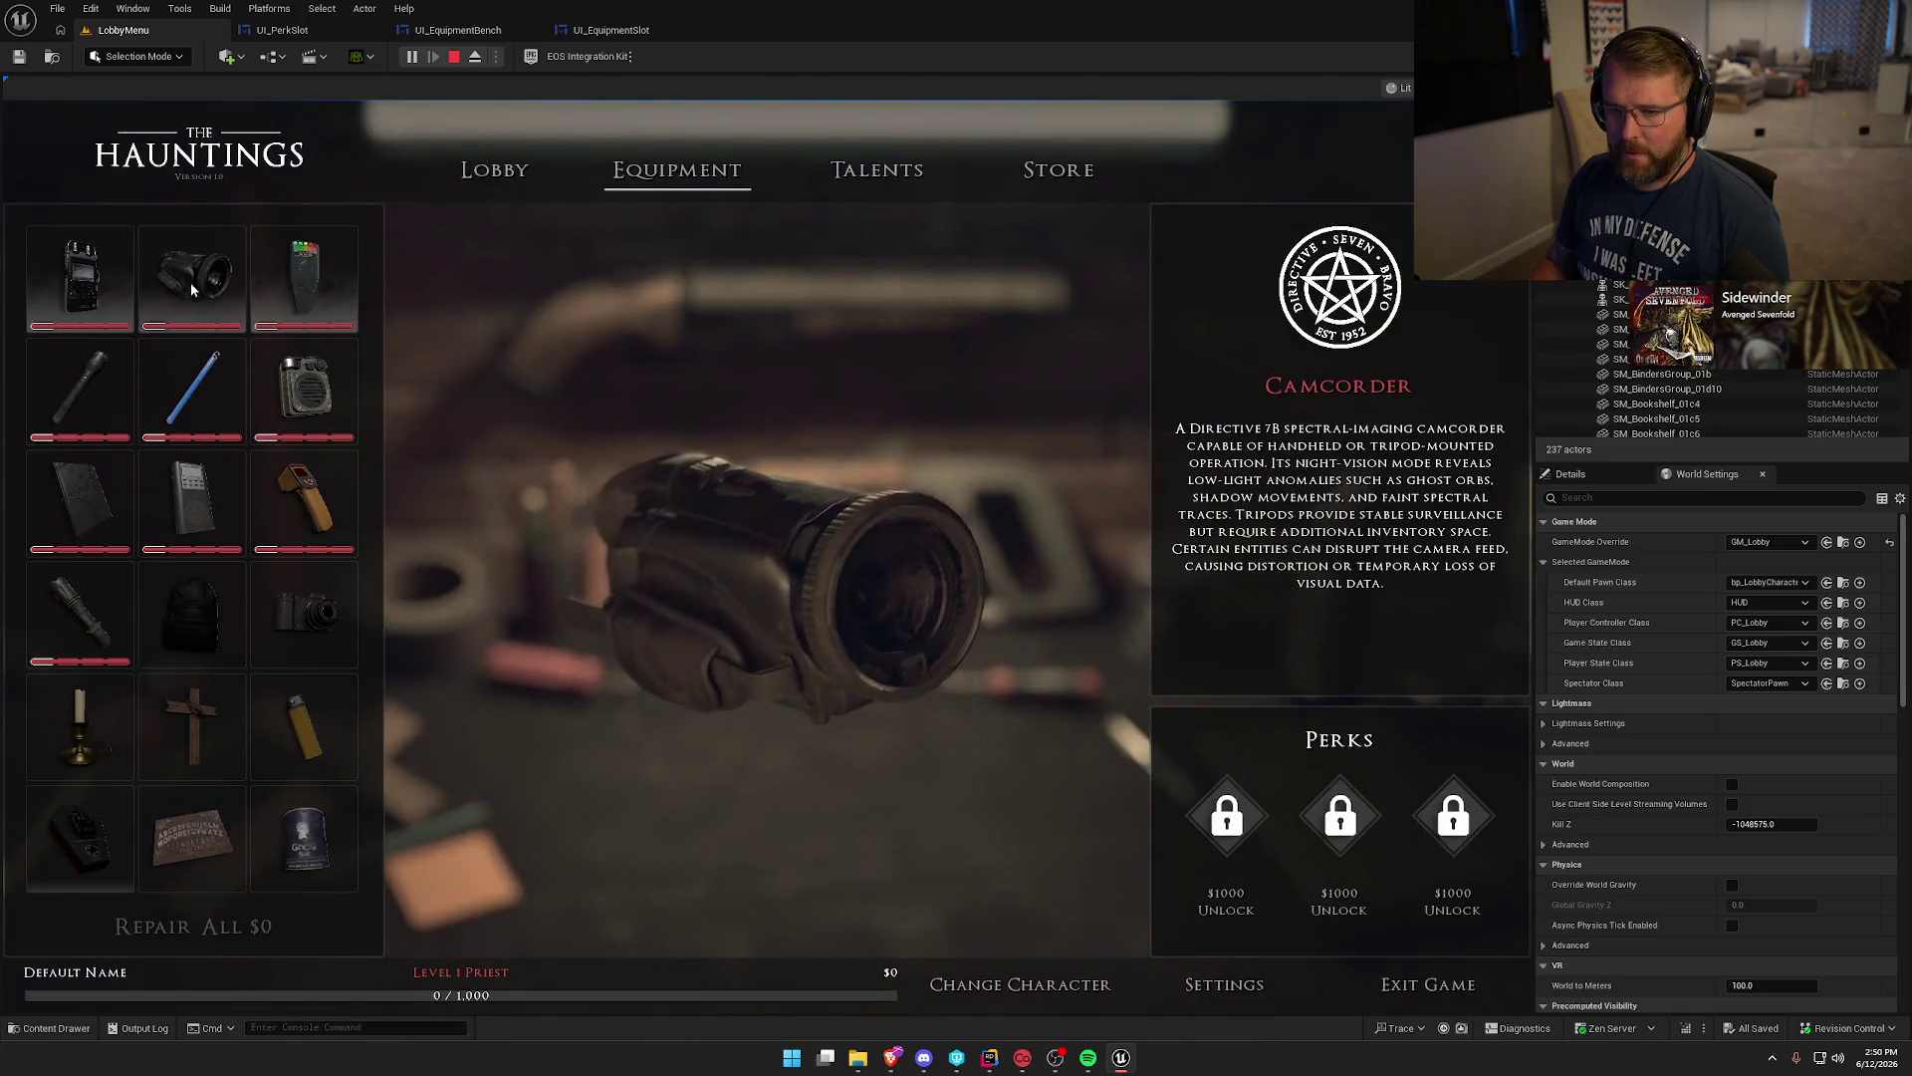
click(127, 289)
click(178, 293)
click(100, 283)
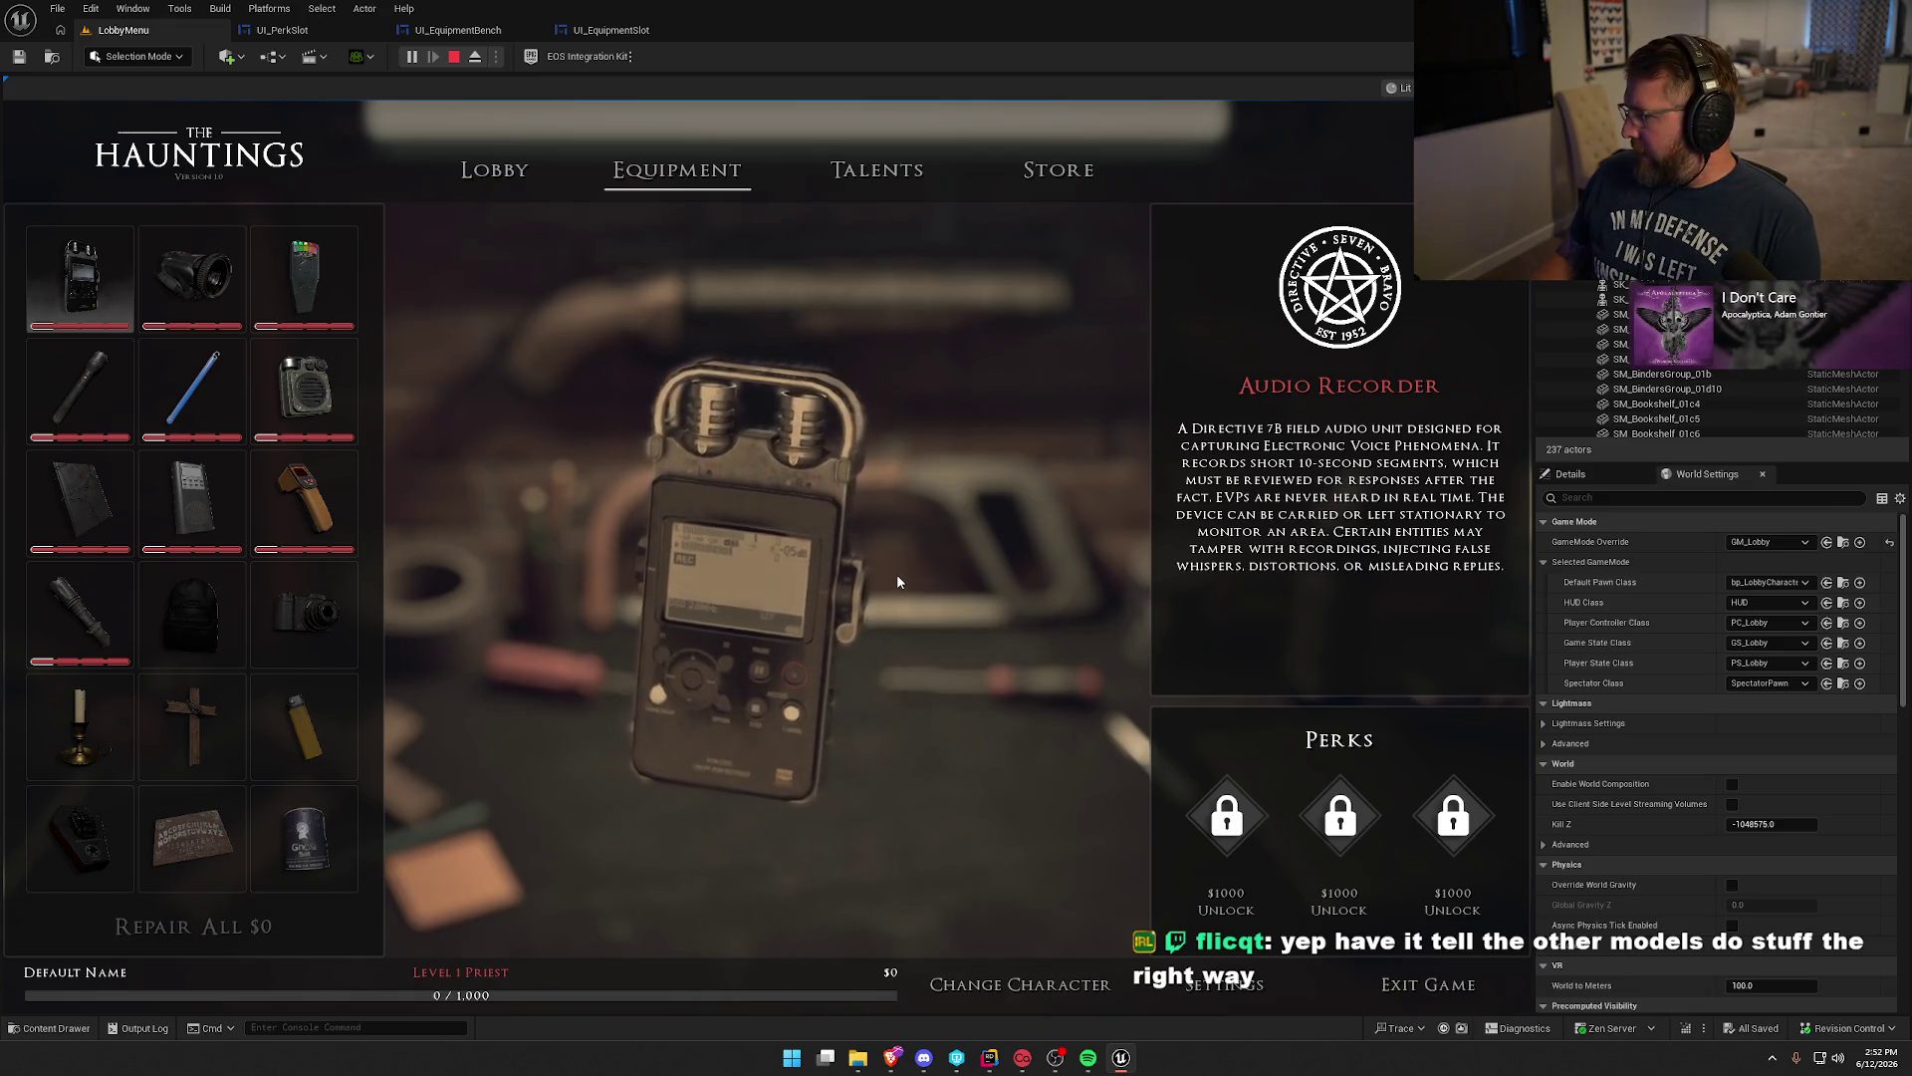
Rerun the DamageEquipment cheat from the console with an amount of 25.
key(grave)
key(Up)
key(BackSpace)
text(25)
key(Return)
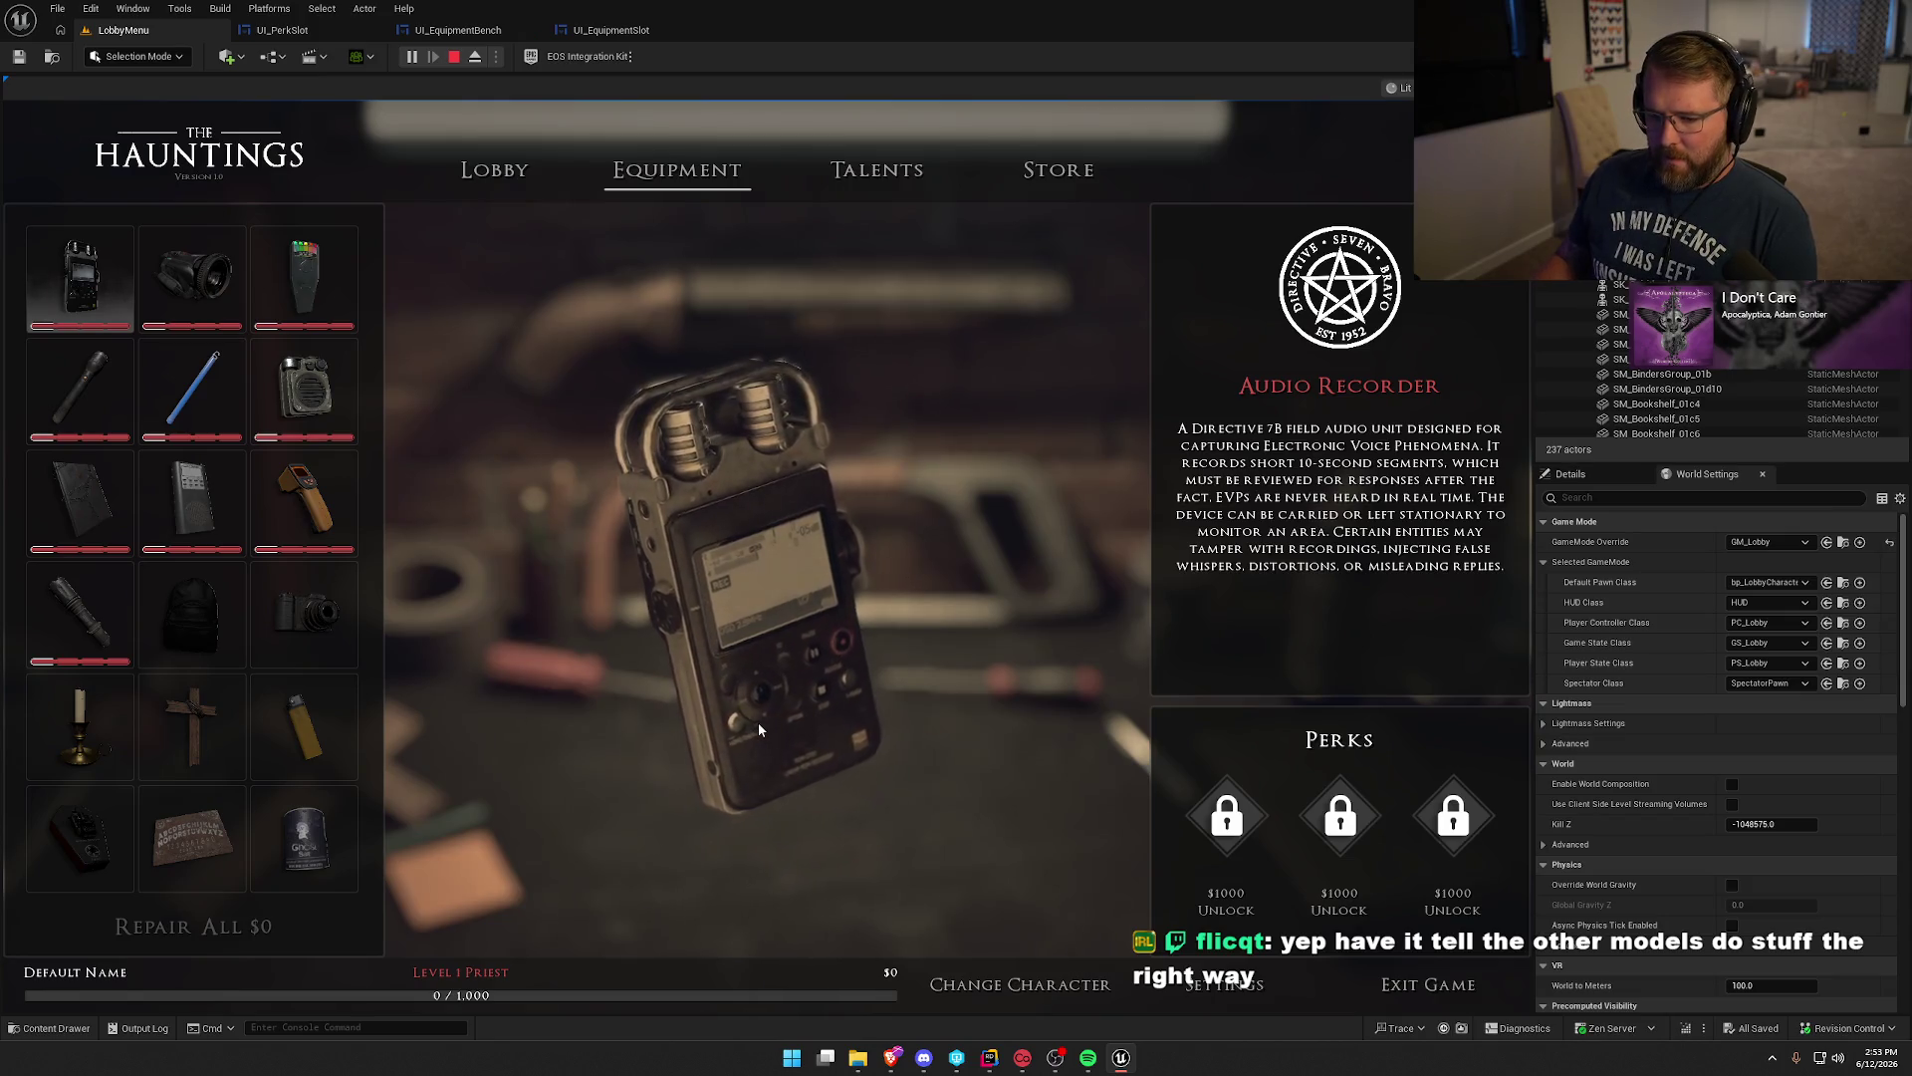
Check the Spirit Book and Thermometer details, then stop the play session.
click(204, 510)
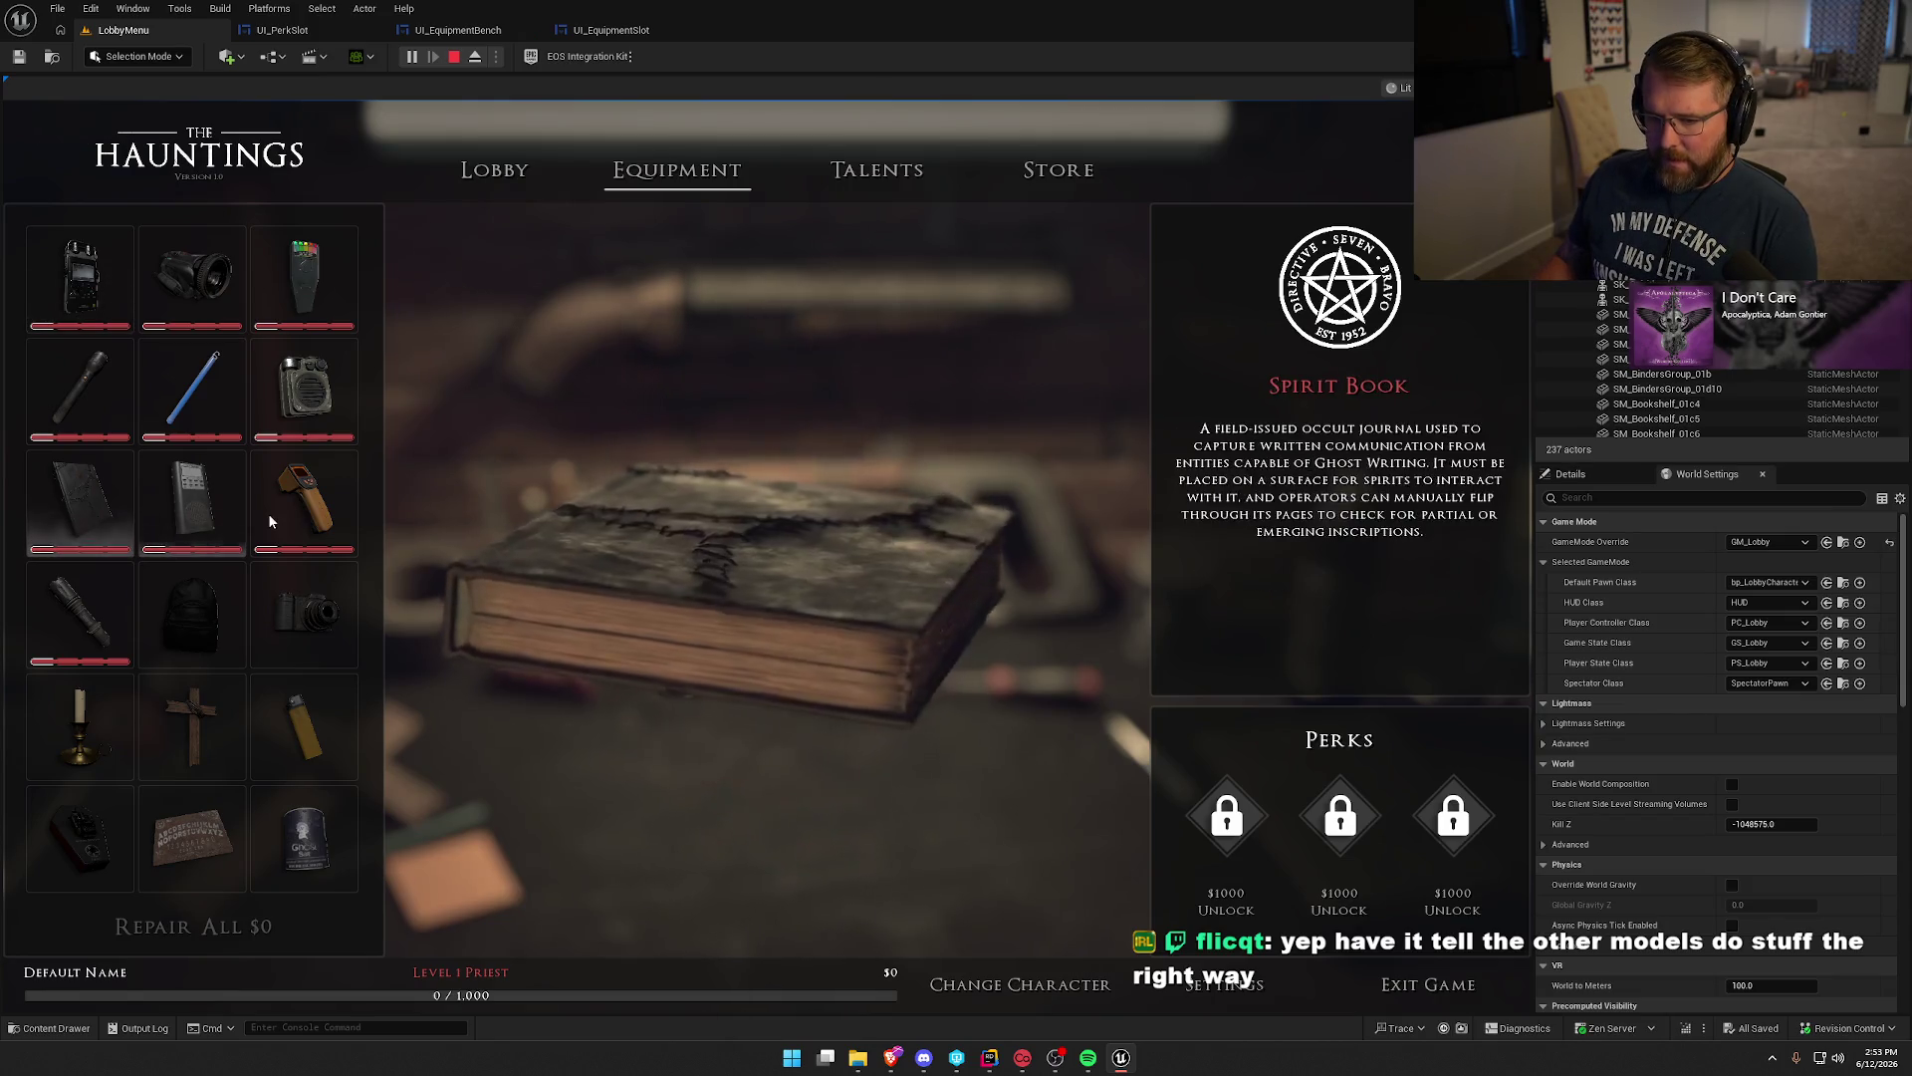
click(302, 502)
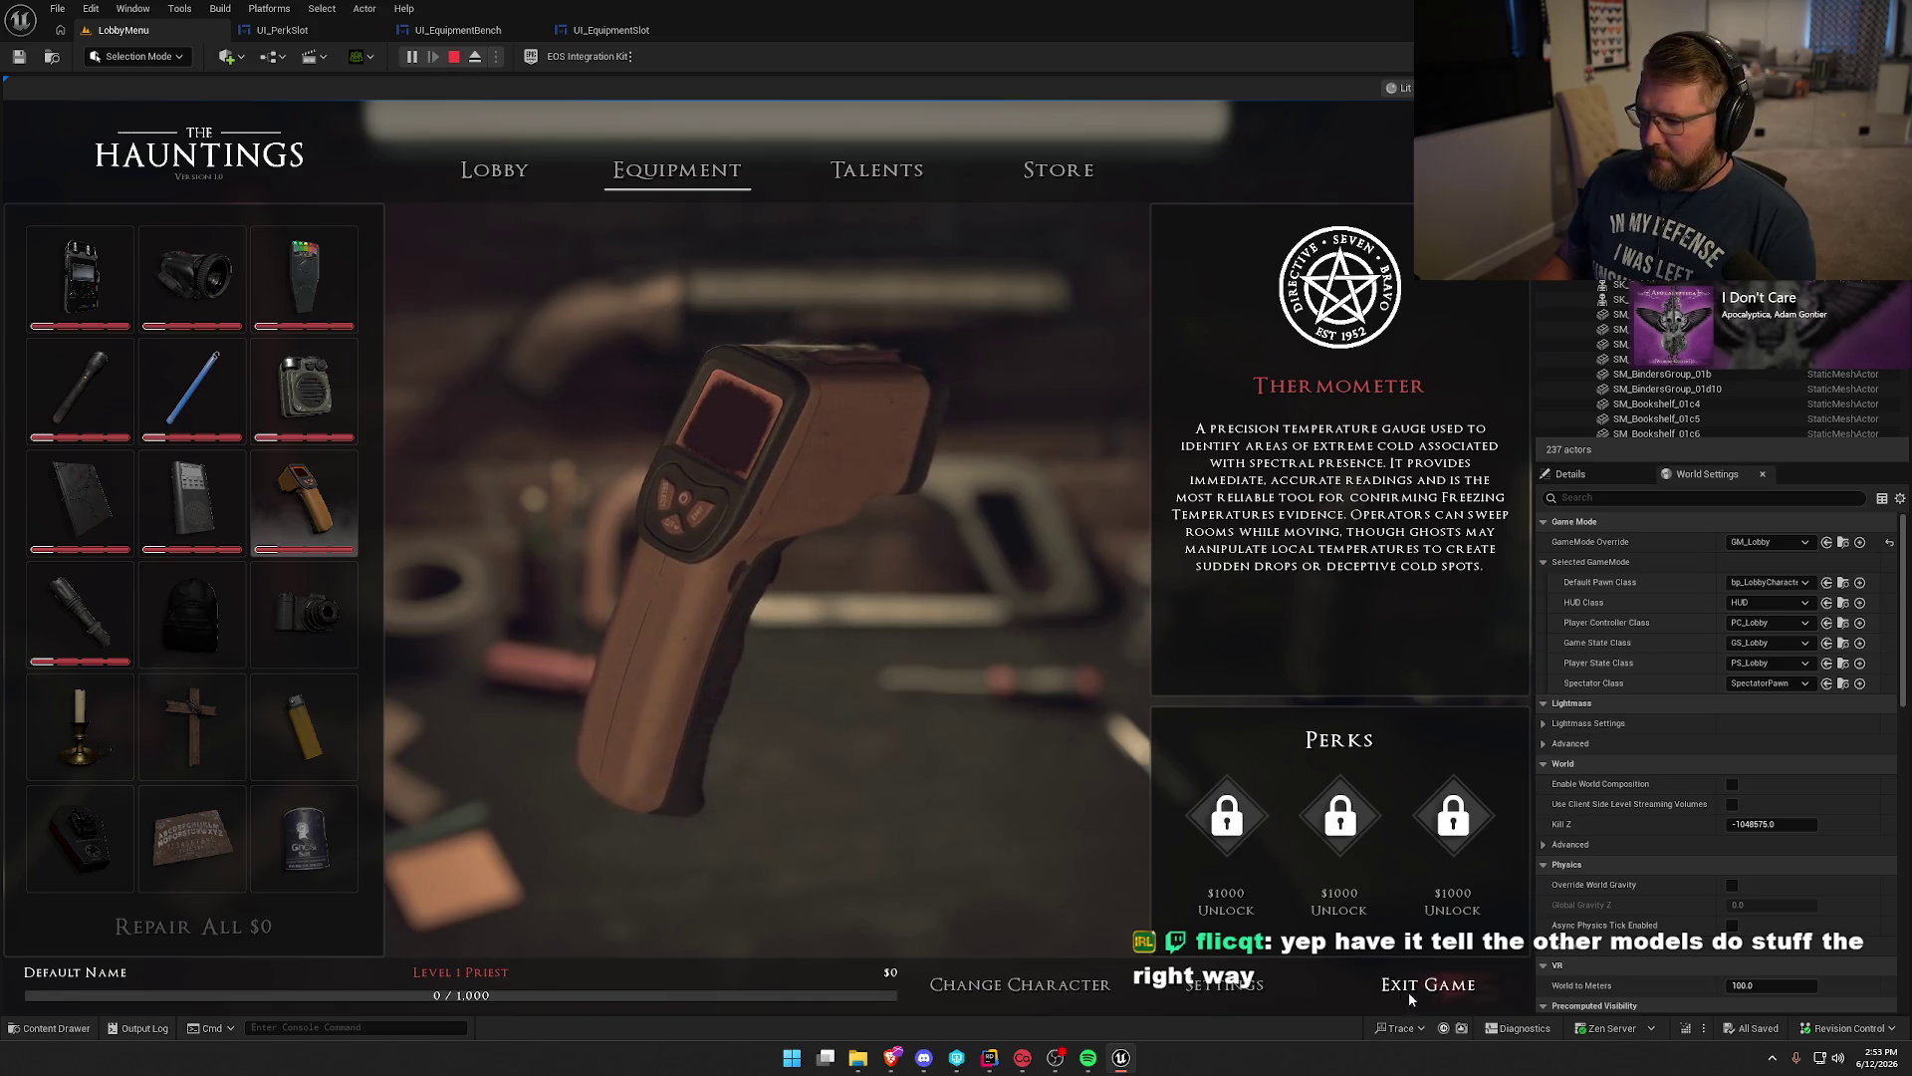
click(1424, 986)
Replay the lobby and browse Camcorder, Sonar Pod, Thermometer, Spirit Book, Flashlight and UV Flashlight.
click(411, 57)
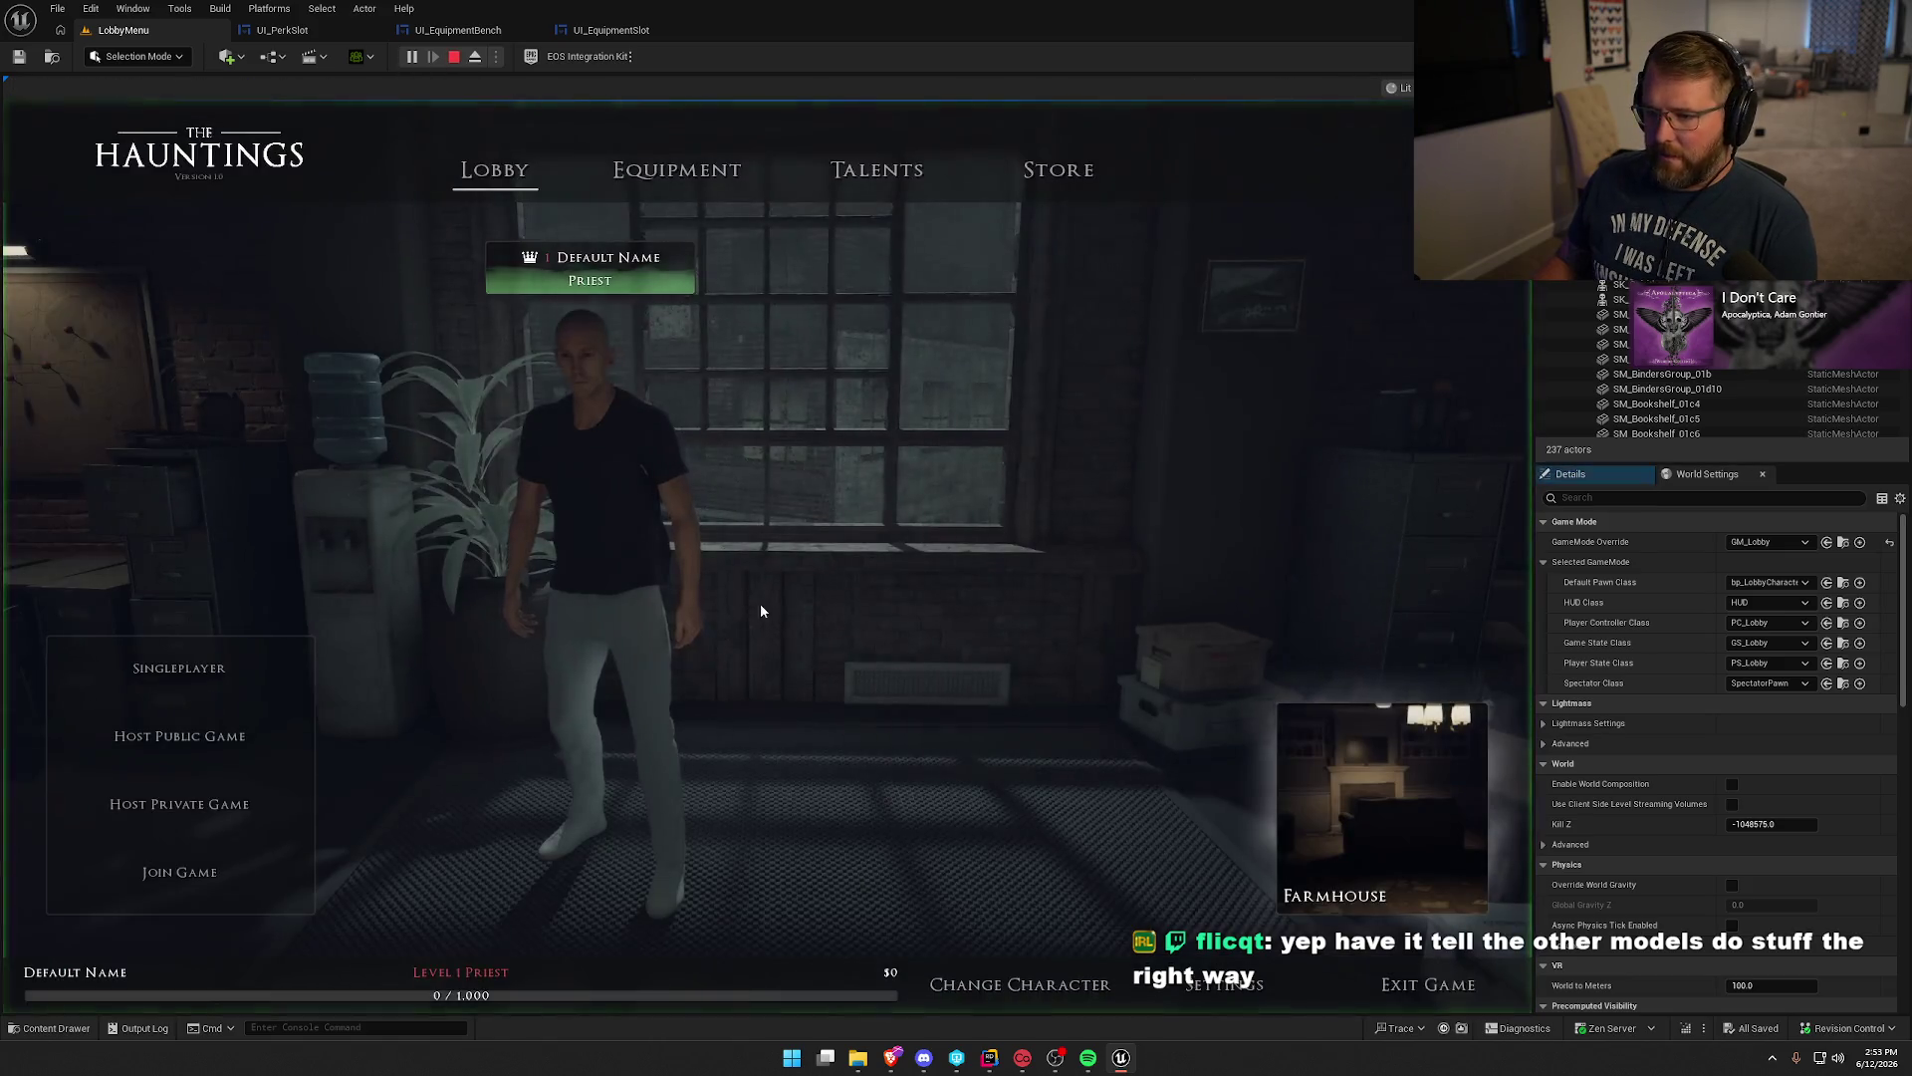
click(678, 170)
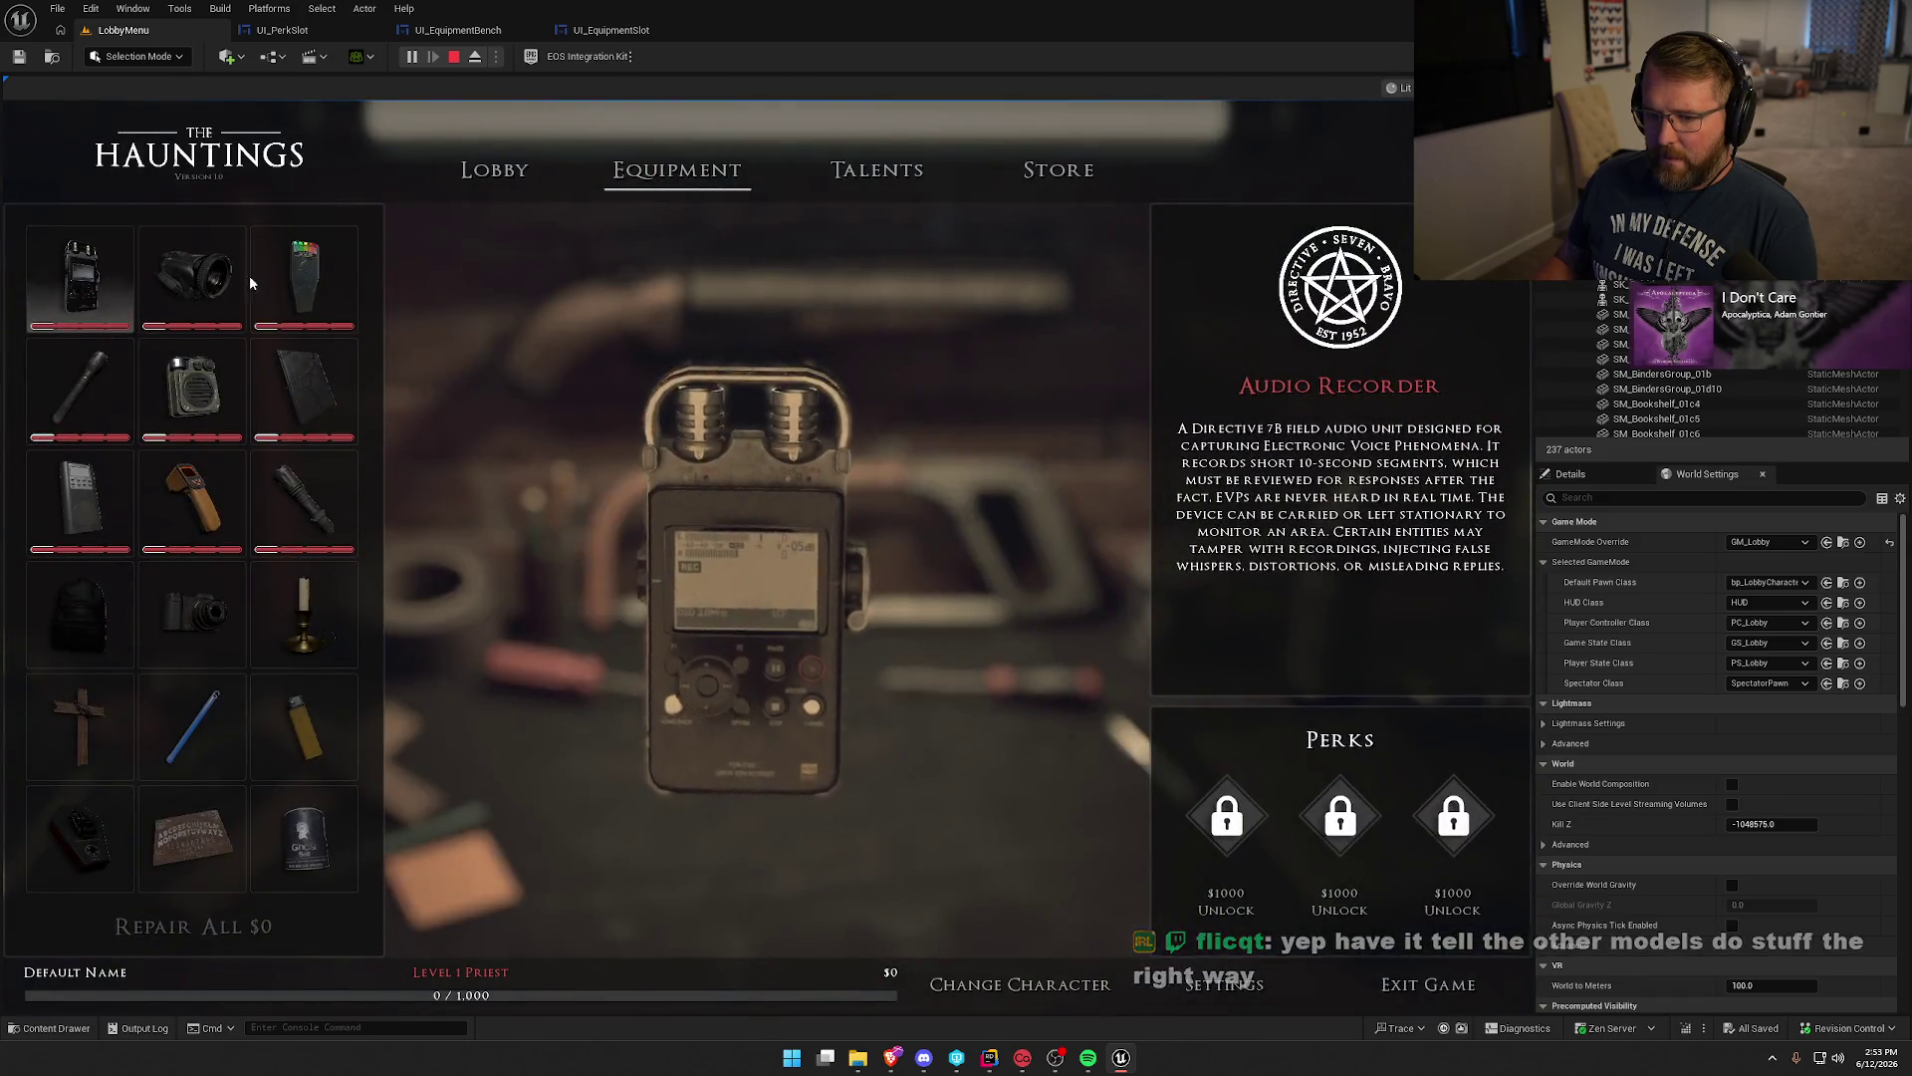
click(167, 287)
click(191, 393)
click(190, 468)
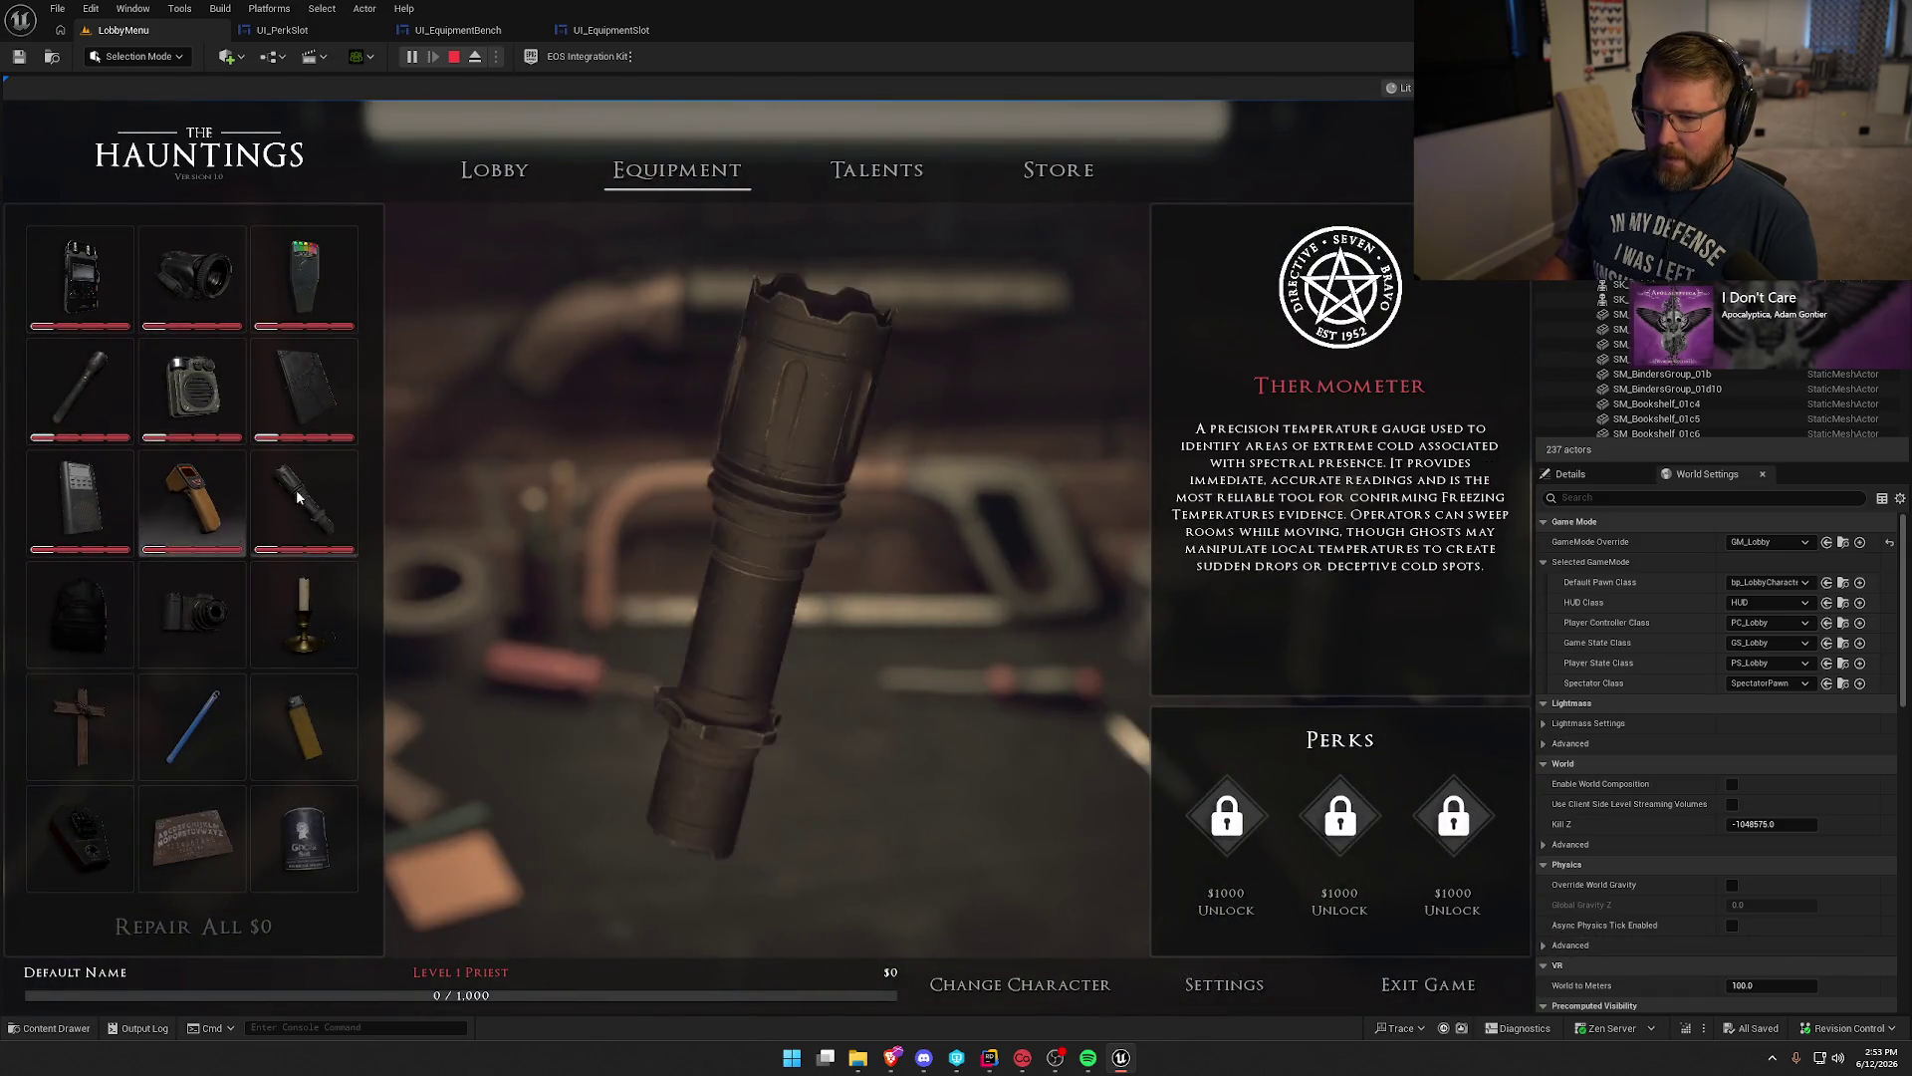
click(316, 393)
click(191, 394)
click(80, 398)
click(191, 506)
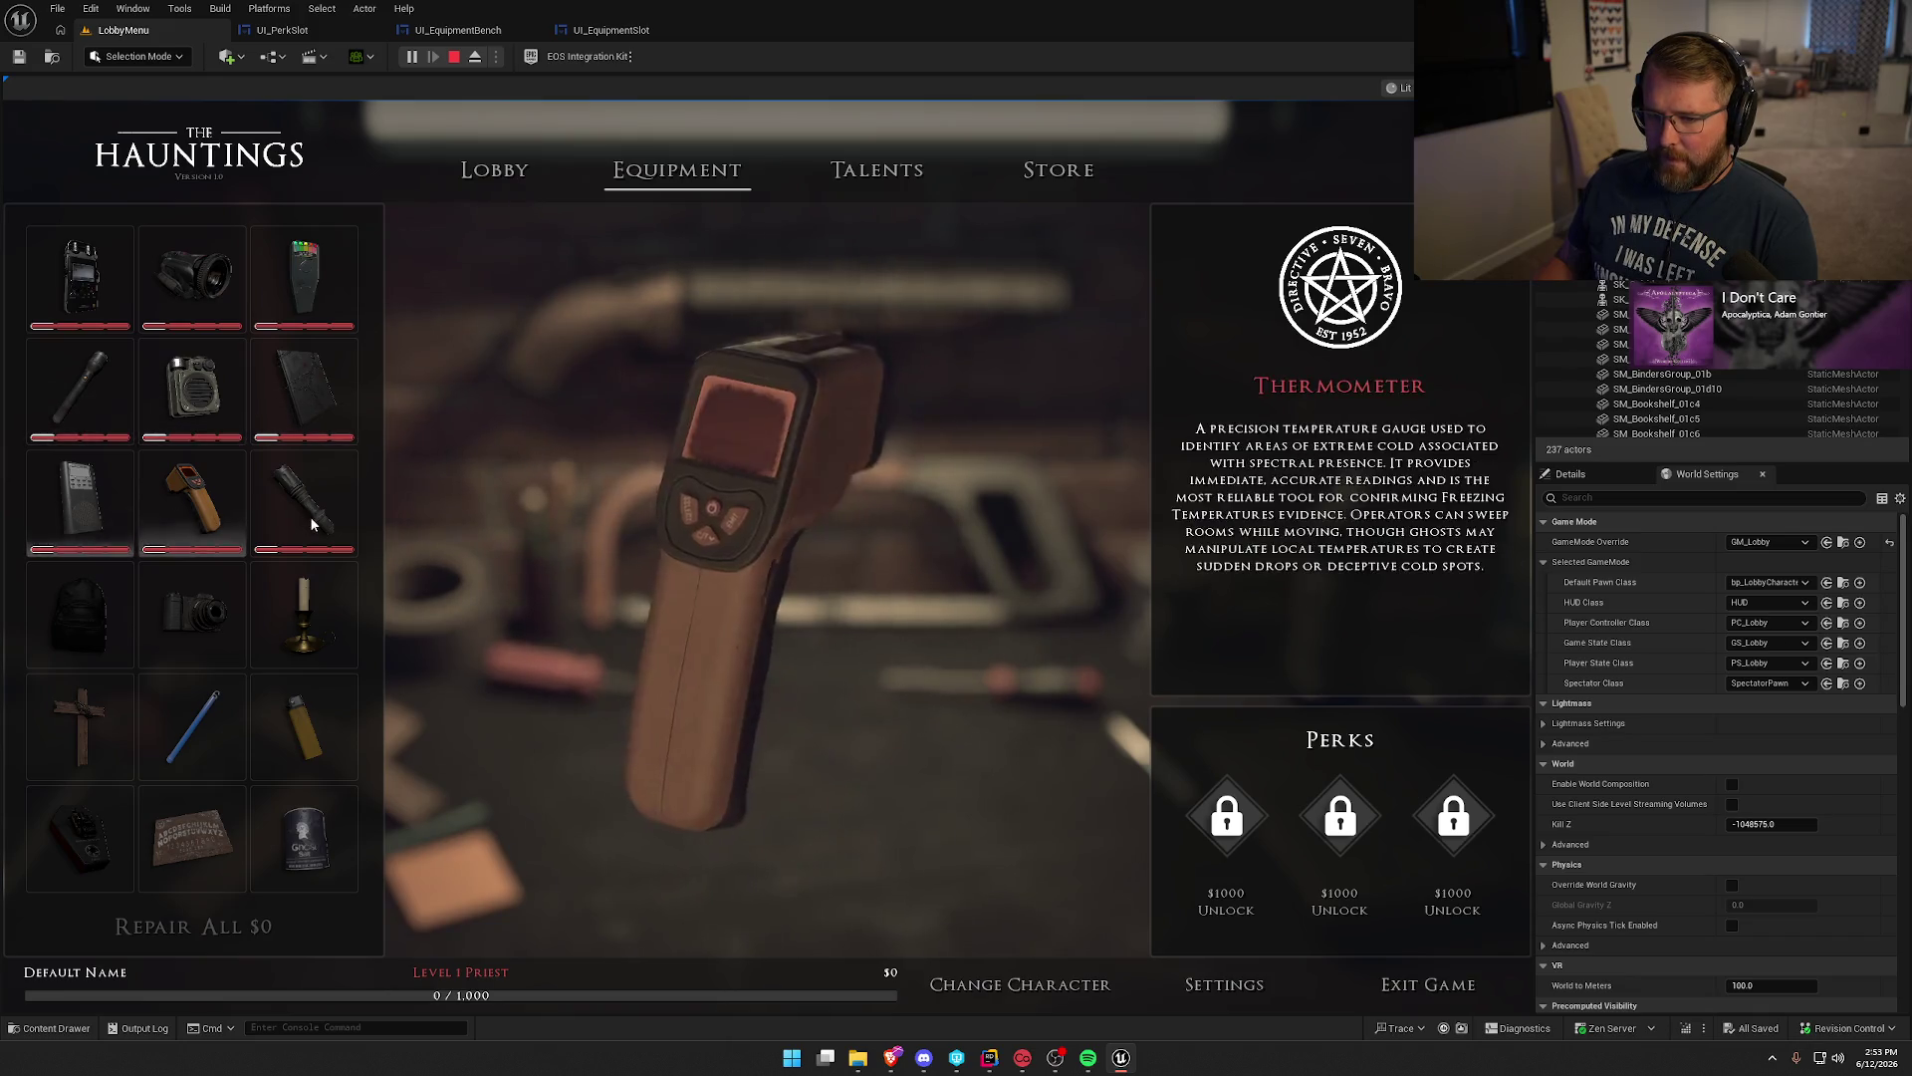
click(307, 514)
Compare the Glowstick, Thermometer, Sonar Pod and UV Flashlight previews.
click(192, 762)
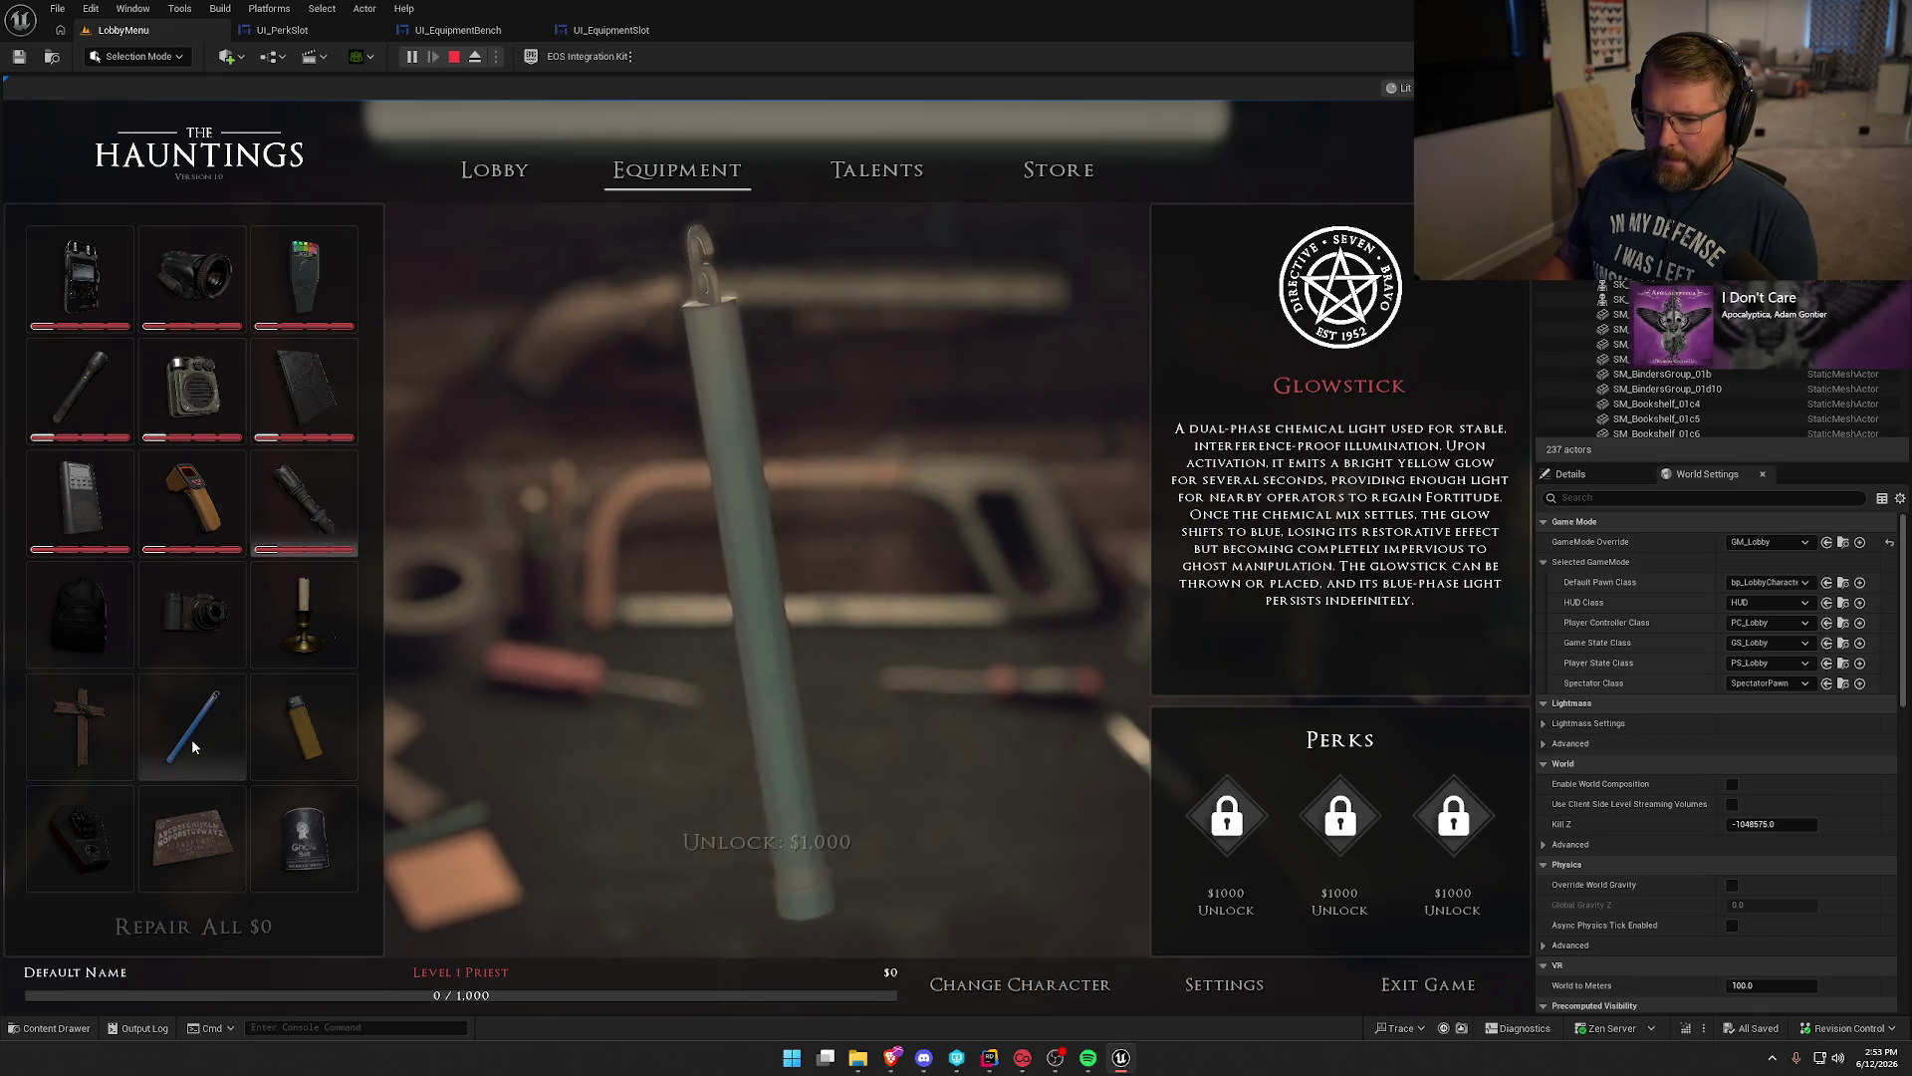
click(183, 484)
click(195, 397)
click(189, 488)
click(197, 392)
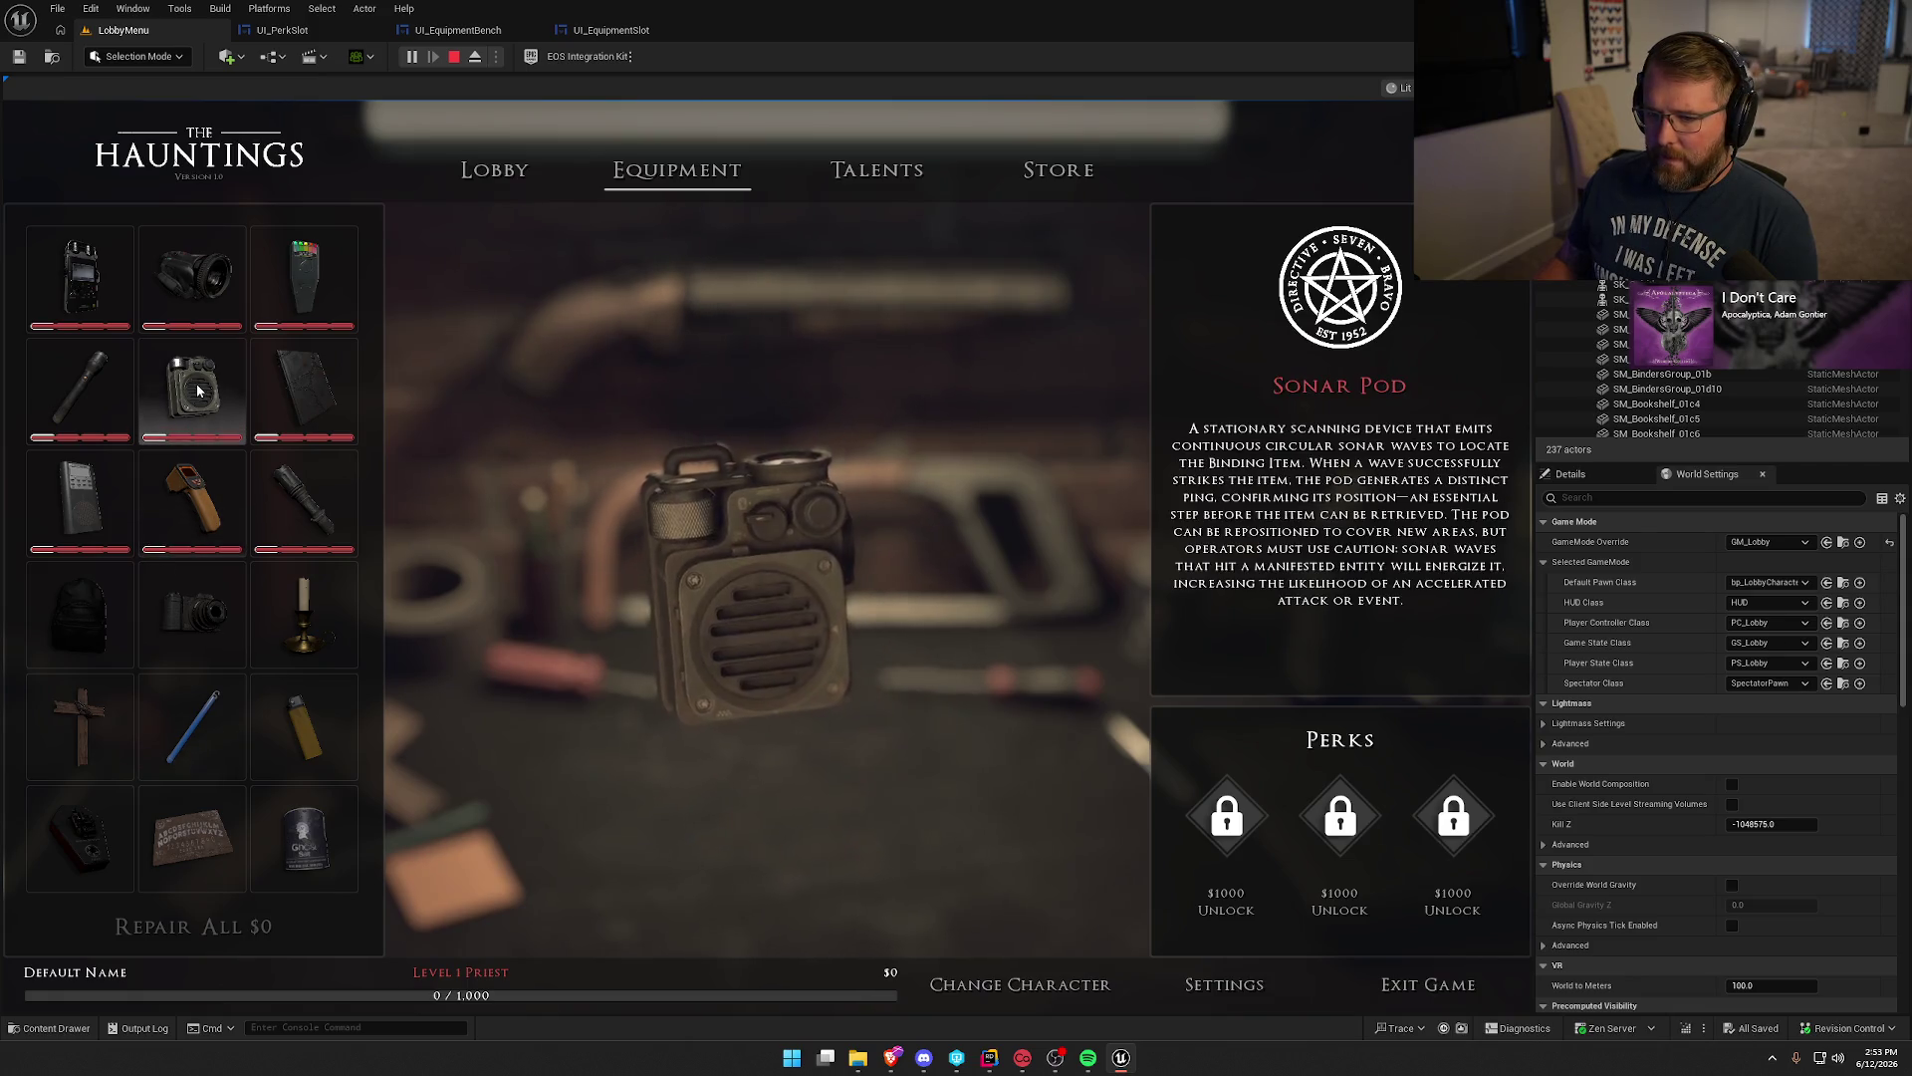
click(344, 503)
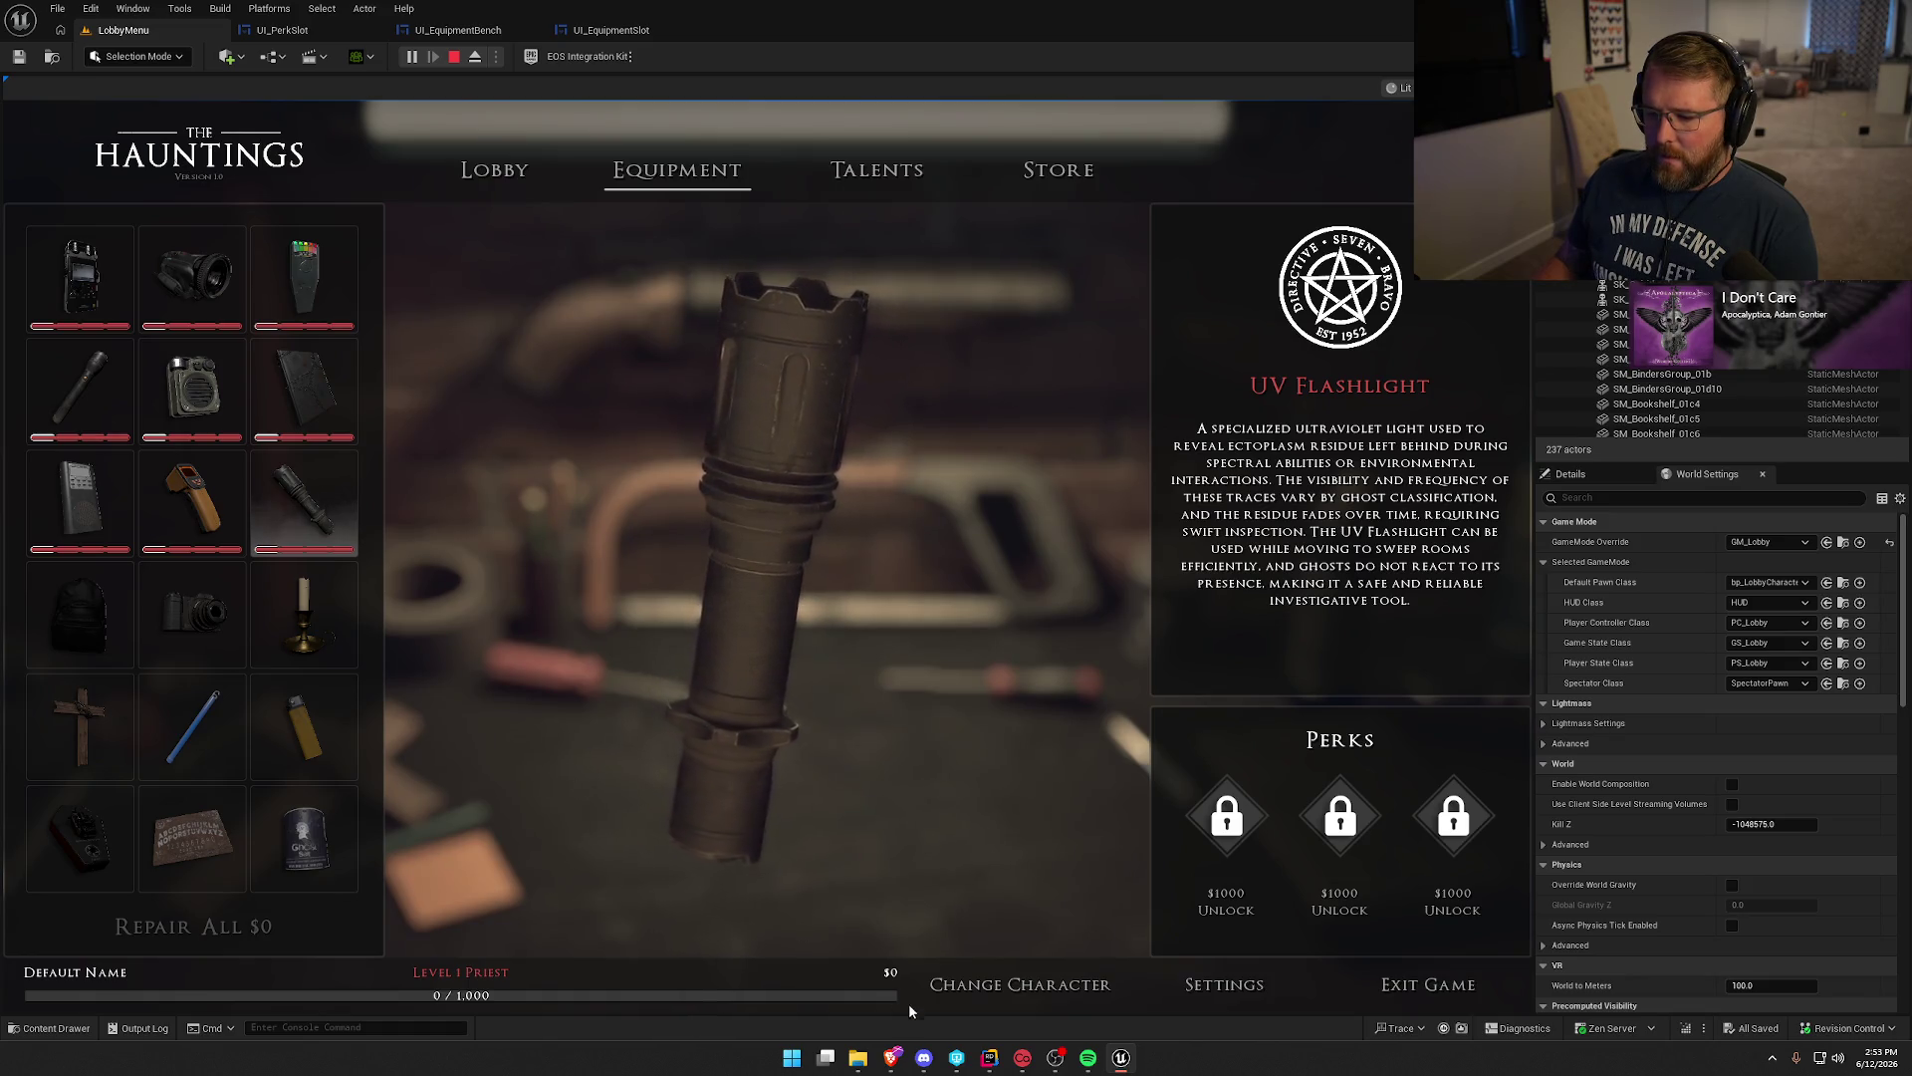
click(221, 539)
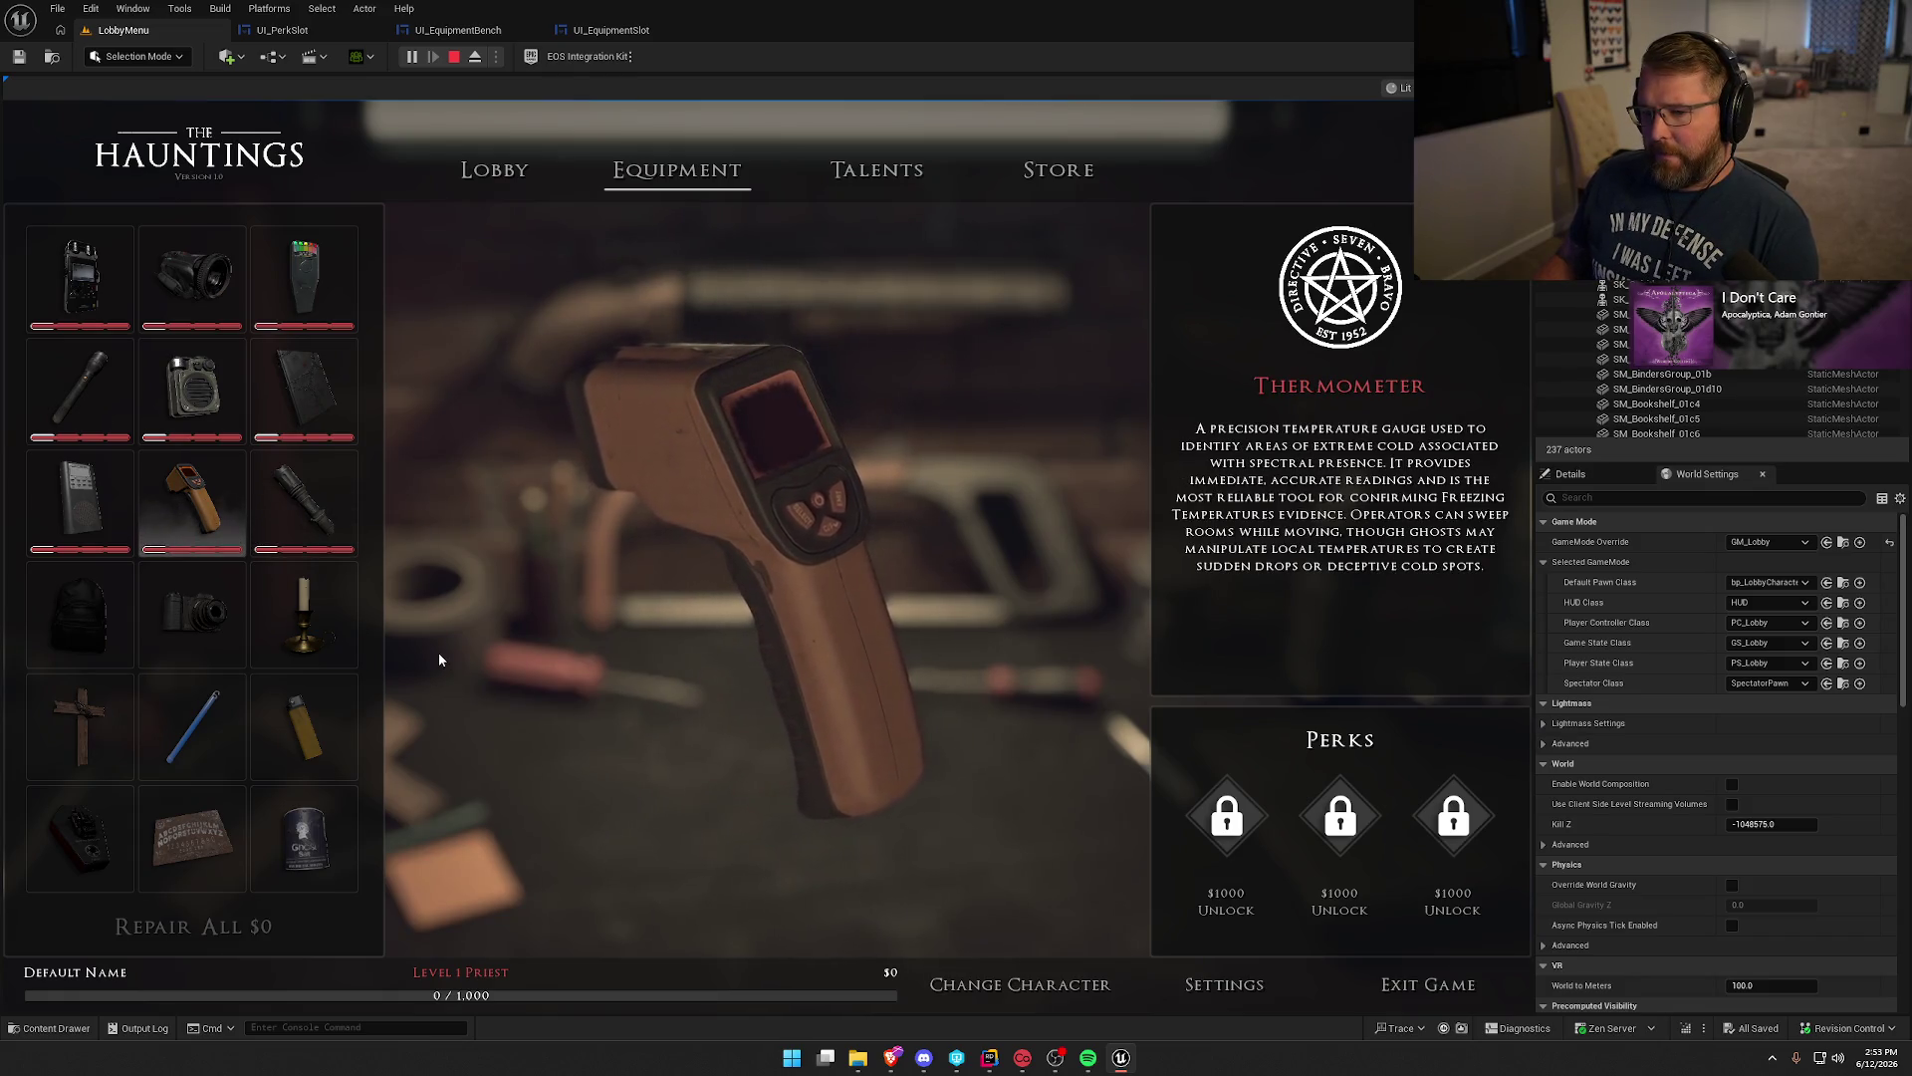
Cycle through the UV Flashlight, Thermometer and EMF Detector previews, then stop play-in-editor.
key(grave)
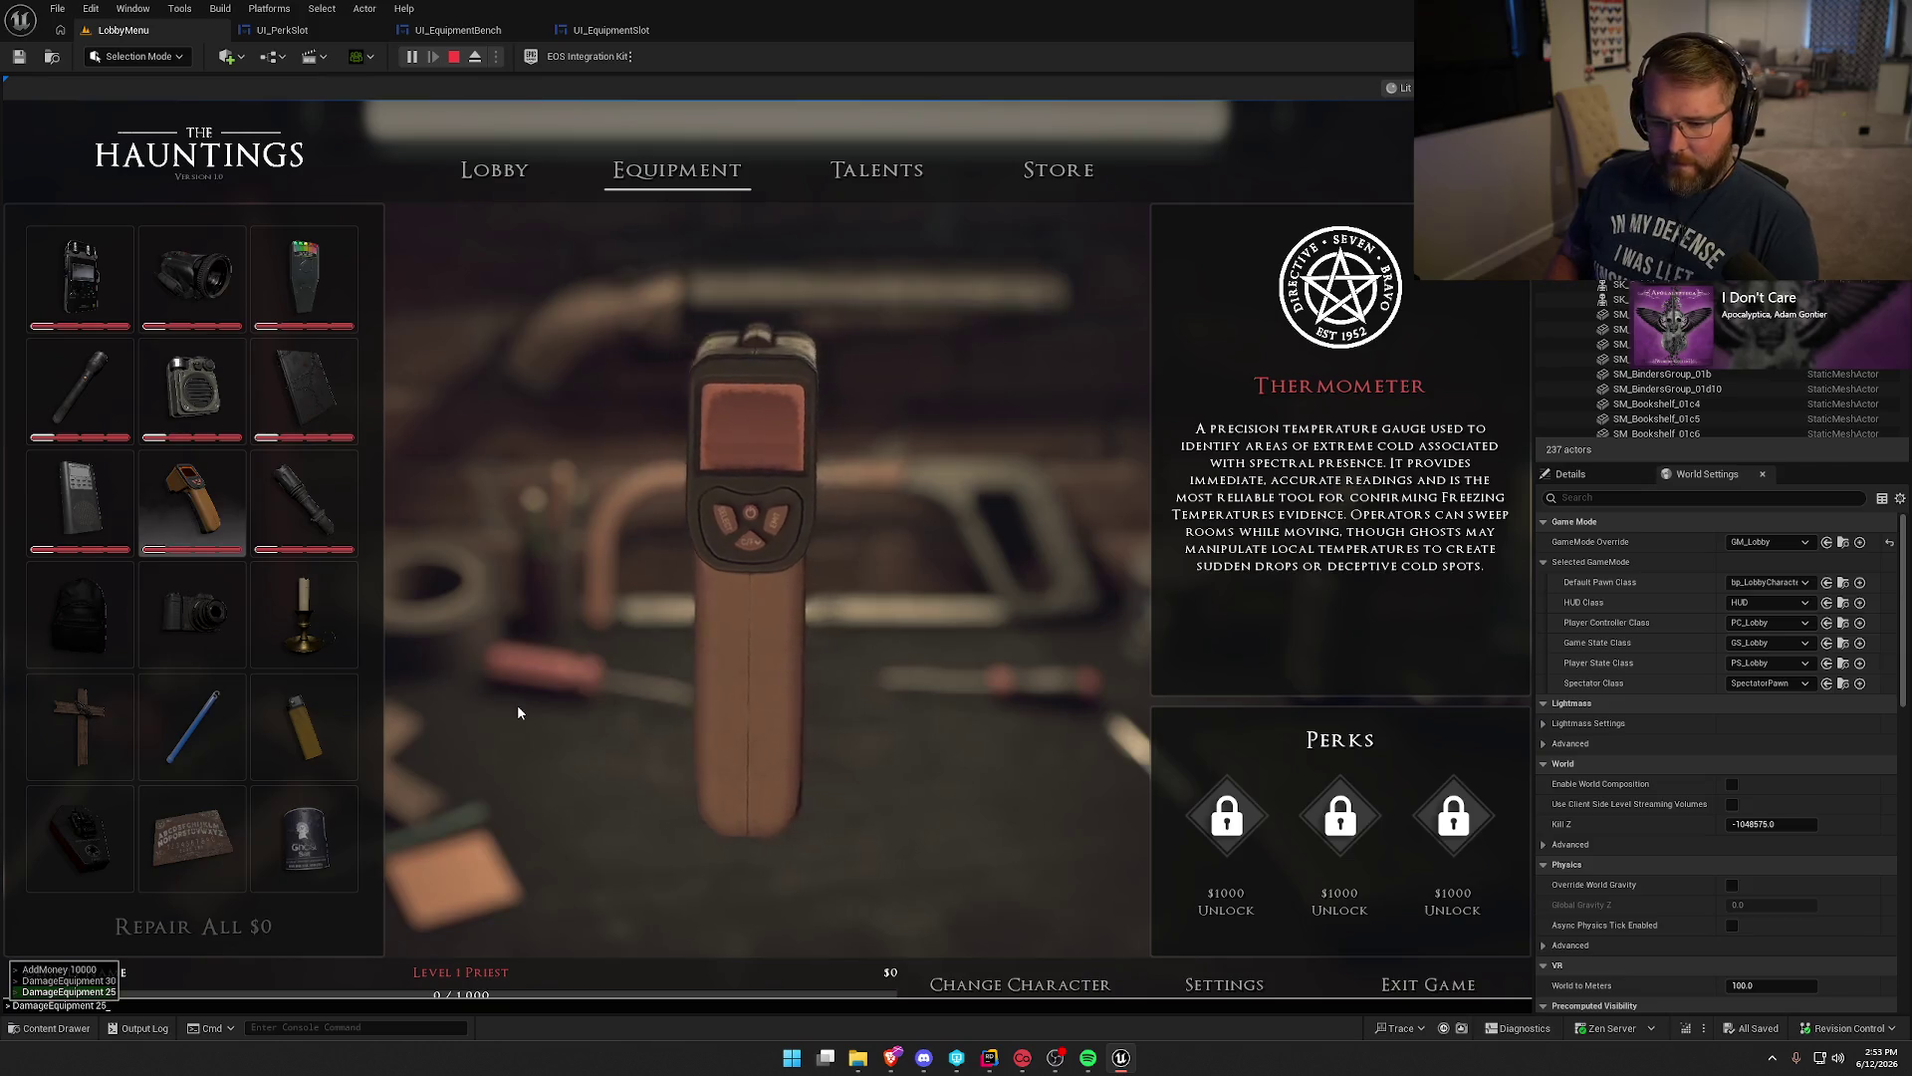
key(Escape)
click(353, 546)
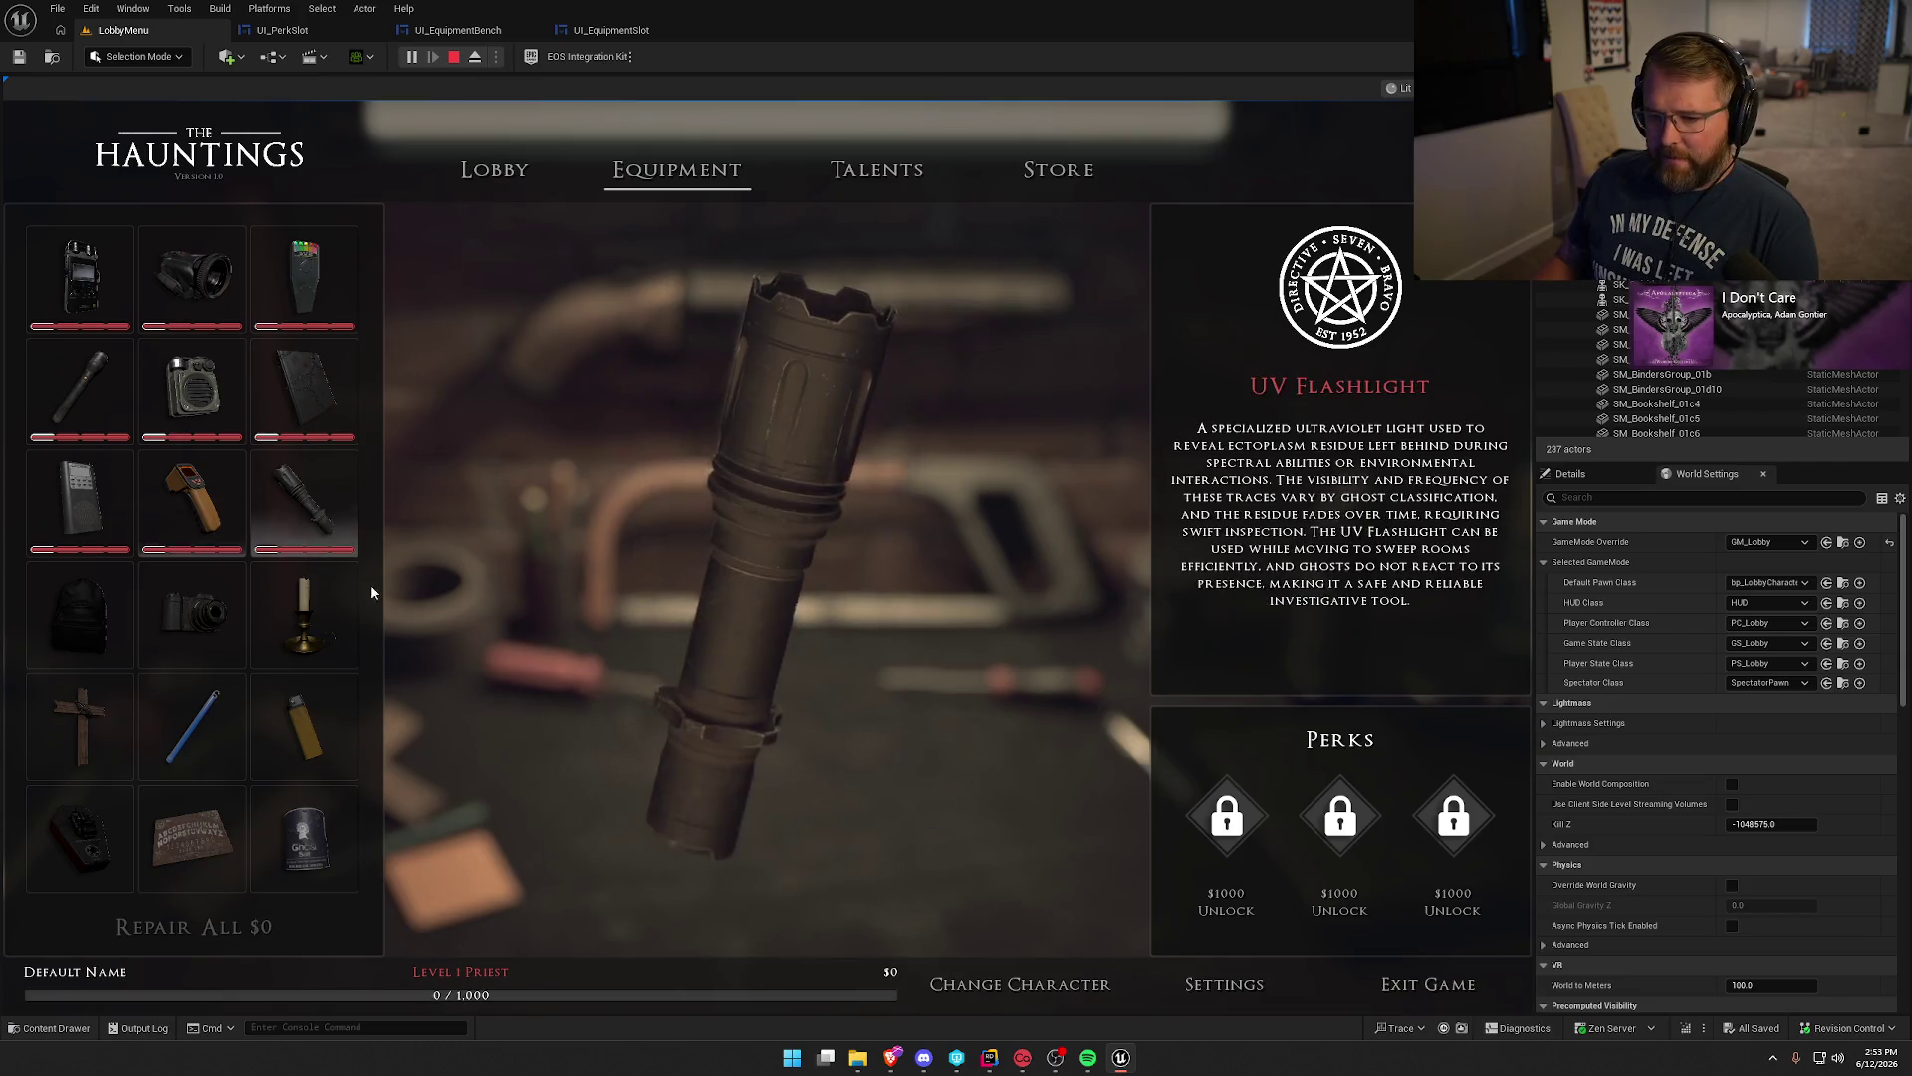
click(54, 480)
click(176, 505)
click(109, 391)
click(191, 277)
click(302, 388)
click(303, 281)
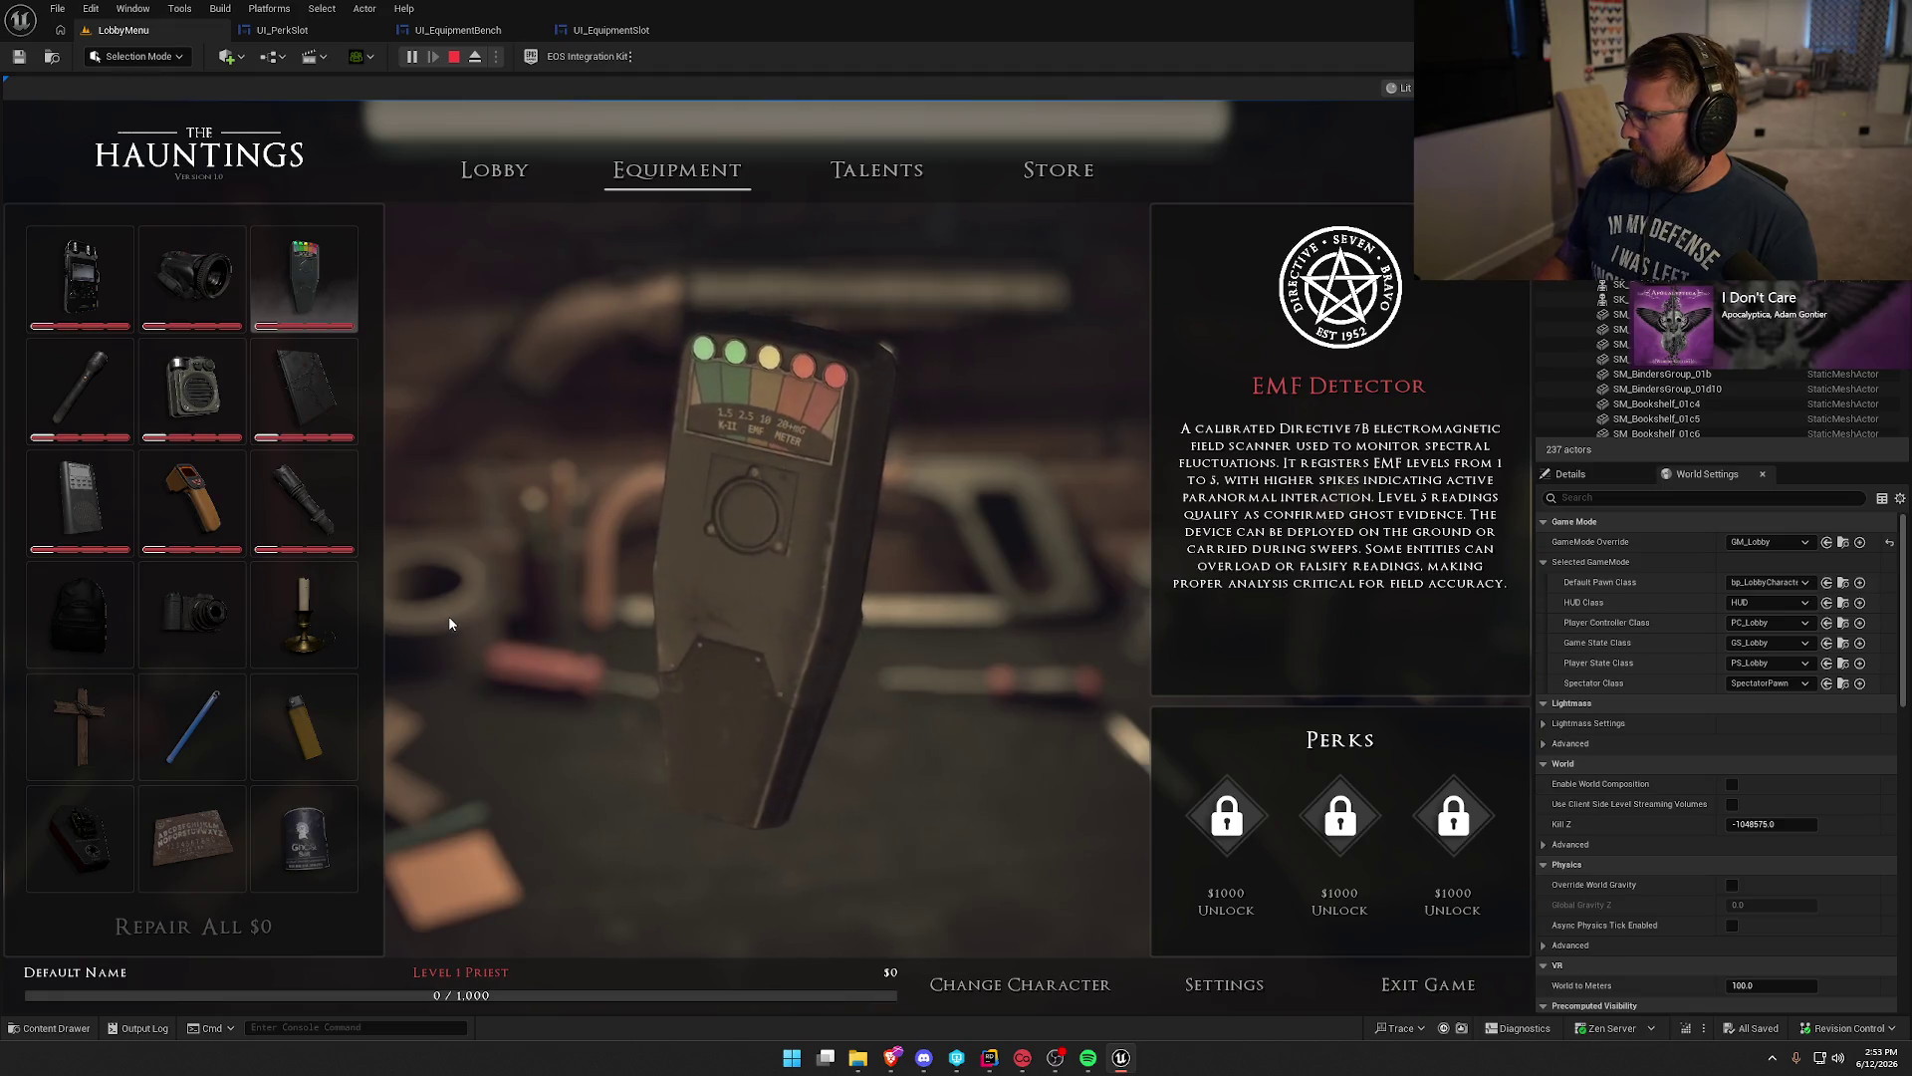
key(Escape)
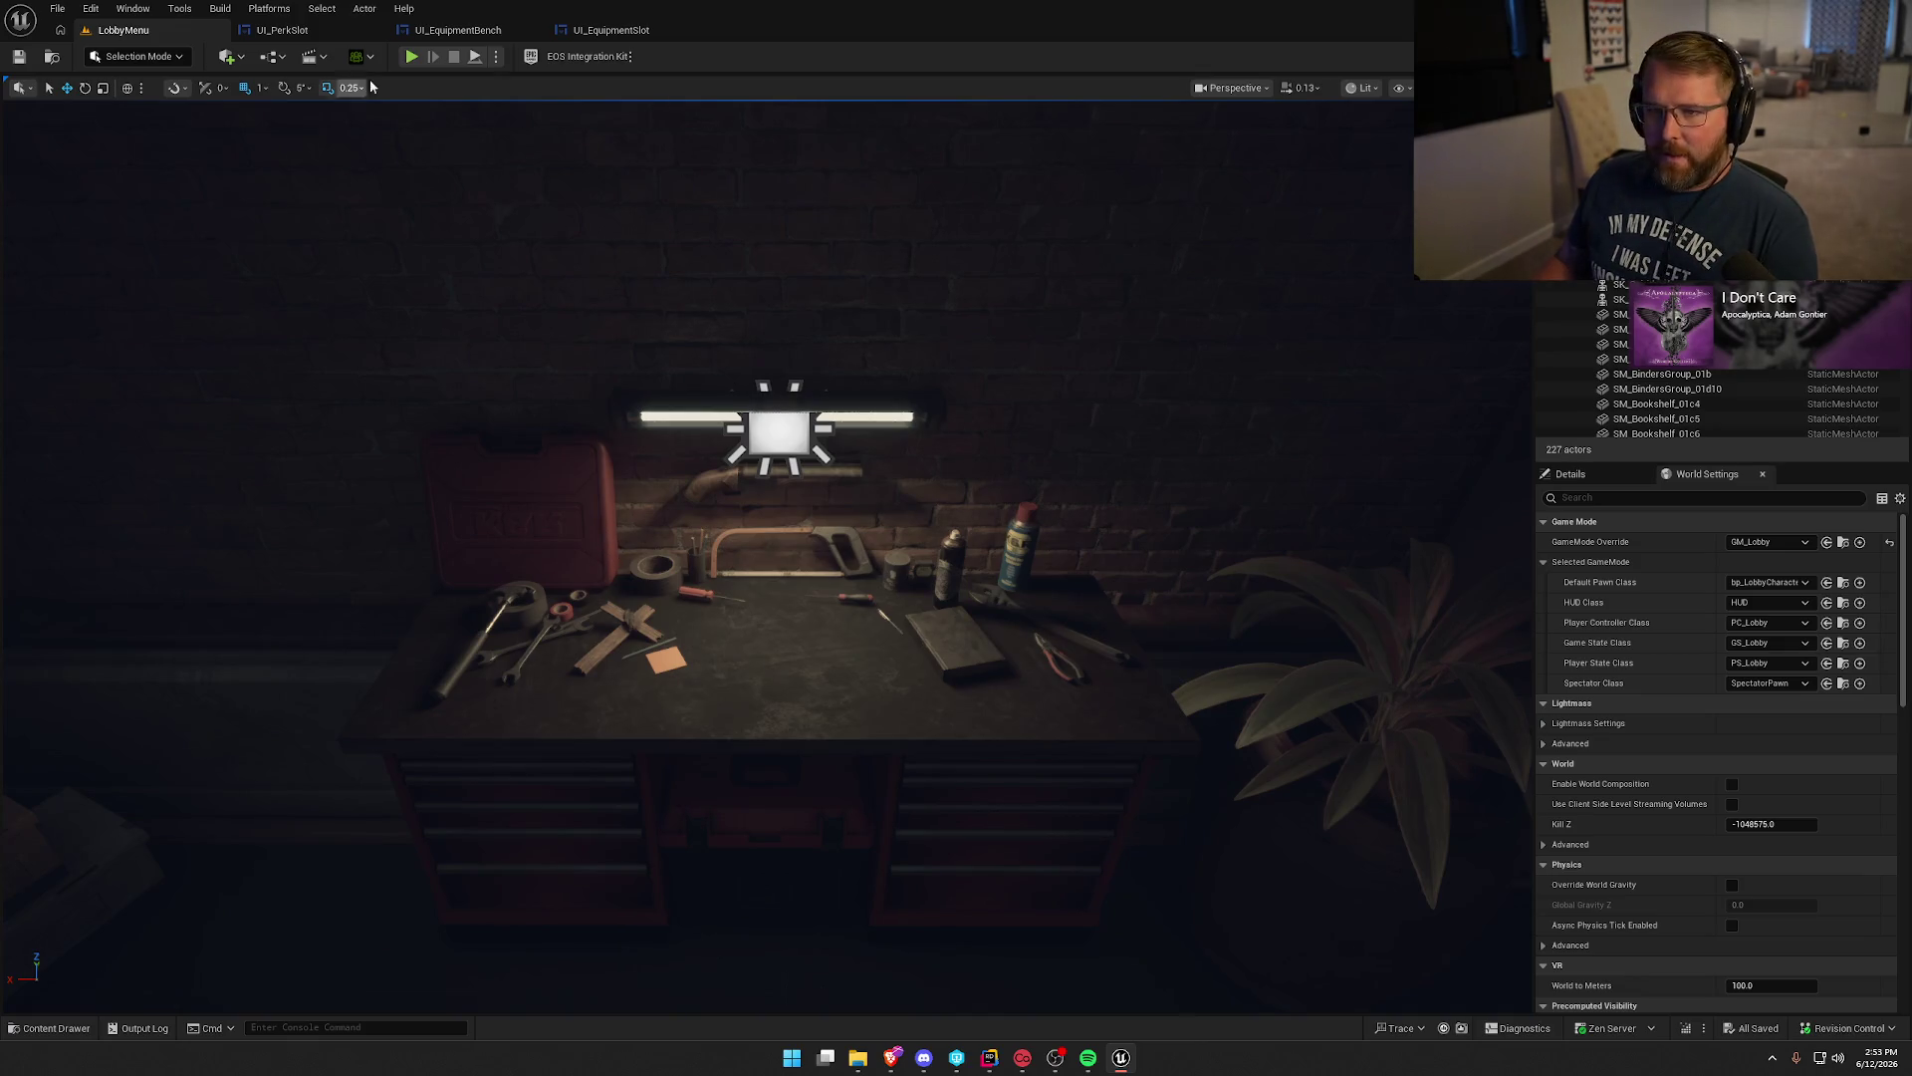
Return to the LobbyMenu tab and open UI_Lobby from UI/Lobby in the Content Drawer.
click(458, 30)
click(281, 30)
click(103, 30)
key(ctrl+space)
click(458, 901)
click(79, 814)
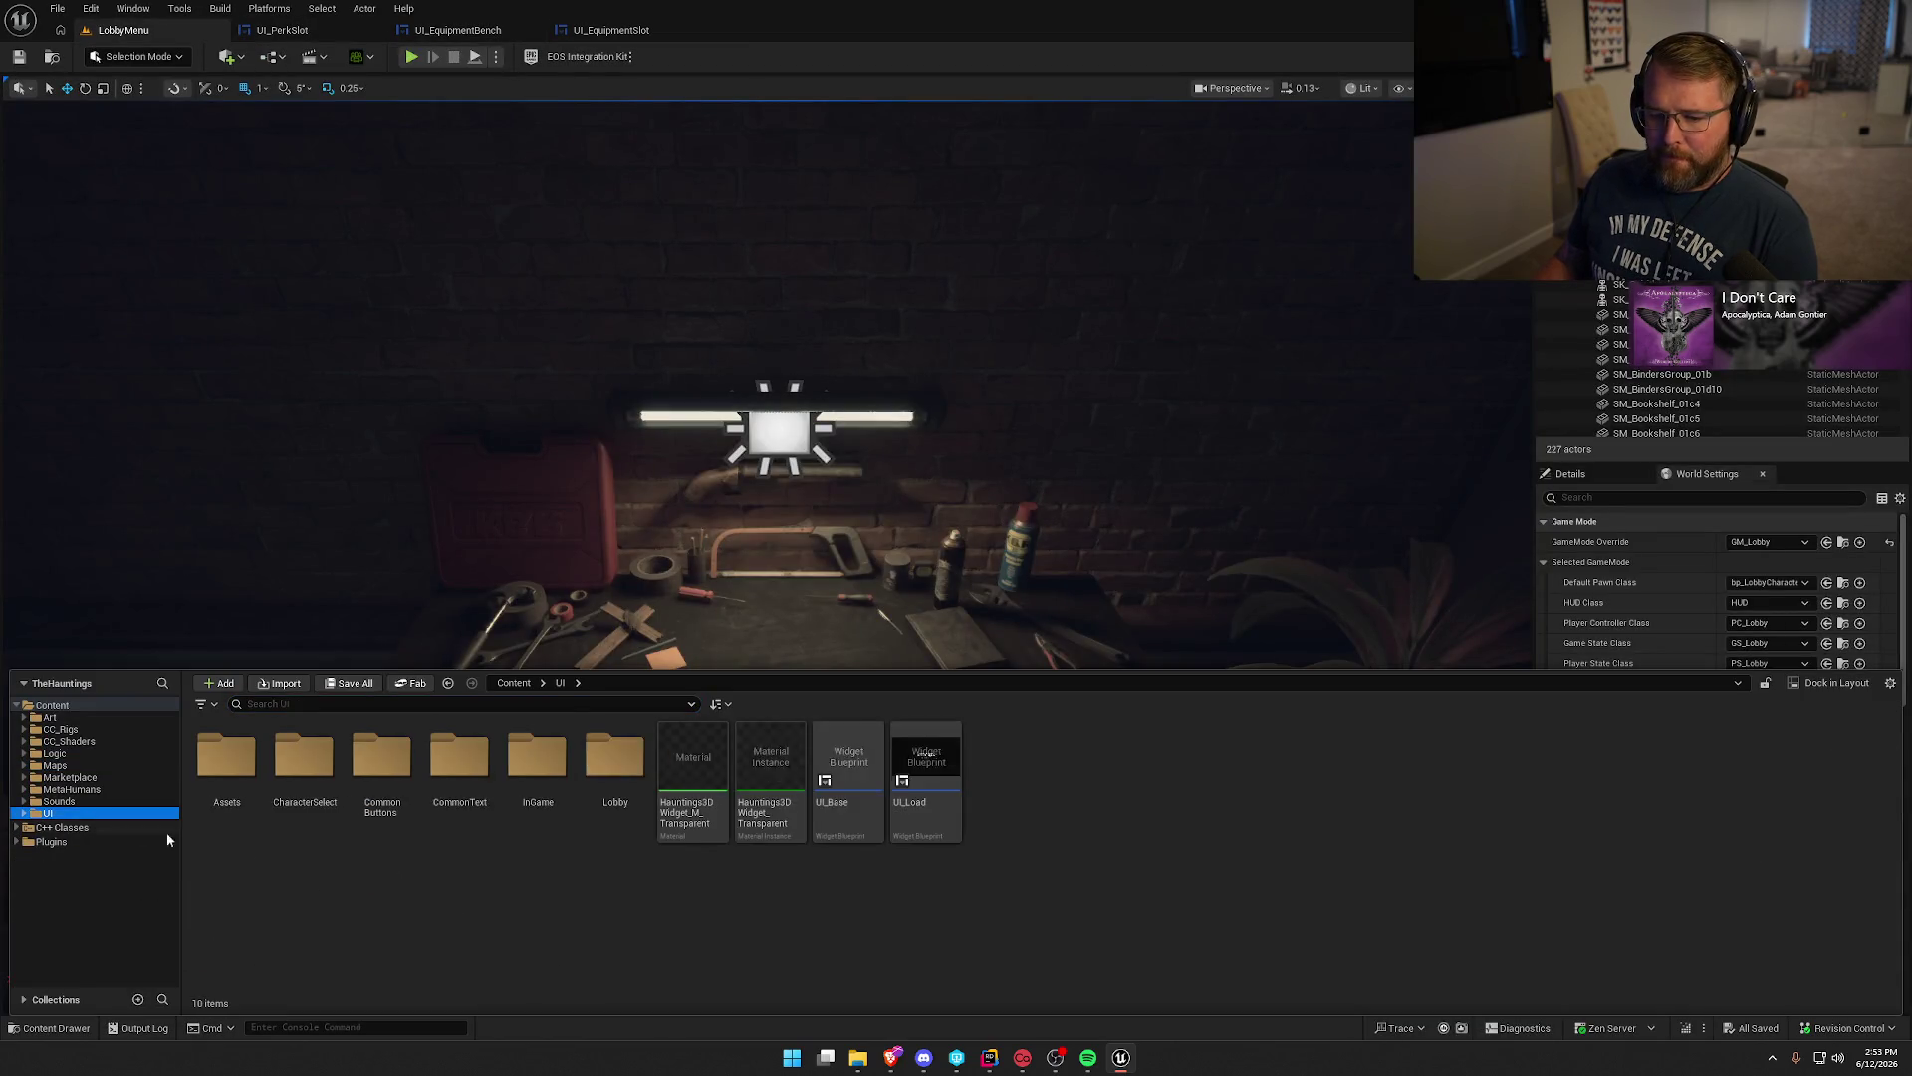
double_click(591, 783)
double_click(459, 775)
Select the PlayerMoneyText element showing 100,000 in the UI_Lobby designer.
click(935, 808)
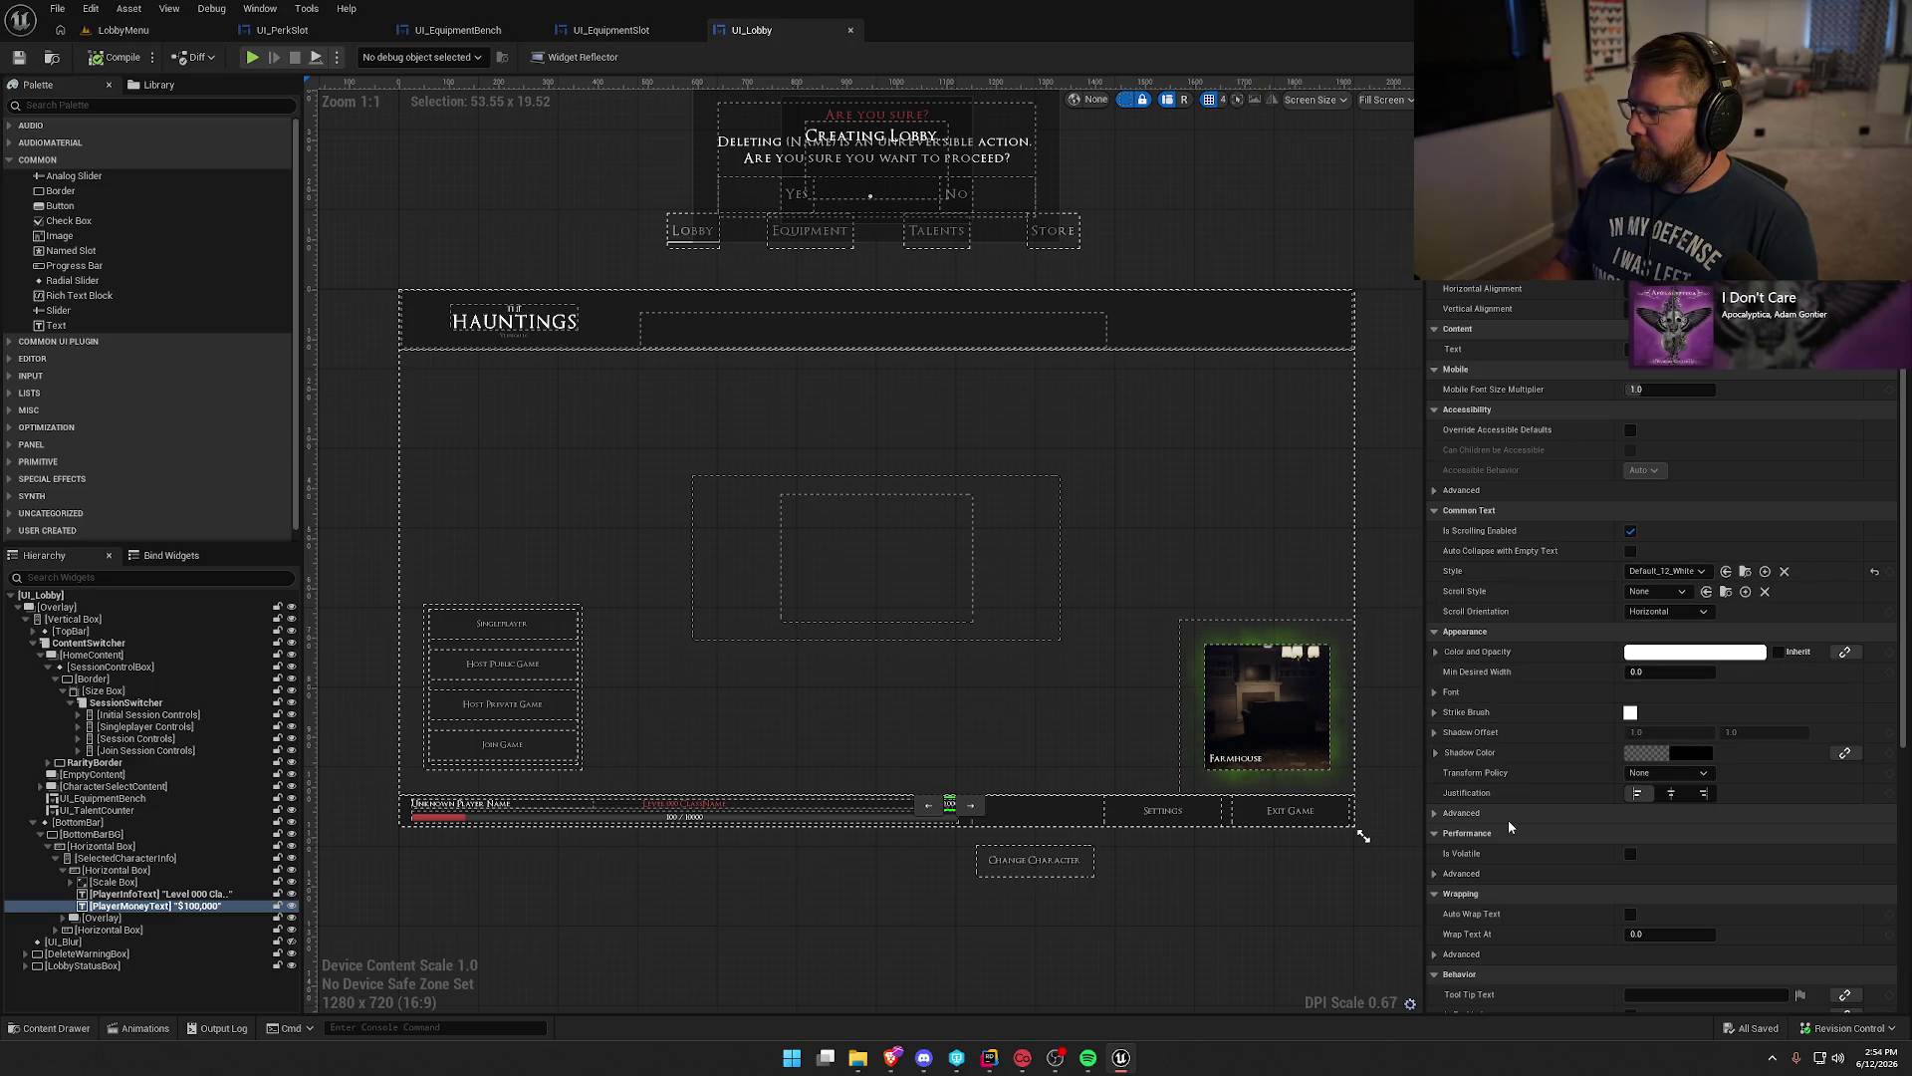
scroll(960, 862, up, 10)
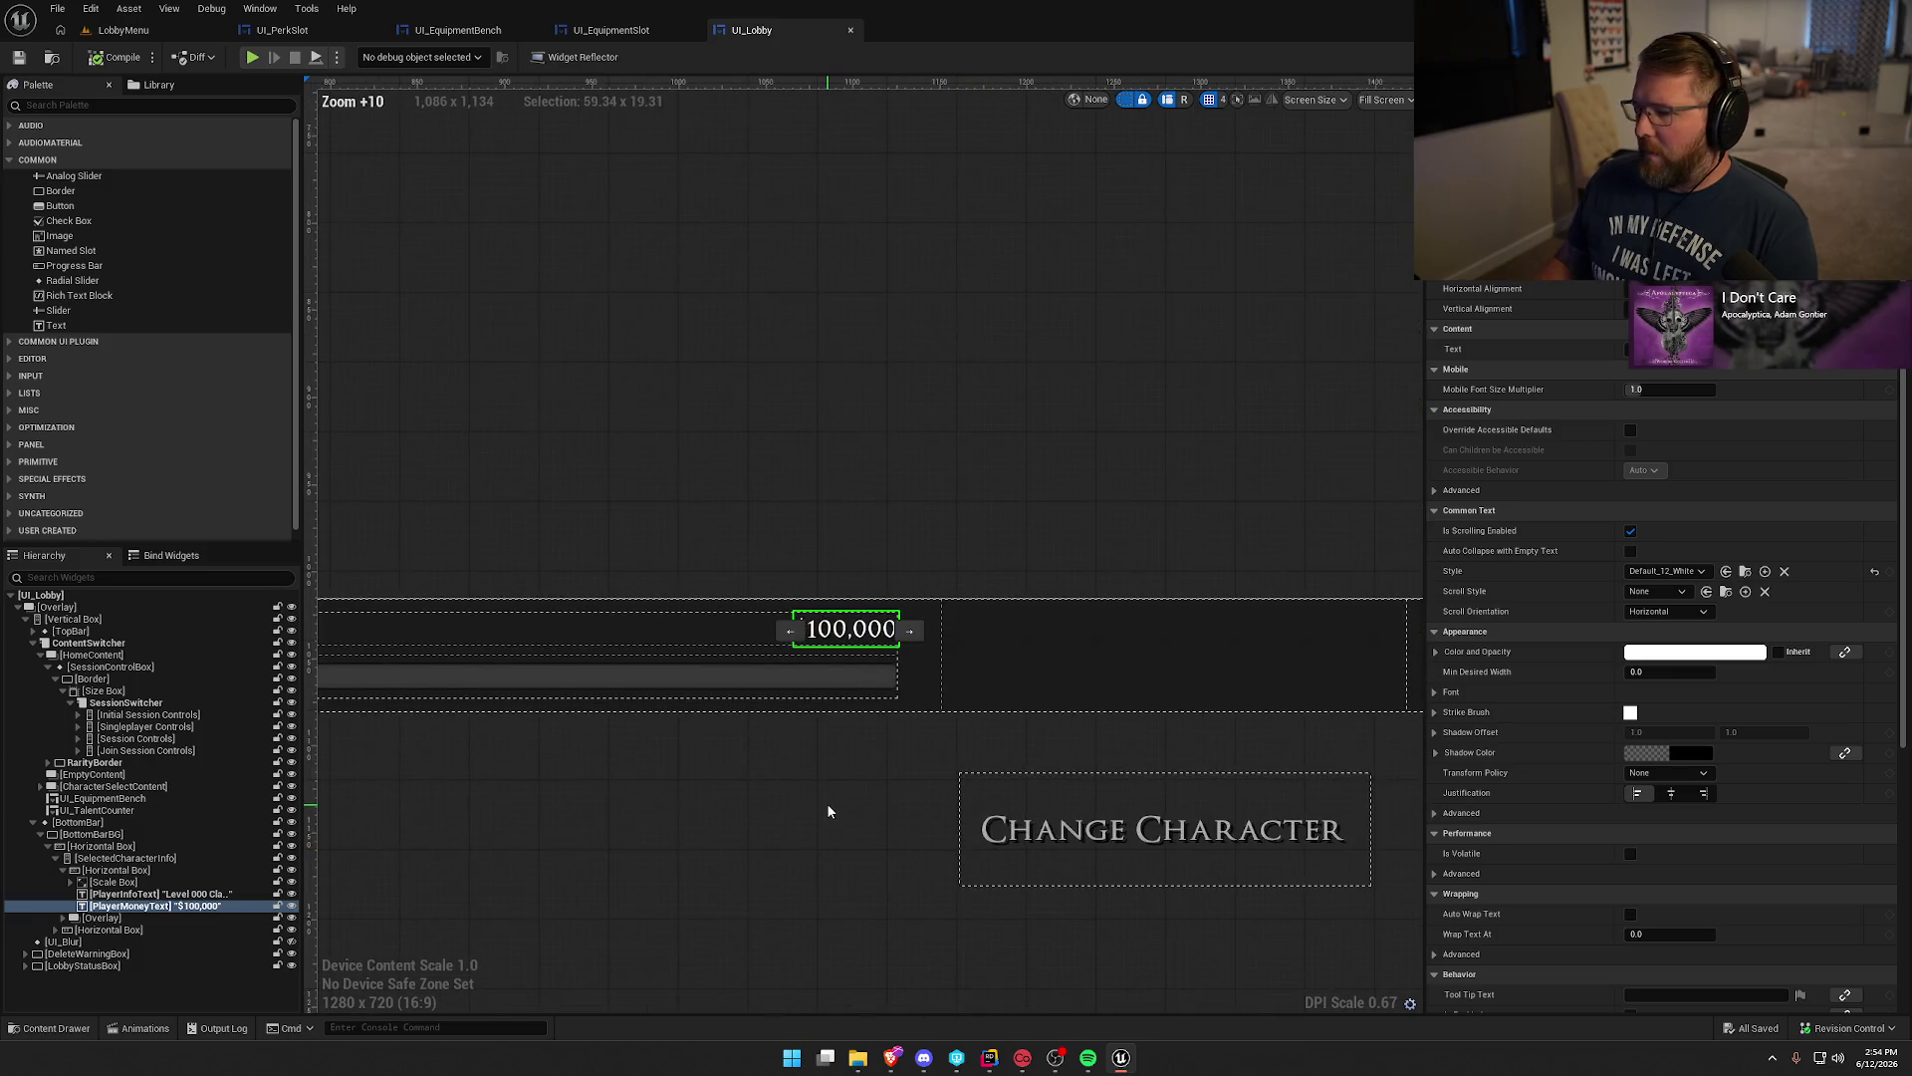
click(850, 794)
click(846, 629)
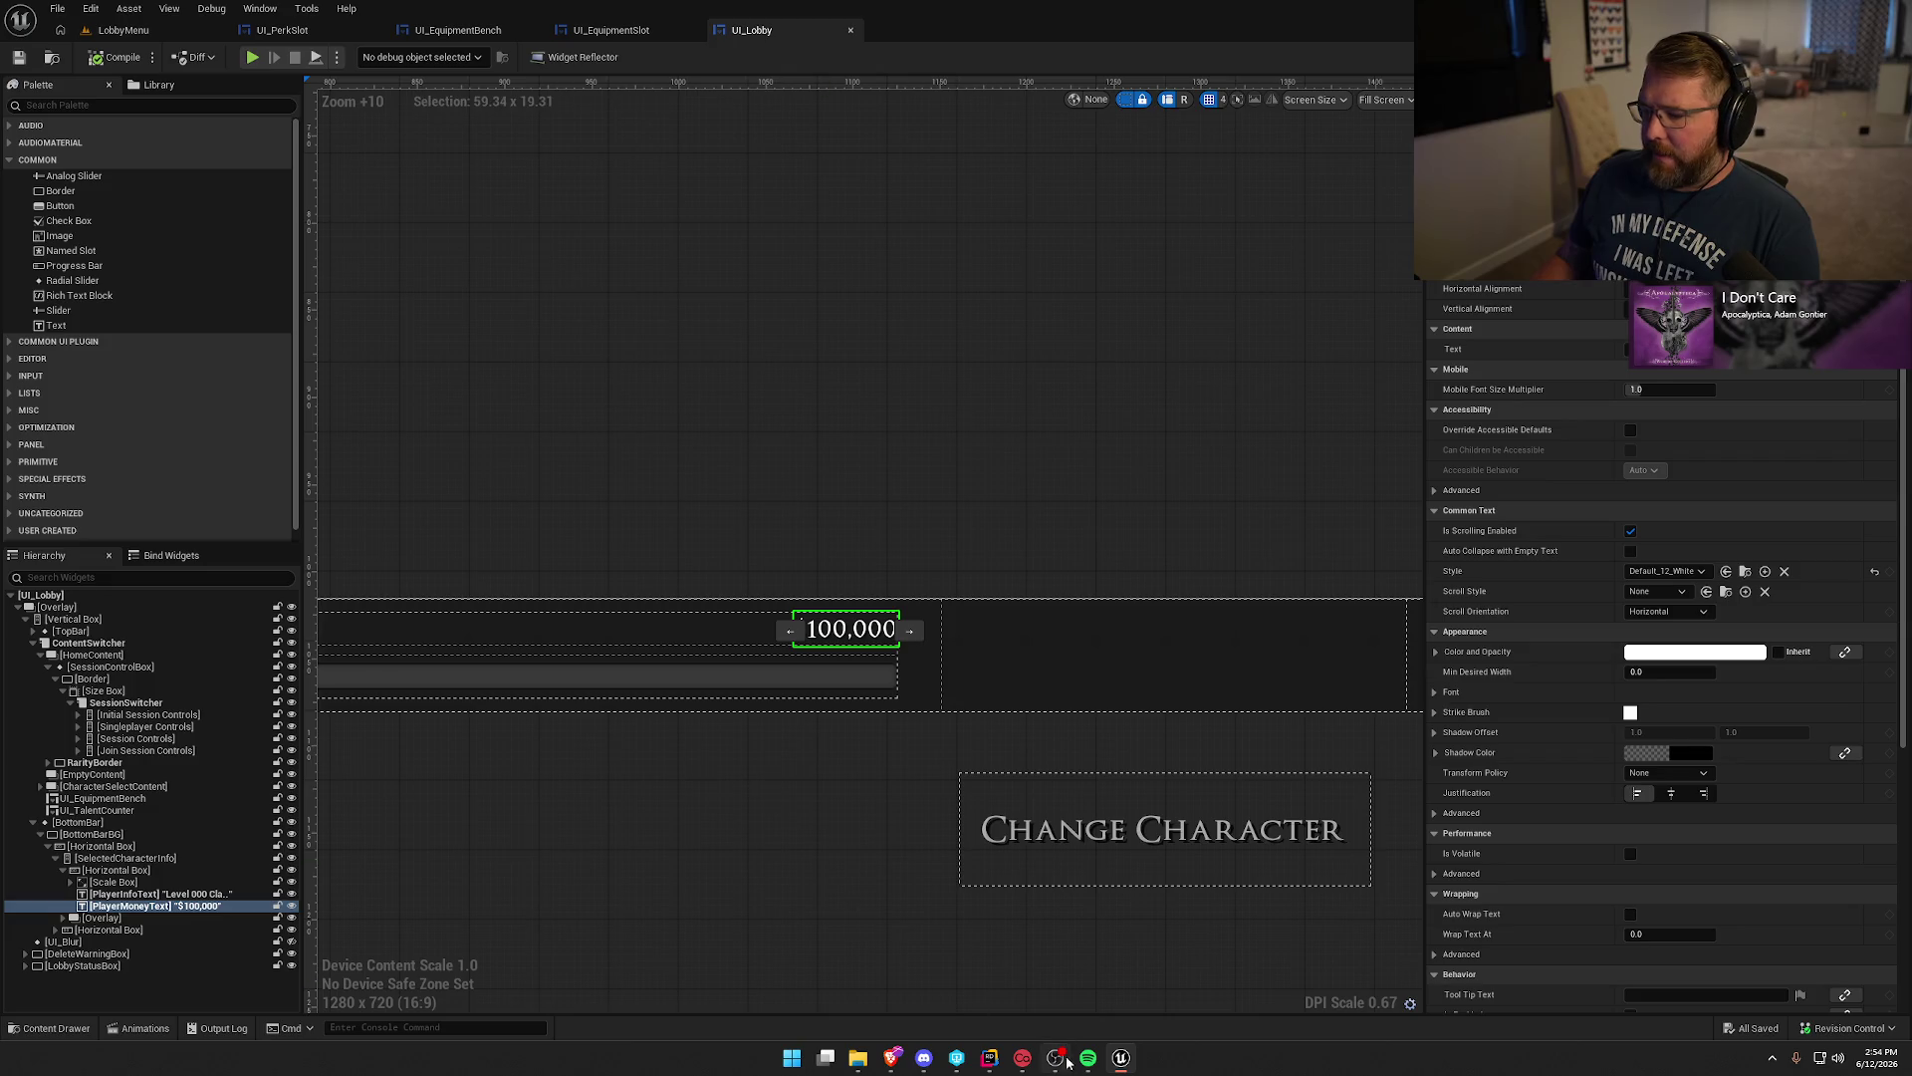
click(989, 1058)
Search the project for PlayerMoneyText and open its declaration in LobbyHUD.h.
key(shift)
key(shift)
text(playermone)
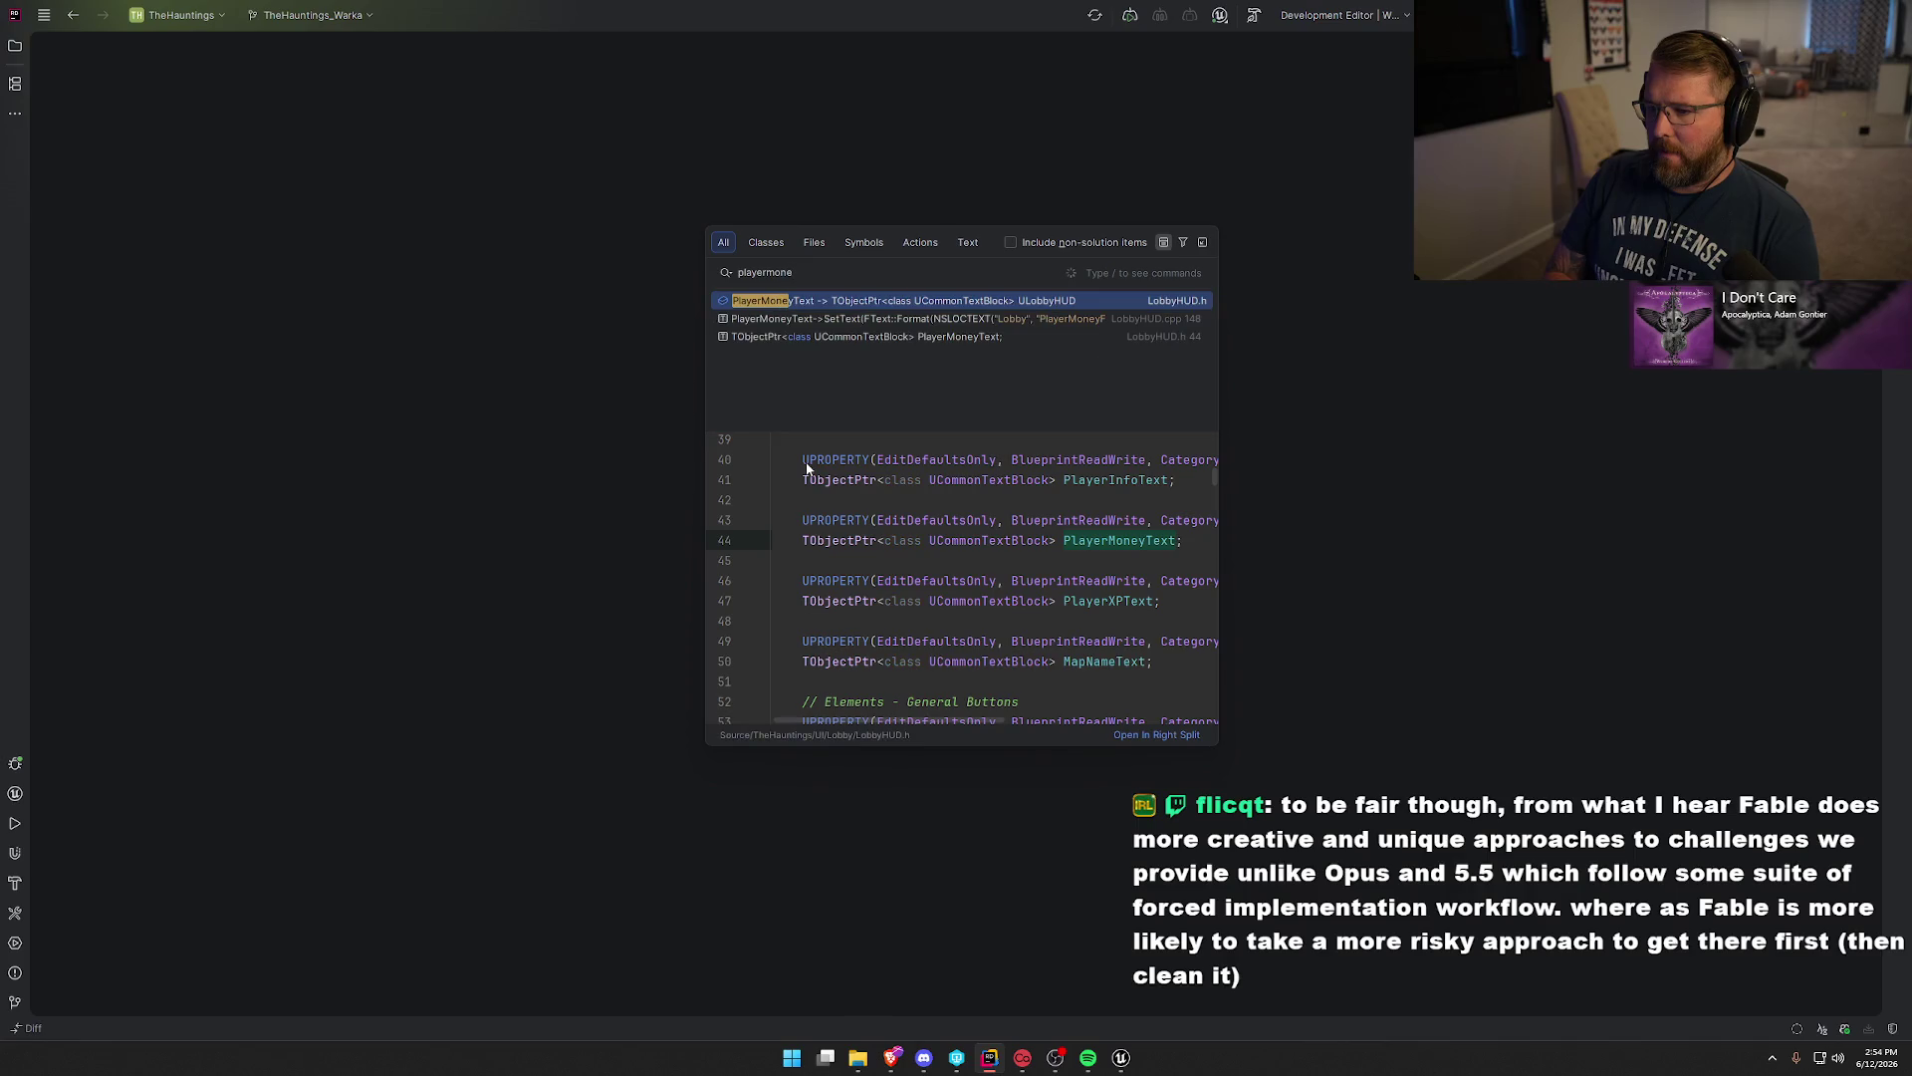
click(924, 302)
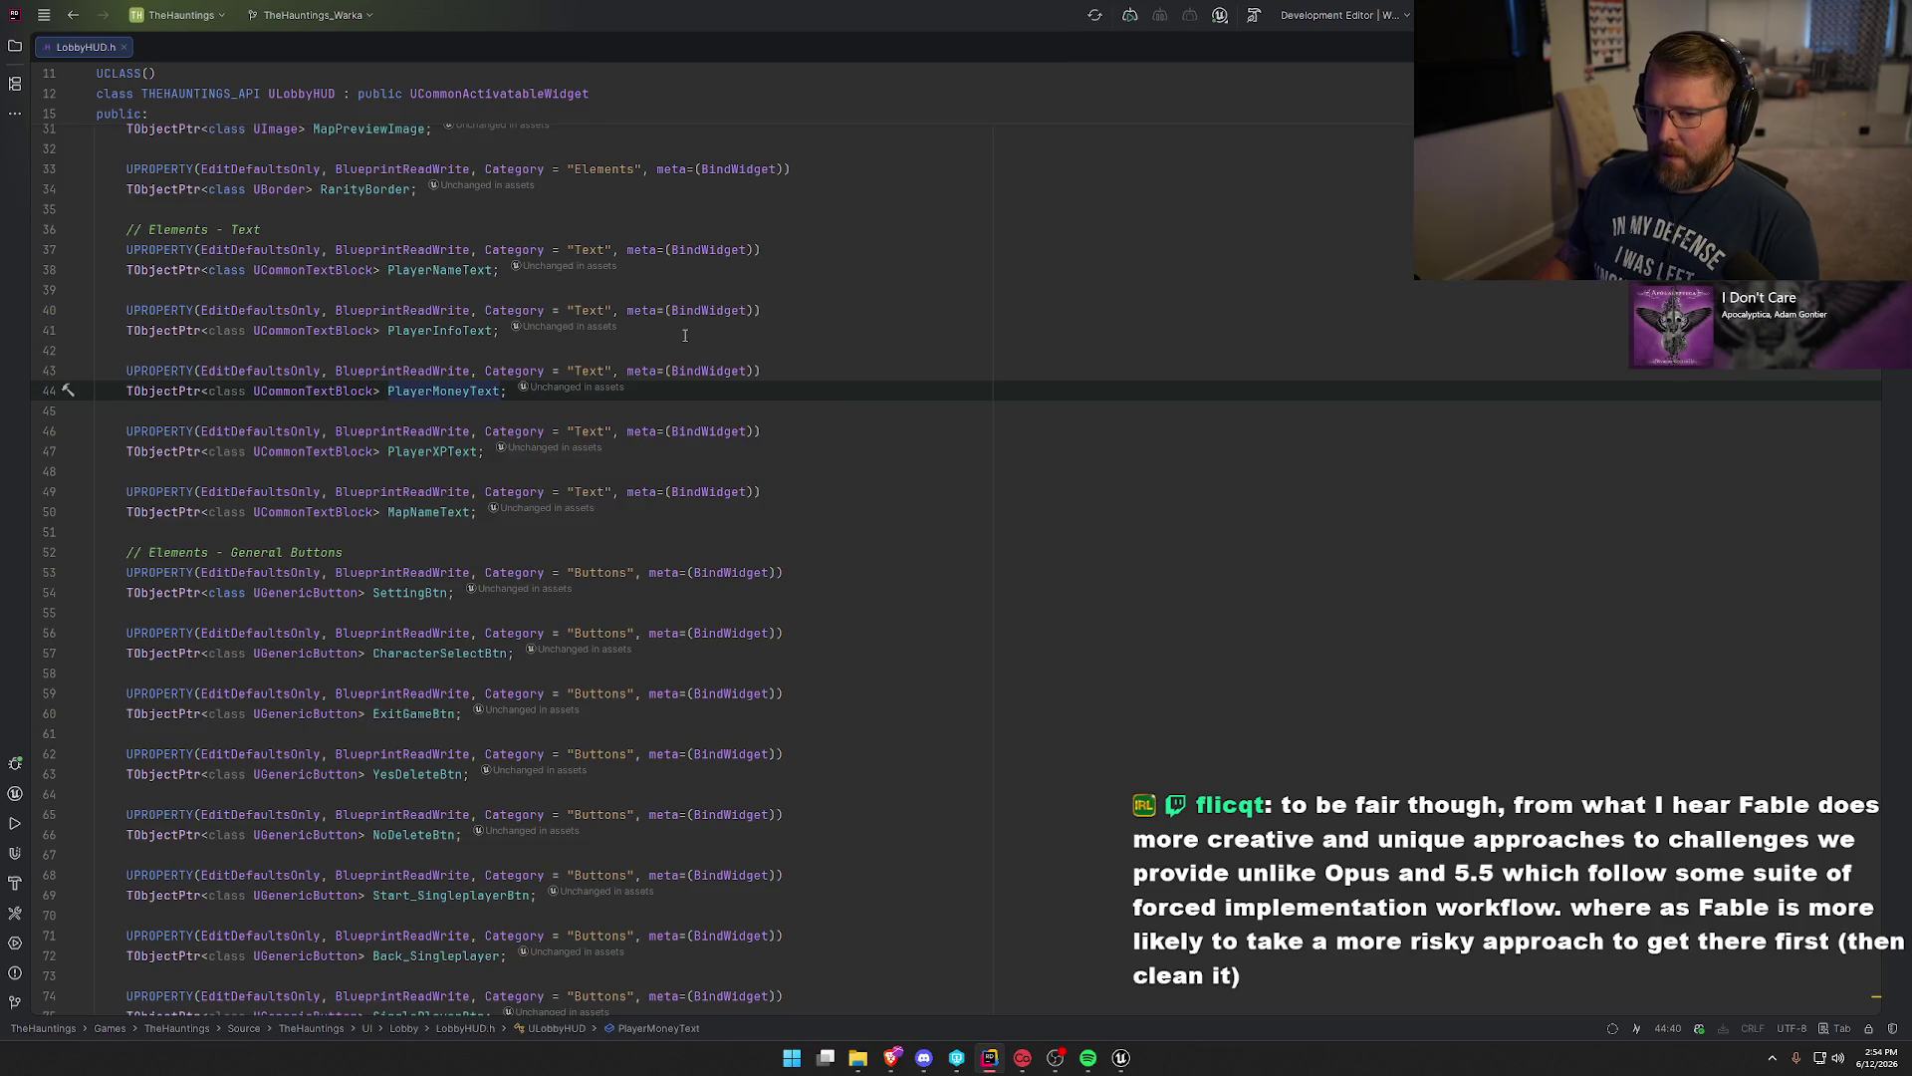
Find and select line 148 in LobbyHUD.cpp's UpdatePlayerInfo, where the money text is set, then return to Unreal.
mouse_move(1122, 1070)
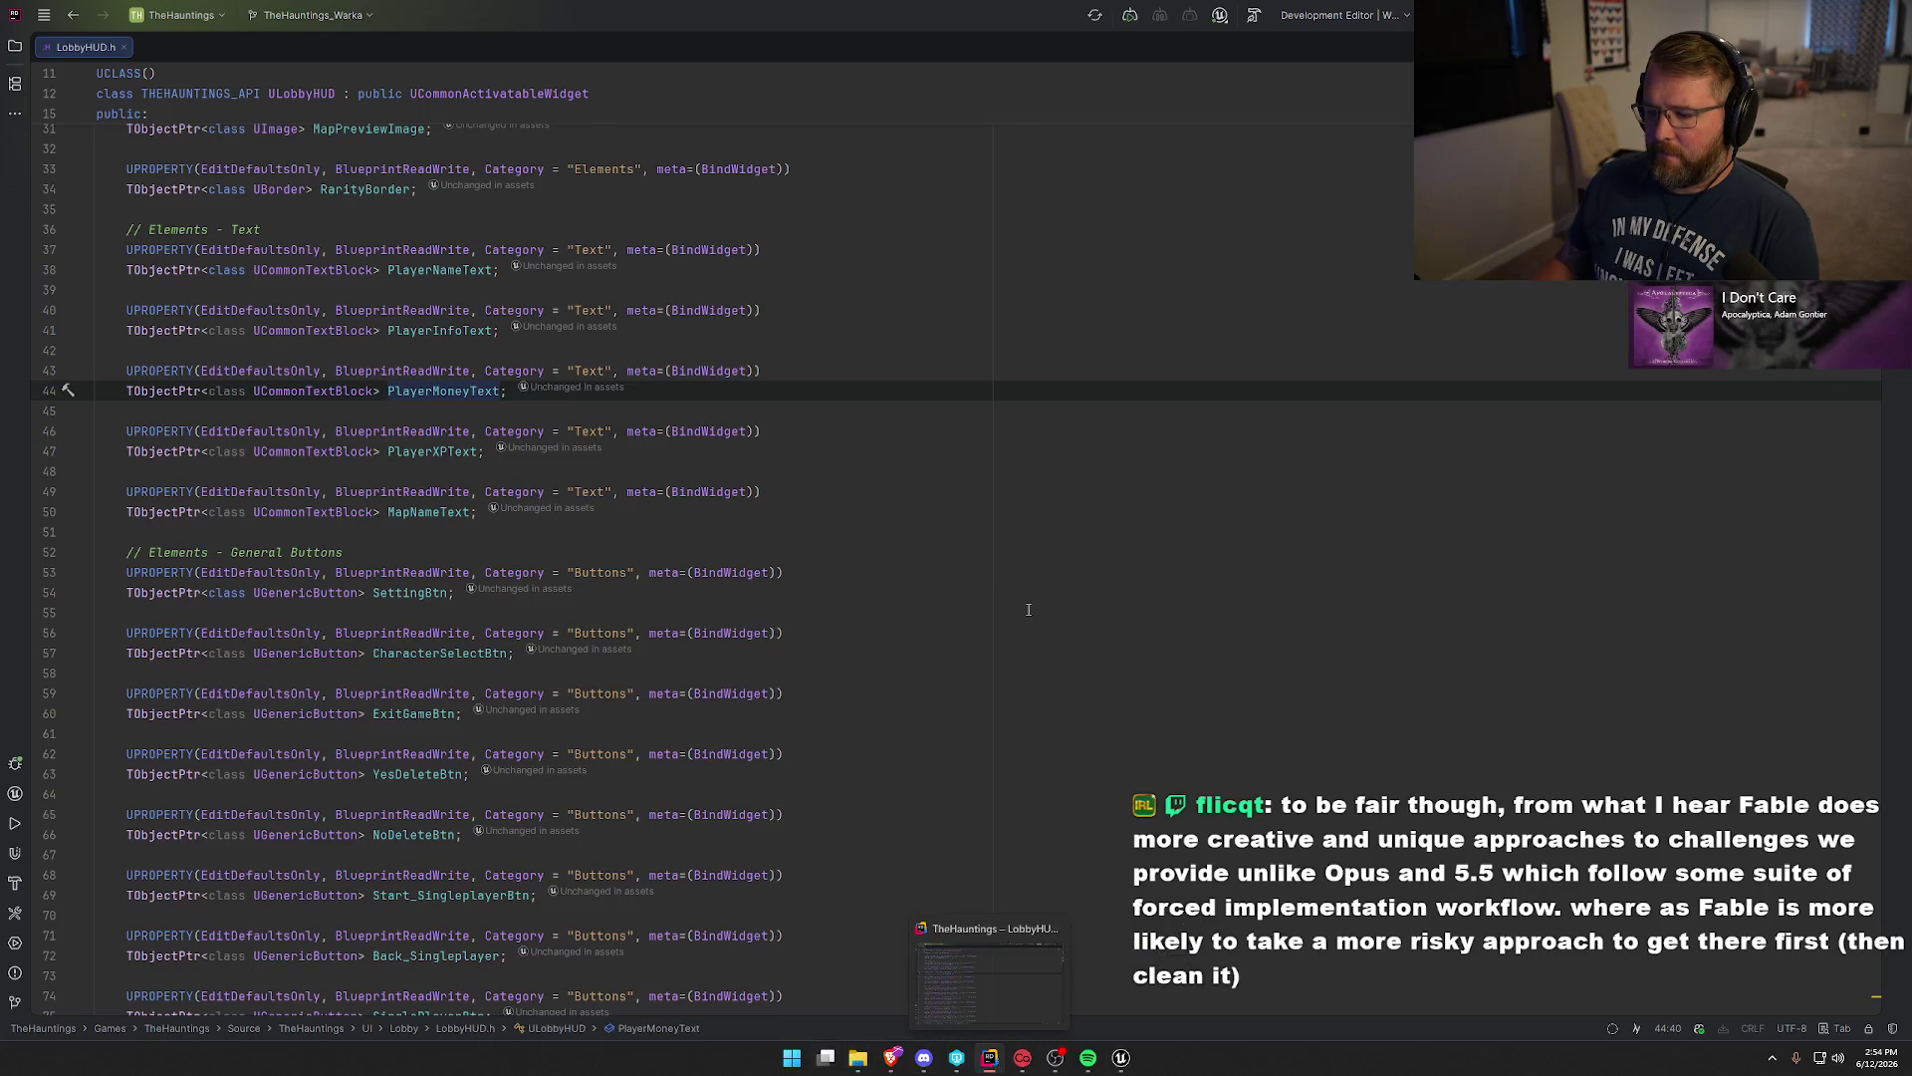
key(ctrl+t)
text(playermone)
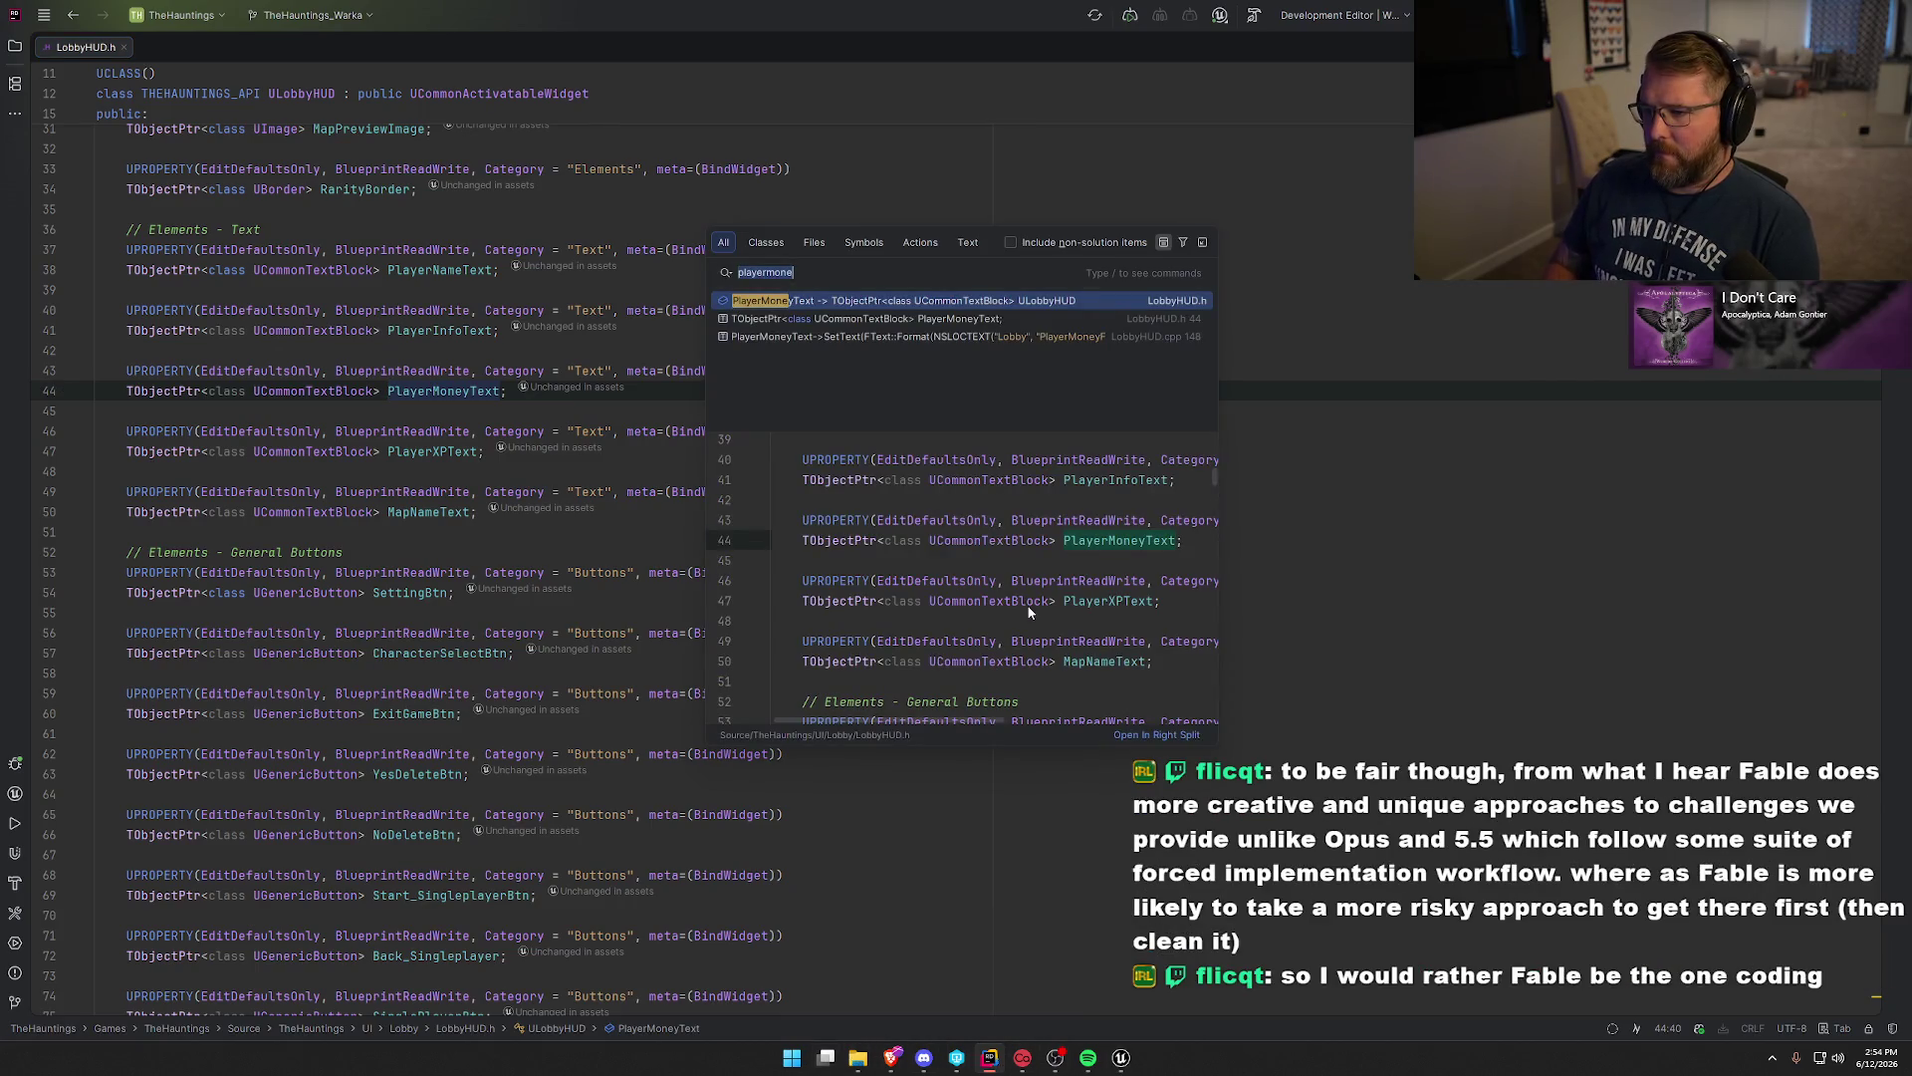
click(820, 338)
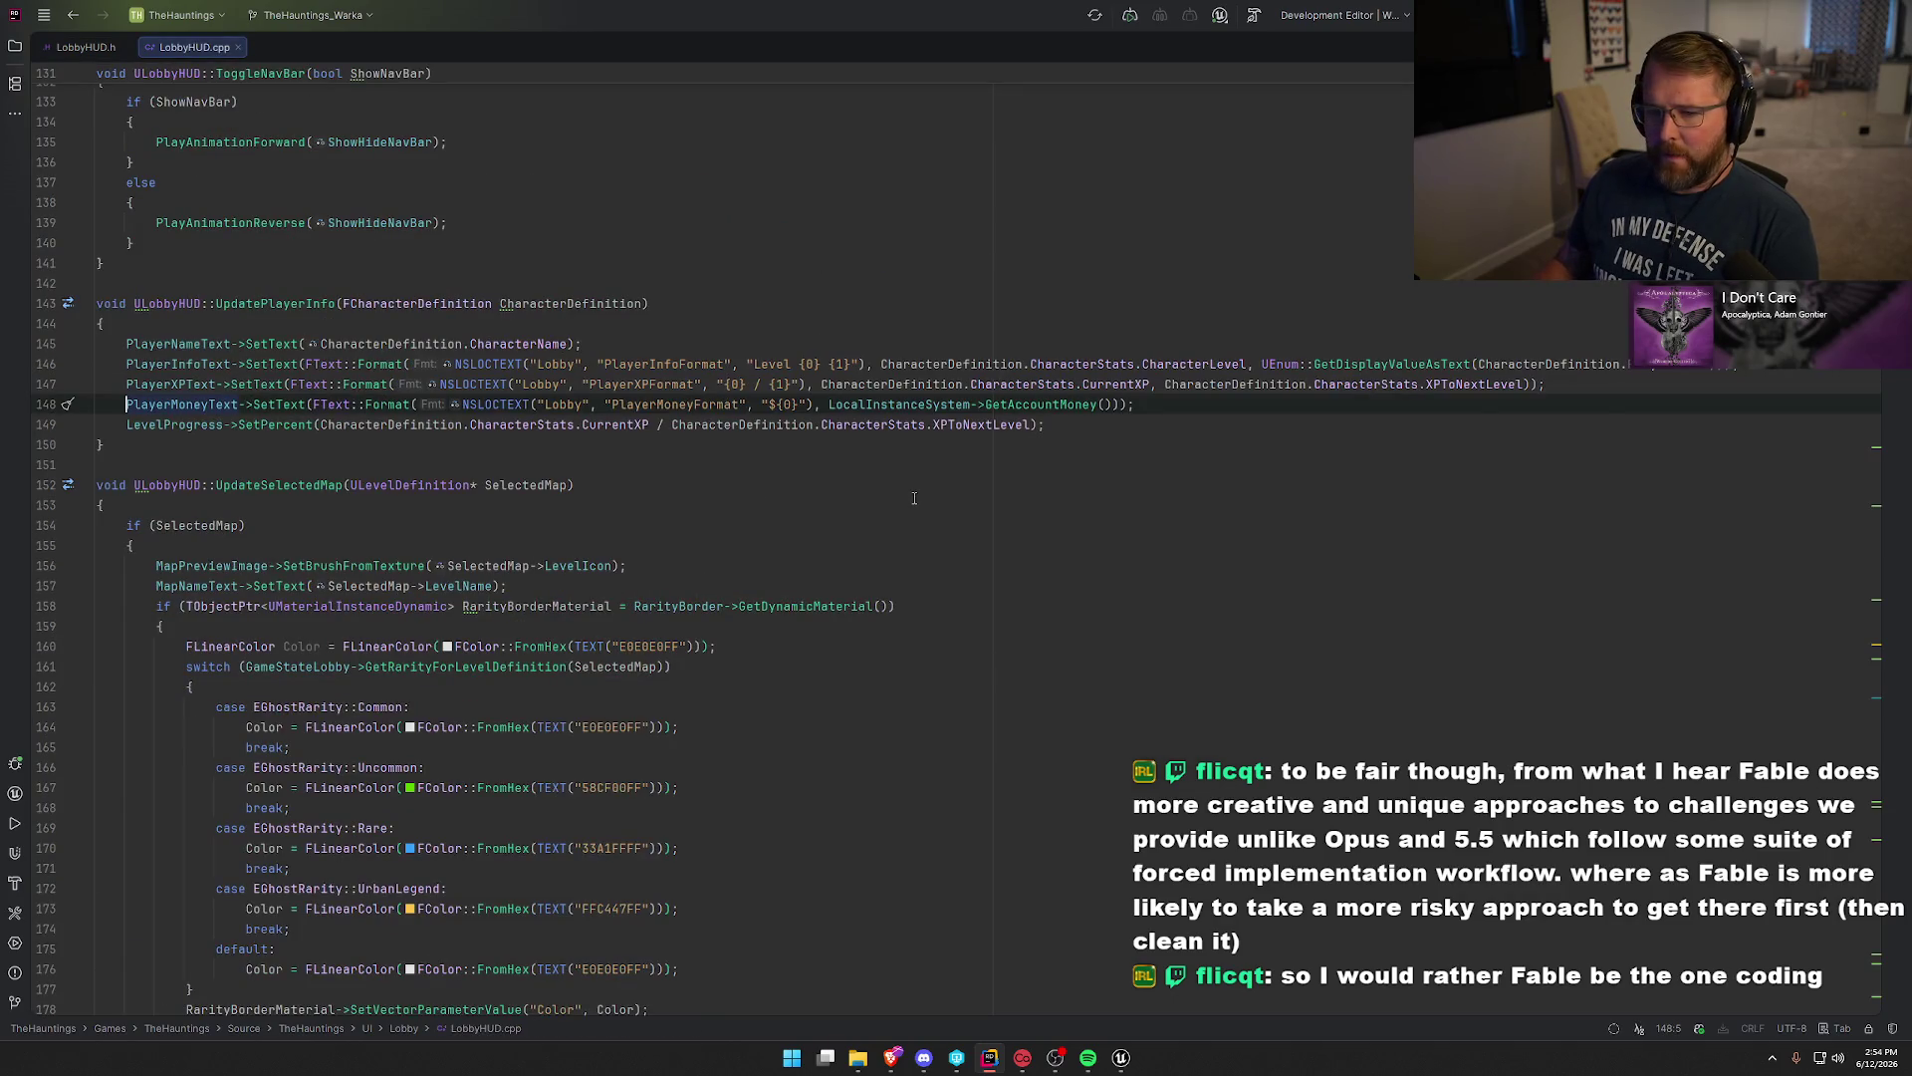
click(298, 303)
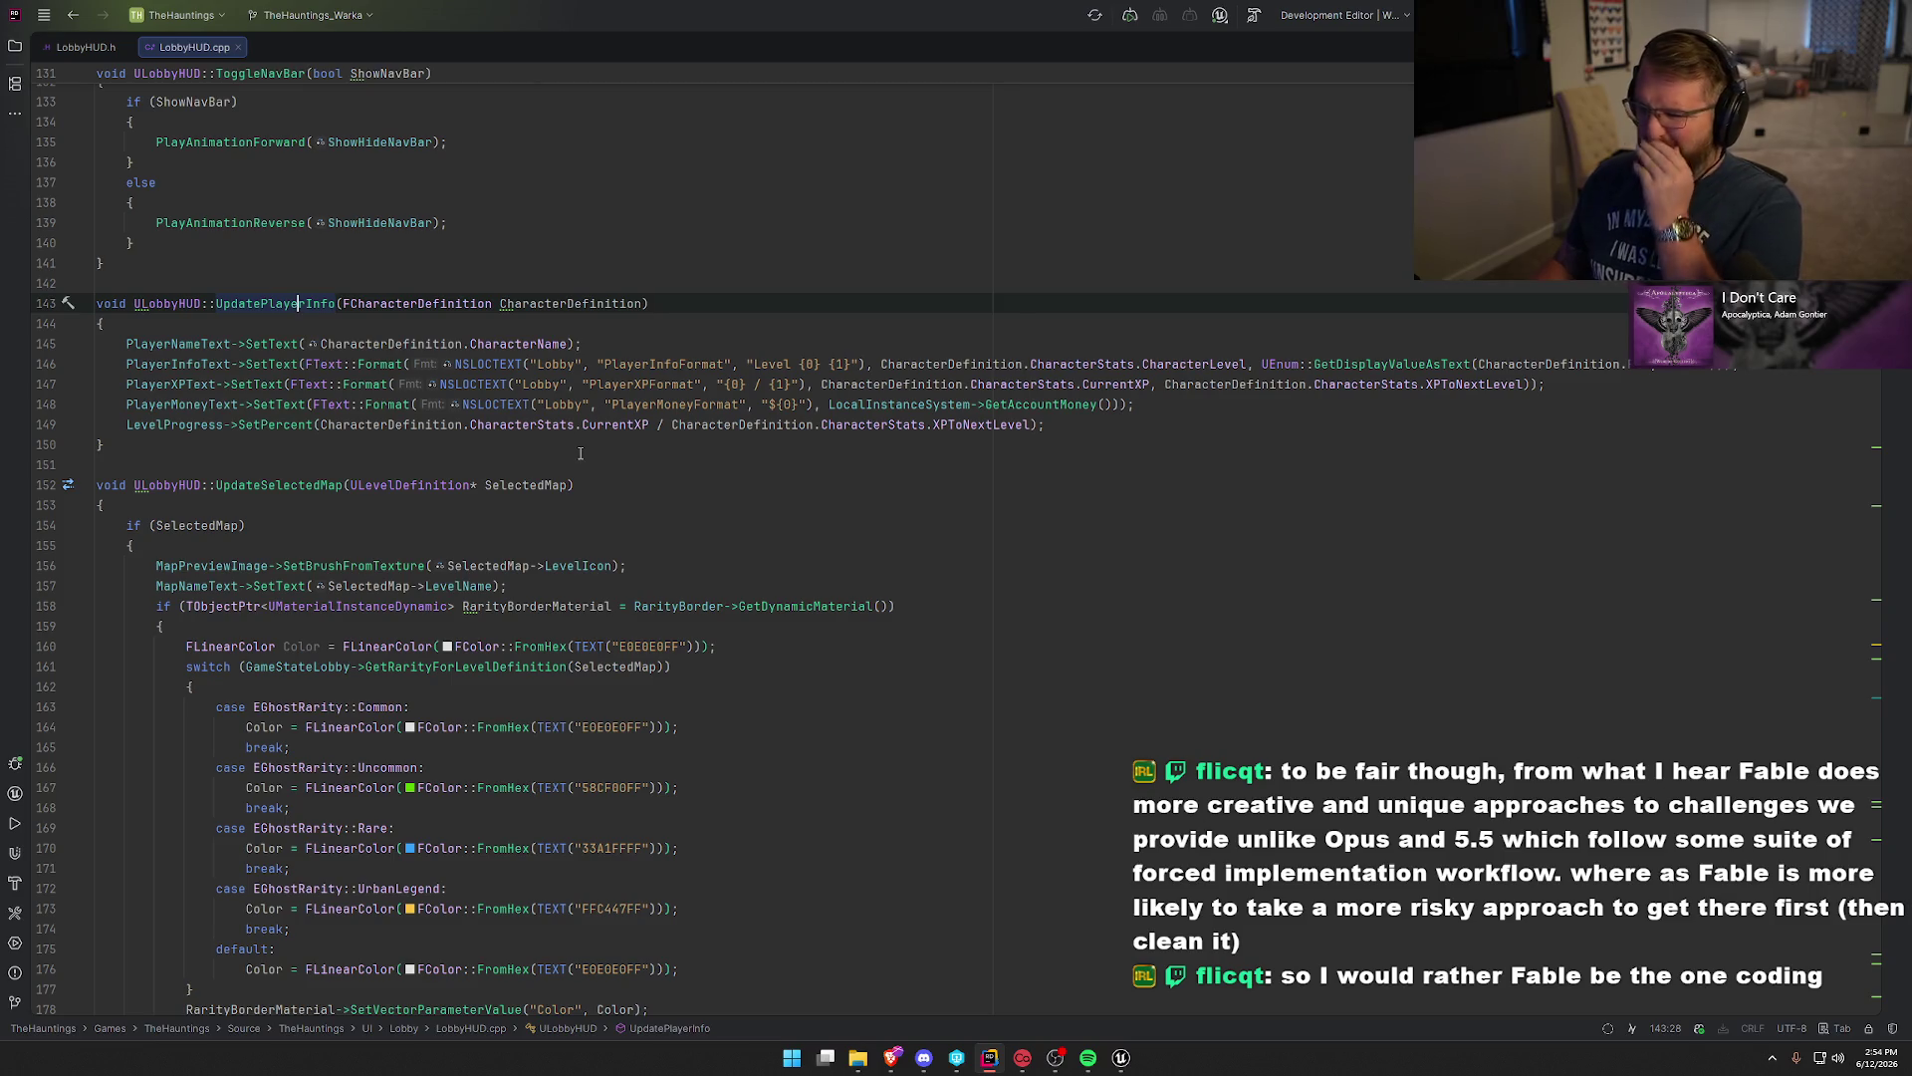
click(827, 406)
key(Home)
shift+click(1157, 404)
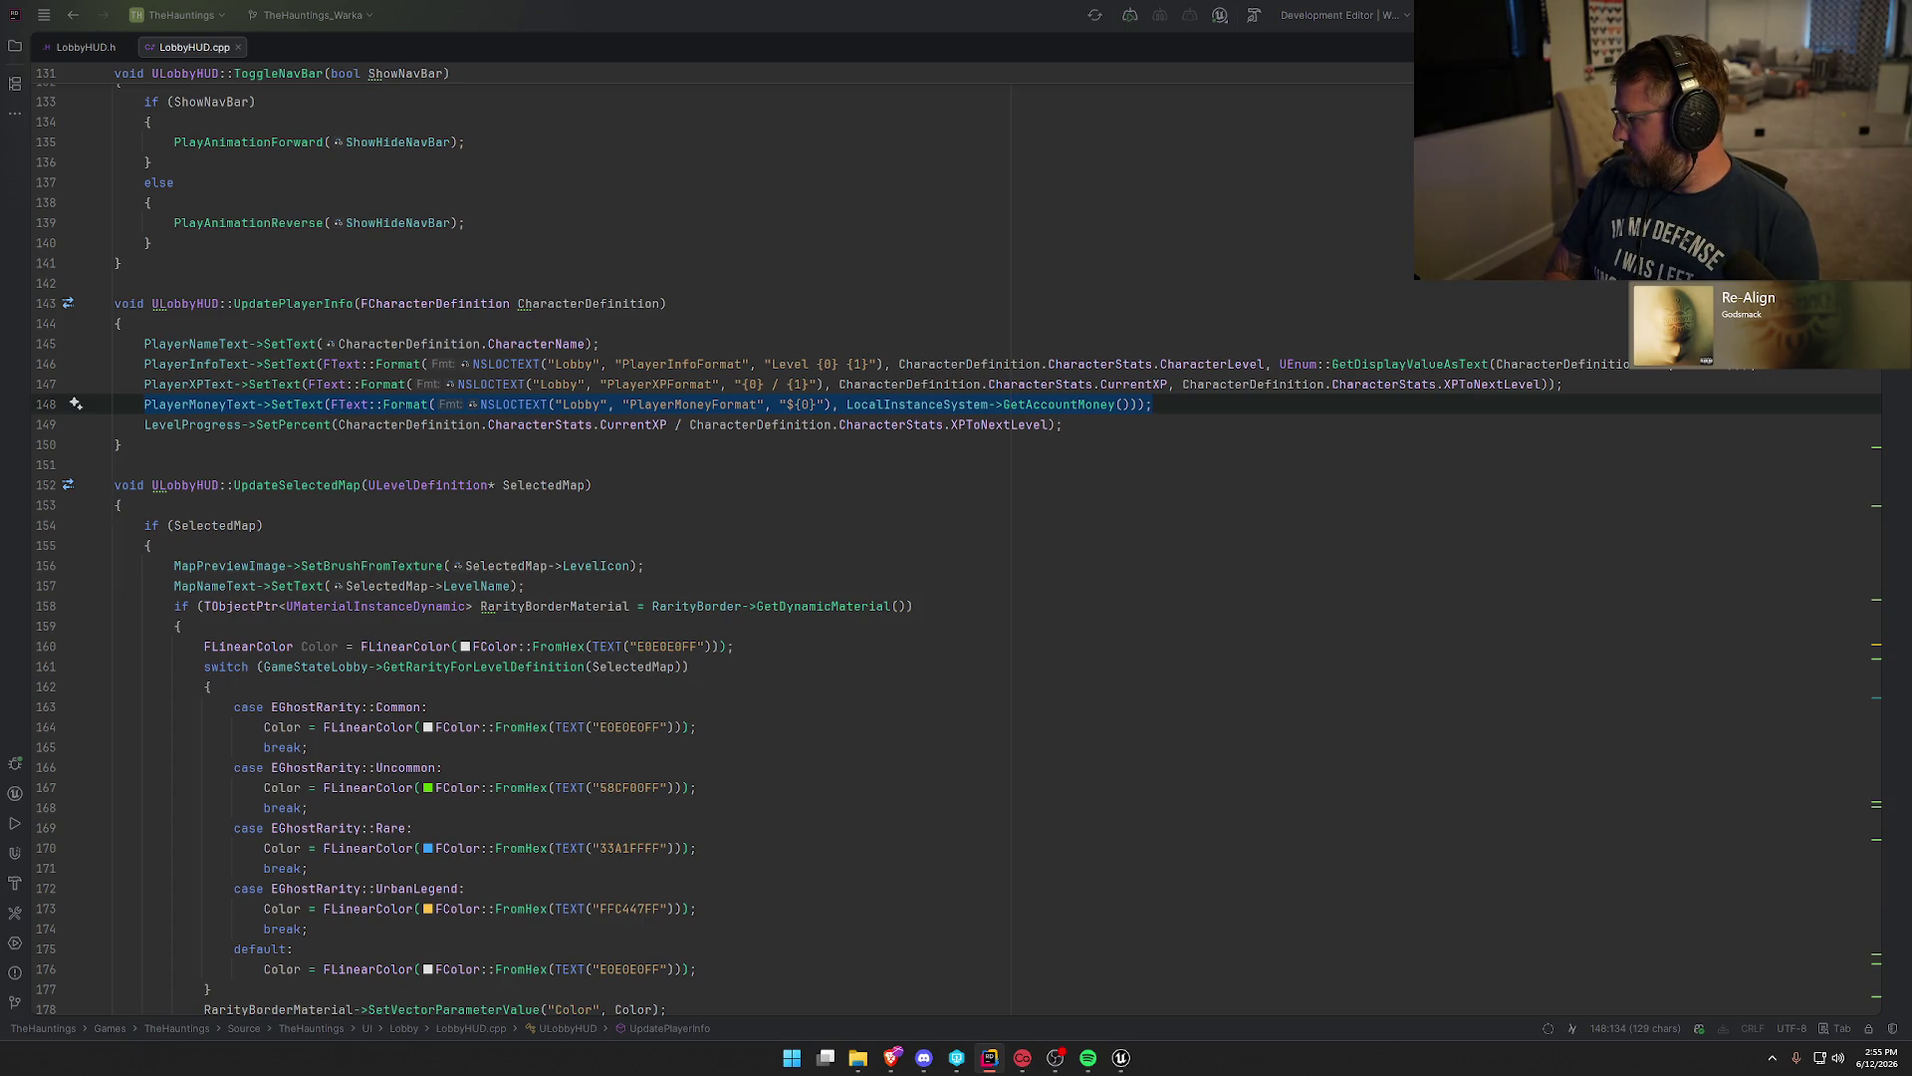
click(1120, 1058)
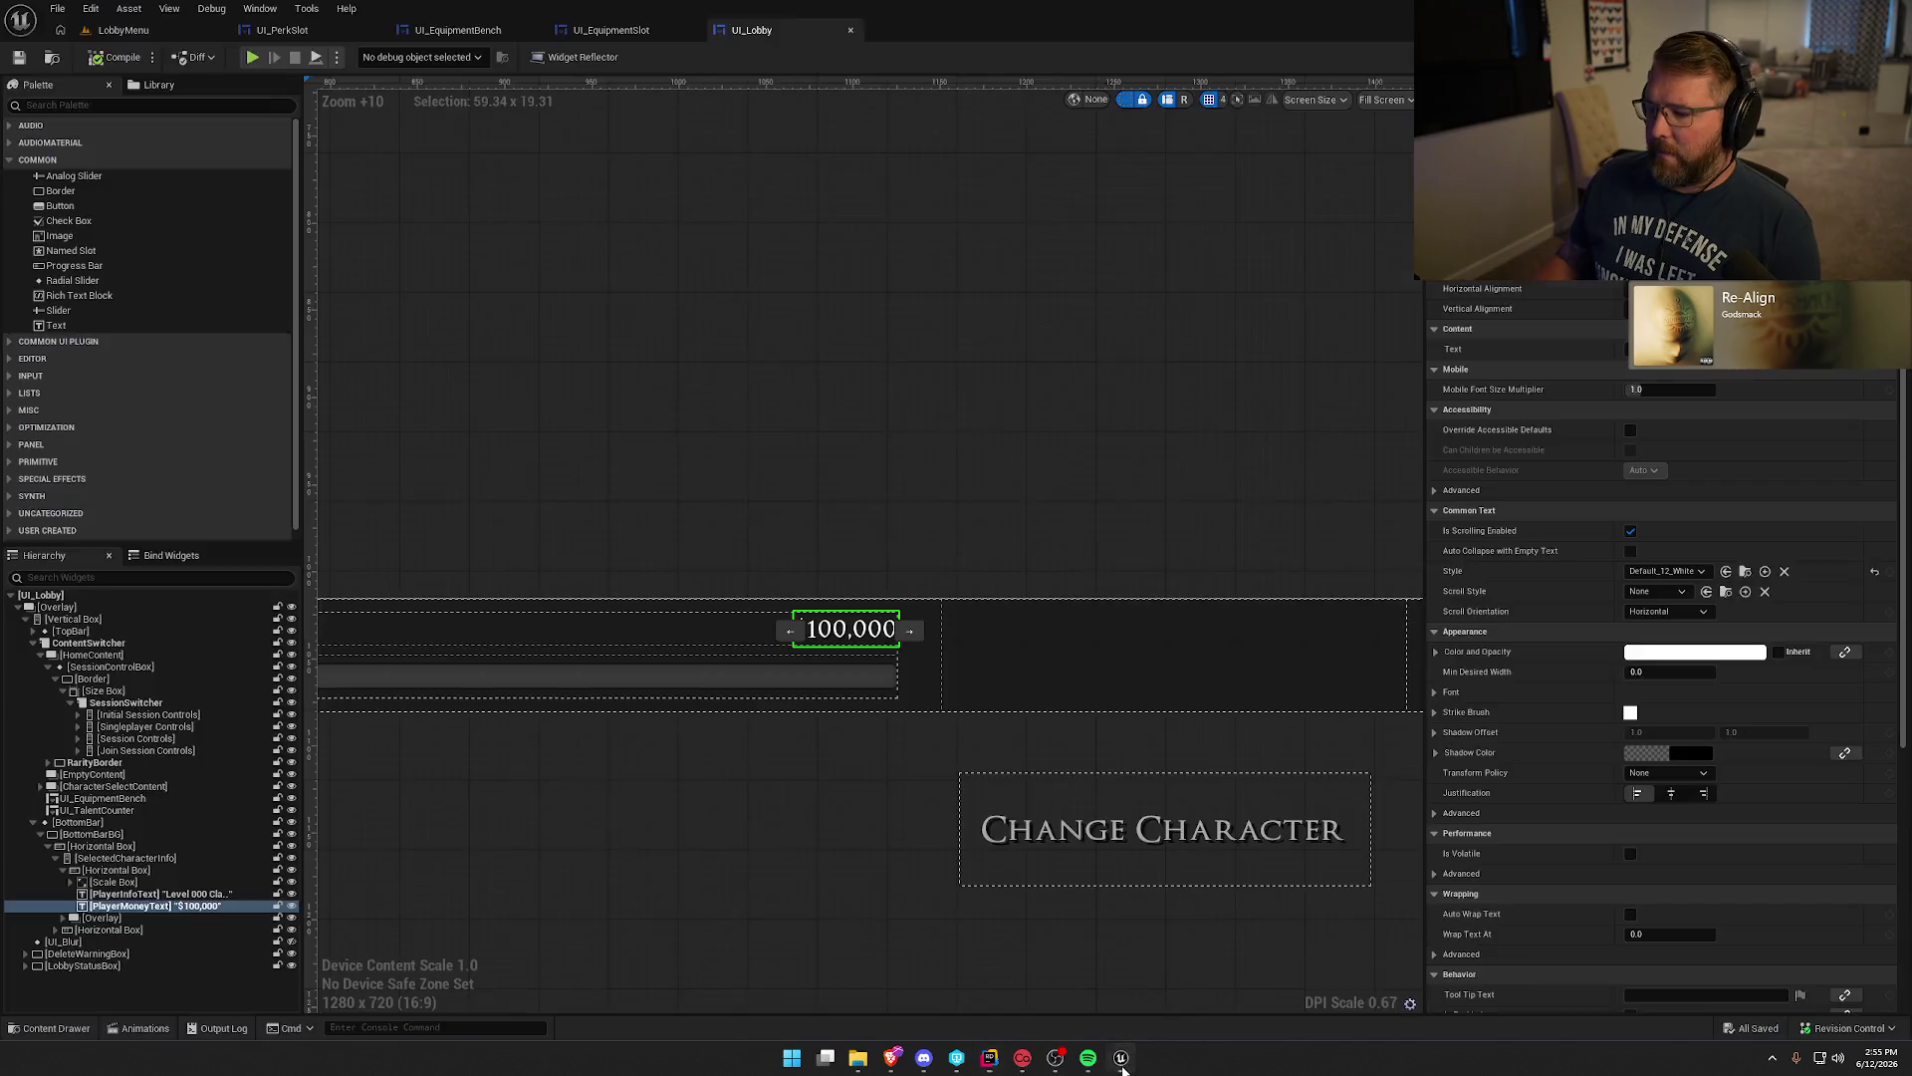
Switch away from Unreal and maximize the browser showing getcaveman.dev.
key(alt+Tab)
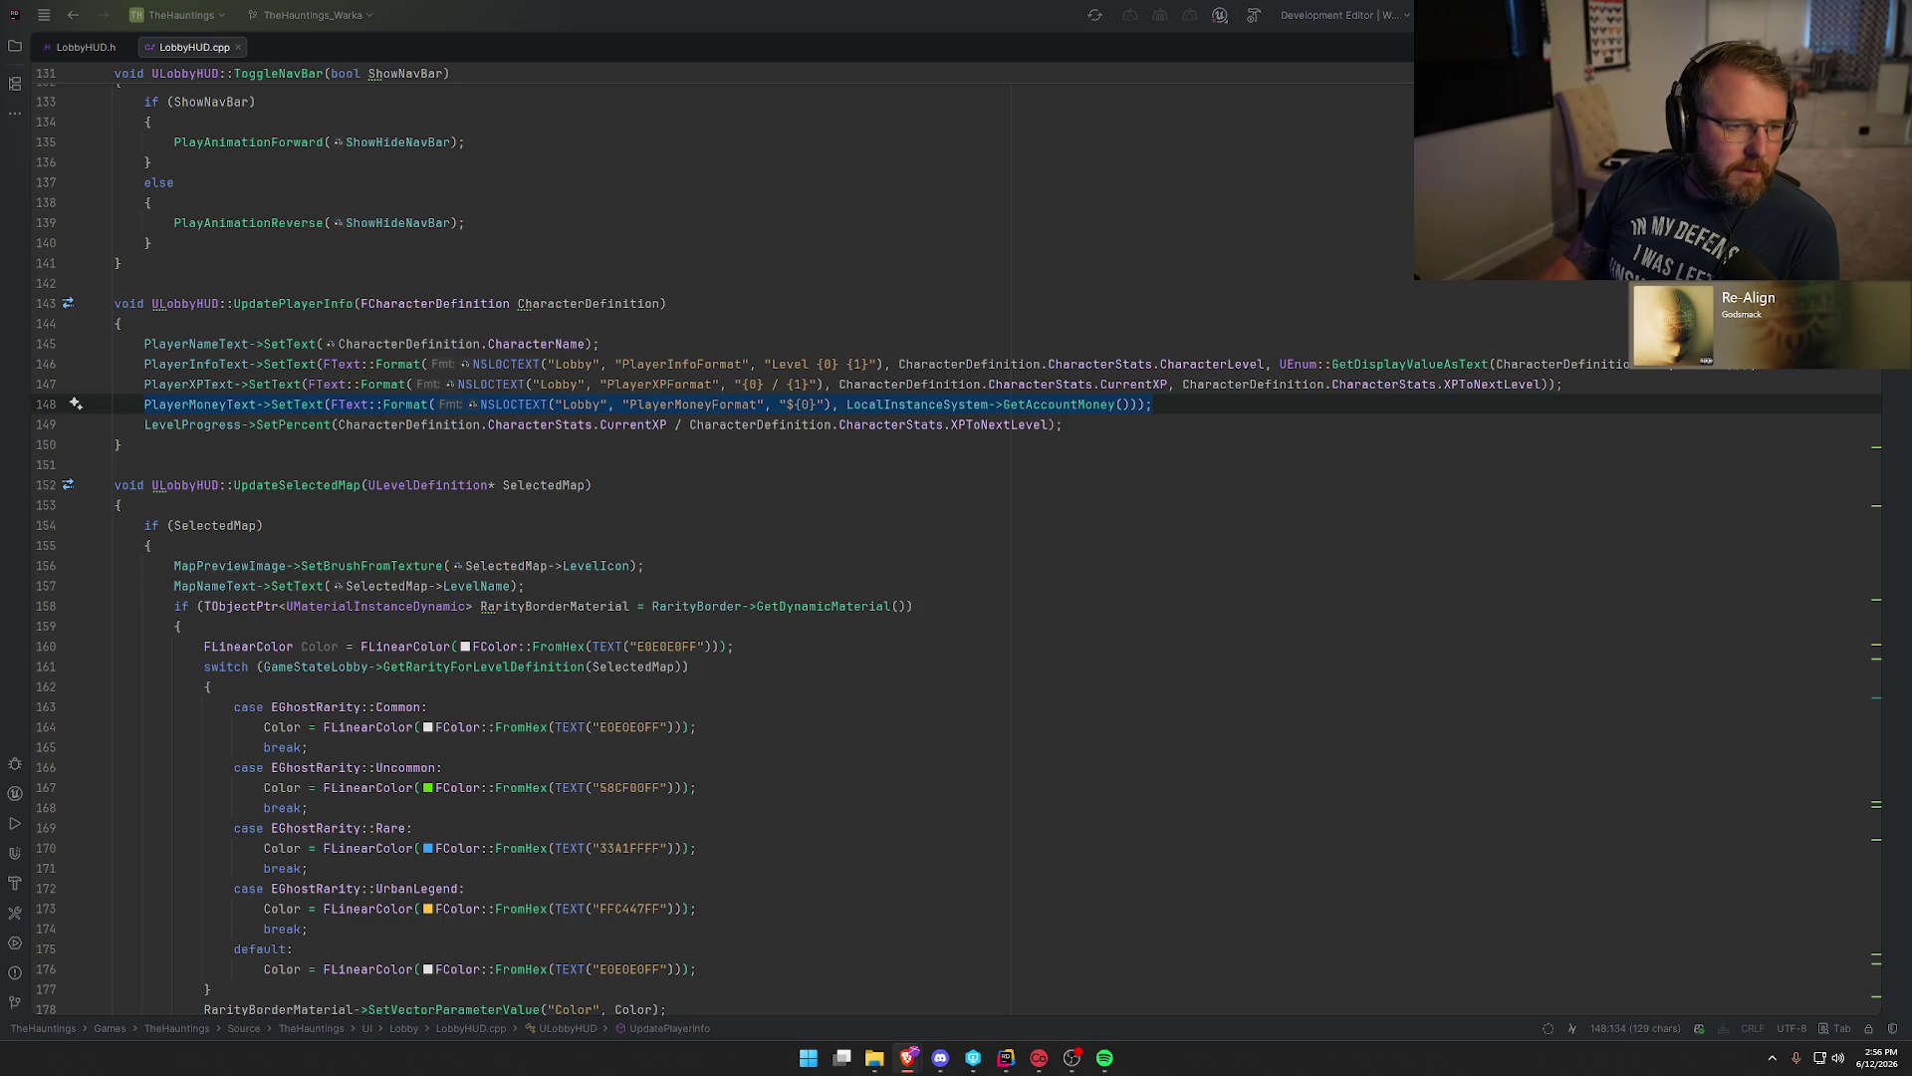
key(alt+Tab)
double_click(764, 218)
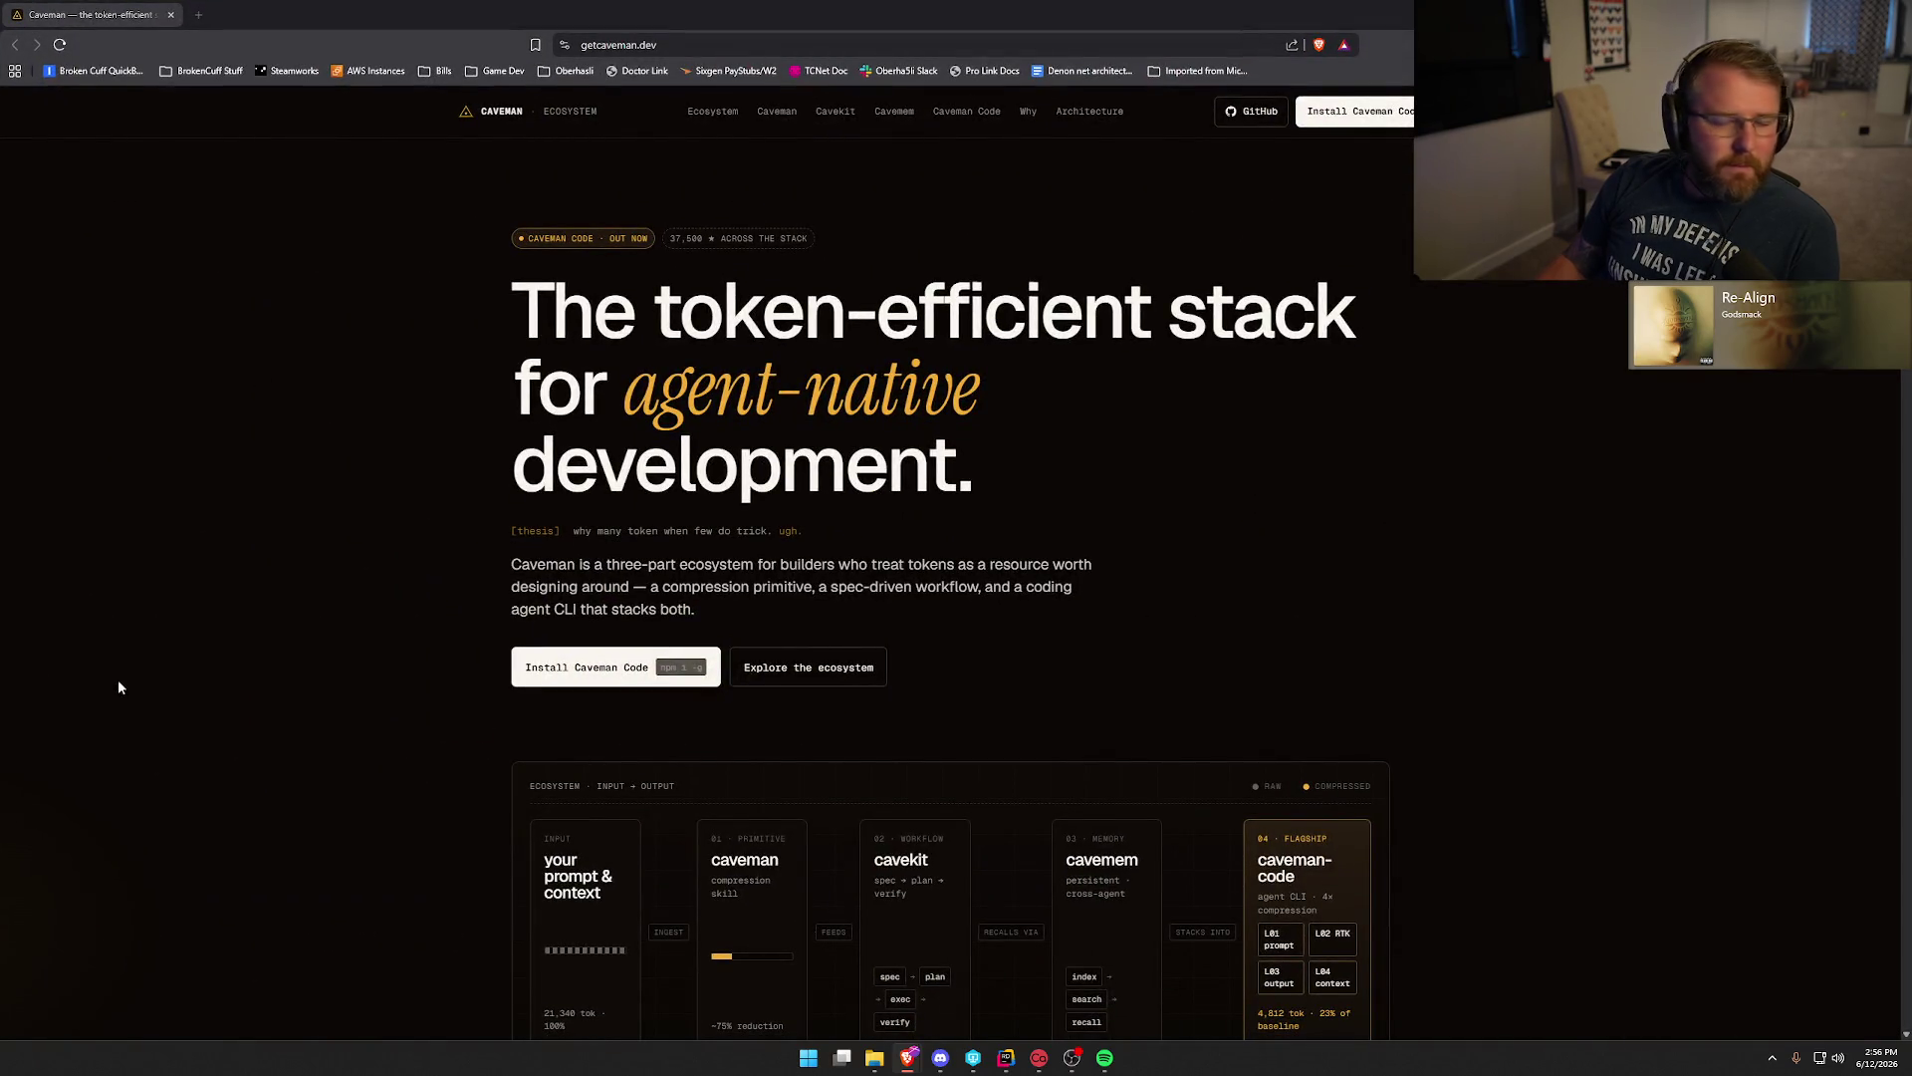
Scroll through the Caveman site's four projects, then return to LobbyHUD.cpp's UpdateSelectedMap header.
scroll(391, 411, down, 3)
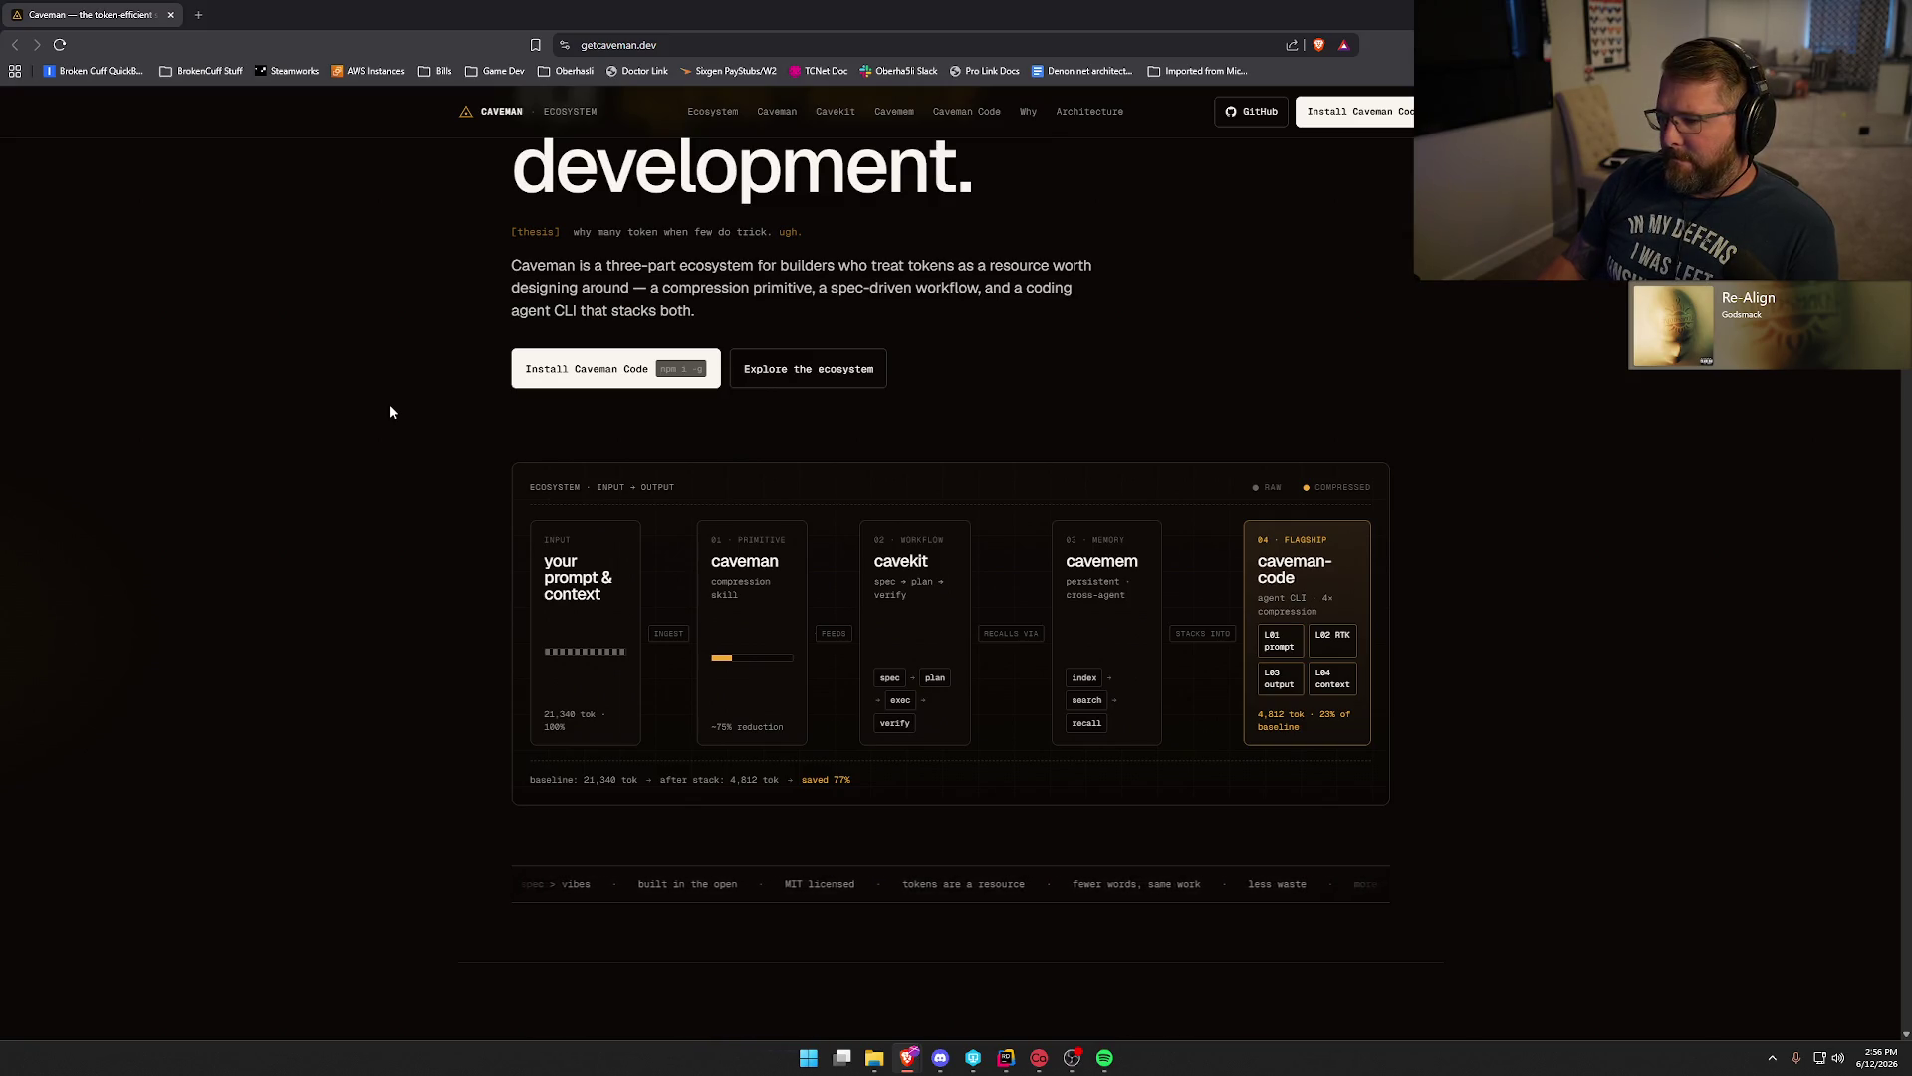
scroll(390, 404, down, 8)
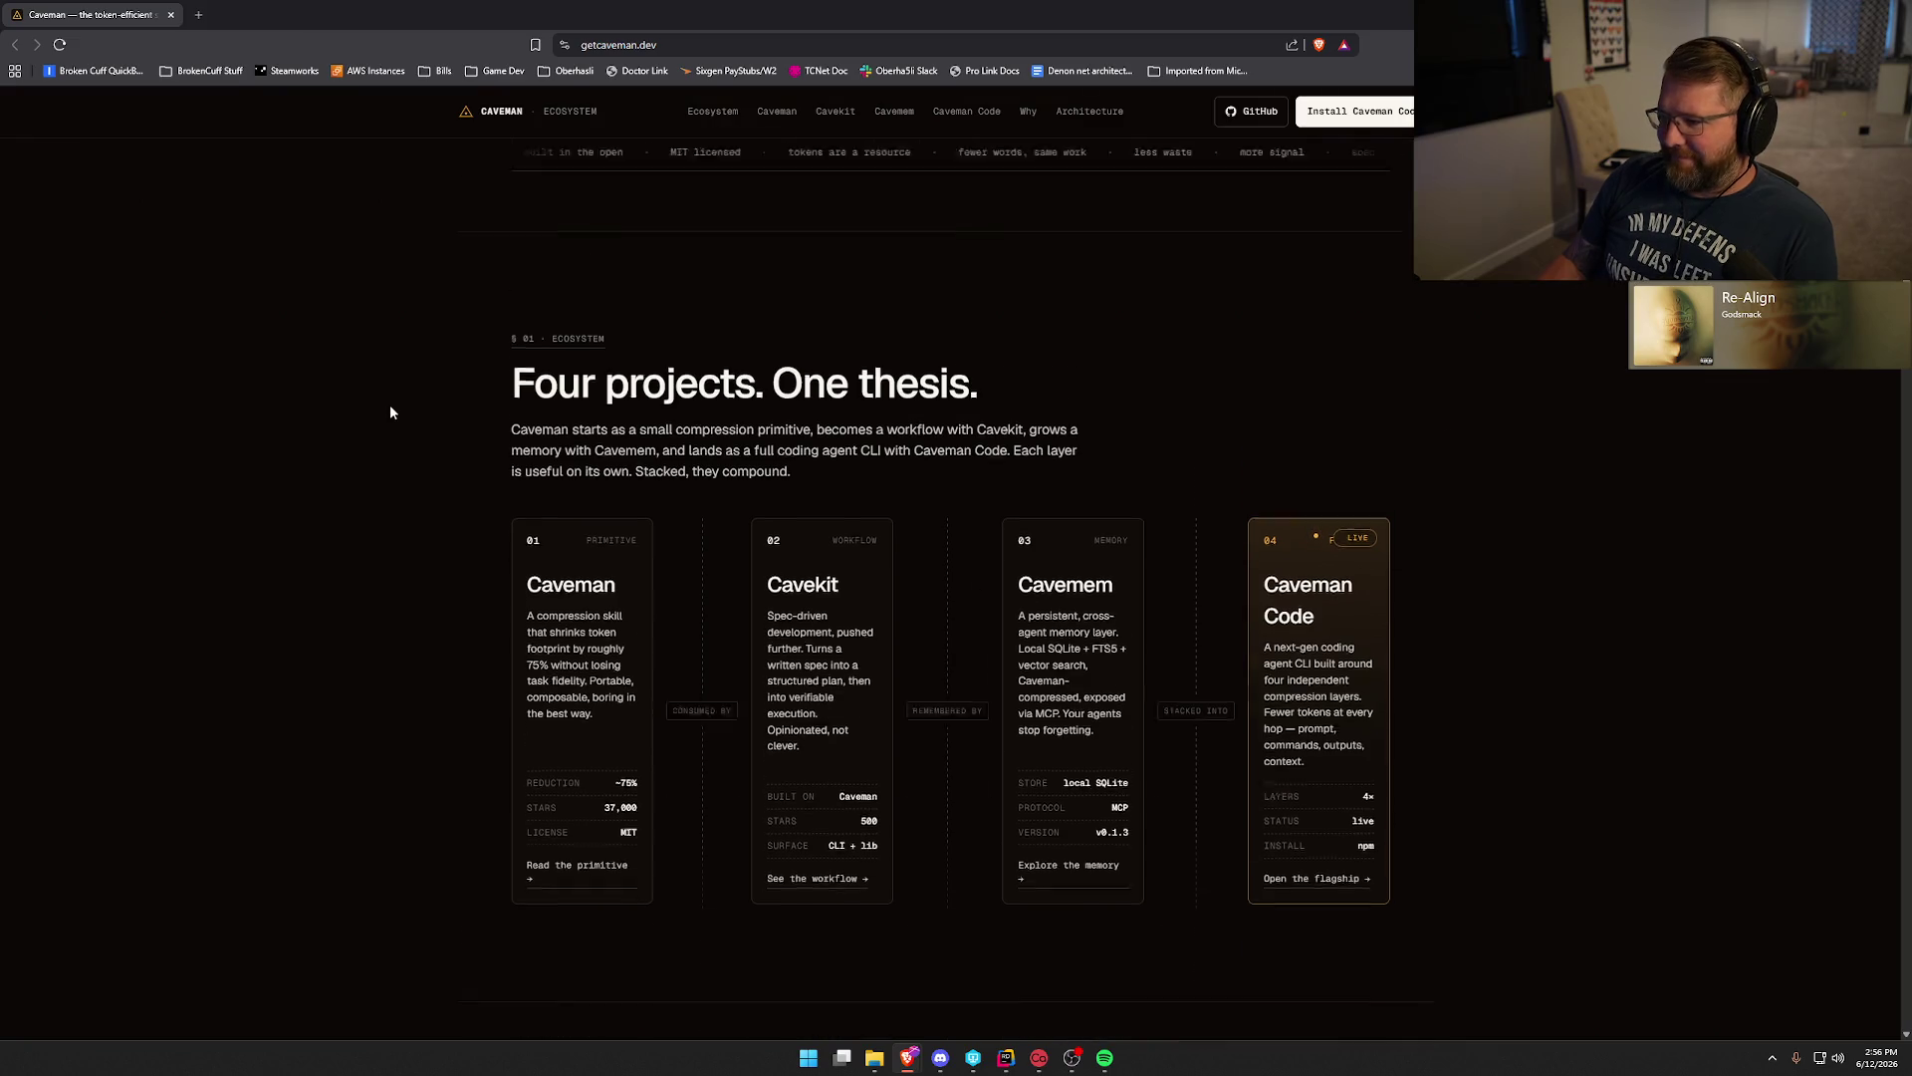
scroll(390, 411, up, 8)
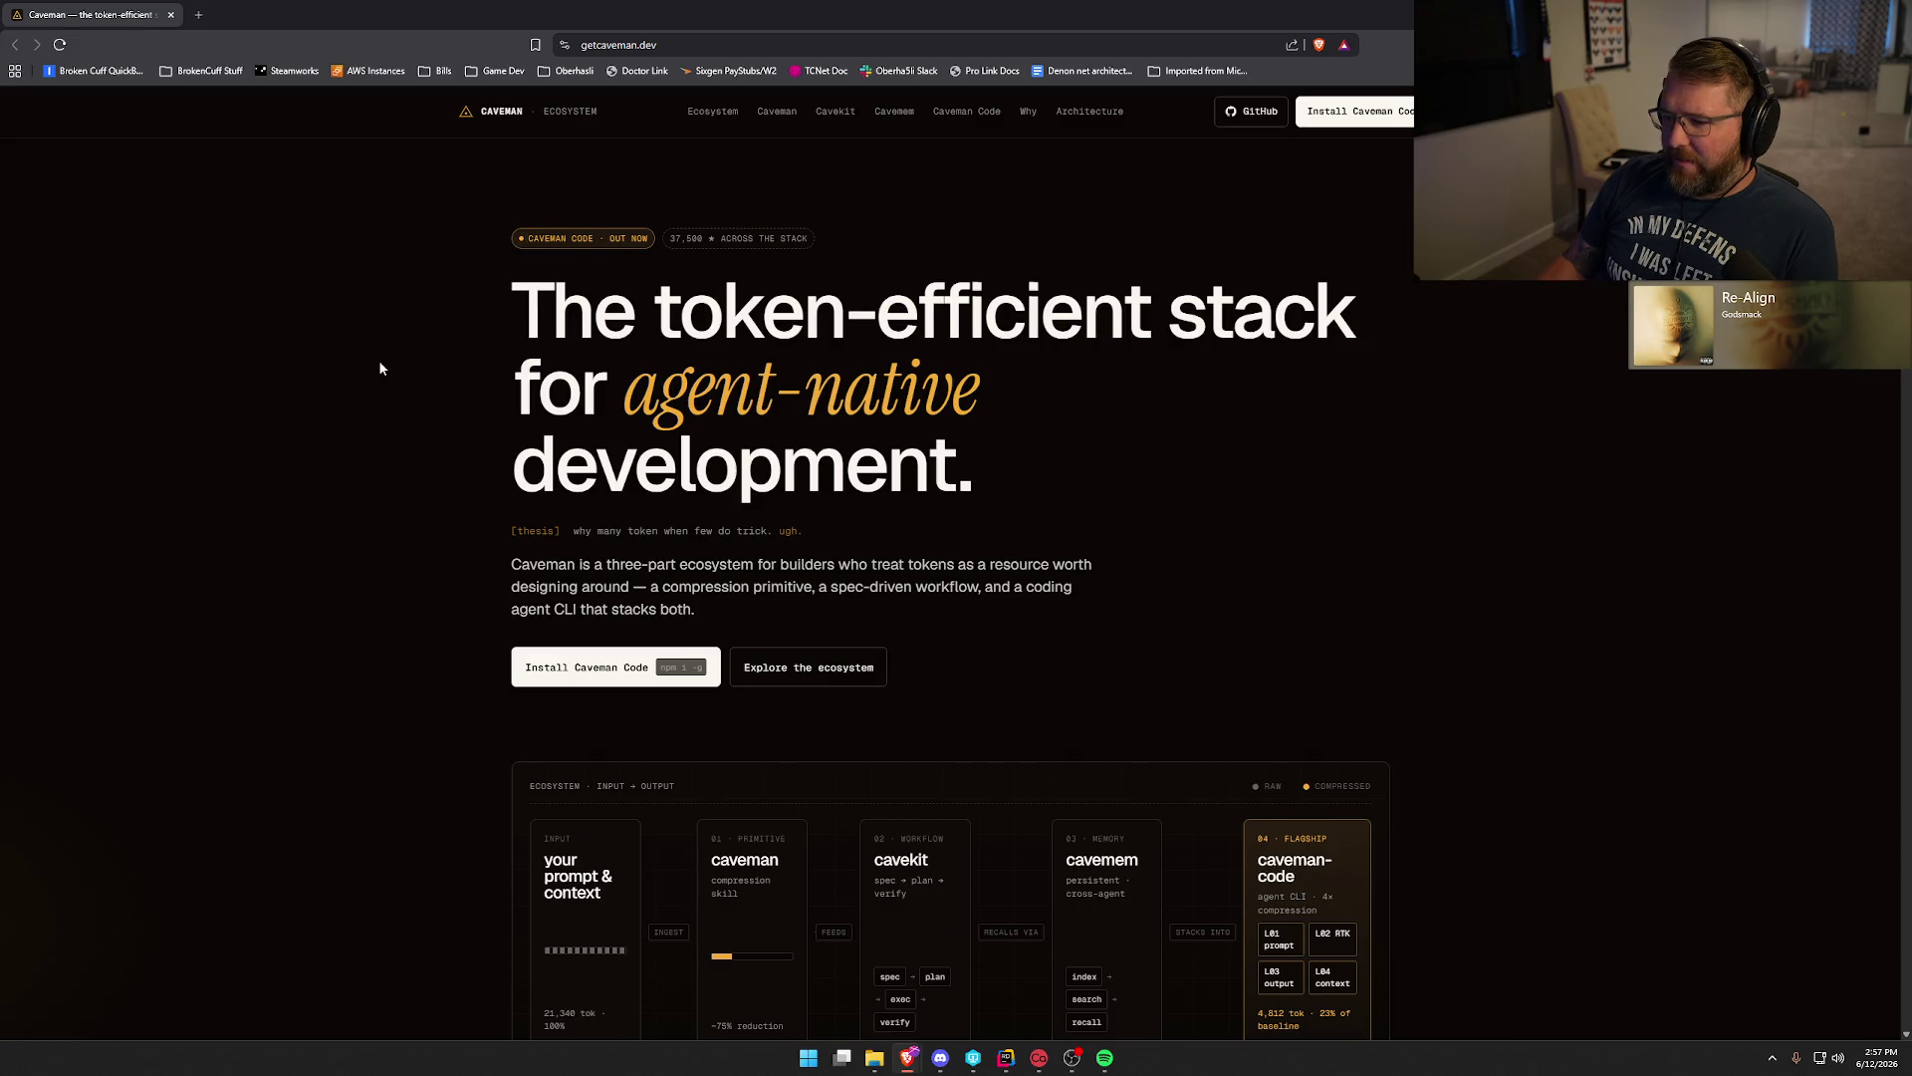
scroll(380, 368, down, 2)
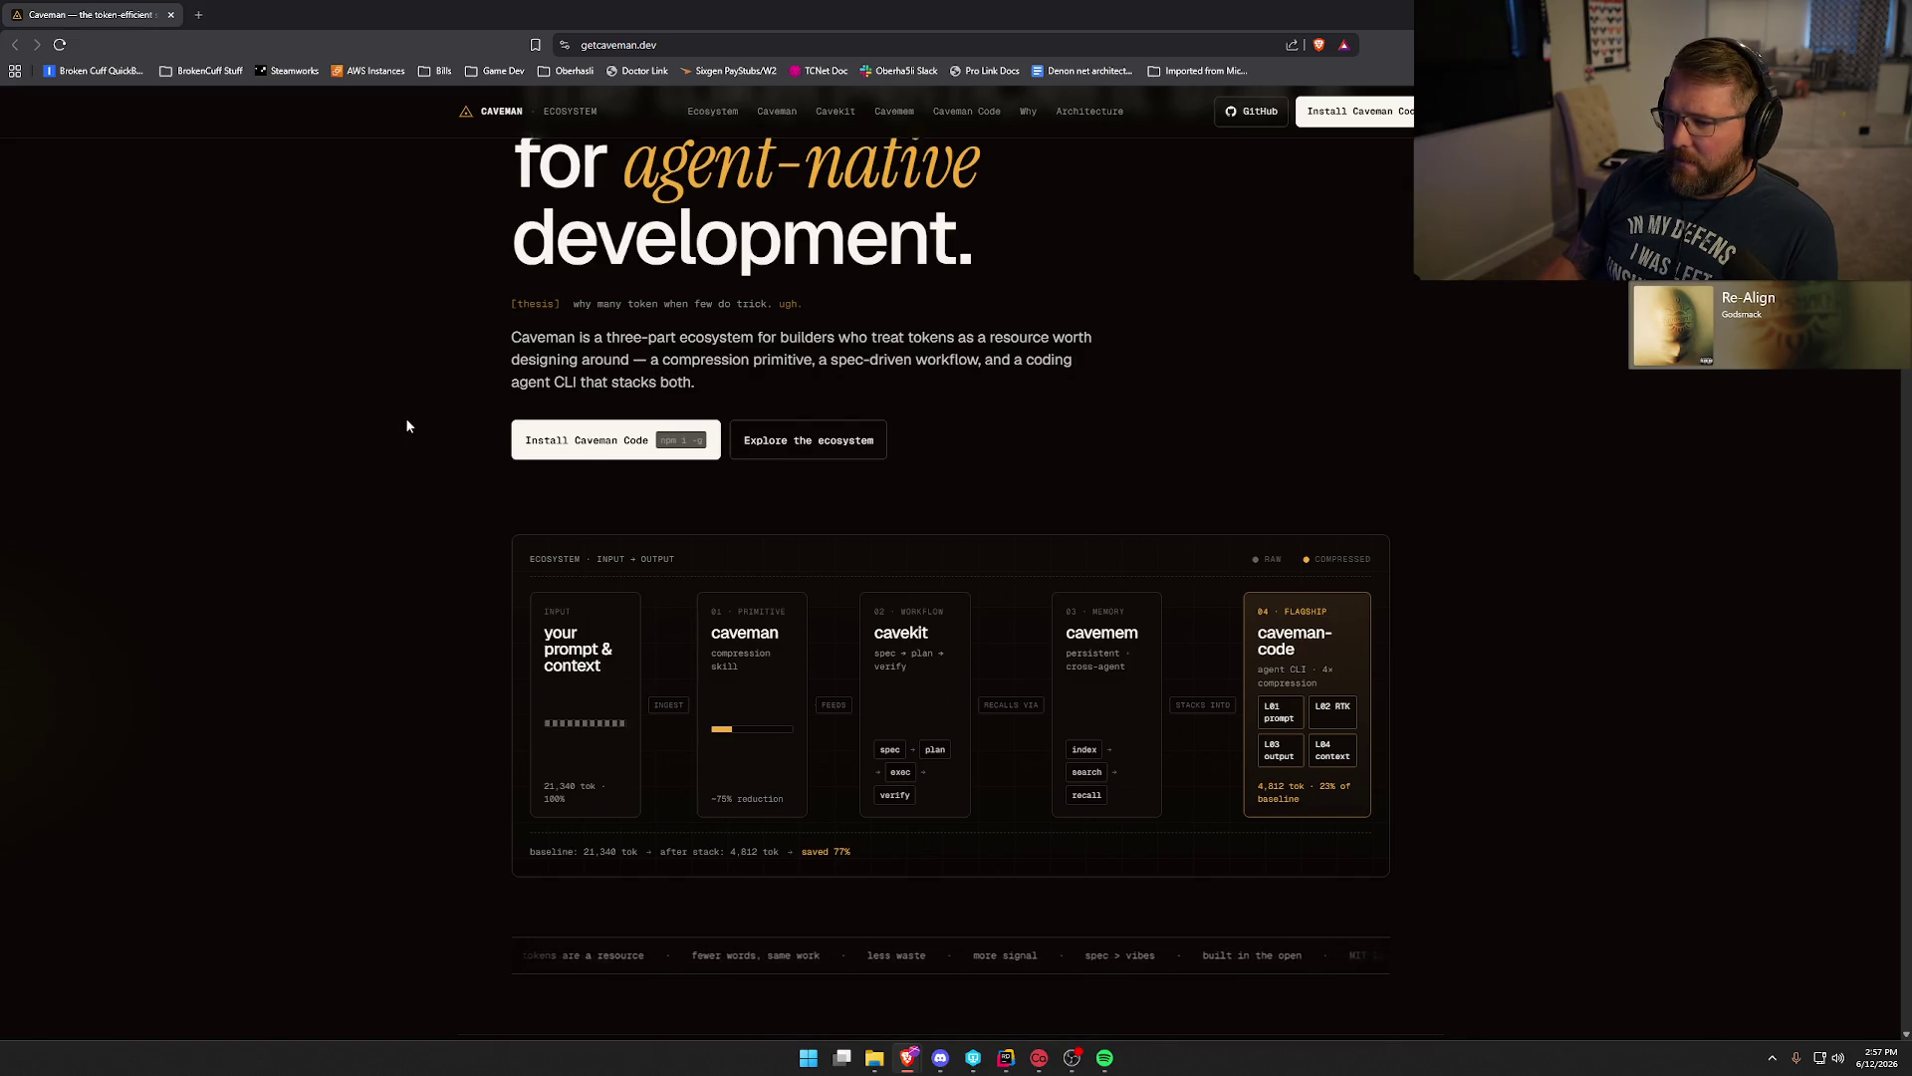
scroll(407, 426, down, 10)
scroll(414, 429, up, 4)
scroll(415, 429, down, 8)
scroll(414, 430, down, 3)
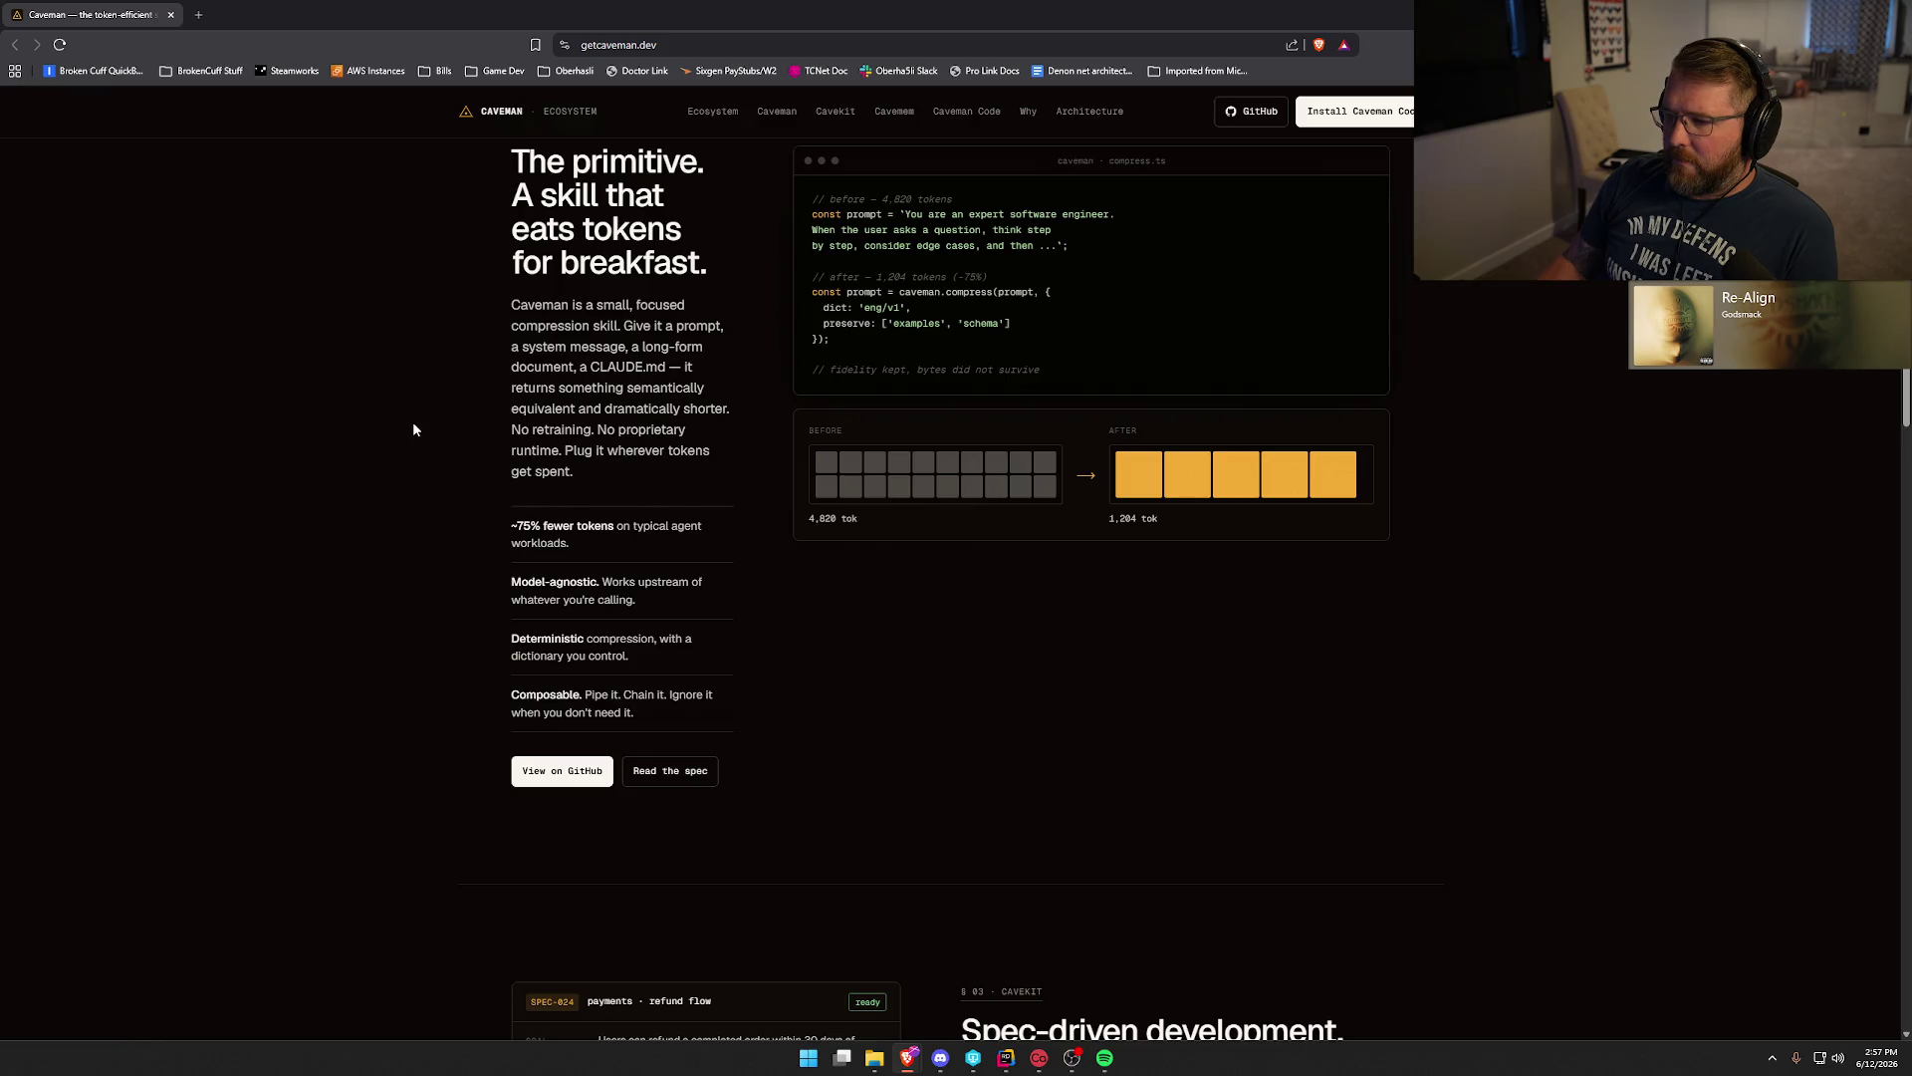
scroll(414, 429, down, 7)
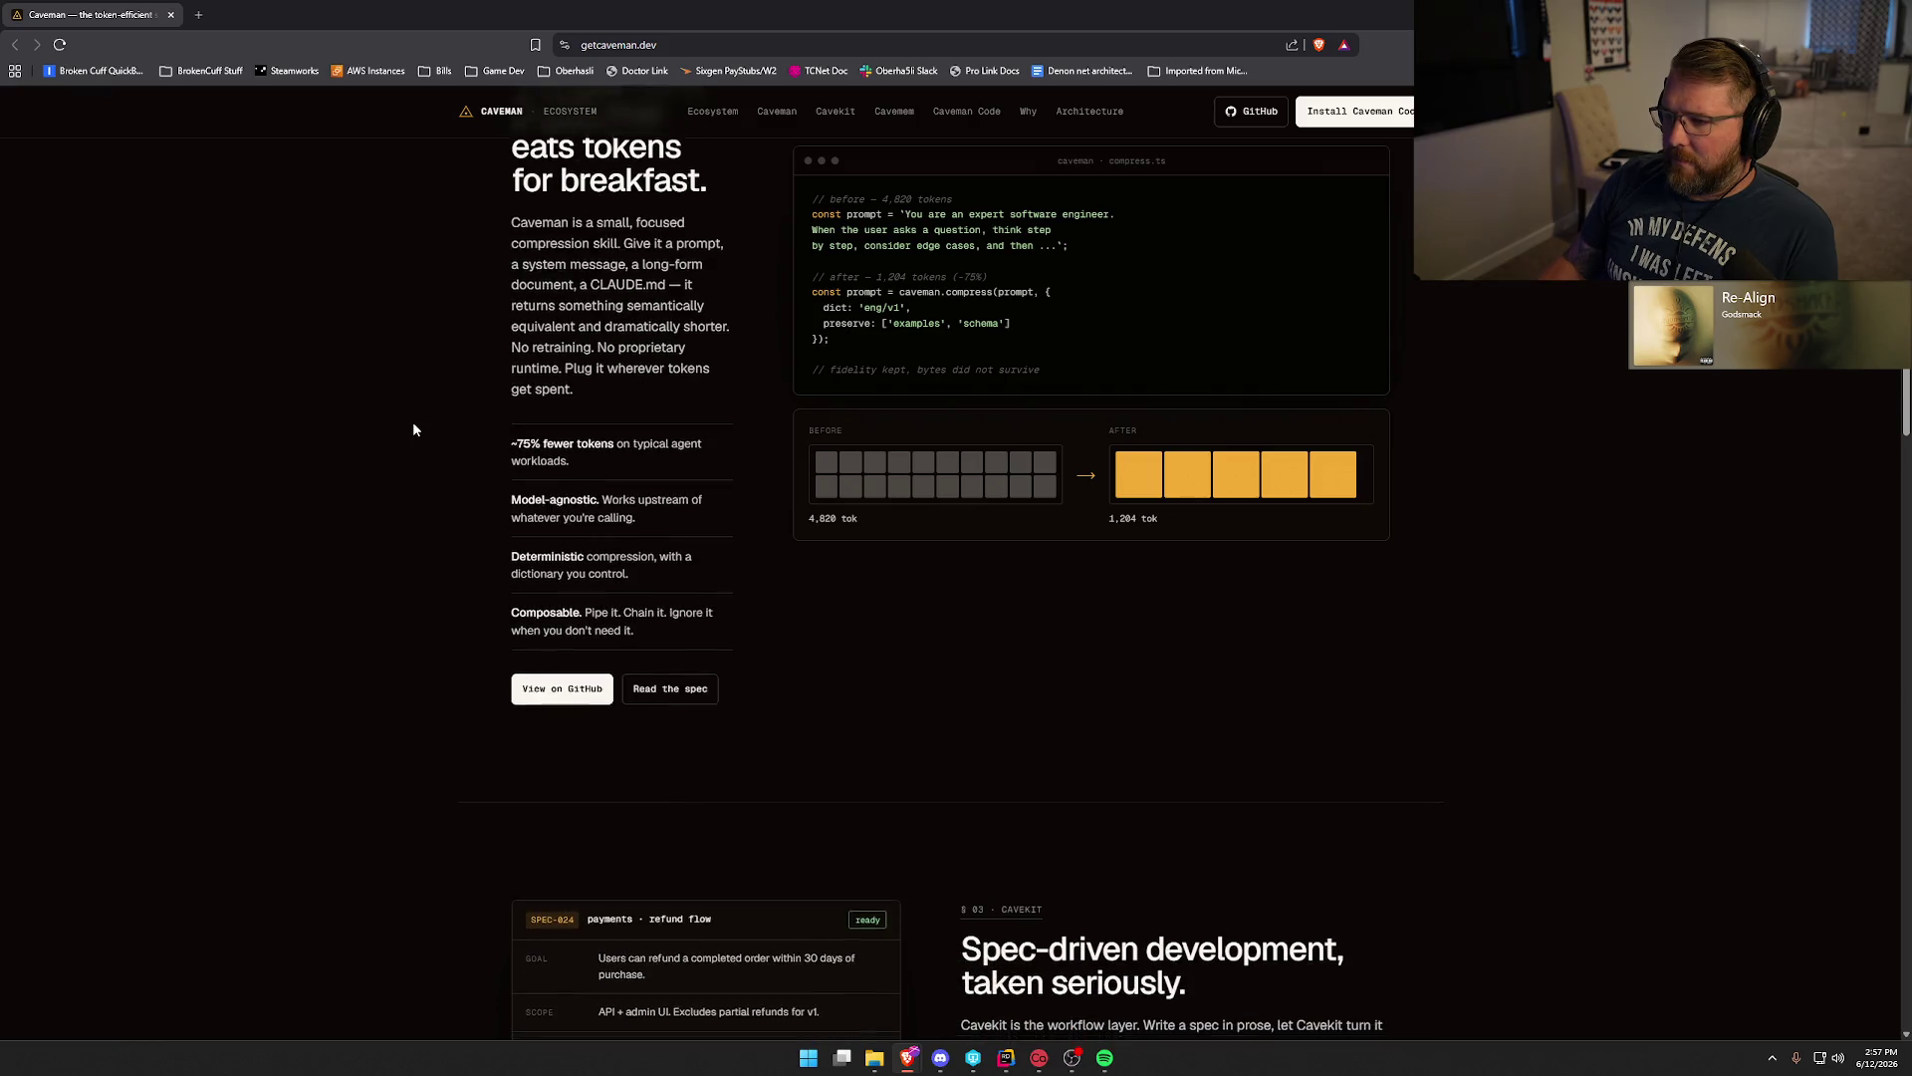
scroll(413, 421, down, 18)
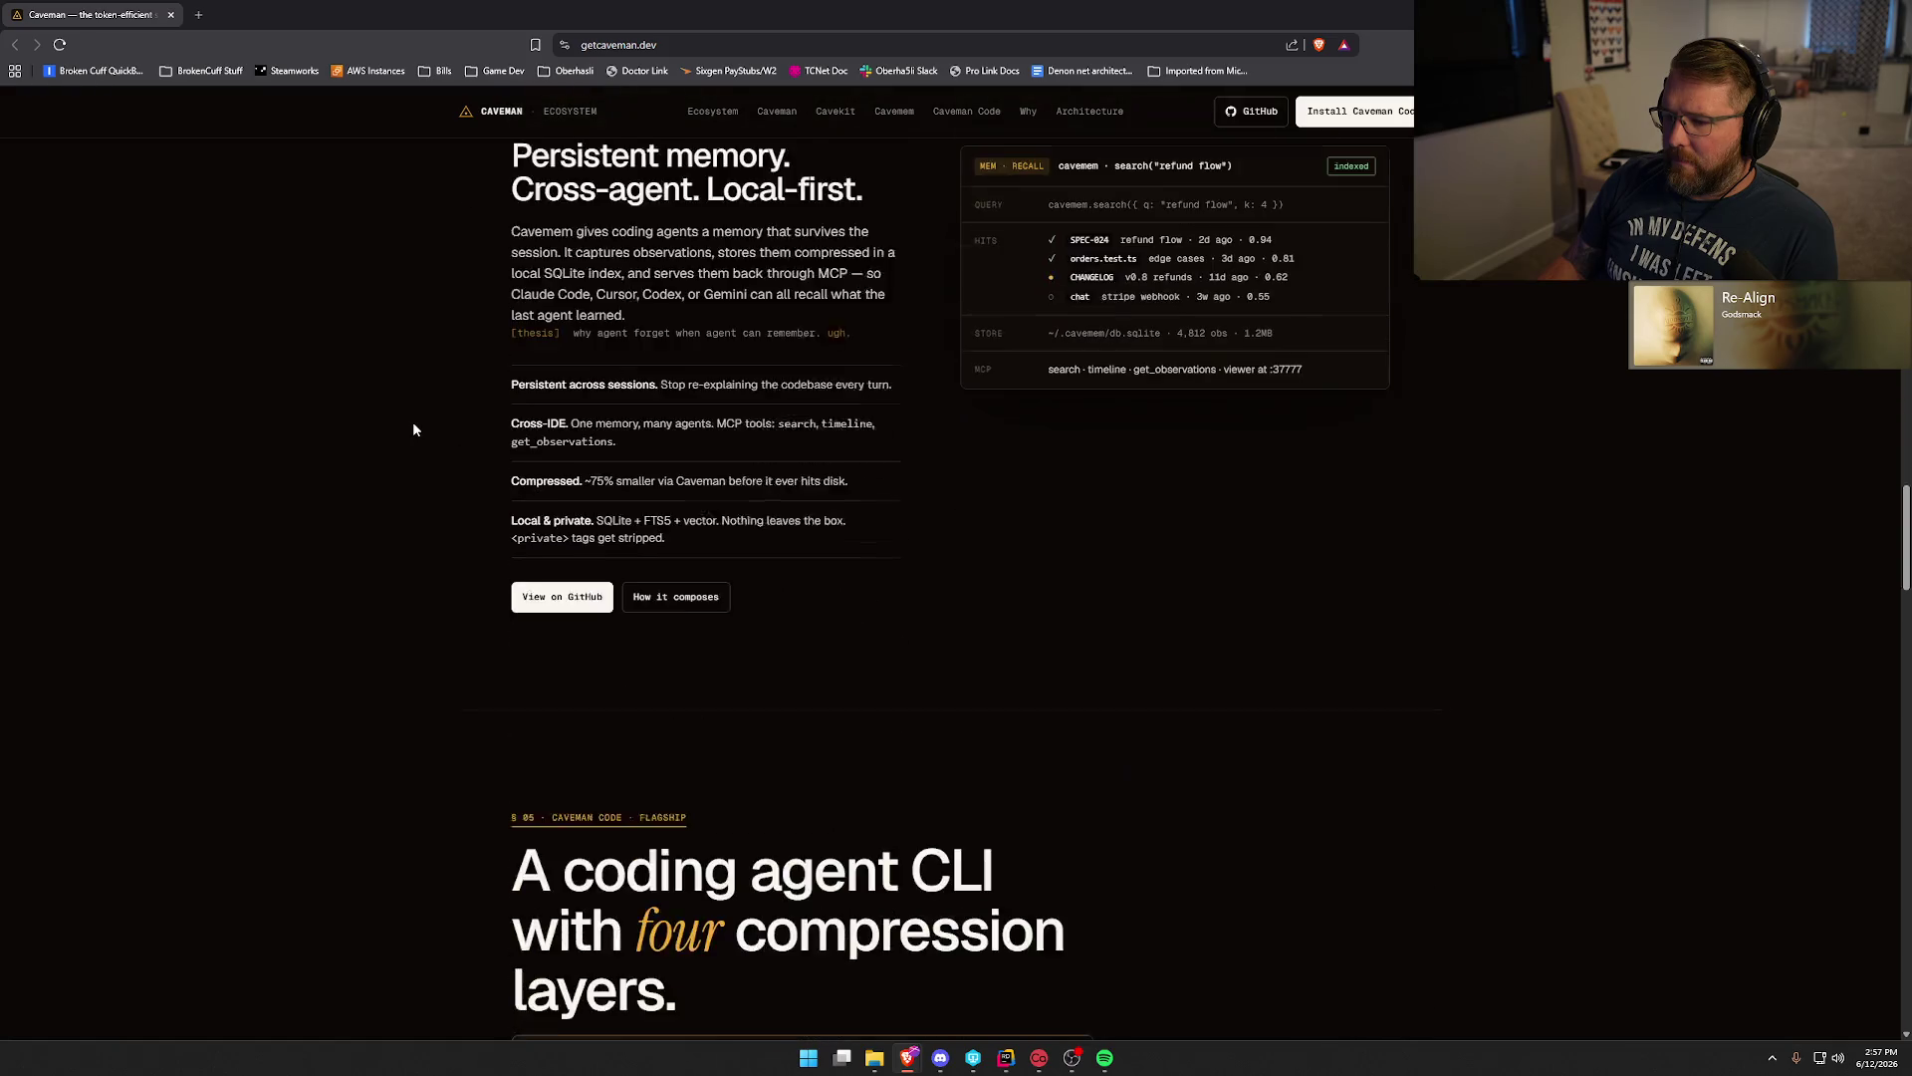
key(alt+Tab)
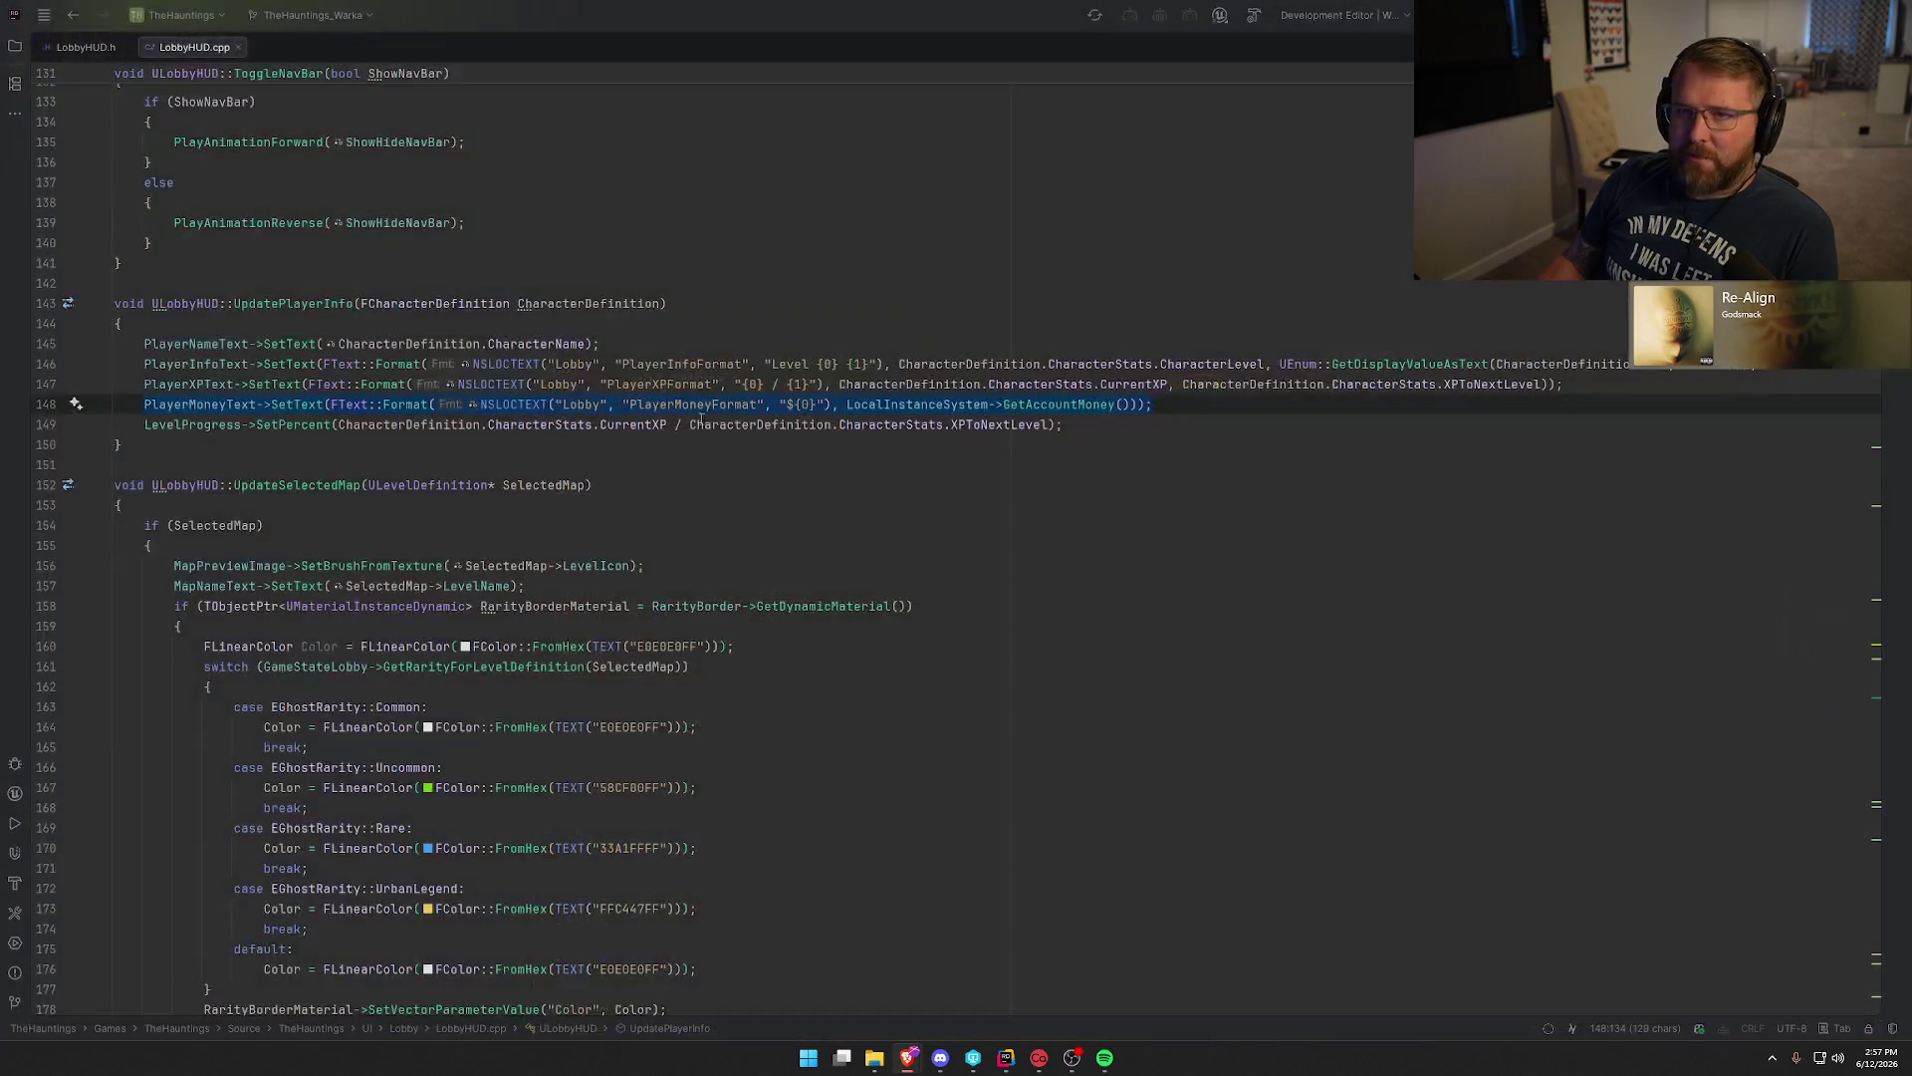
click(658, 485)
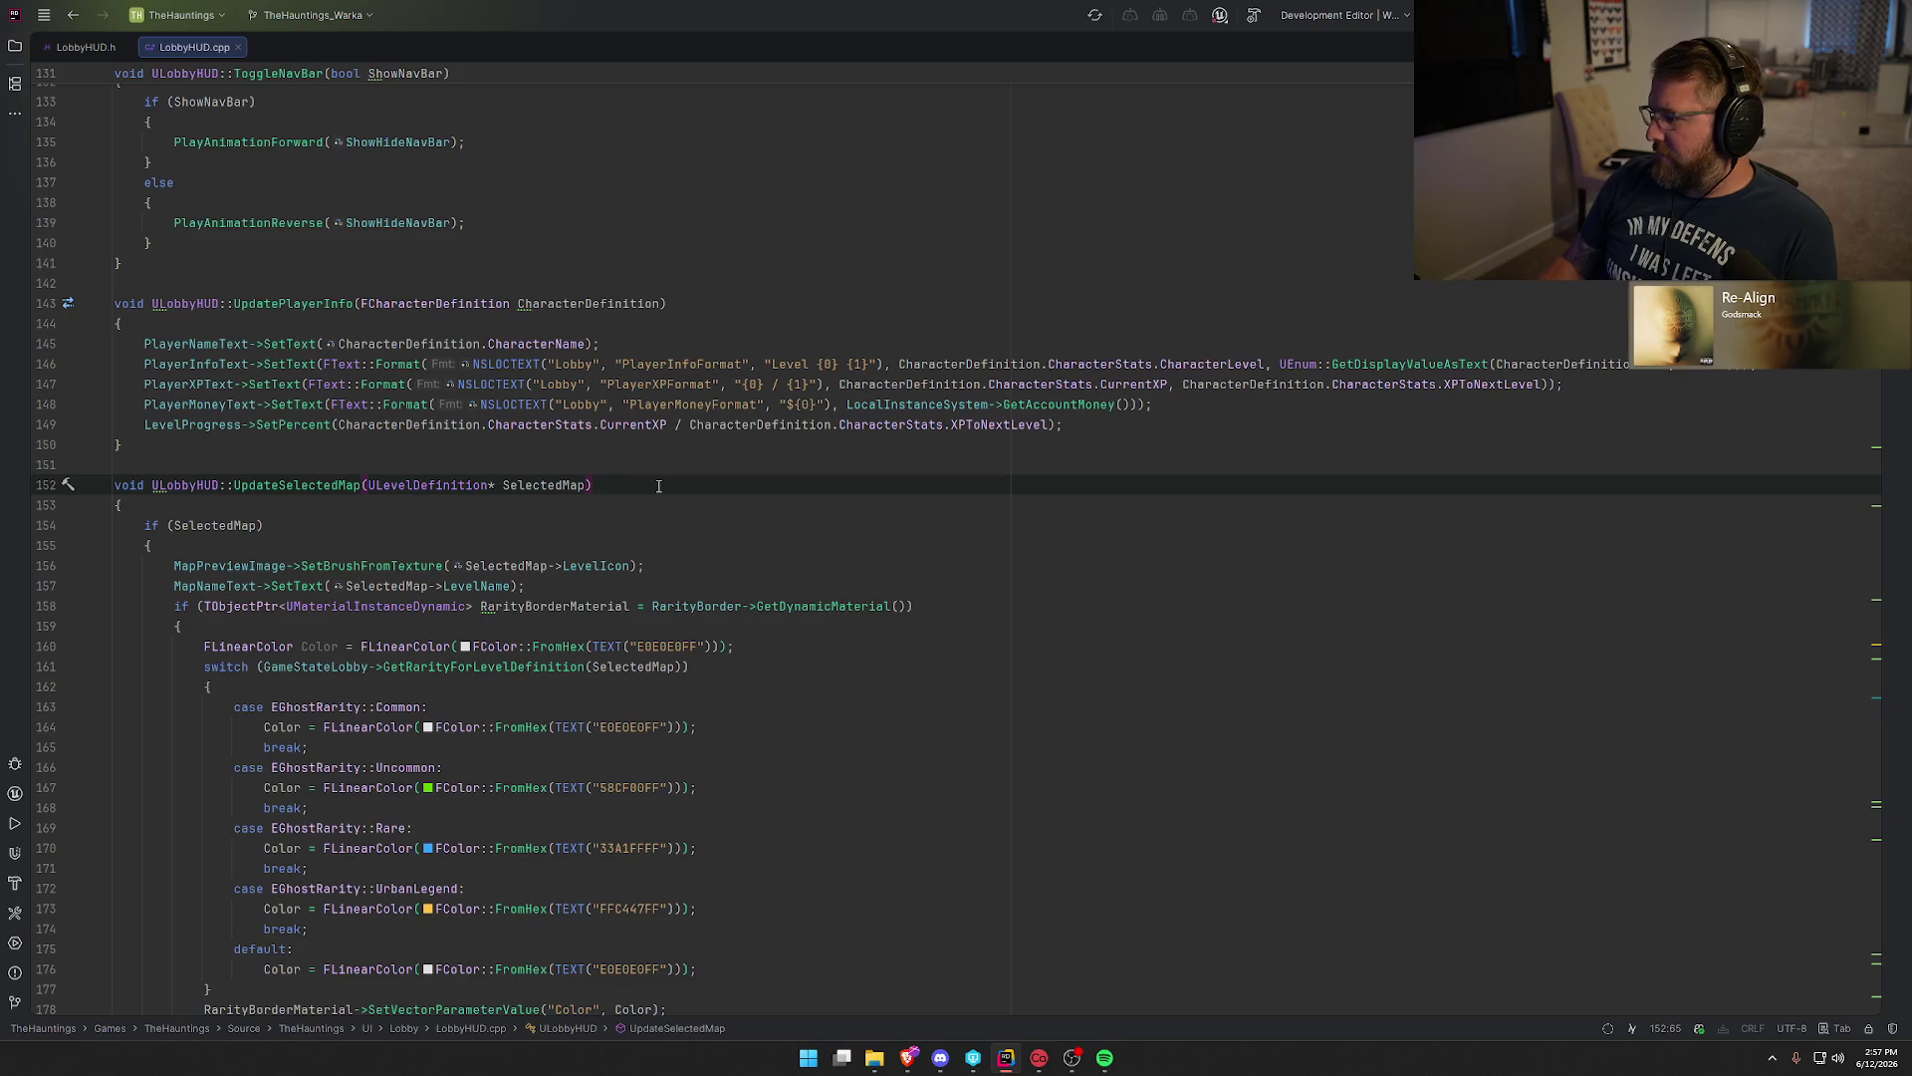
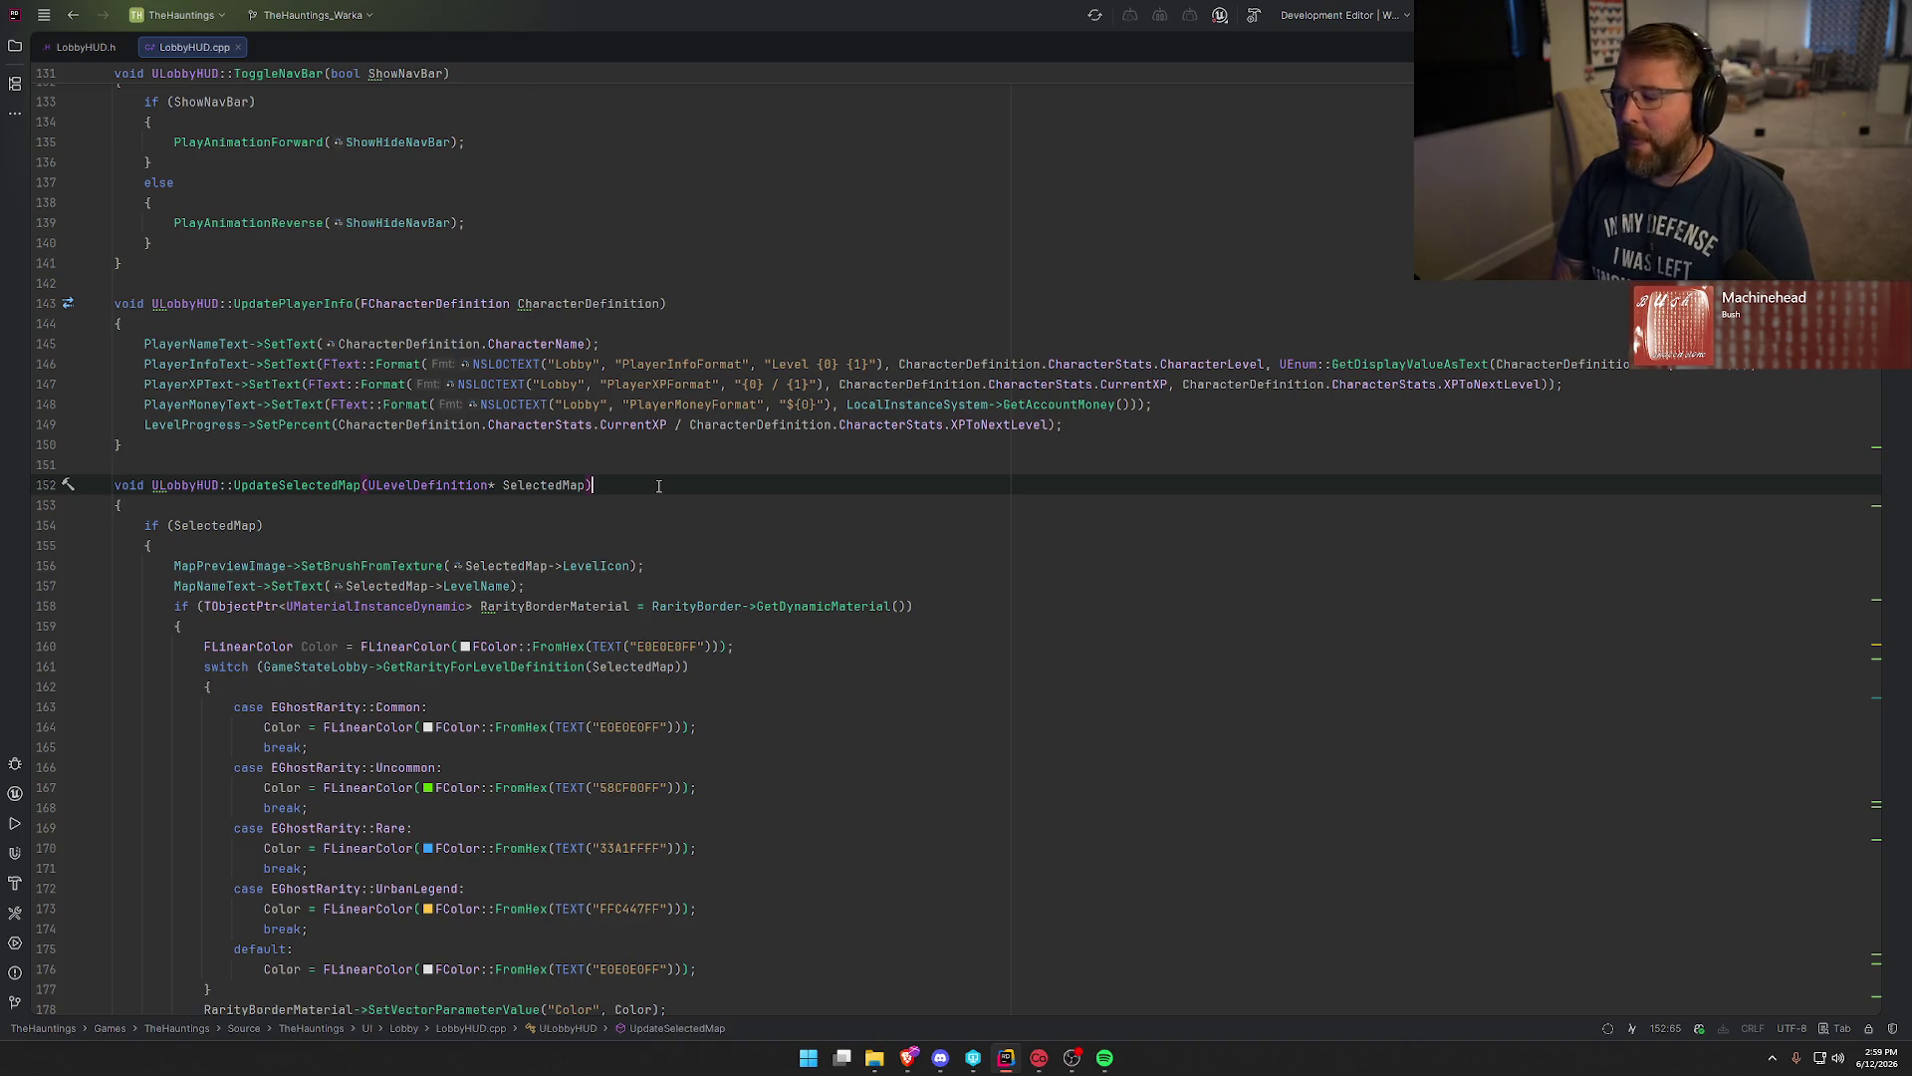
Review the LocalInstanceSystem.h diff proposing FOnAccountMoneyChanged and FOnCharacterDefinitionChanged delegates.
scroll(658, 485, right, 1)
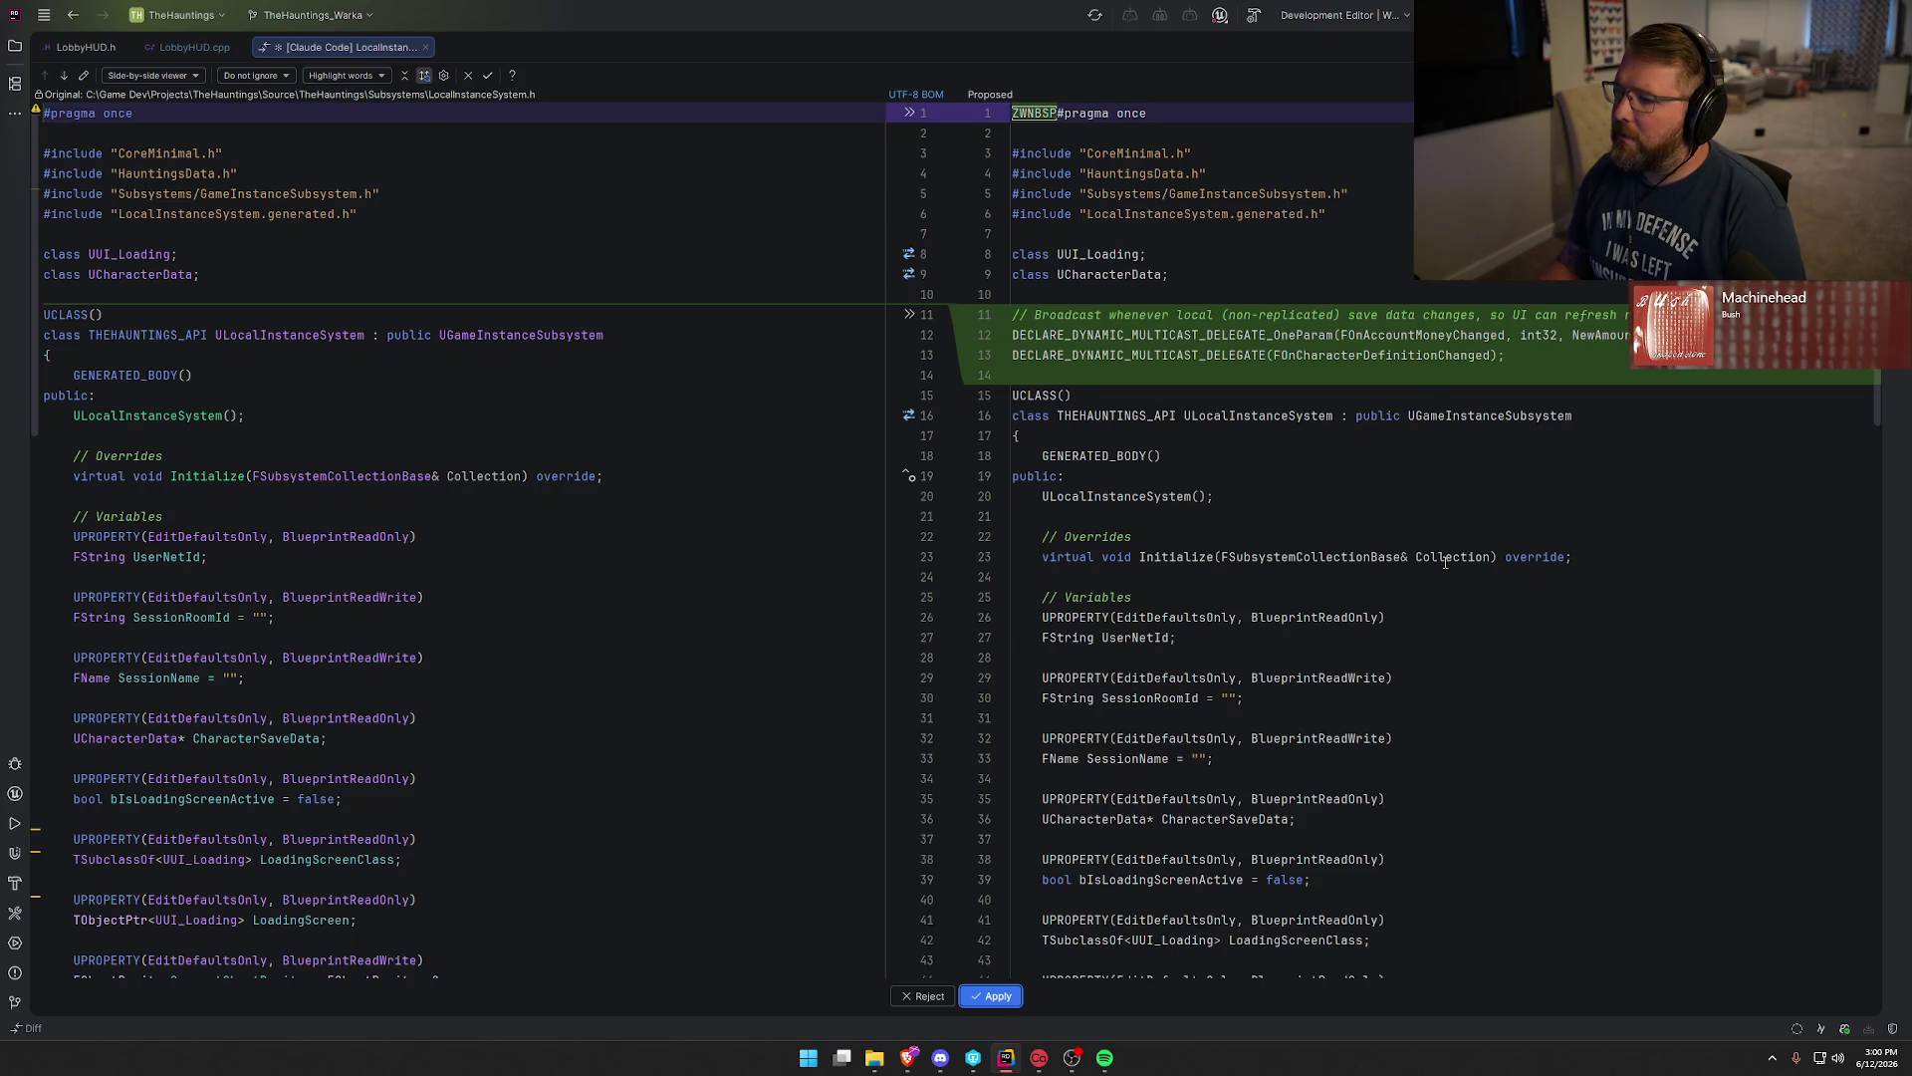
Accept both LocalInstanceSystem.h changes: the new delegate declarations and the delegate properties.
scroll(1611, 438, down, 15)
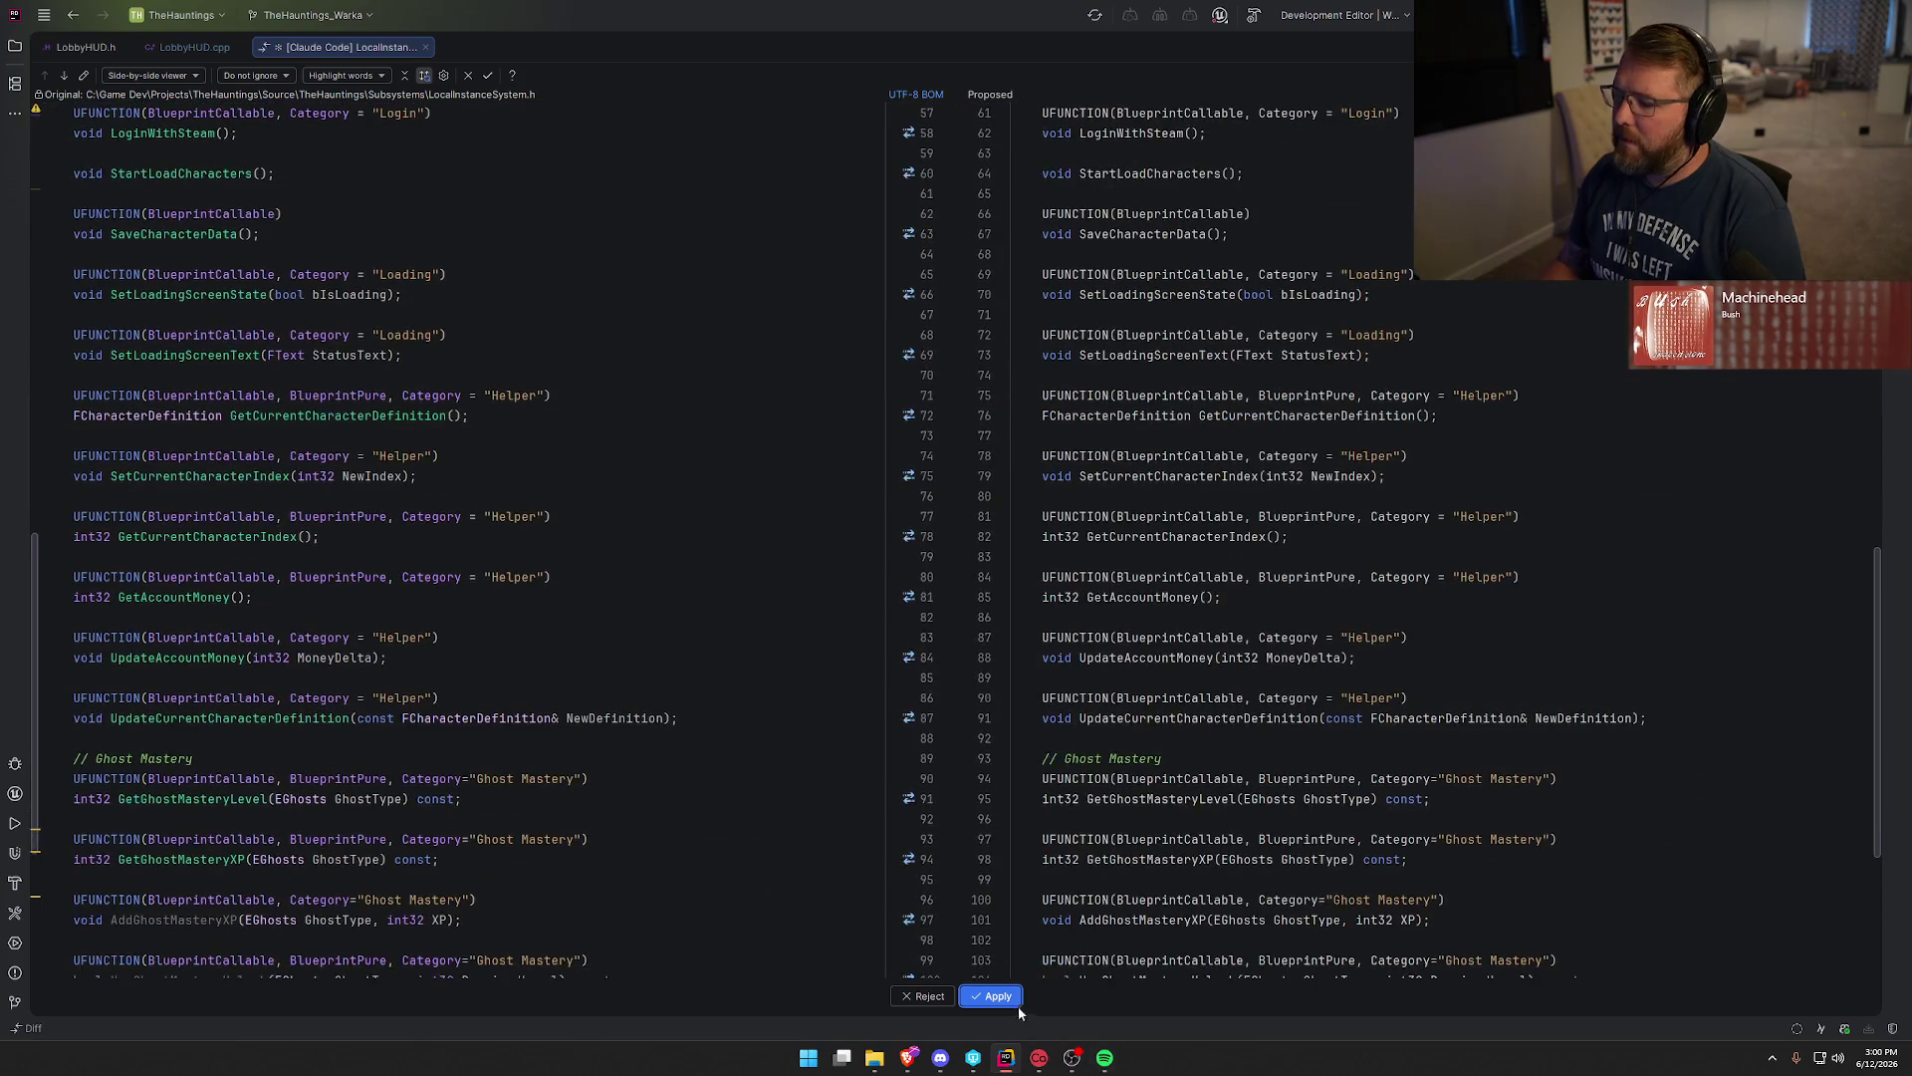
click(996, 996)
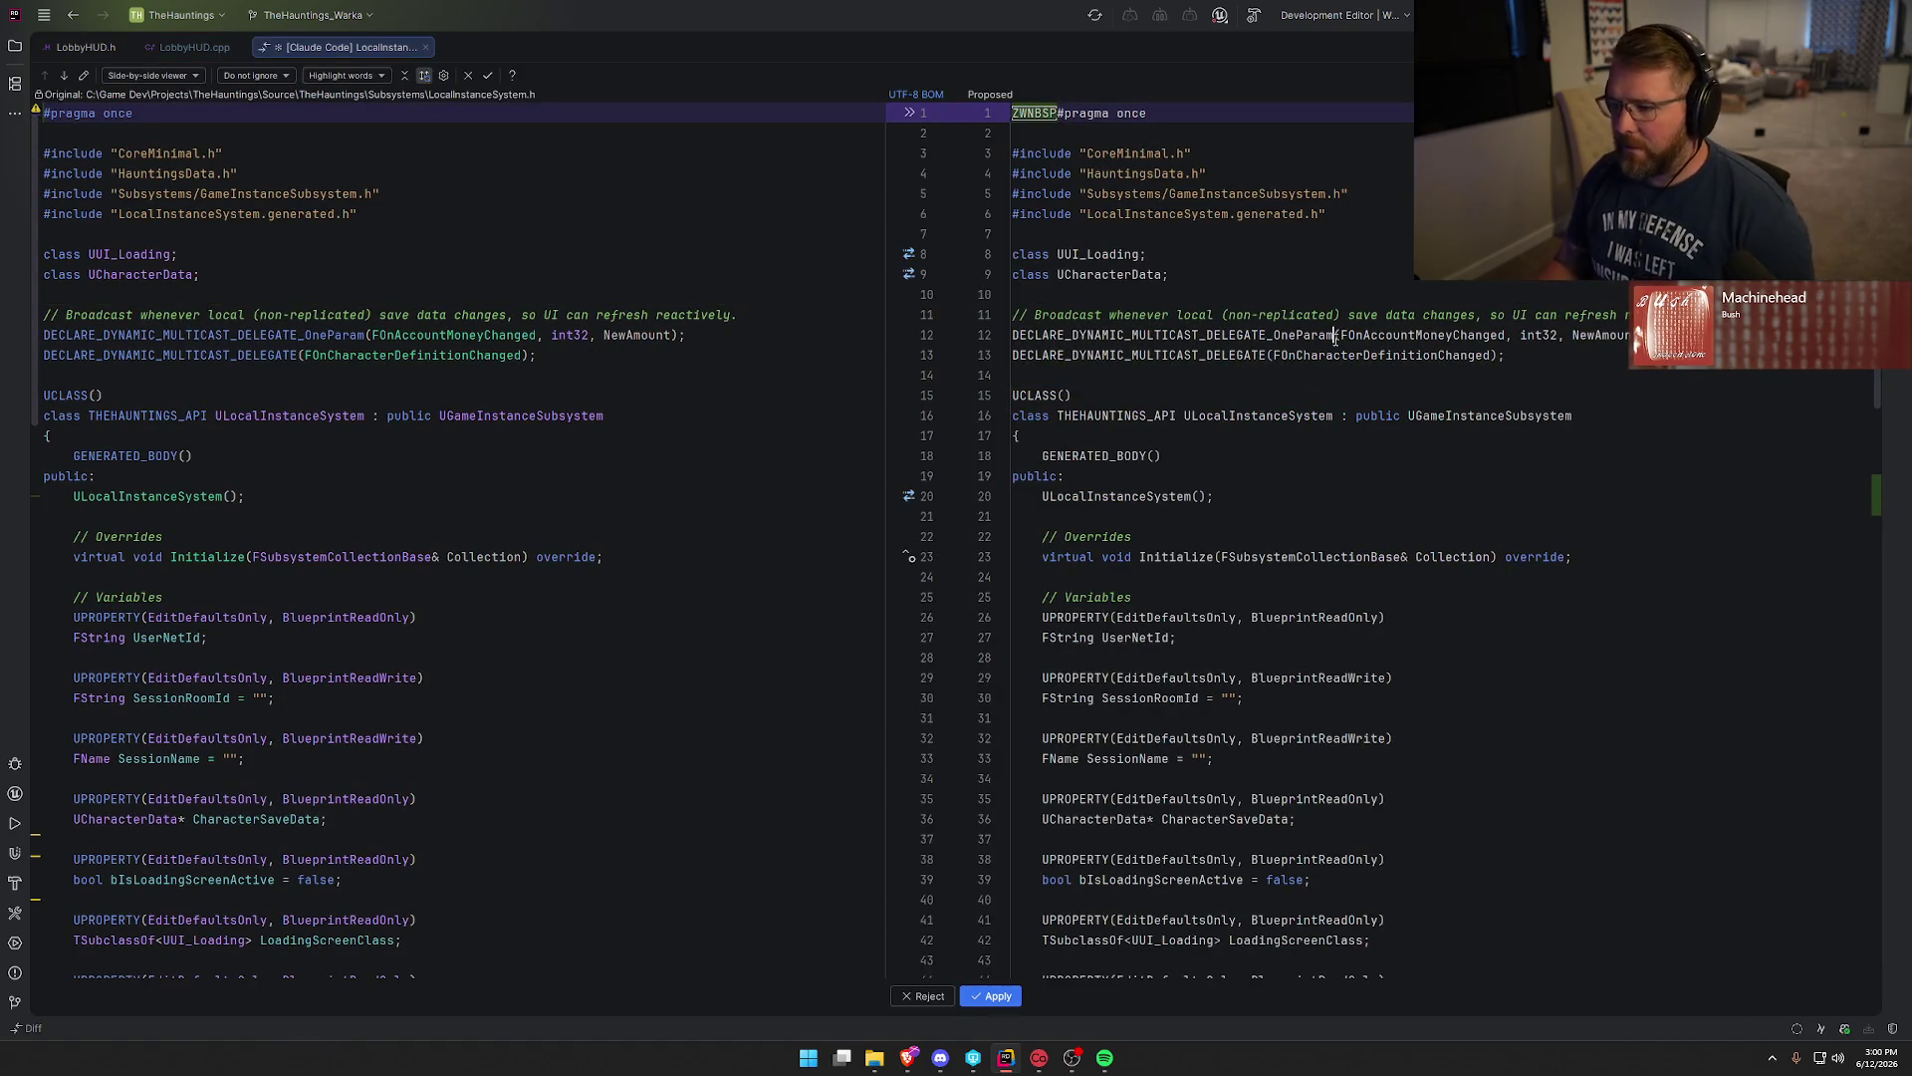
key(F7)
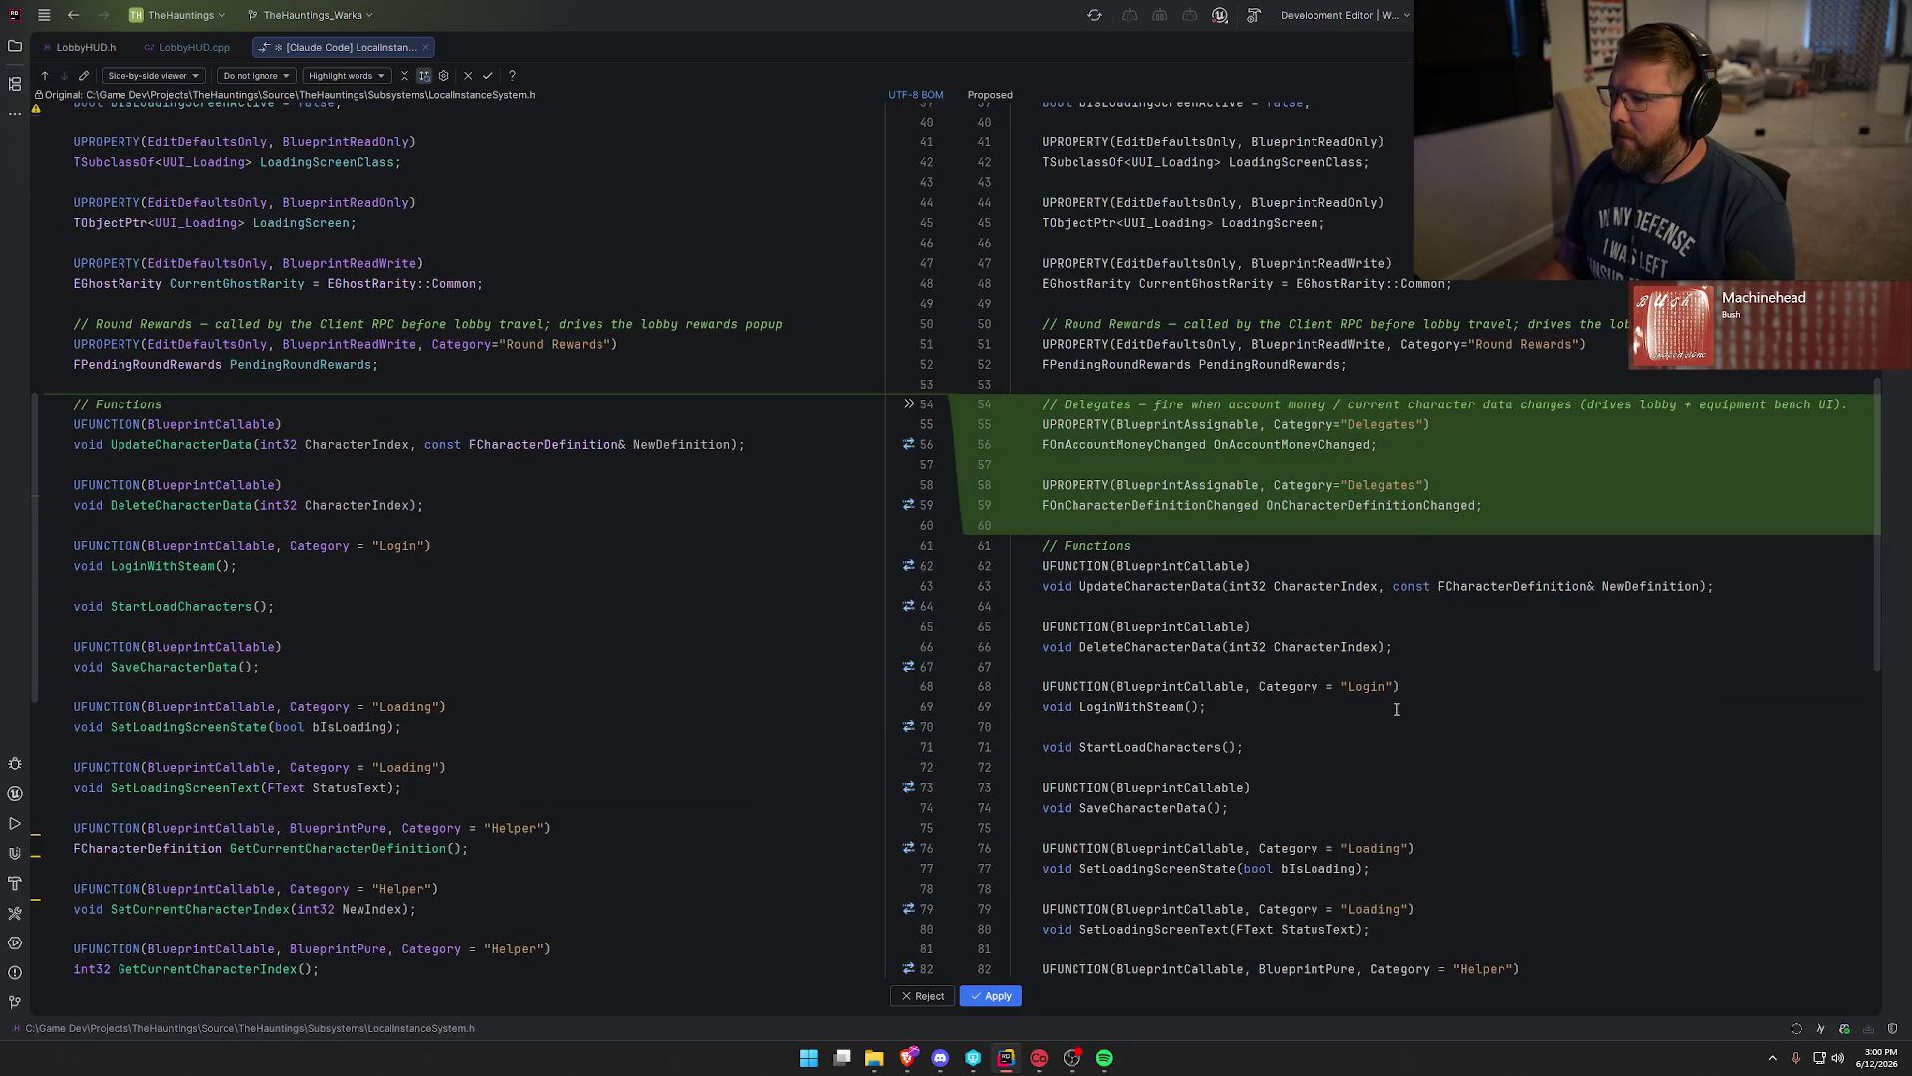
click(994, 995)
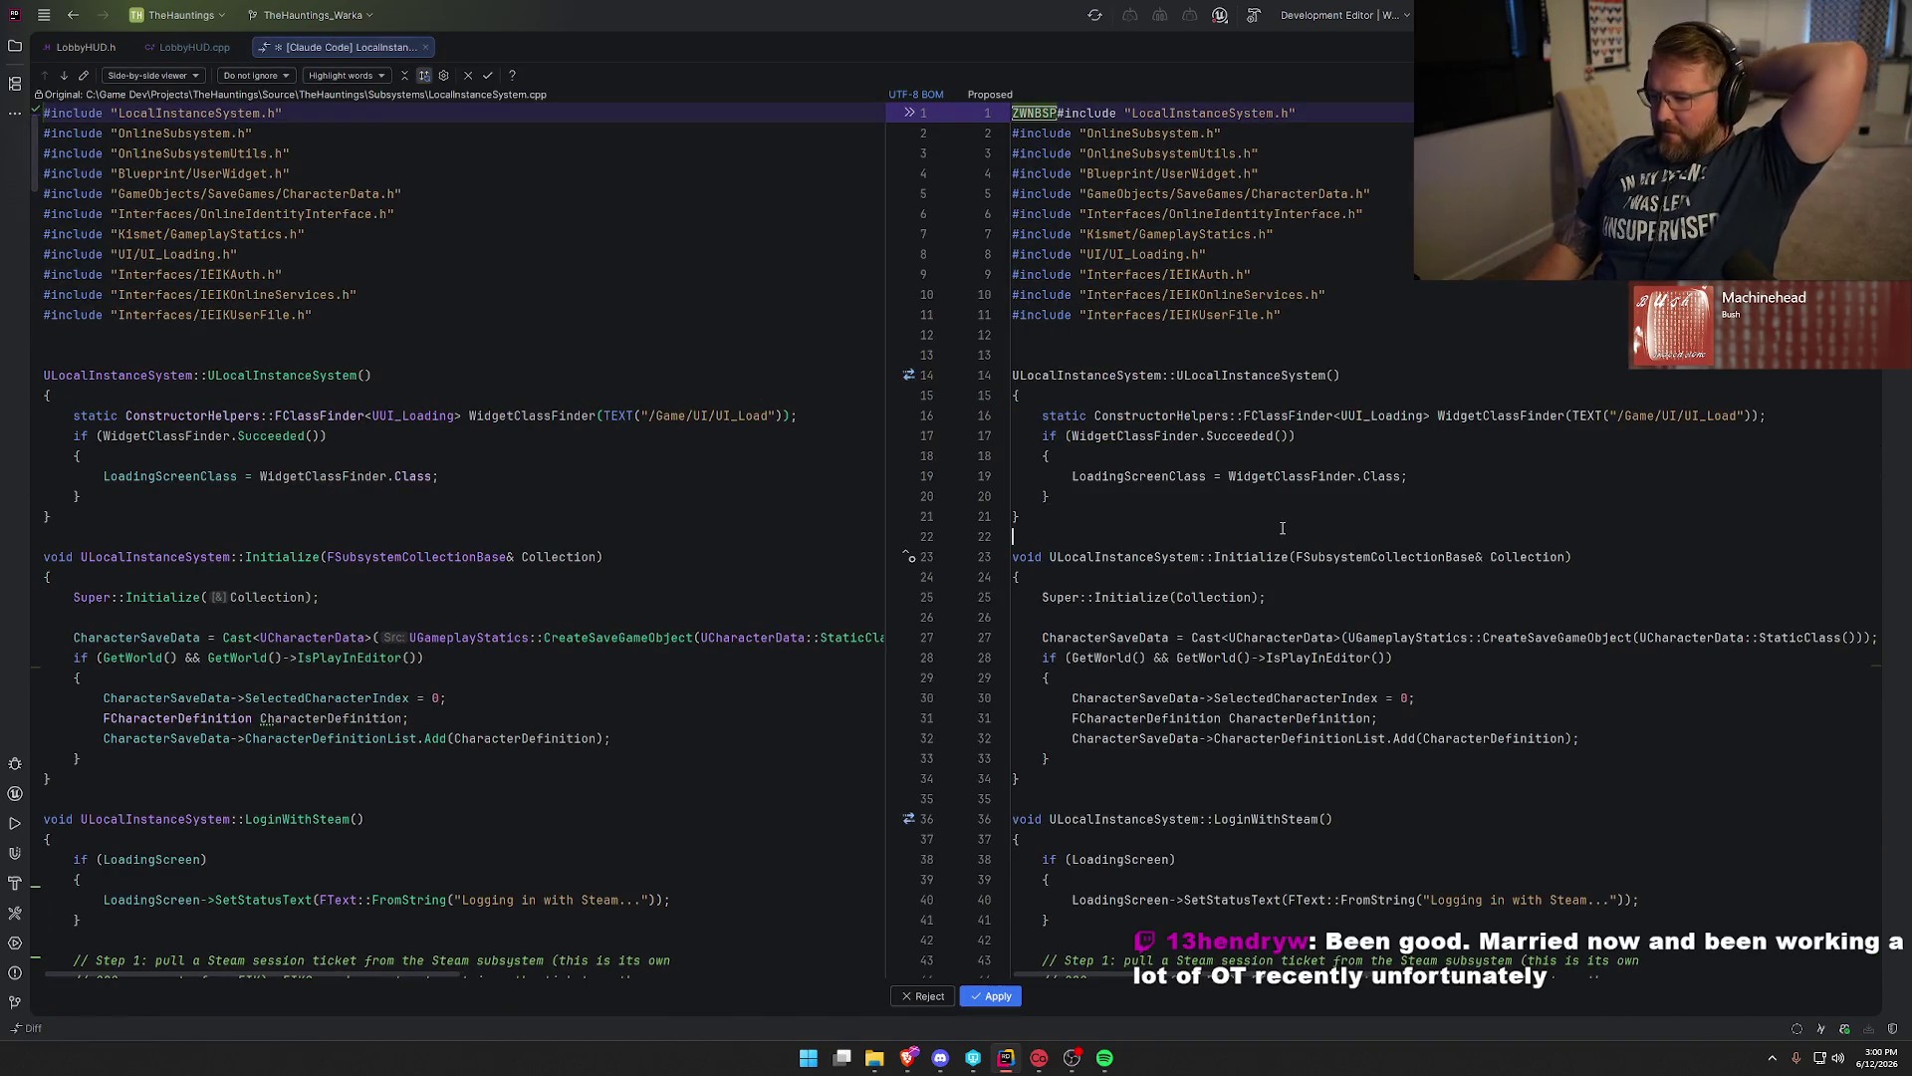
Accept the three LocalInstanceSystem.cpp Broadcast additions: money update, character change, and round rewards.
key(F7)
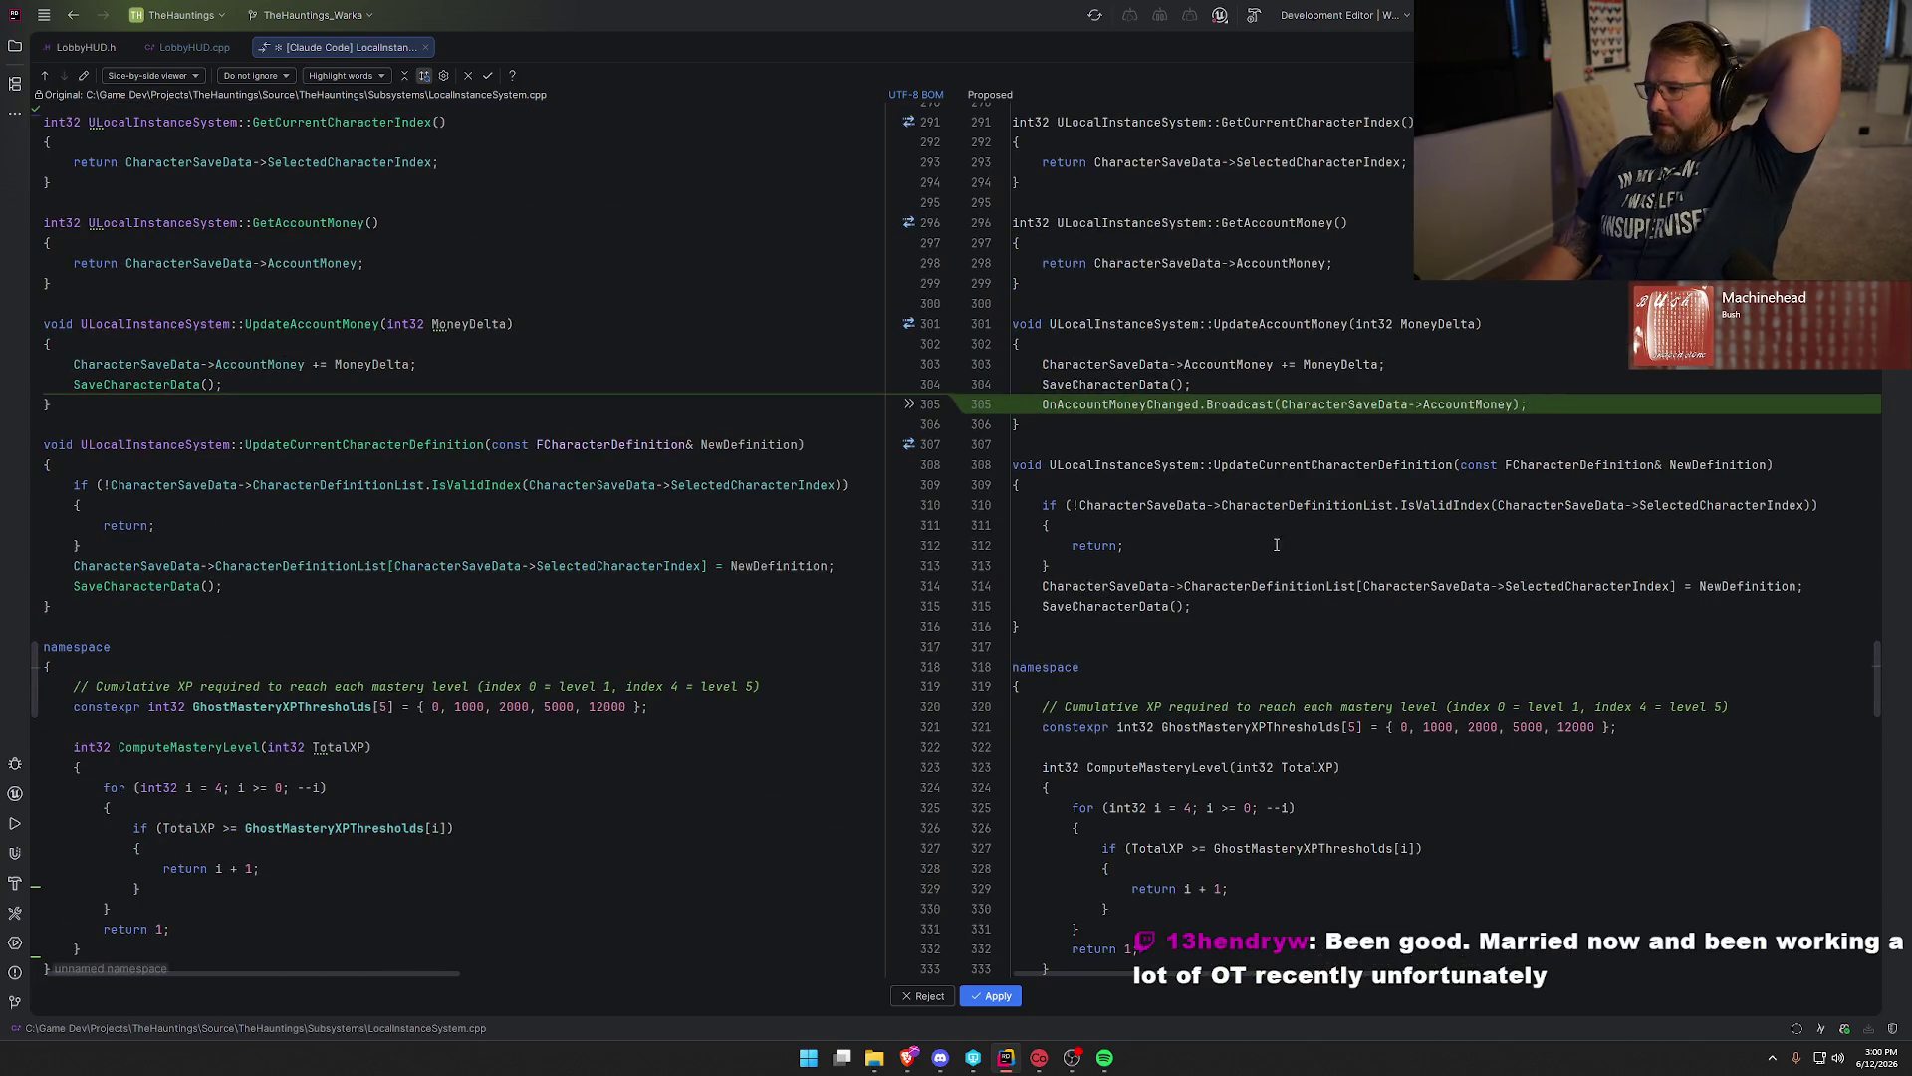
click(999, 999)
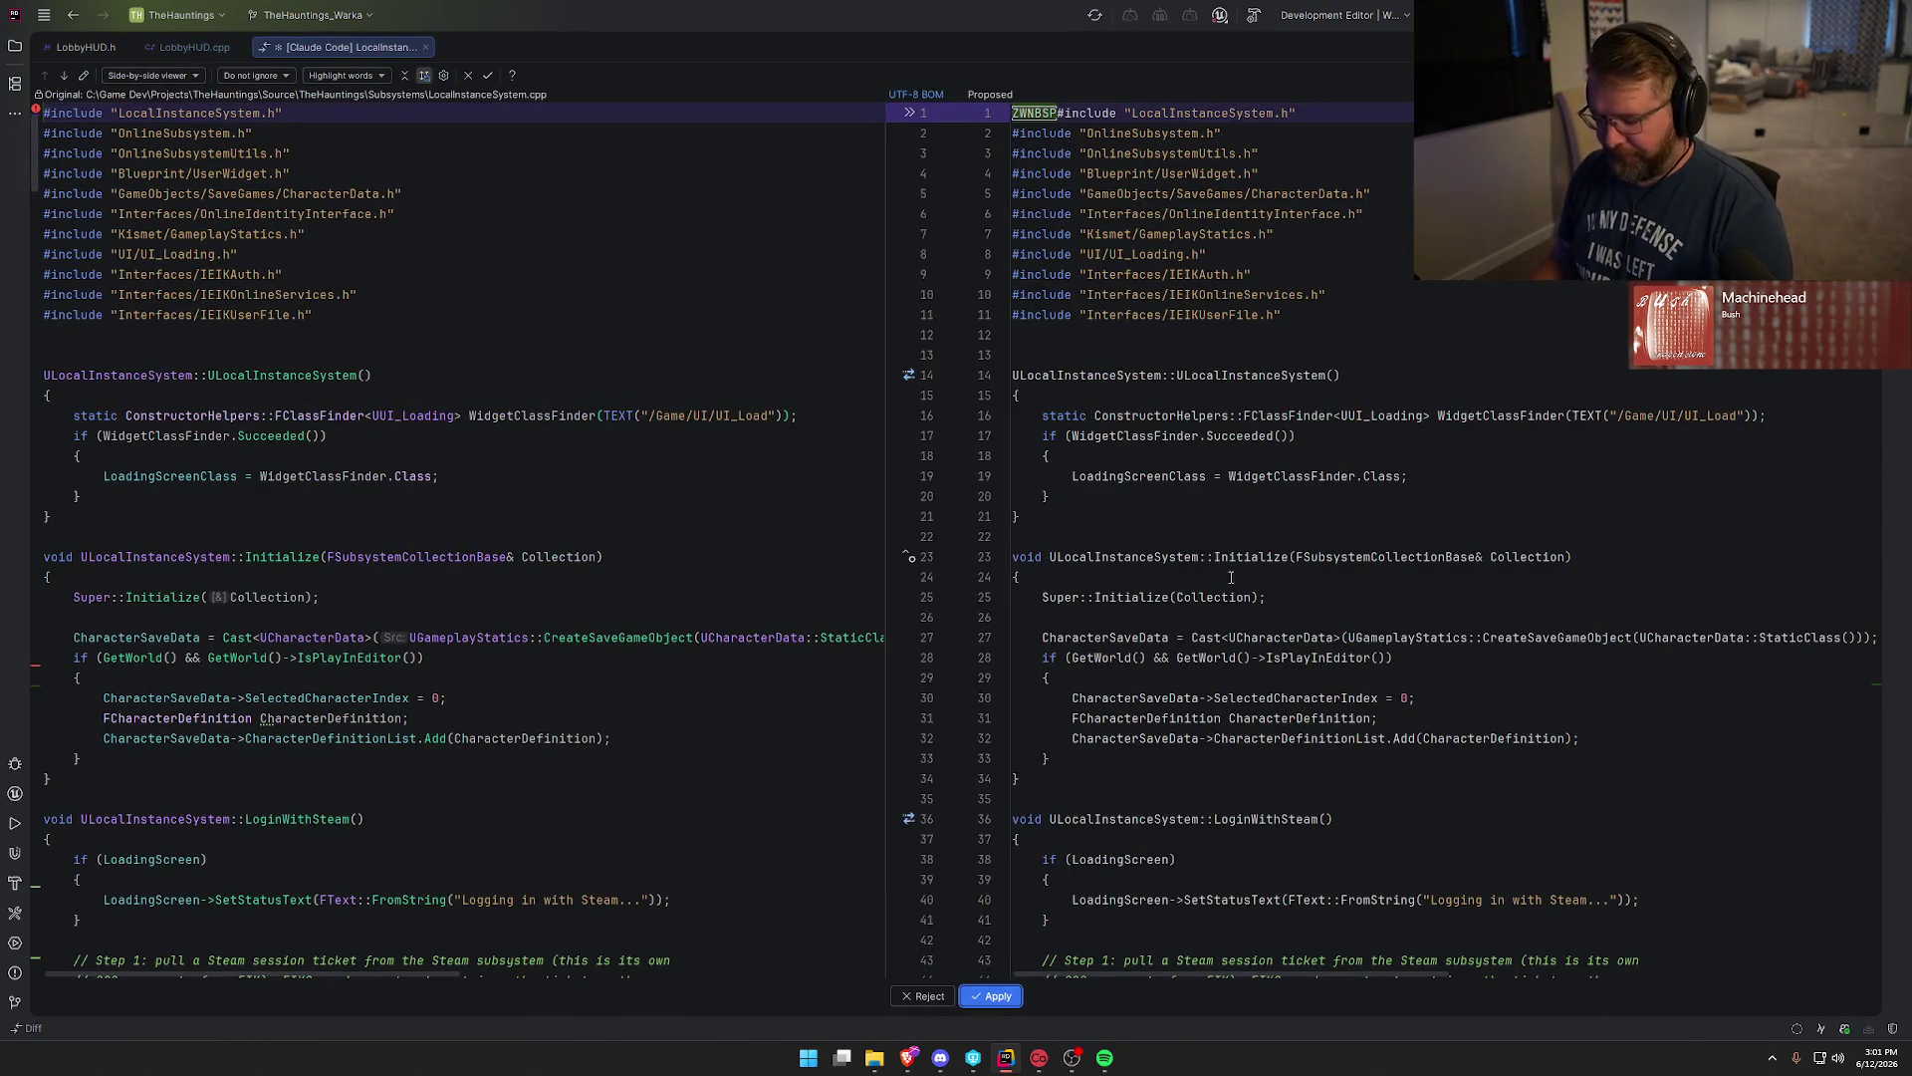
key(F7)
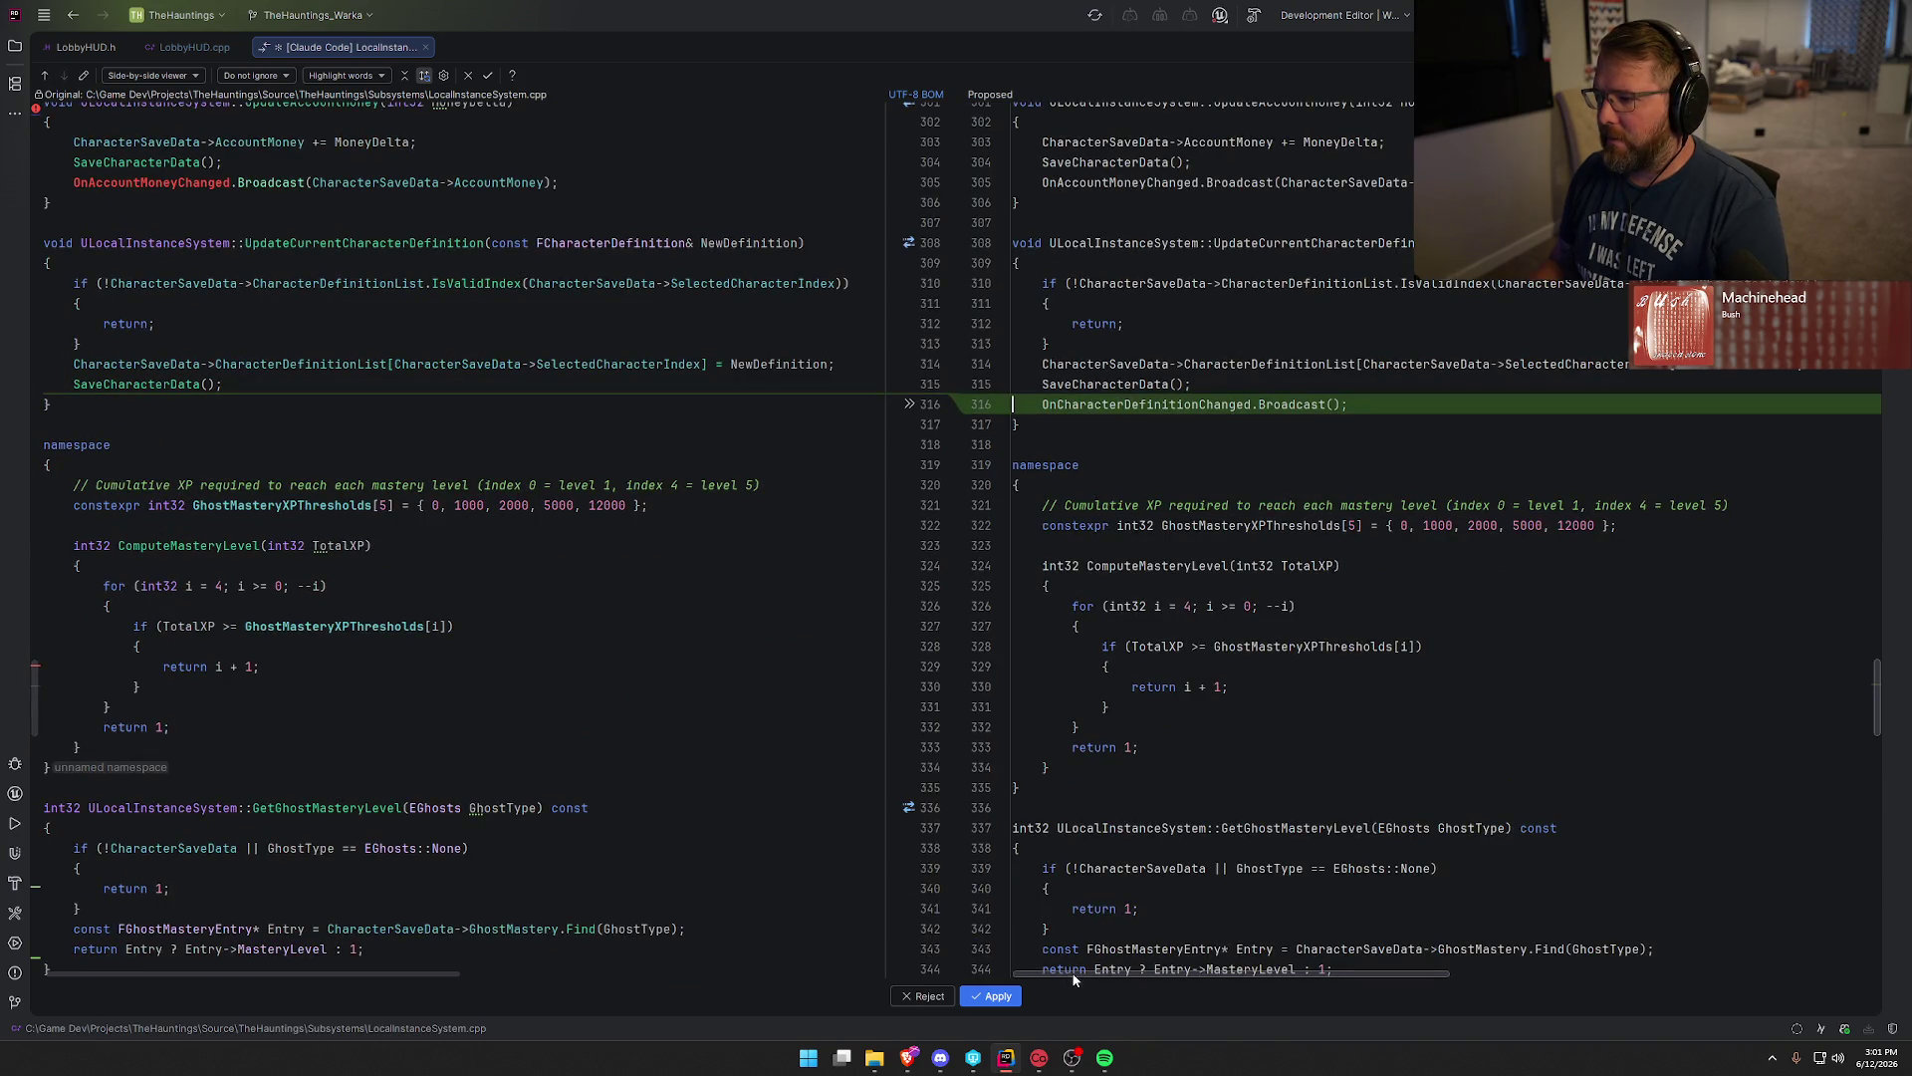
click(1004, 995)
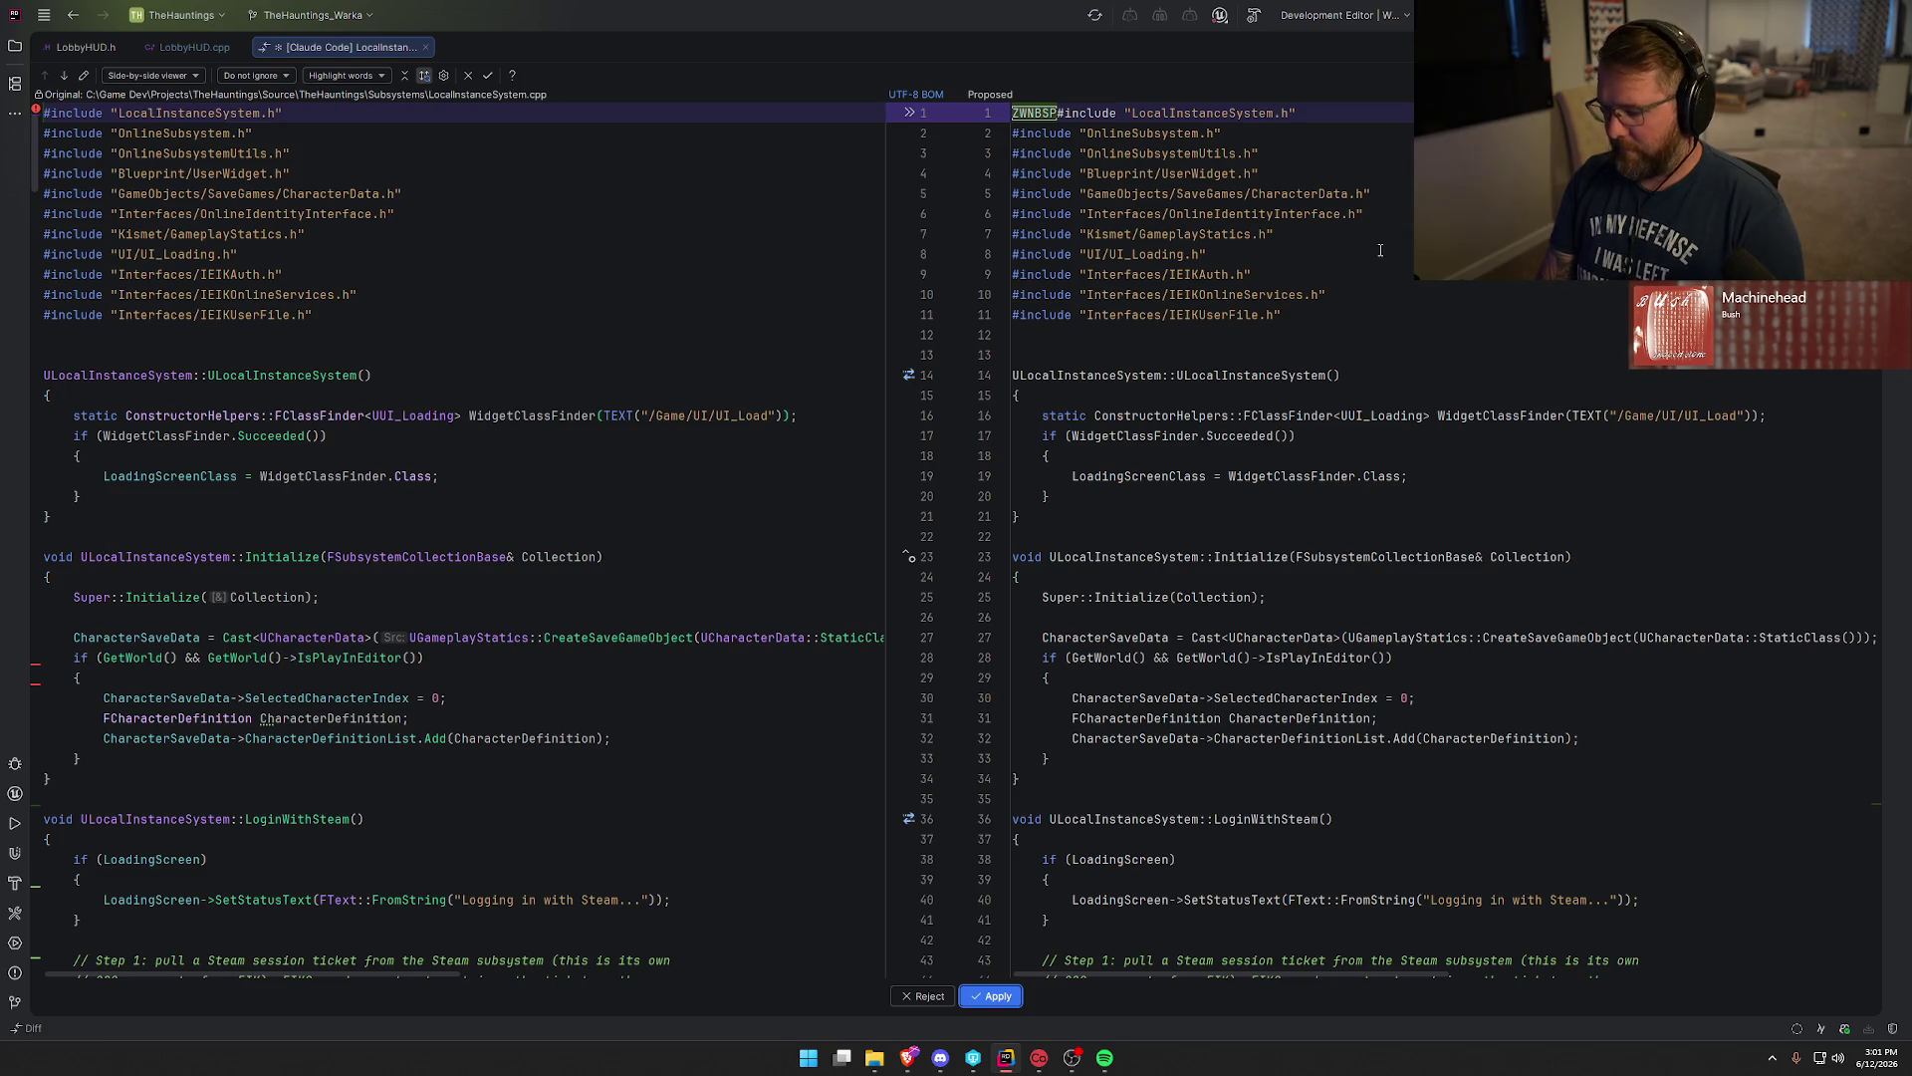
key(F7)
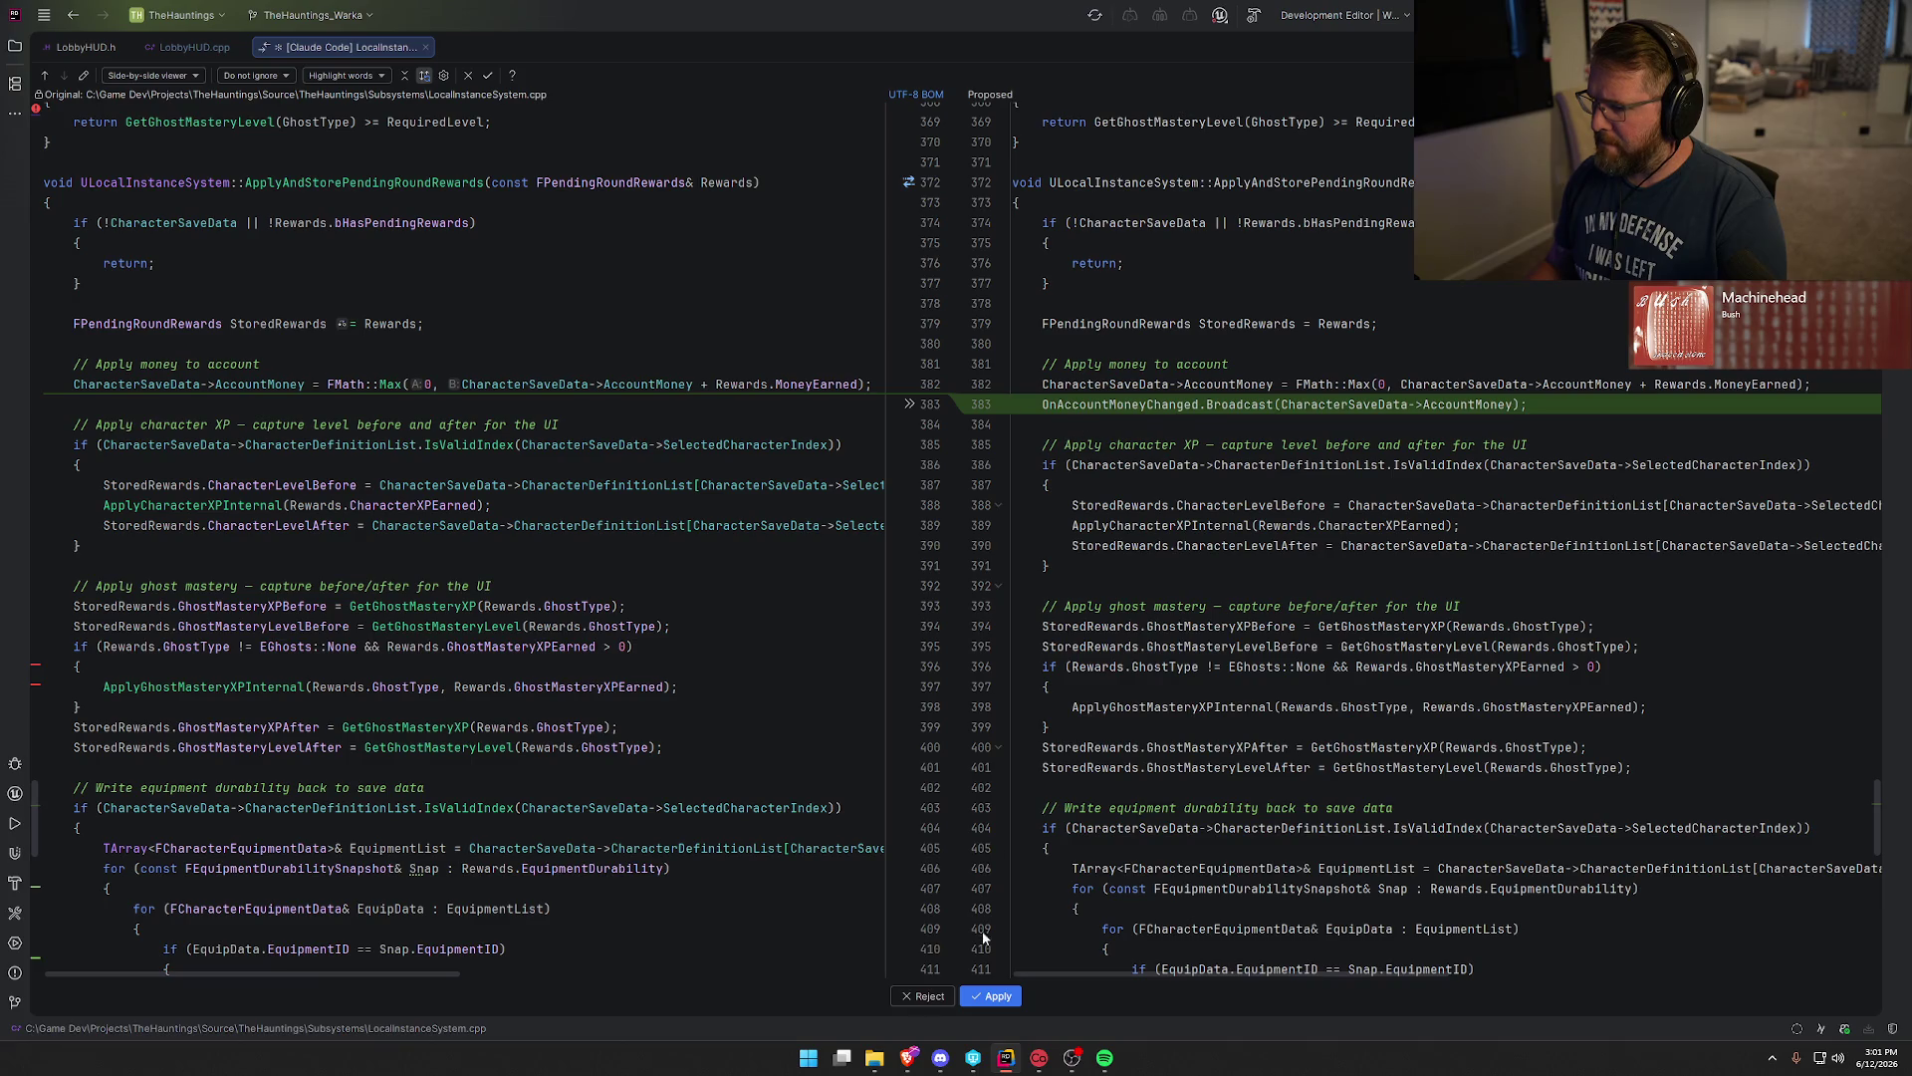
click(994, 996)
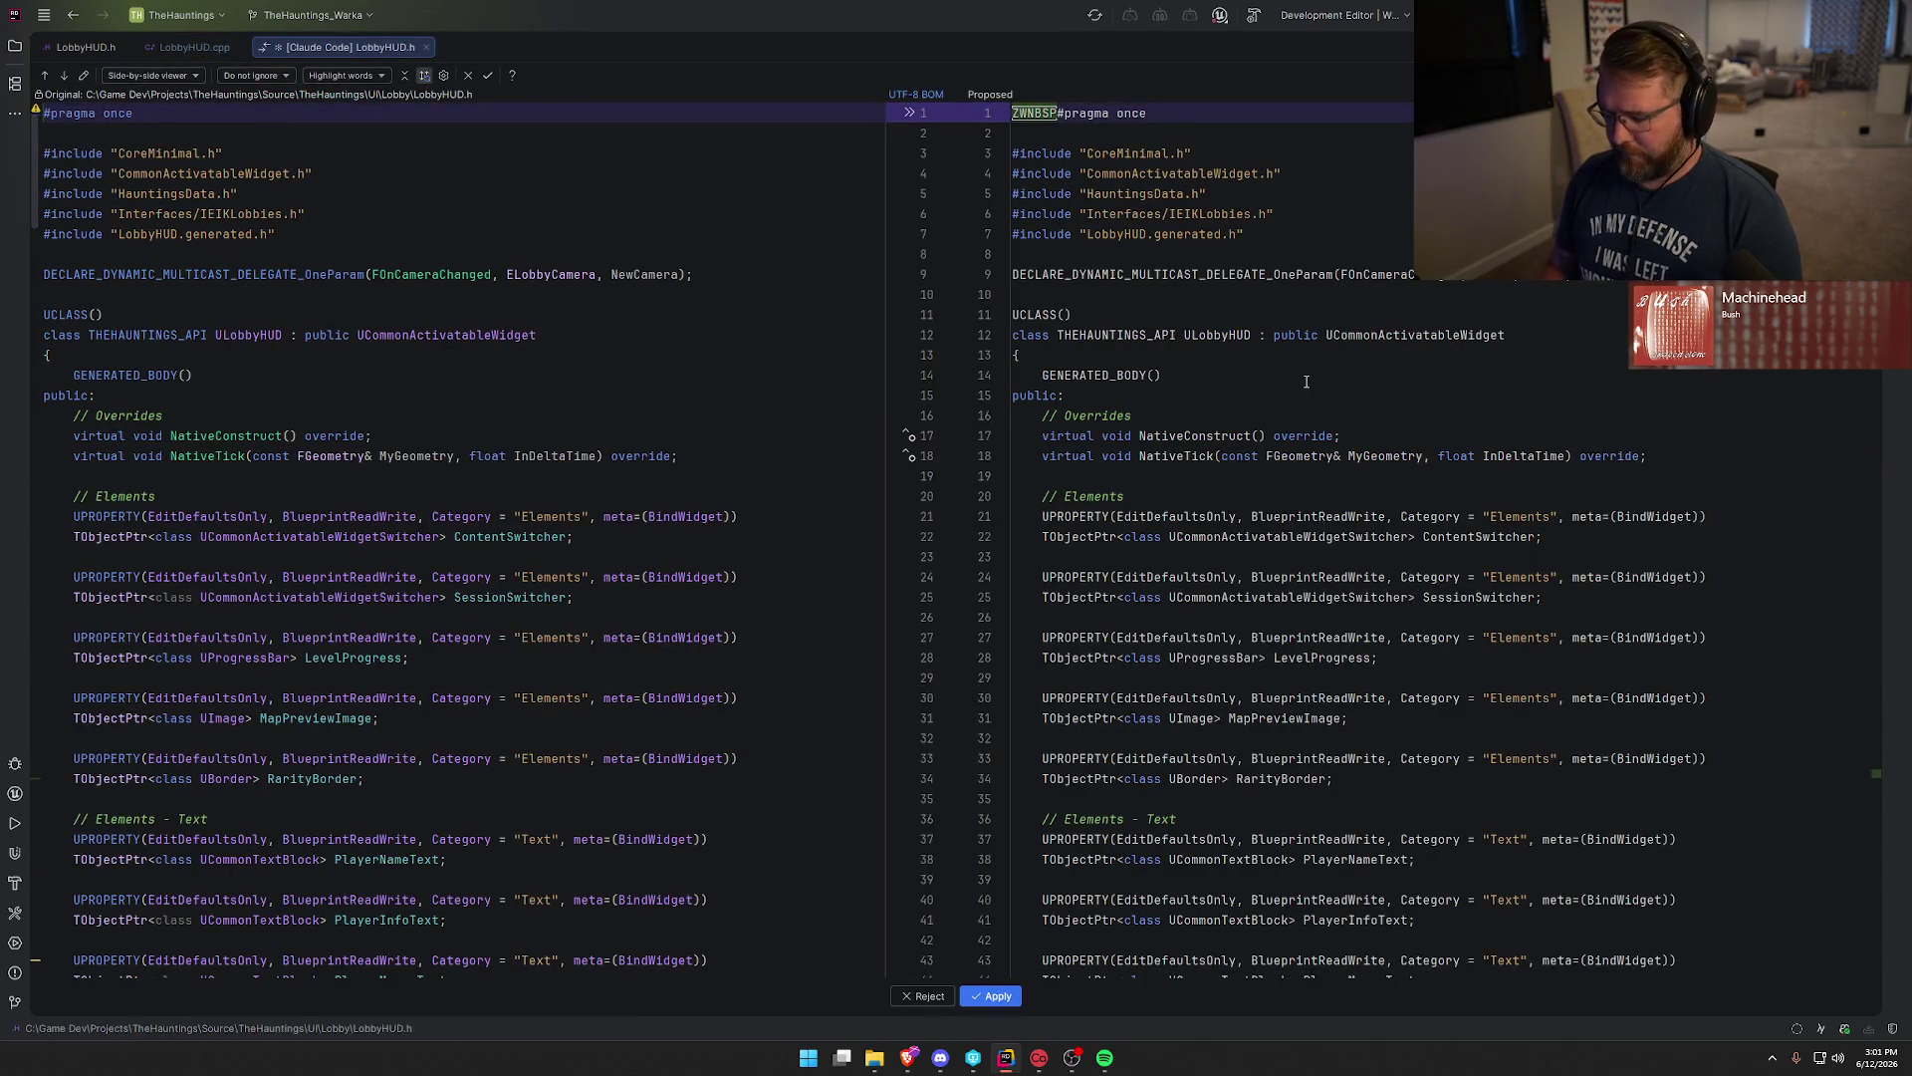
Accept the HandleAccountMoneyChanged declaration, its money-change binding, and the handler function body.
key(F7)
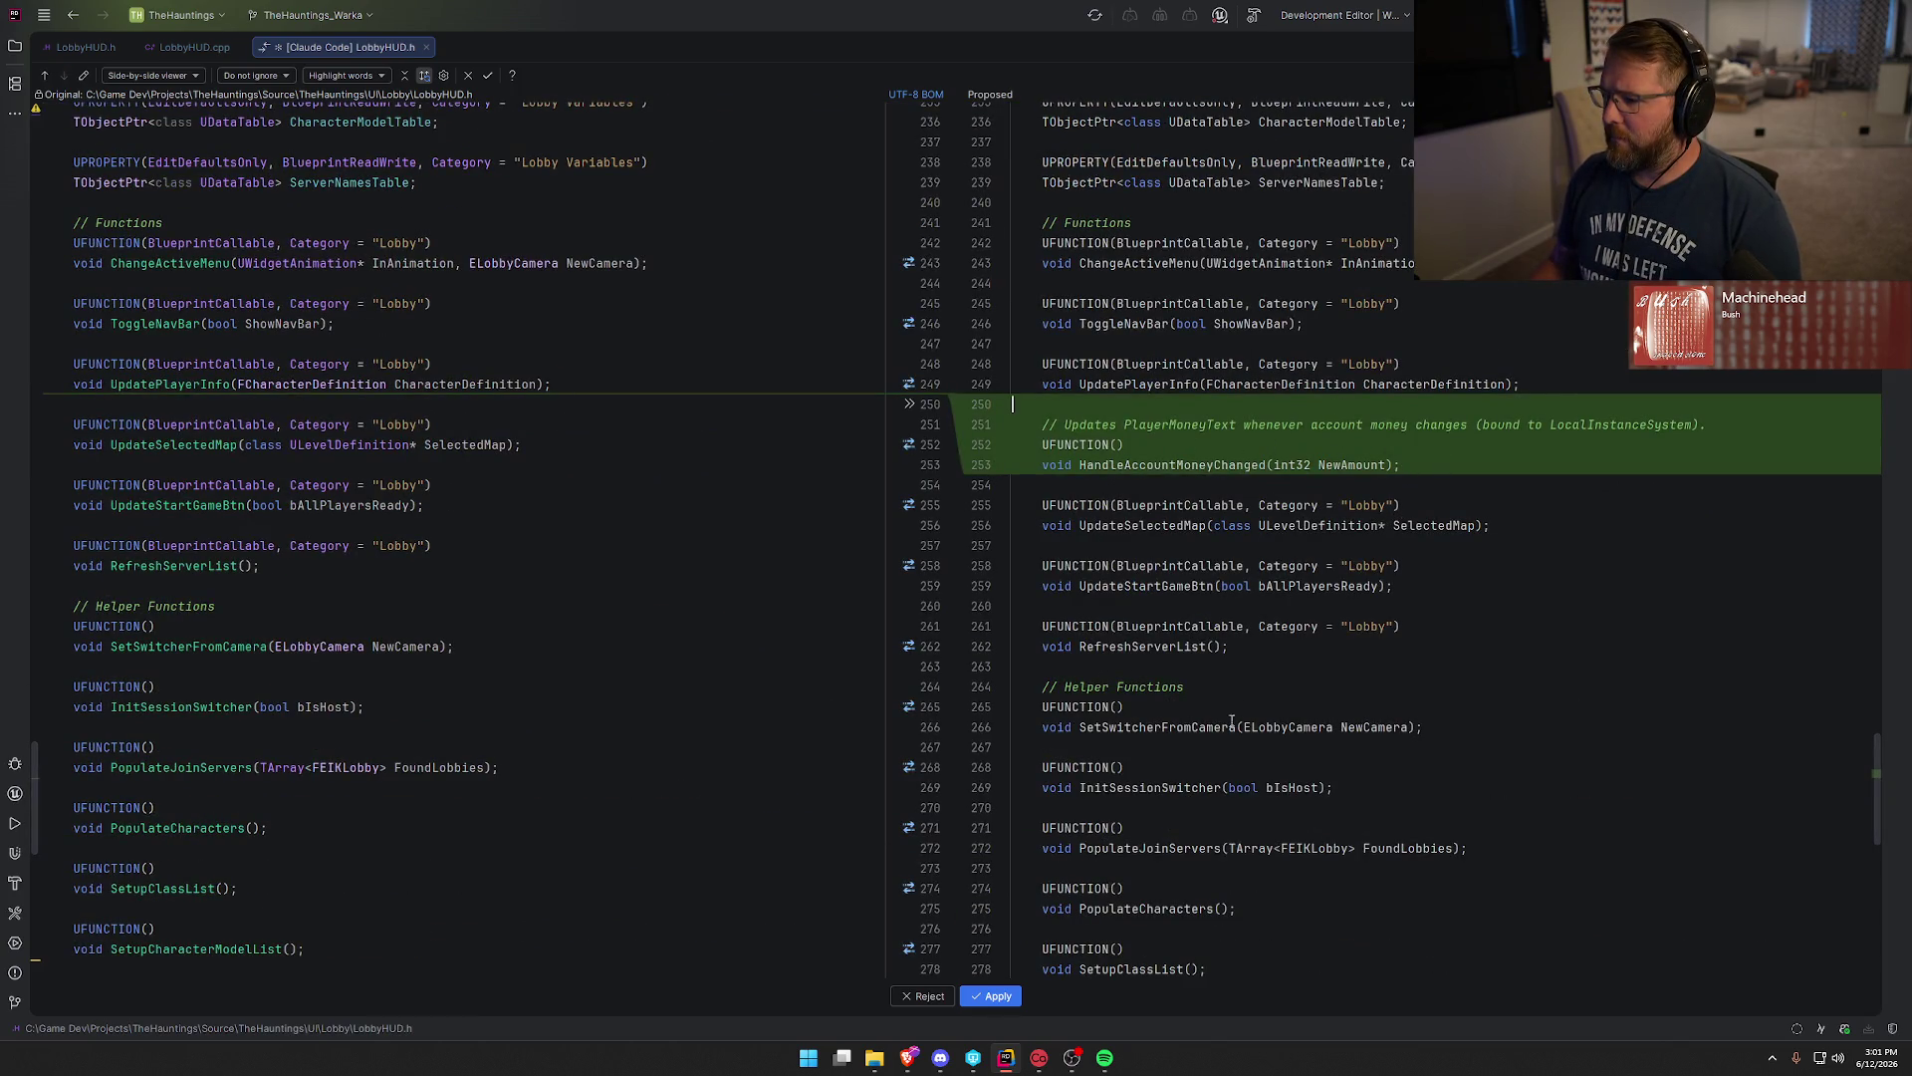
click(1002, 998)
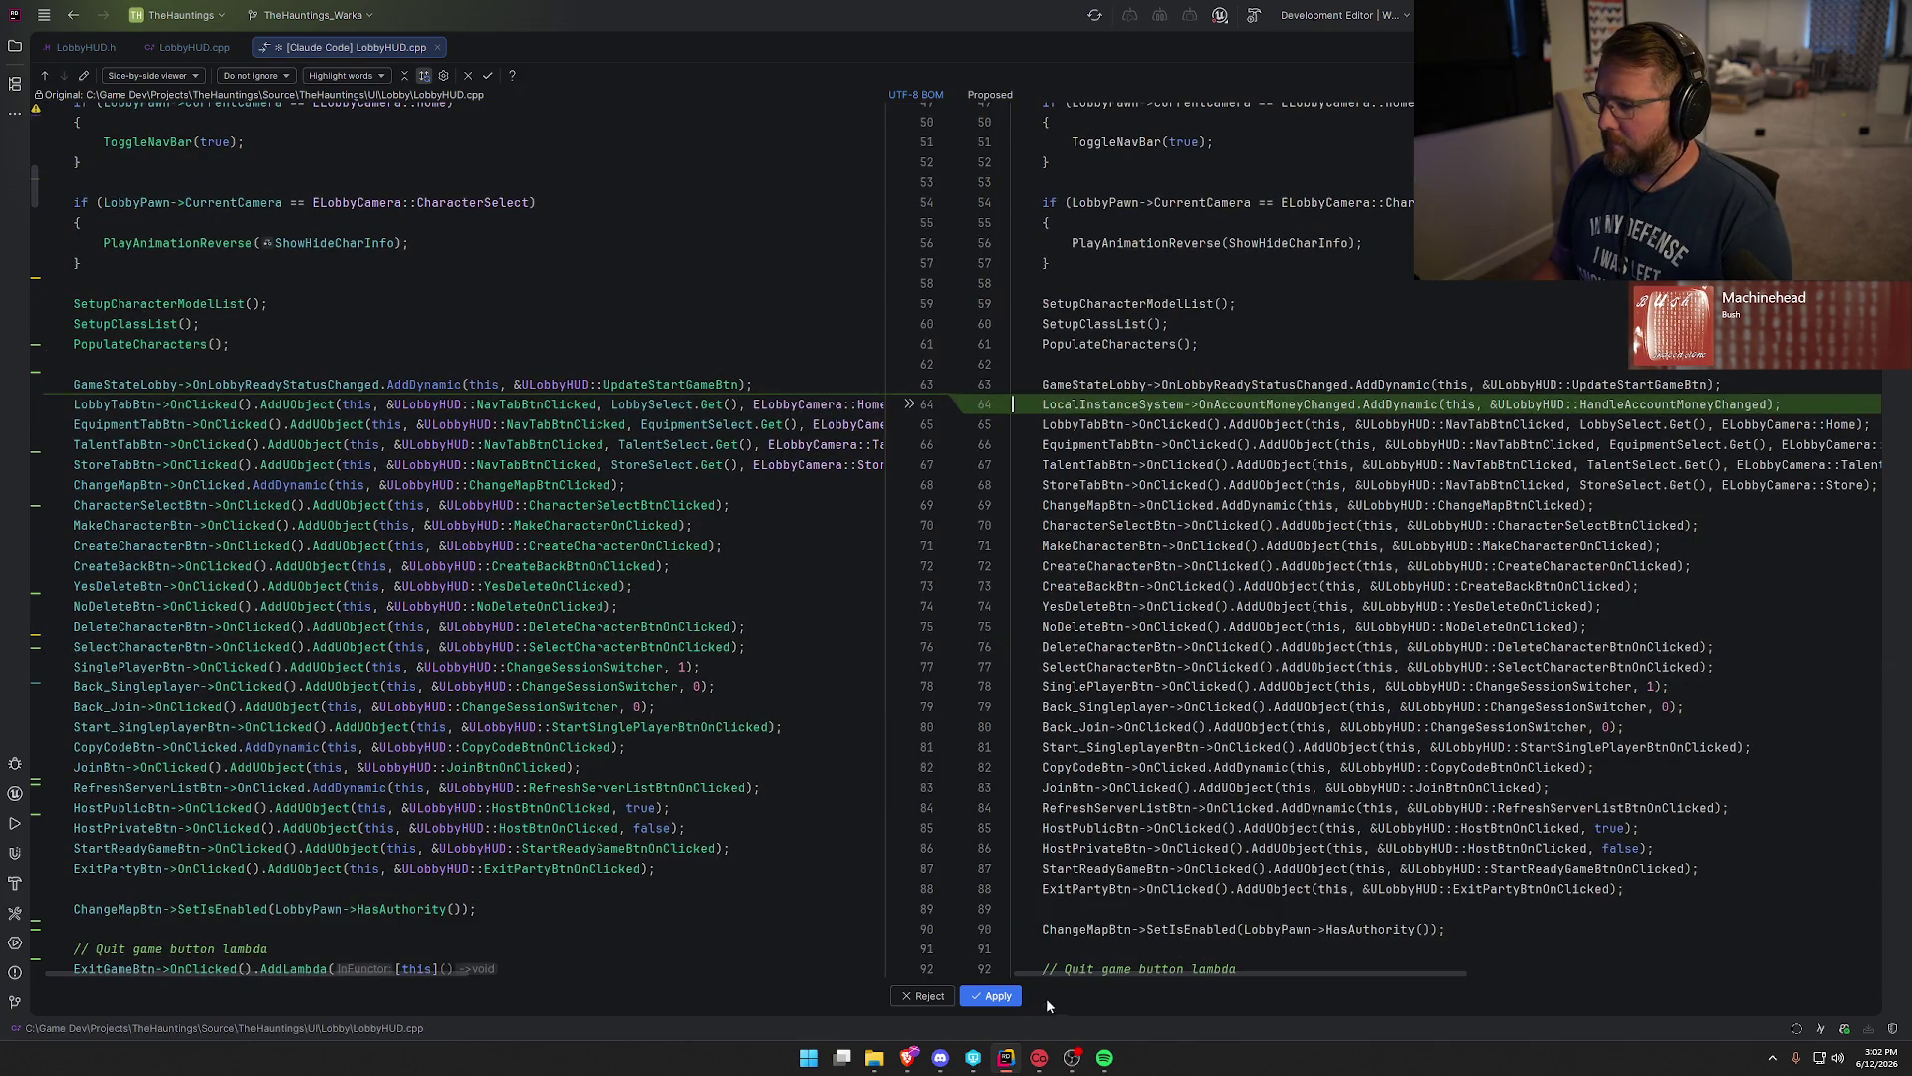
click(994, 996)
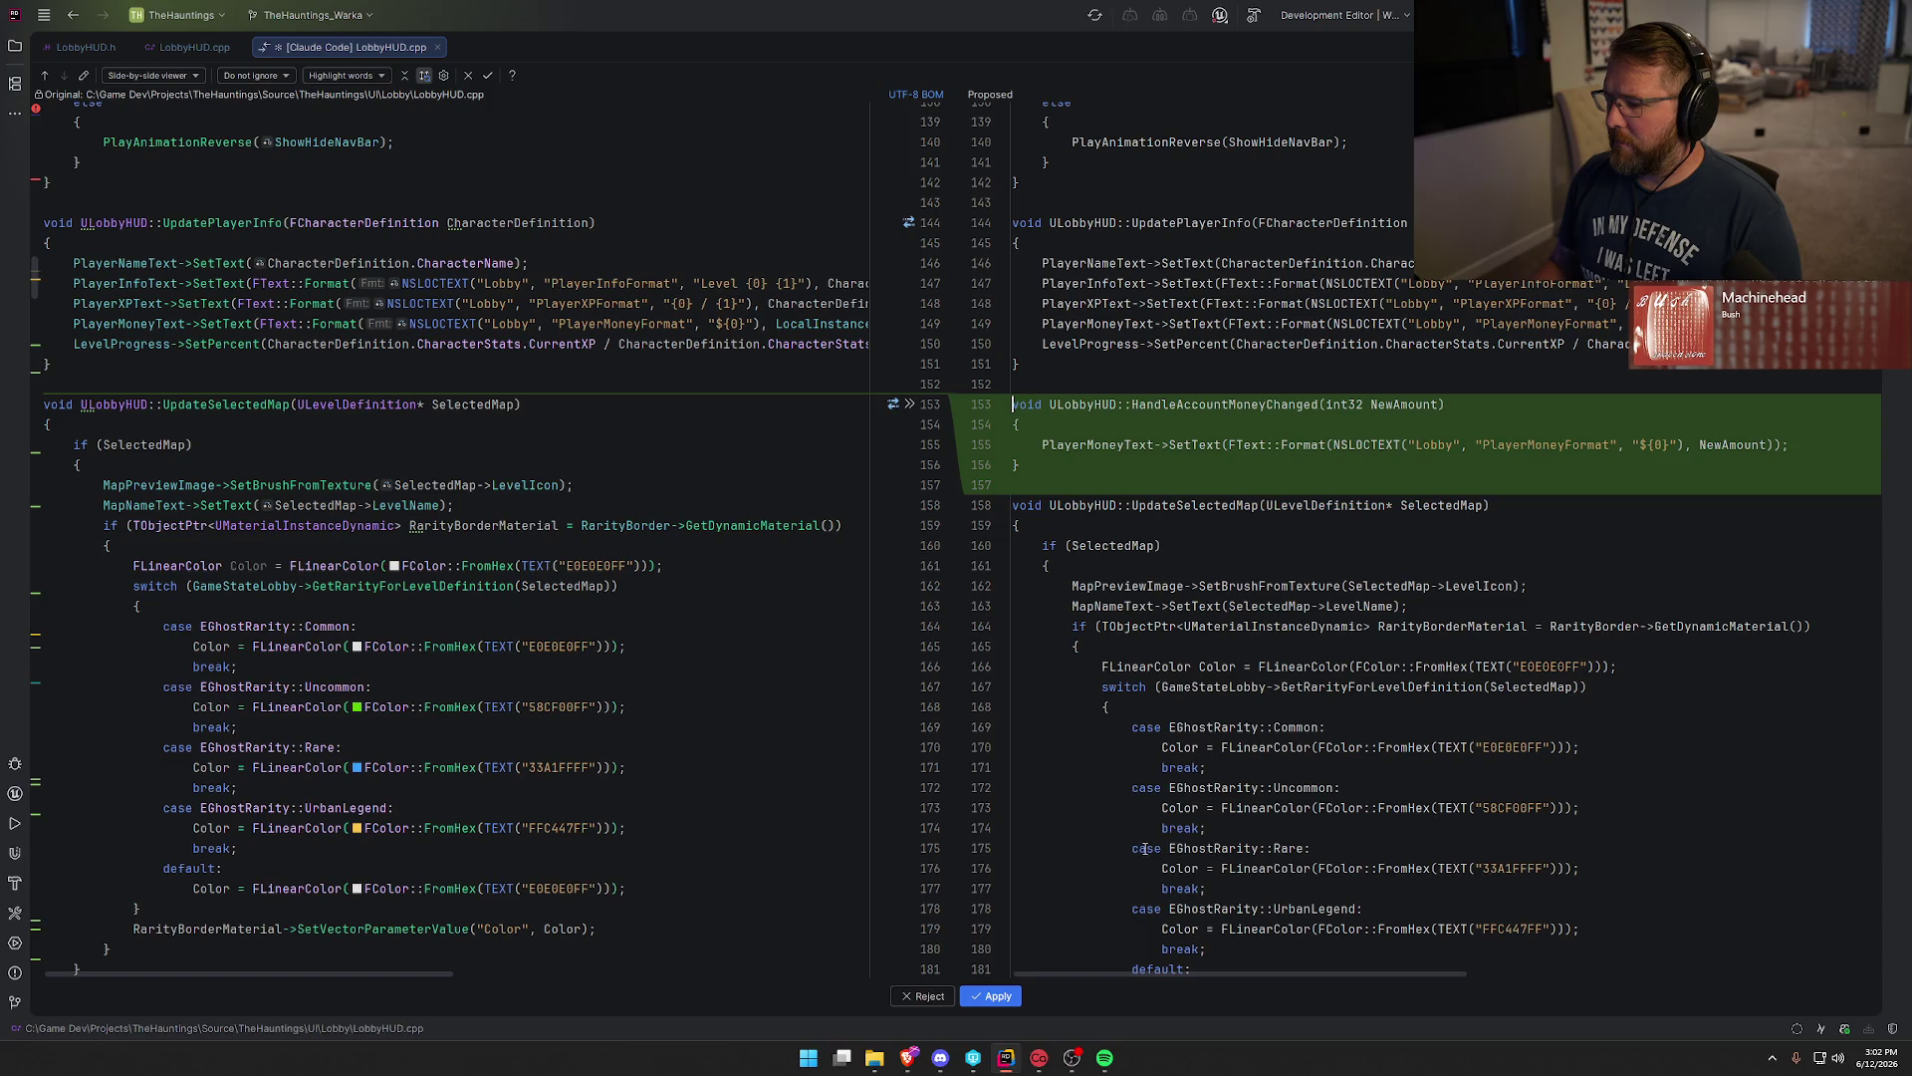
click(997, 996)
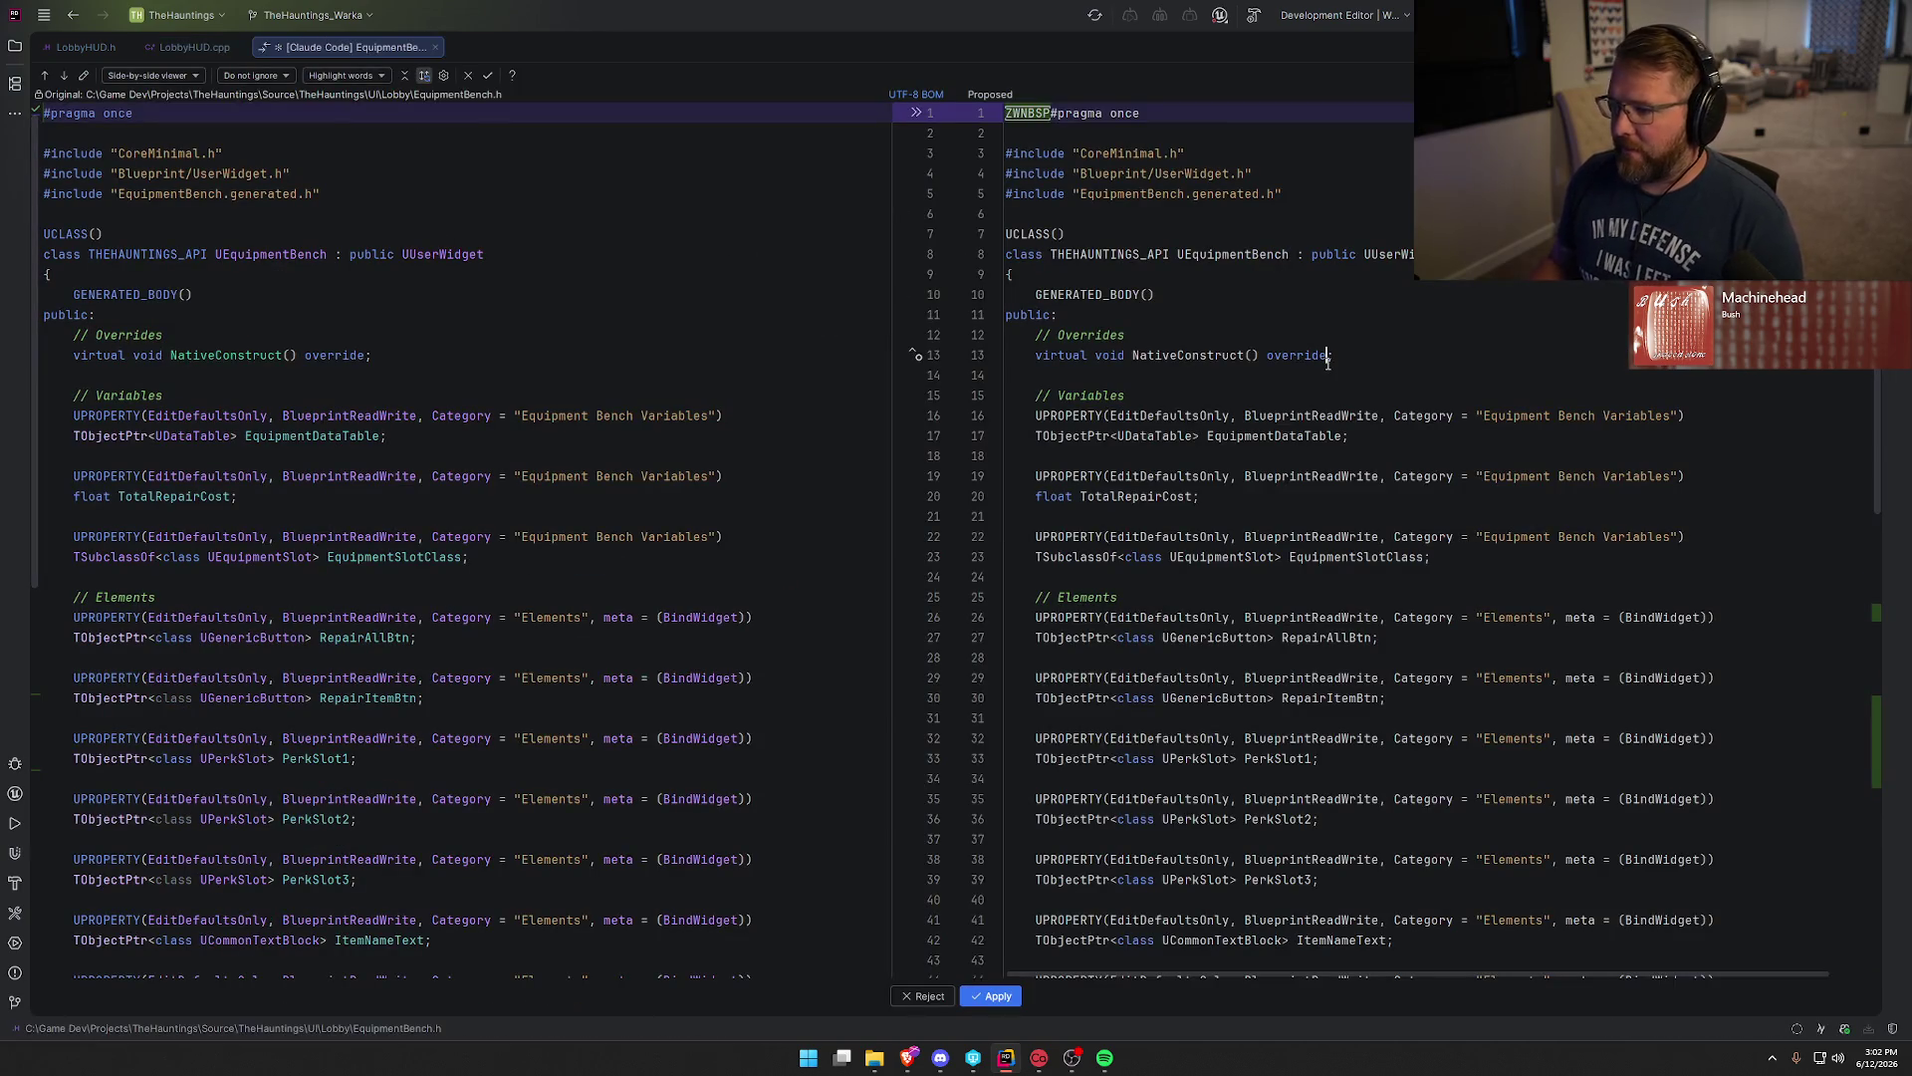
Scroll through the EquipmentBench.h diff to review the new money and character-data handler declarations.
scroll(1328, 363, down, 10)
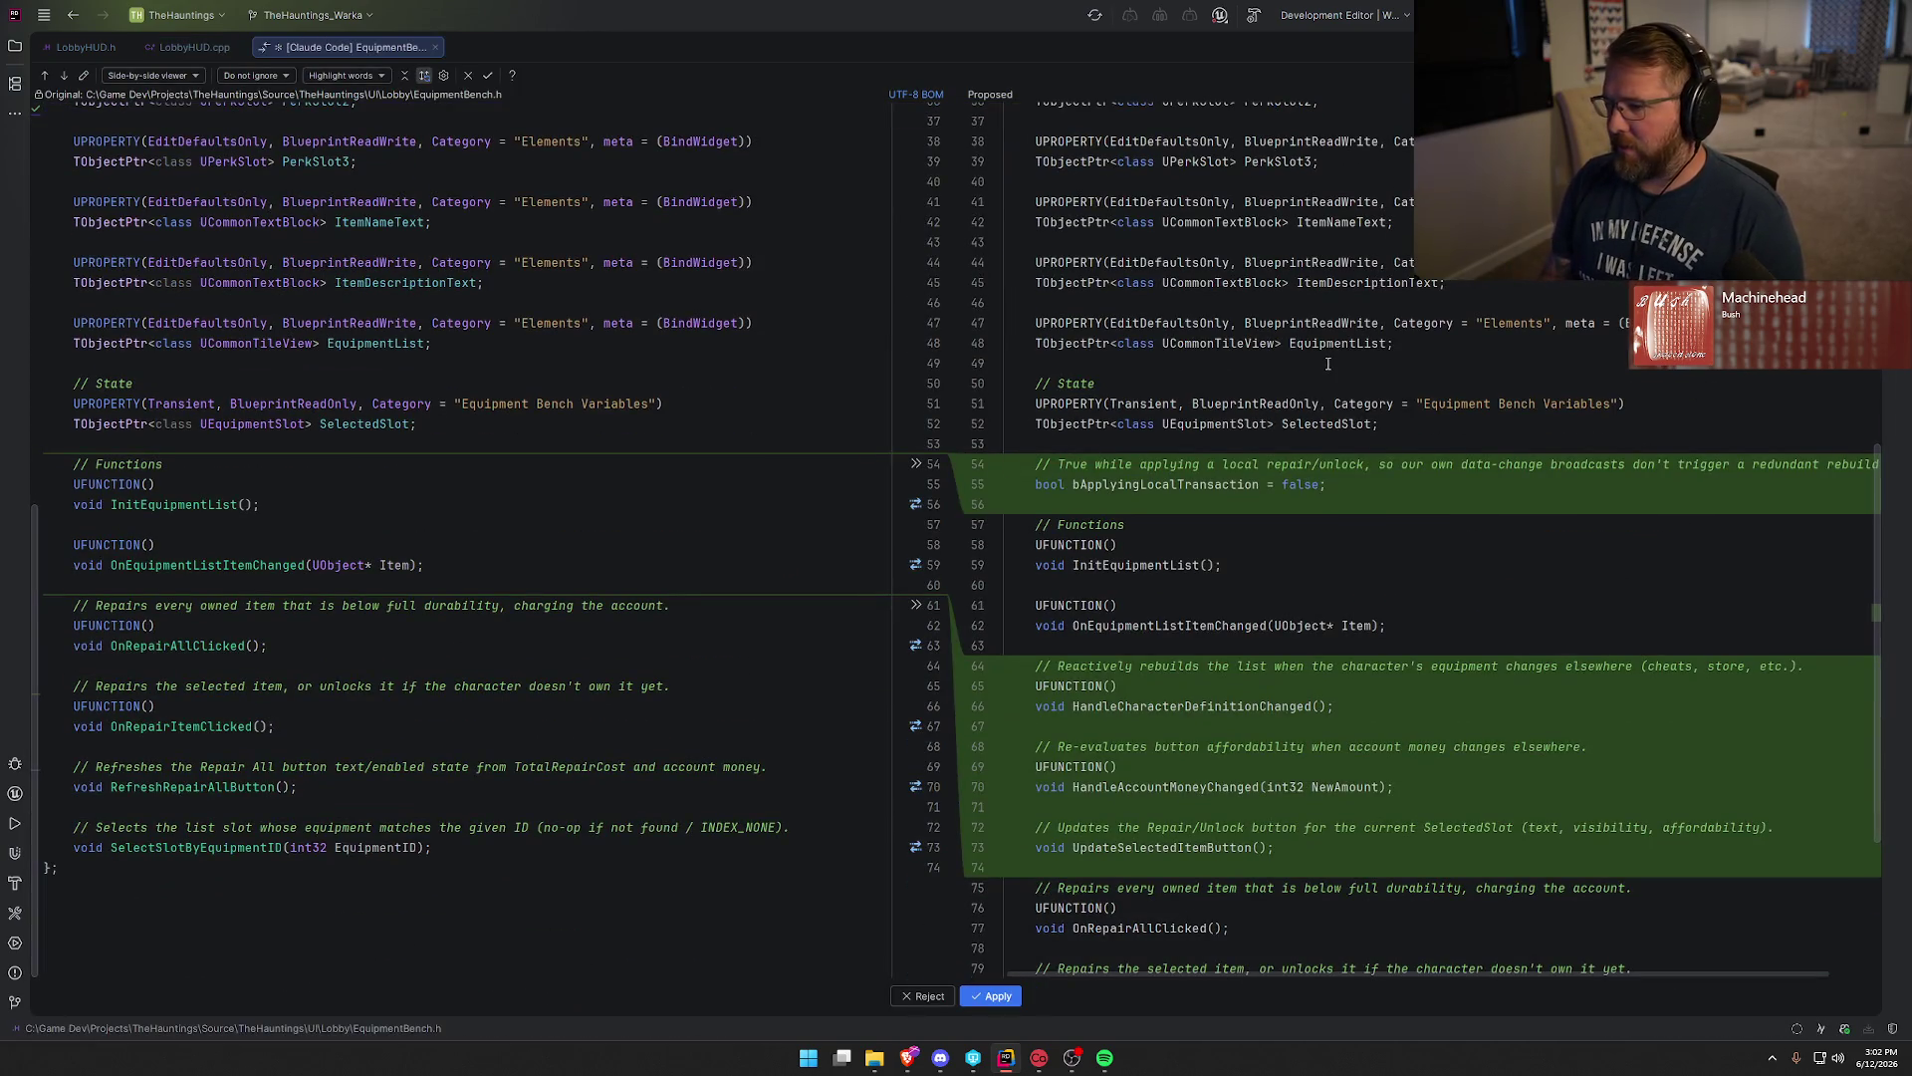
scroll(1200, 662, down, 3)
scroll(1201, 662, up, 1)
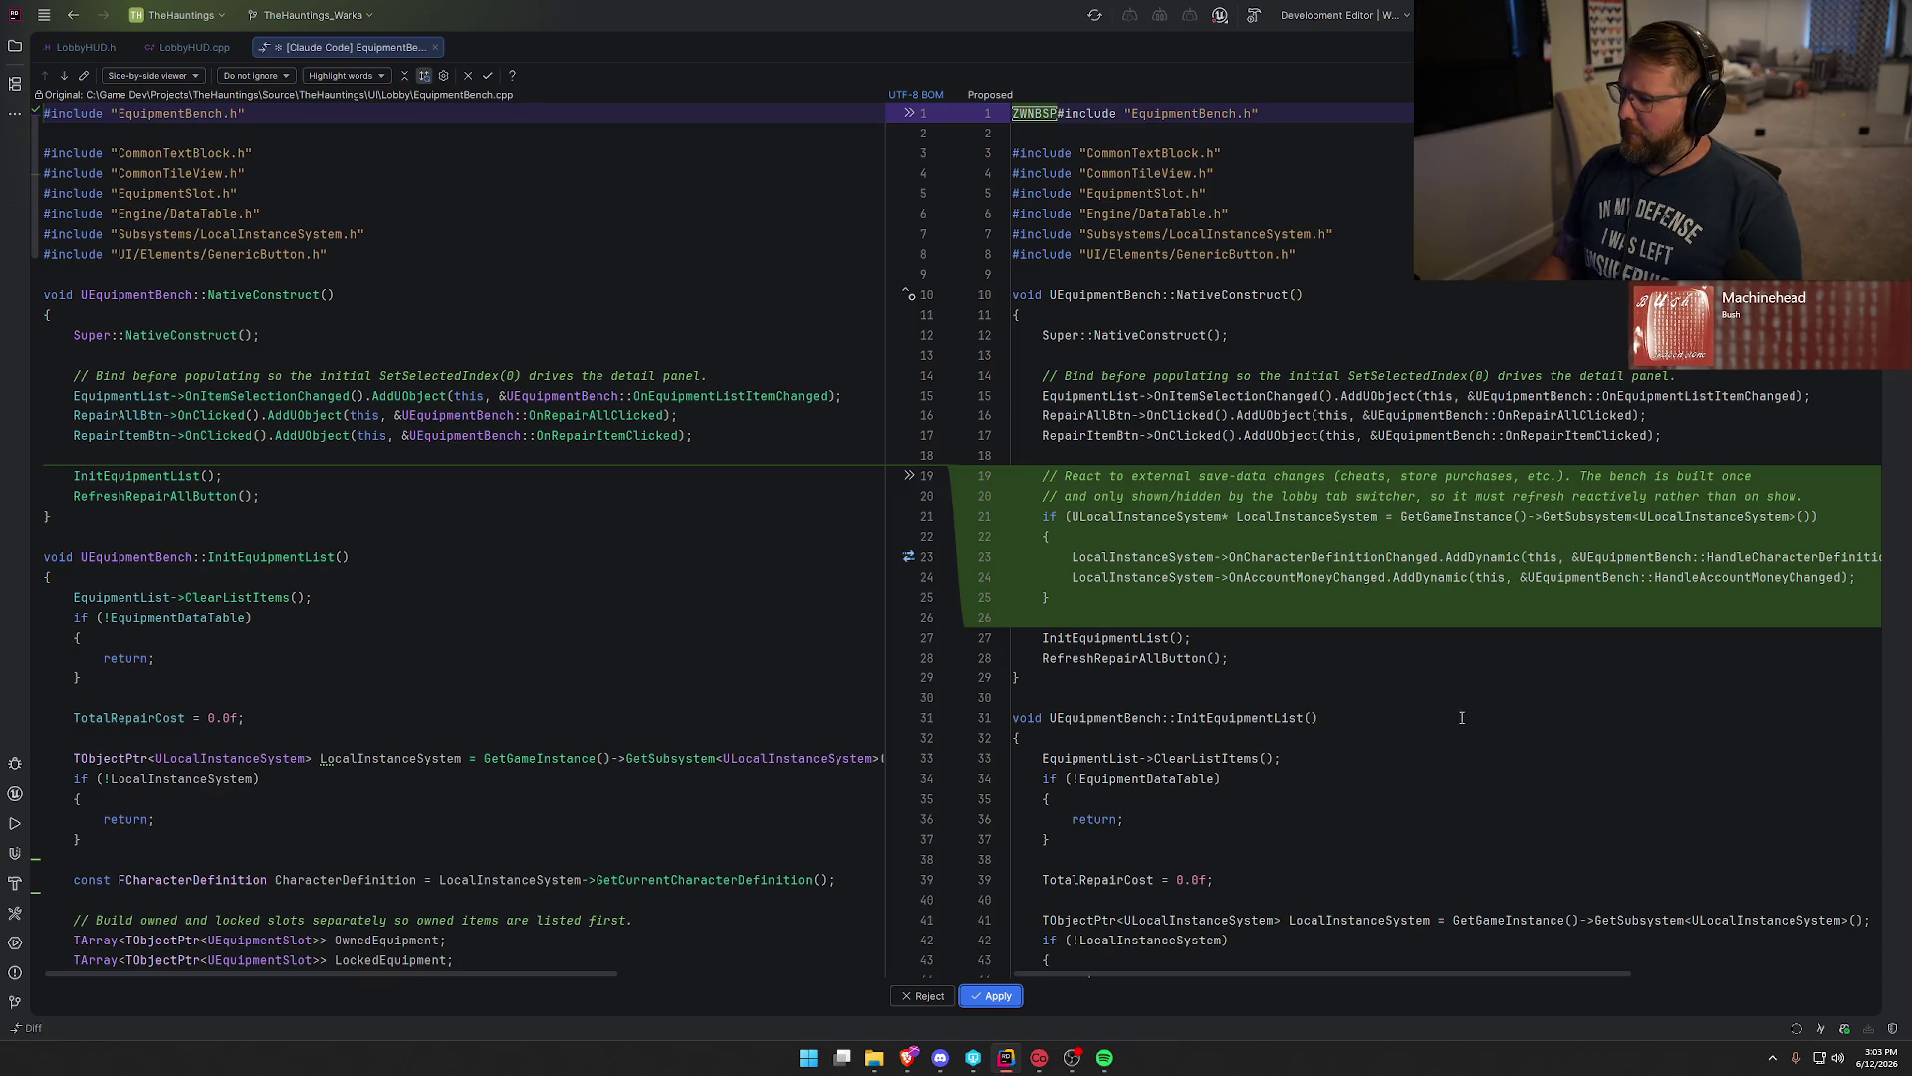
Accept the NativeConstruct bindings to OnCharacterDefinitionChanged and OnAccountMoneyChanged, then check the LobbyHUD files.
click(993, 996)
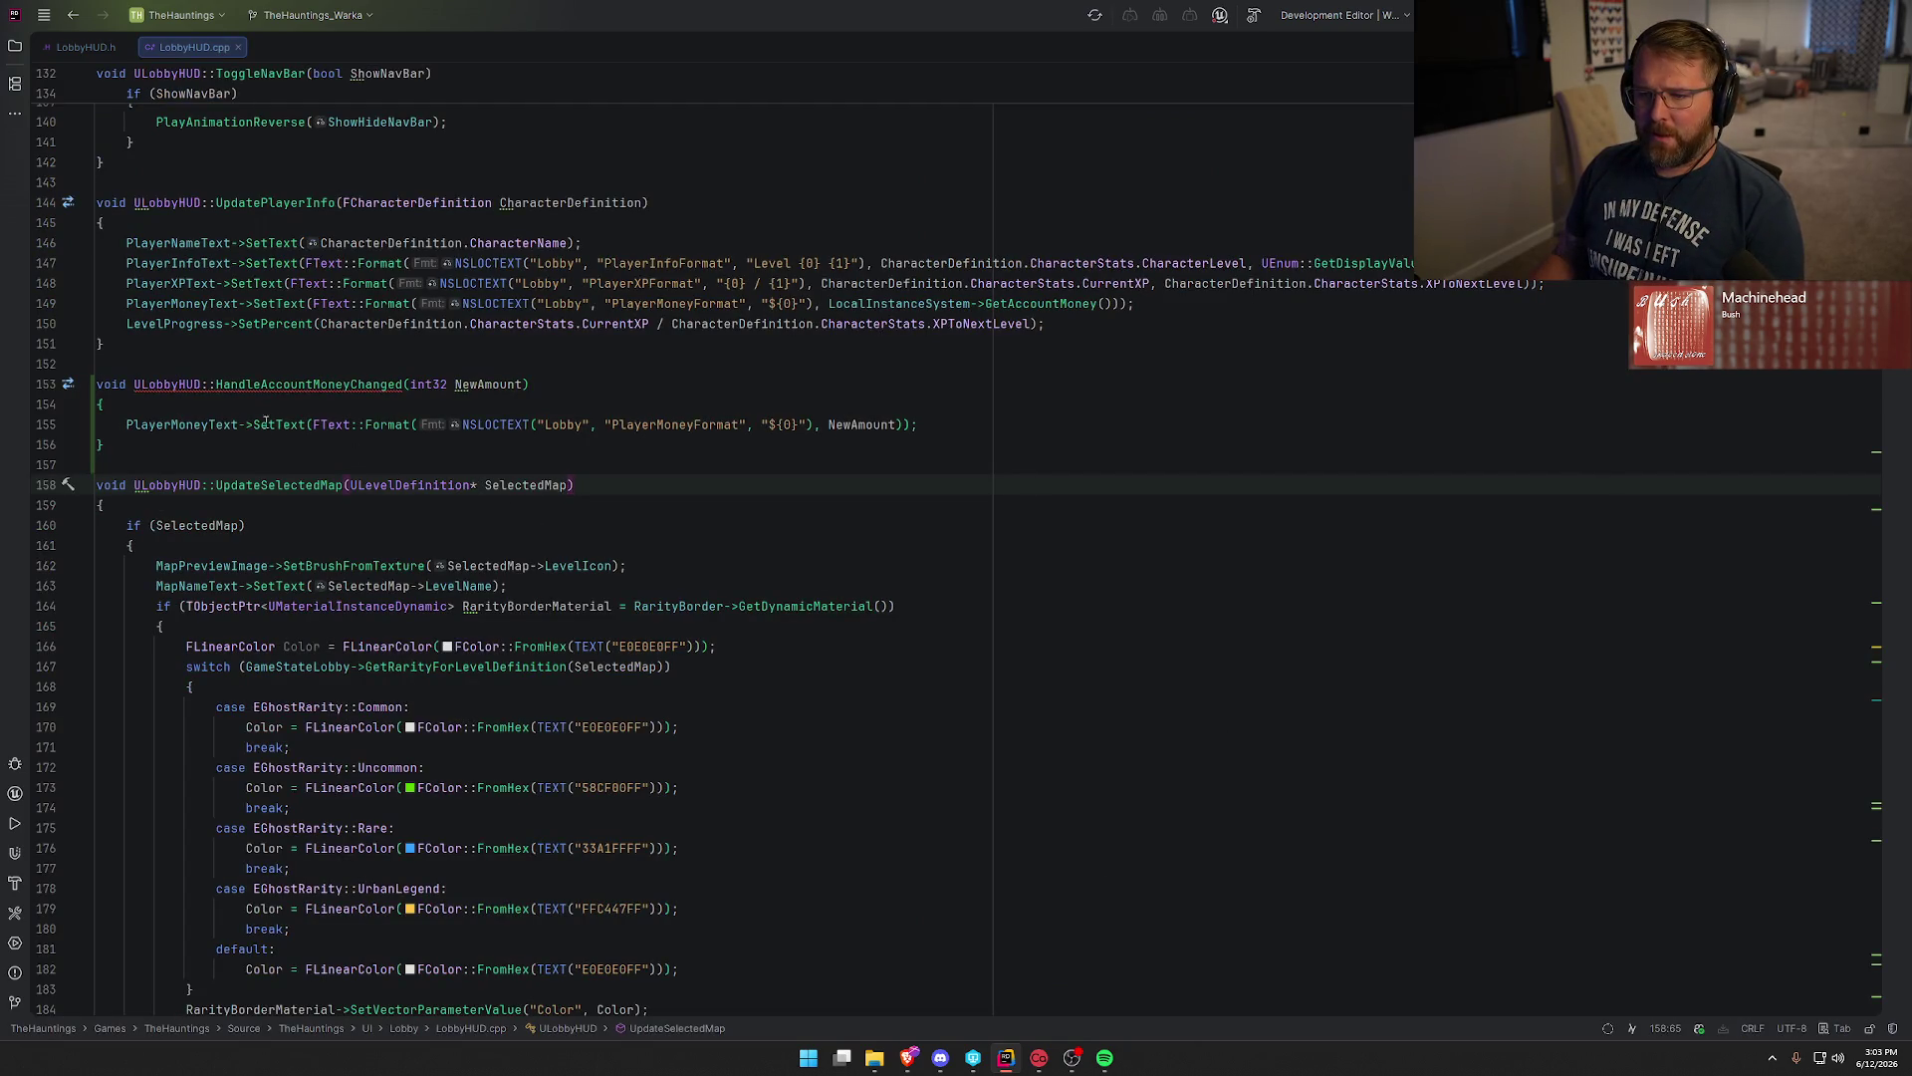
mouse_move(283, 385)
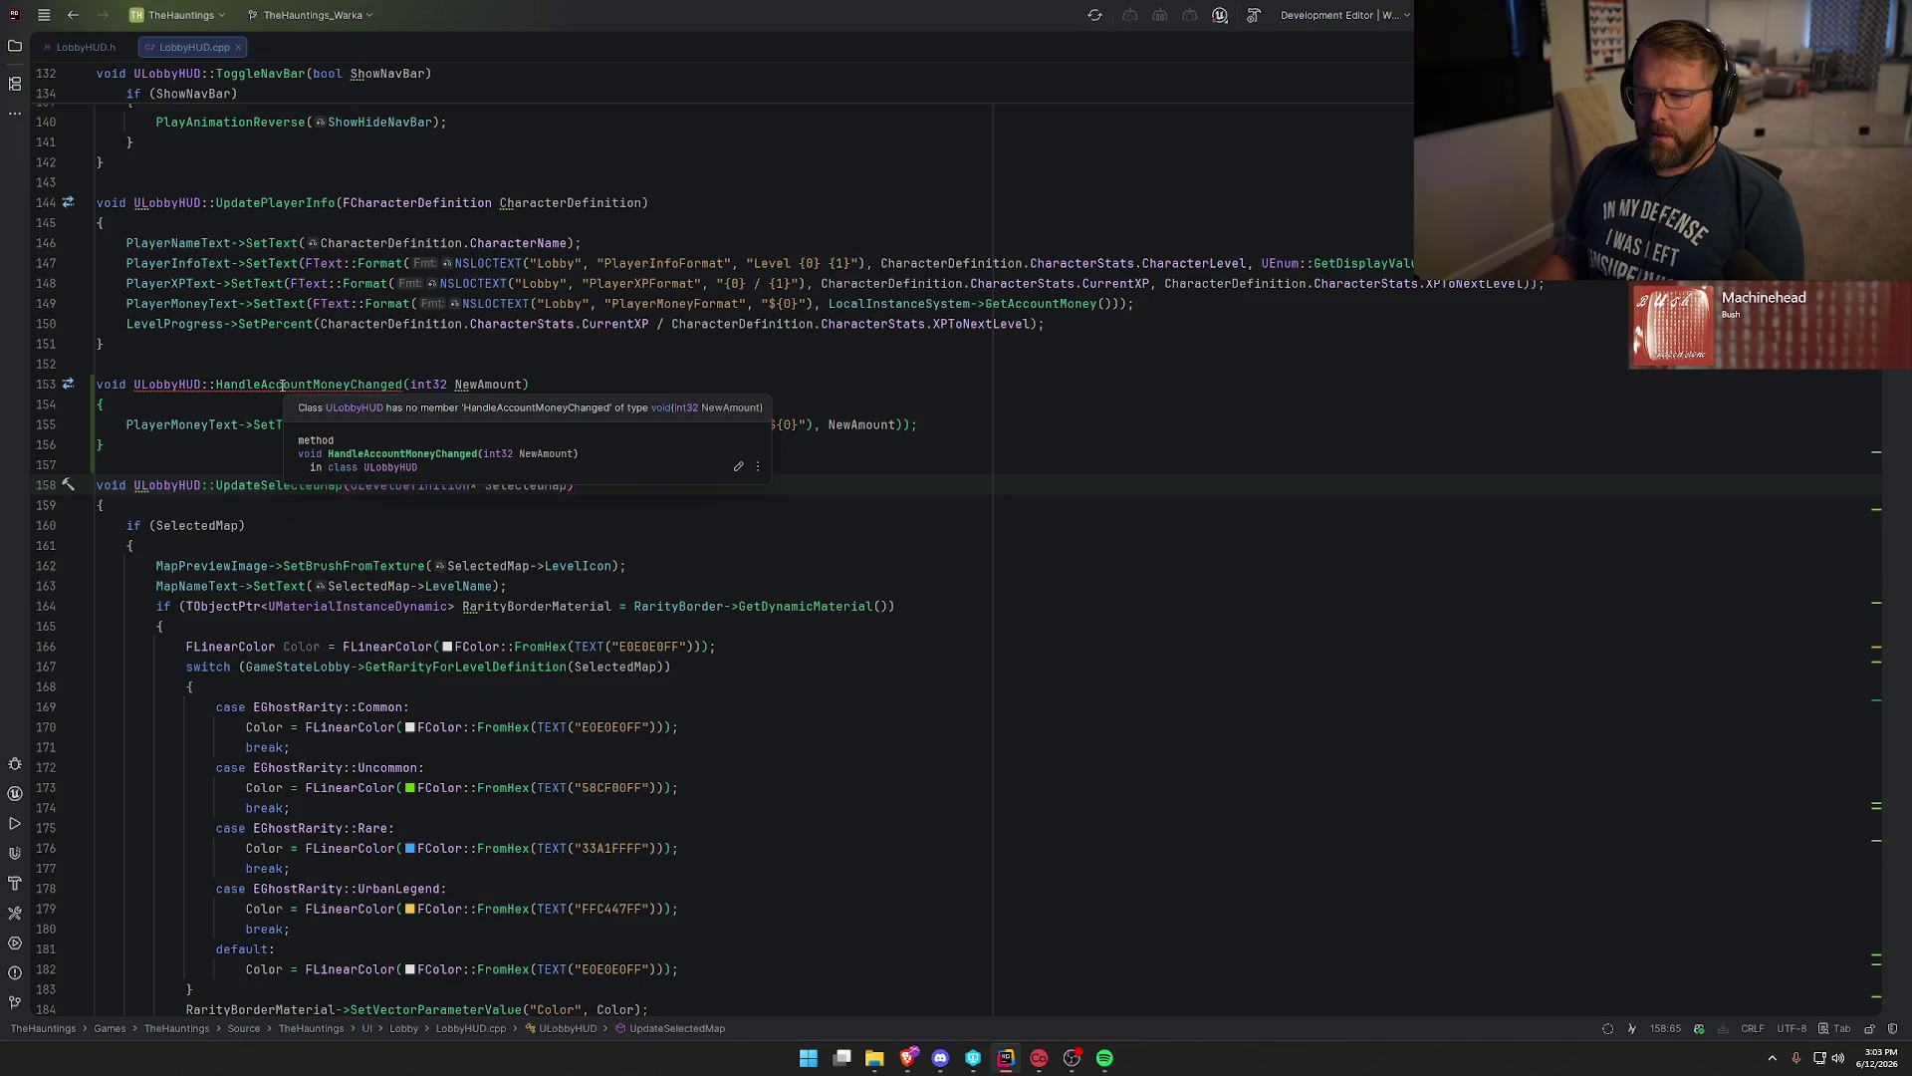
click(84, 47)
click(193, 48)
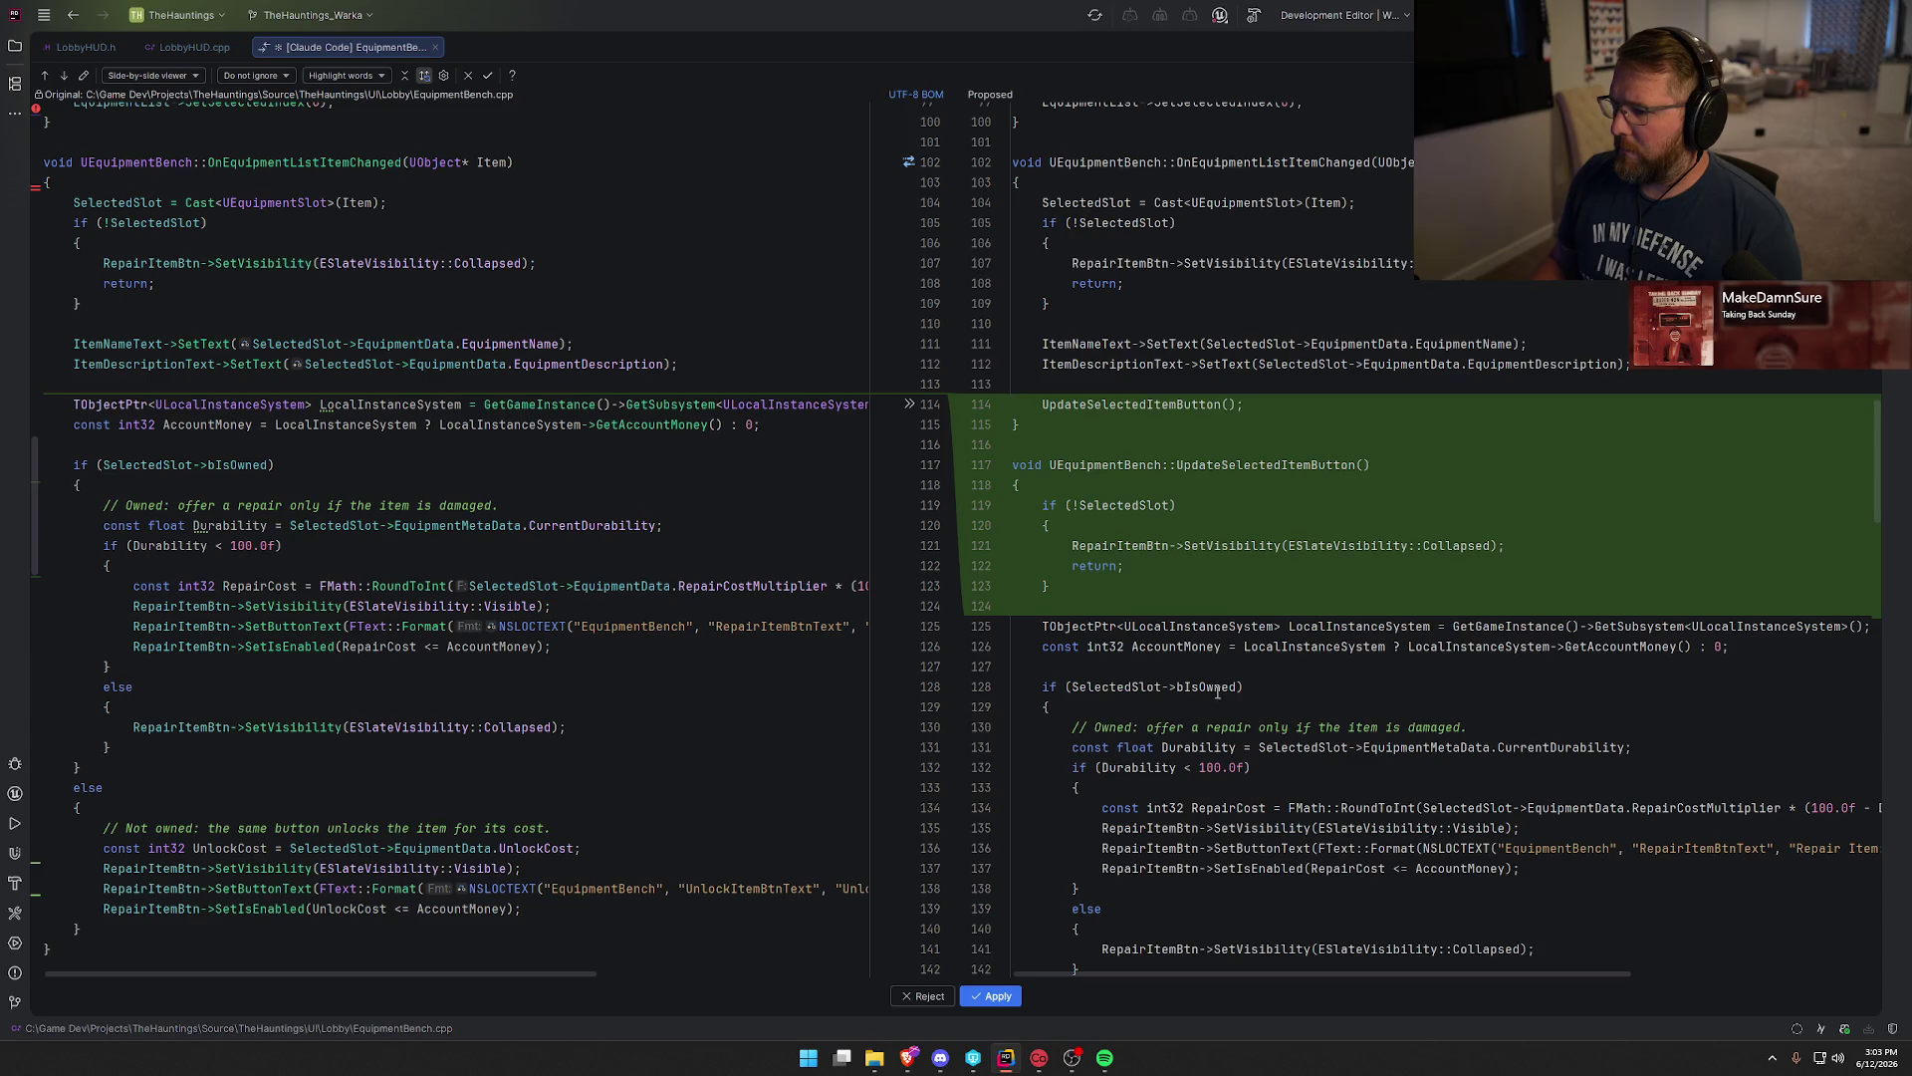
Accept the new equipment bench money and character-data handler functions in EquipmentBench.cpp.
scroll(1096, 948, down, 4)
scroll(1096, 948, down, 11)
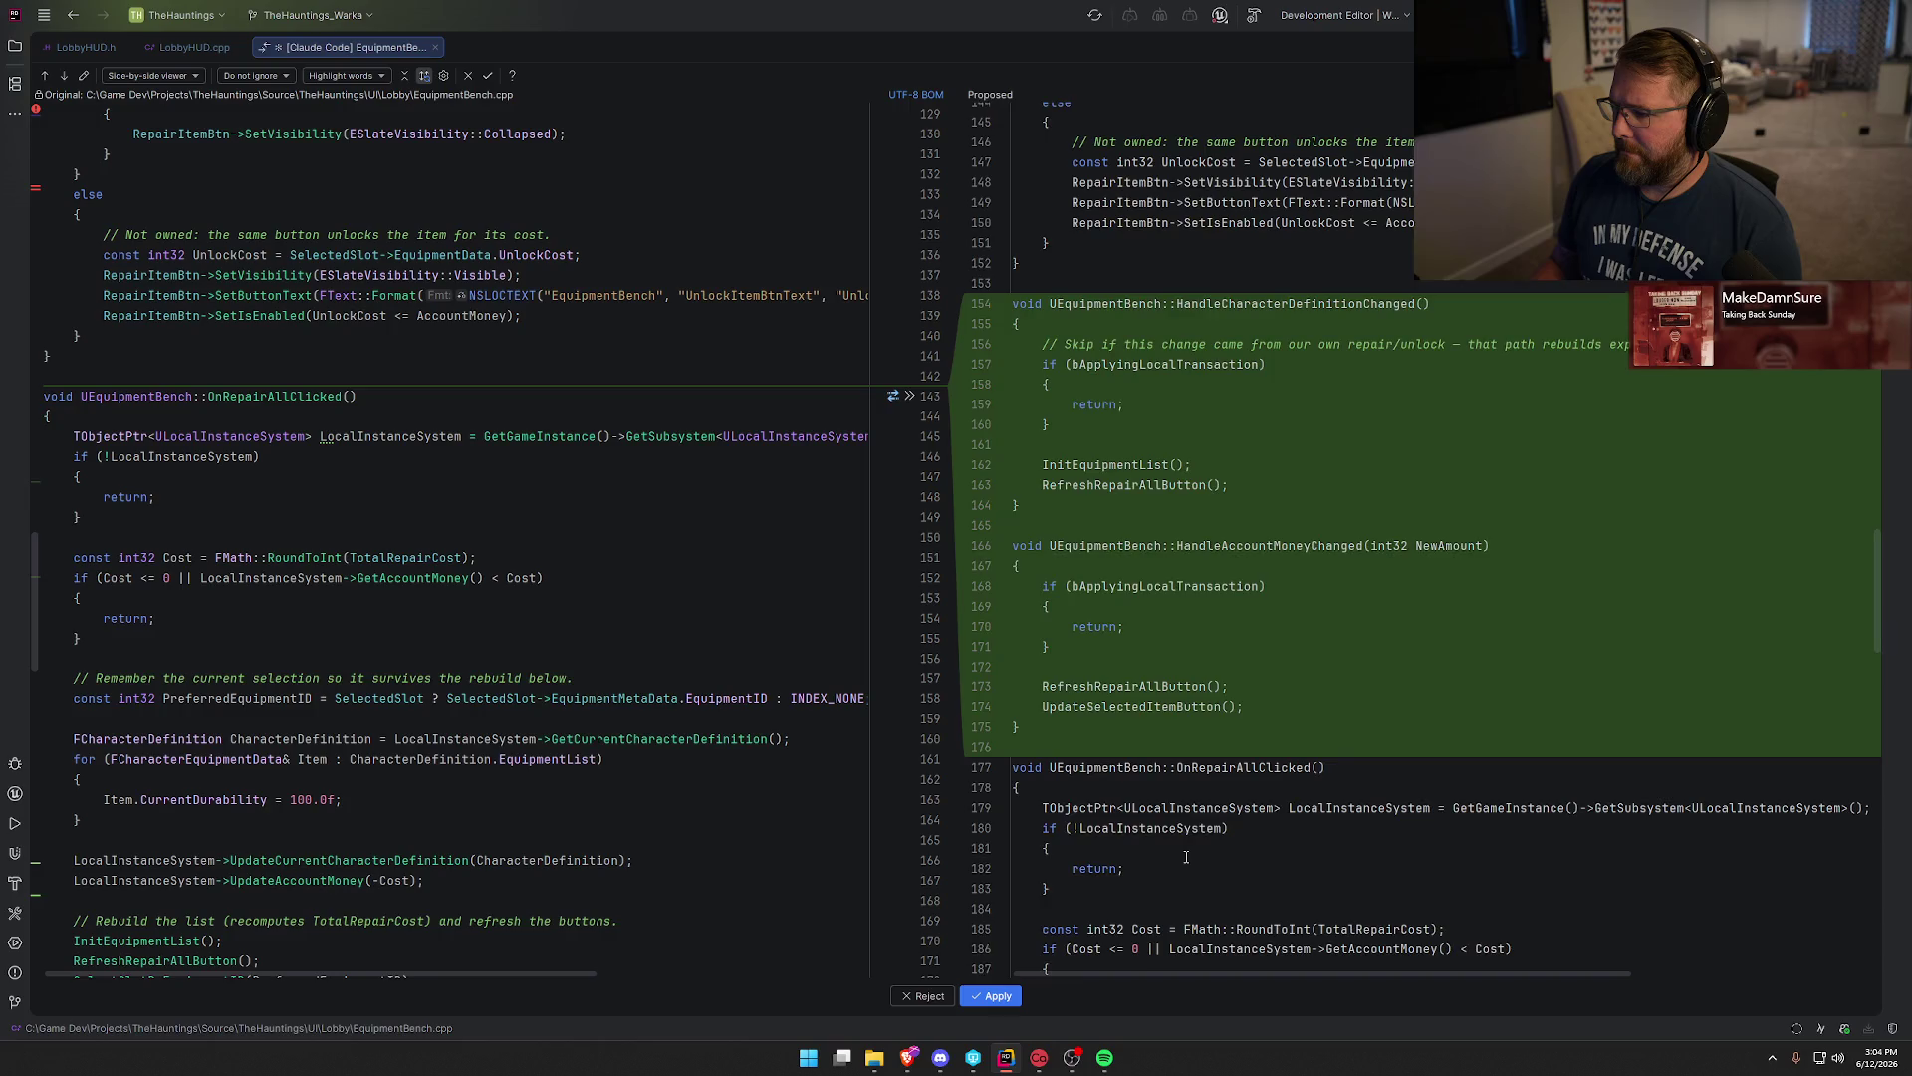
scroll(1185, 856, down, 1)
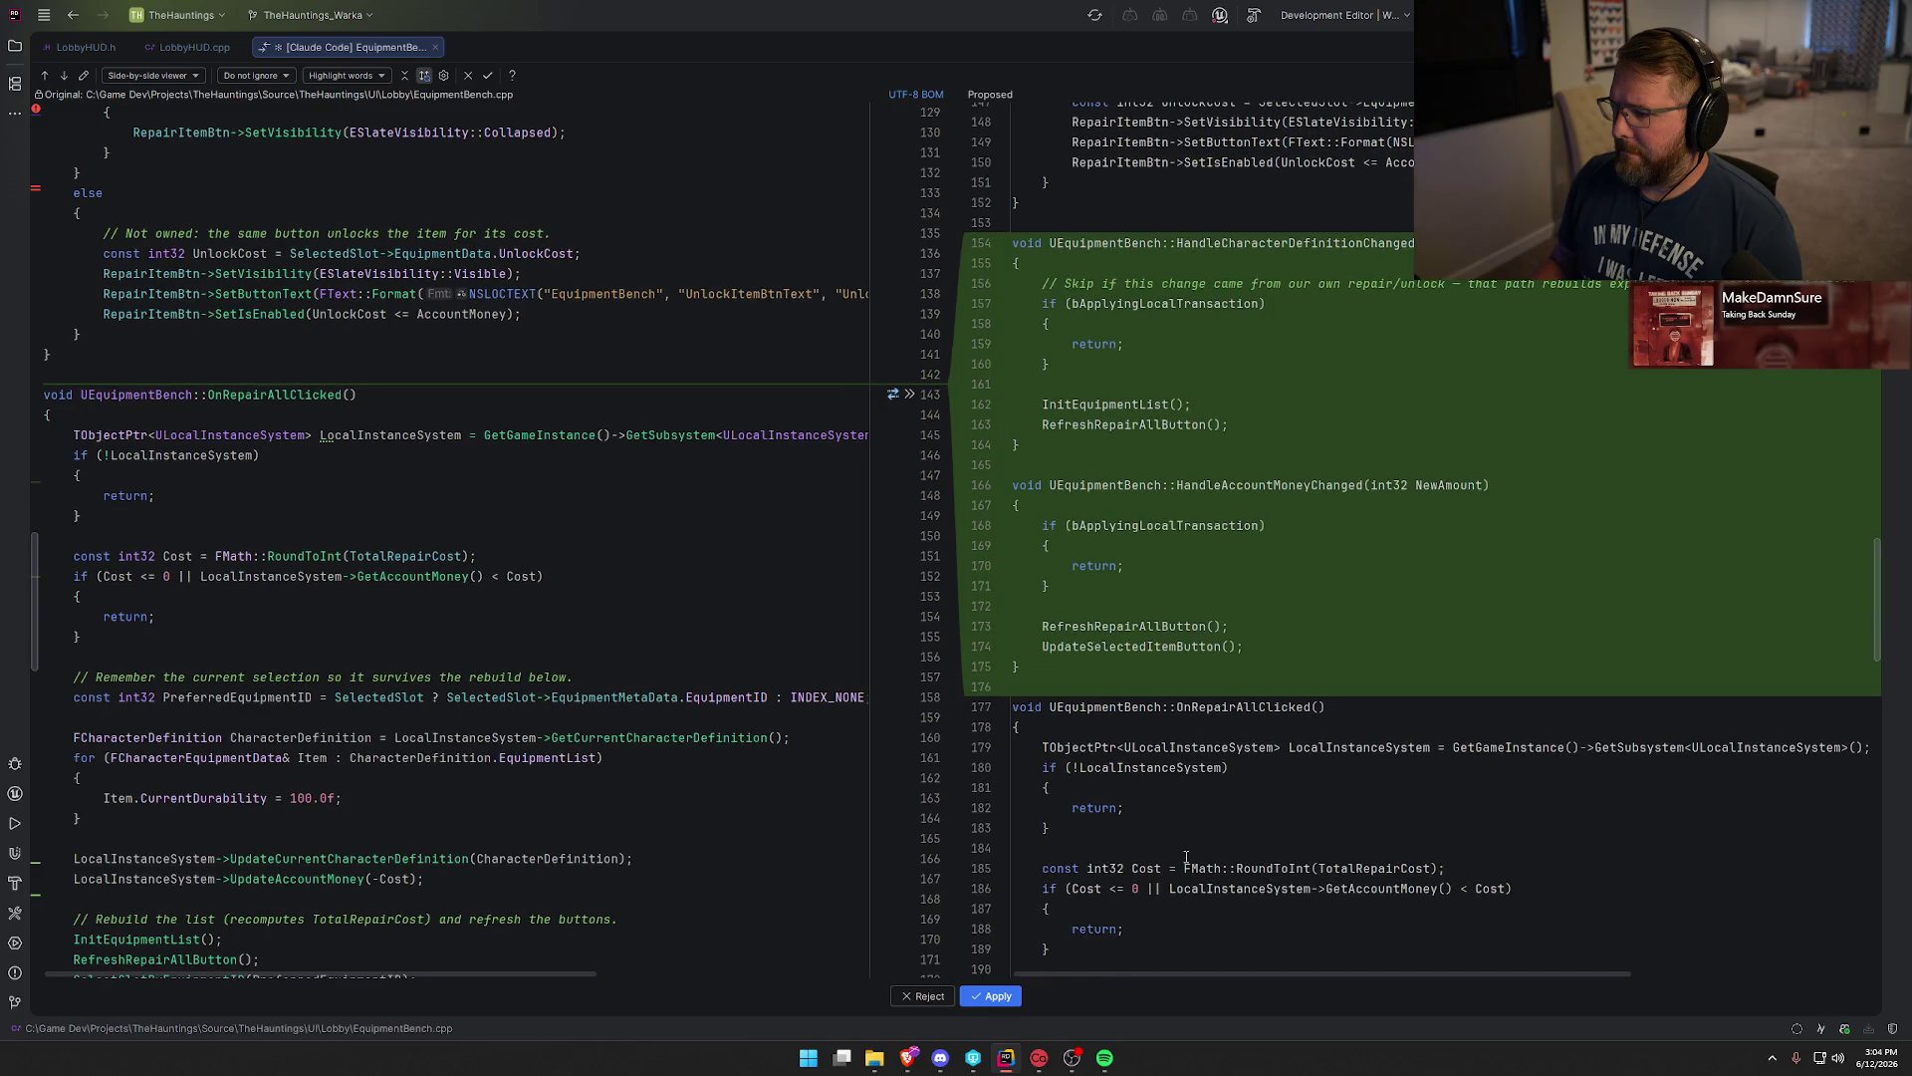
click(992, 998)
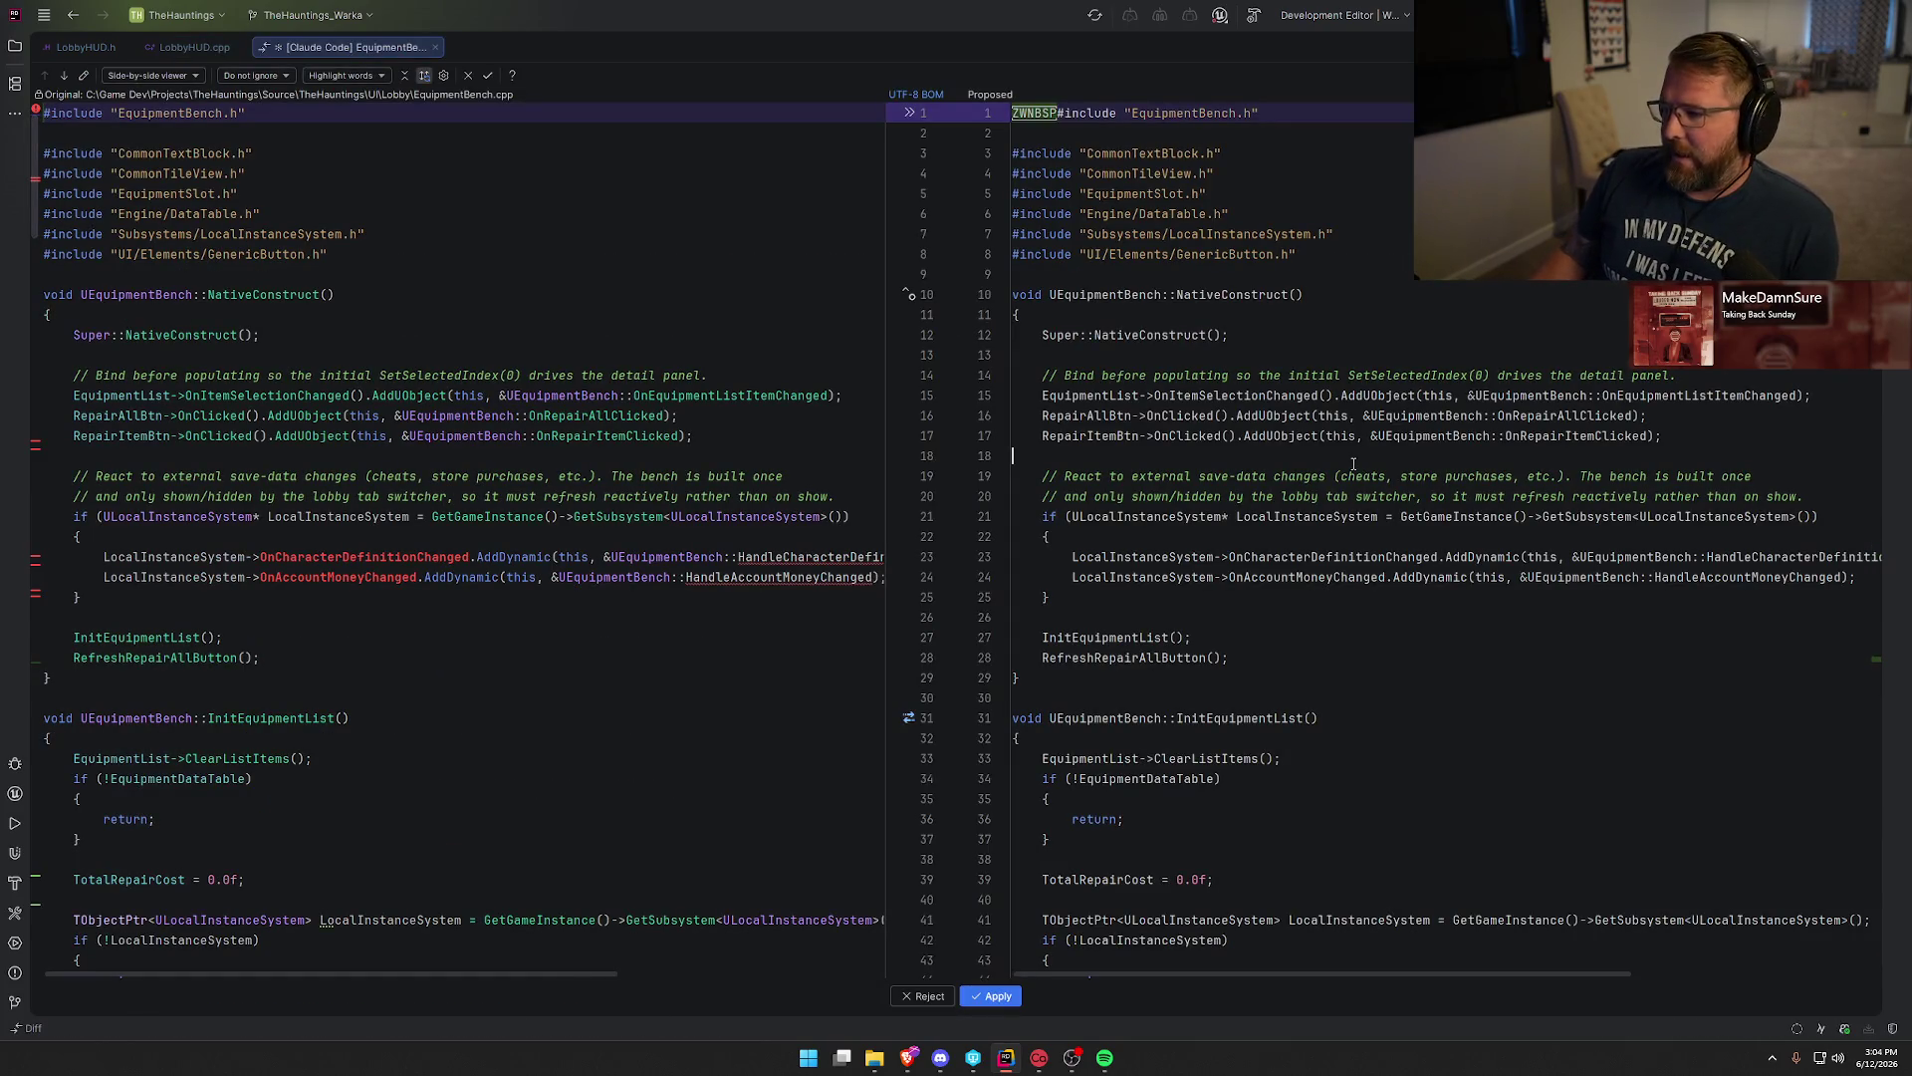
Accept the TGuardValue TransactionGuard in OnRepairAllClicked.
key(F7)
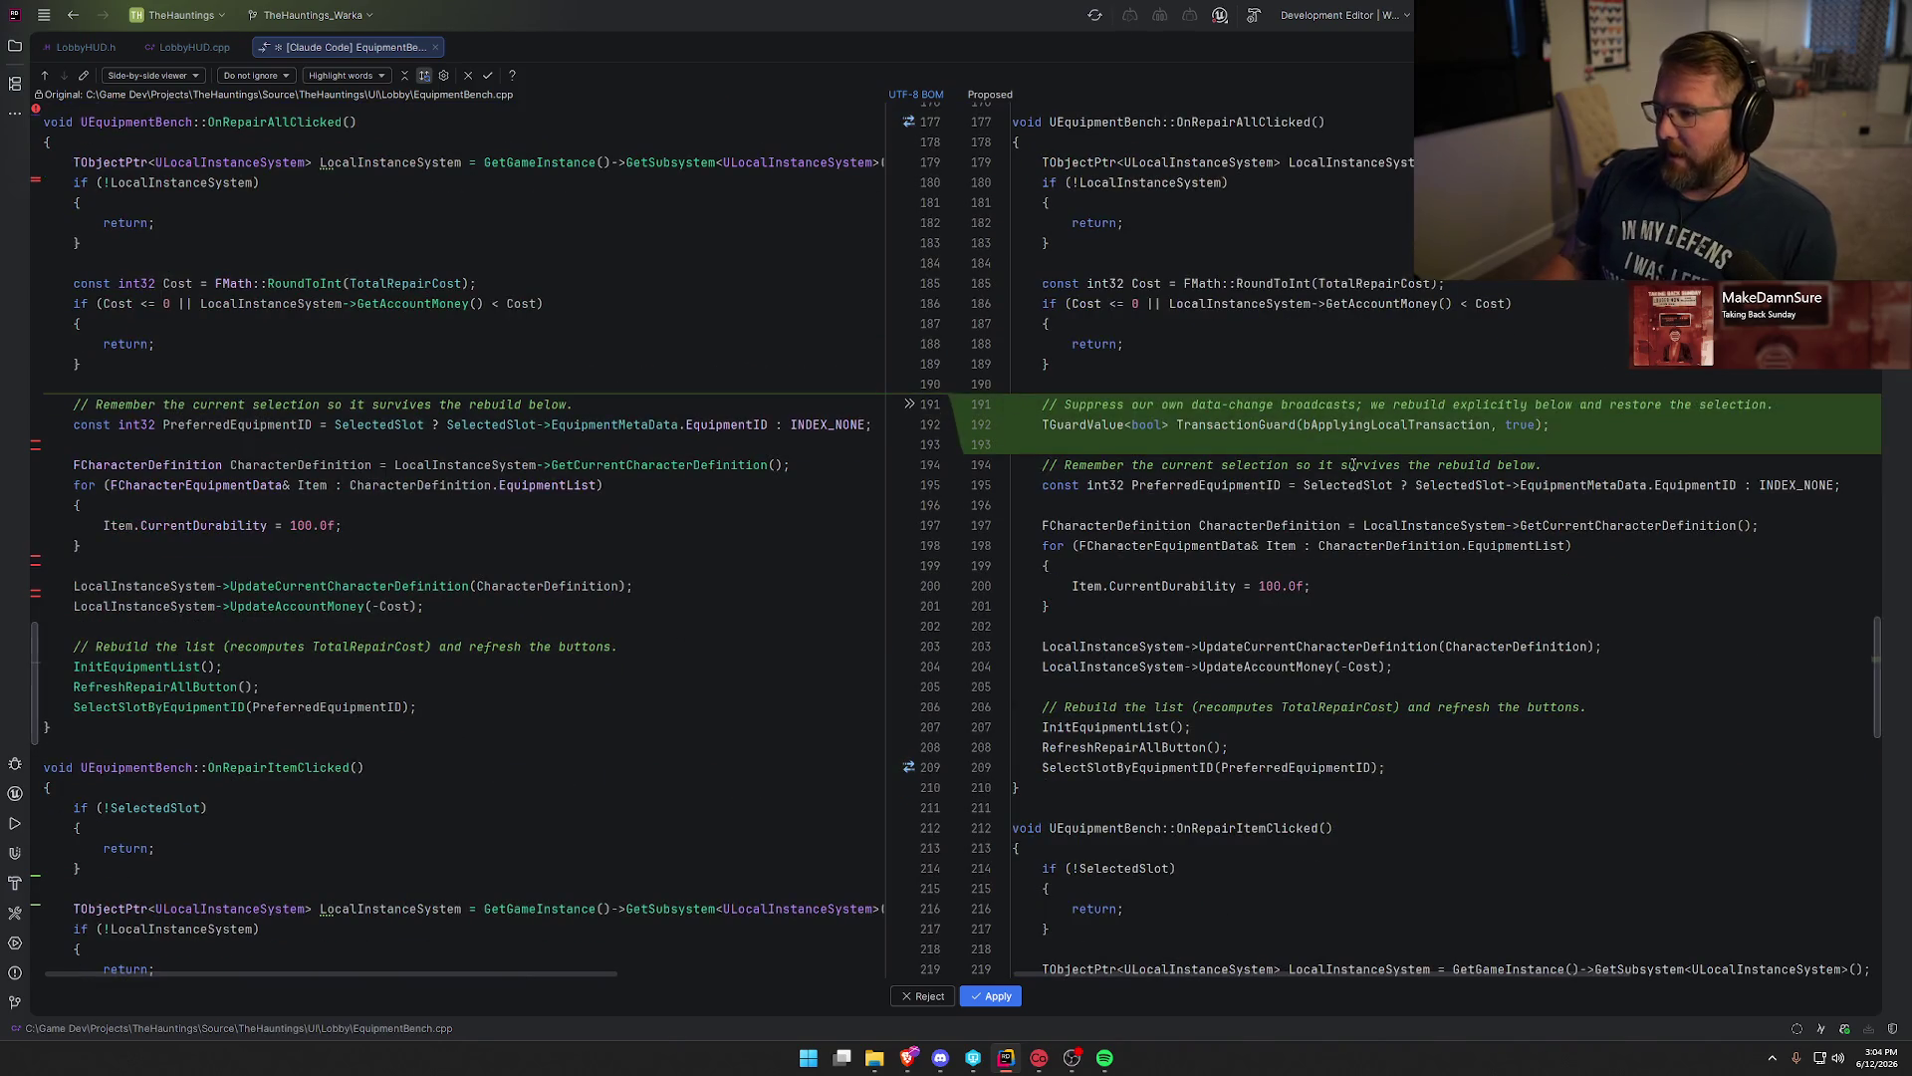
scroll(1335, 849, down, 4)
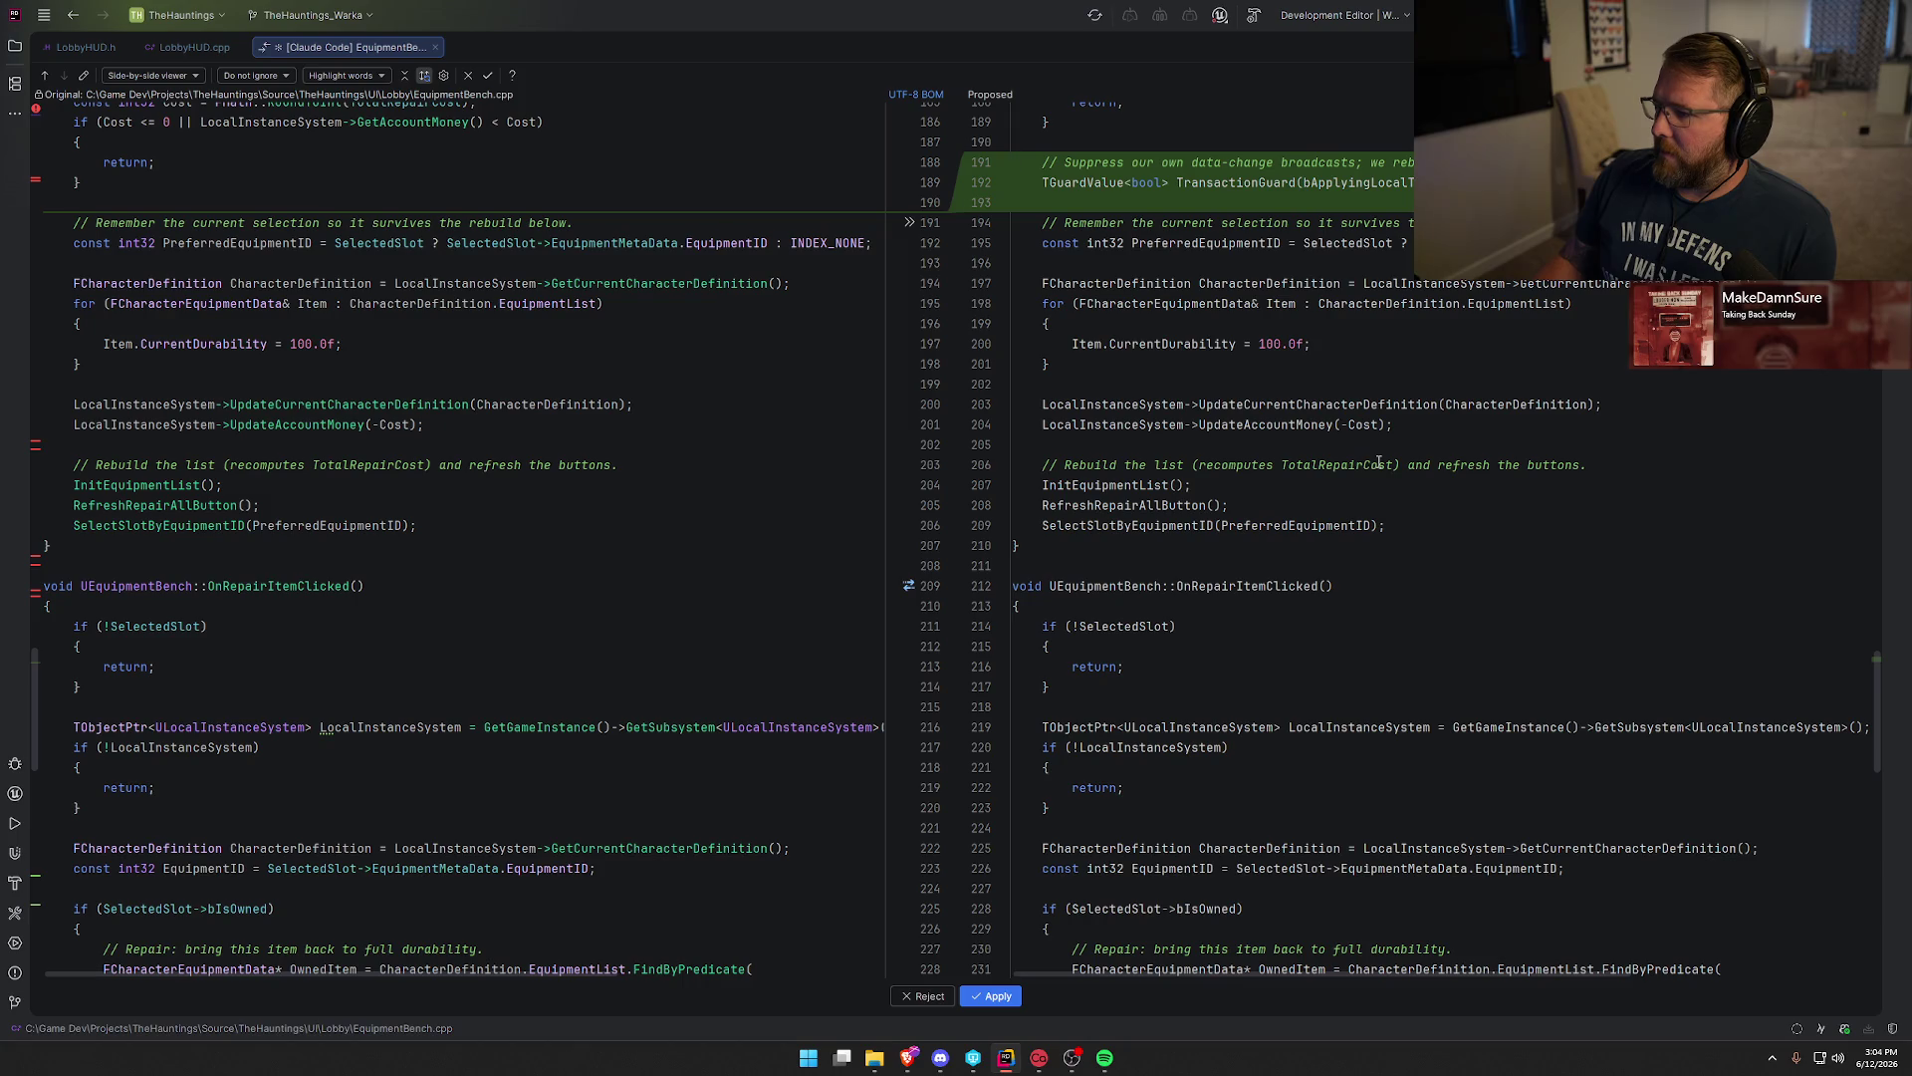
scroll(1379, 468, down, 5)
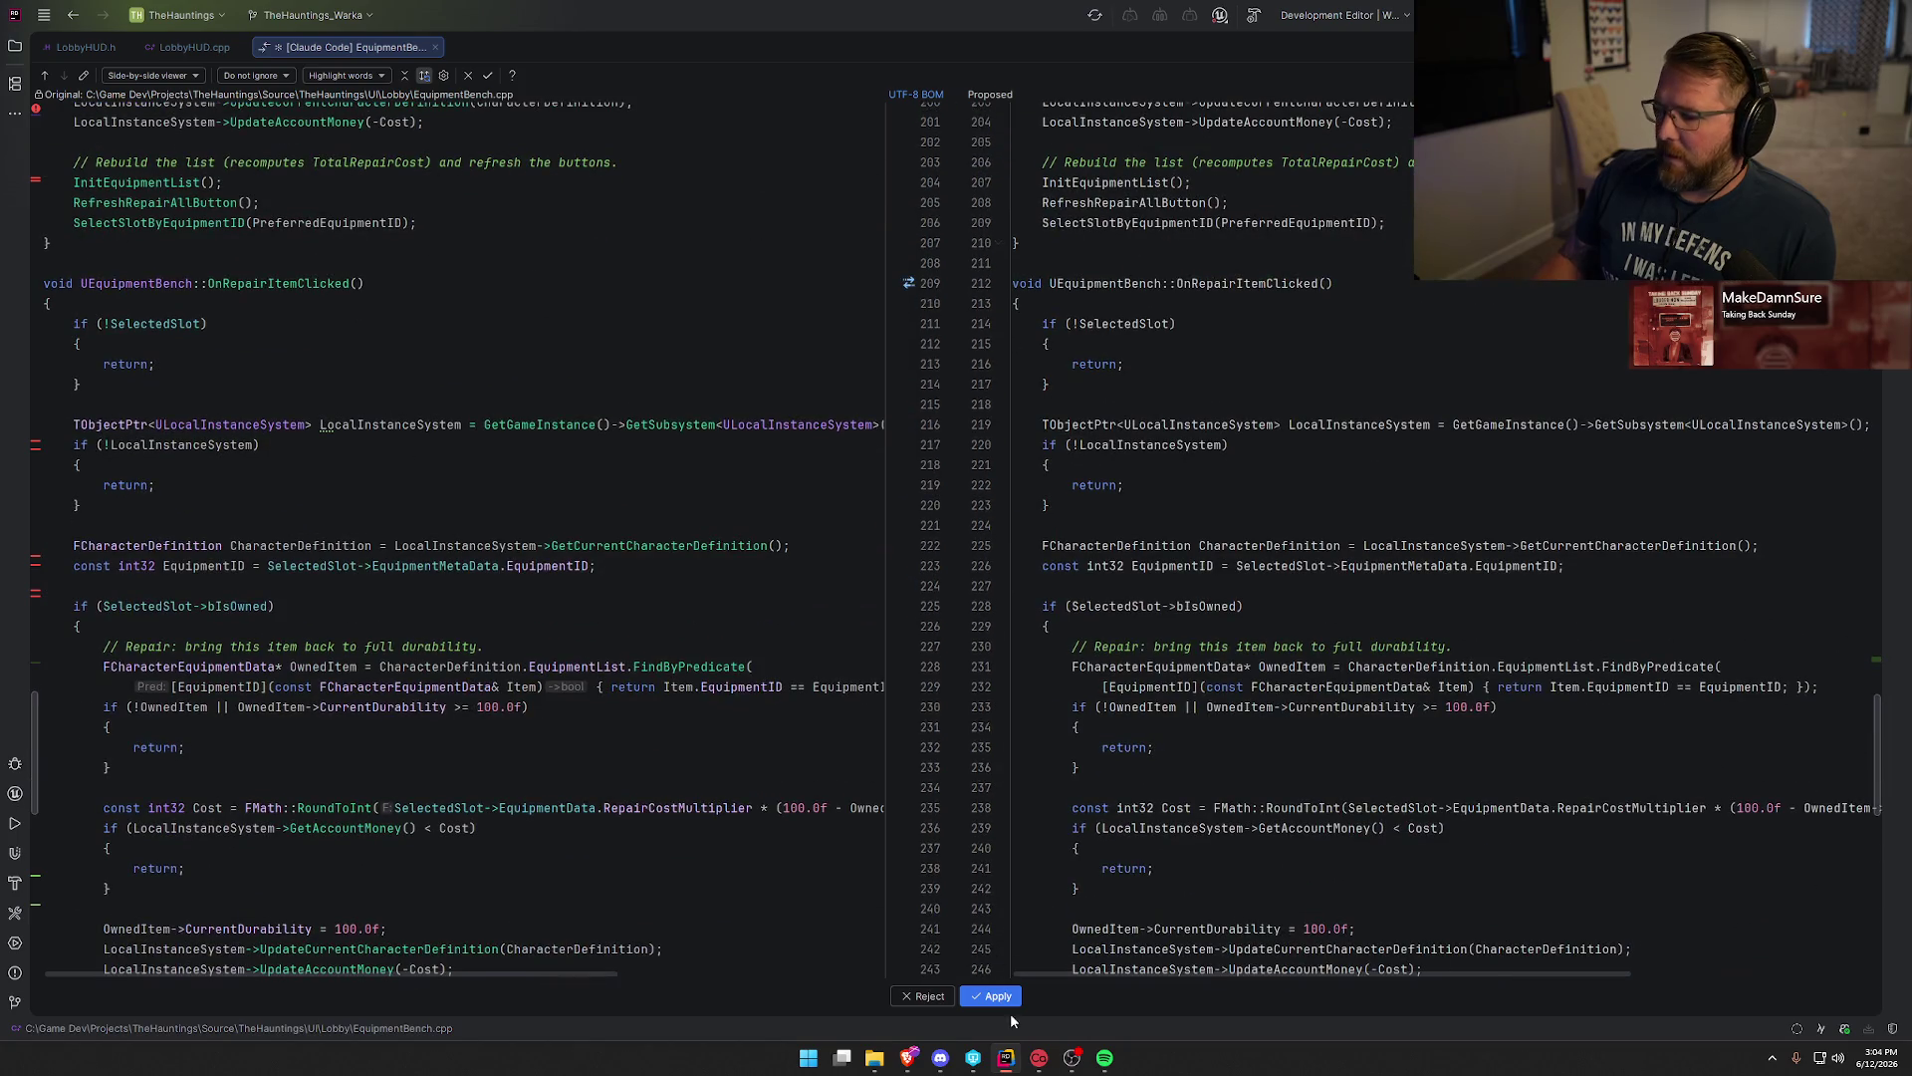
click(999, 996)
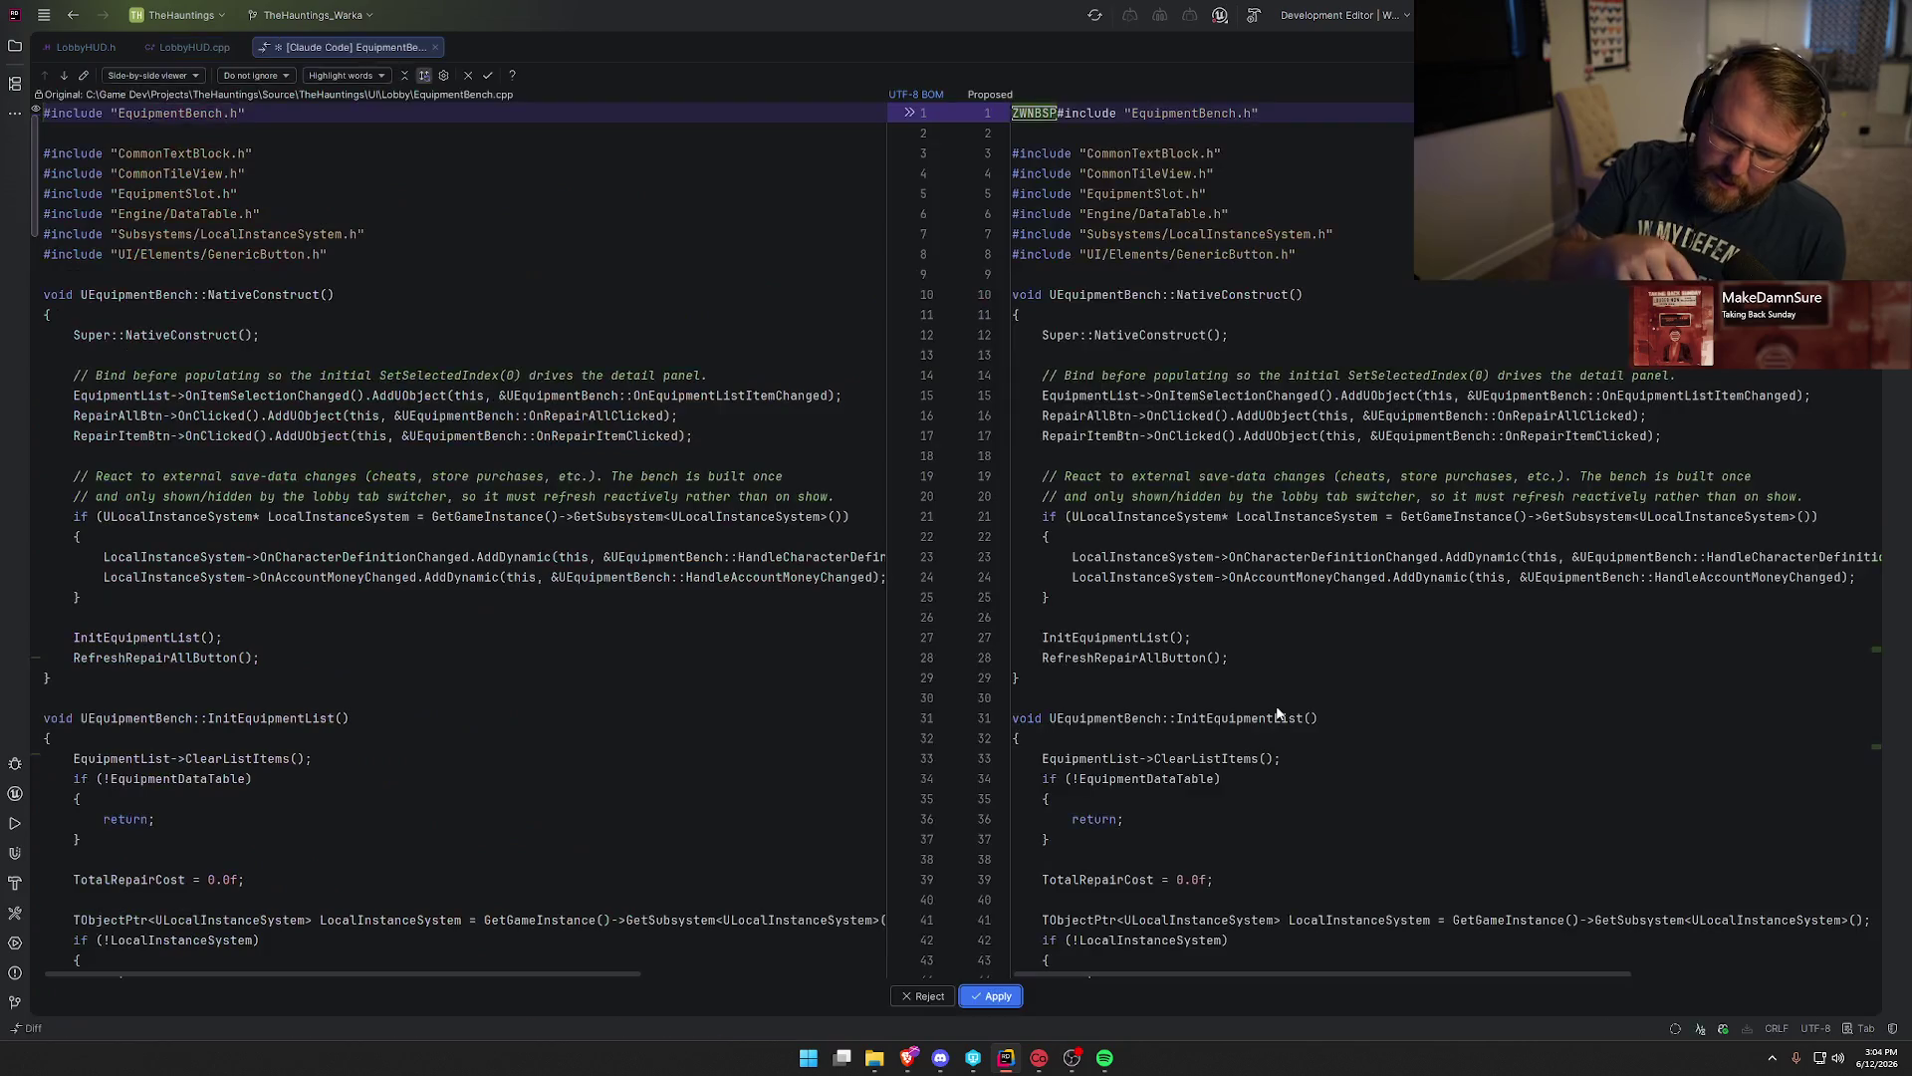
Accept the TGuardValue transaction guard in OnRepairItemClicked.
click(1342, 556)
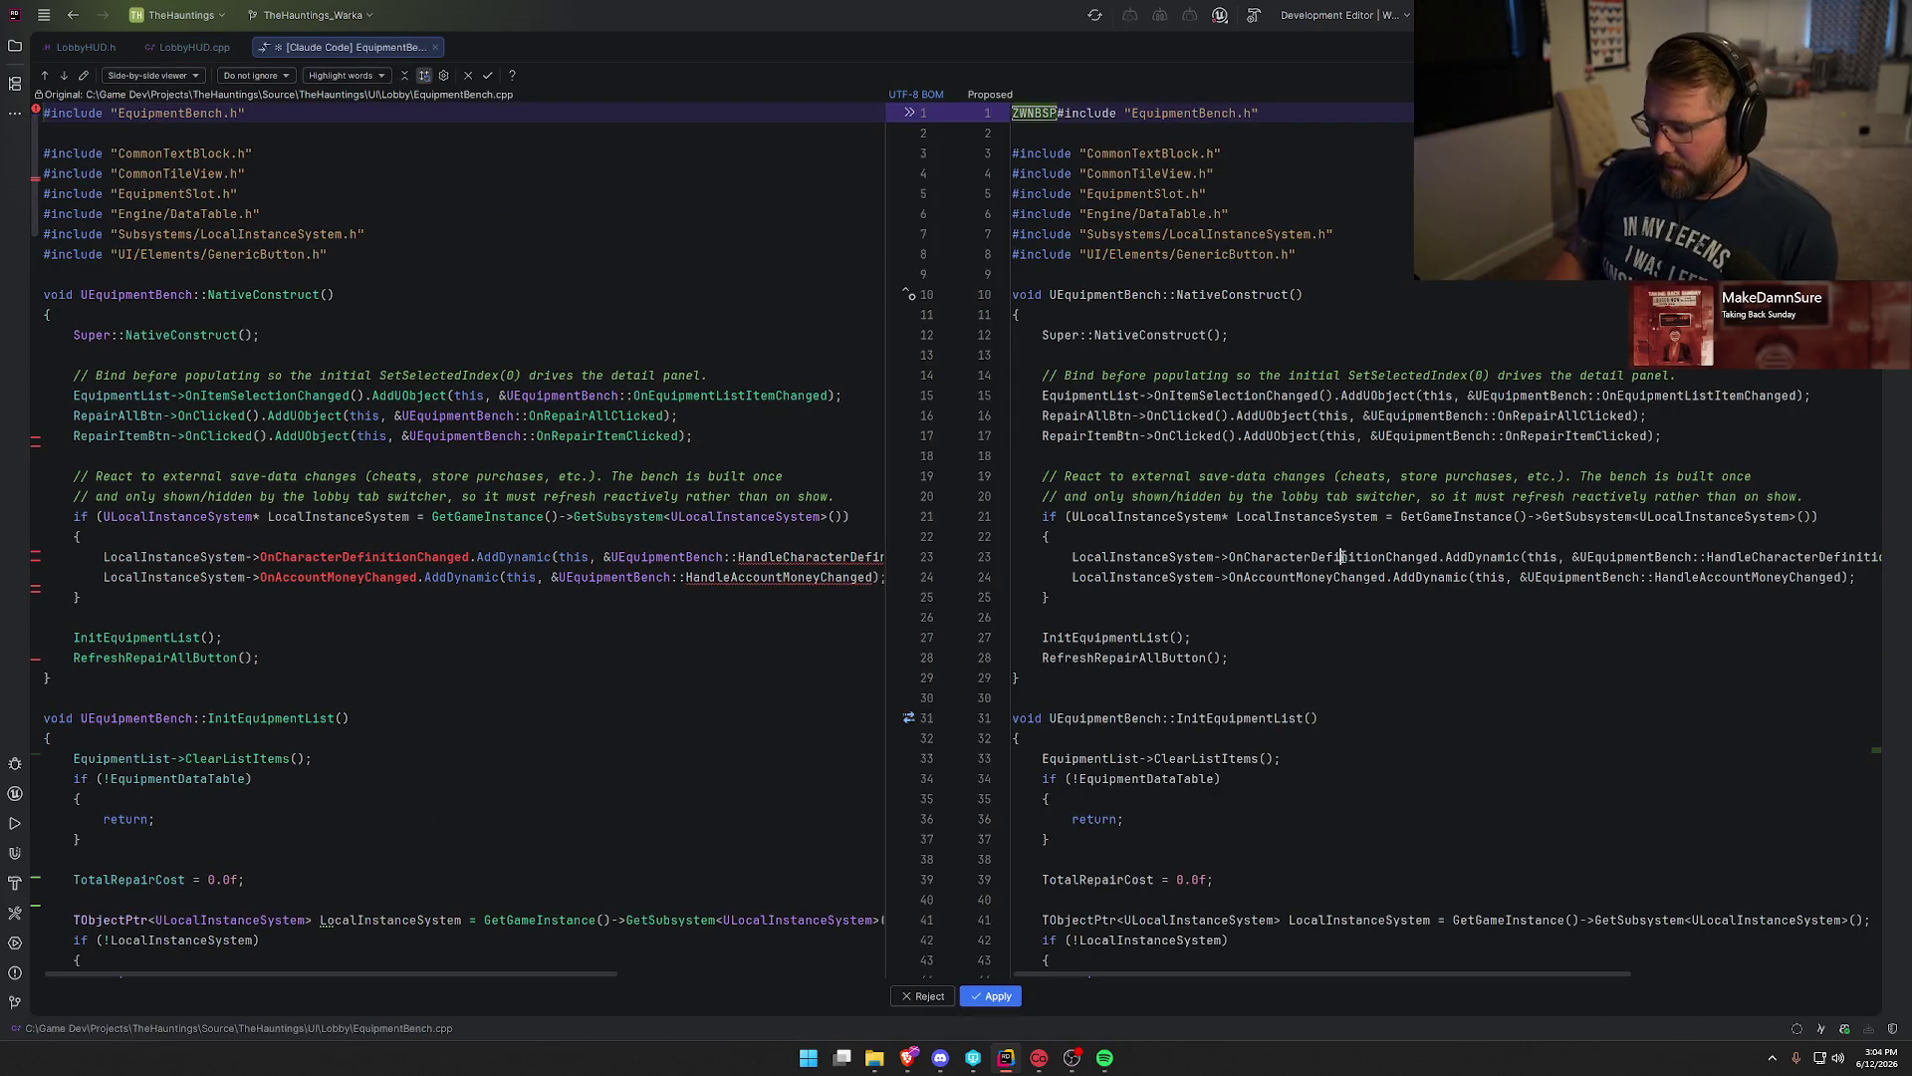
key(F7)
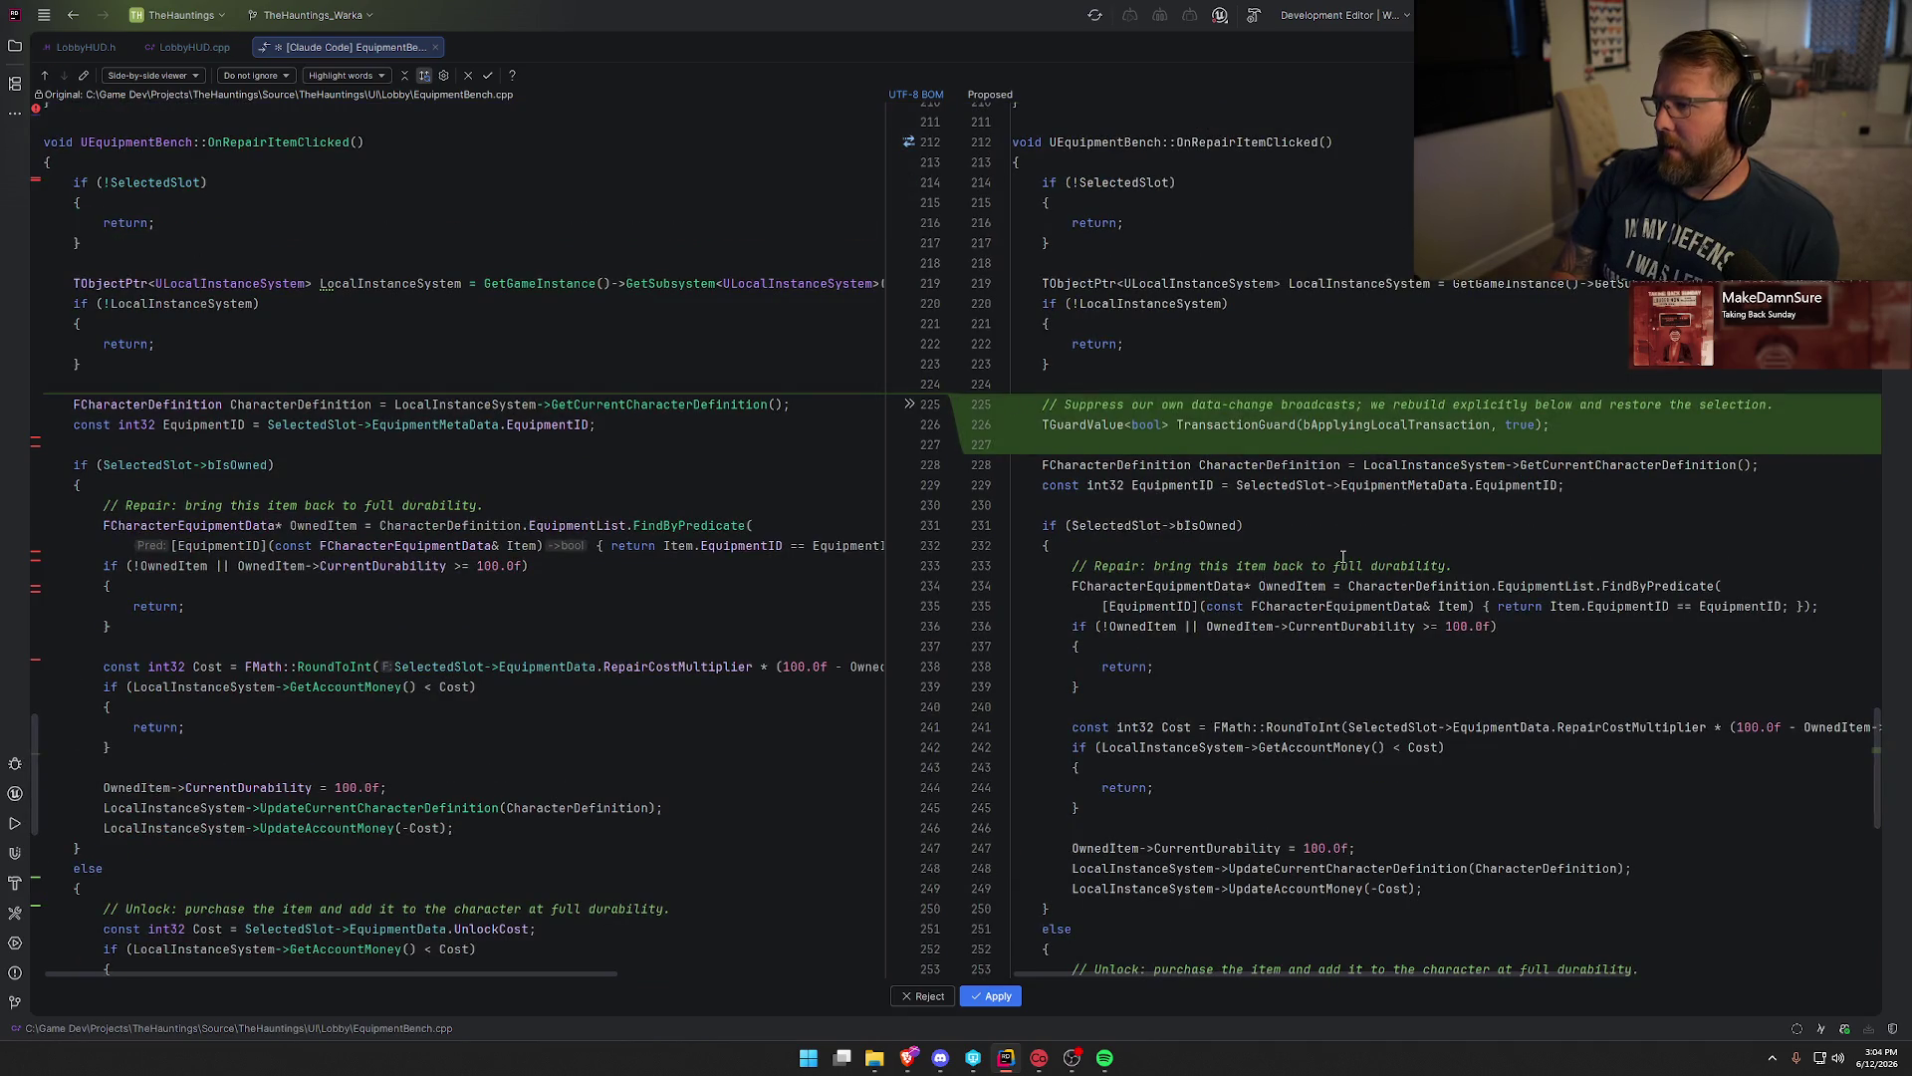
click(989, 996)
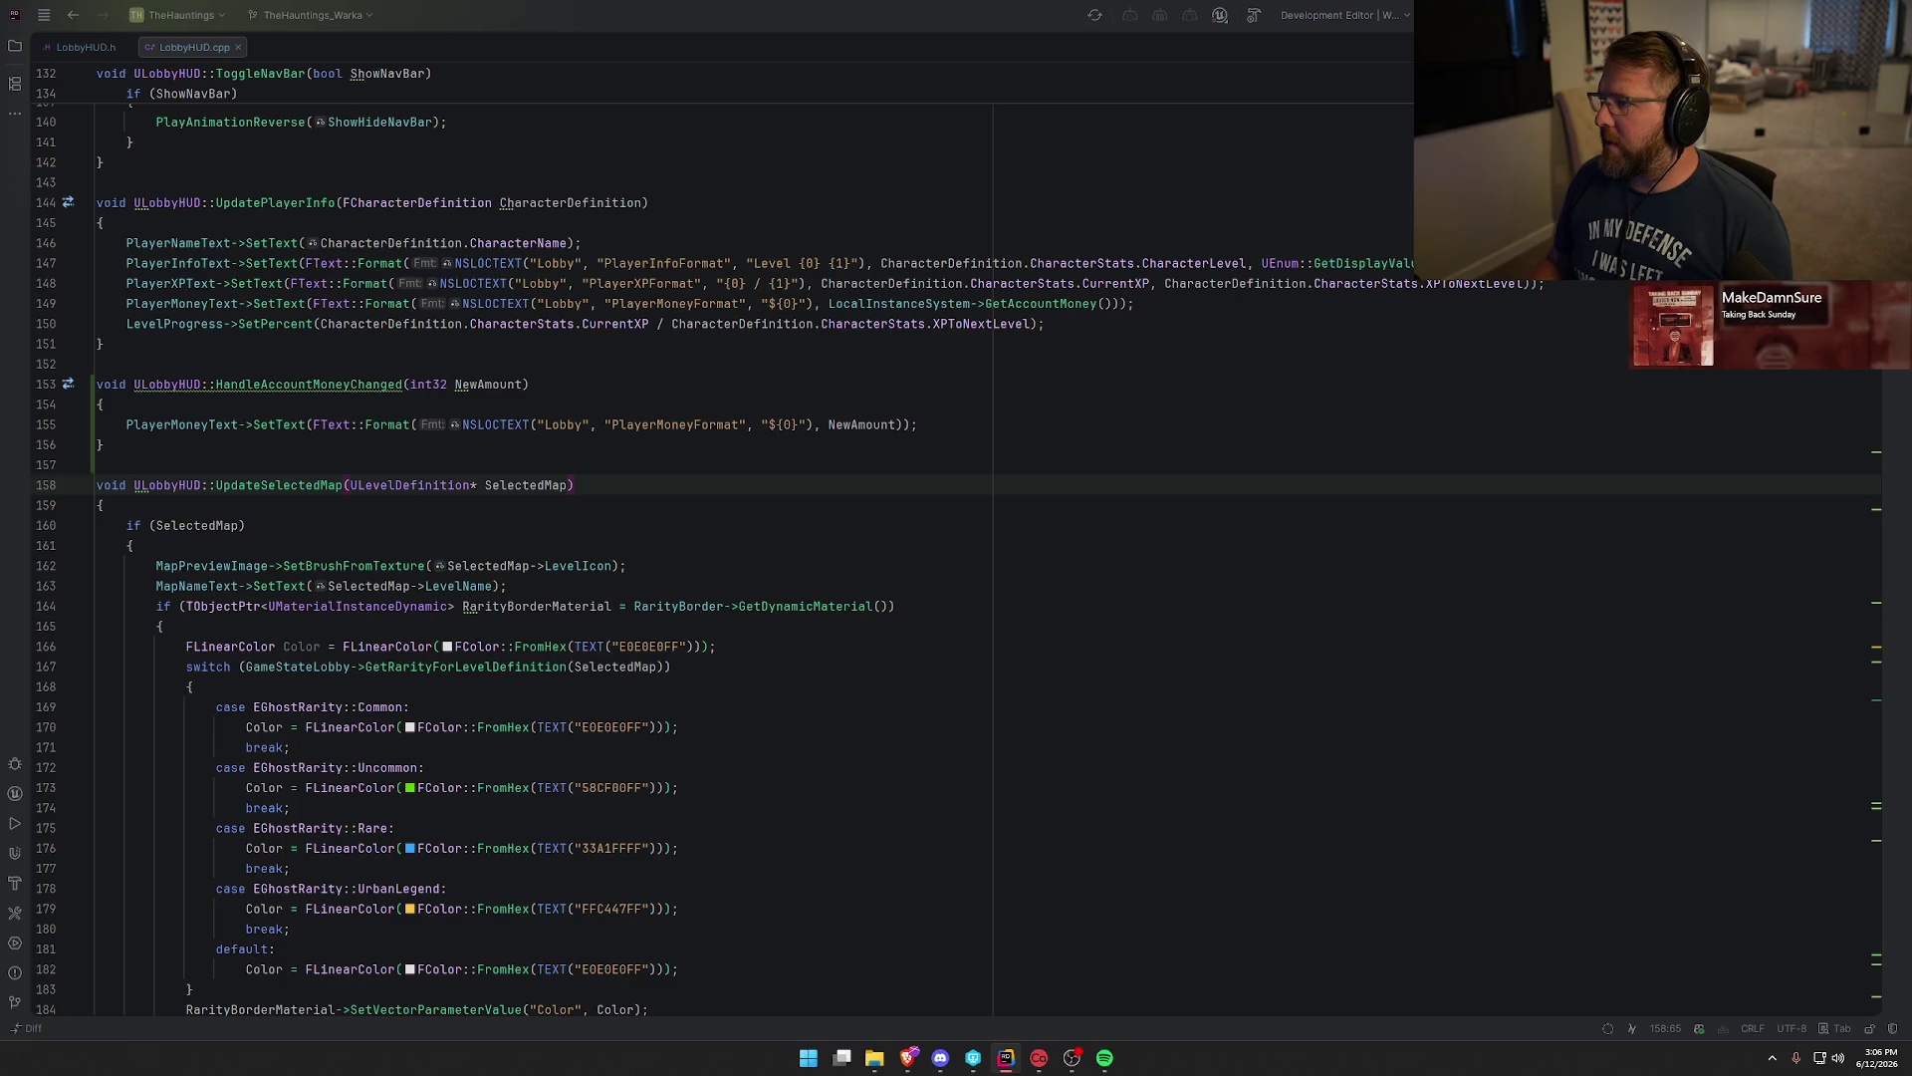
Close the LobbyHUD source file tabs once the money handler is in place.
middle_click(82, 48)
middle_click(82, 48)
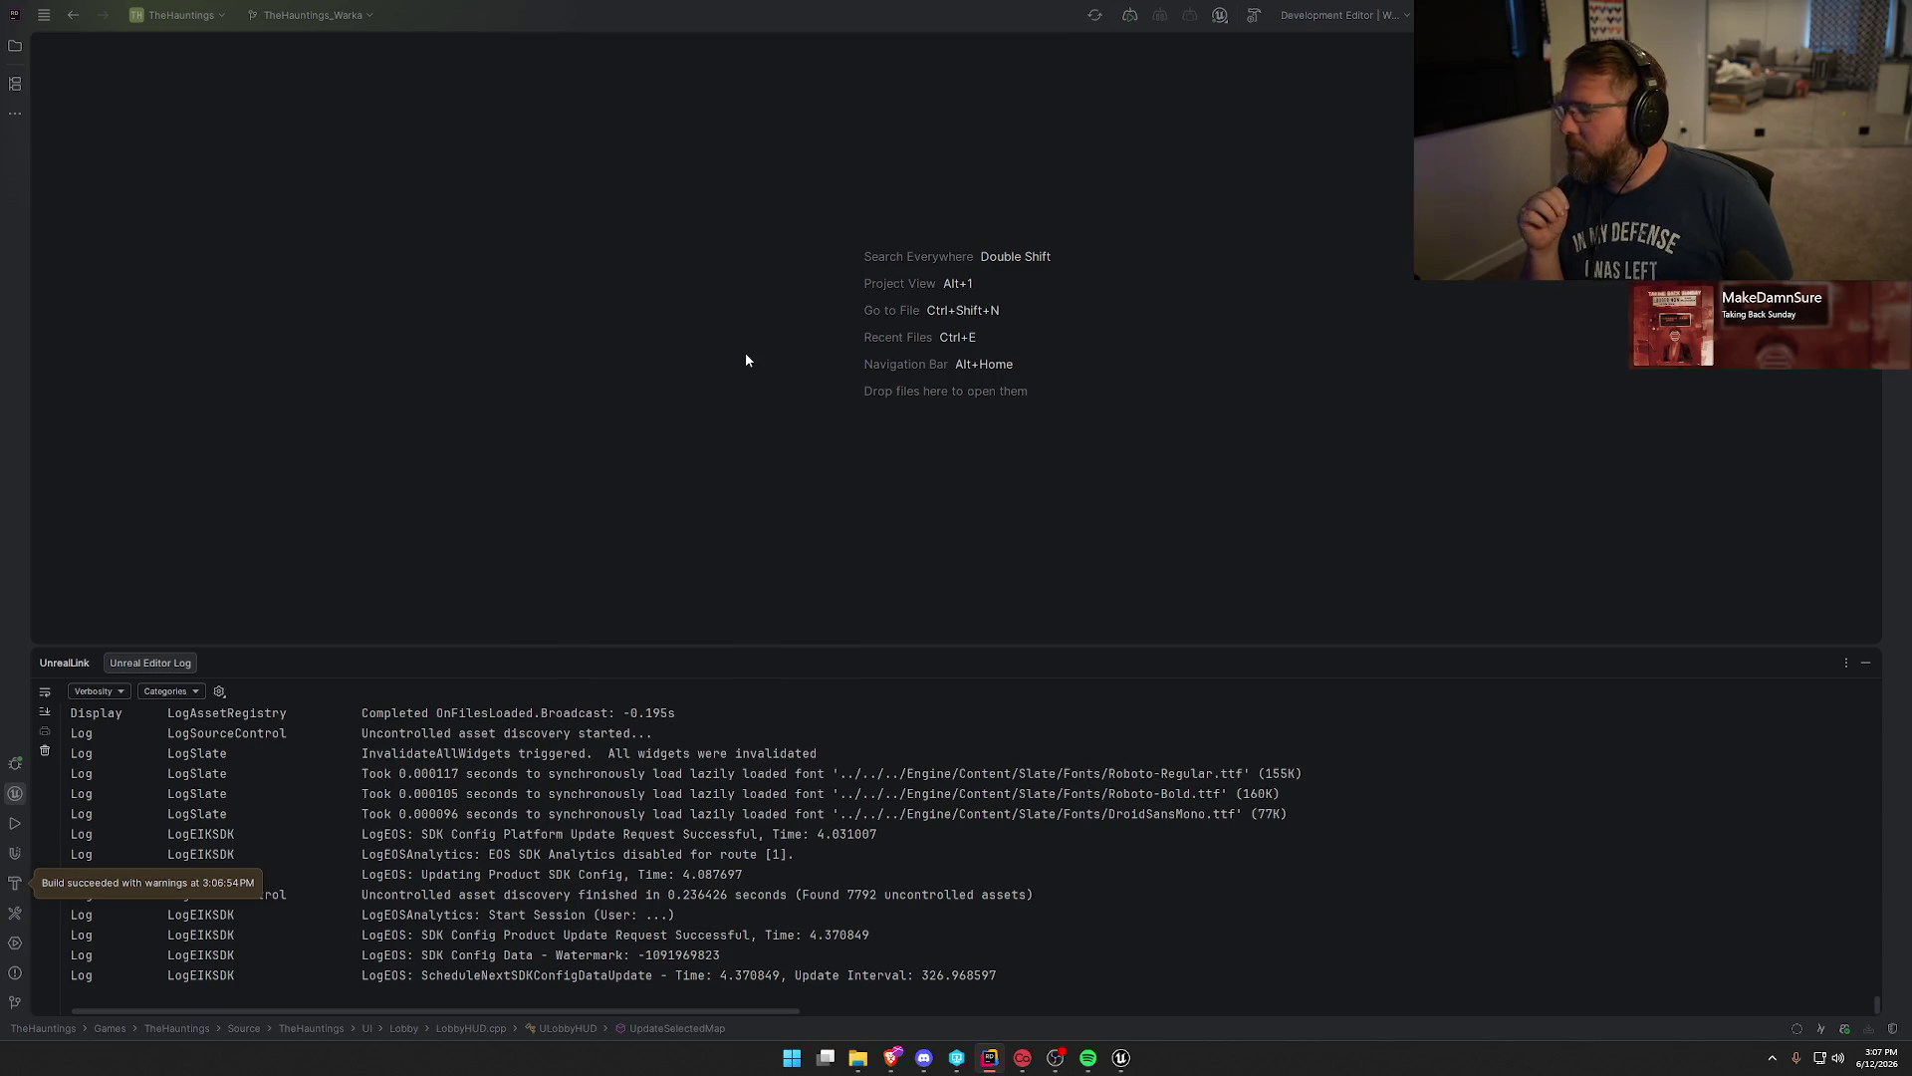
Back in Unreal Editor, open the LobbyMenu level from the Maps folder.
click(1131, 1058)
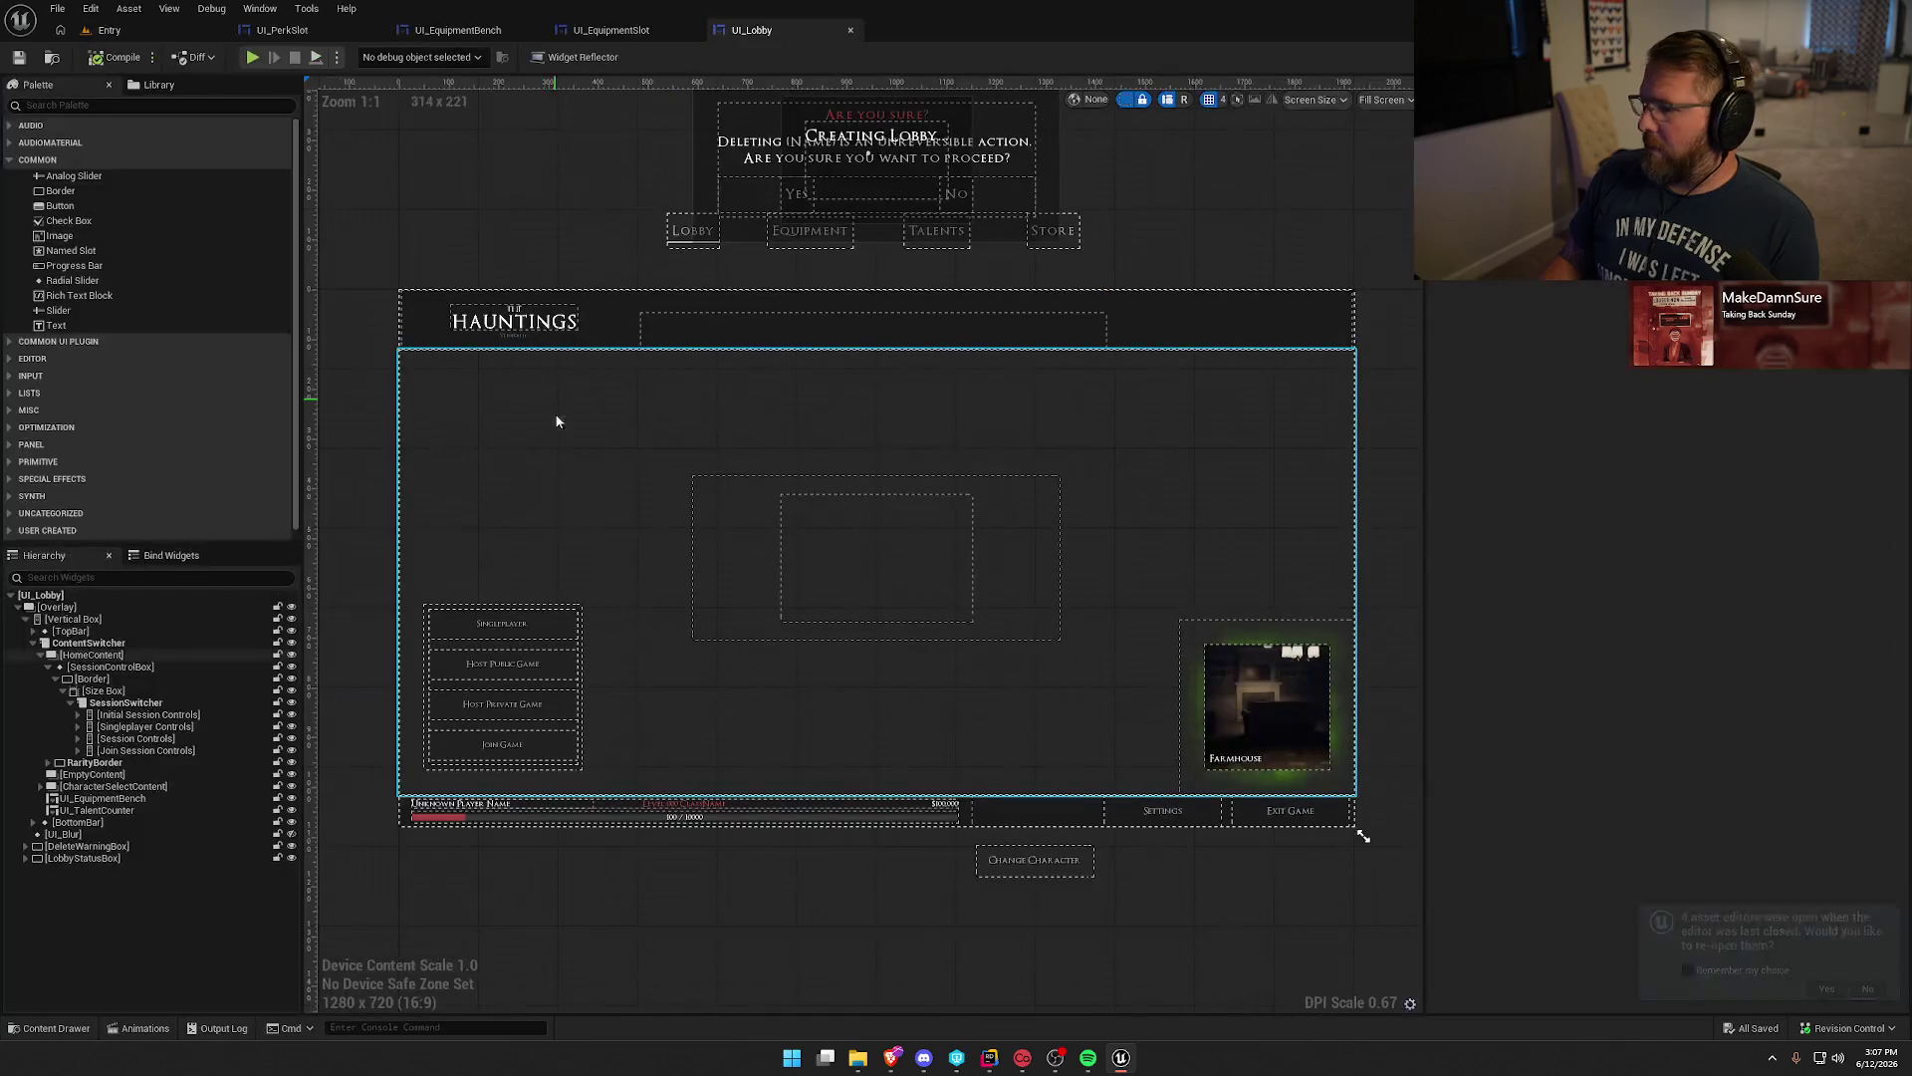
key(ctrl+space)
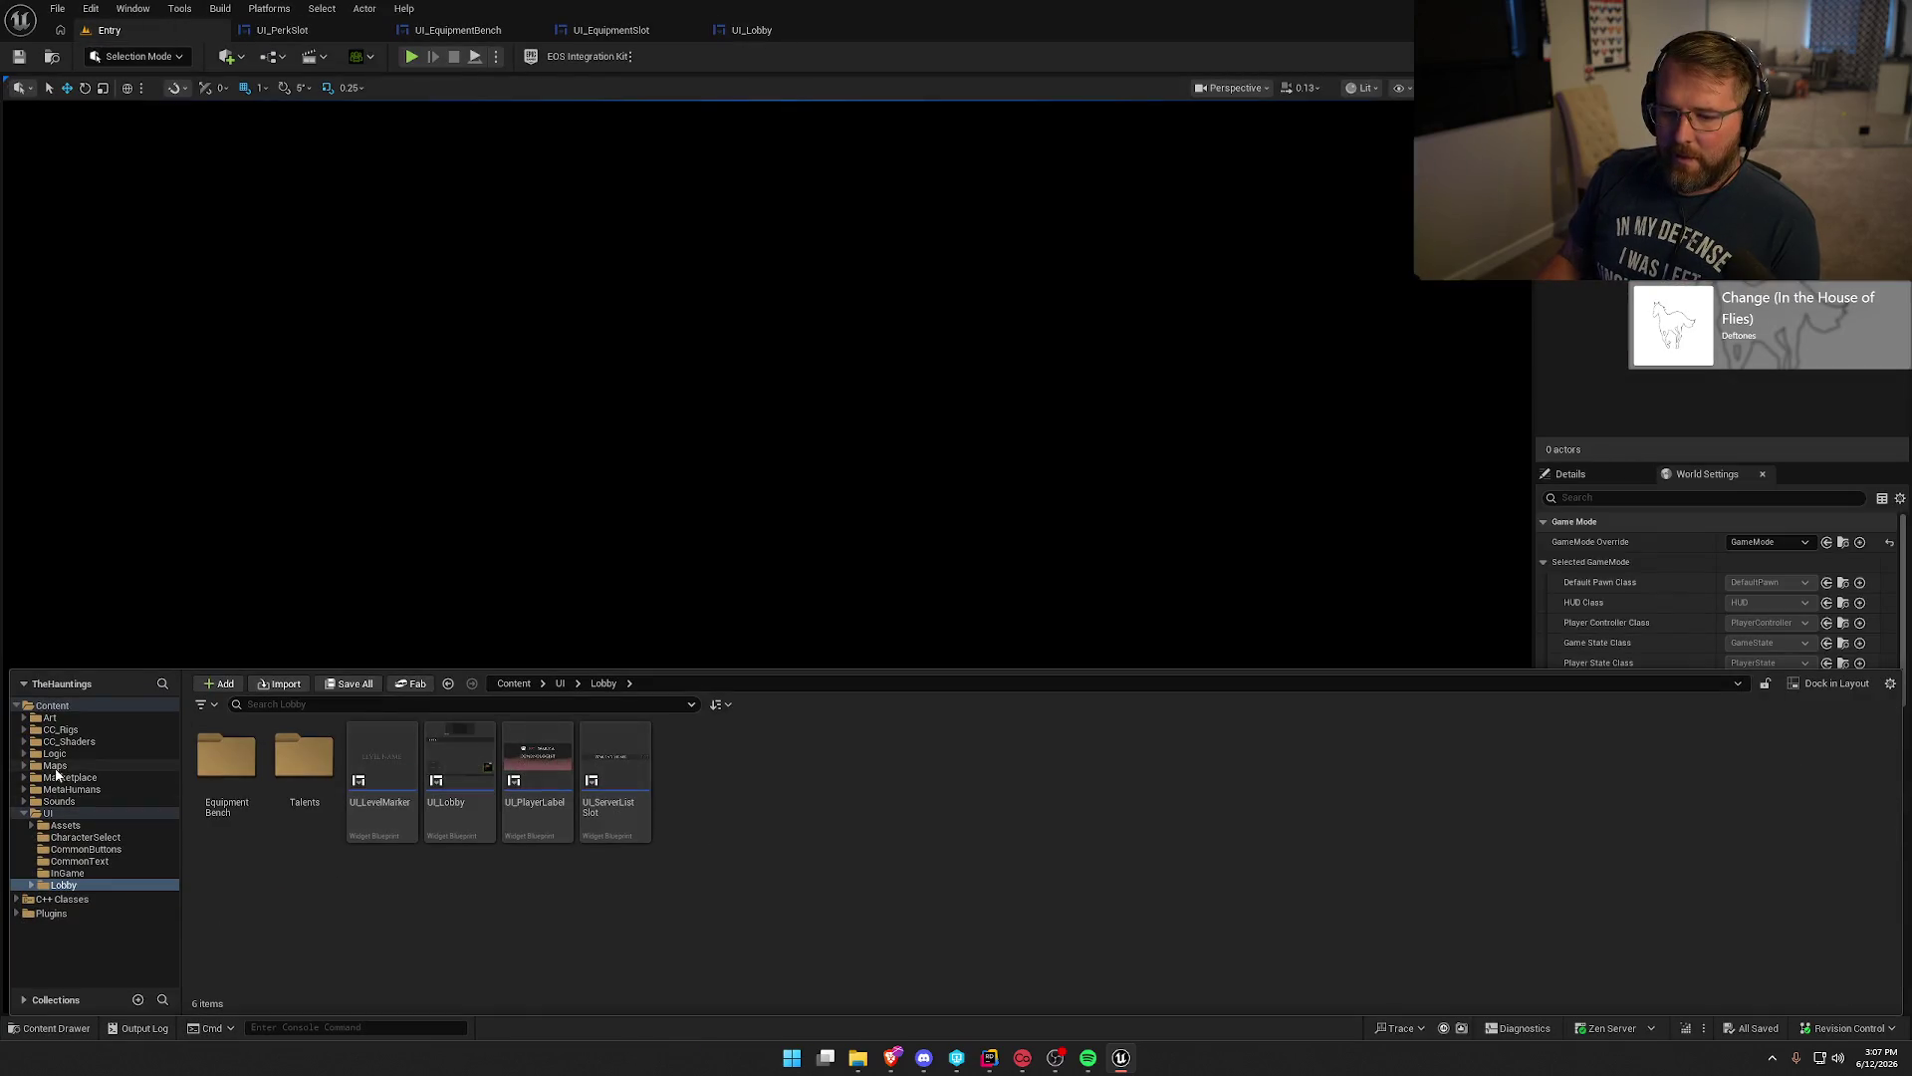
click(55, 767)
double_click(375, 770)
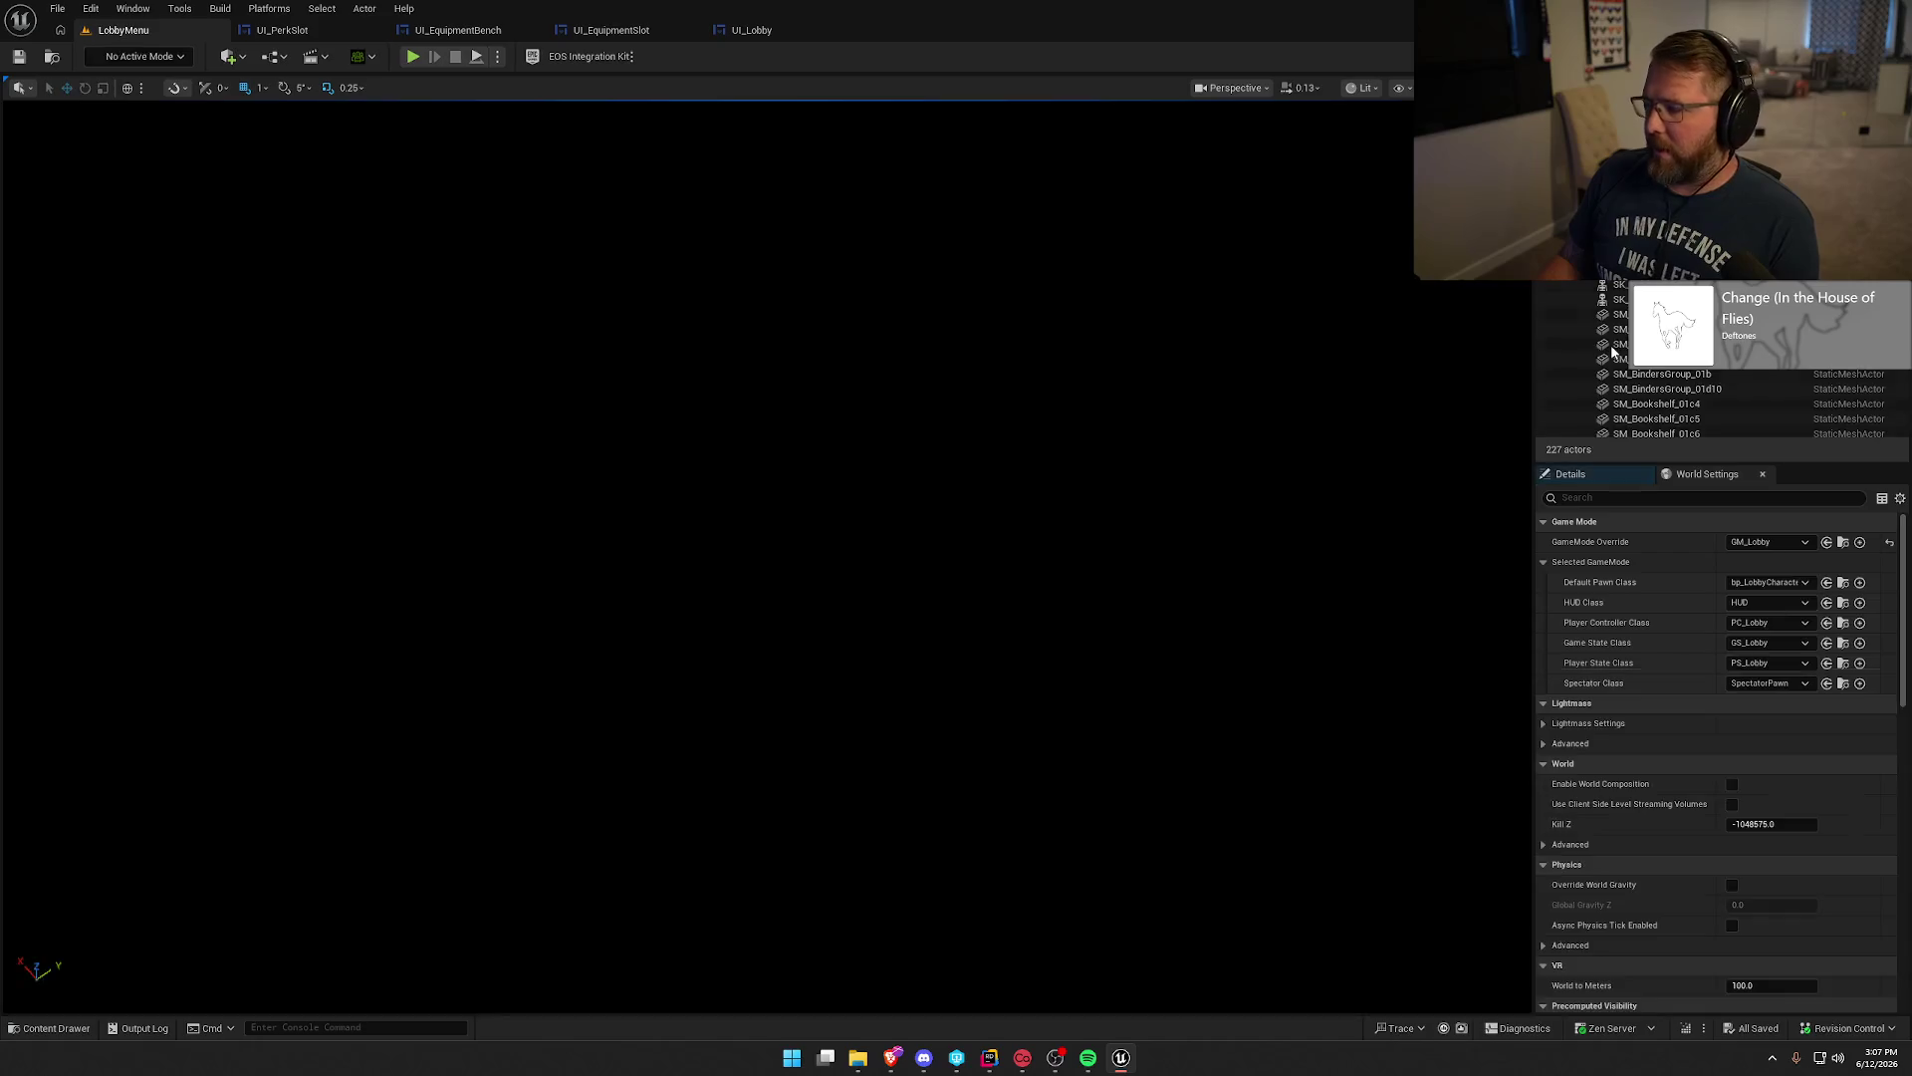
Play-test the level, go to the Equipment screen, and recall the AddMoney 10000 console command.
key(alt+p)
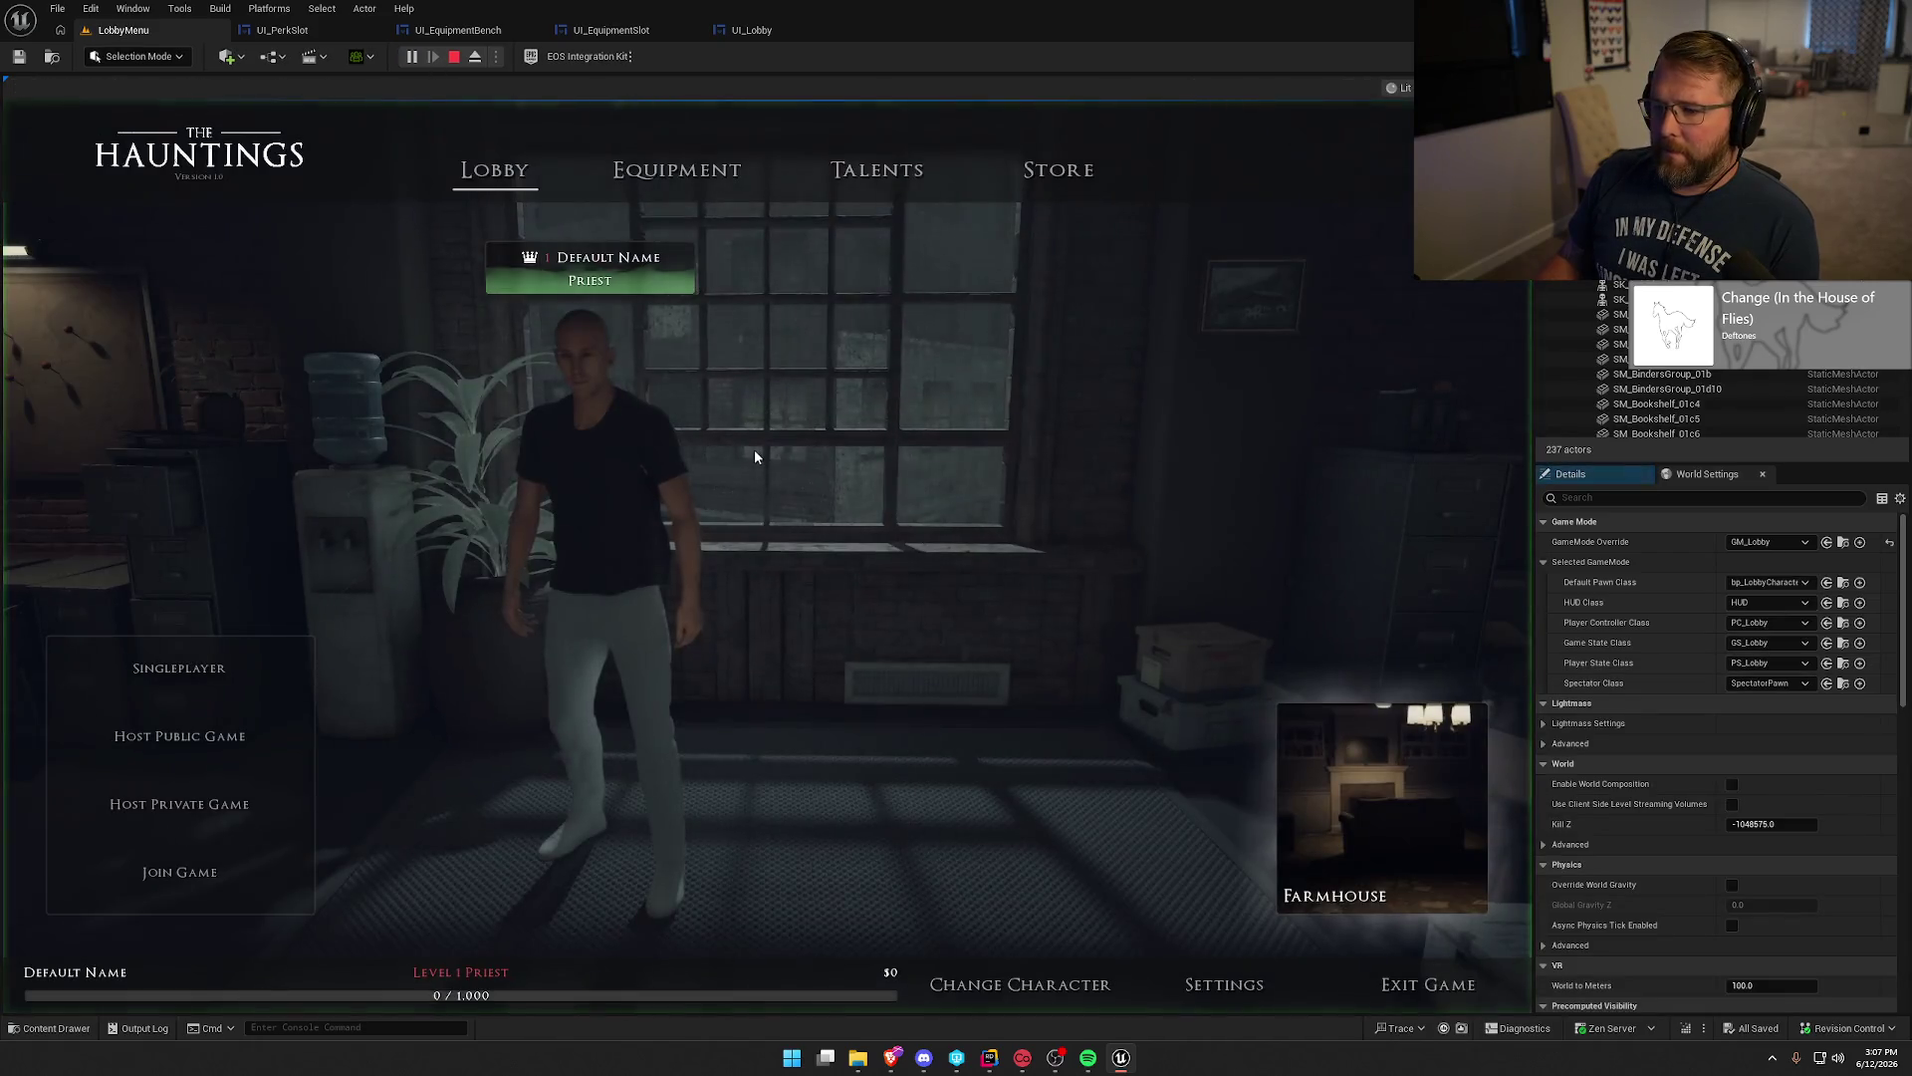
click(677, 171)
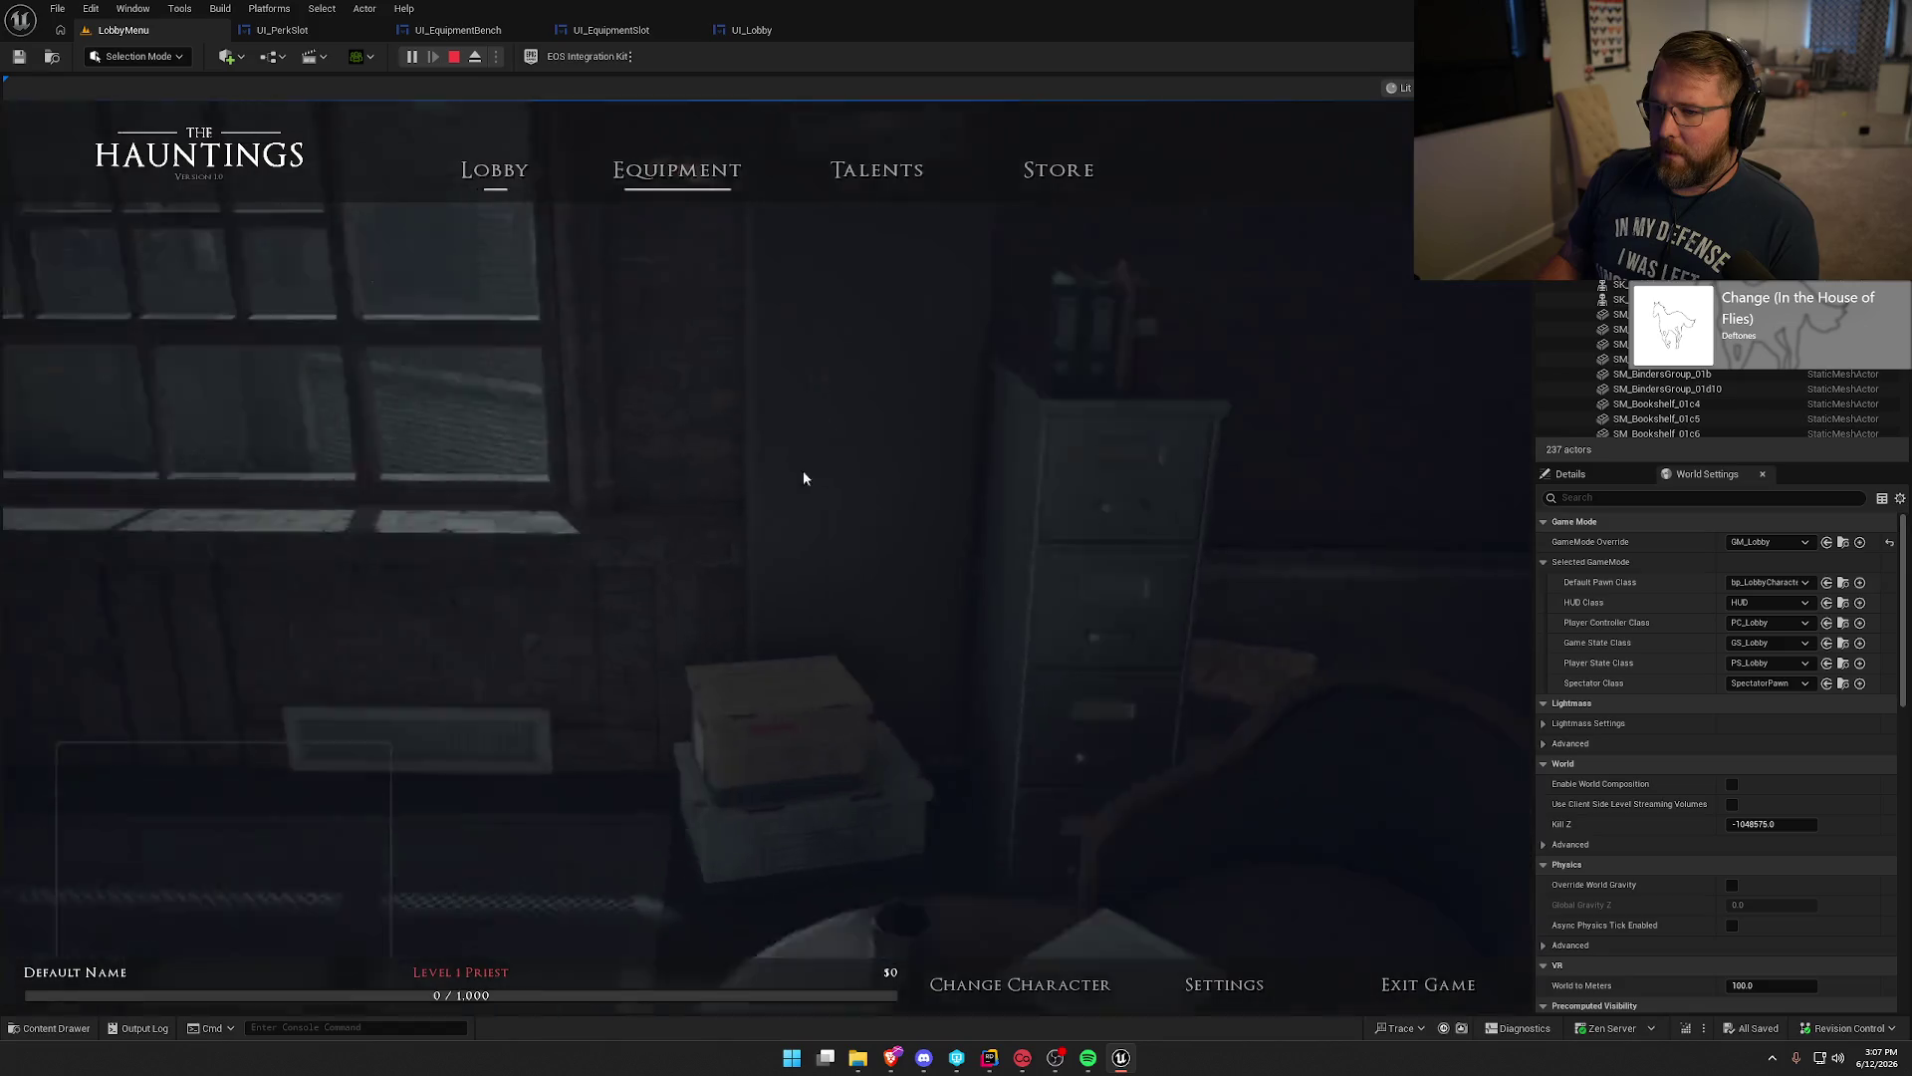
key(grave)
key(Up)
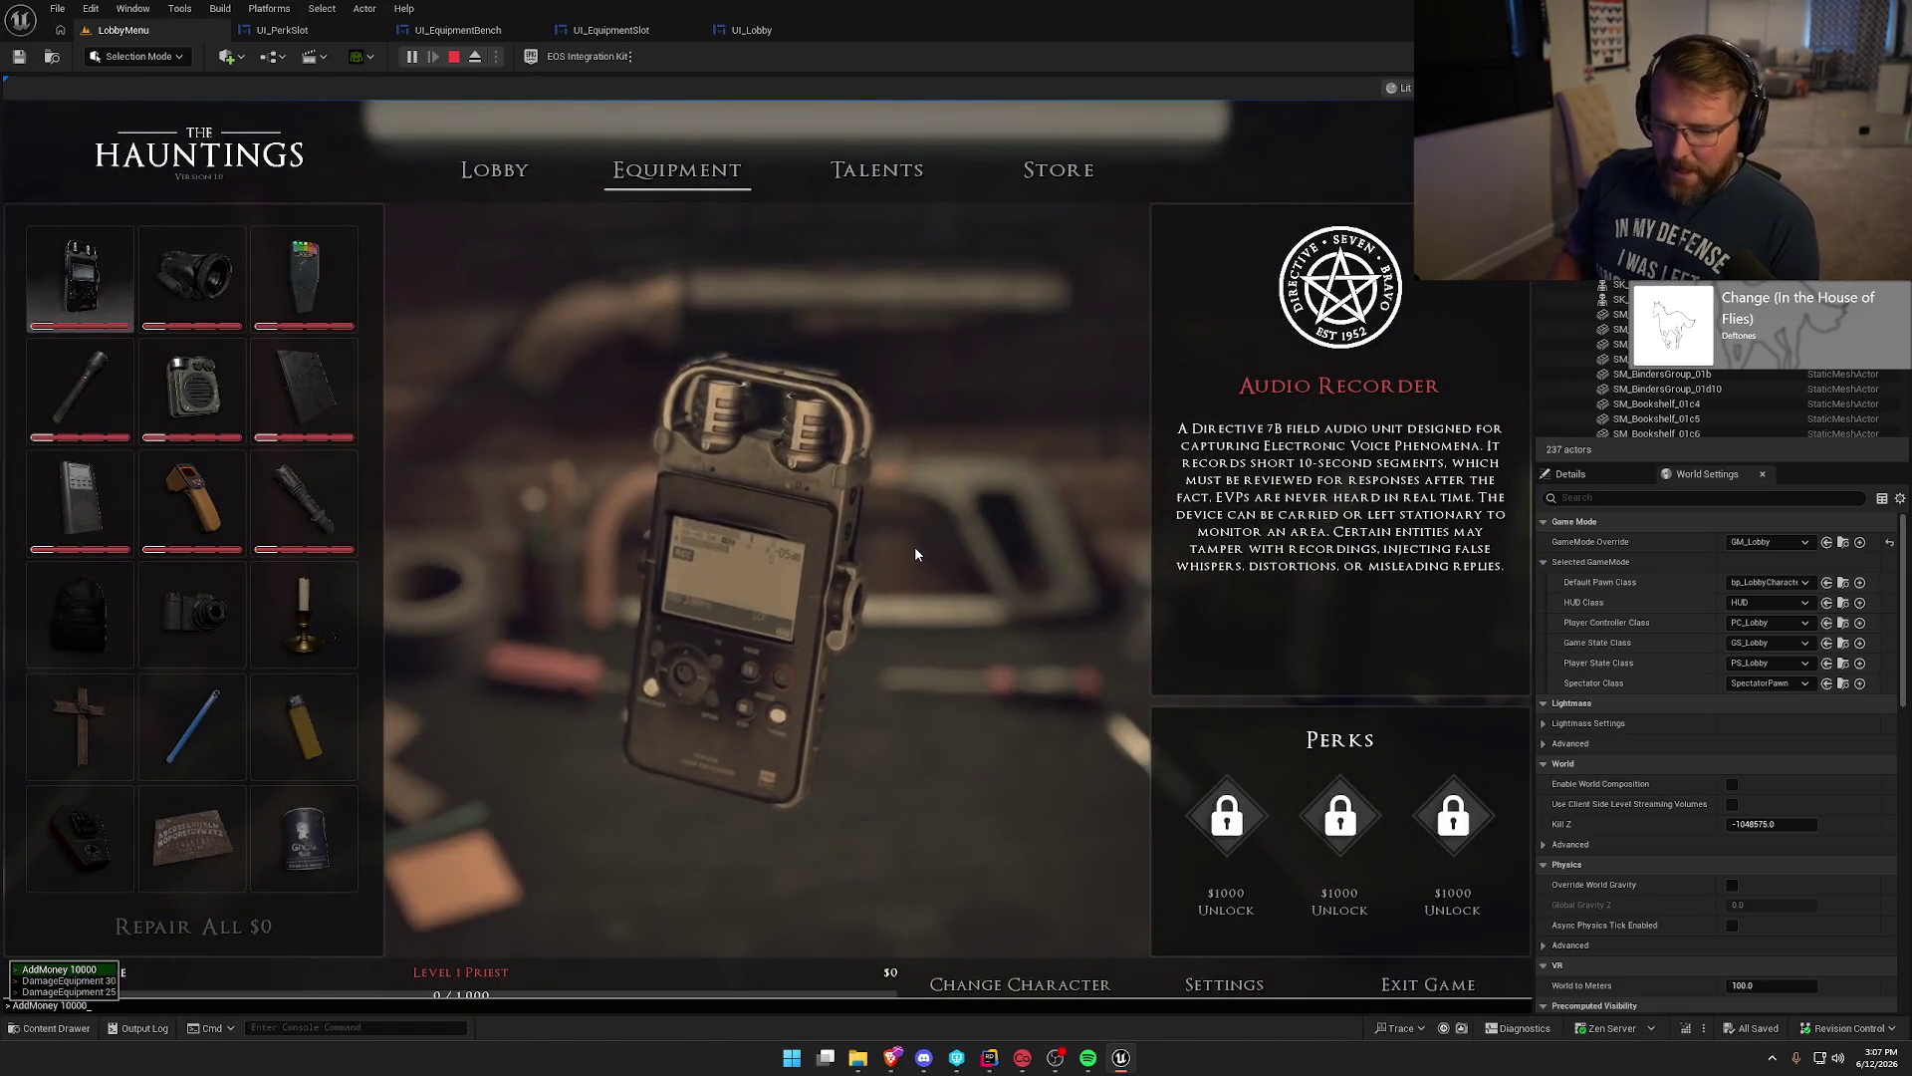
Add $10,000 with AddMoney 10000, then damage all equipment by 25.
key(Return)
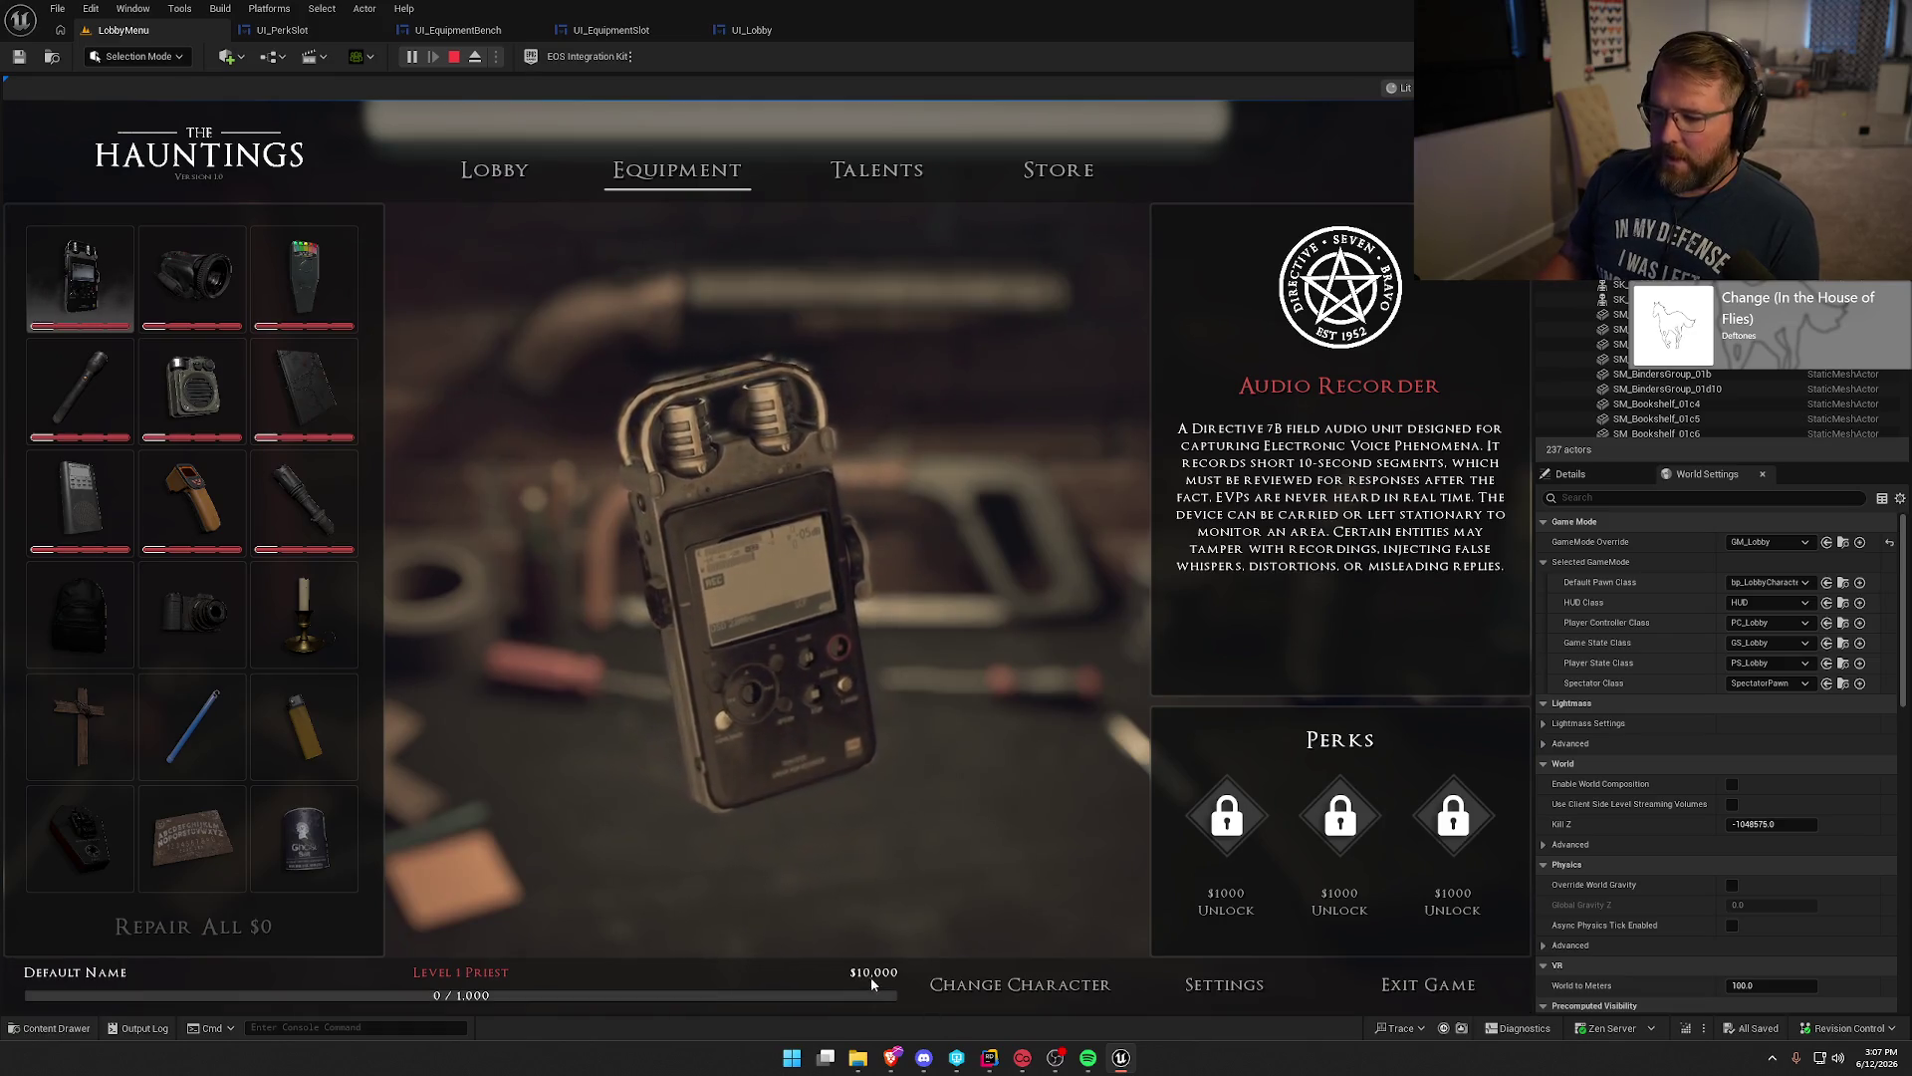
click(174, 586)
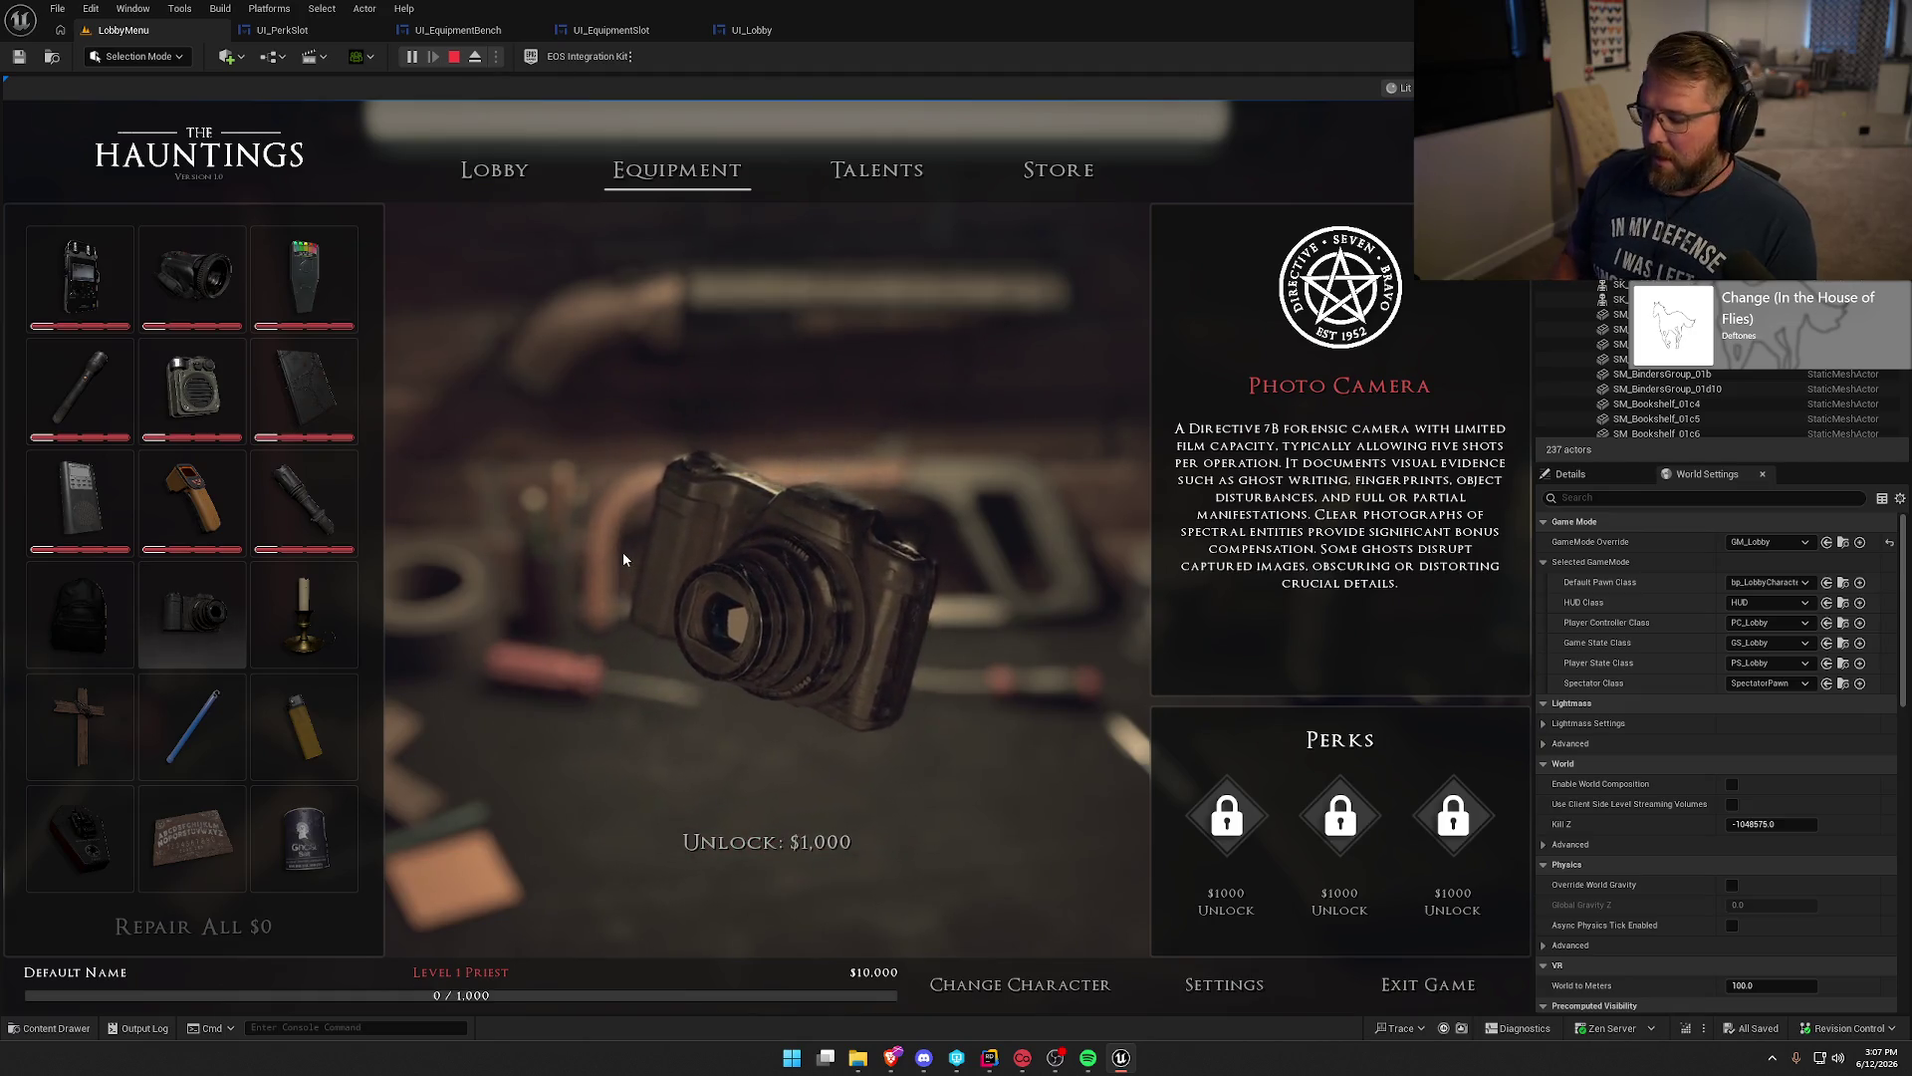
key(grave)
key(Up)
key(Up)
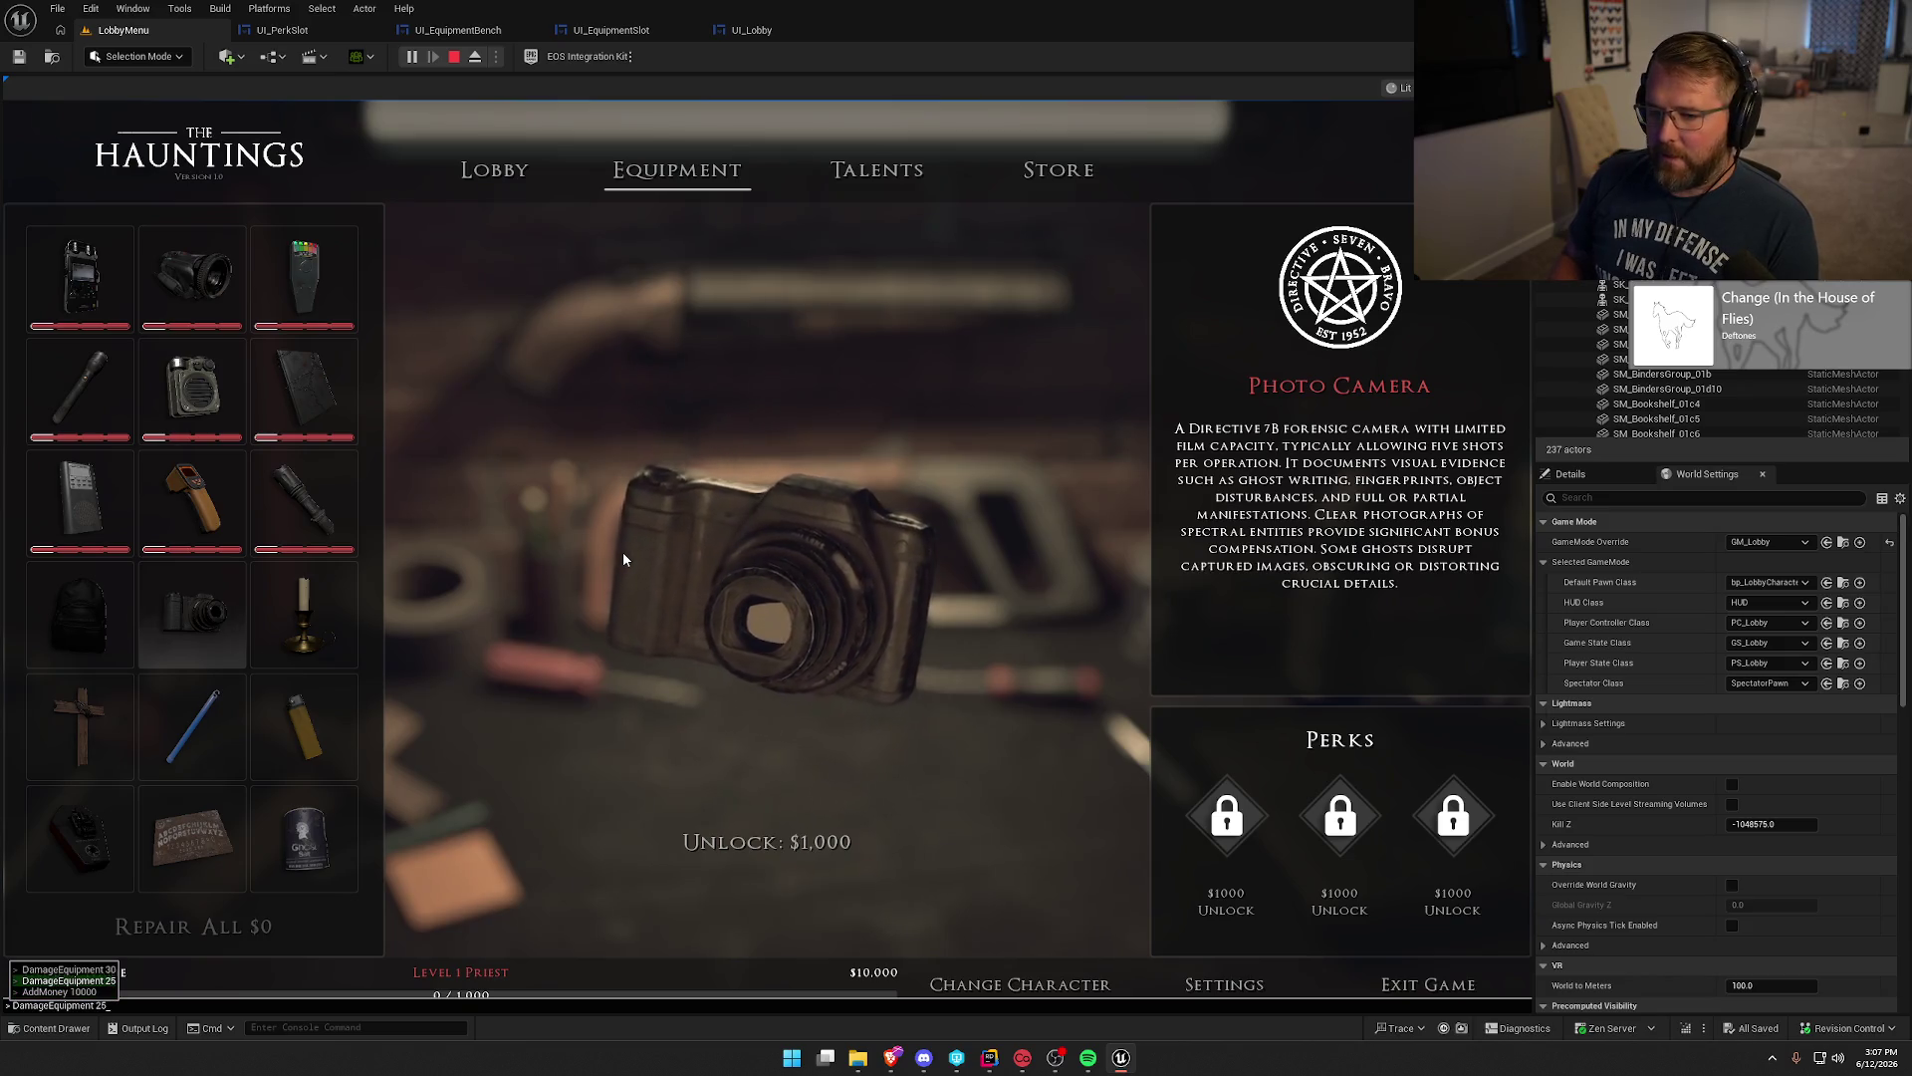
key(Return)
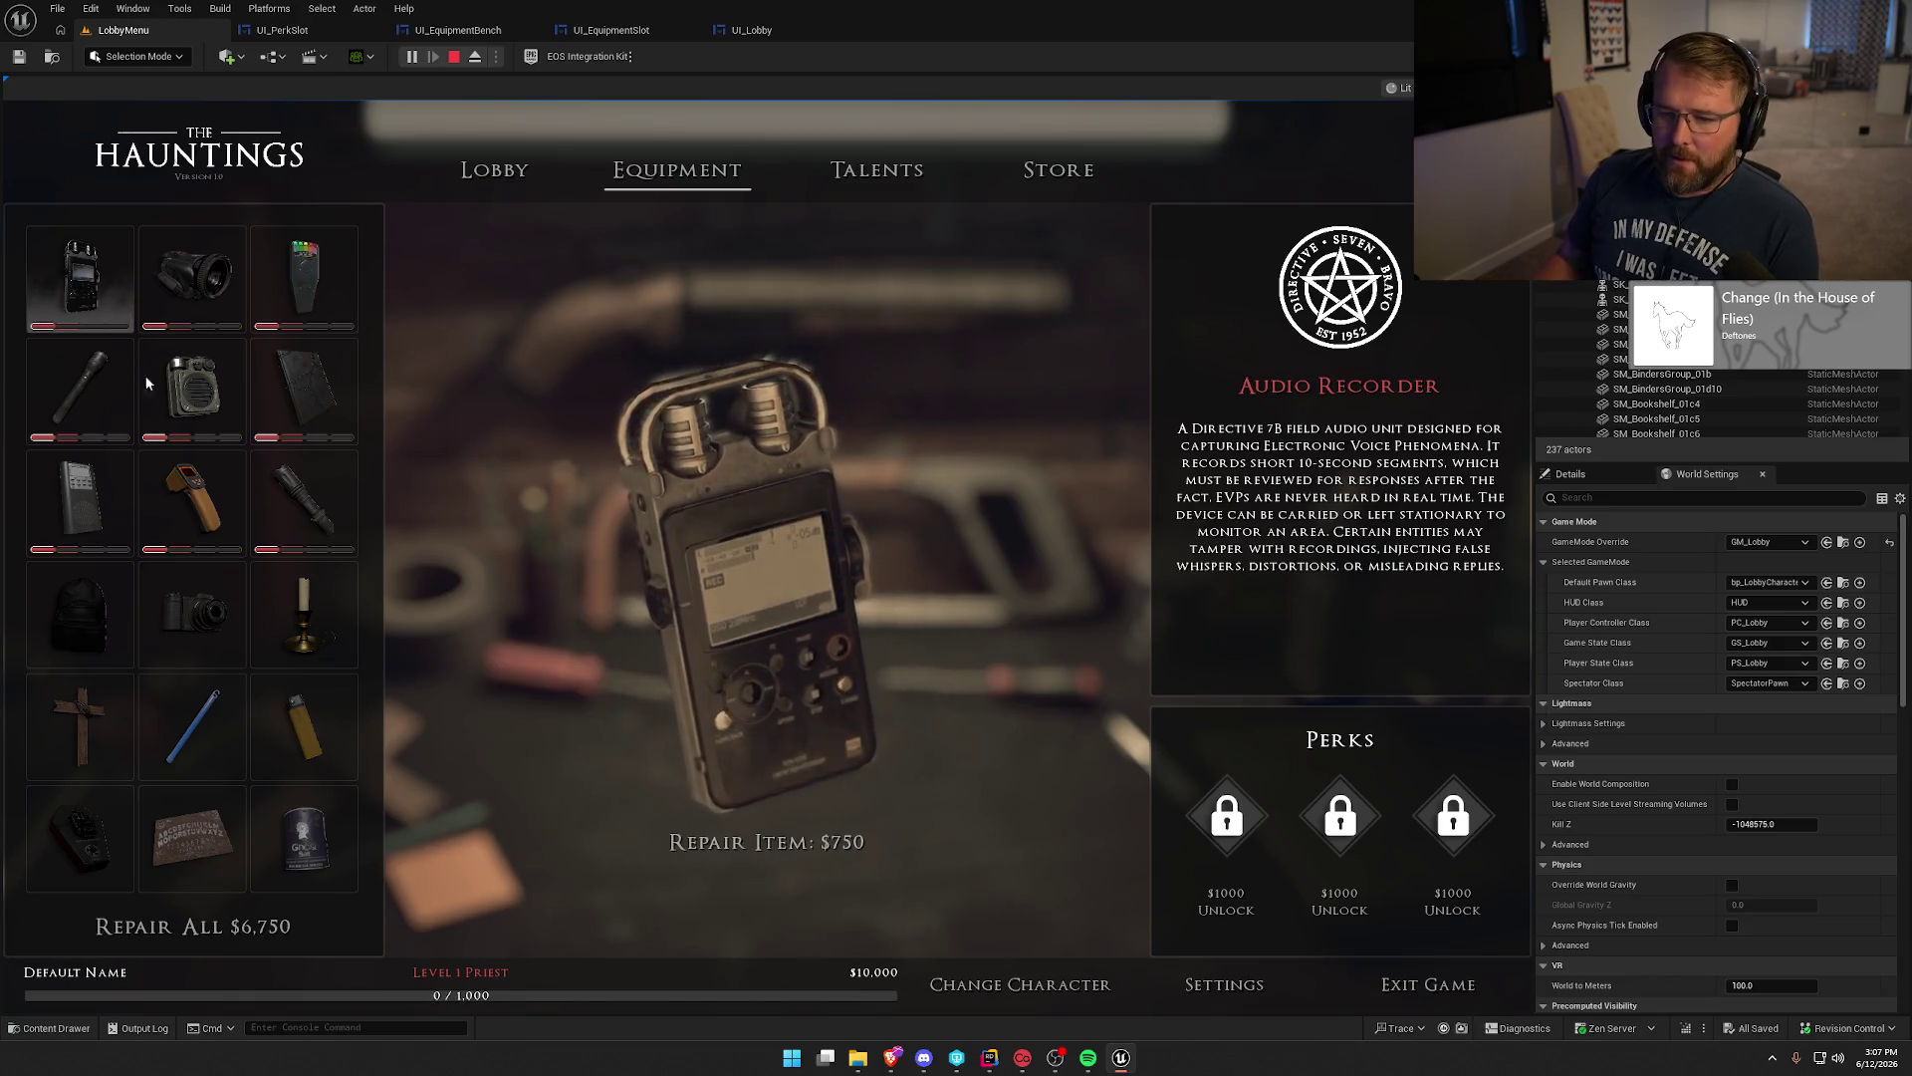
Browse the EMF Detector and UV Flashlight, then unlock the Candle for $1,000.
click(192, 277)
click(290, 269)
click(303, 503)
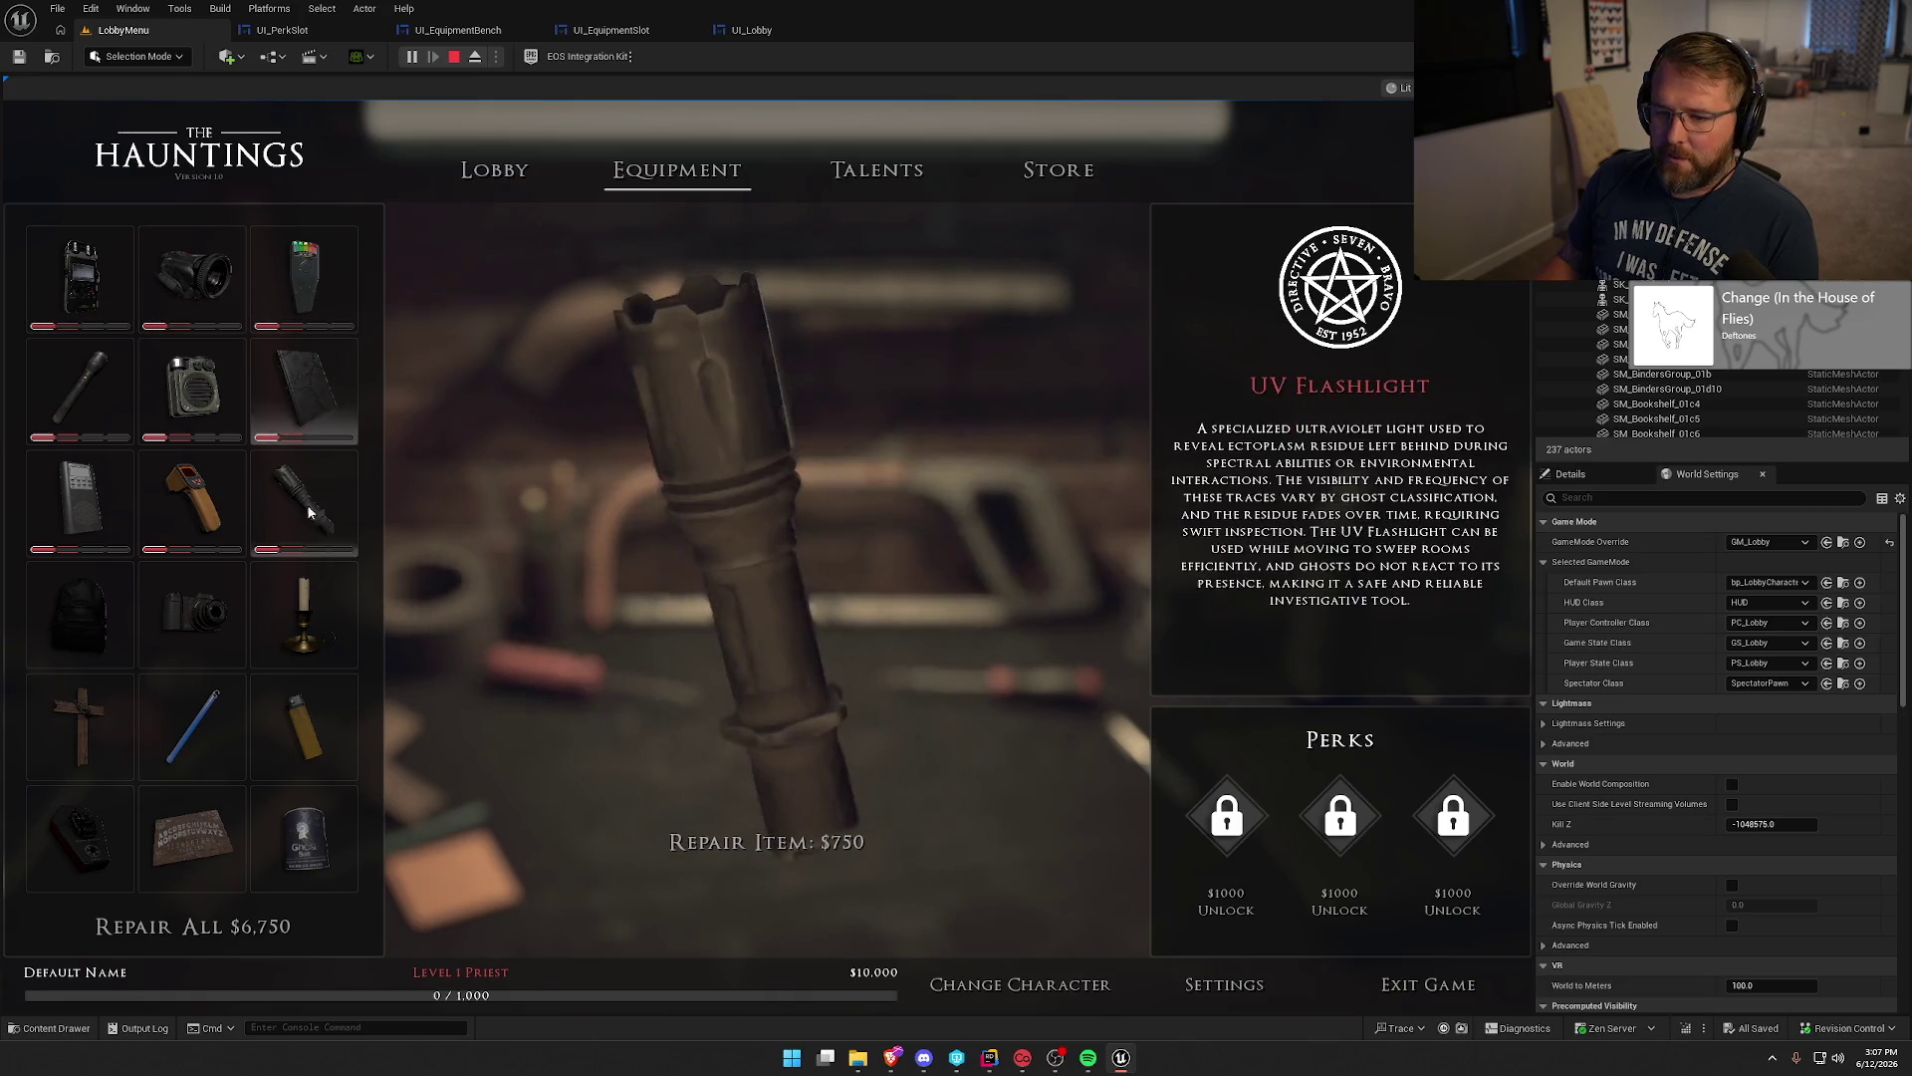
click(319, 620)
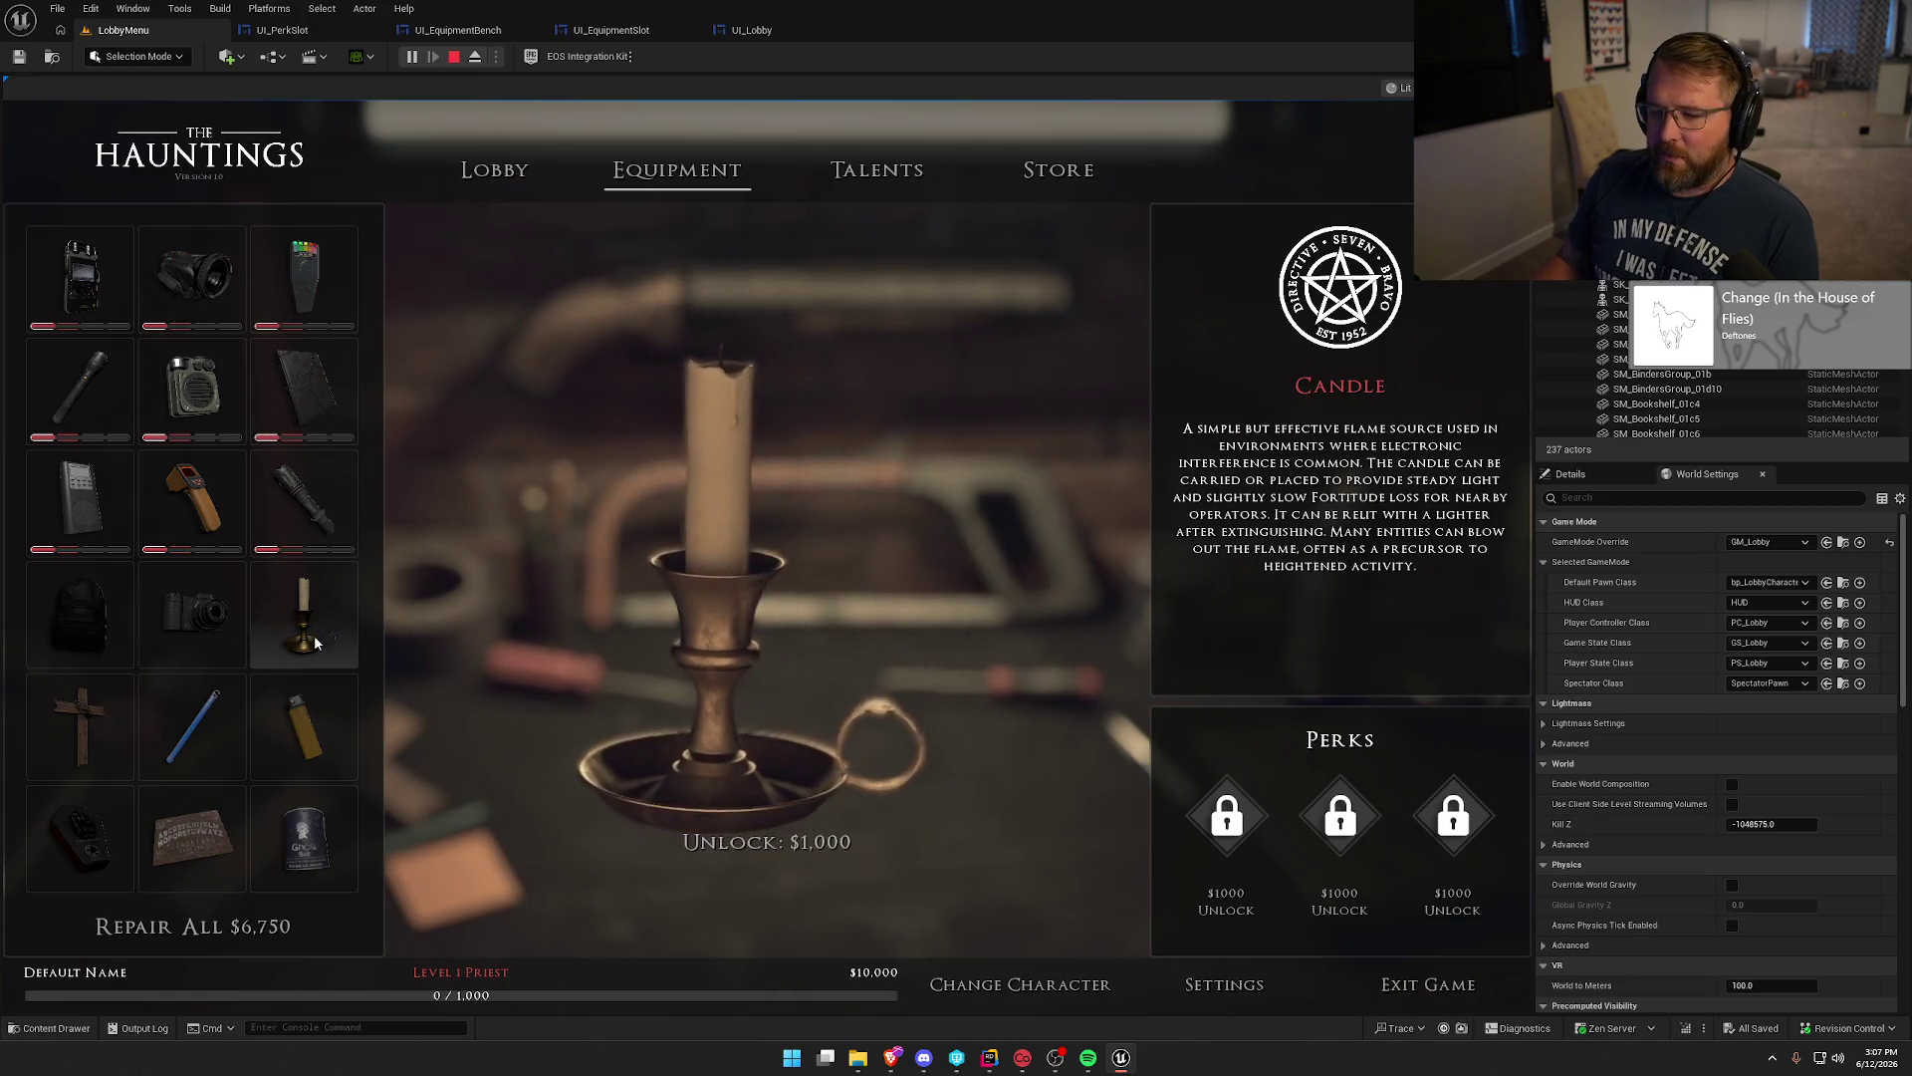
click(761, 842)
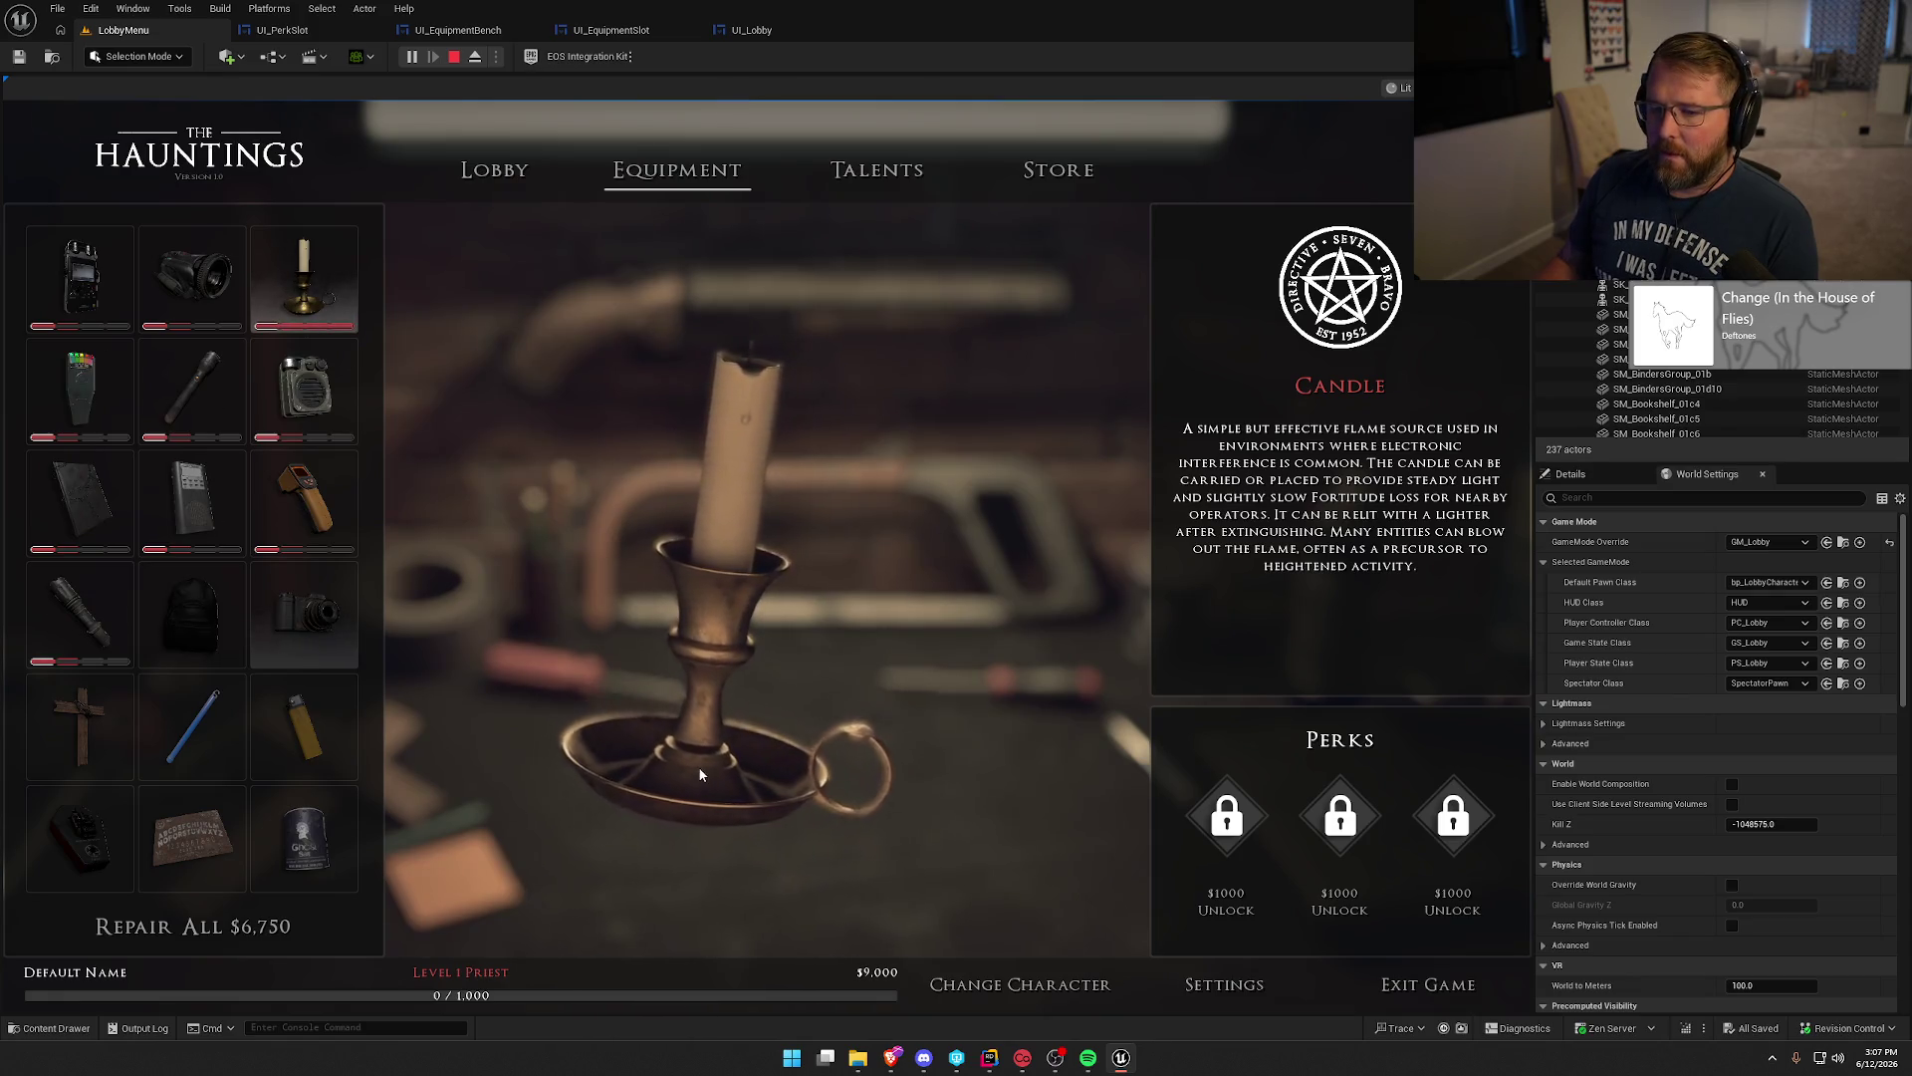
Repair the EMF Detector and Thermometer for $750 each, then Repair All for $5,250.
click(69, 385)
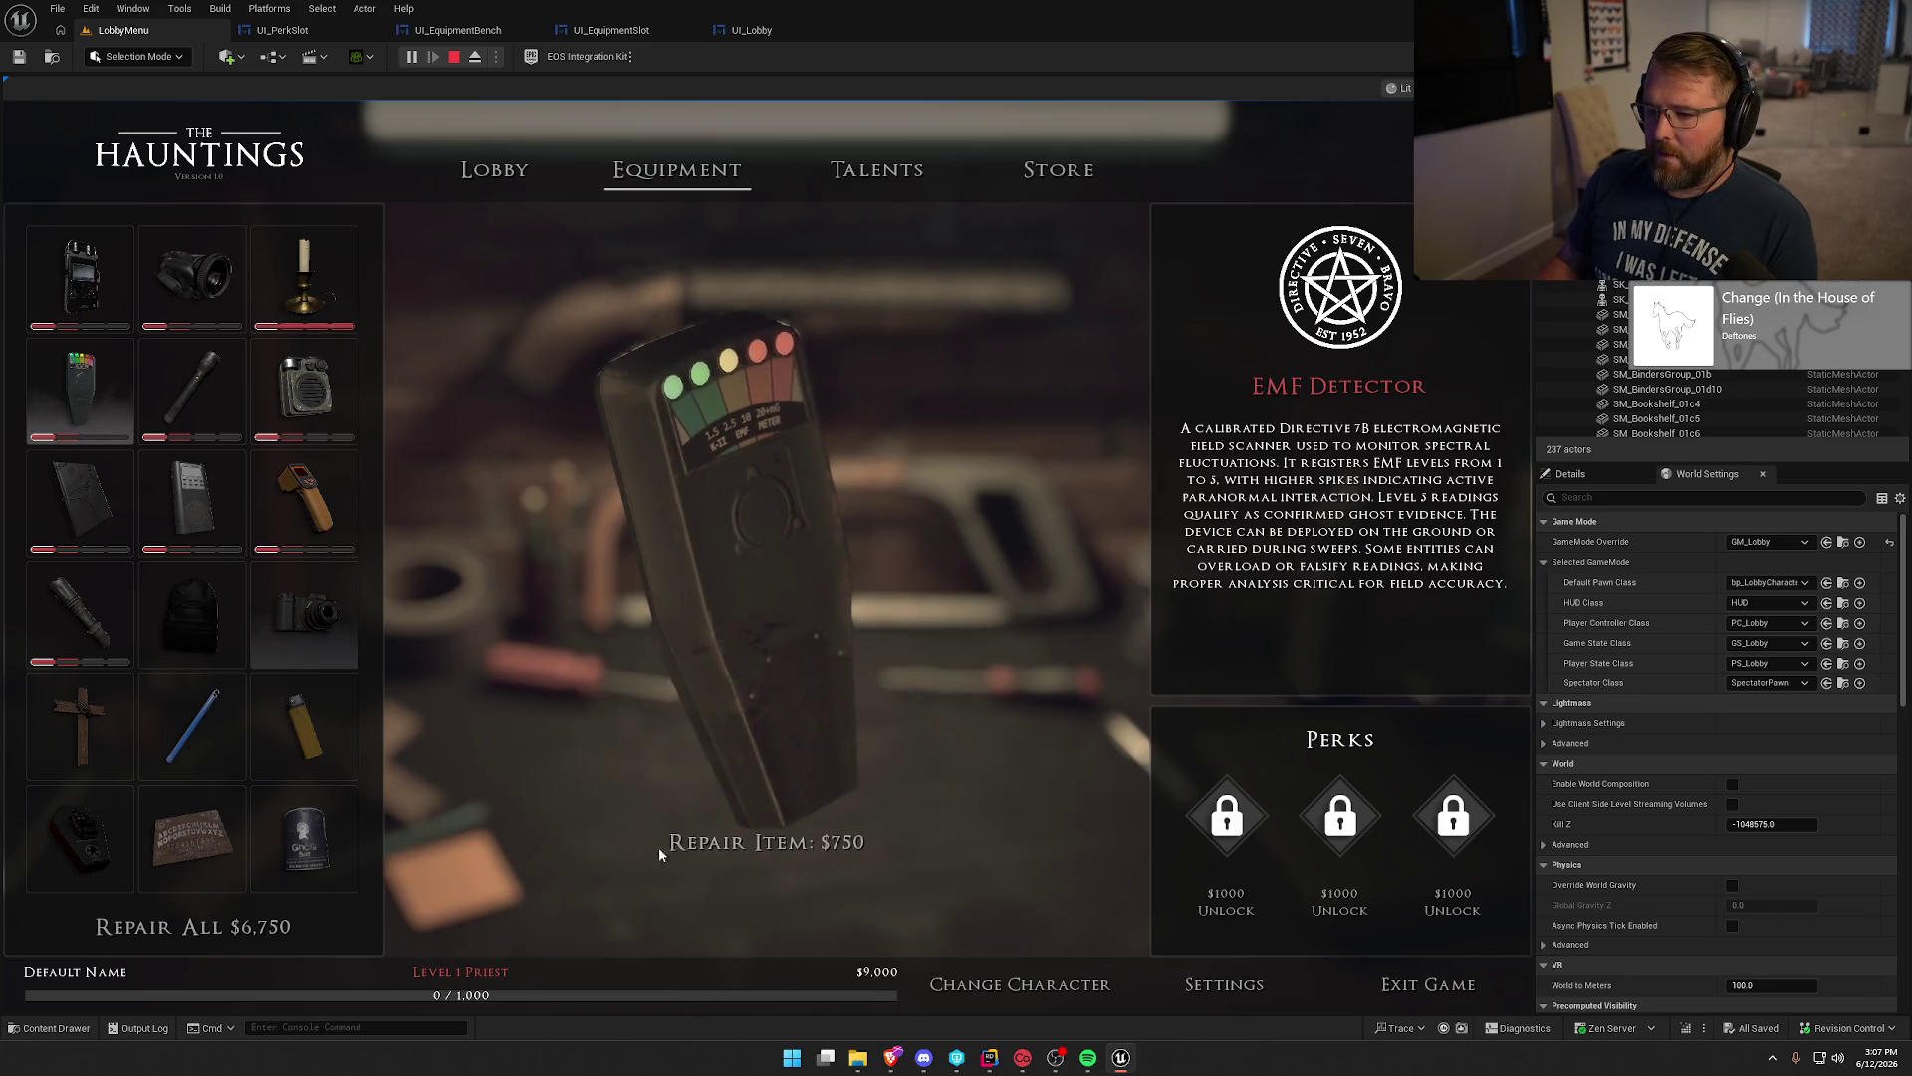
click(761, 848)
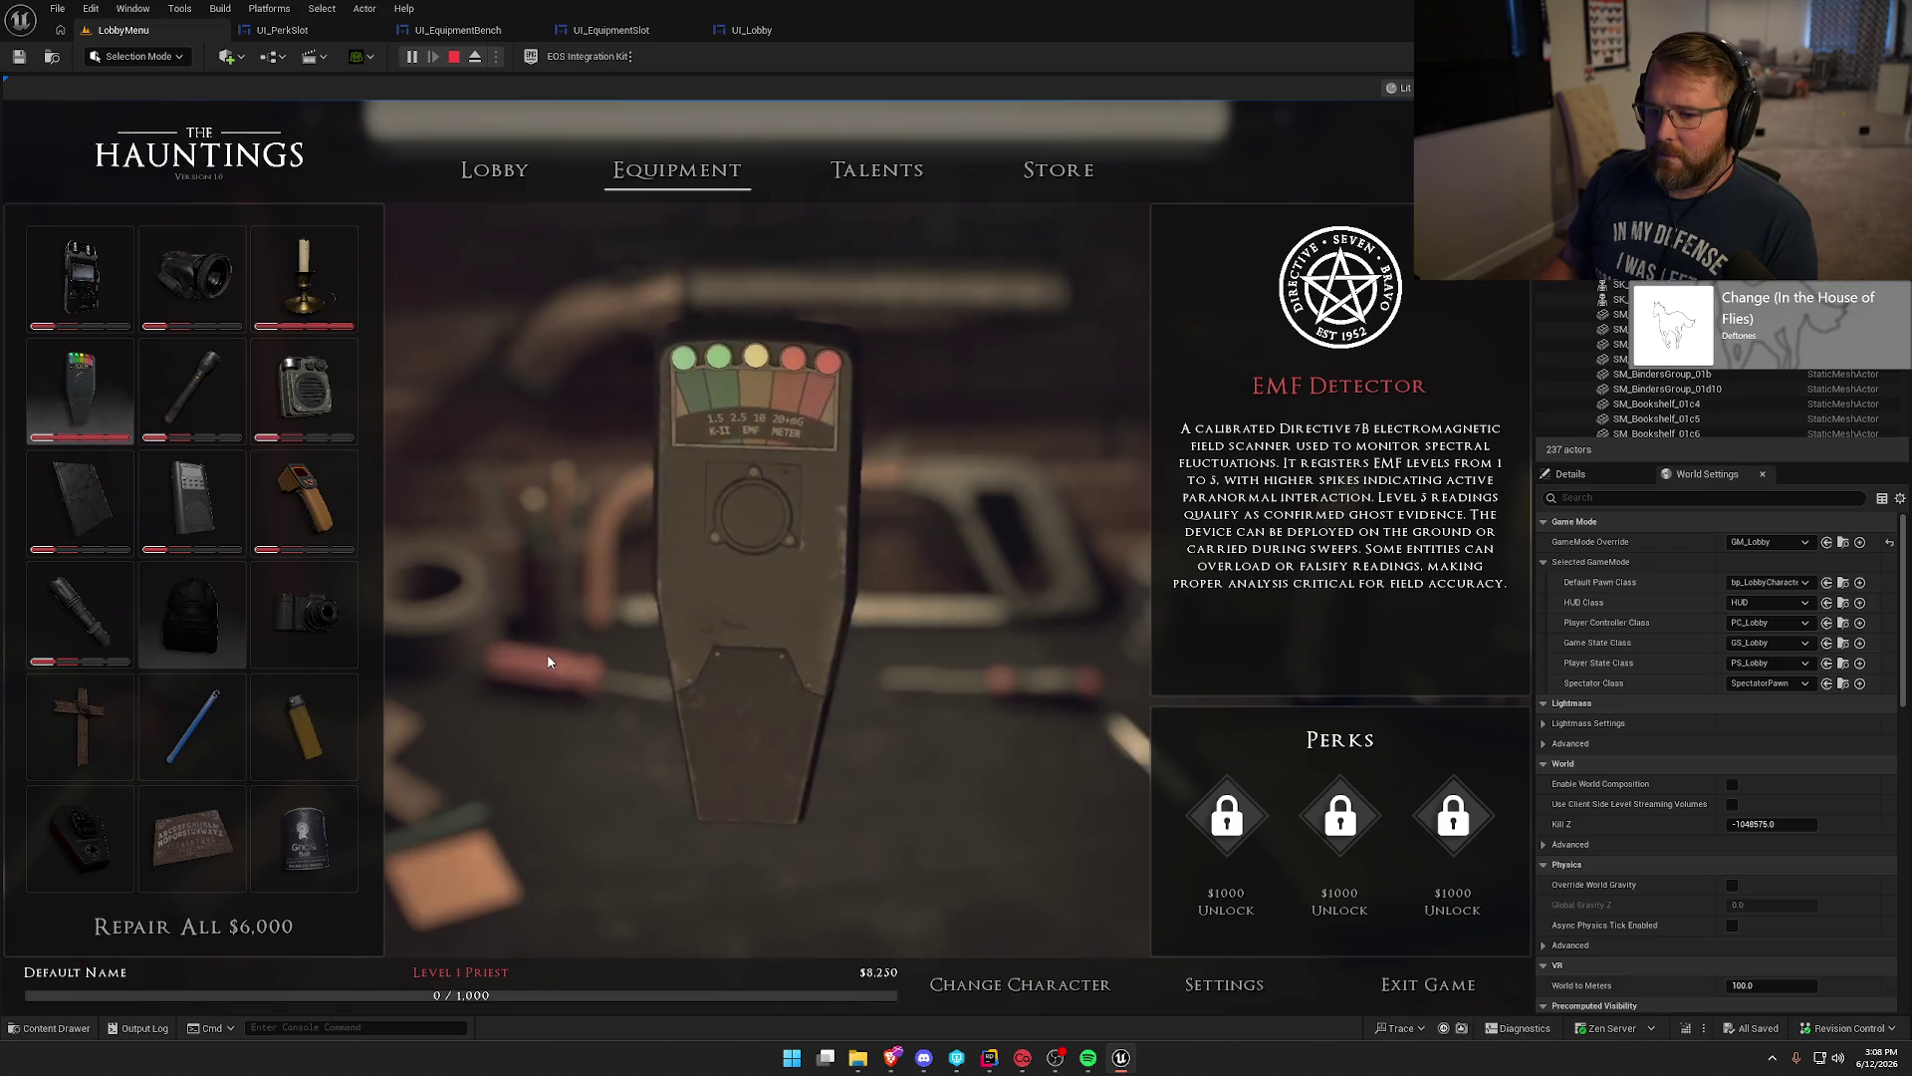
click(329, 502)
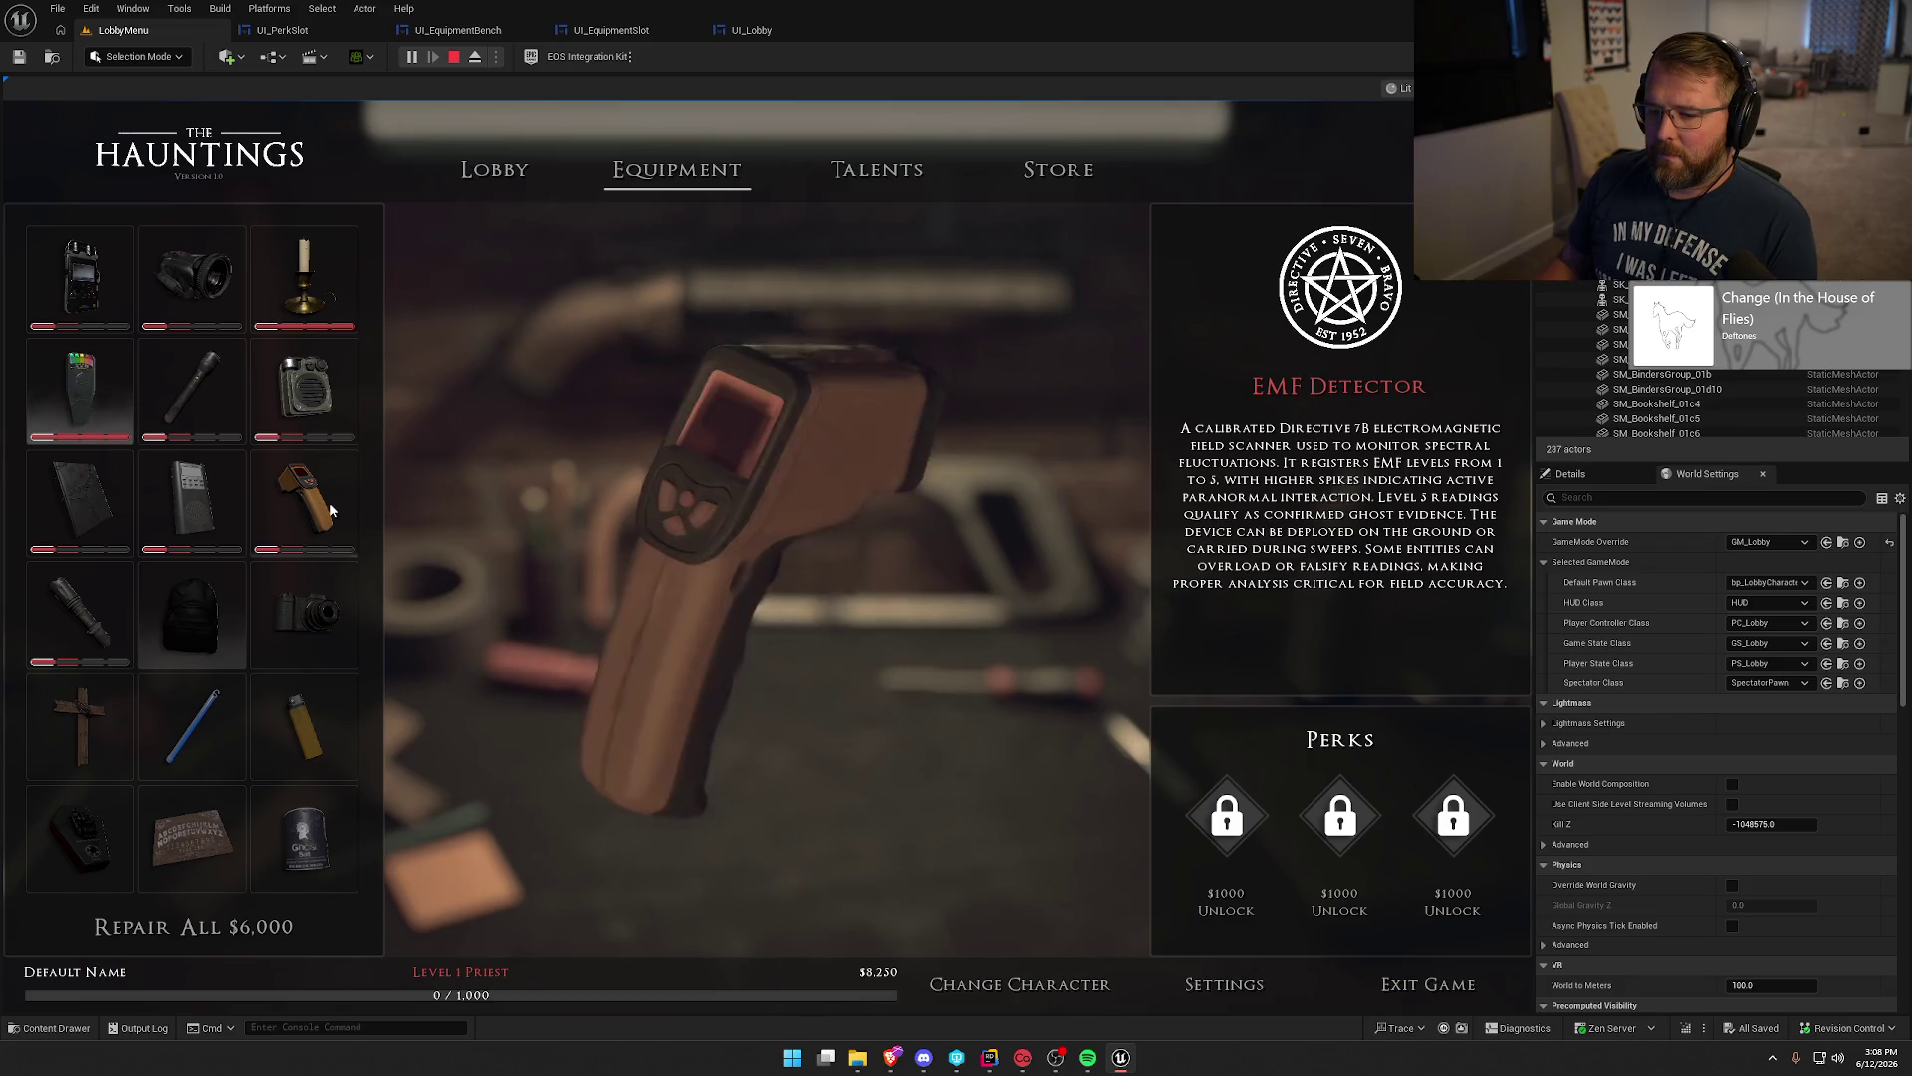
click(777, 840)
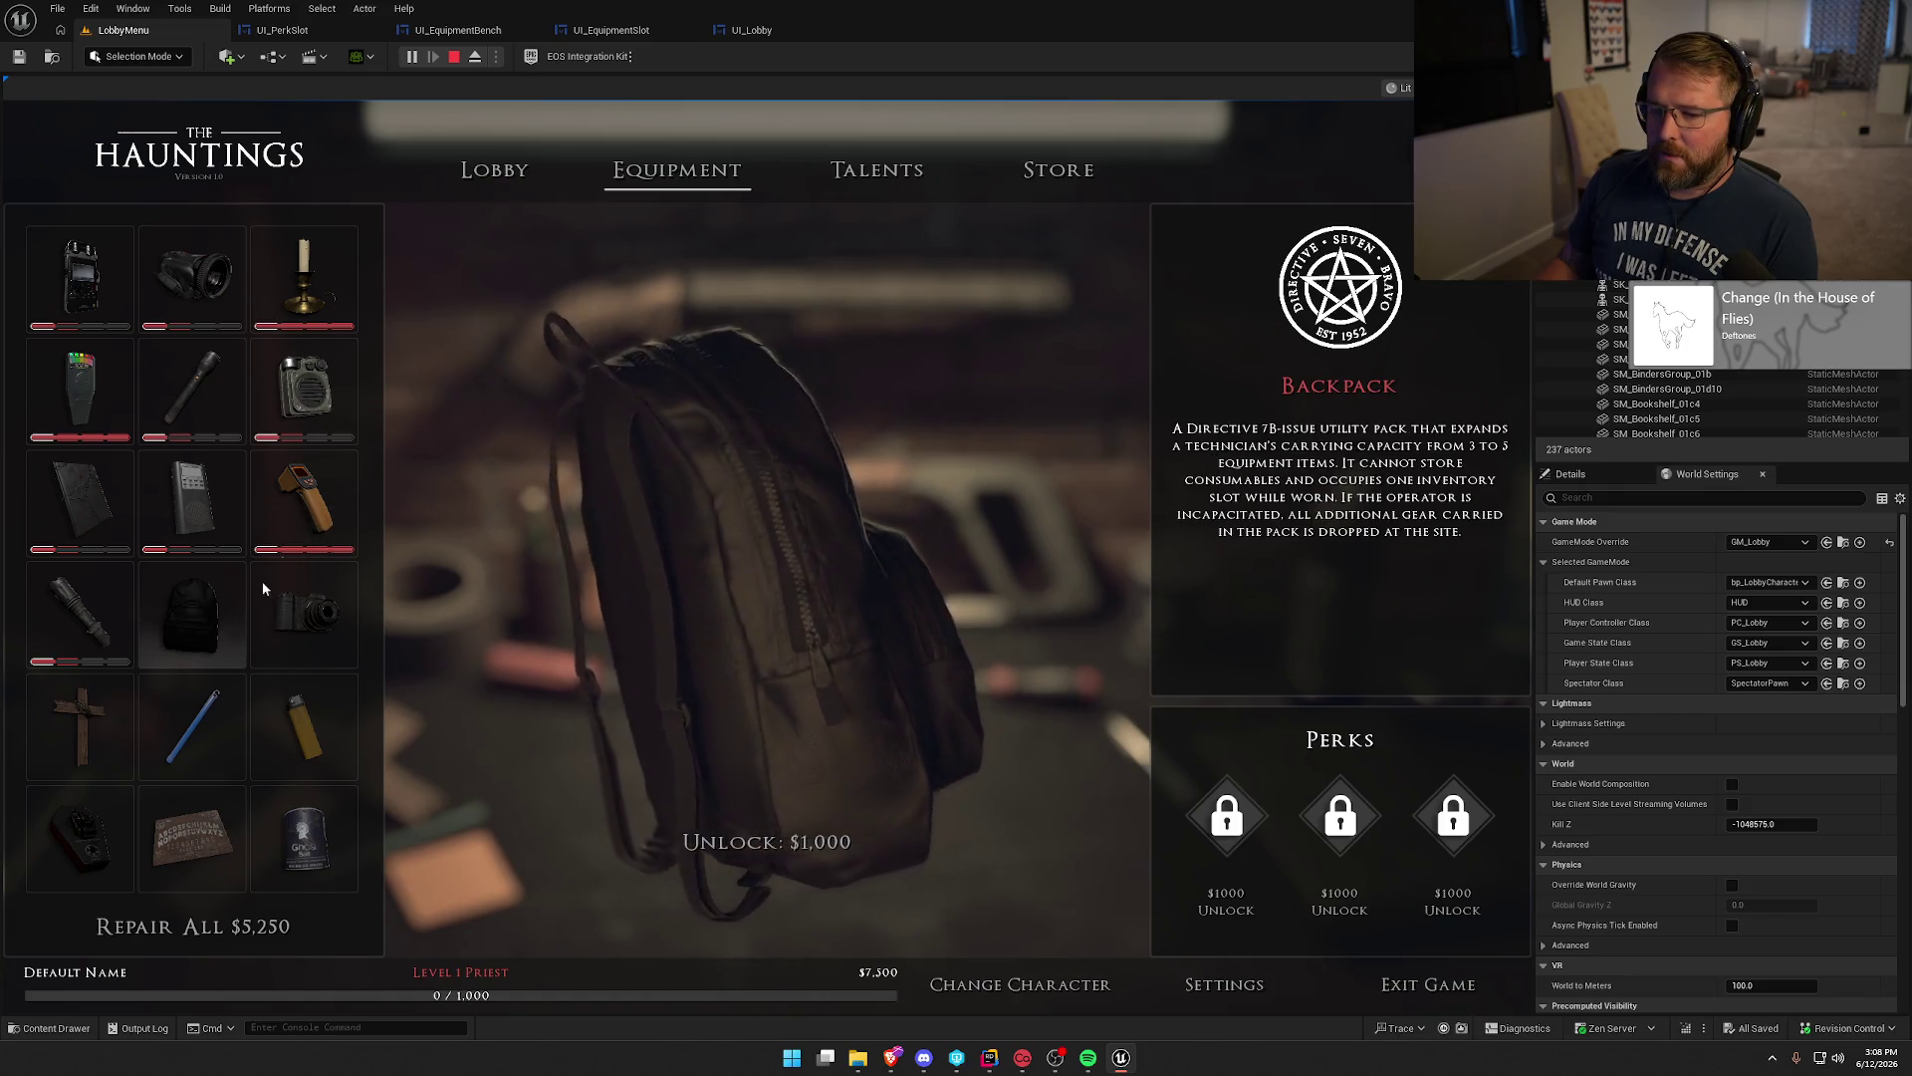
scroll(313, 595, down, 1)
scroll(314, 595, down, 5)
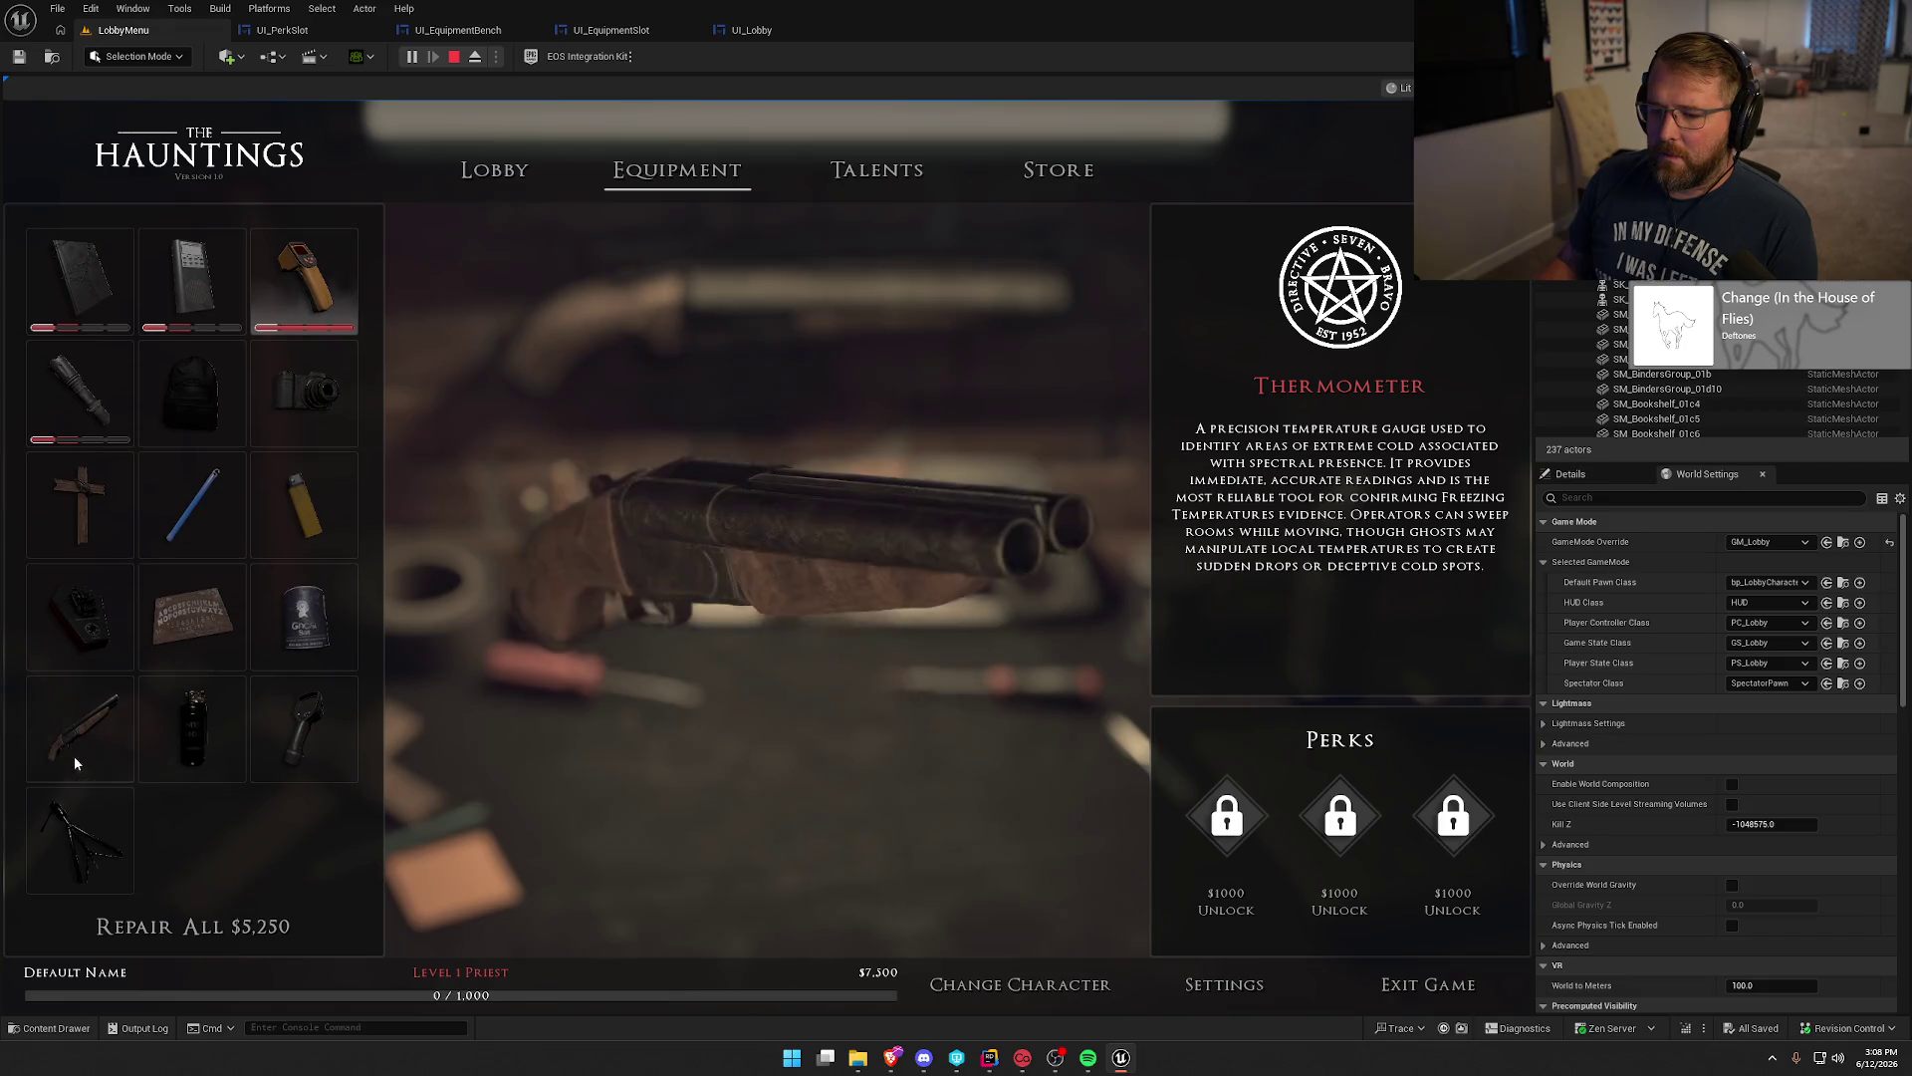
scroll(189, 468, up, 6)
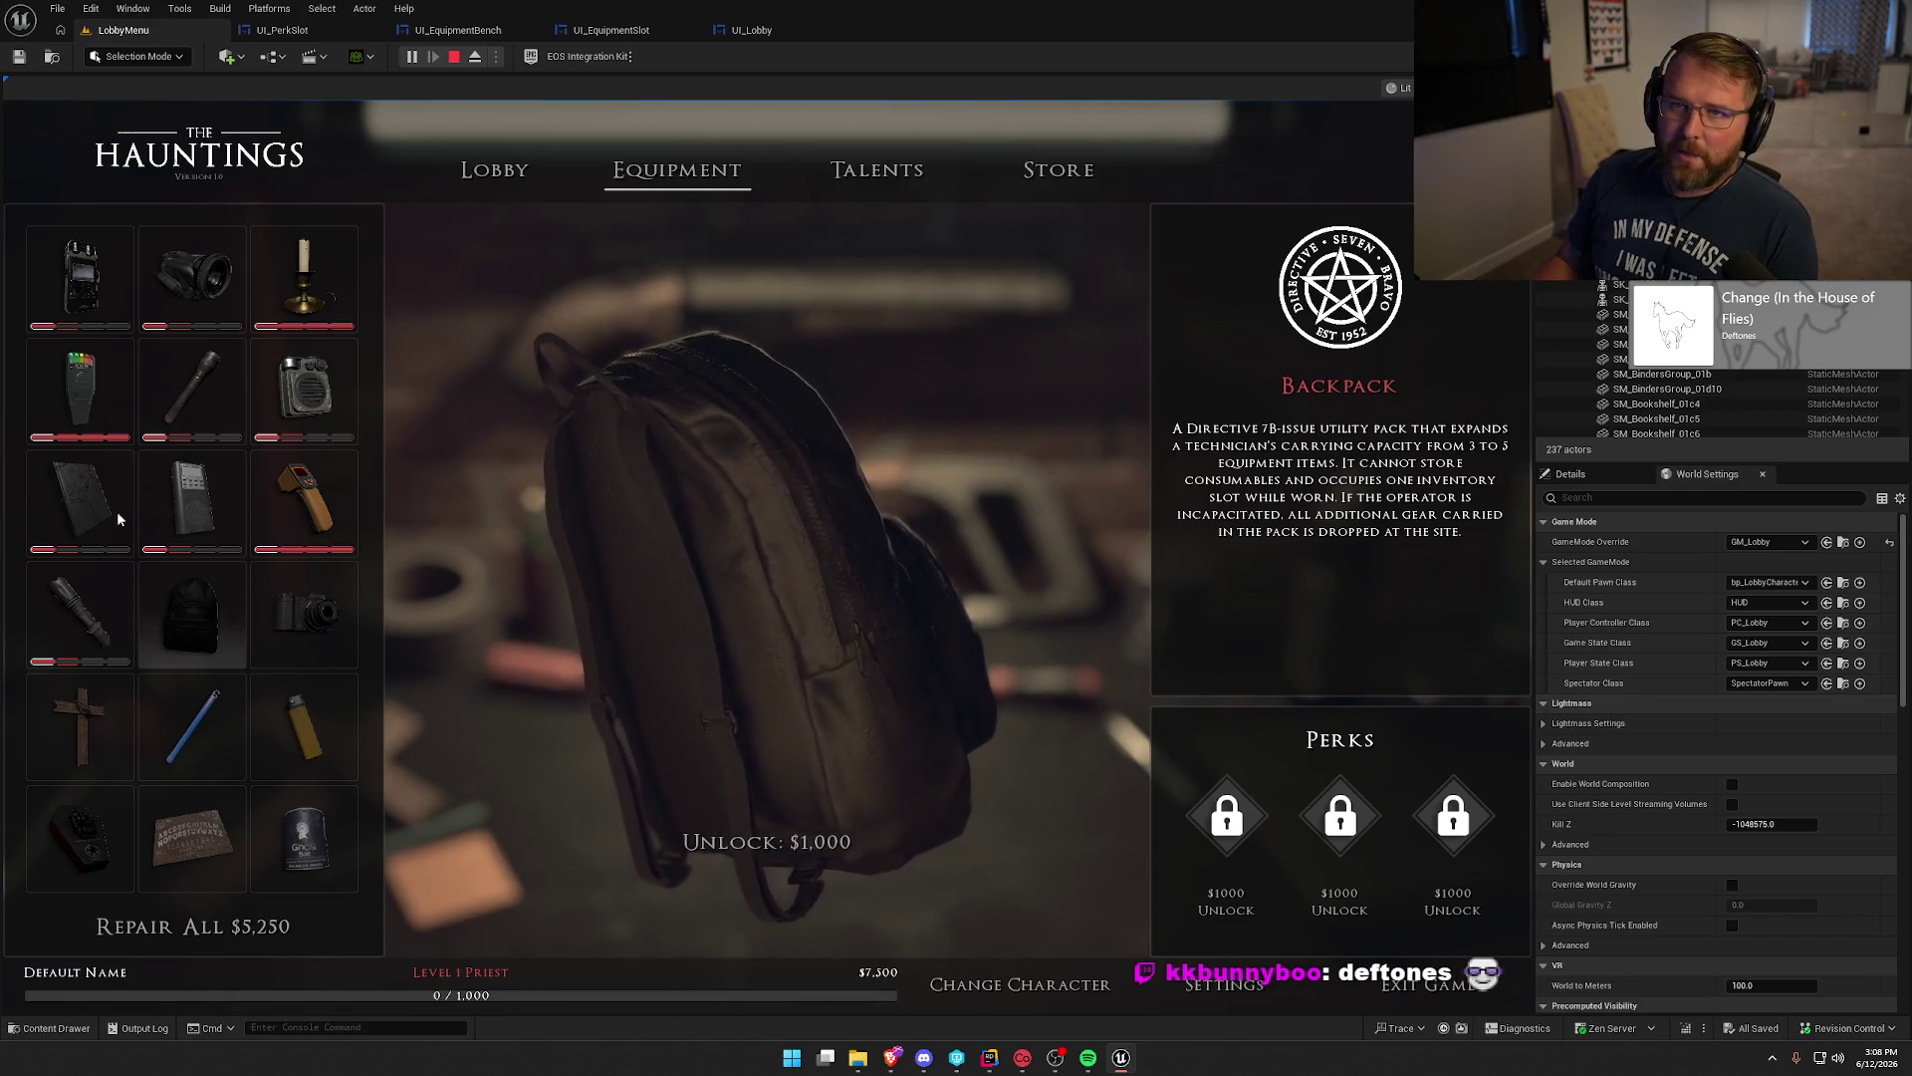
click(82, 607)
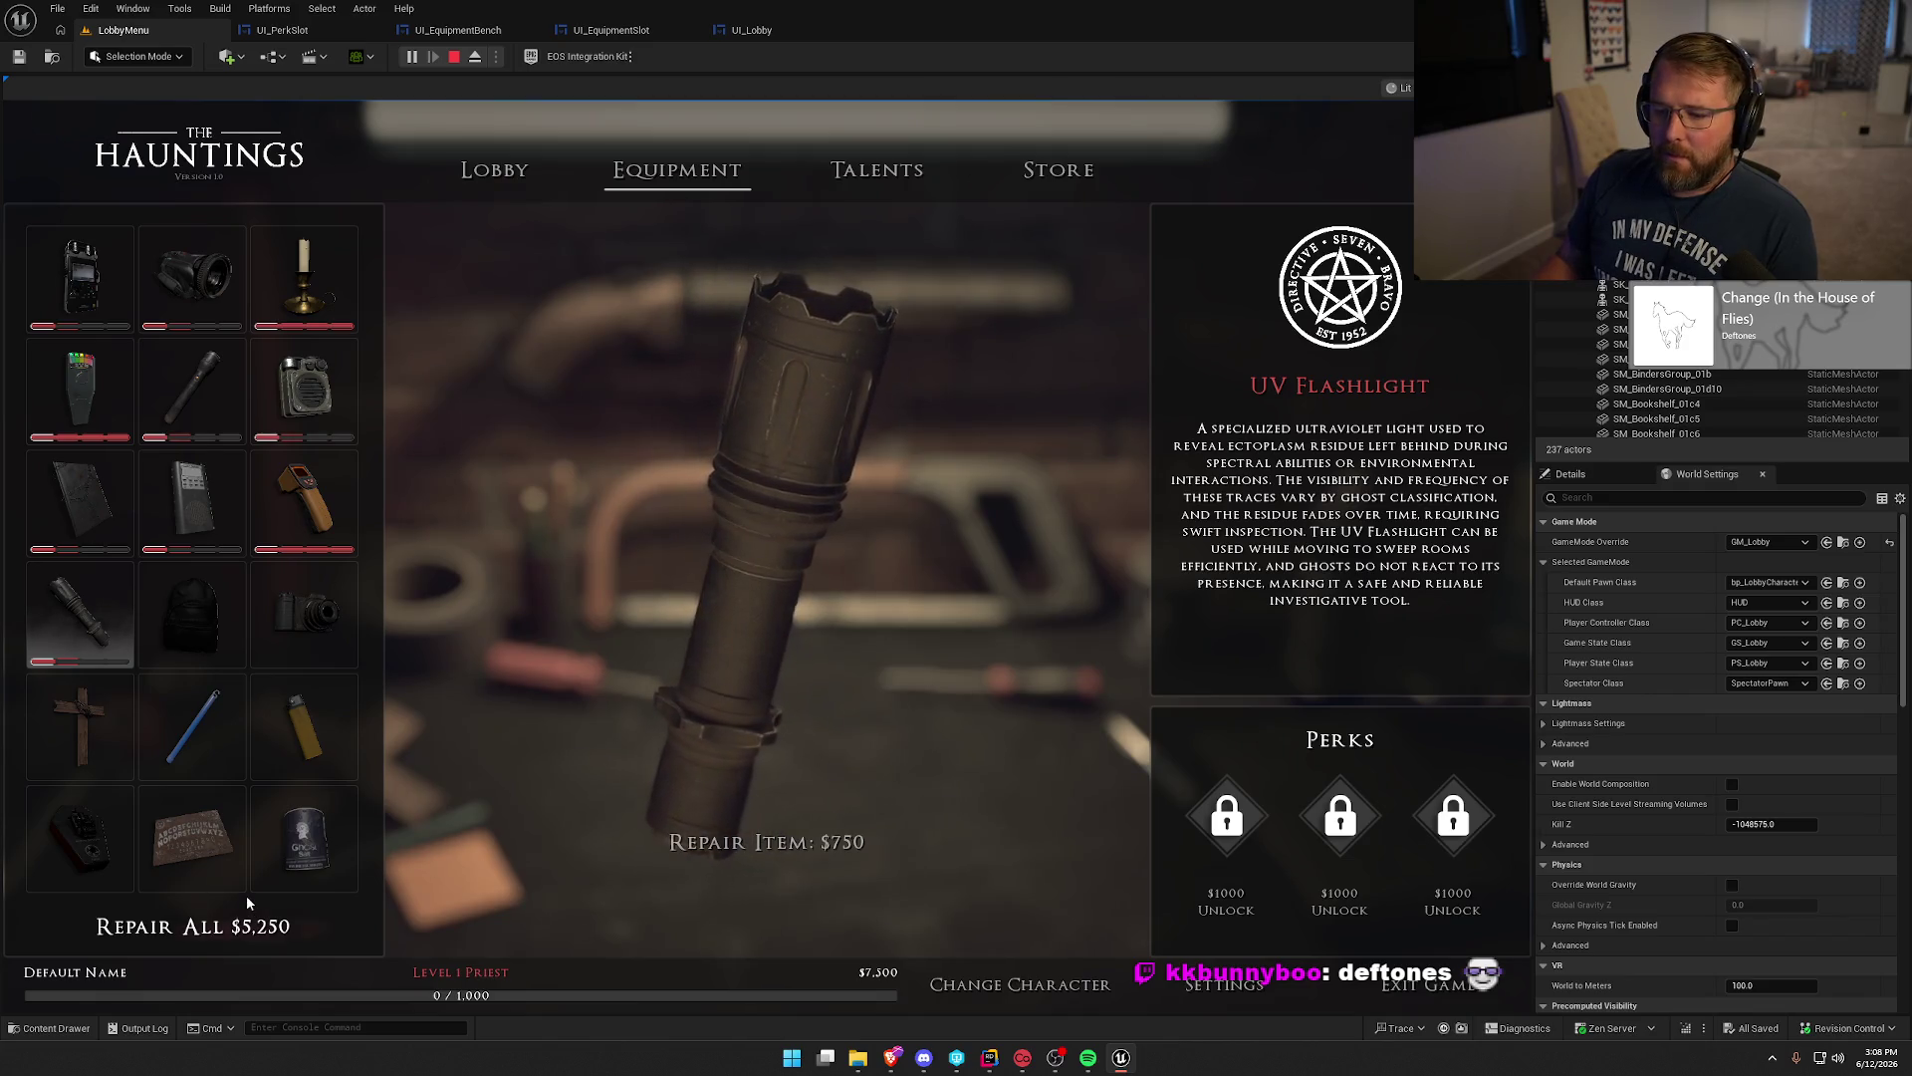
click(213, 933)
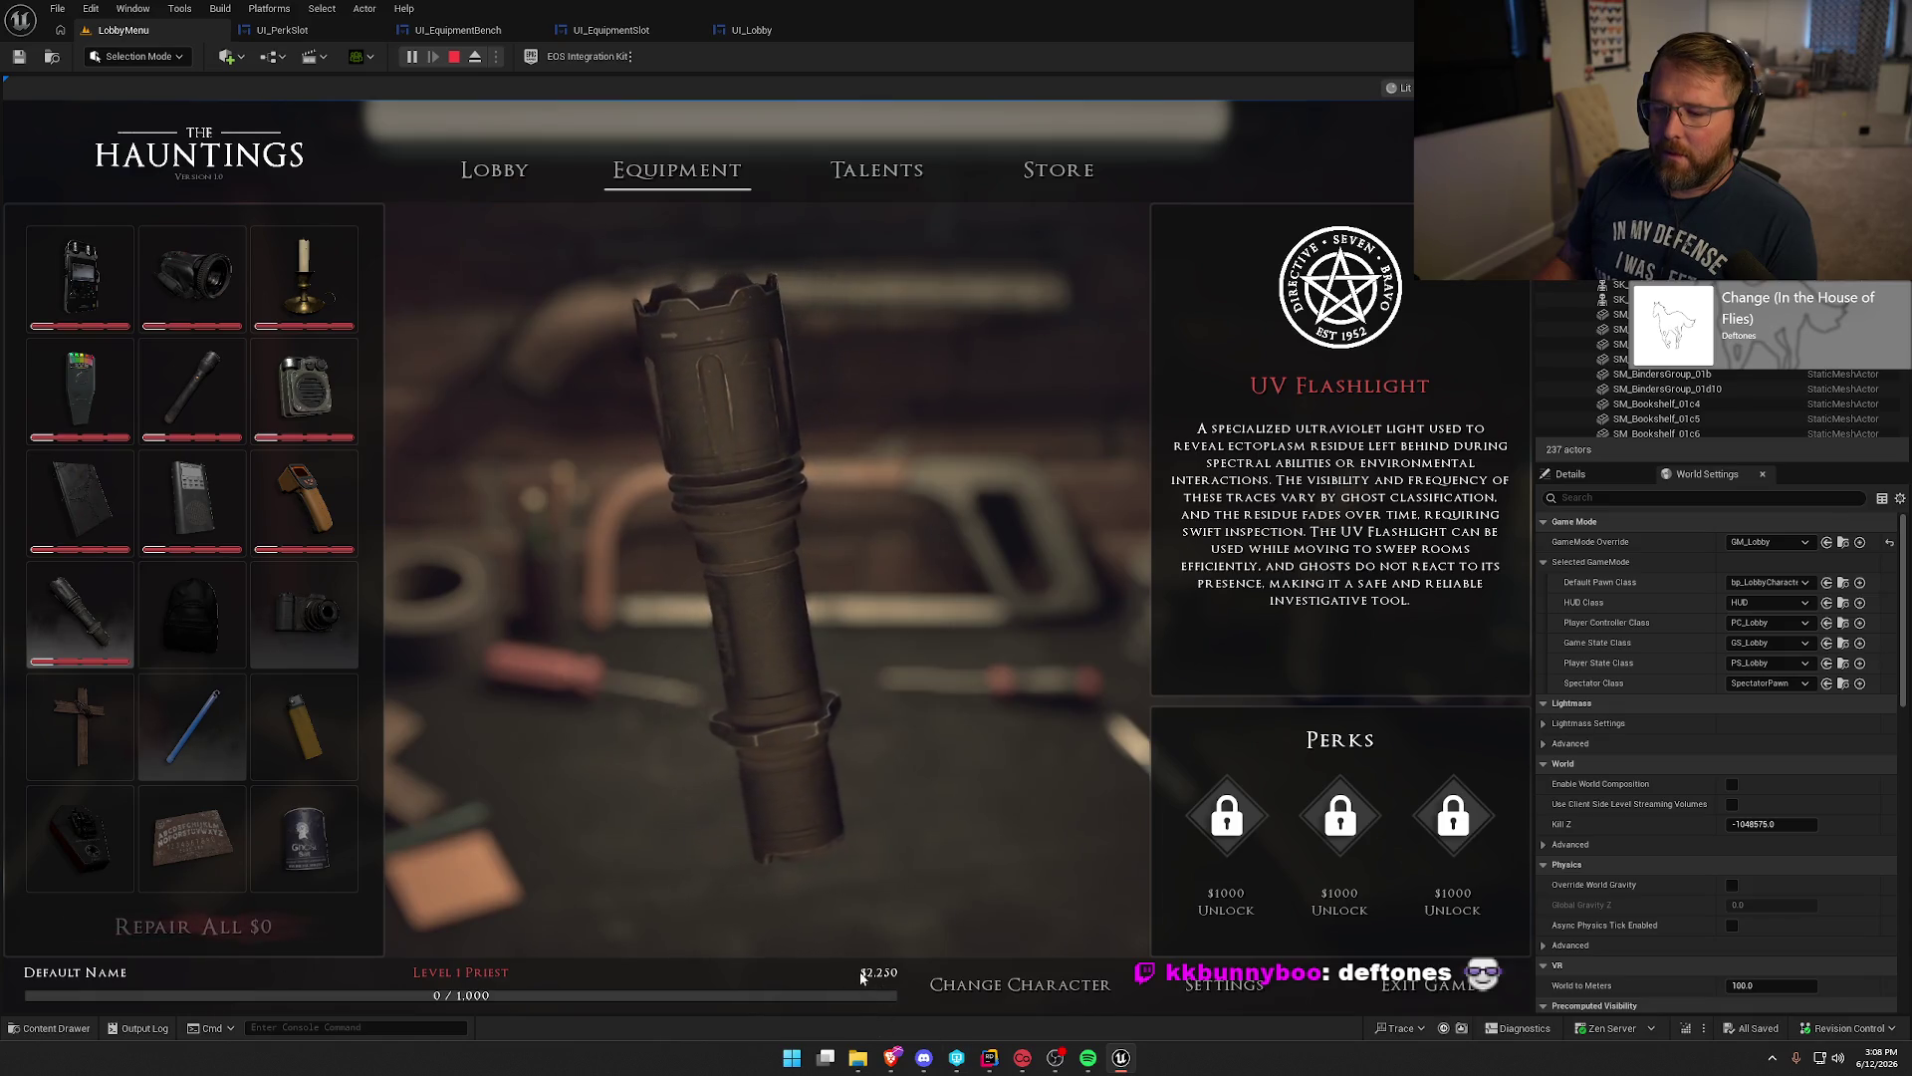
Unlock the Salt Shotgun for $1,000 after previewing the Photo Camera and Spirit Book.
click(333, 612)
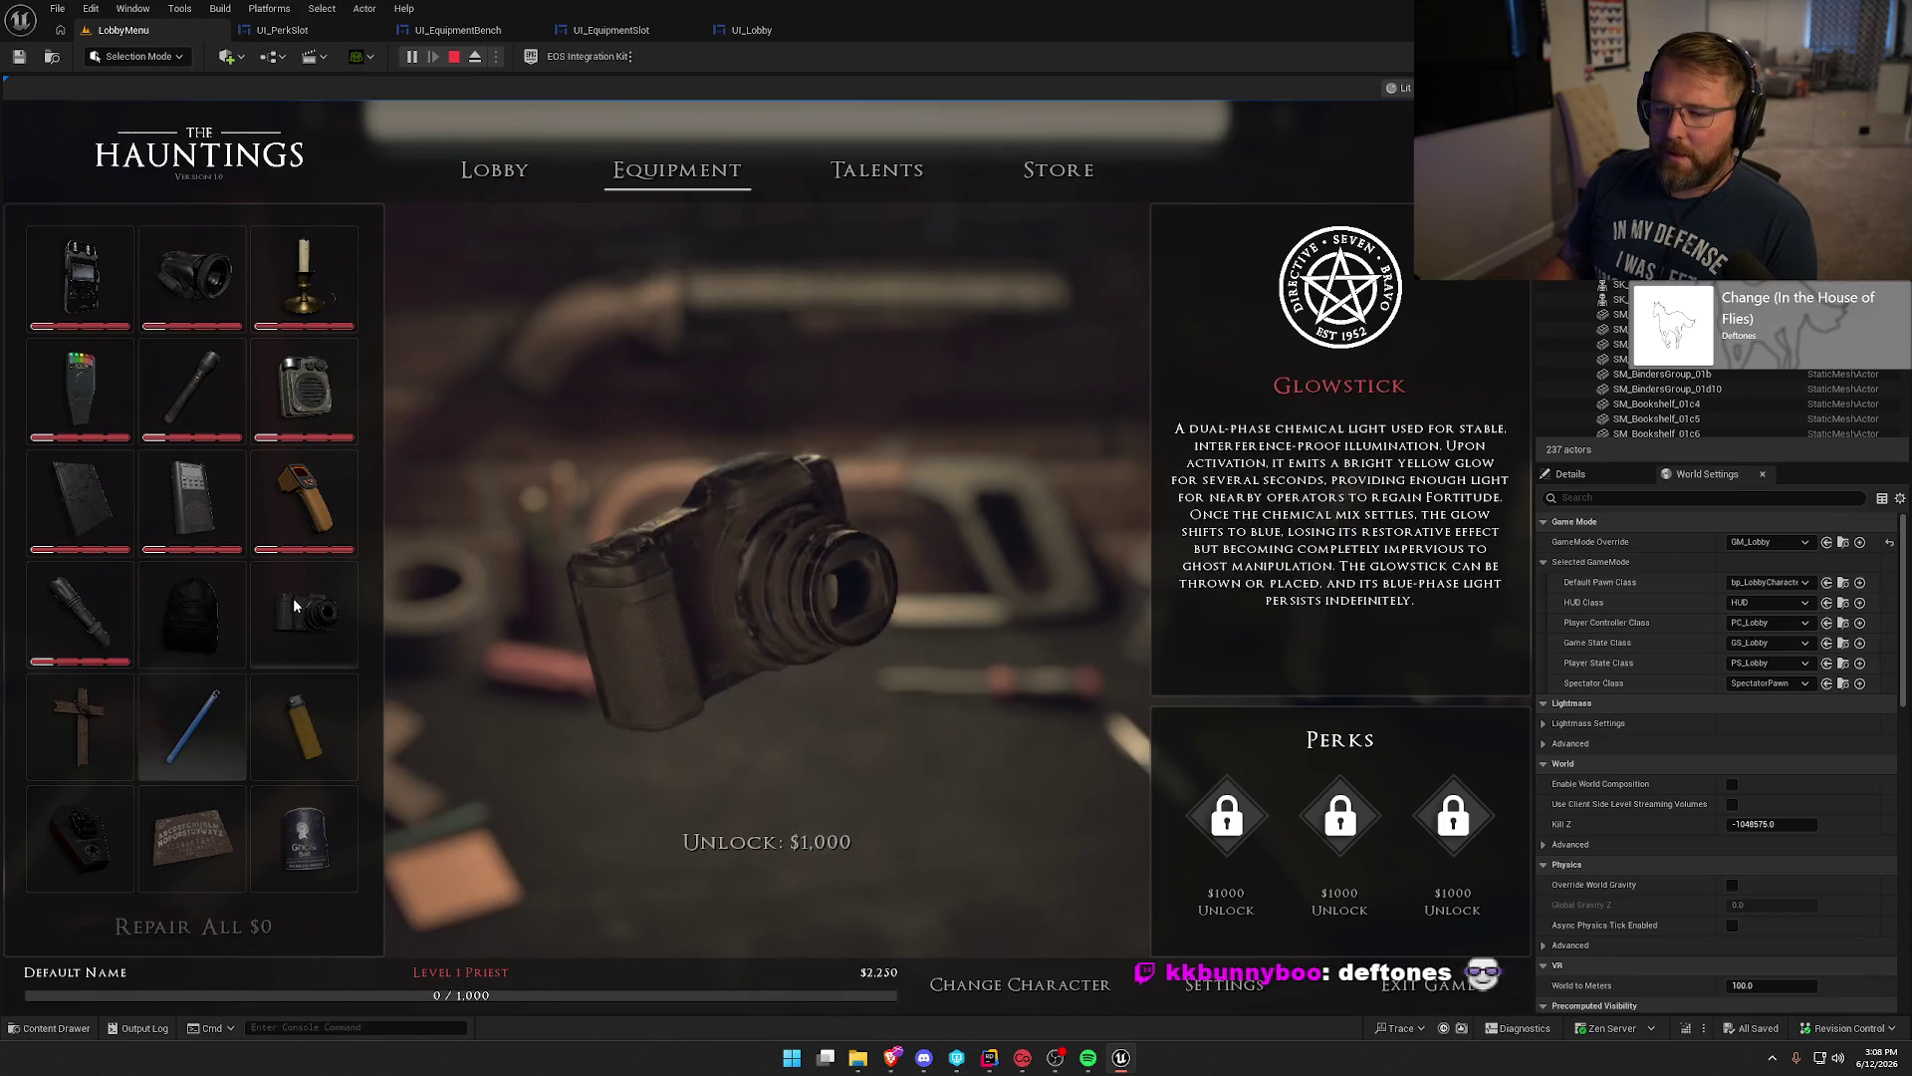
scroll(264, 732, down, 2)
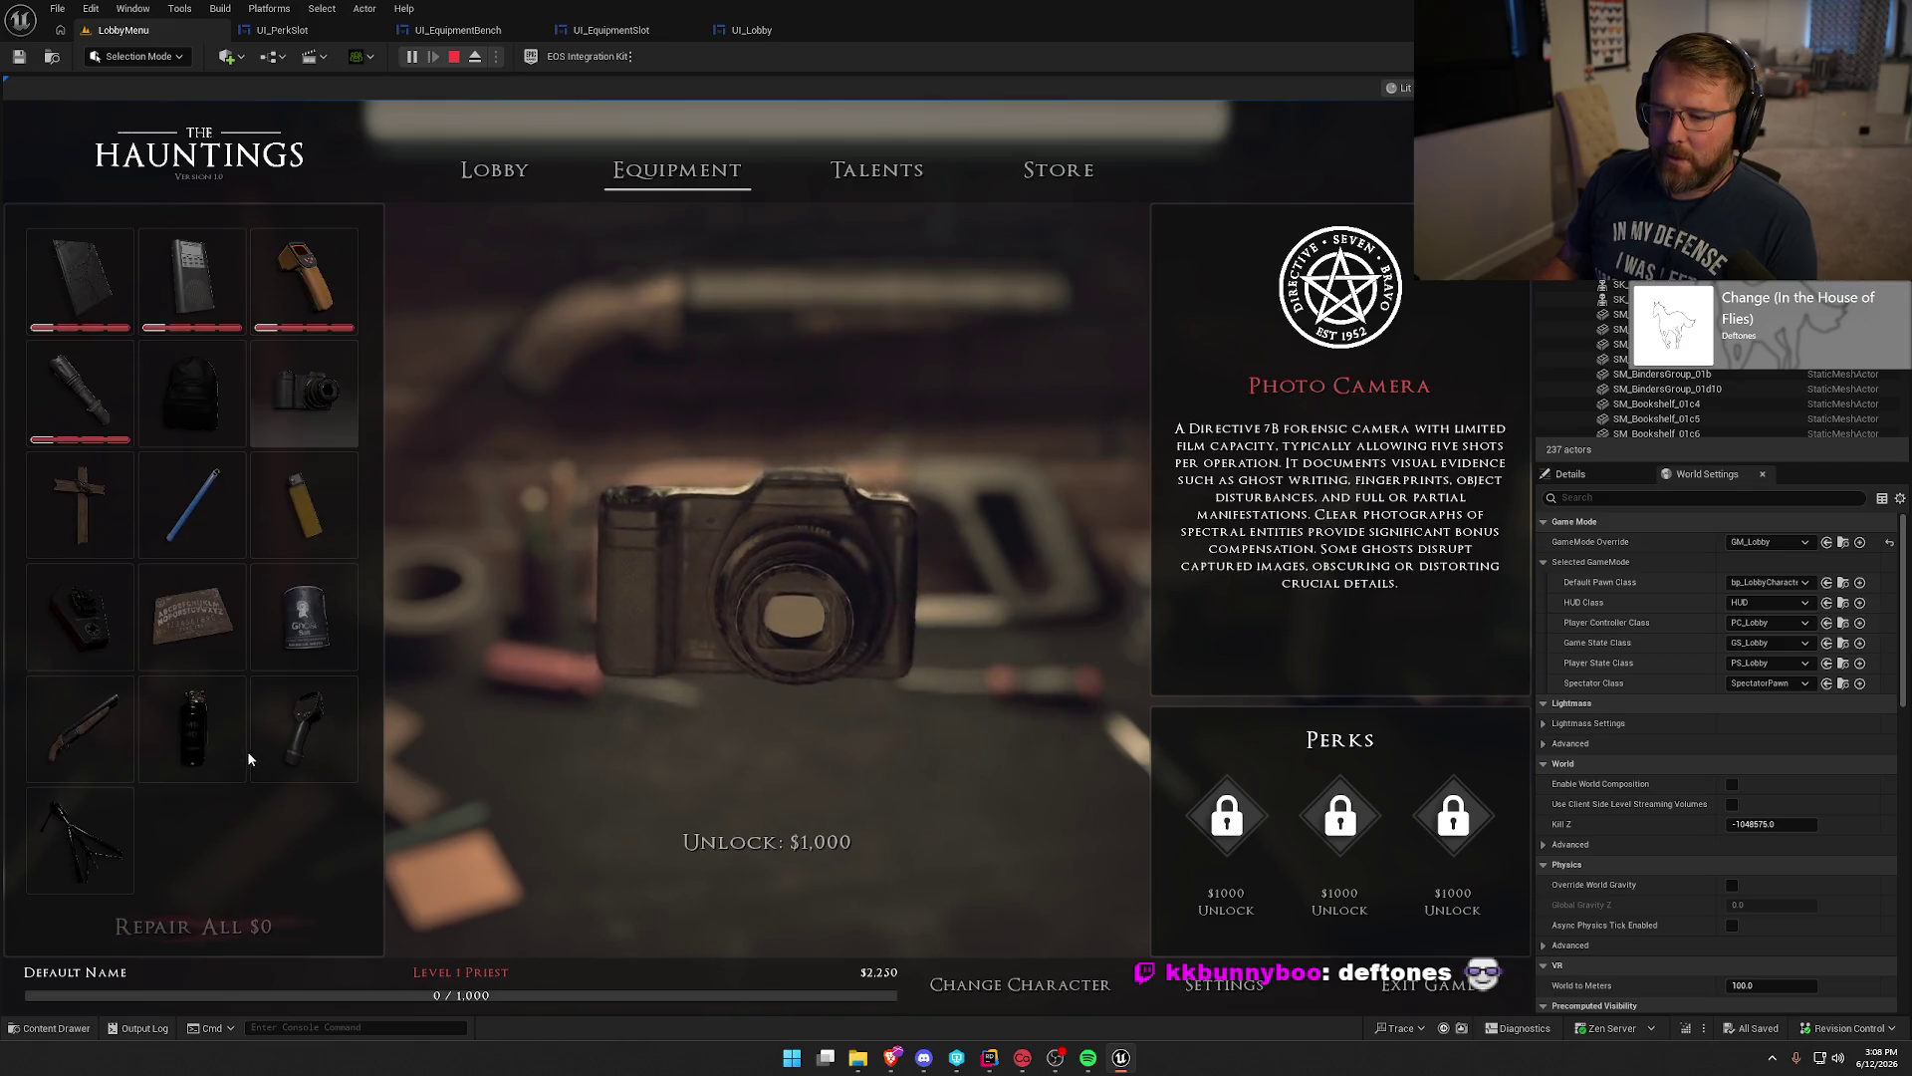
click(37, 735)
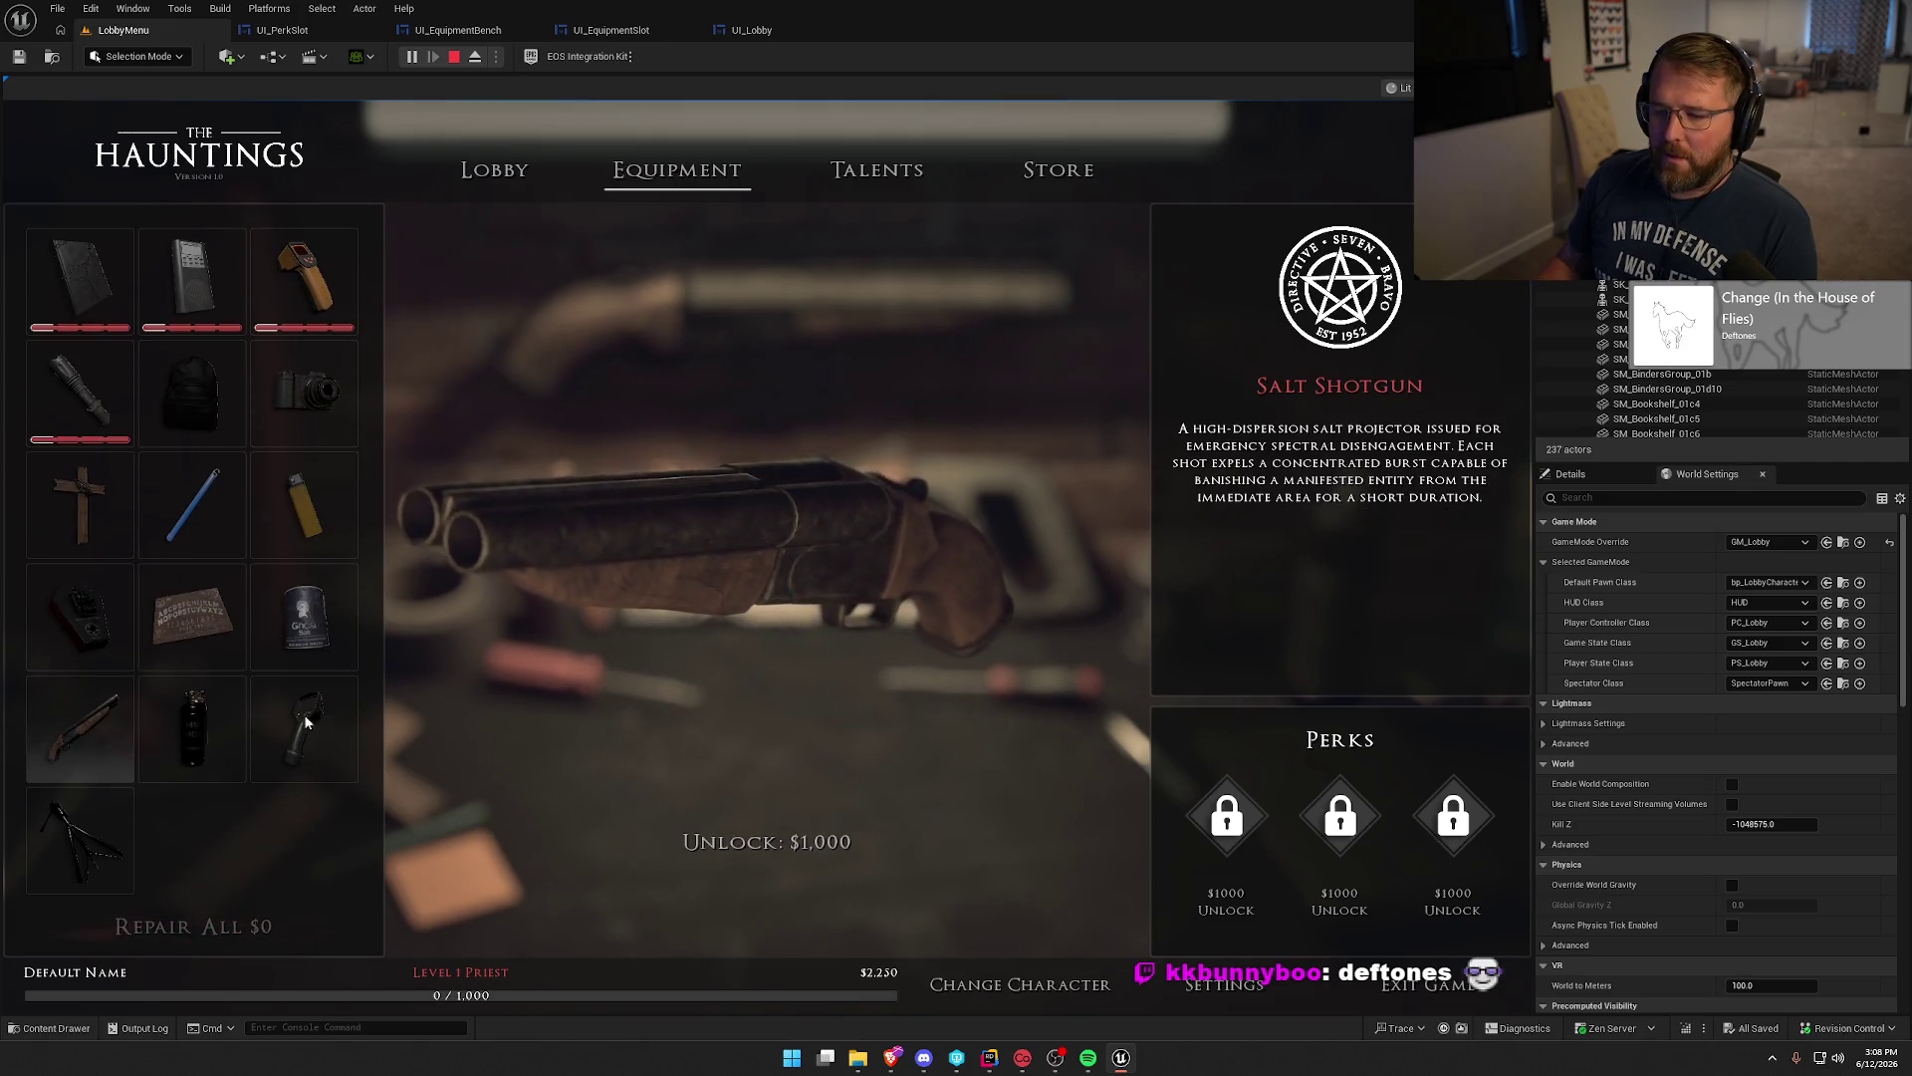
click(775, 842)
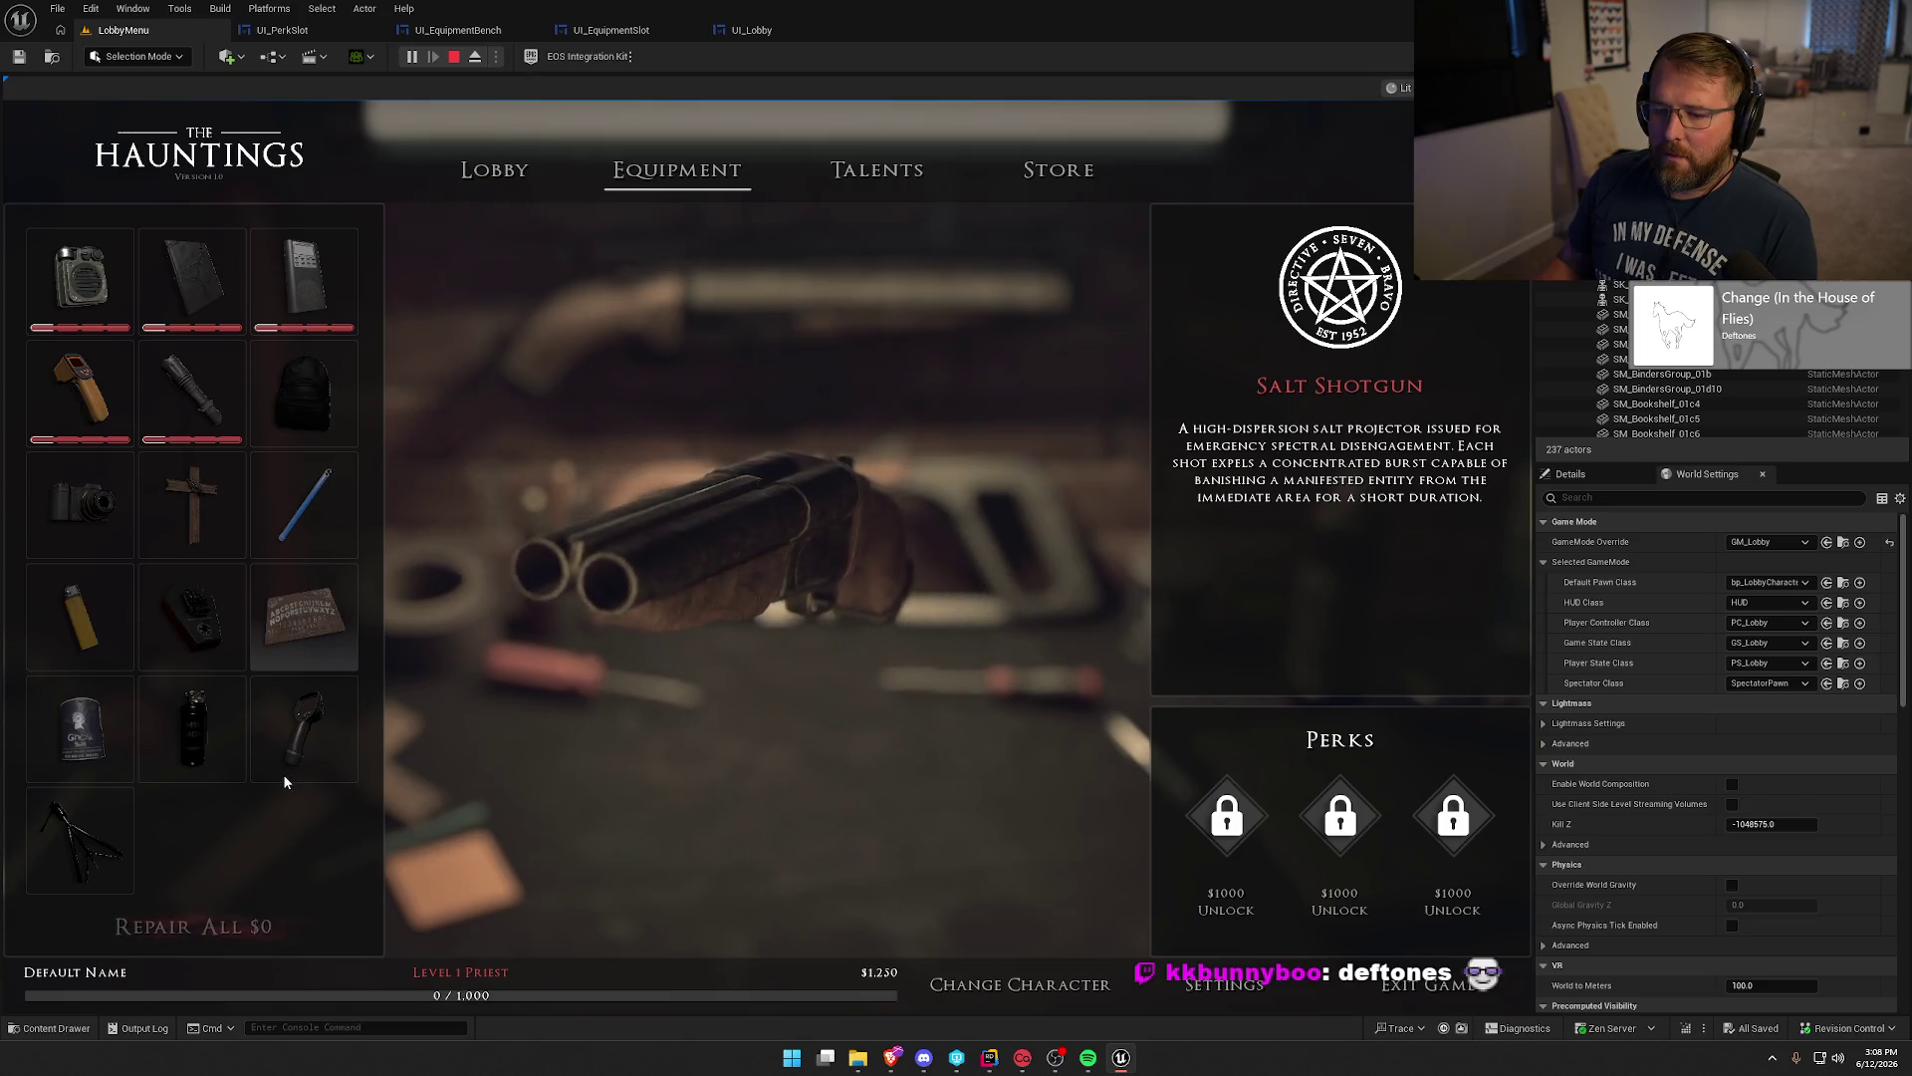
scroll(283, 774, up, 2)
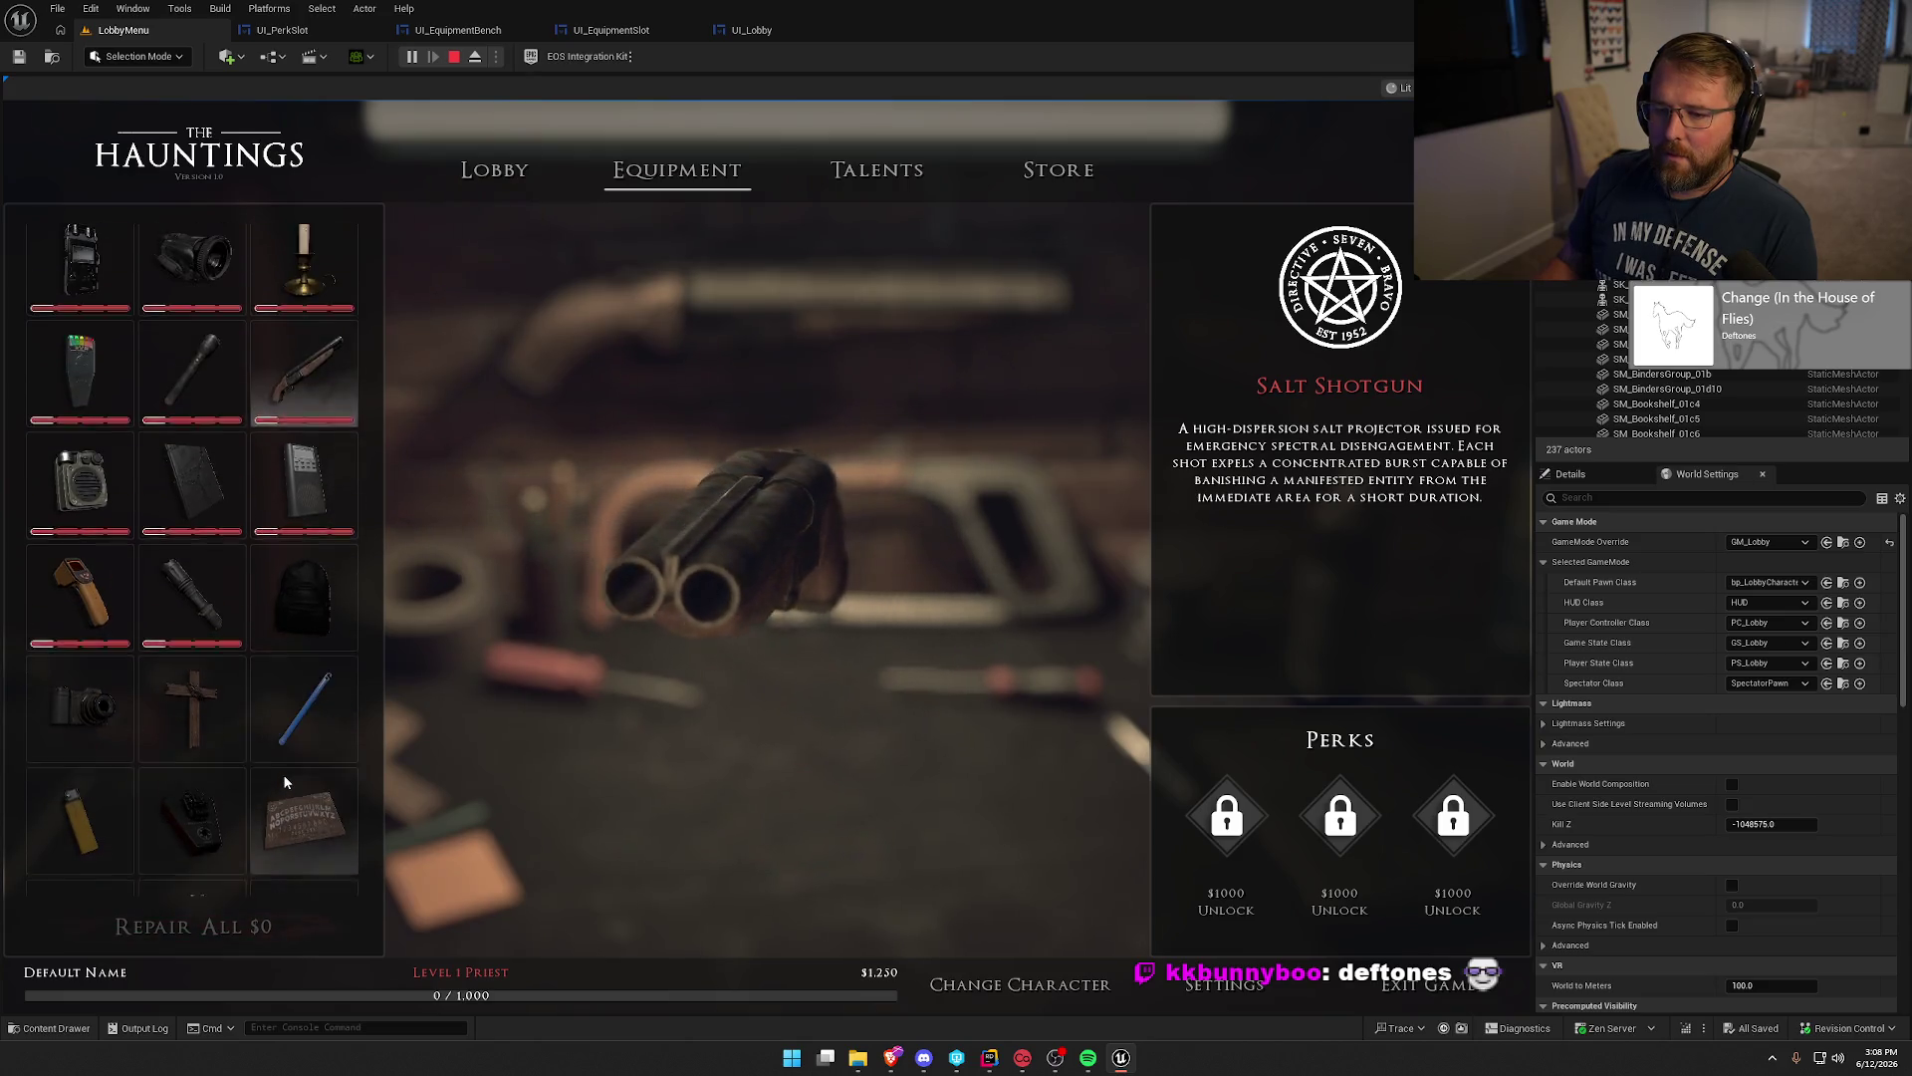
click(183, 500)
click(304, 393)
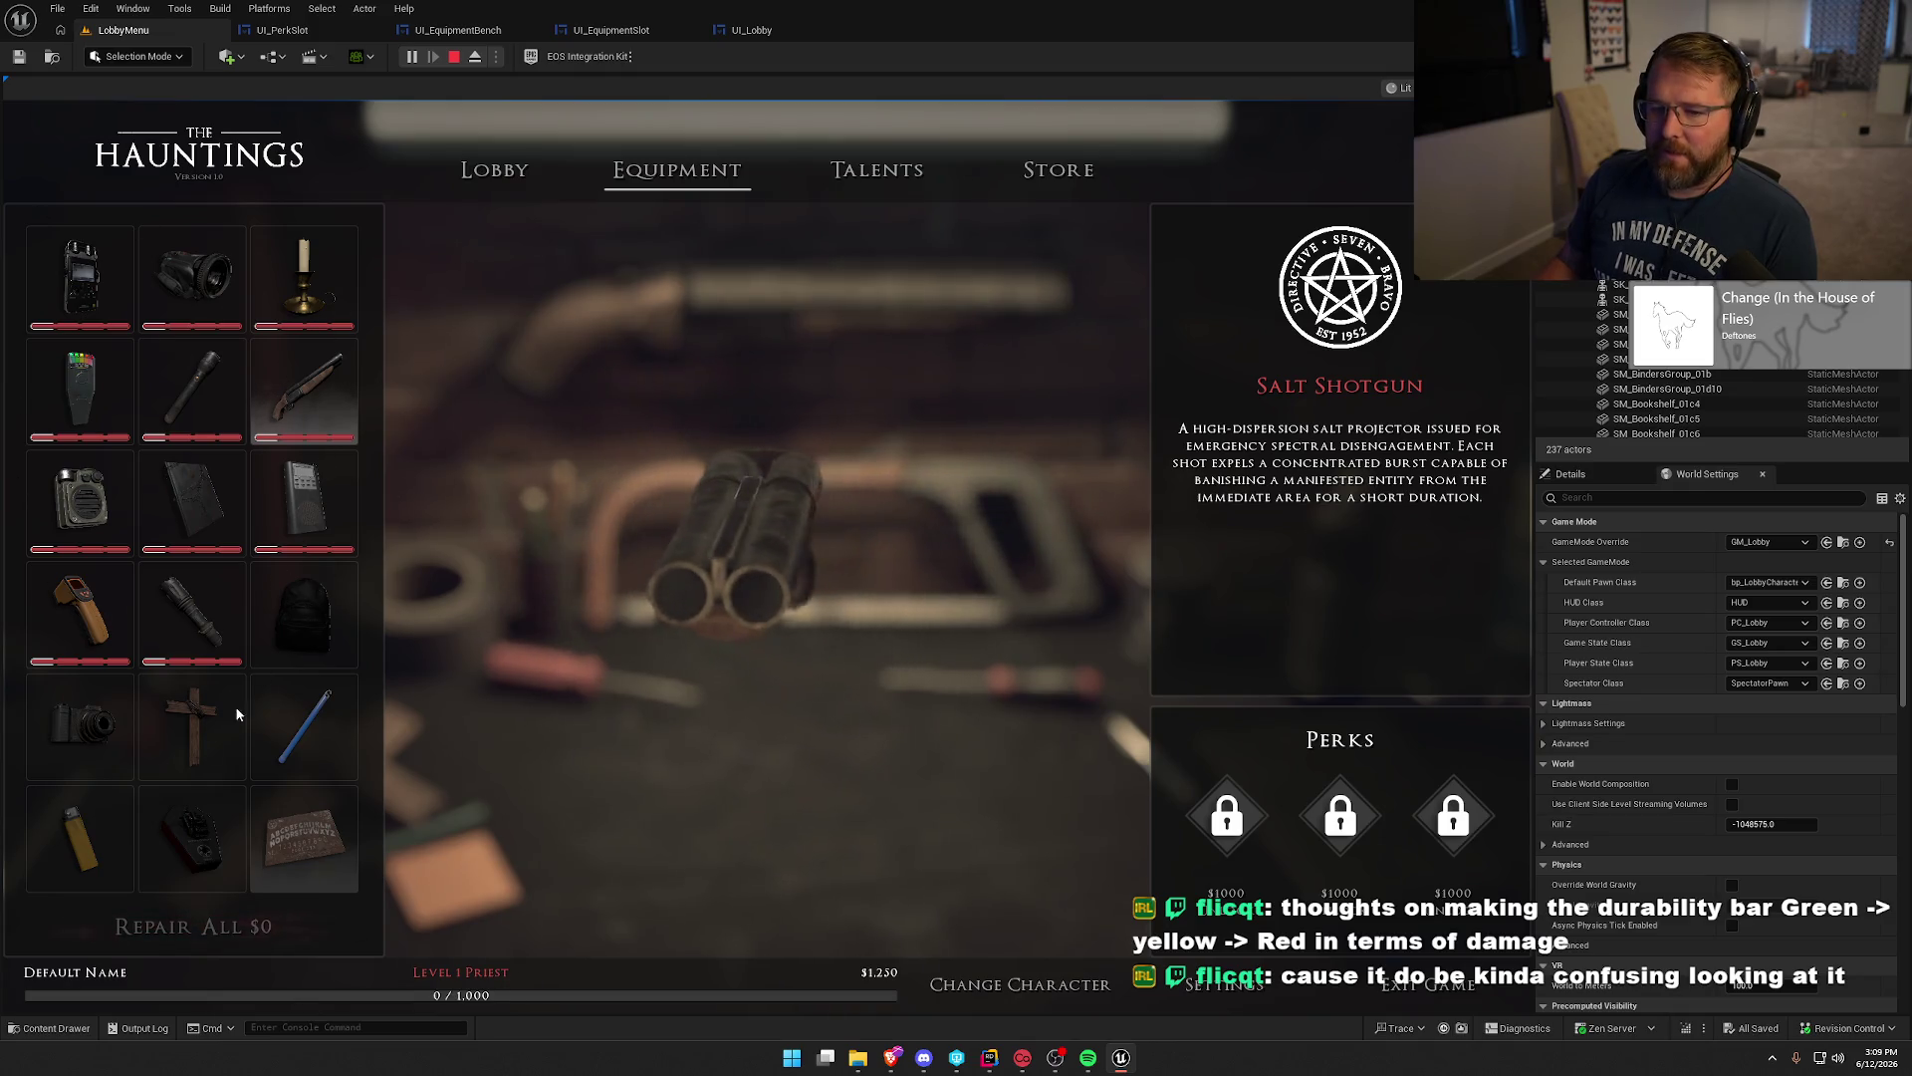
Select the EMF Detector and recall the DamageEquipment 25 command in the console.
click(80, 372)
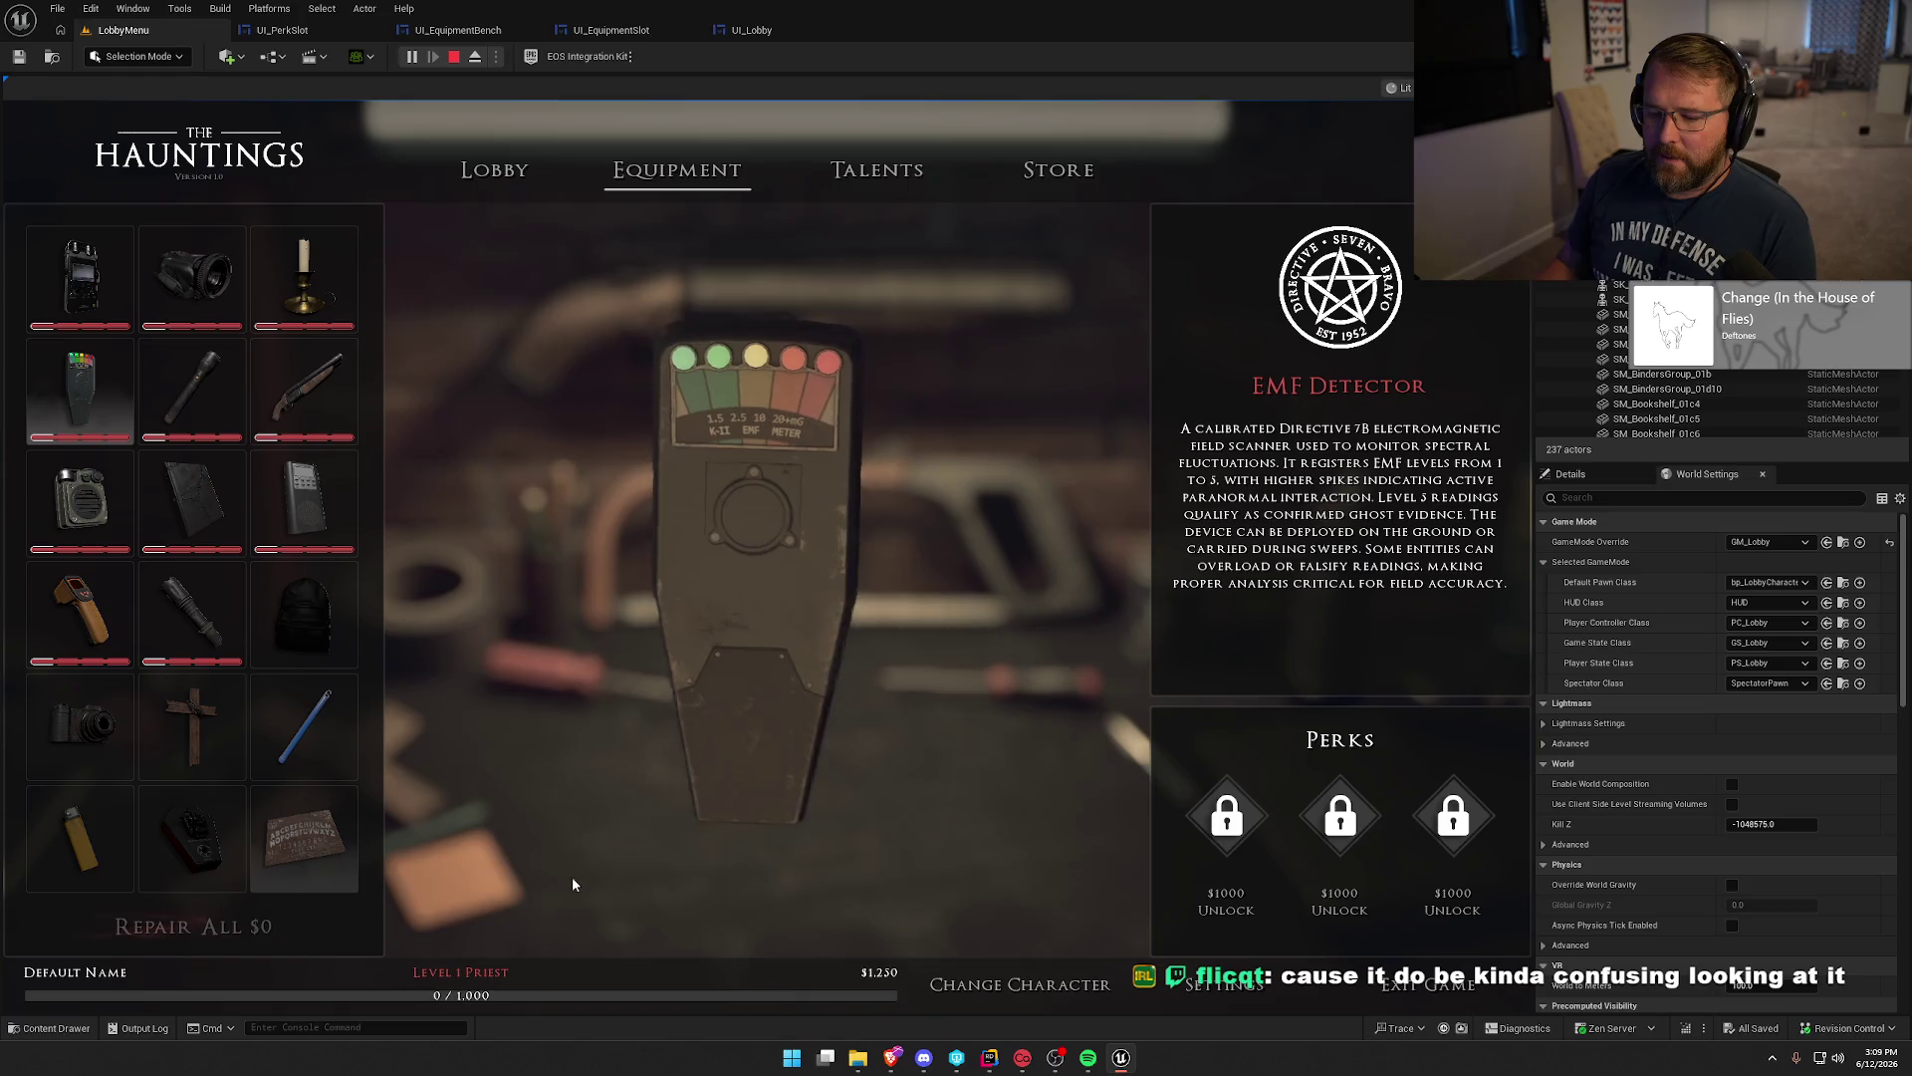
key(grave)
key(Up)
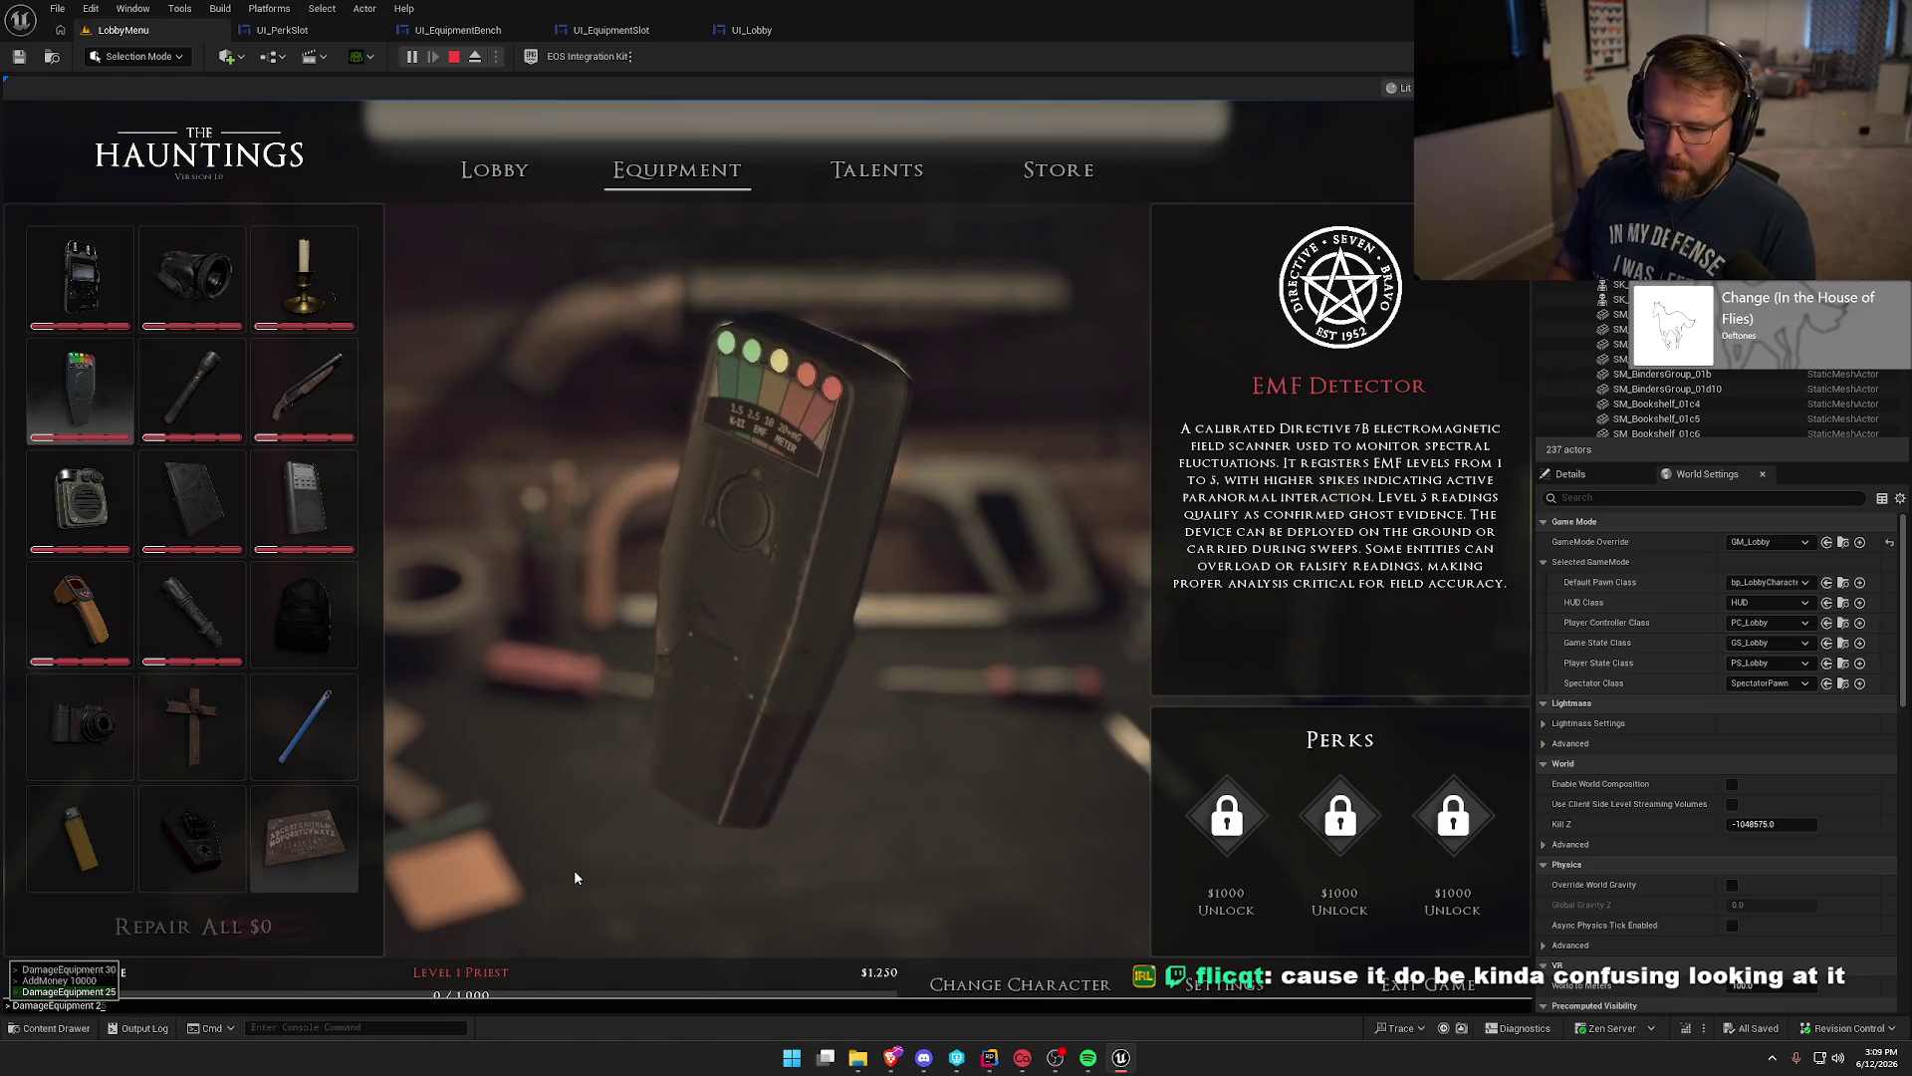
Damage all equipment by 25 again, then by 15 with DamageEquipment 15.
key(Return)
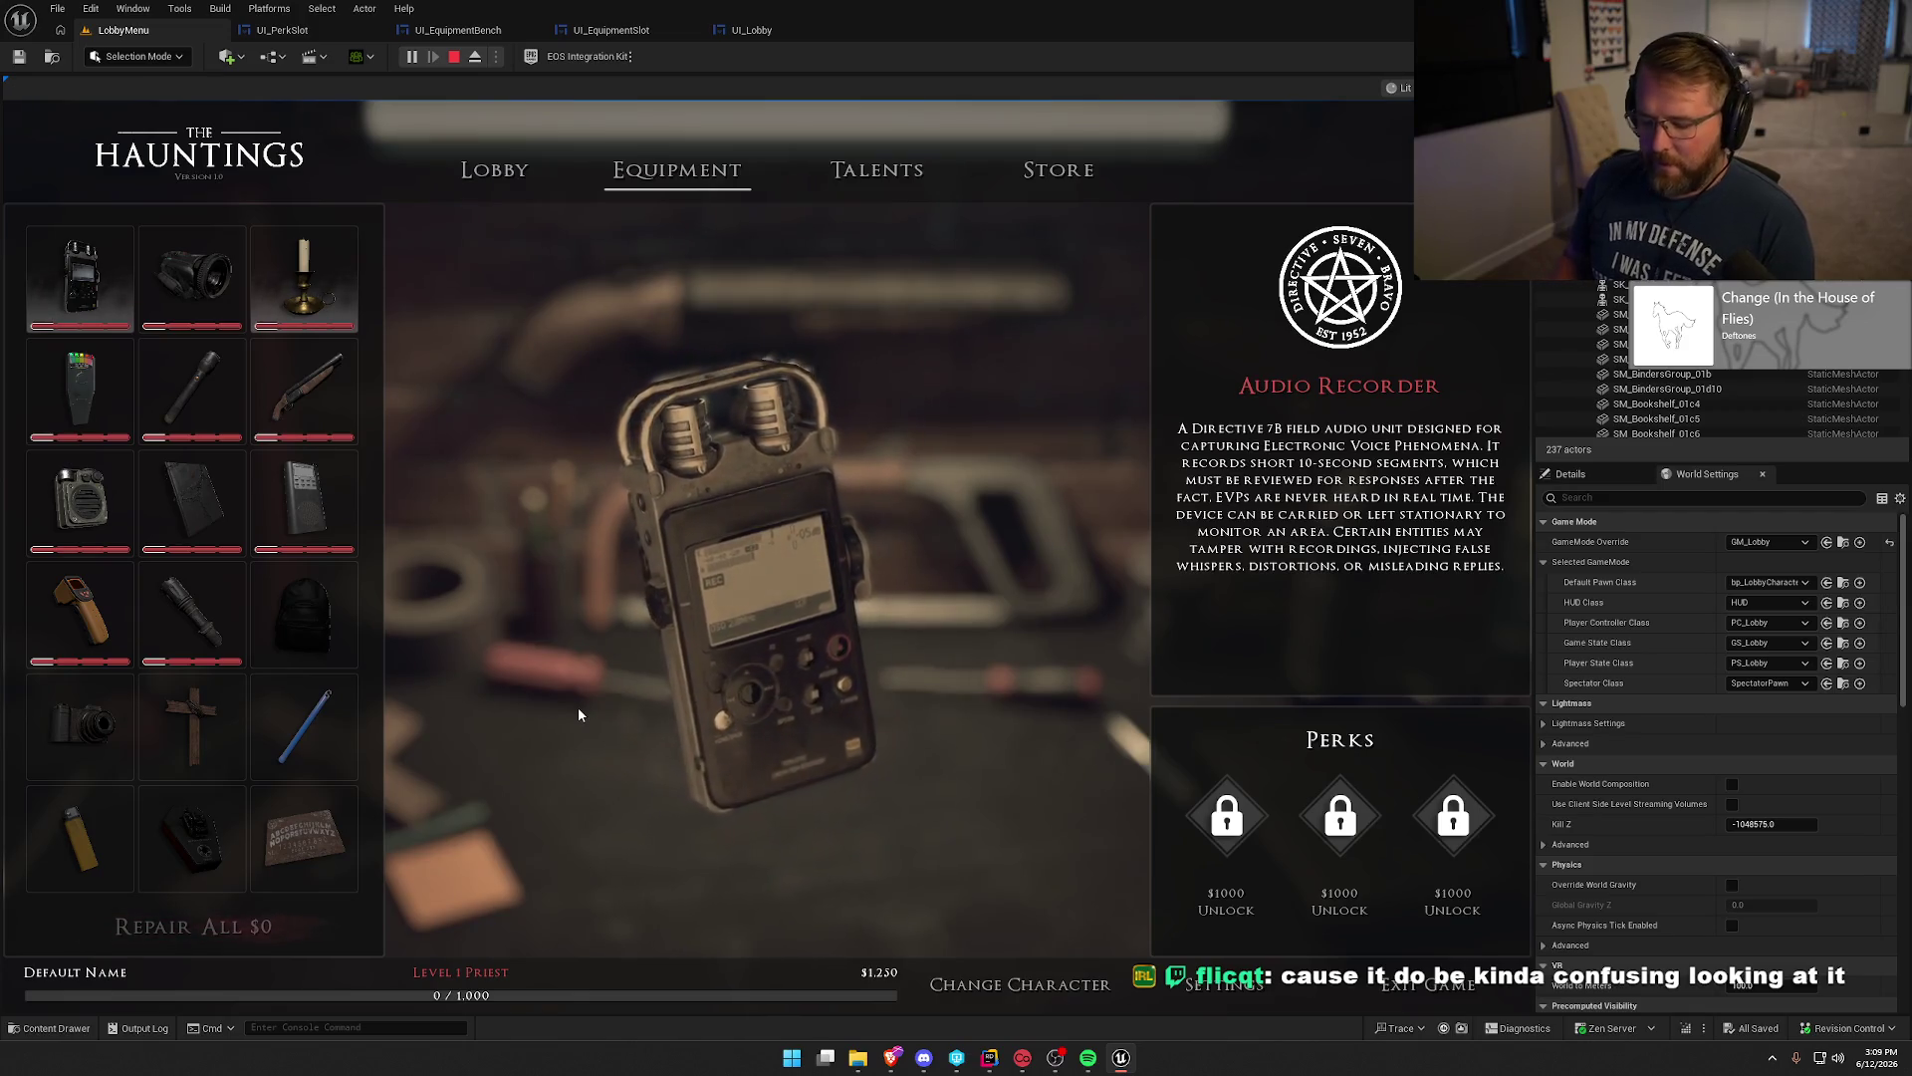
key(grave)
key(Up)
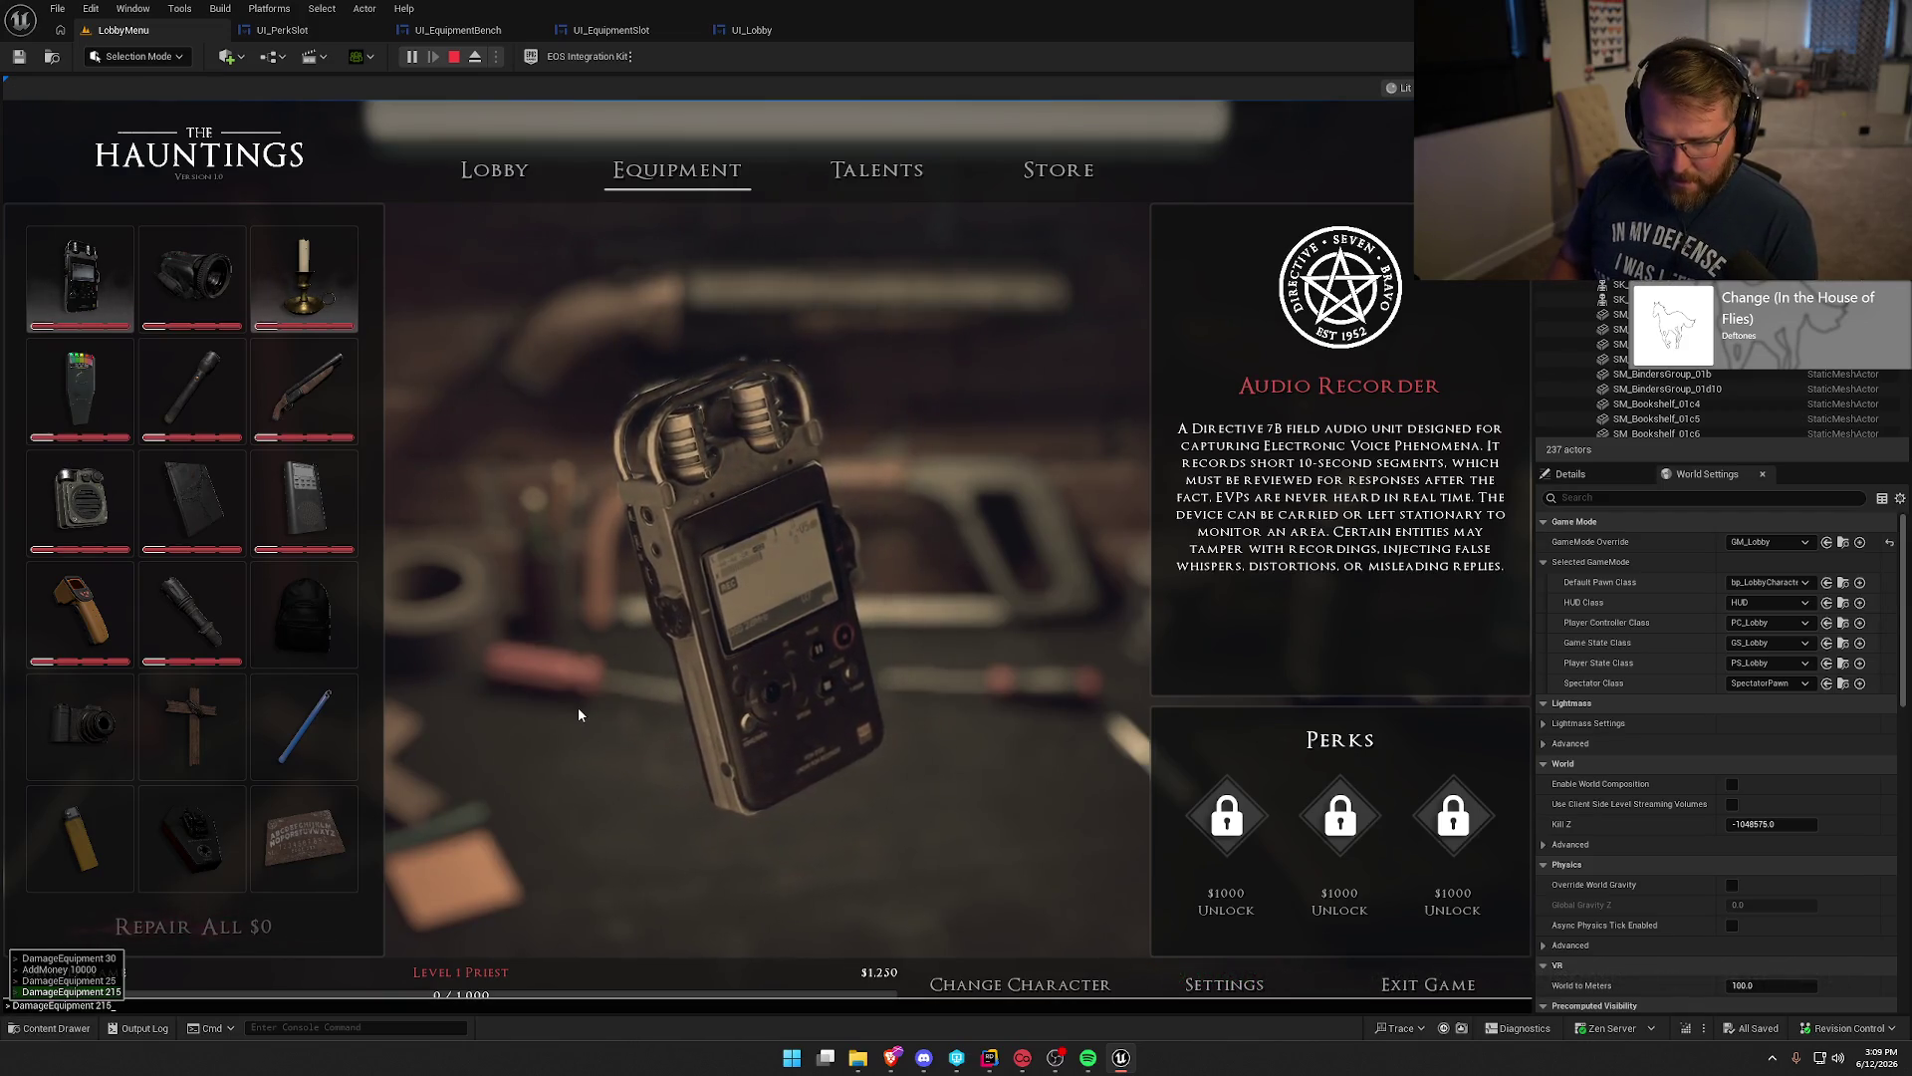
key(BackSpace)
key(BackSpace)
key(BackSpace)
text(15)
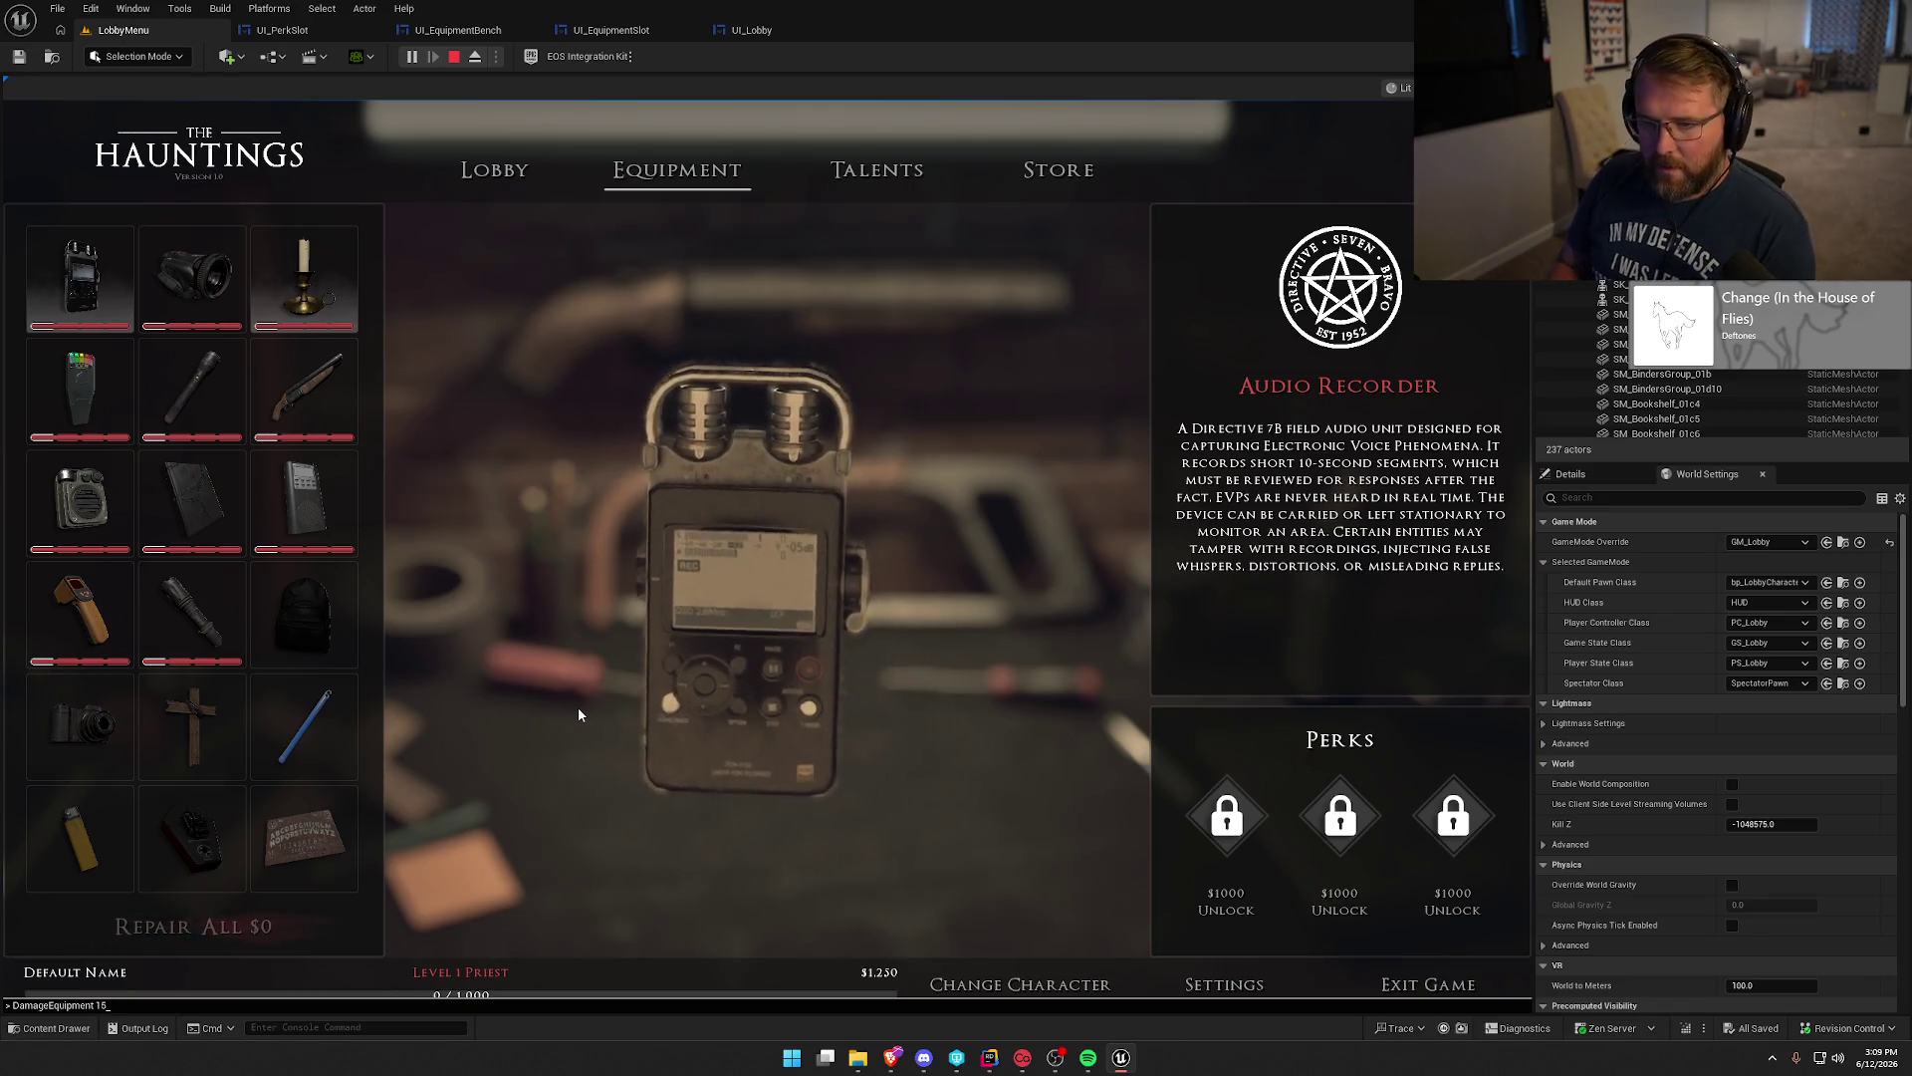
key(Return)
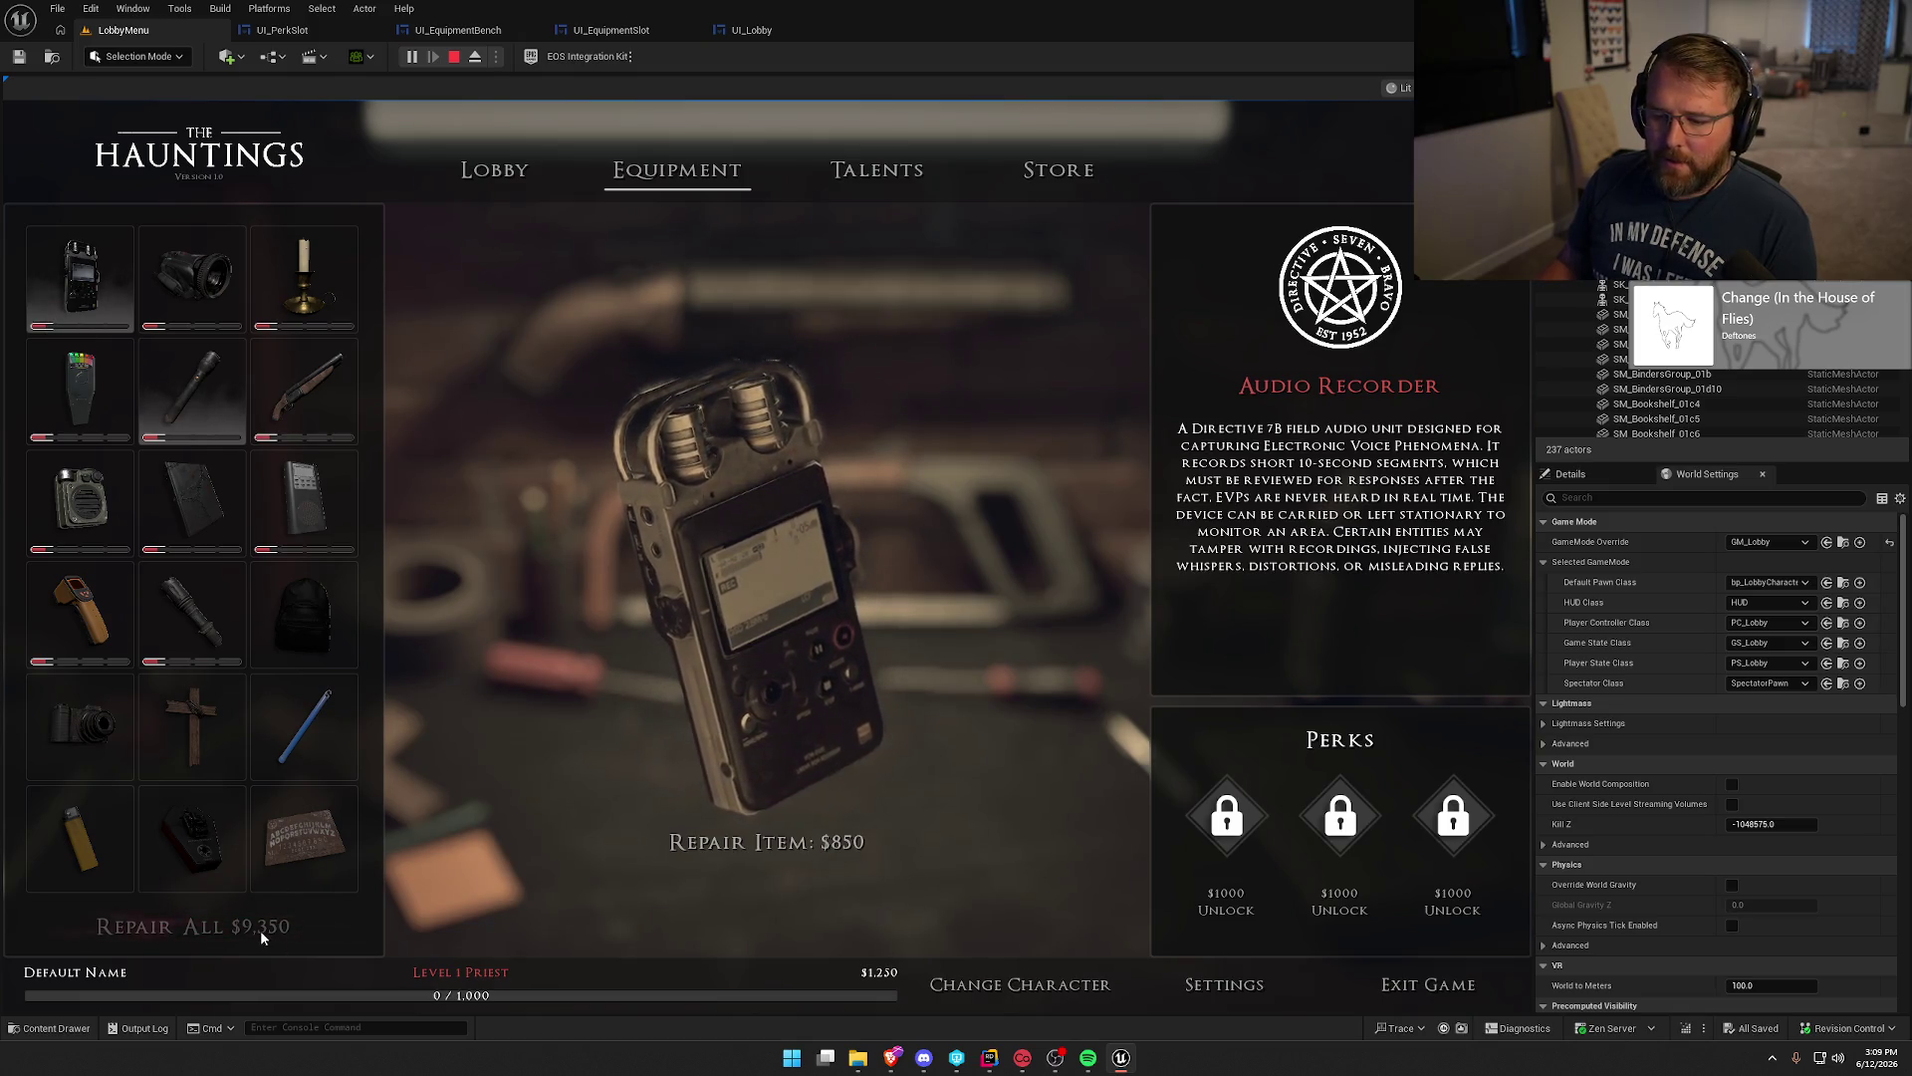
Rerun AddMoney 10000 to add $10,000, then repair all damaged equipment at once.
key(grave)
key(Up)
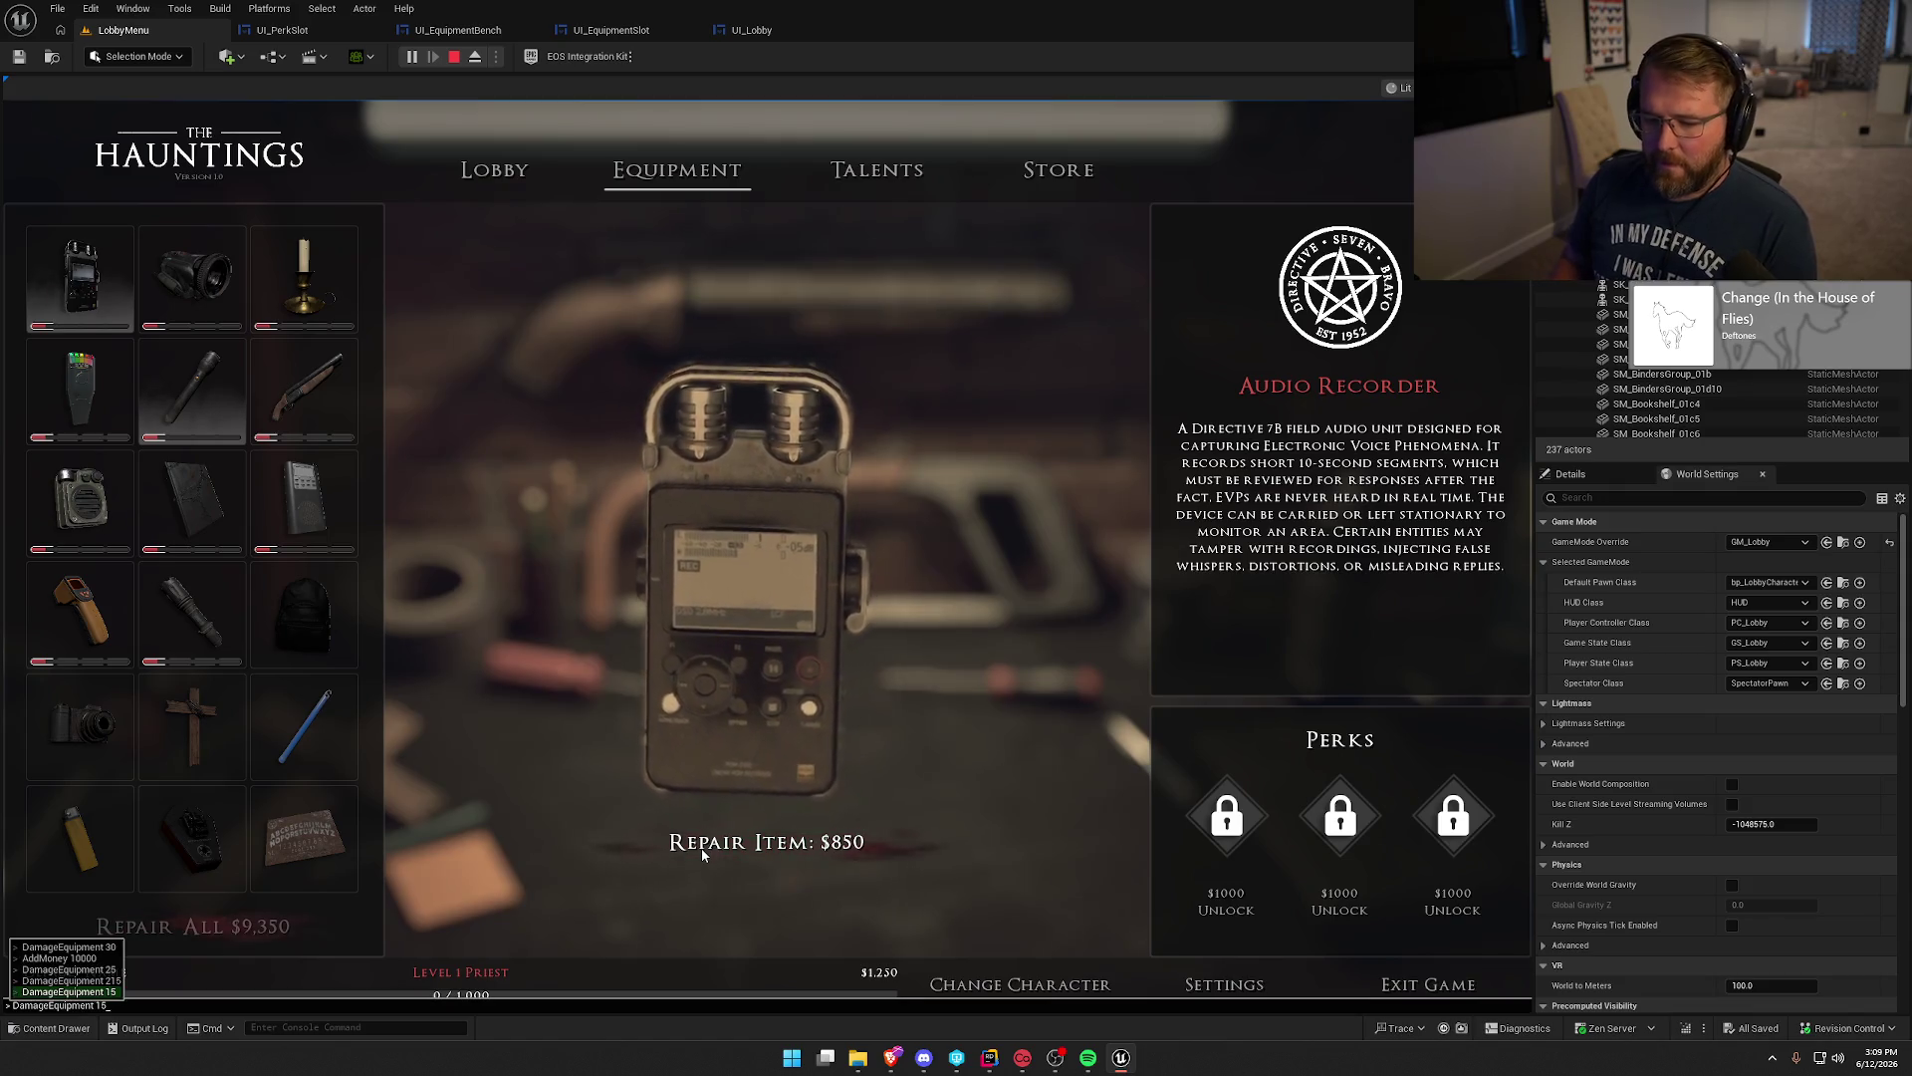
key(Up)
key(Up)
key(Return)
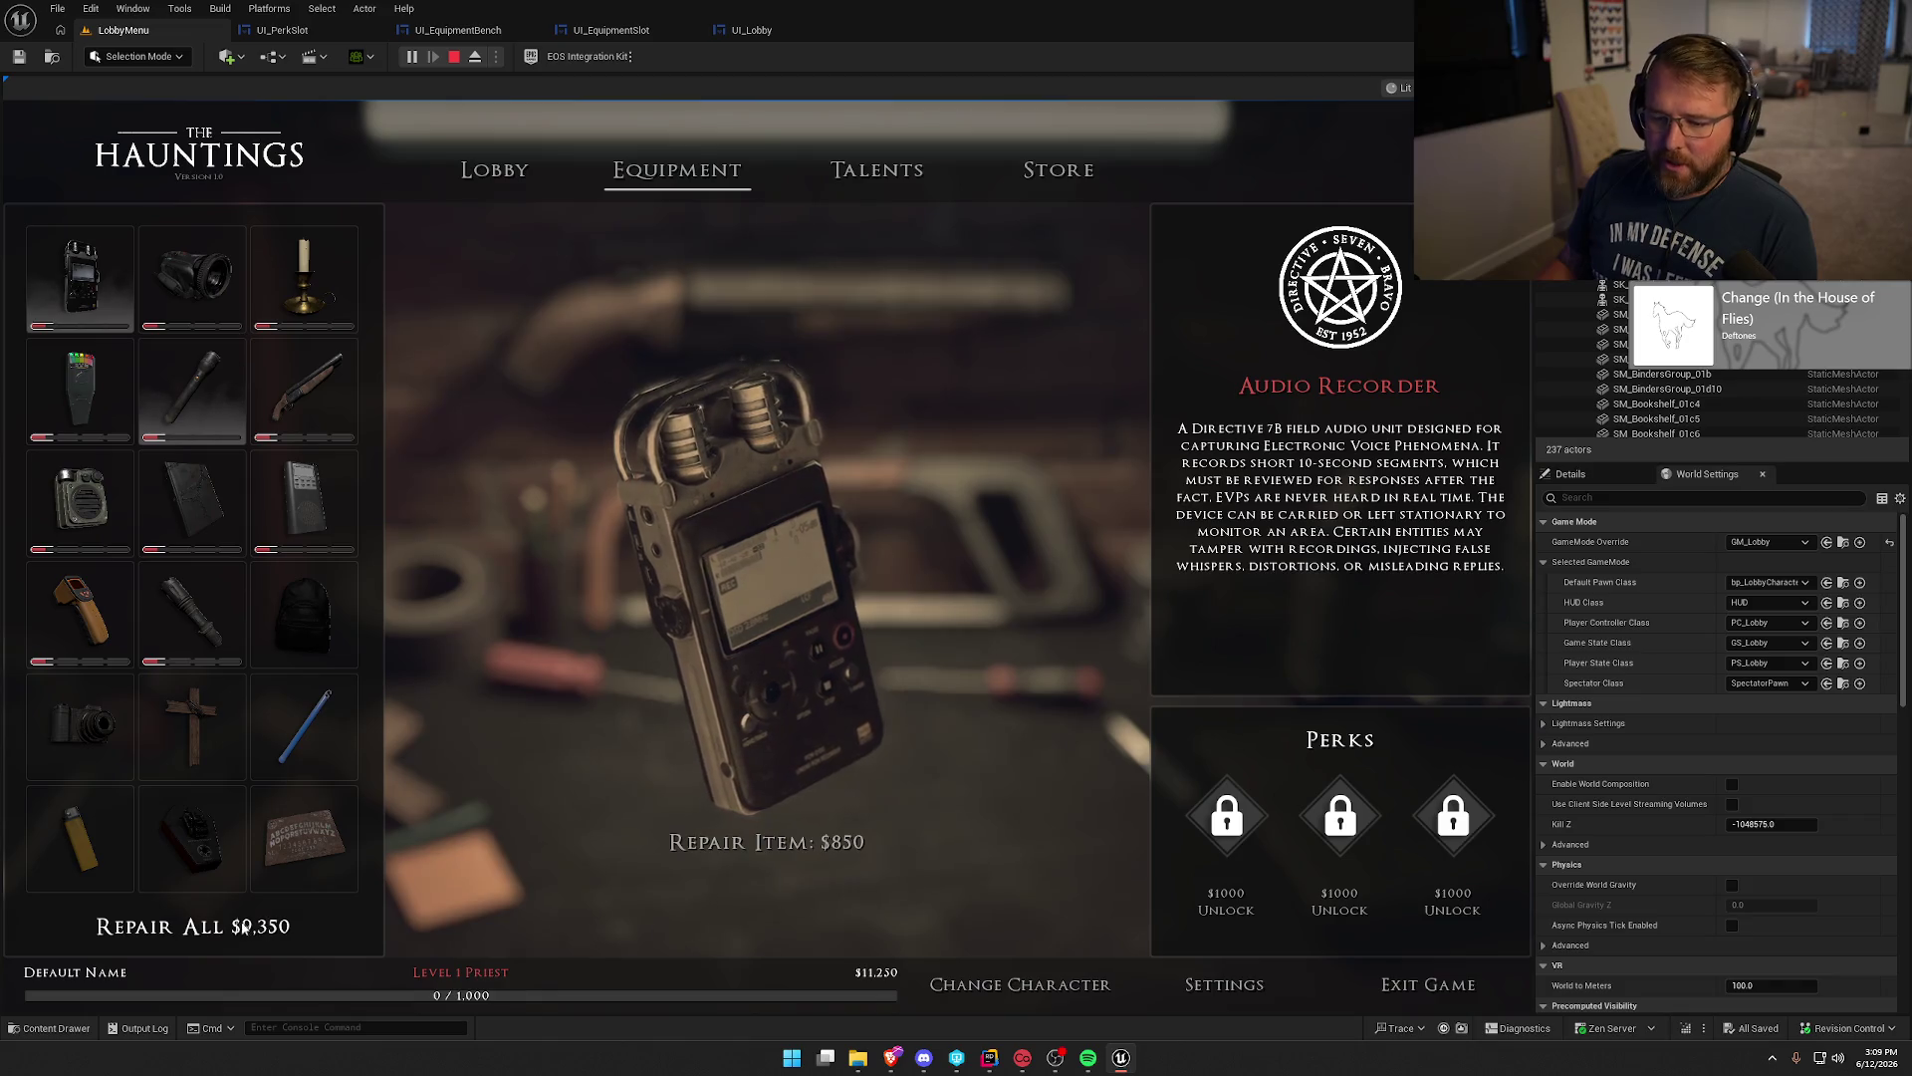
click(193, 926)
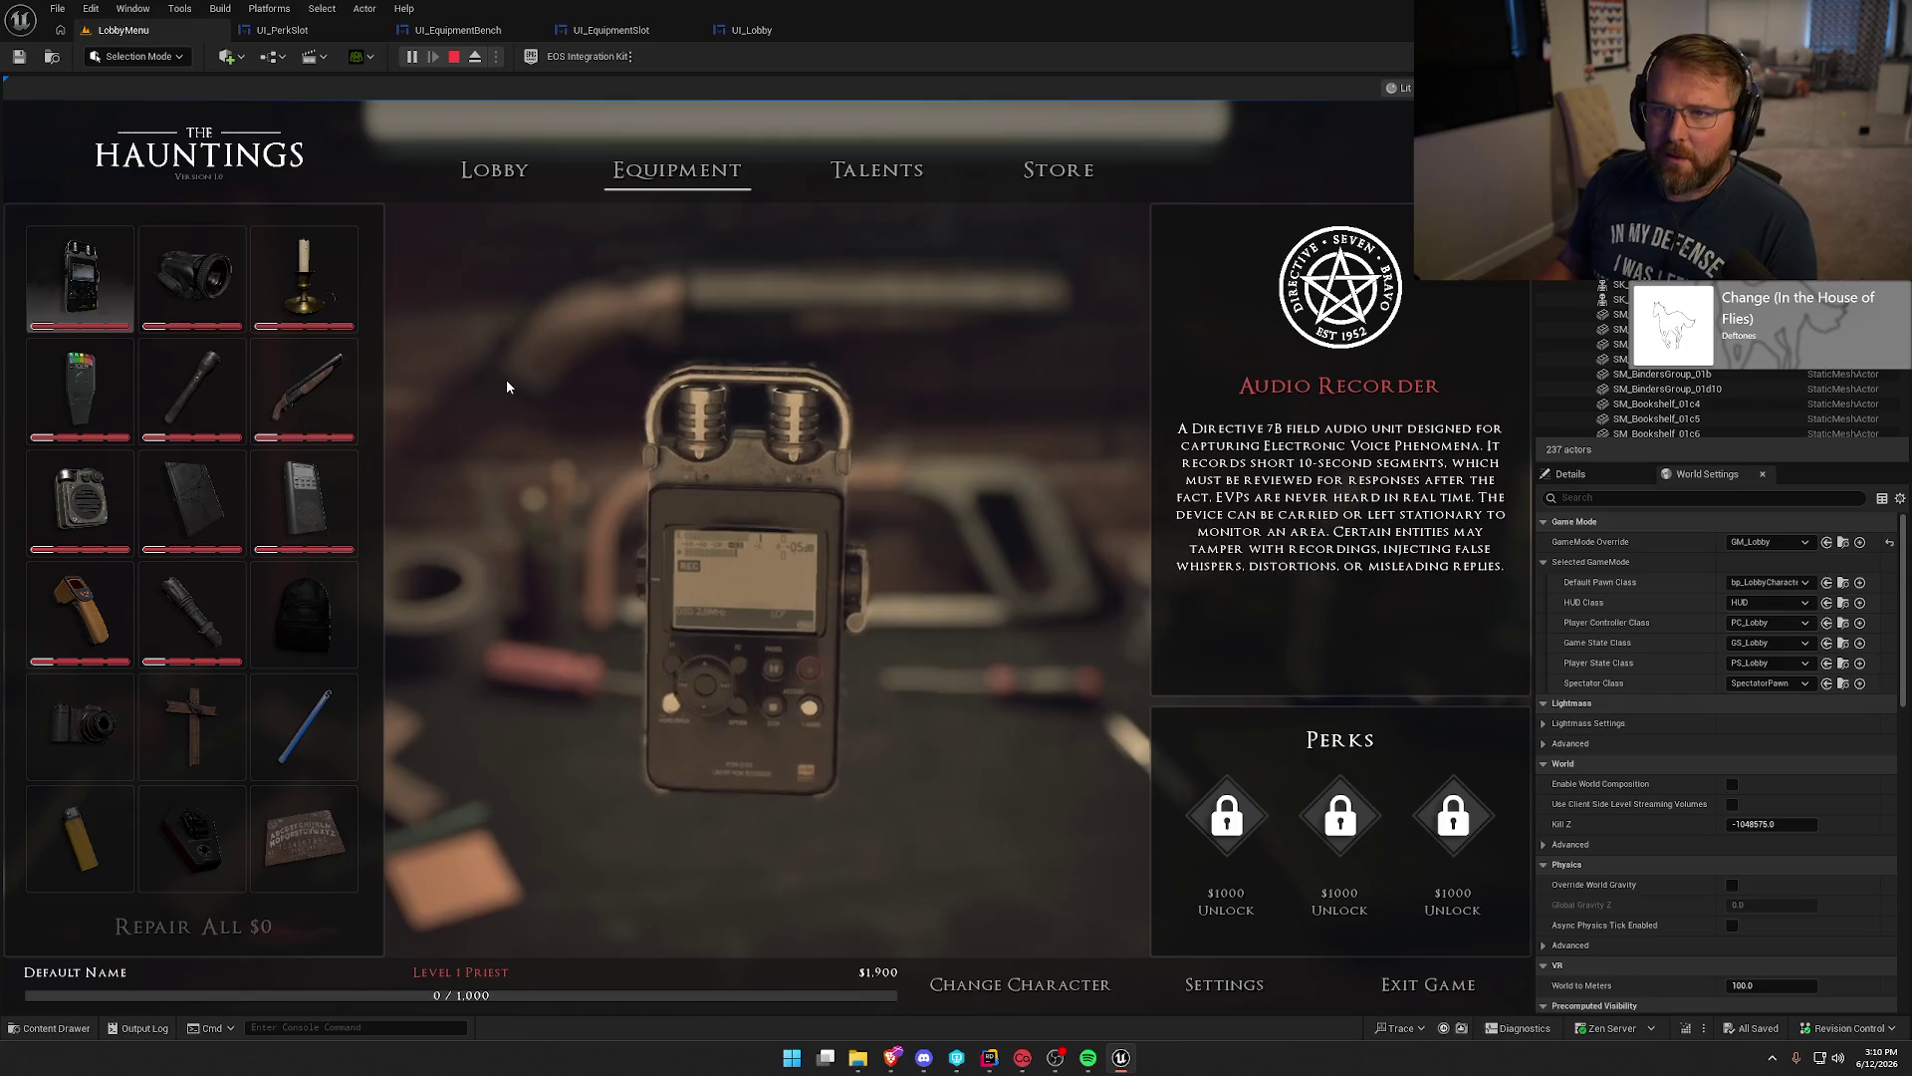
With the Candle selected, damage all equipment by 4 using DamageEquipment 4.
click(327, 295)
key(grave)
key(Up)
key(Up)
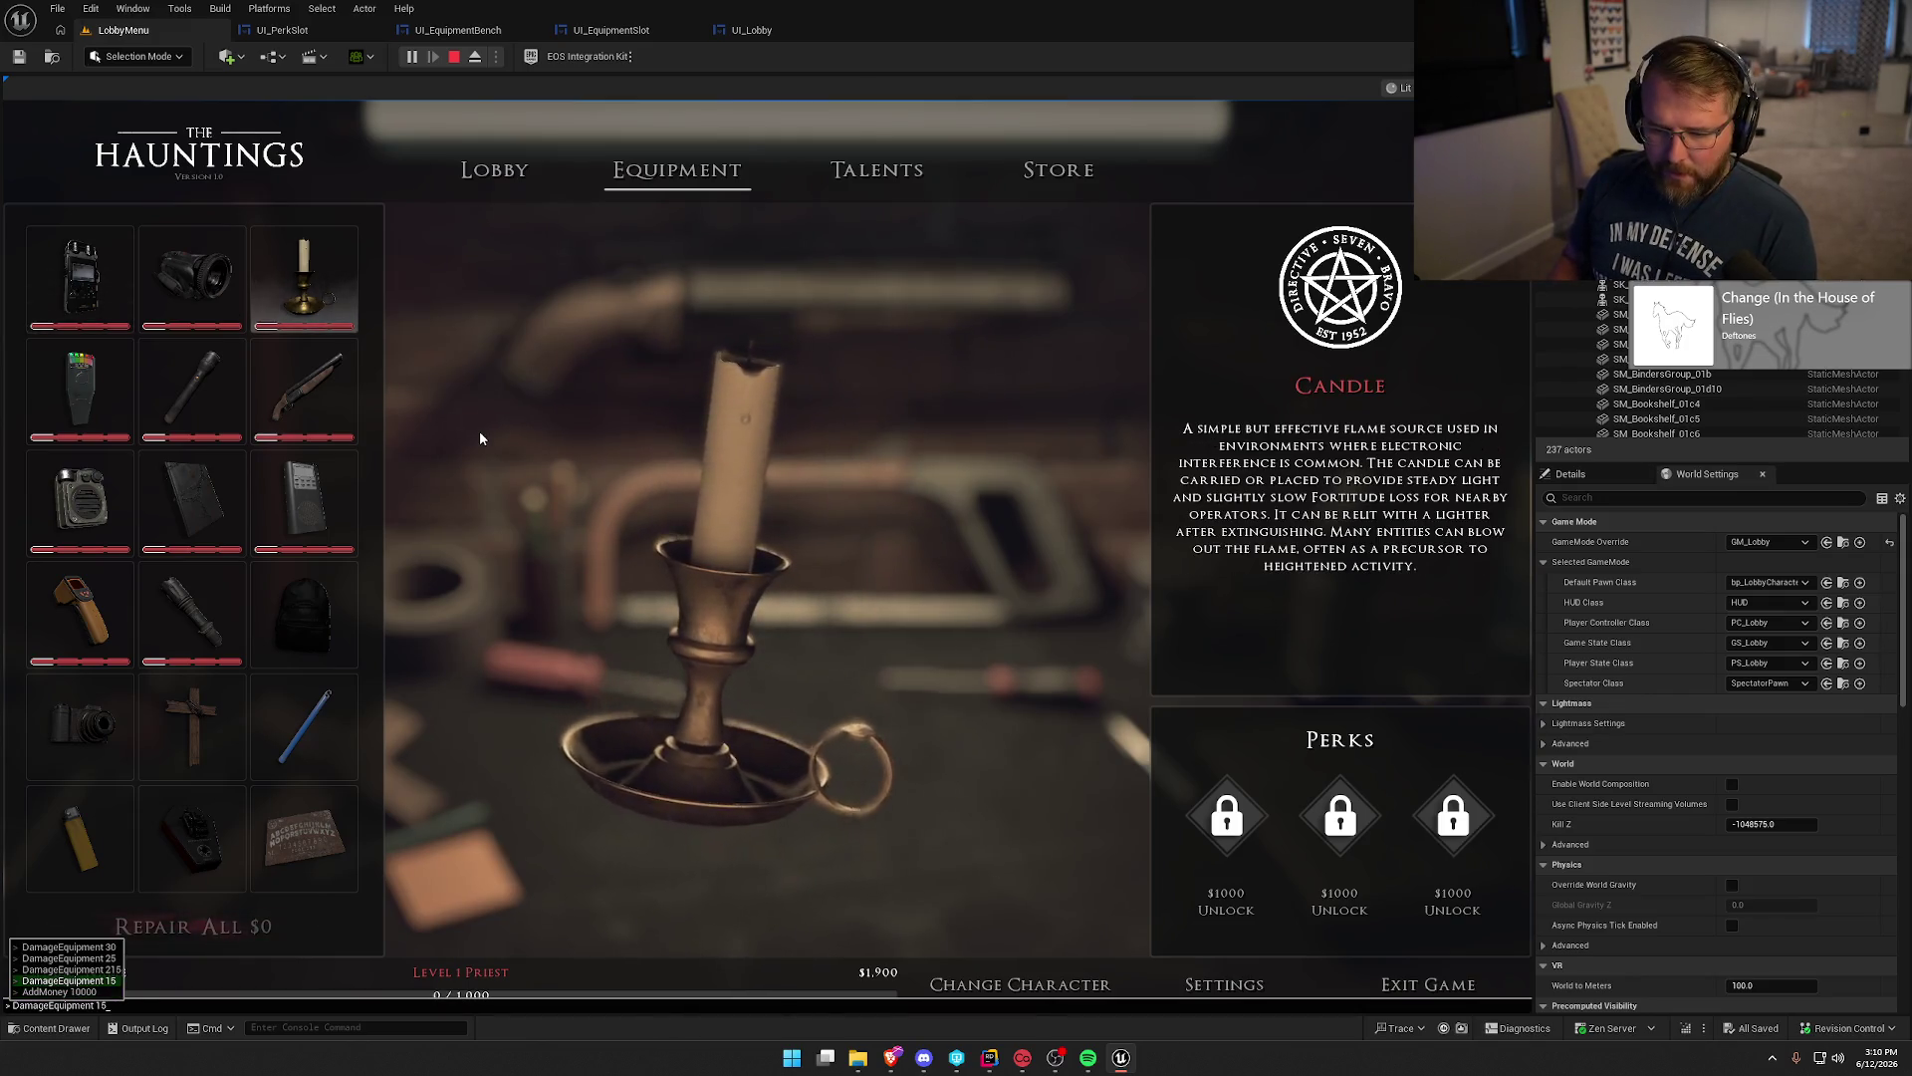
key(BackSpace)
key(BackSpace)
text(4)
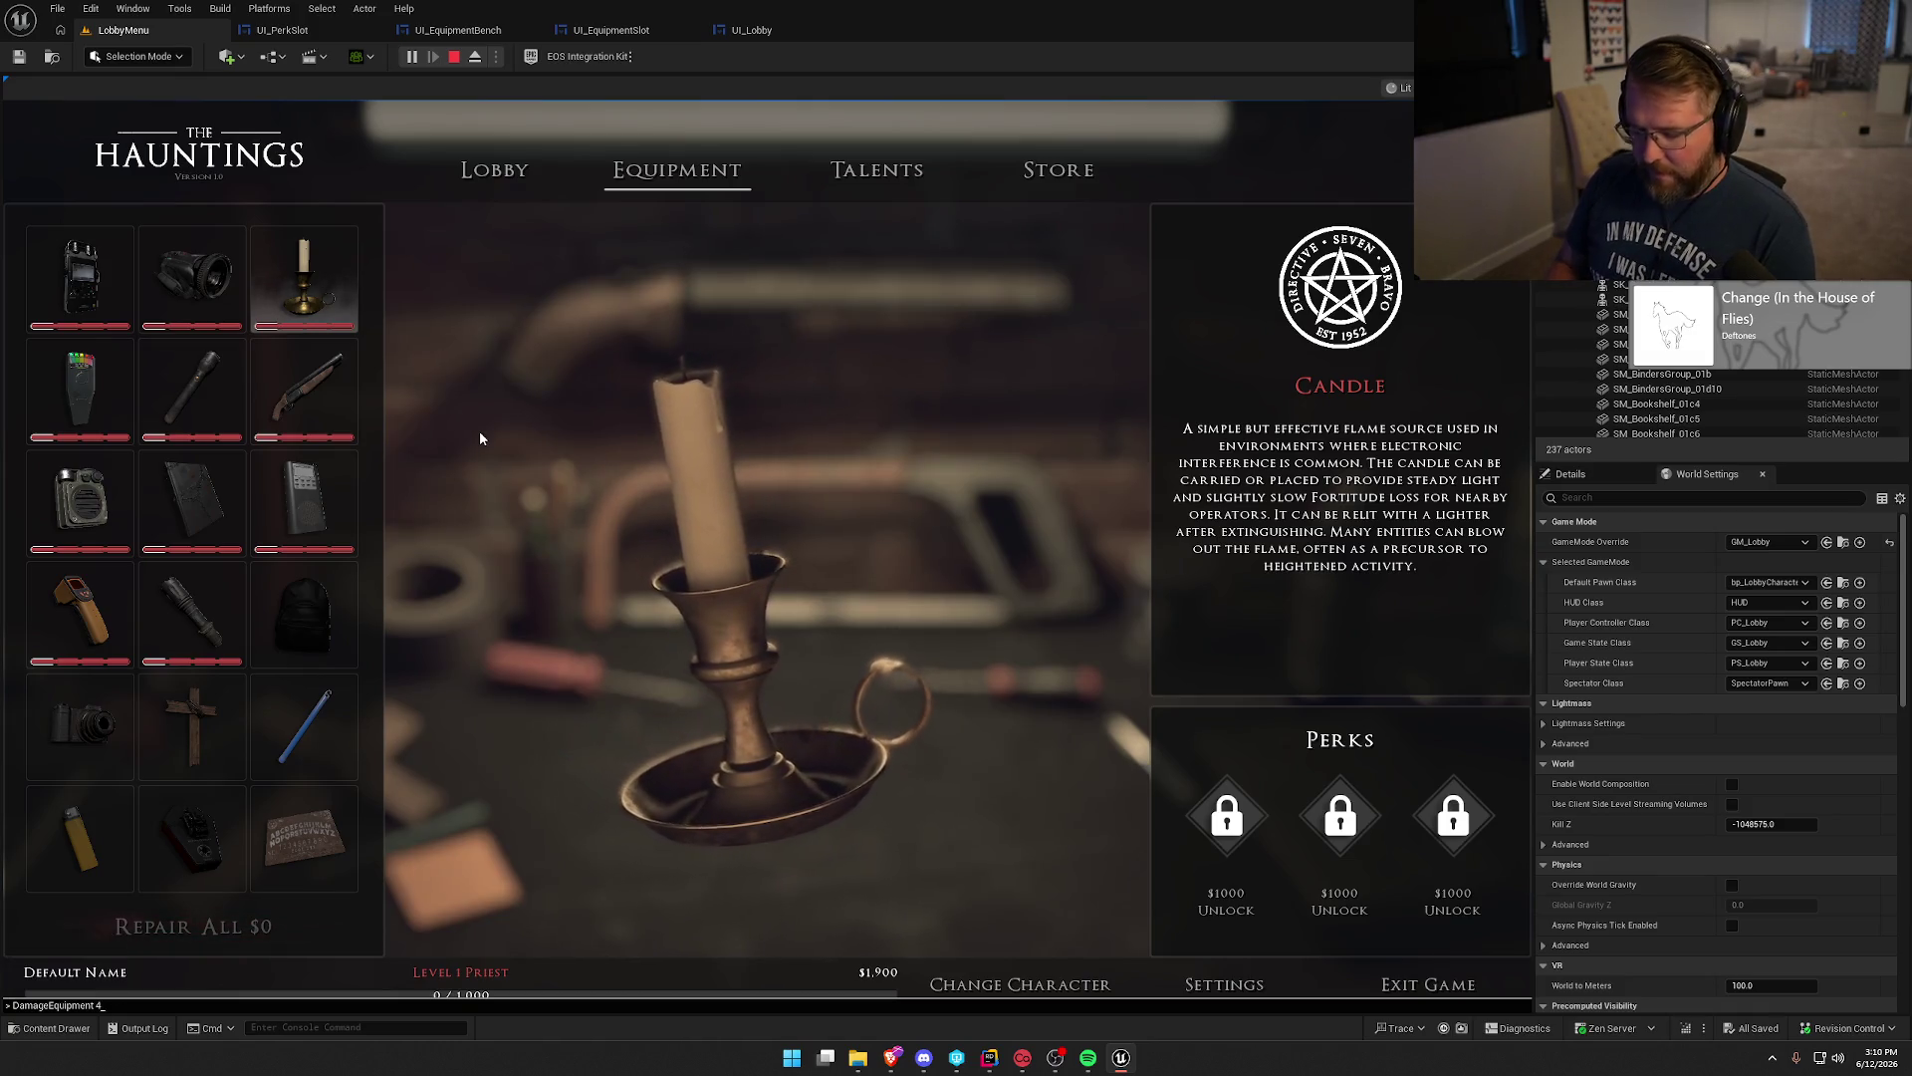
key(Return)
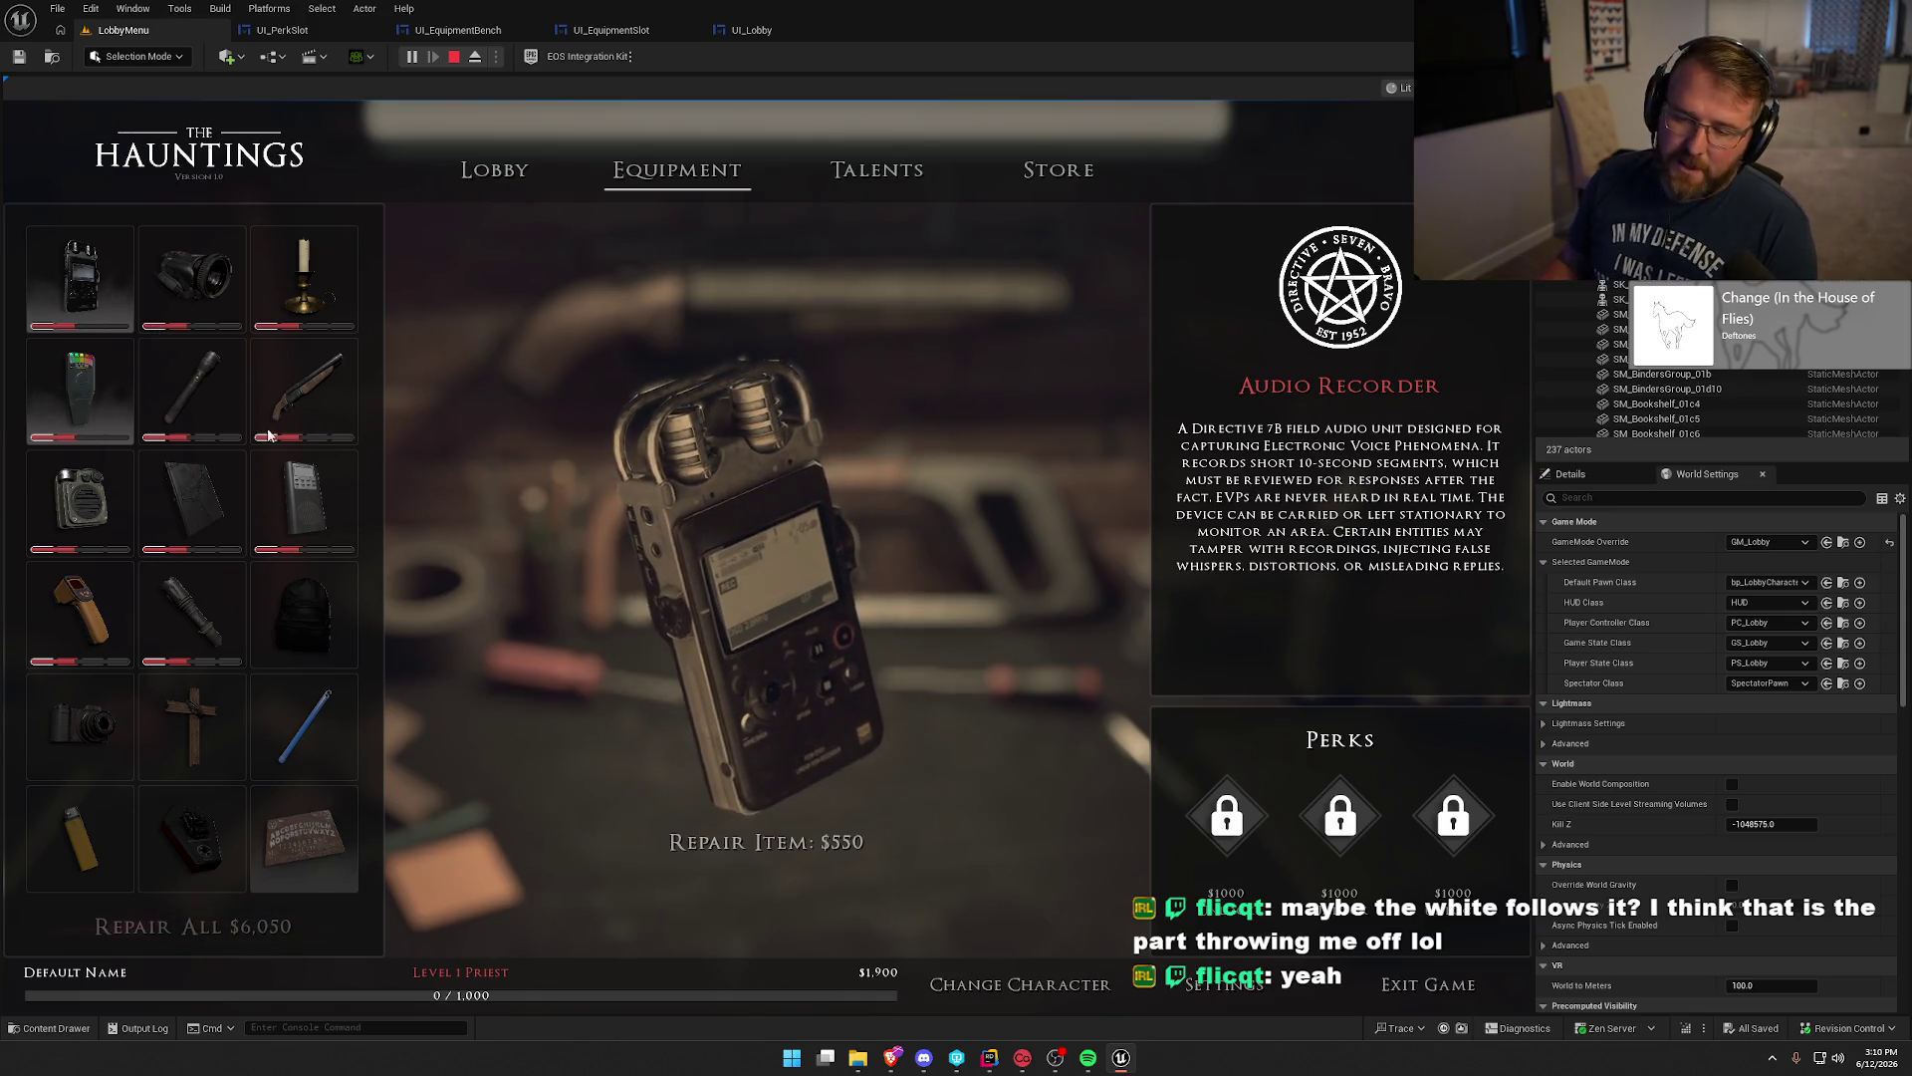
Repair only the damaged Candle, bringing money to $1,350.
click(192, 299)
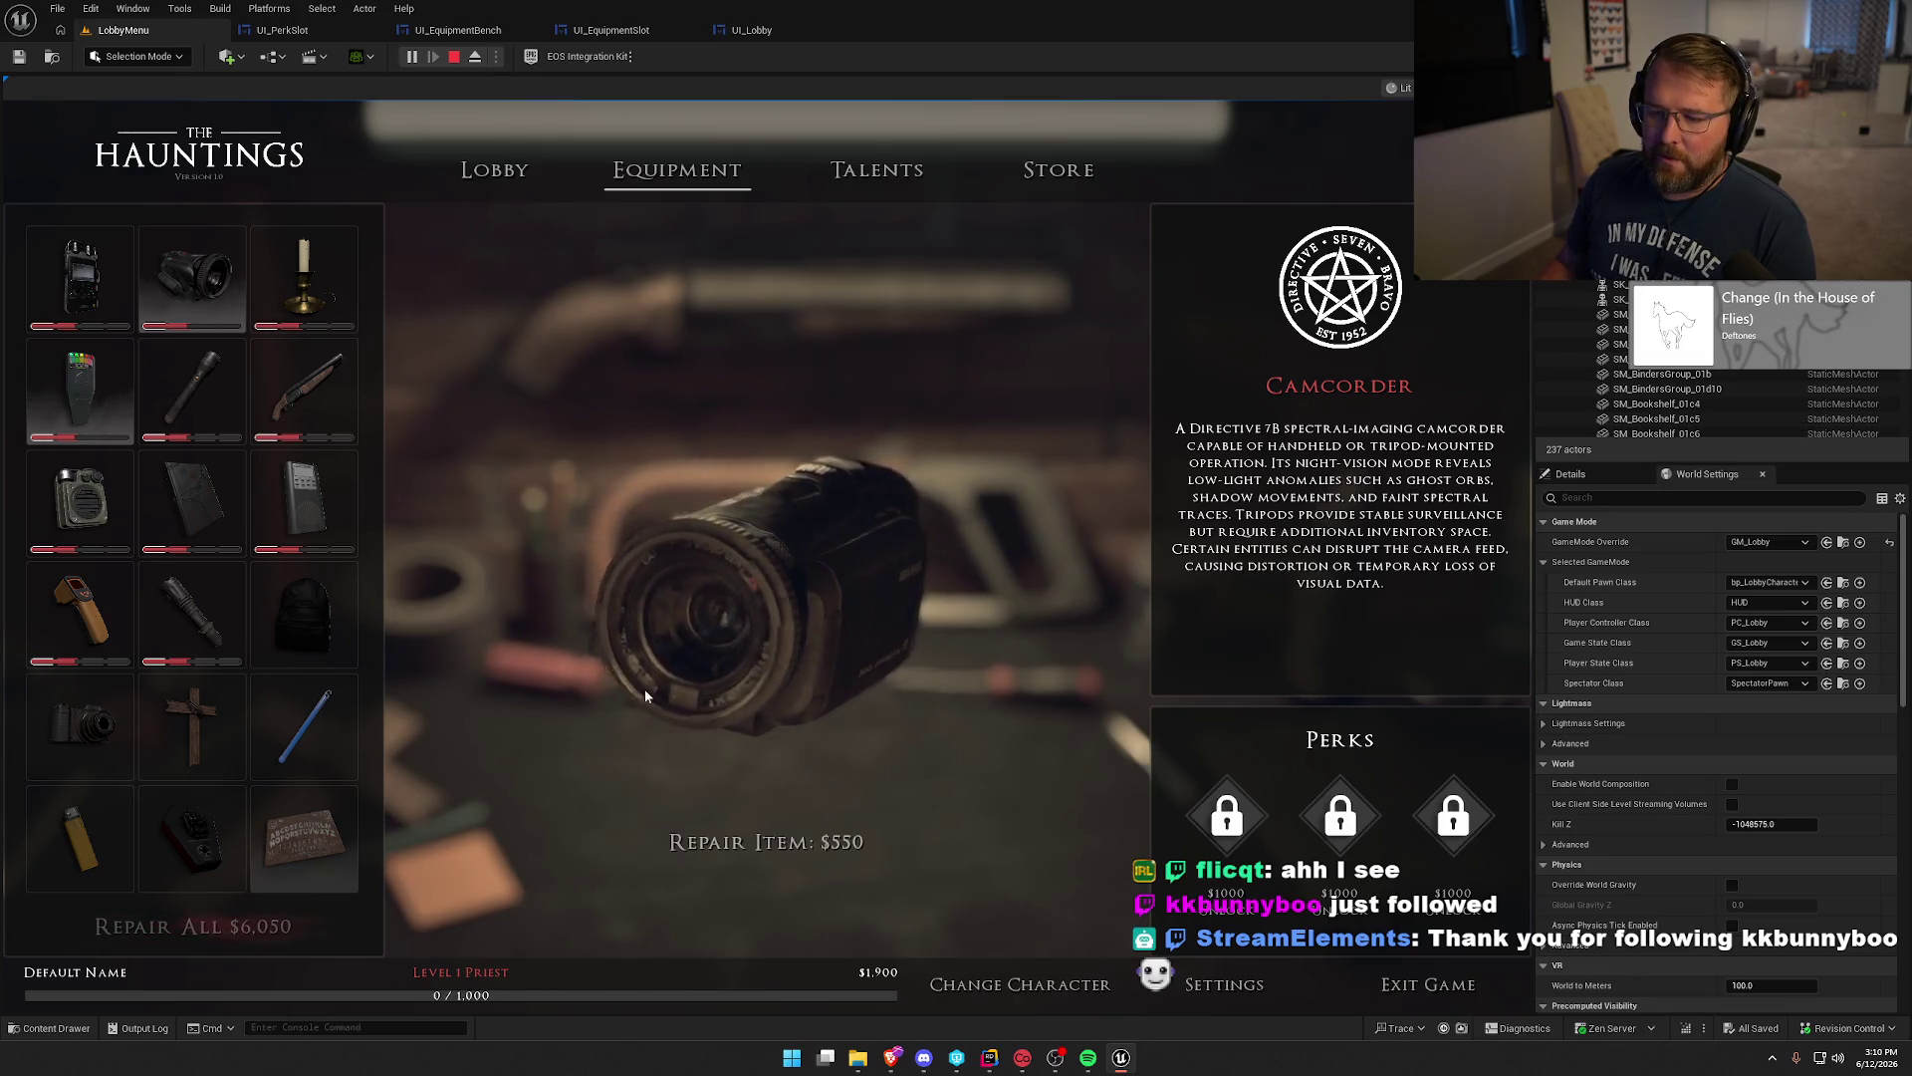
click(304, 284)
click(781, 843)
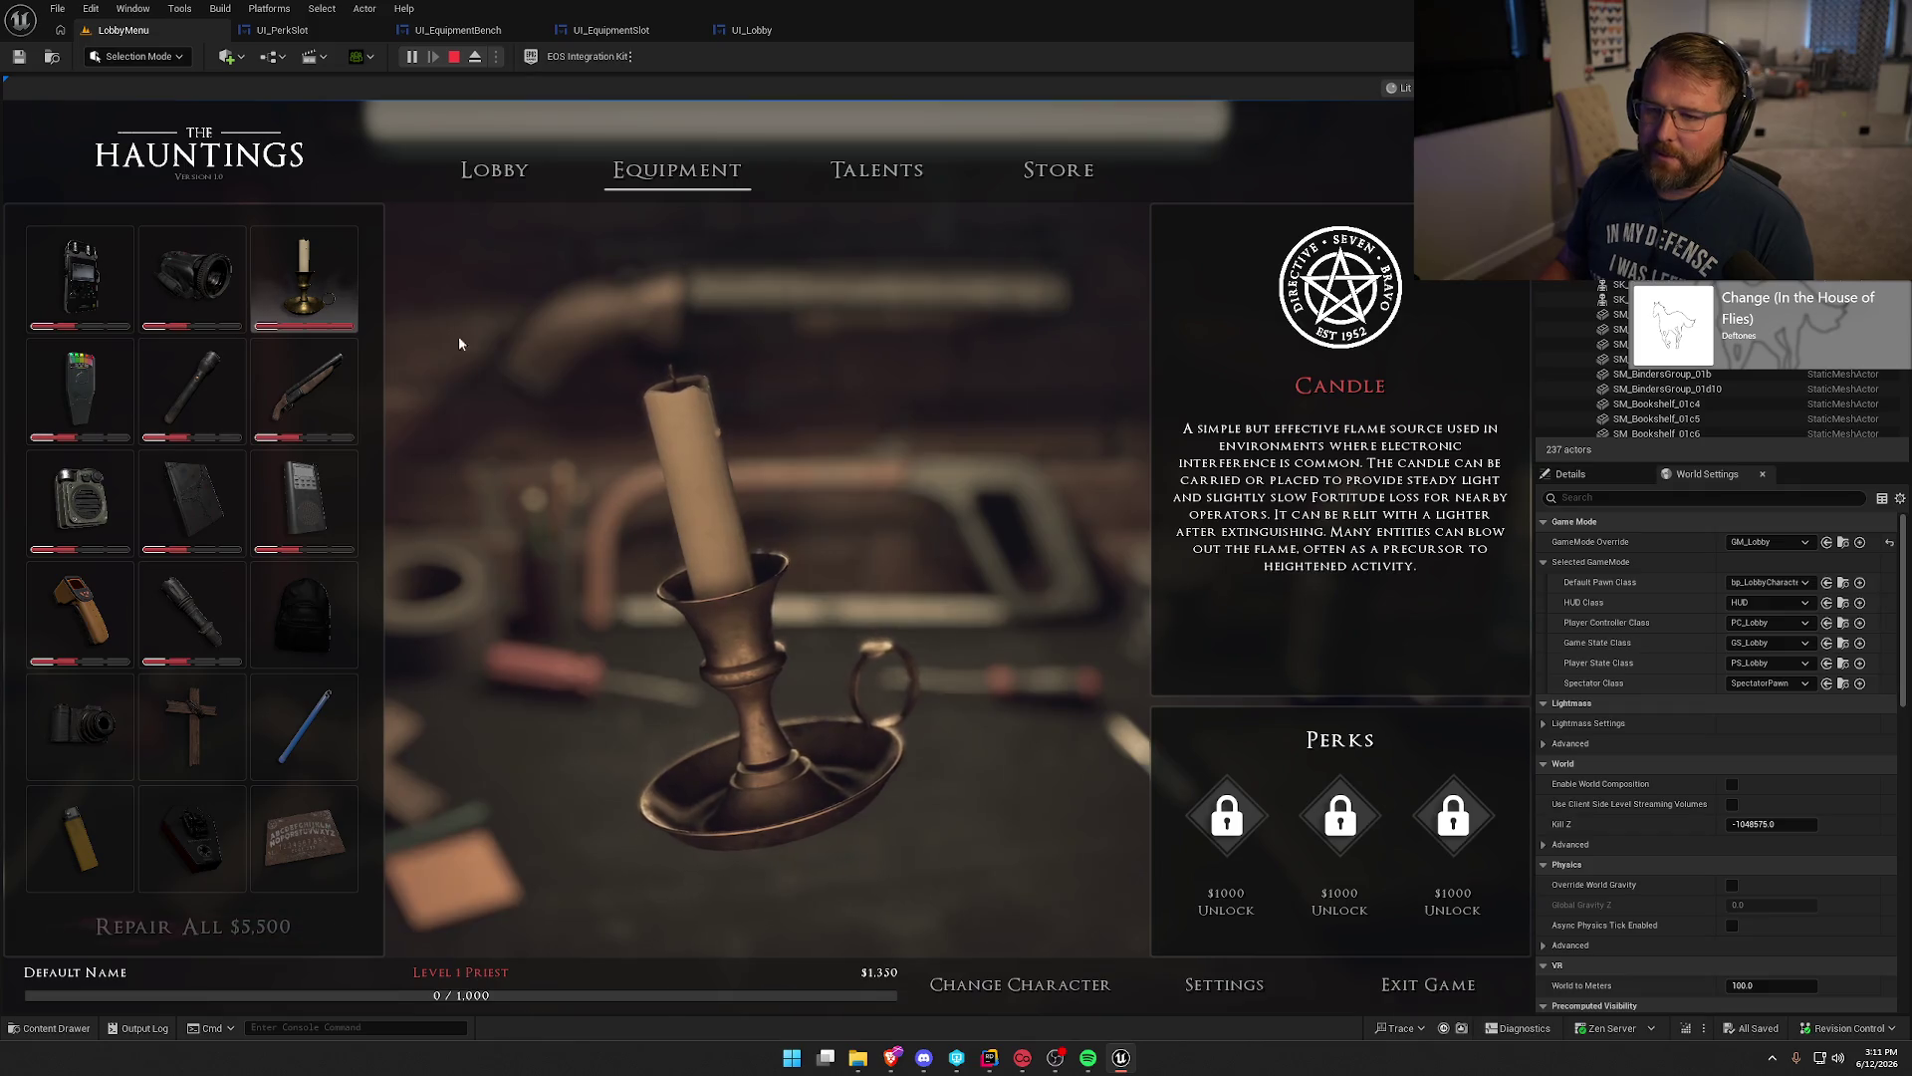
Add $10,000 by rerunning the AddMoney 10000 console command.
key(grave)
key(Up)
key(Up)
key(Return)
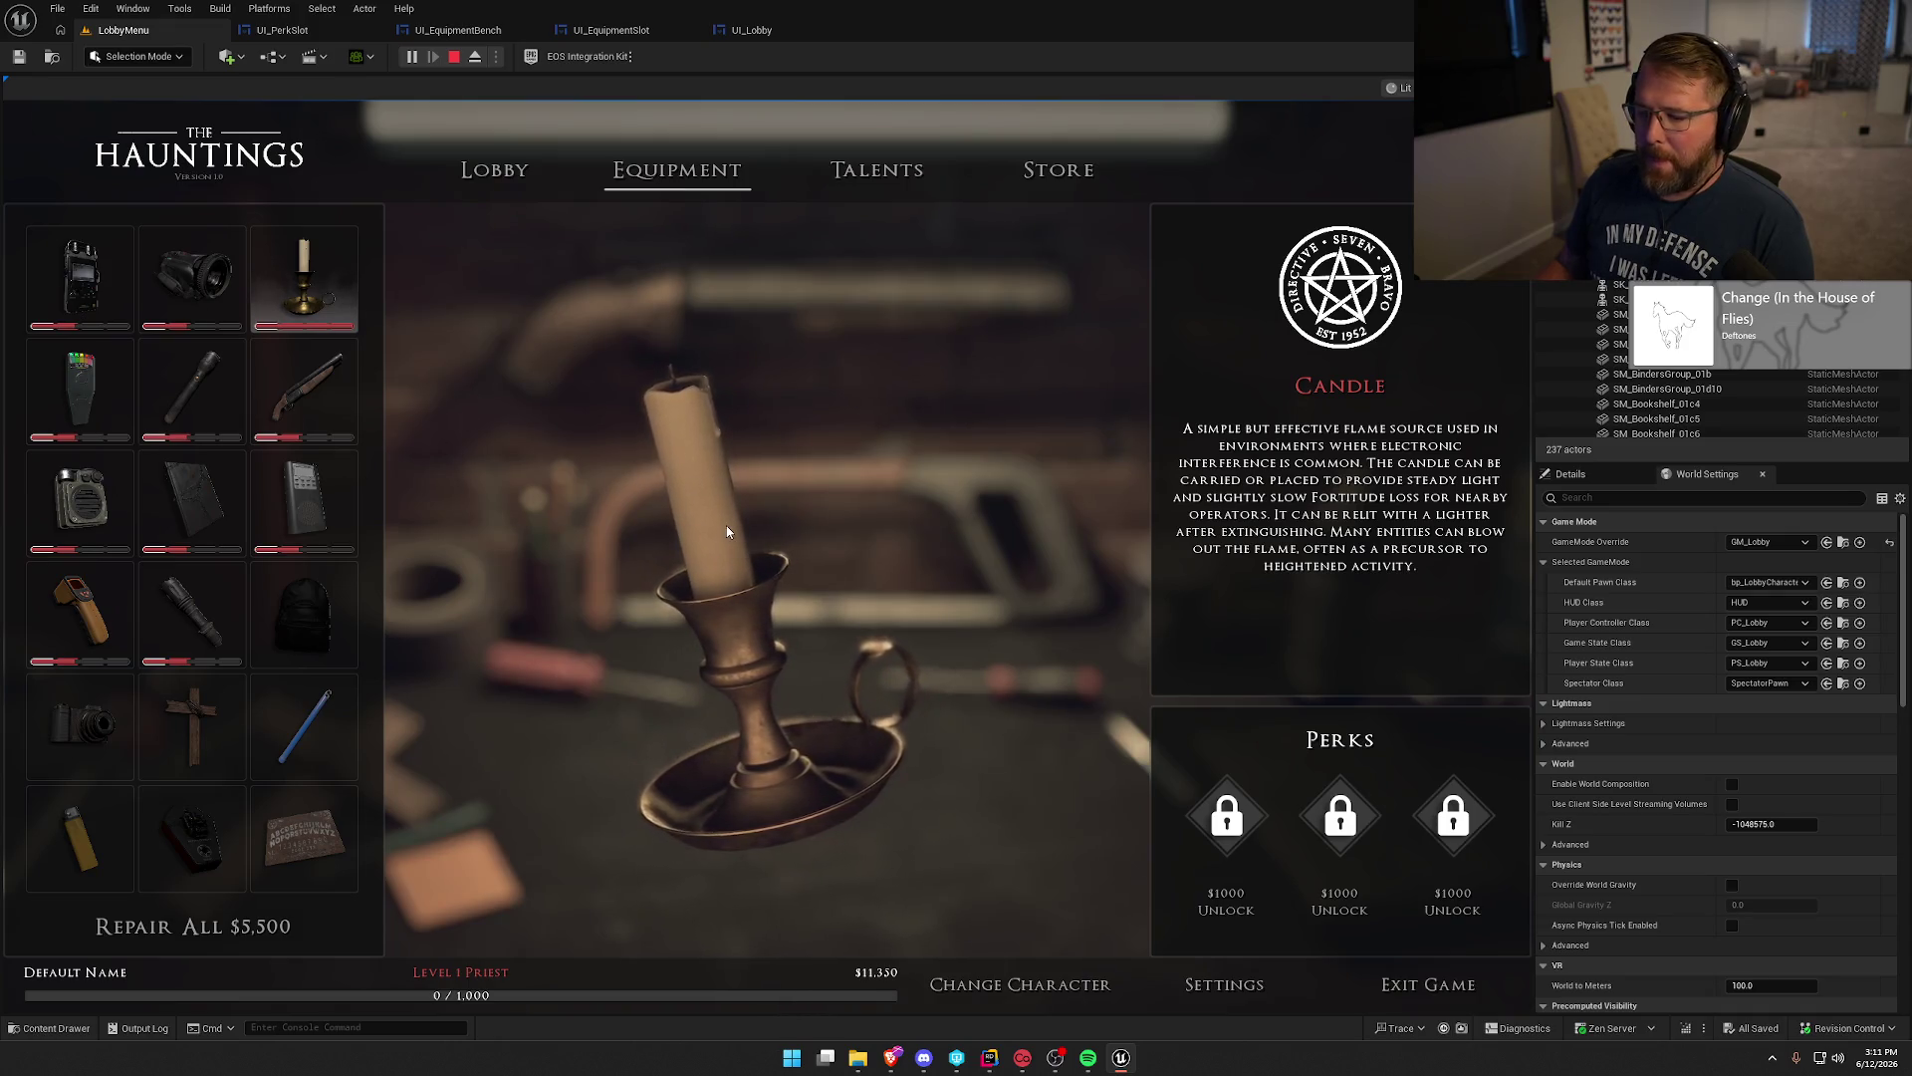
Unlock the Crucifix for $1,000, leaving $10,350.
scroll(260, 727, down, 2)
click(192, 628)
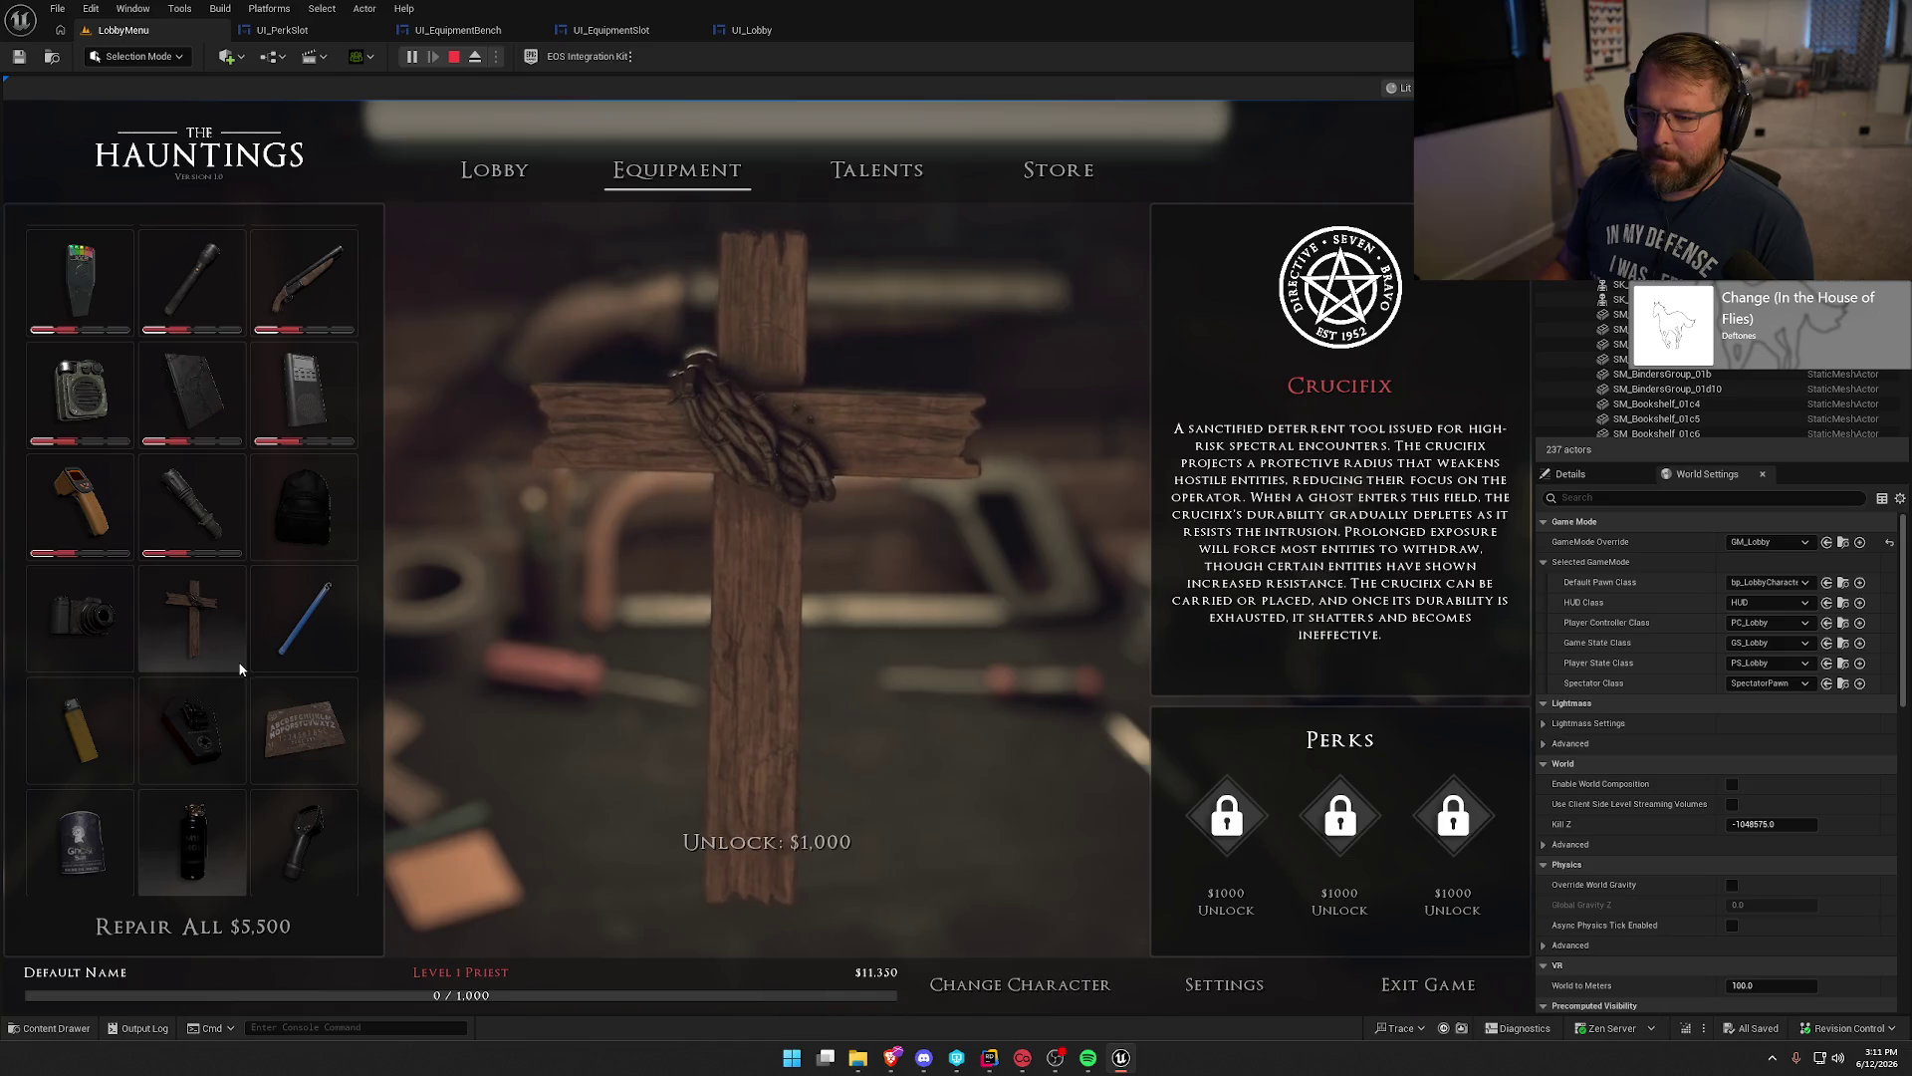
click(763, 835)
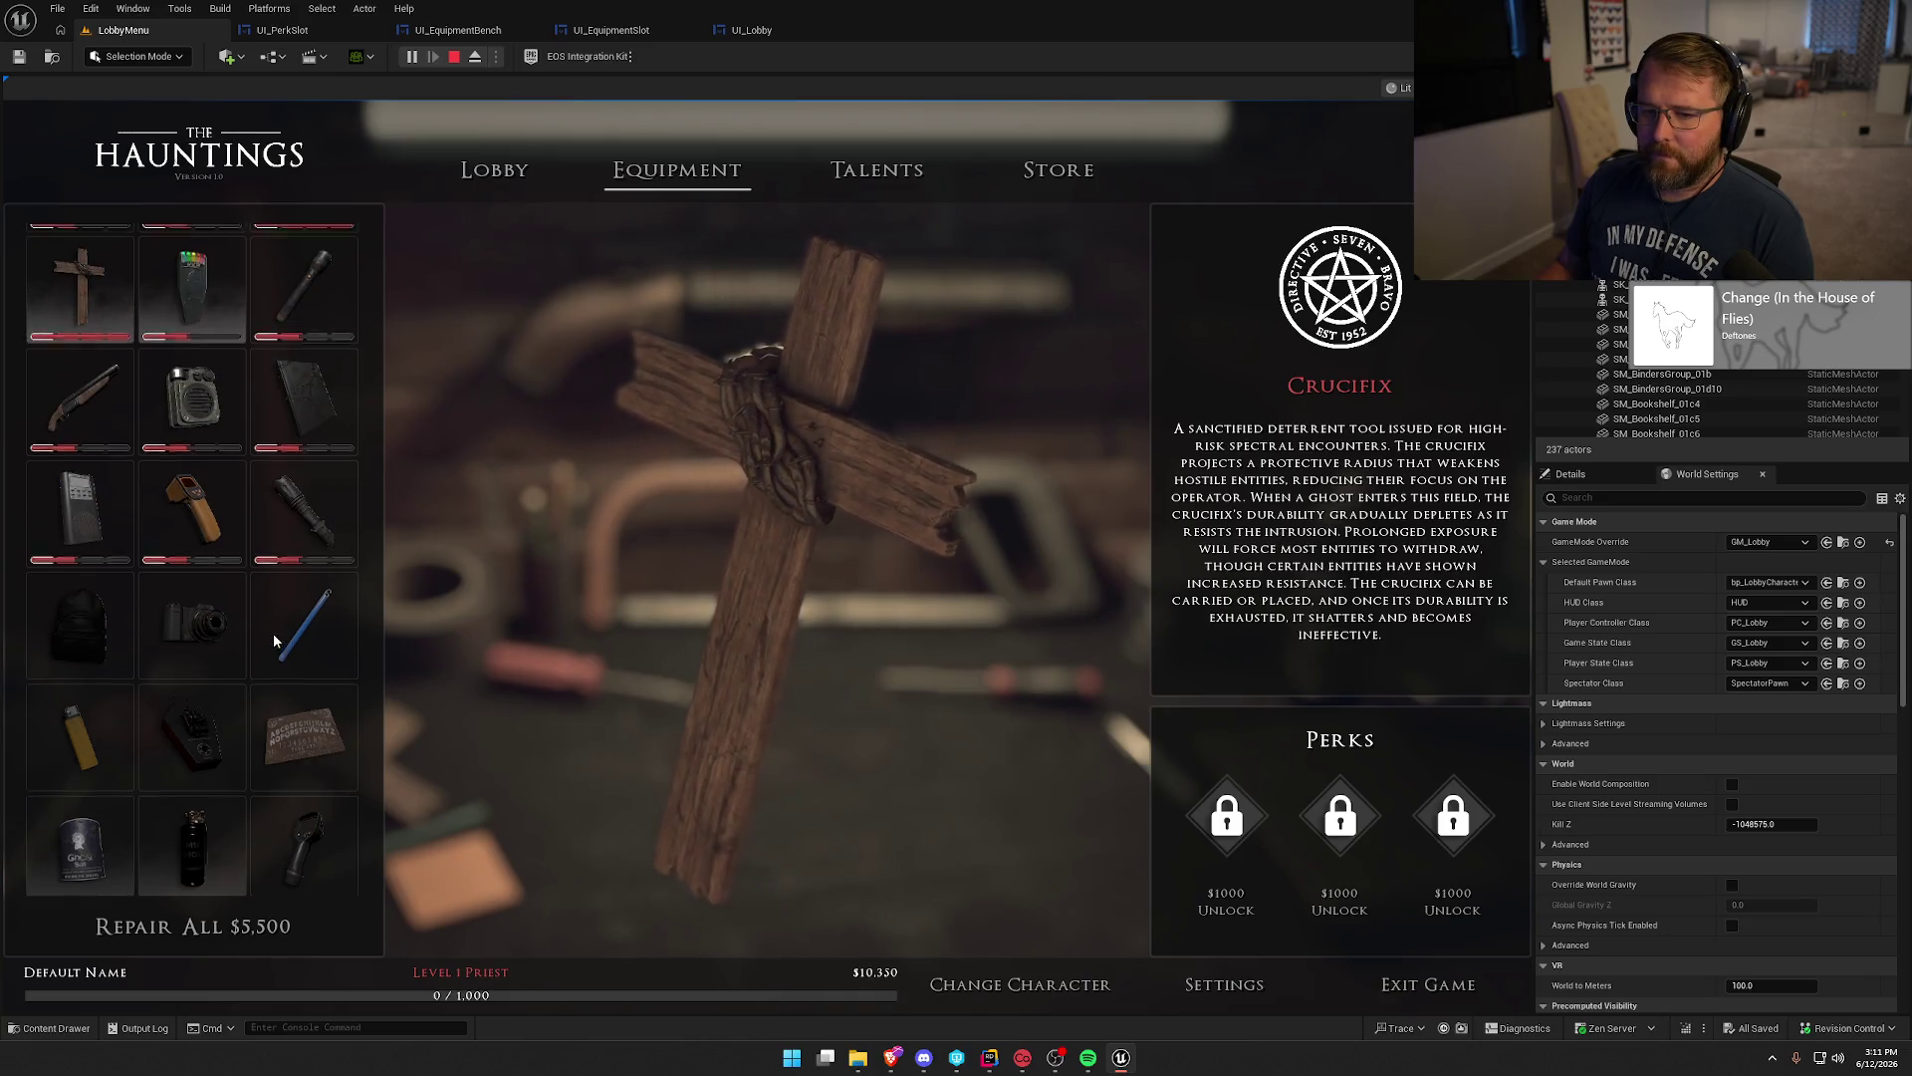
scroll(273, 634, up, 1)
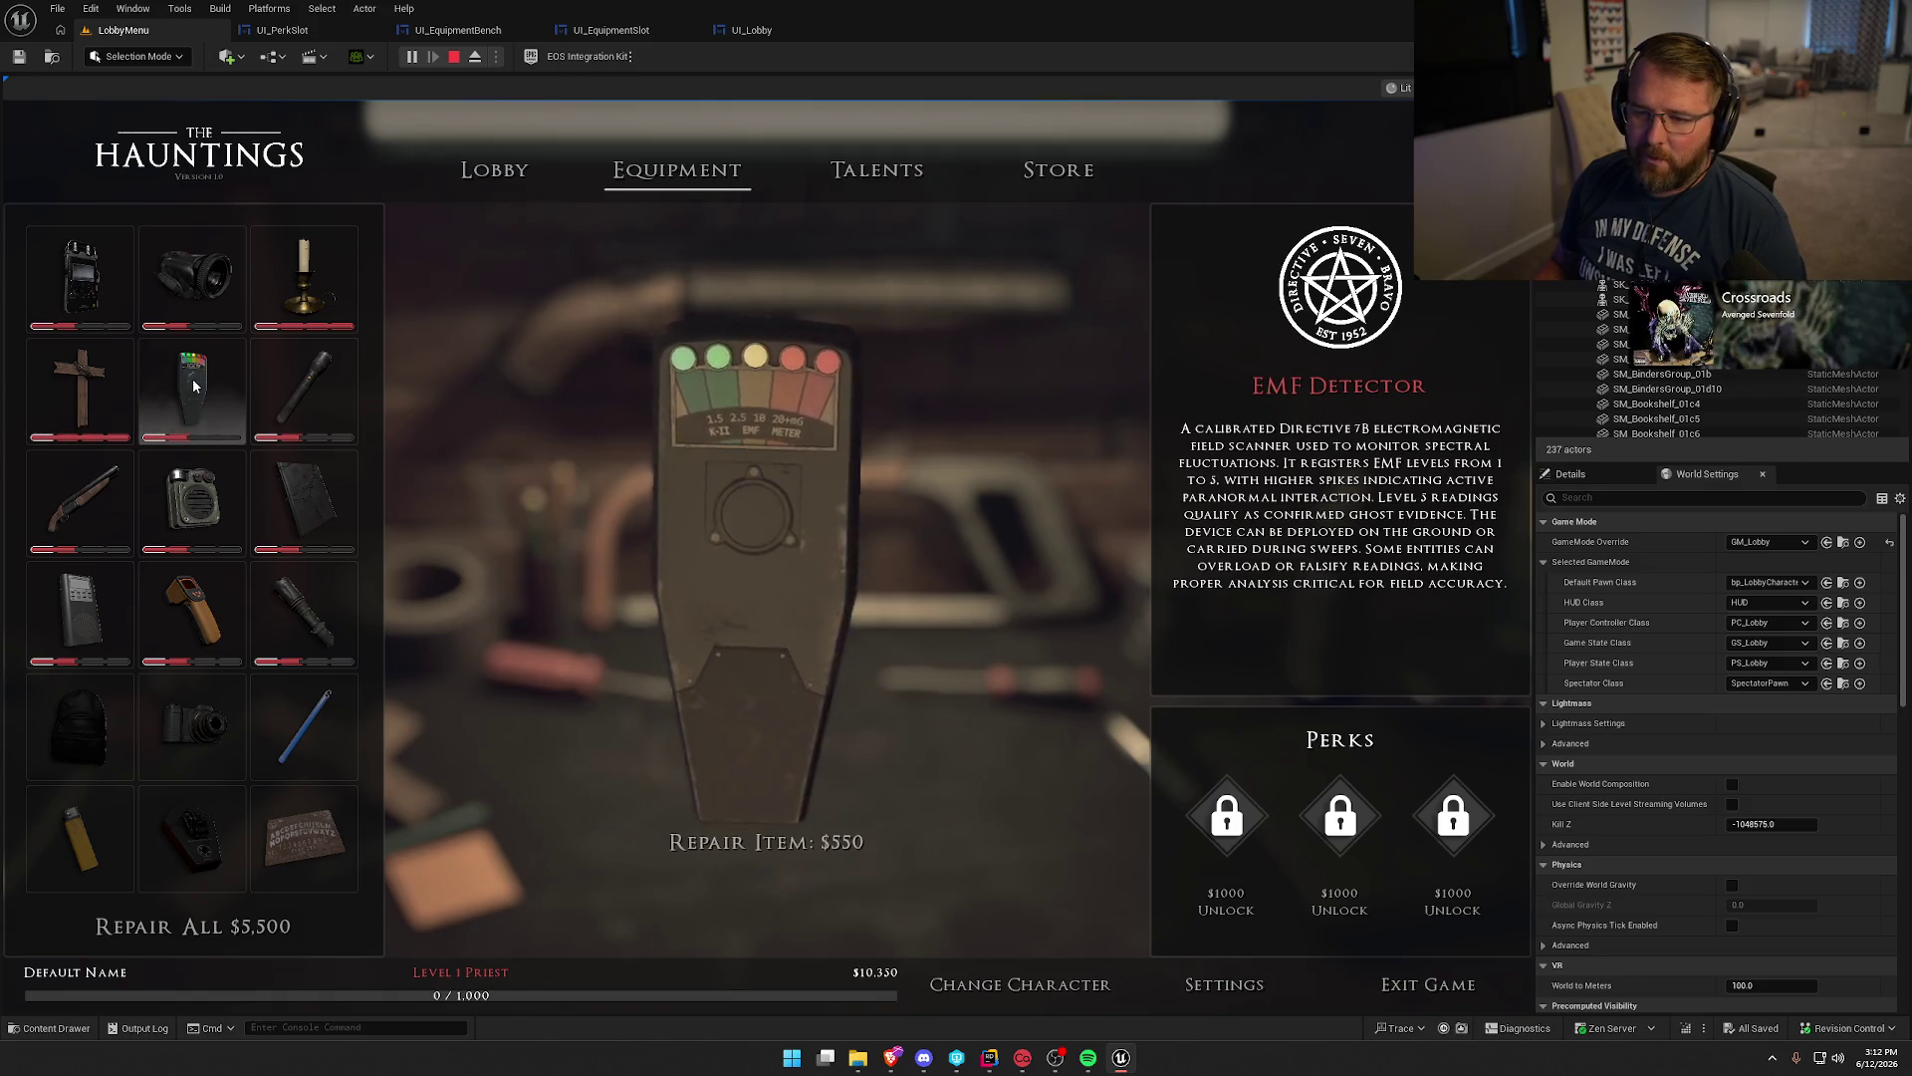
Repair the EMF Detector and unlock the Smoke Bomb for $1,000.
click(800, 846)
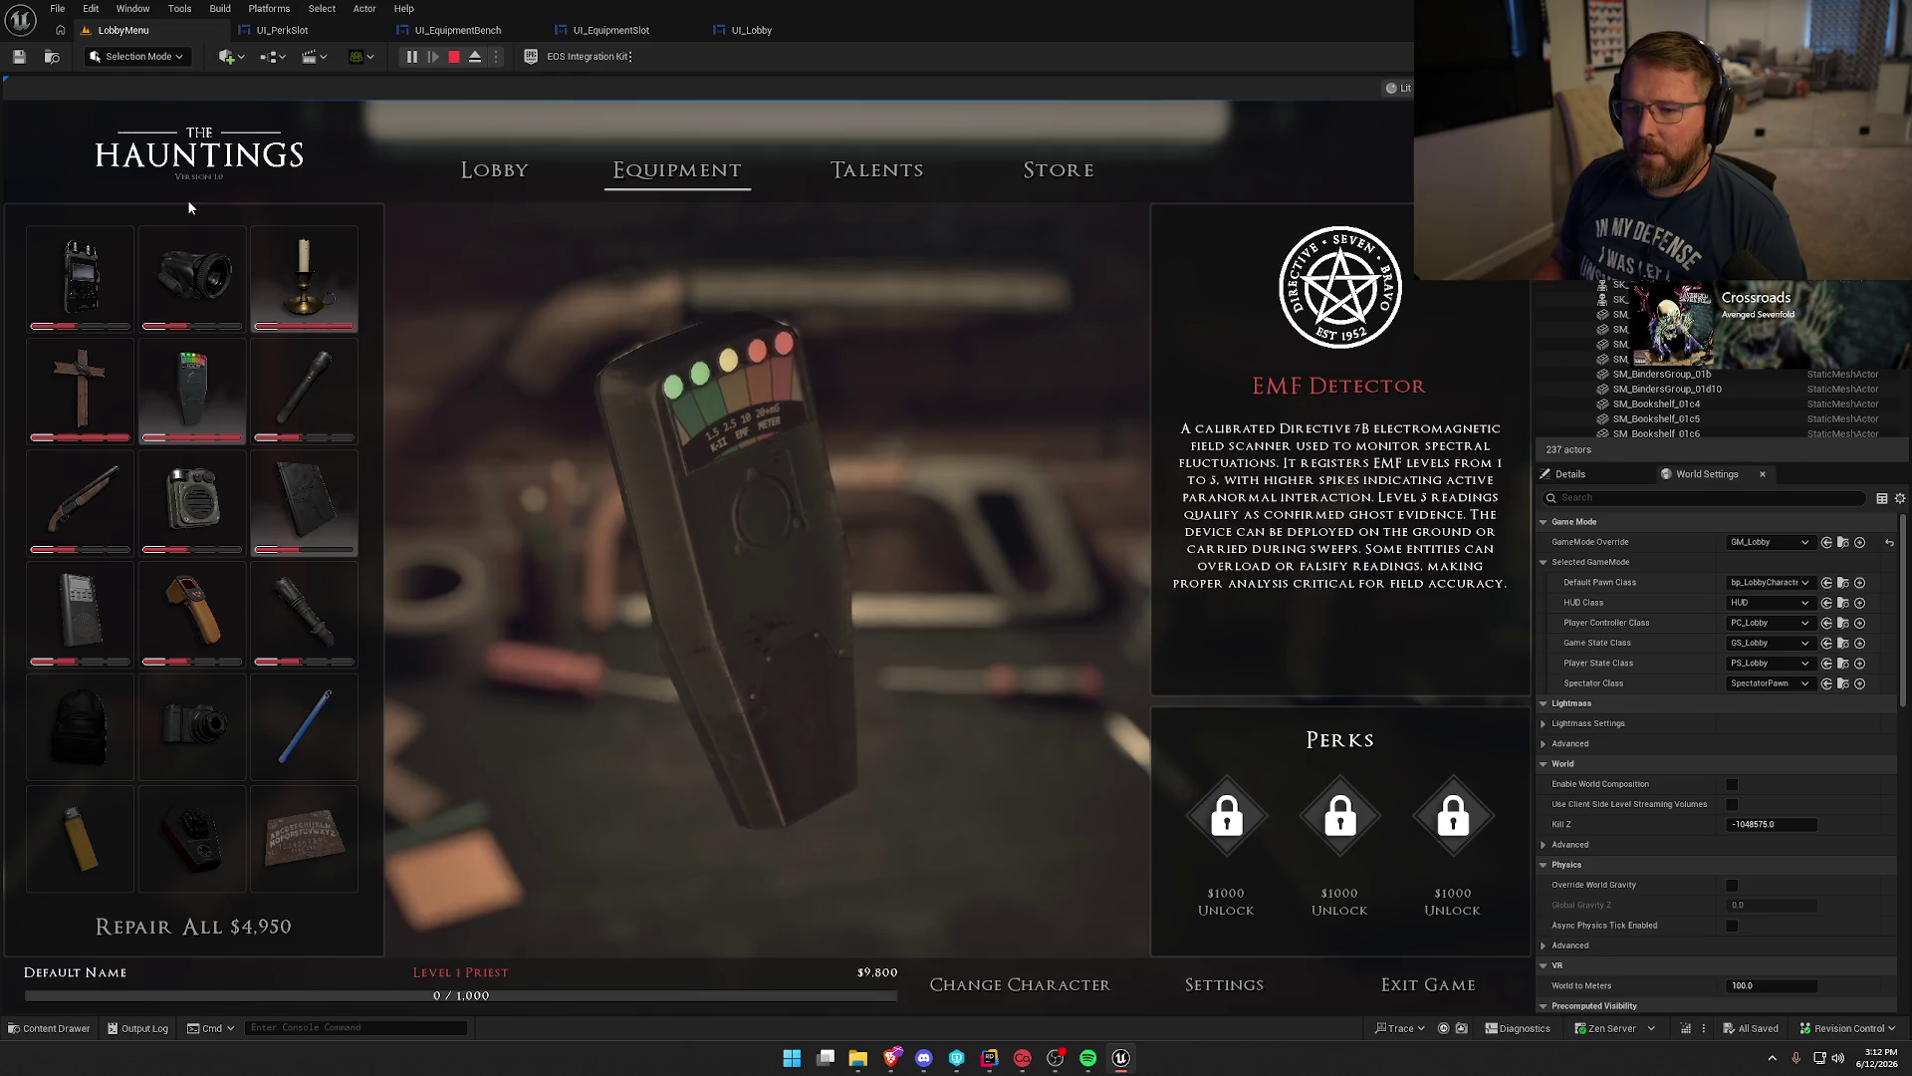
scroll(287, 512, down, 1)
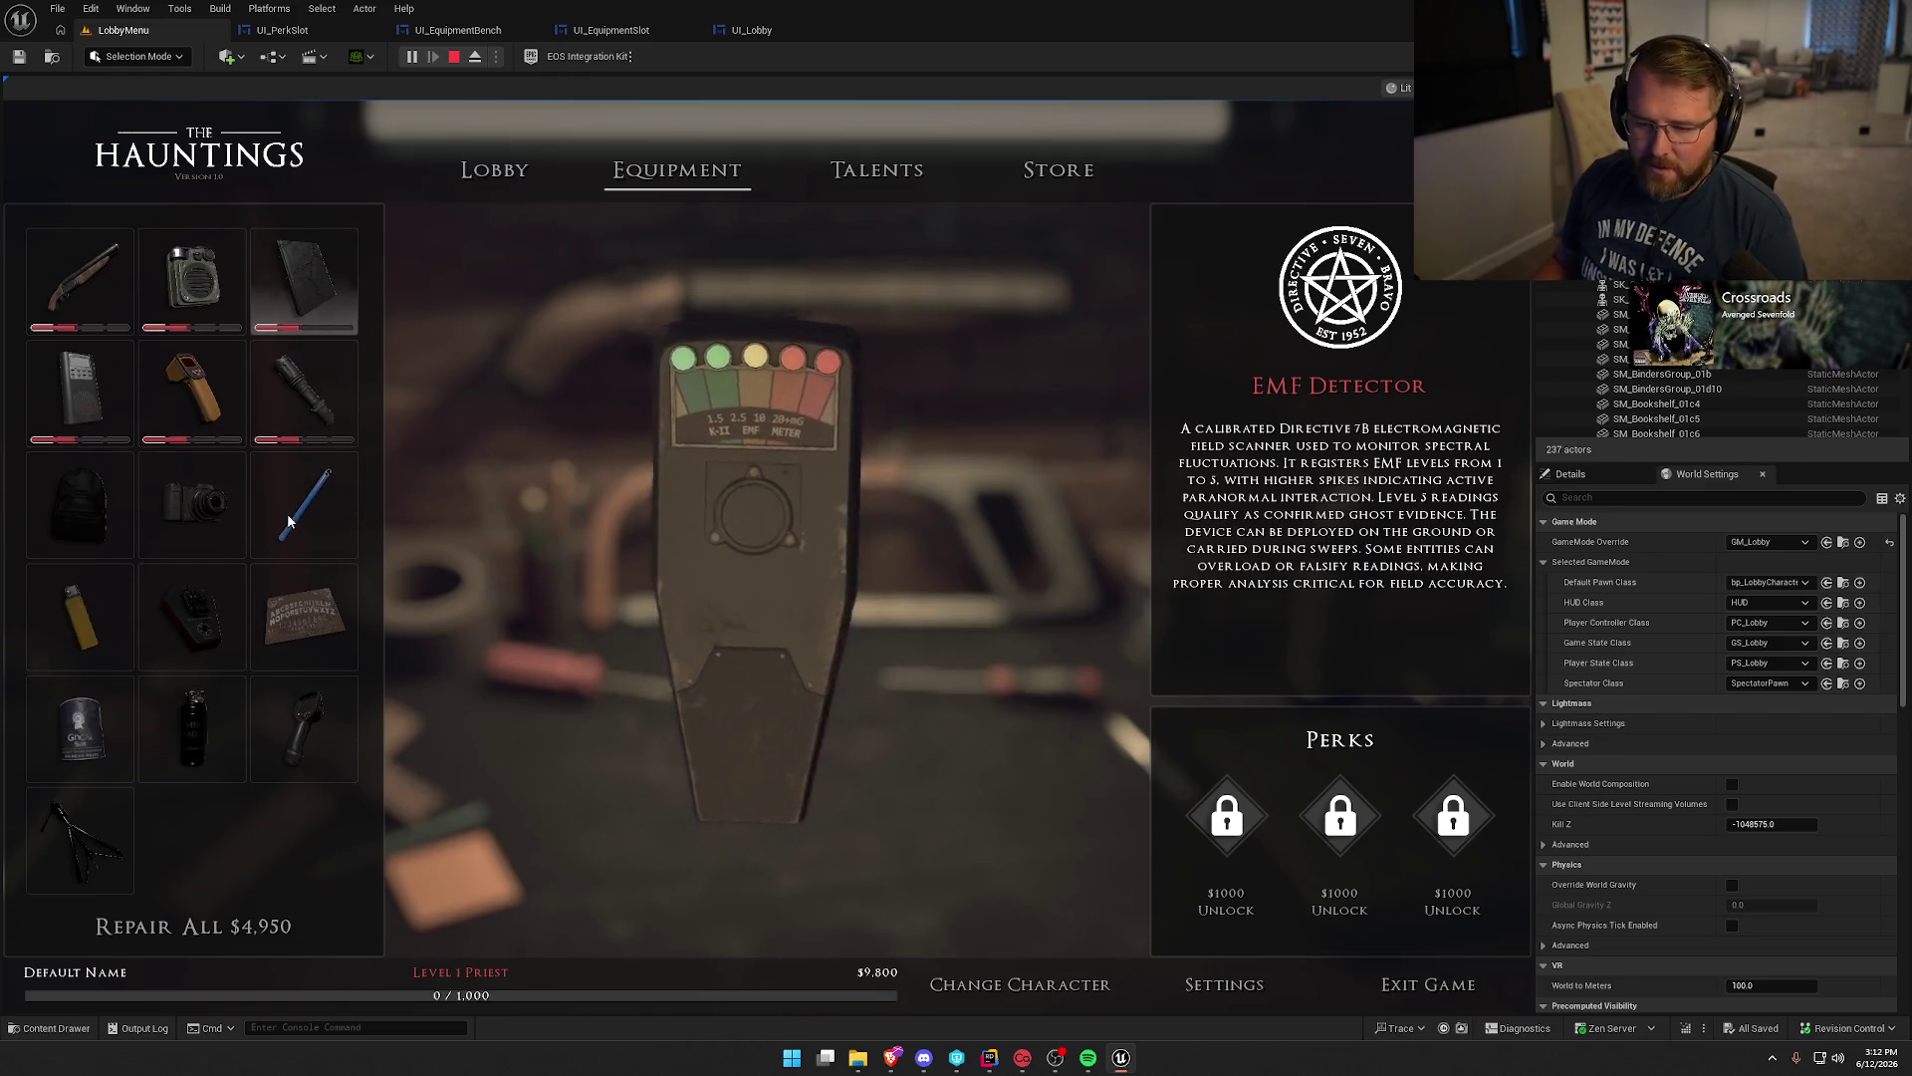
scroll(223, 620, down, 1)
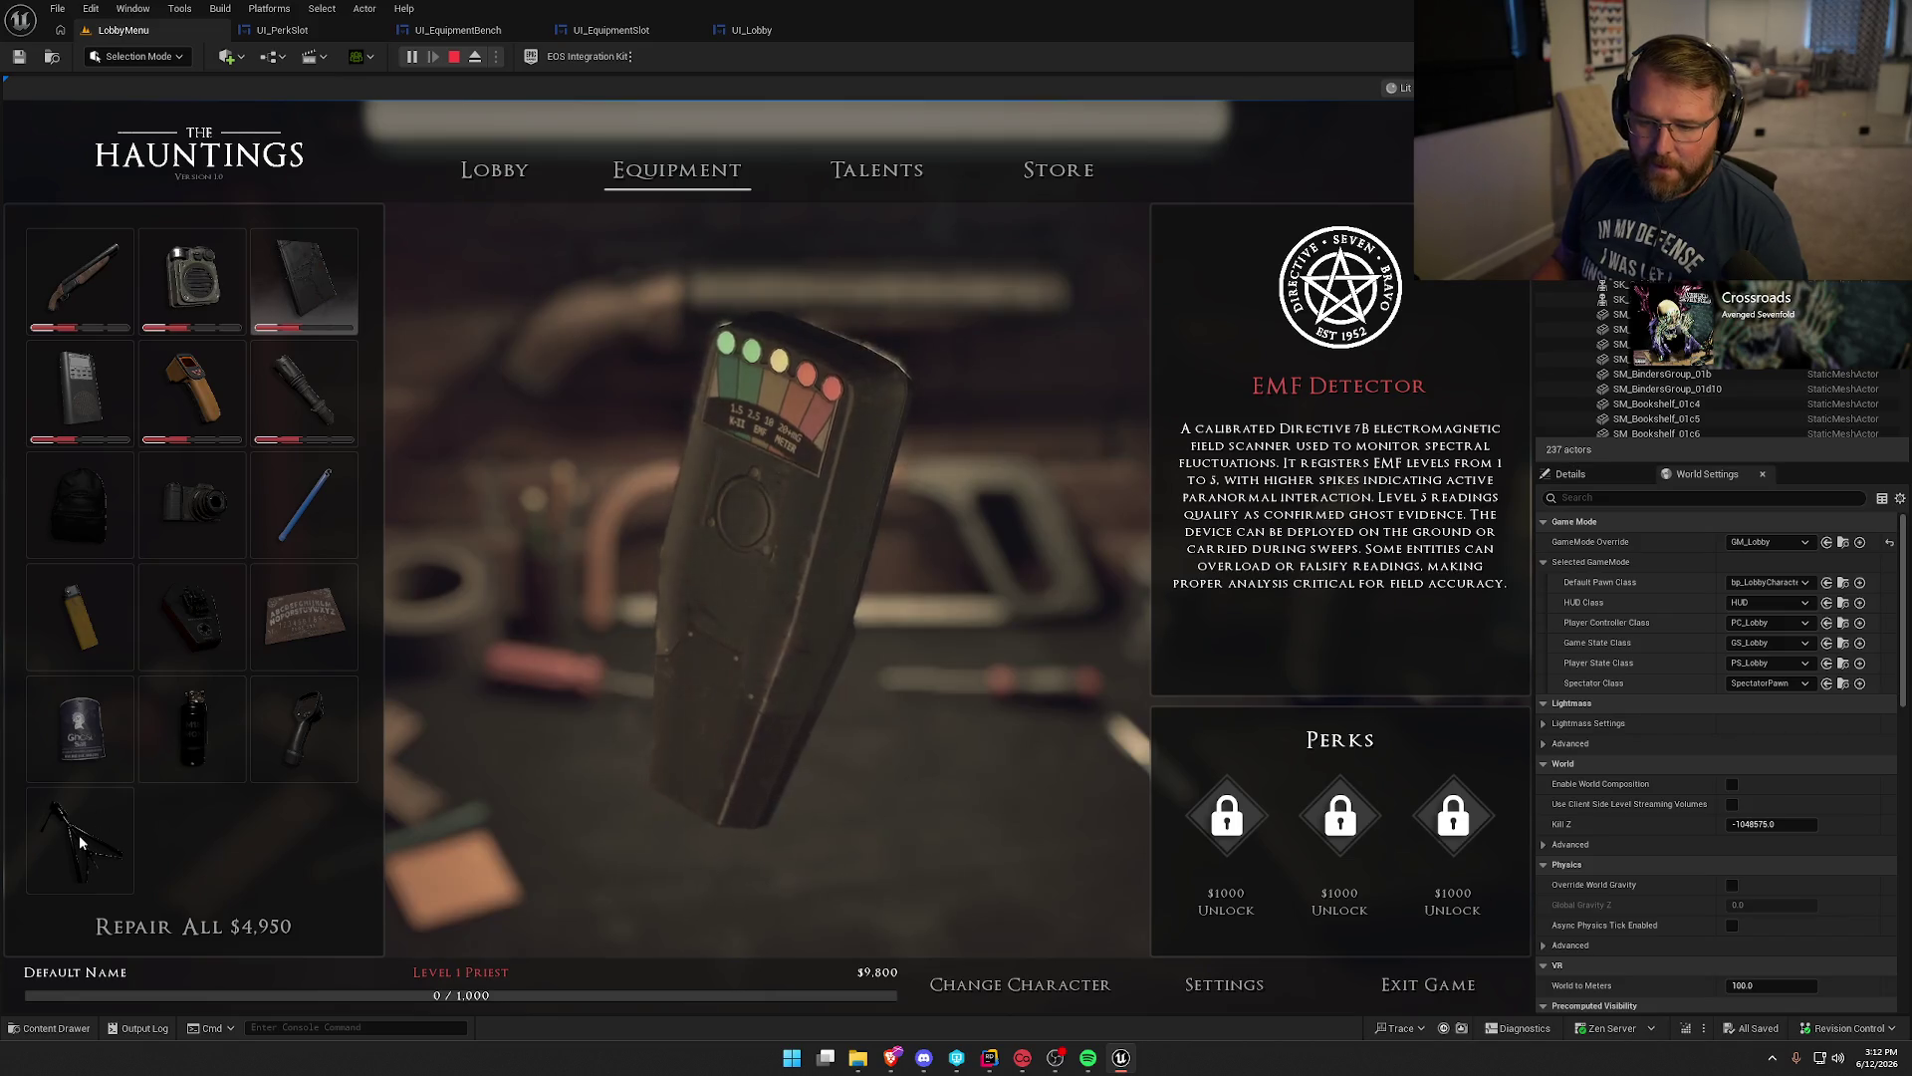
click(79, 834)
click(209, 714)
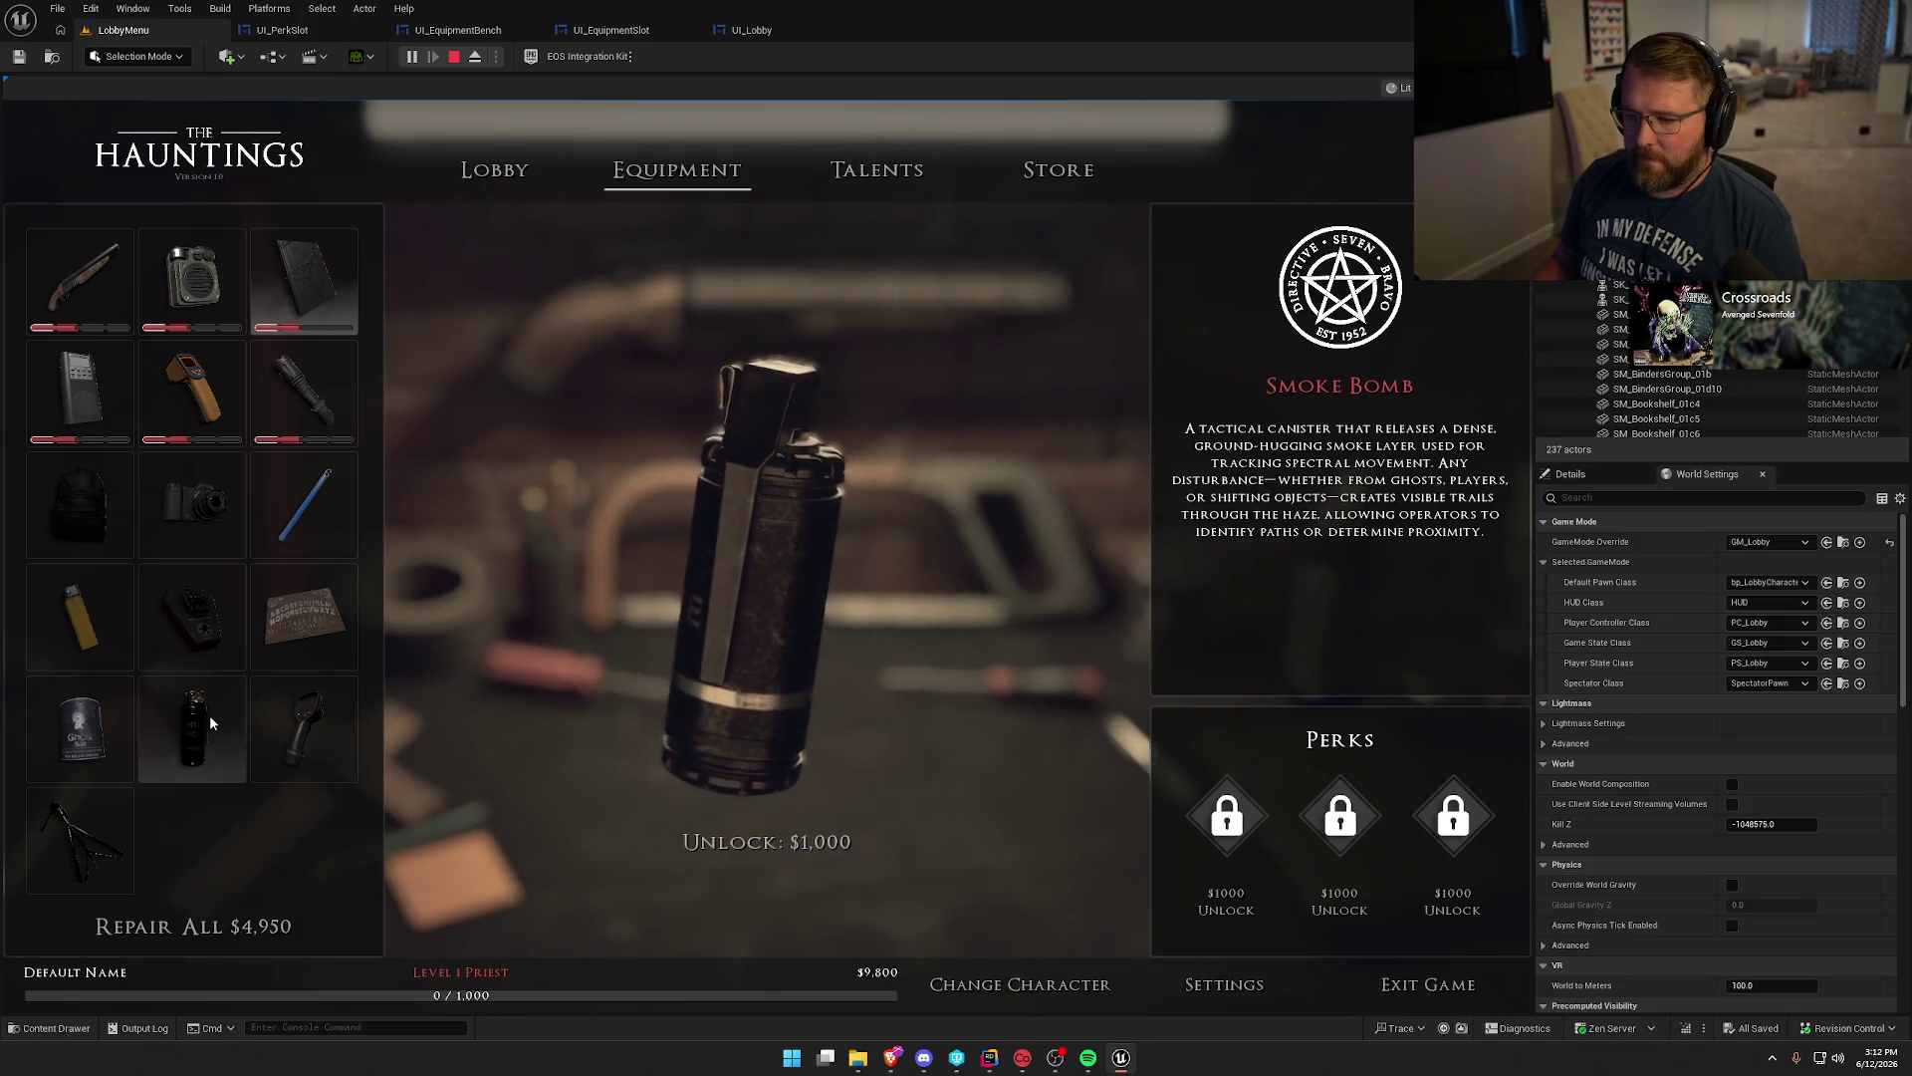
click(792, 847)
scroll(249, 779, up, 2)
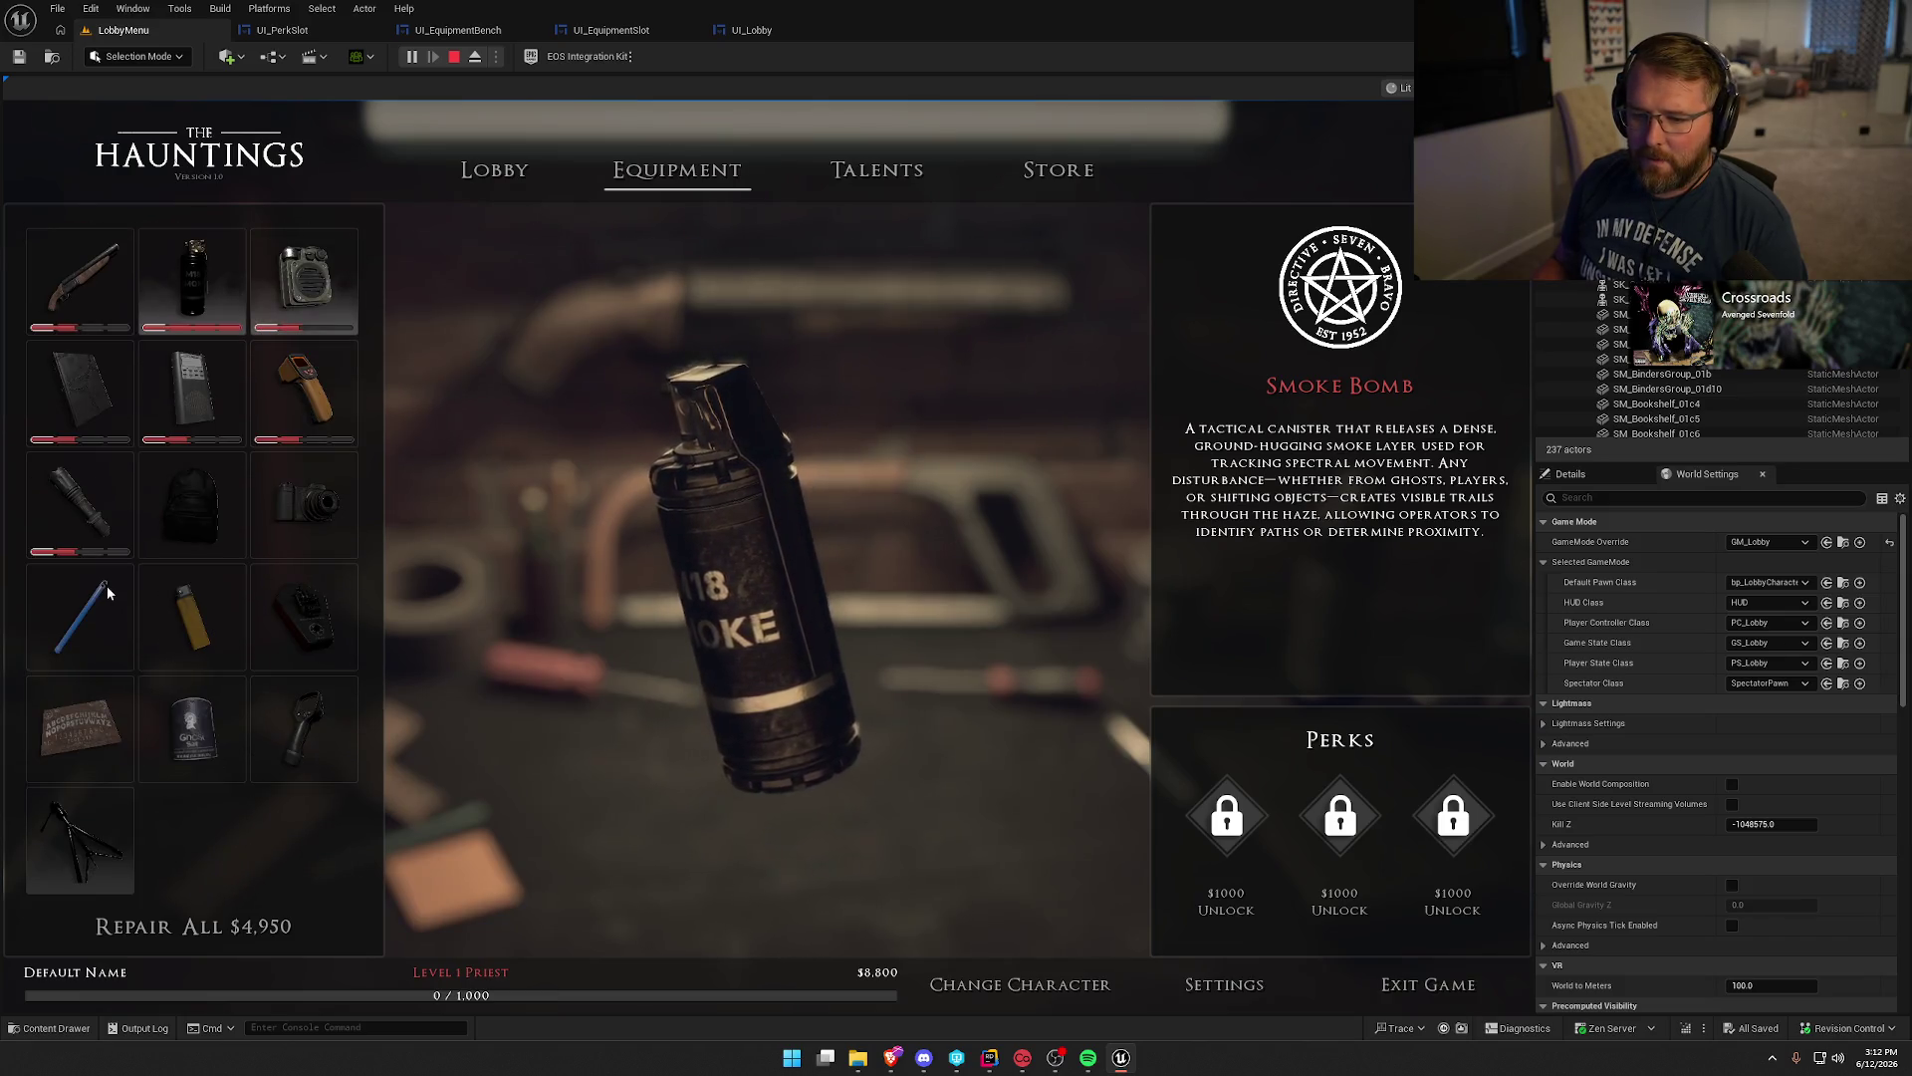
Unlock the Glowstick, Lighter, Motion Detector, Backpack and Photo Camera.
click(105, 586)
click(759, 852)
click(192, 615)
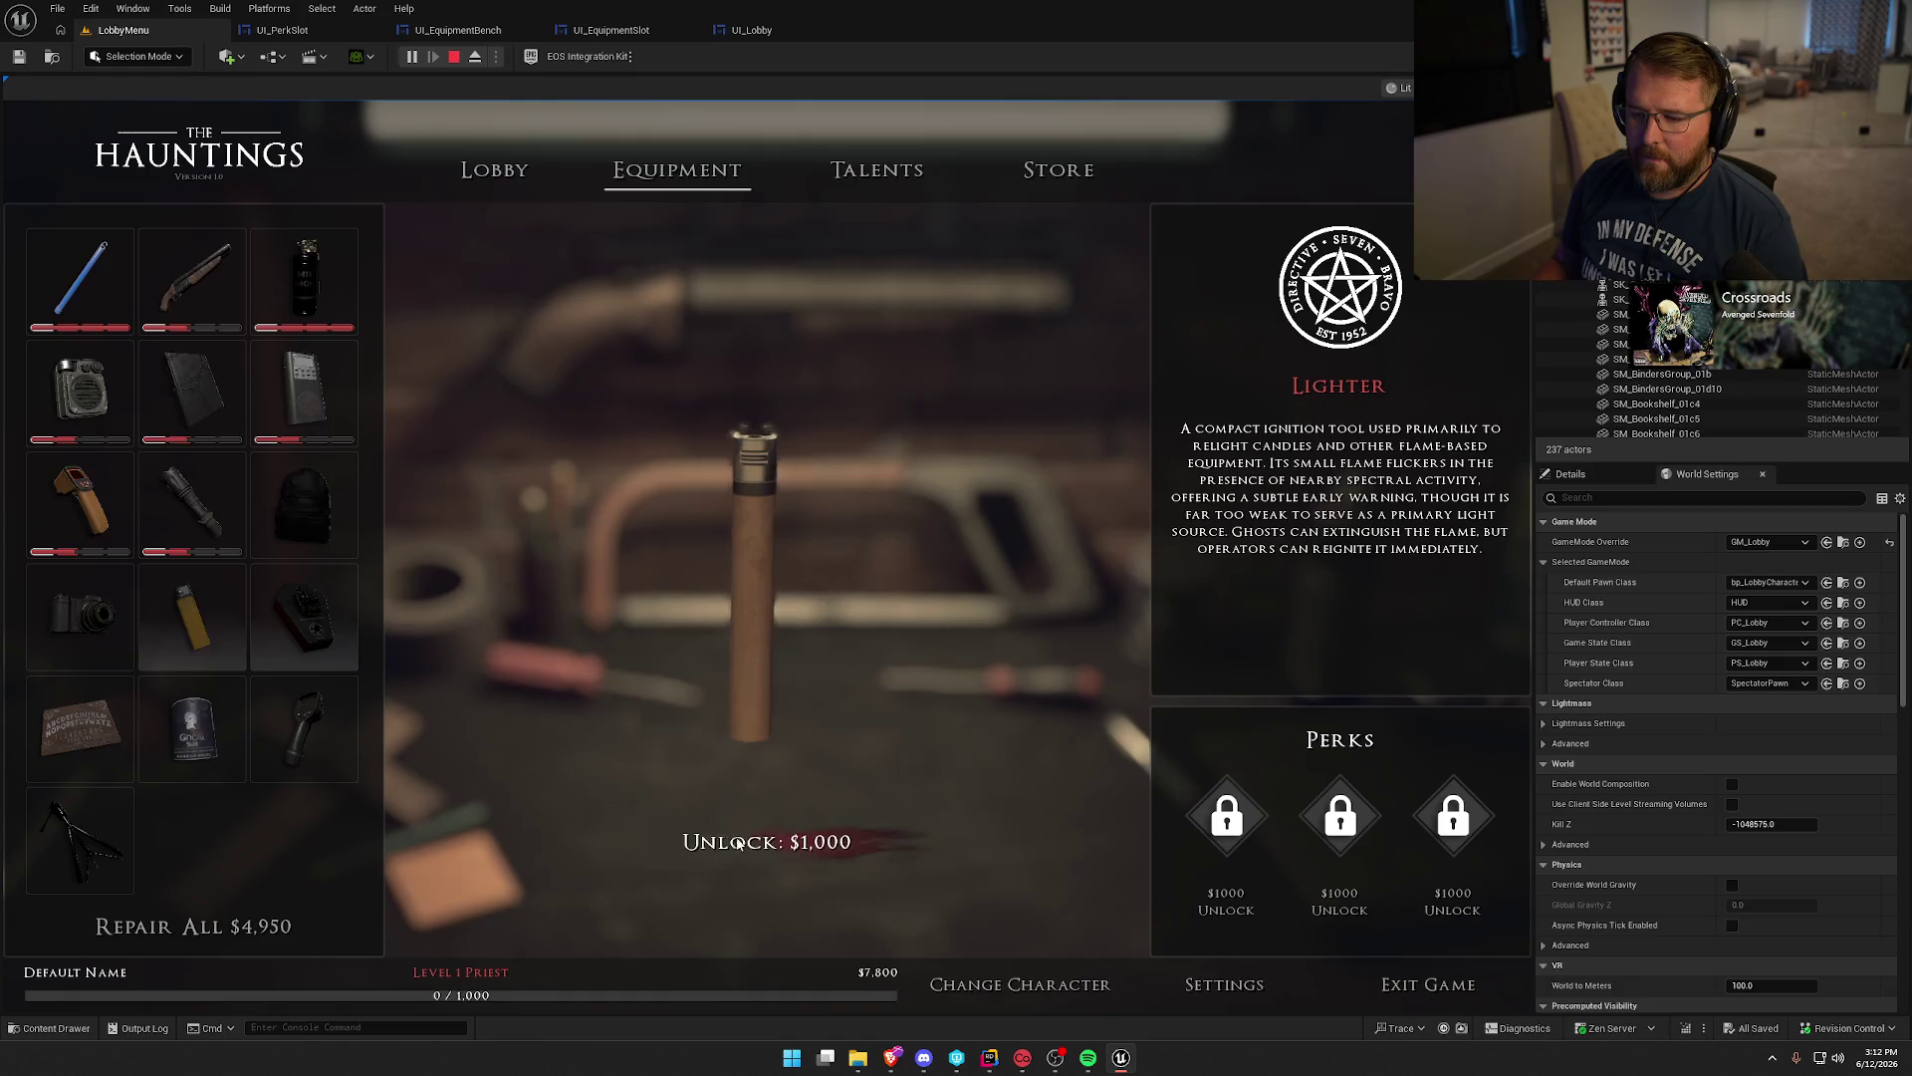
click(762, 841)
click(191, 393)
click(779, 844)
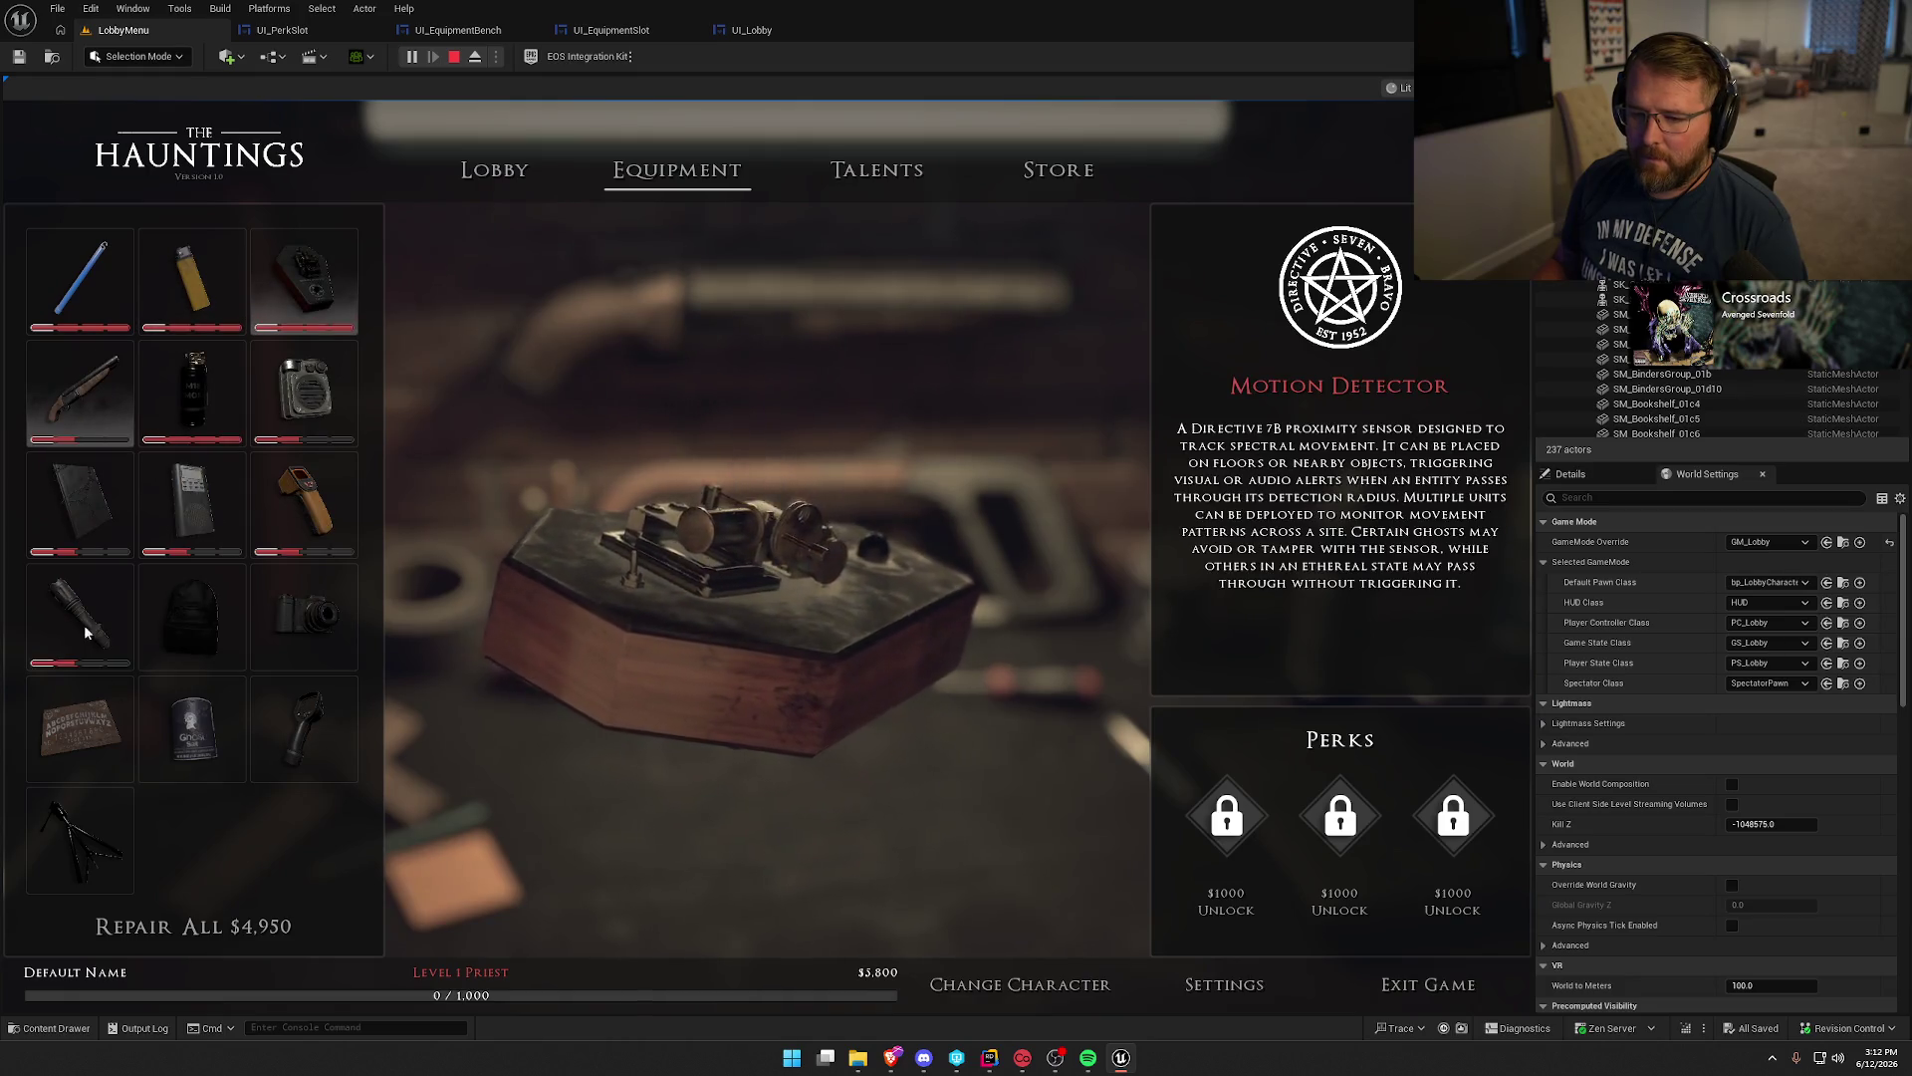
click(192, 614)
click(772, 849)
click(193, 615)
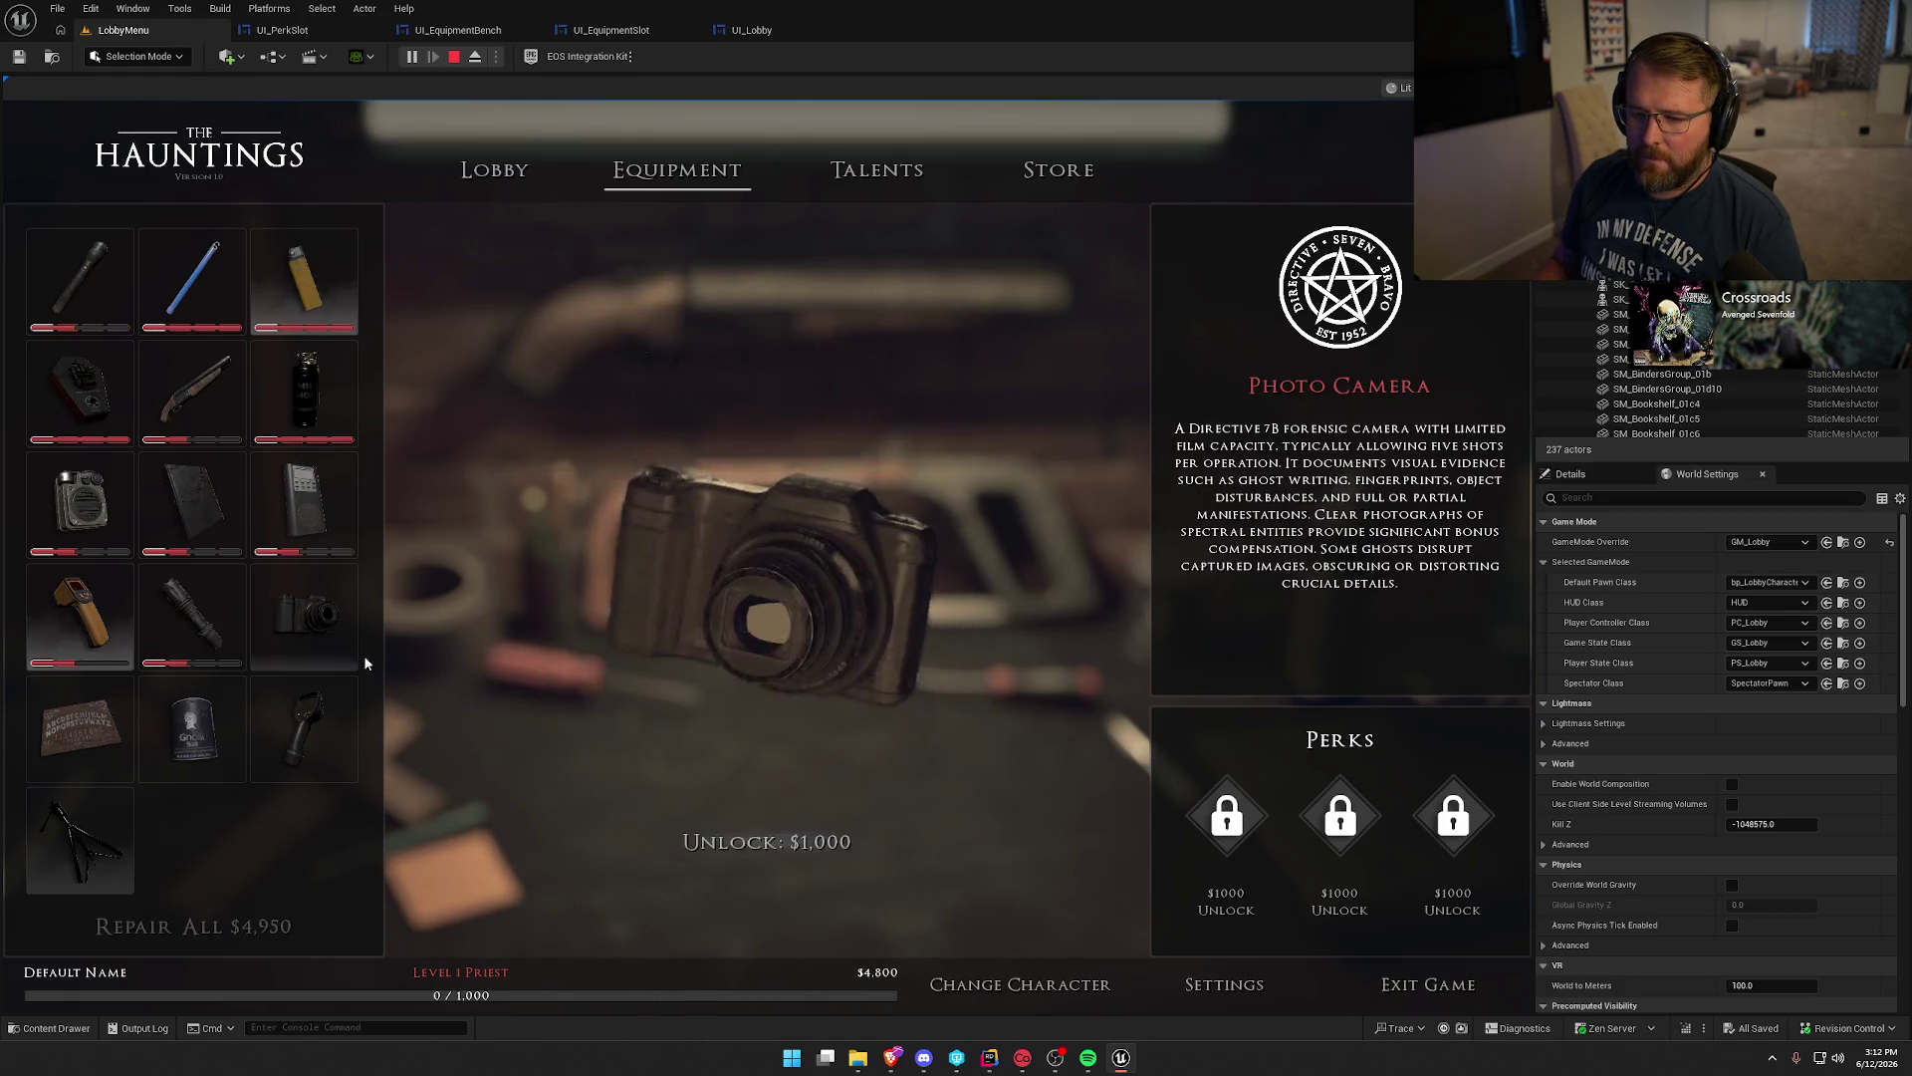
click(755, 847)
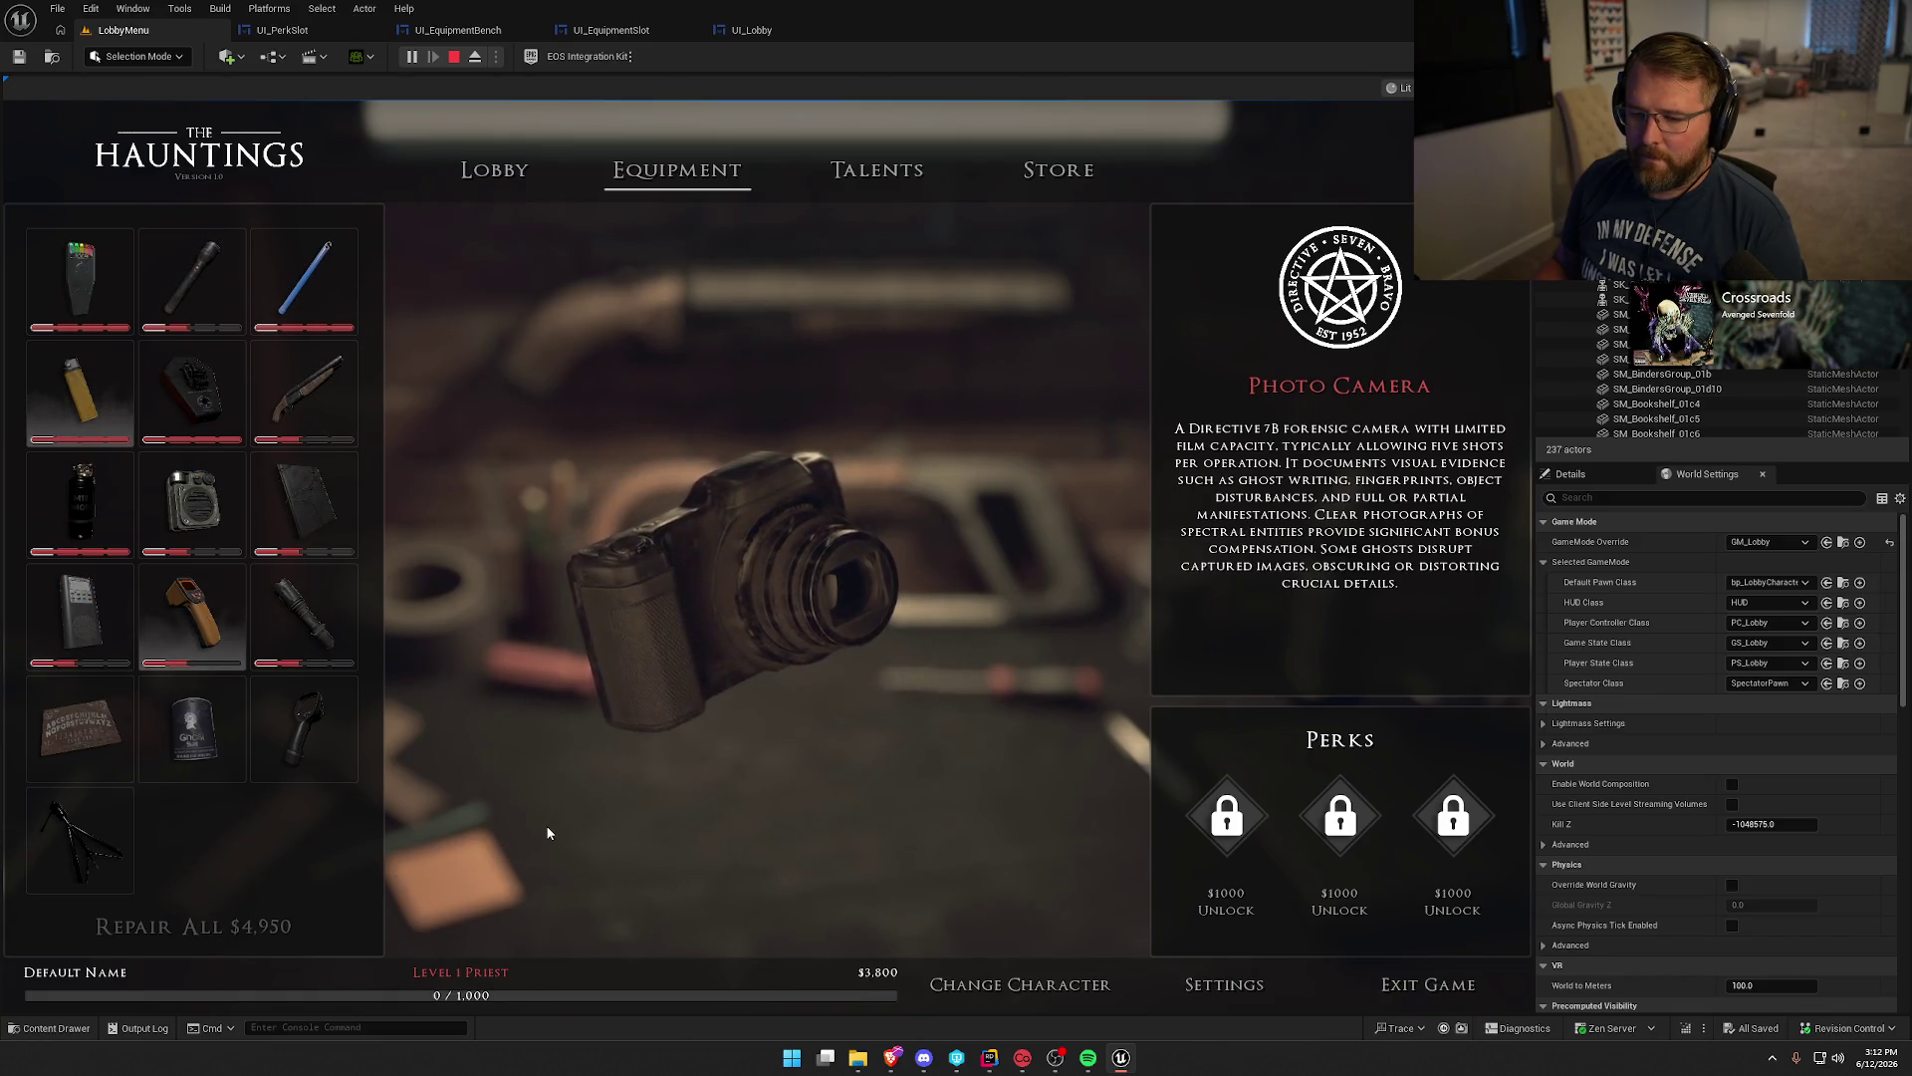
Set the player's money to $500 with the SetMoney 500 console command.
key(grave)
text(s.)
key(BackSpace)
key(BackSpace)
text(SetMoney)
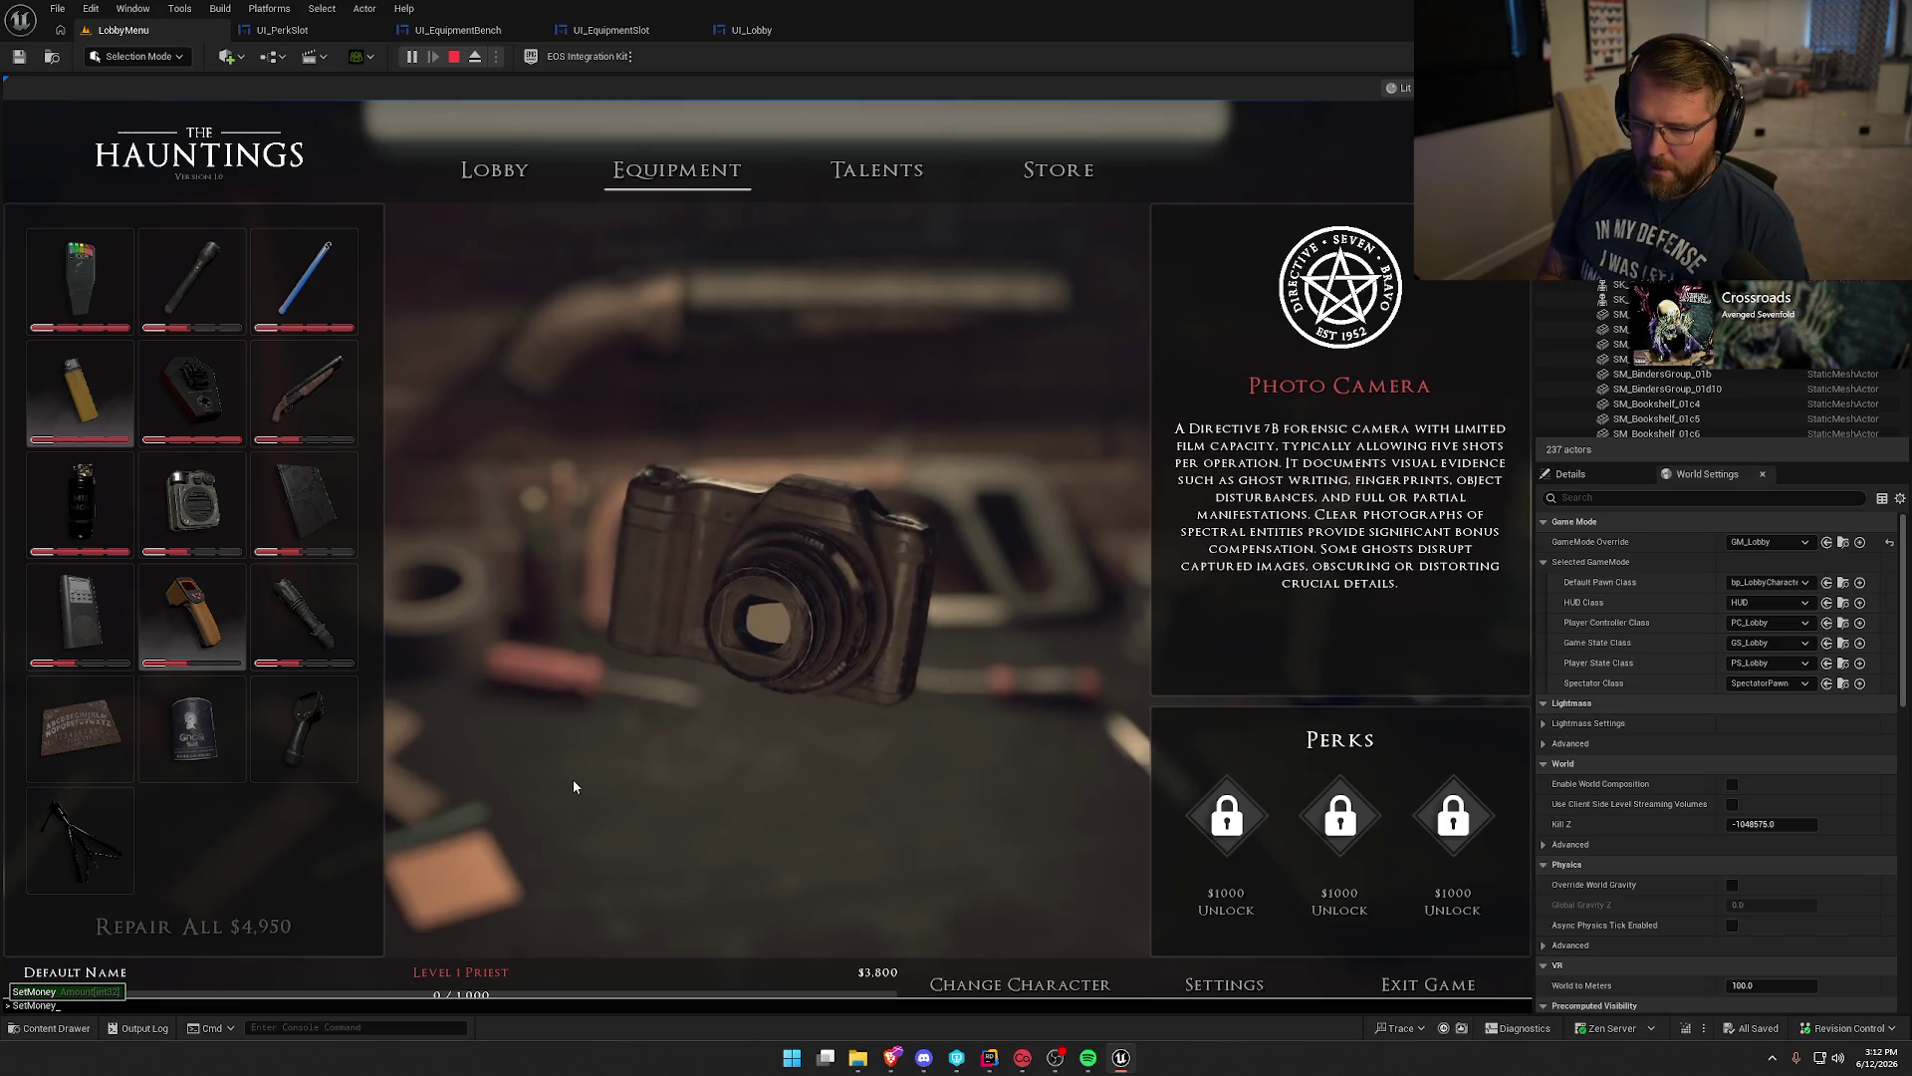
text( 500)
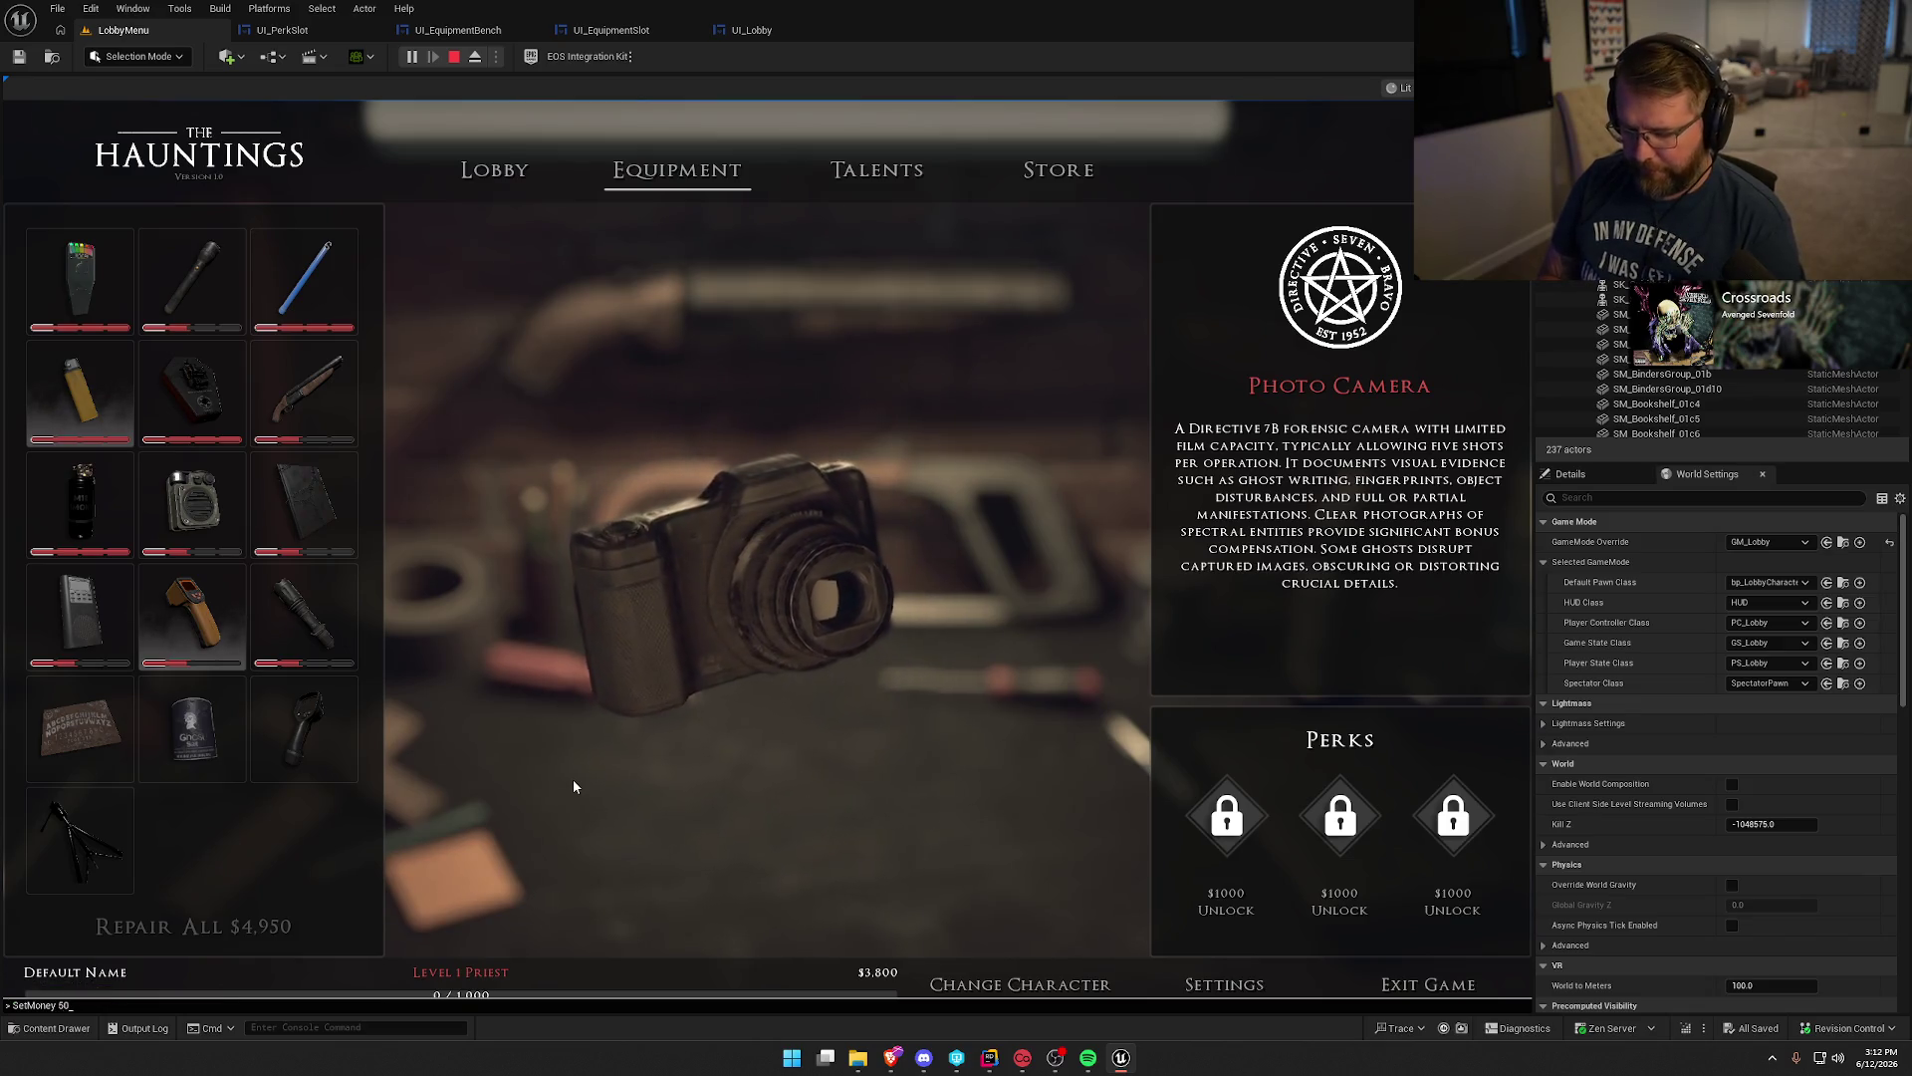
key(Return)
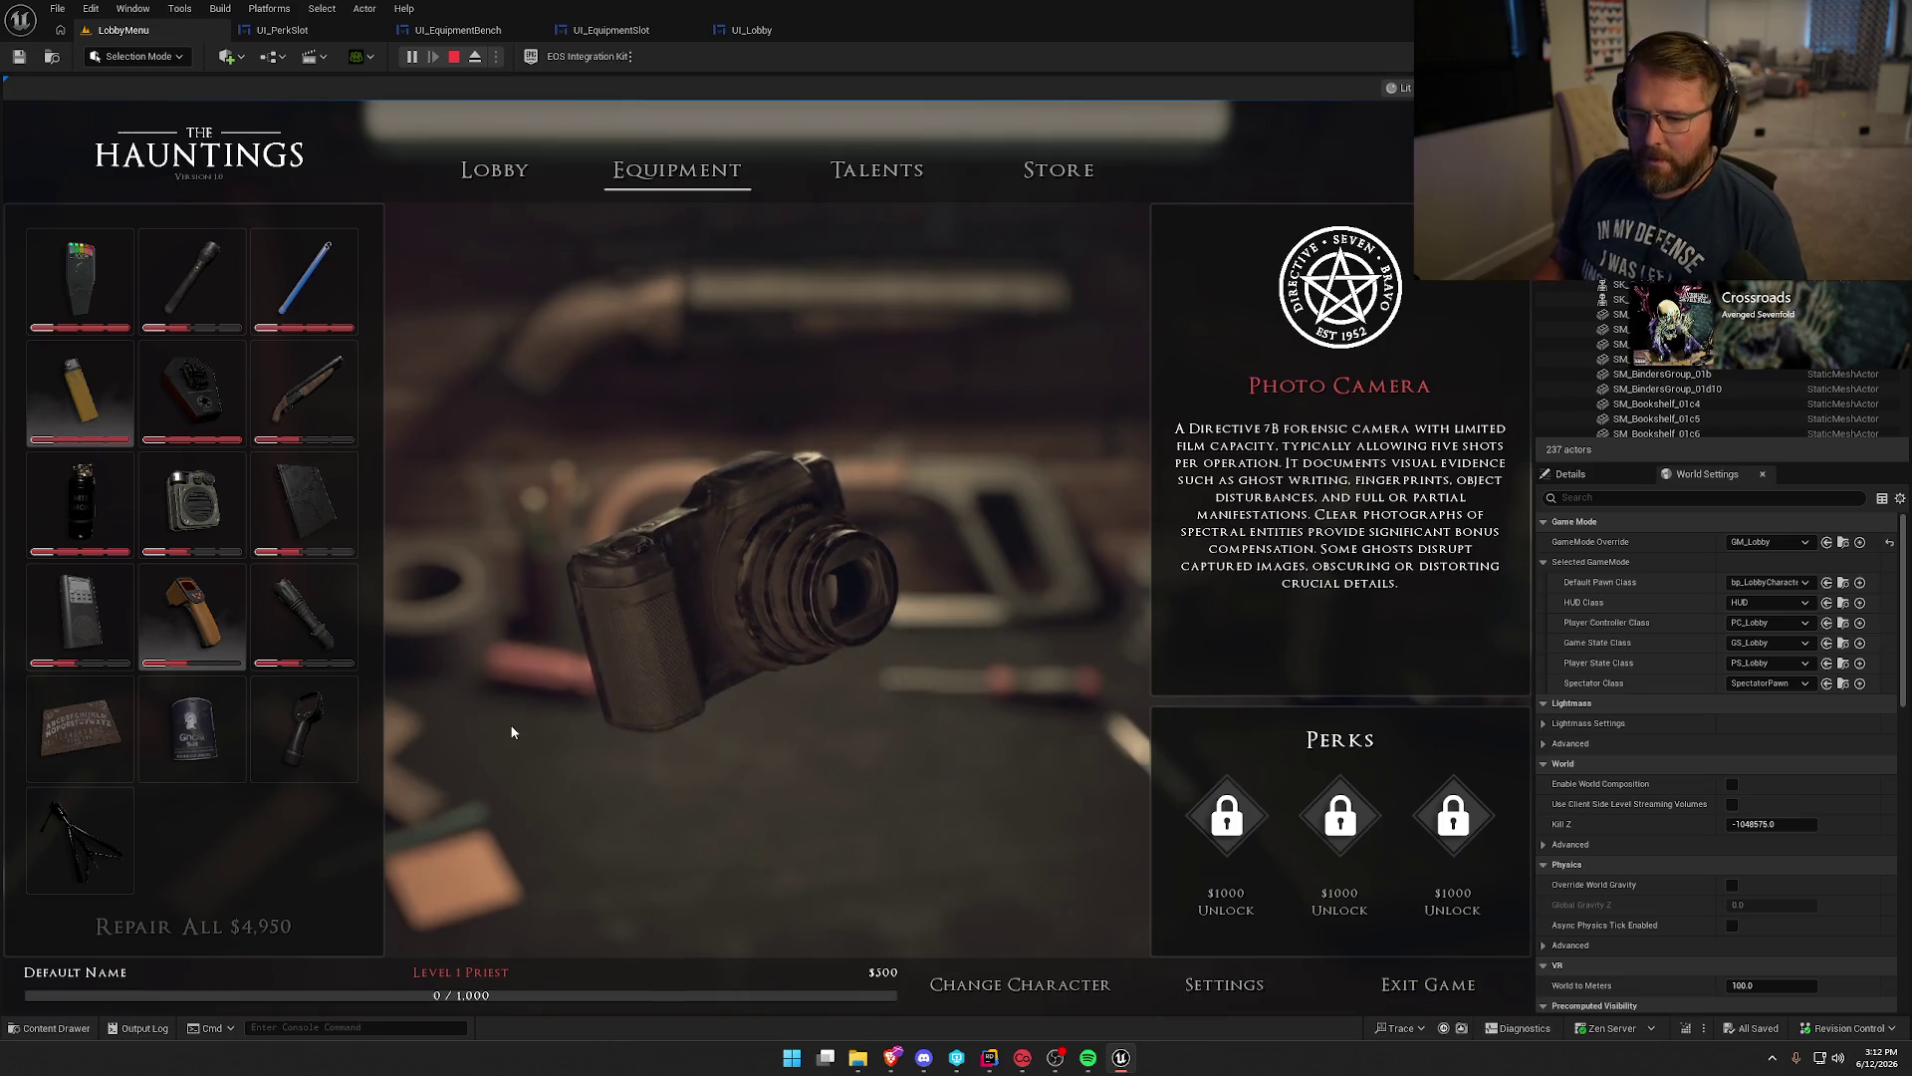
Browse the Spirit Board, Salt, Thermal Camera and Tripod items at $500.
click(94, 737)
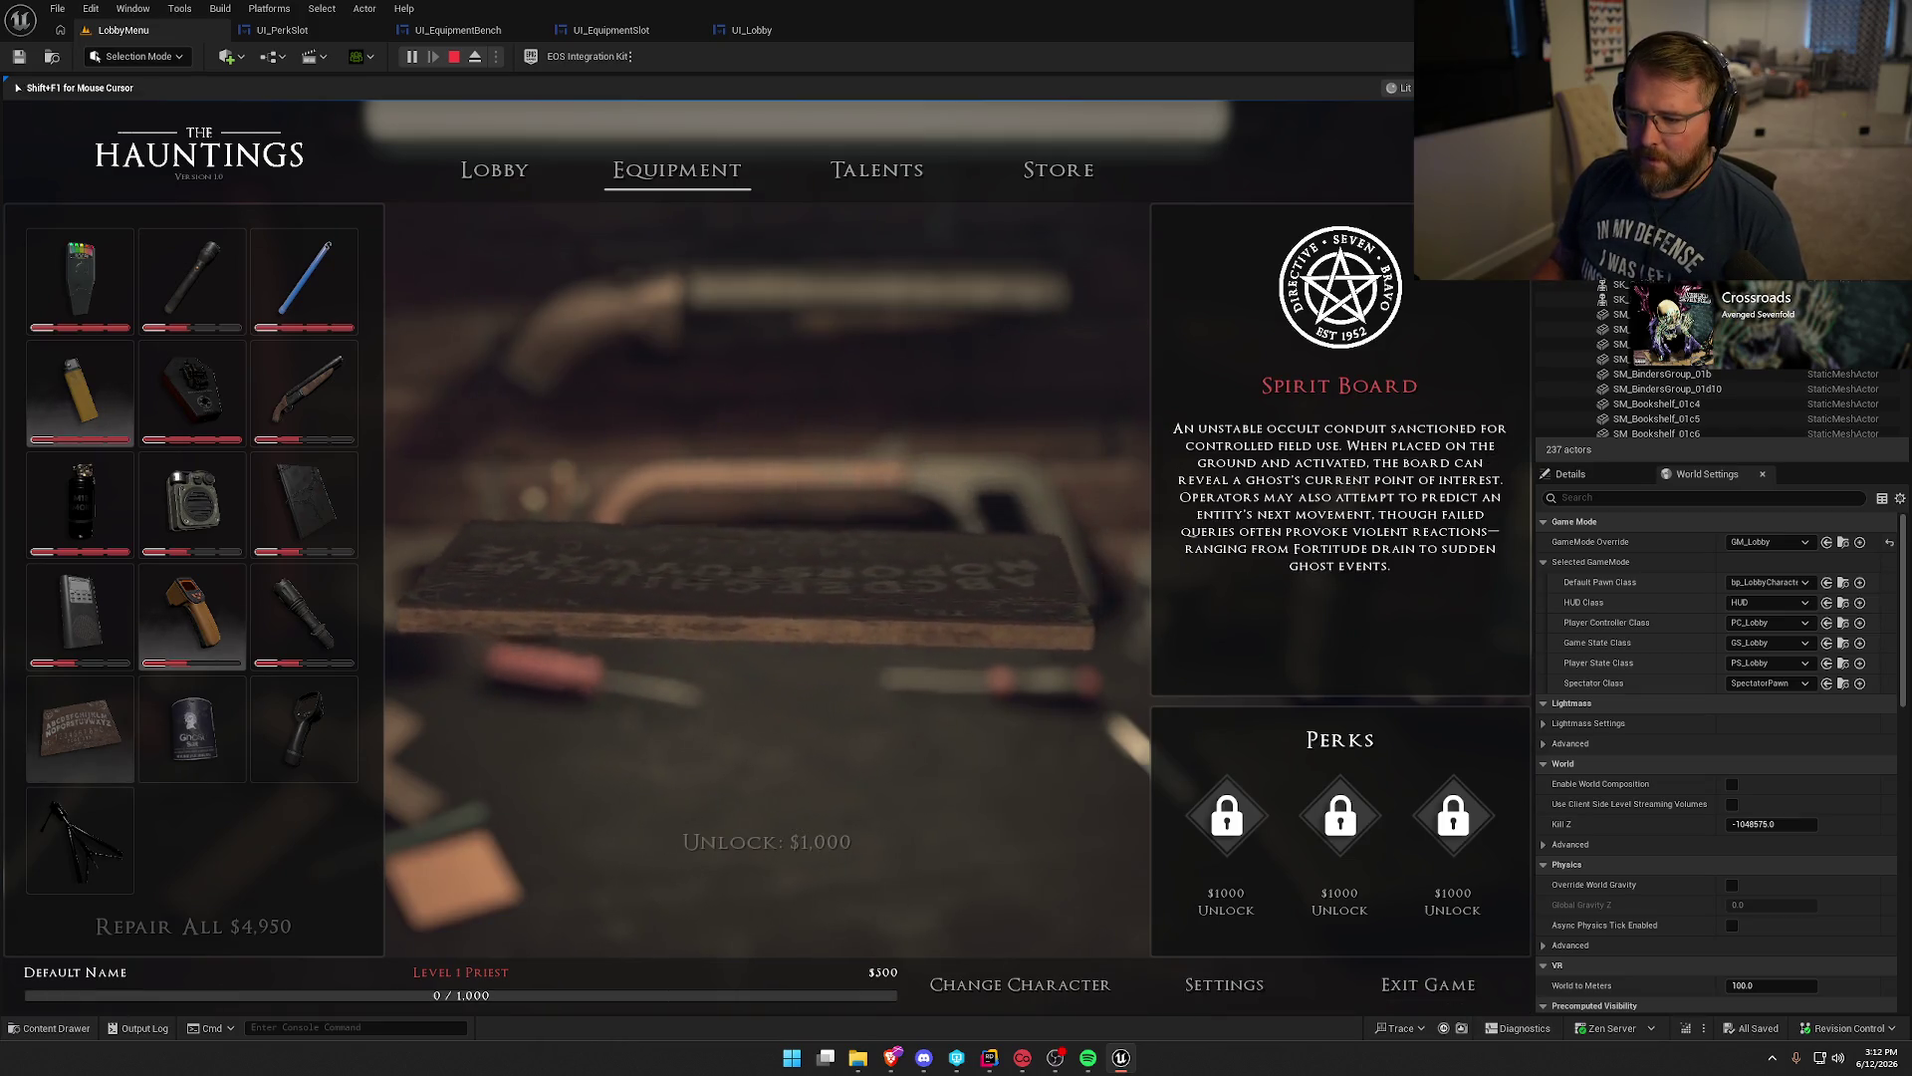
click(221, 759)
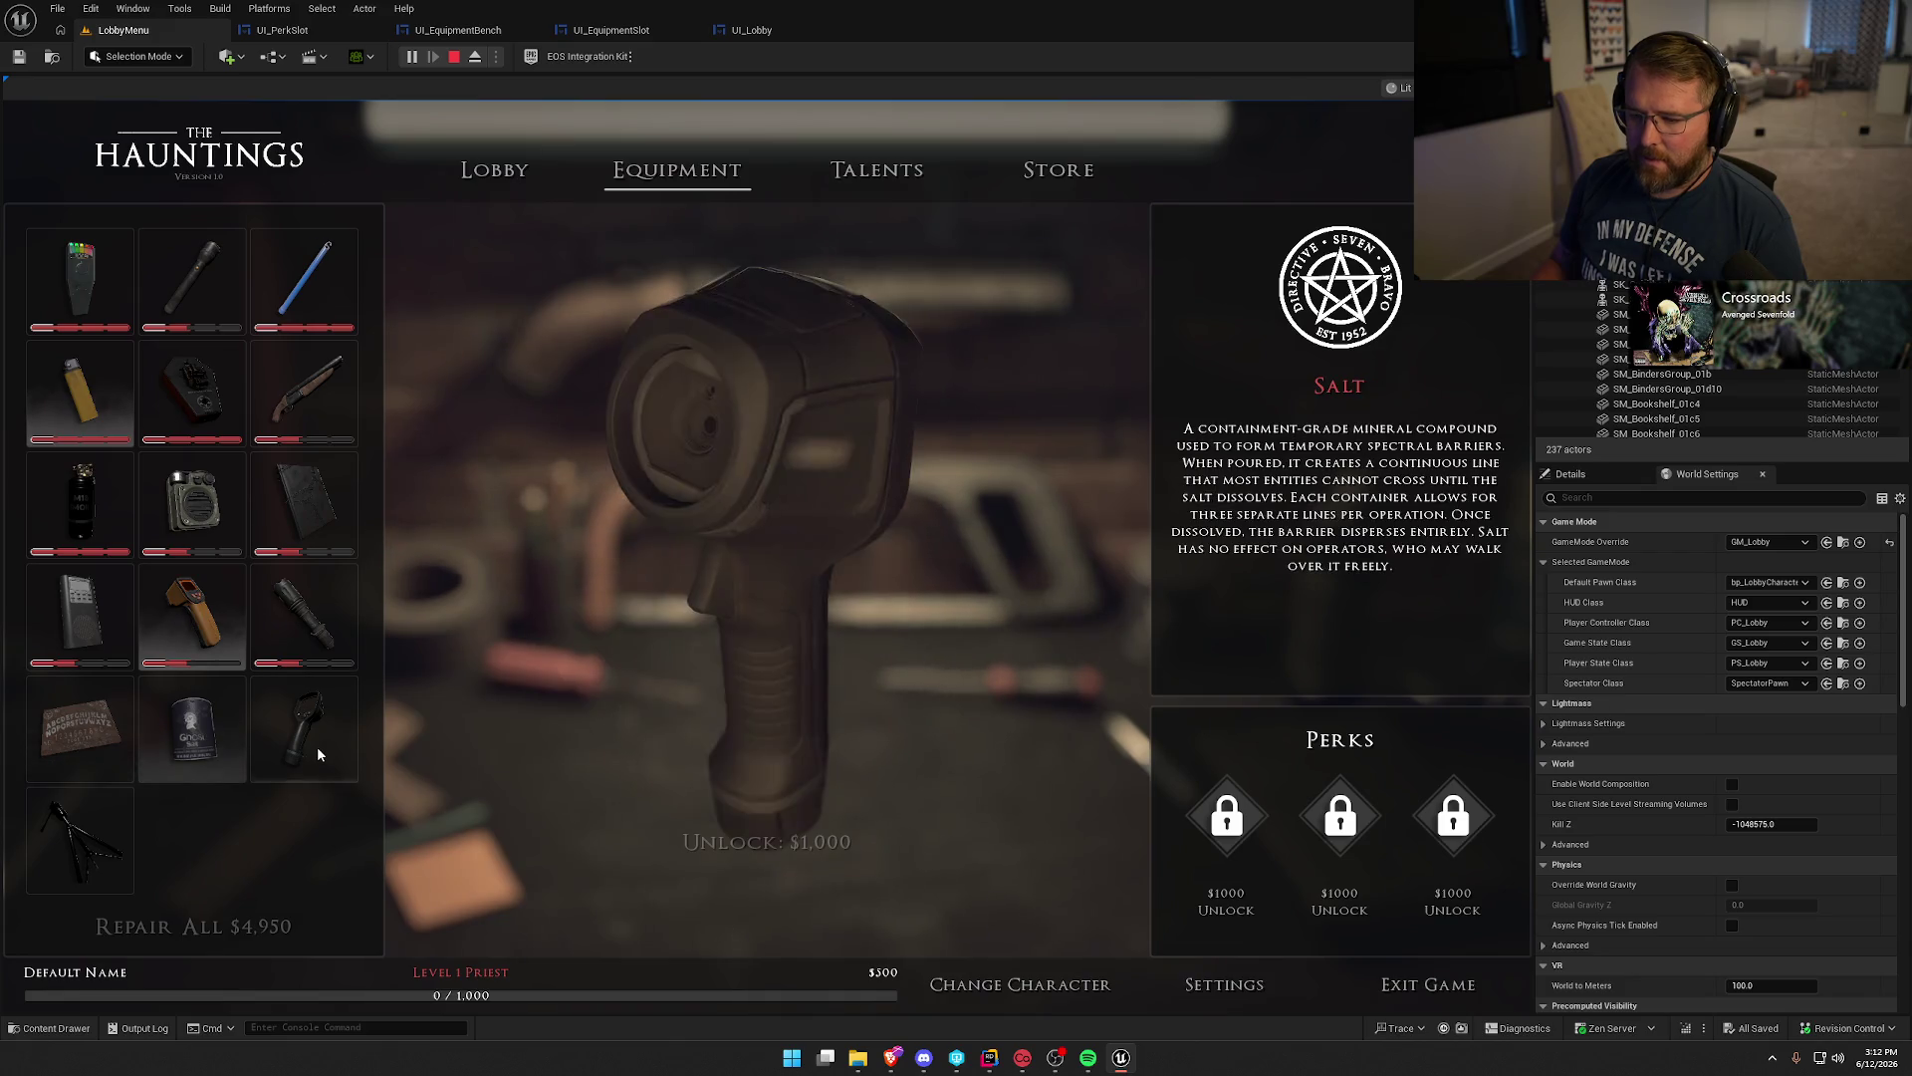
click(317, 745)
click(120, 845)
click(279, 739)
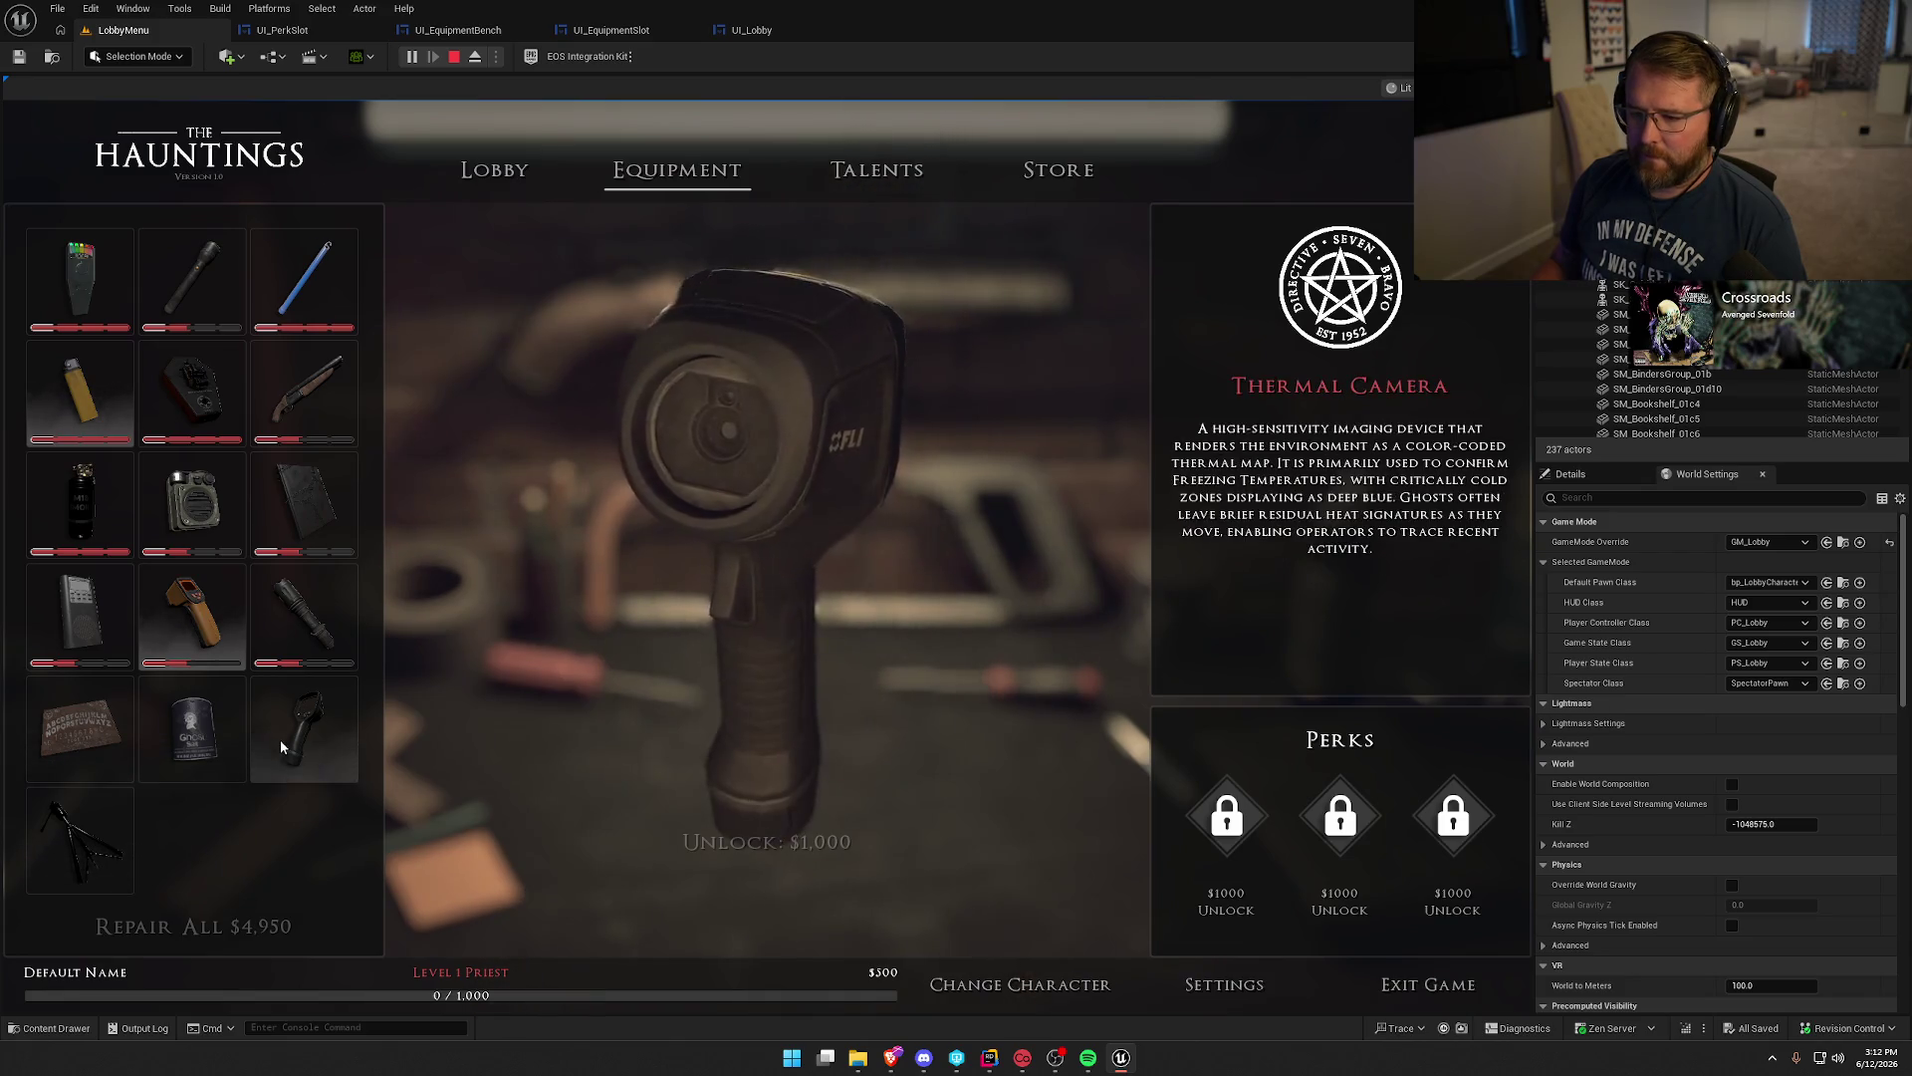
scroll(281, 747, up, 2)
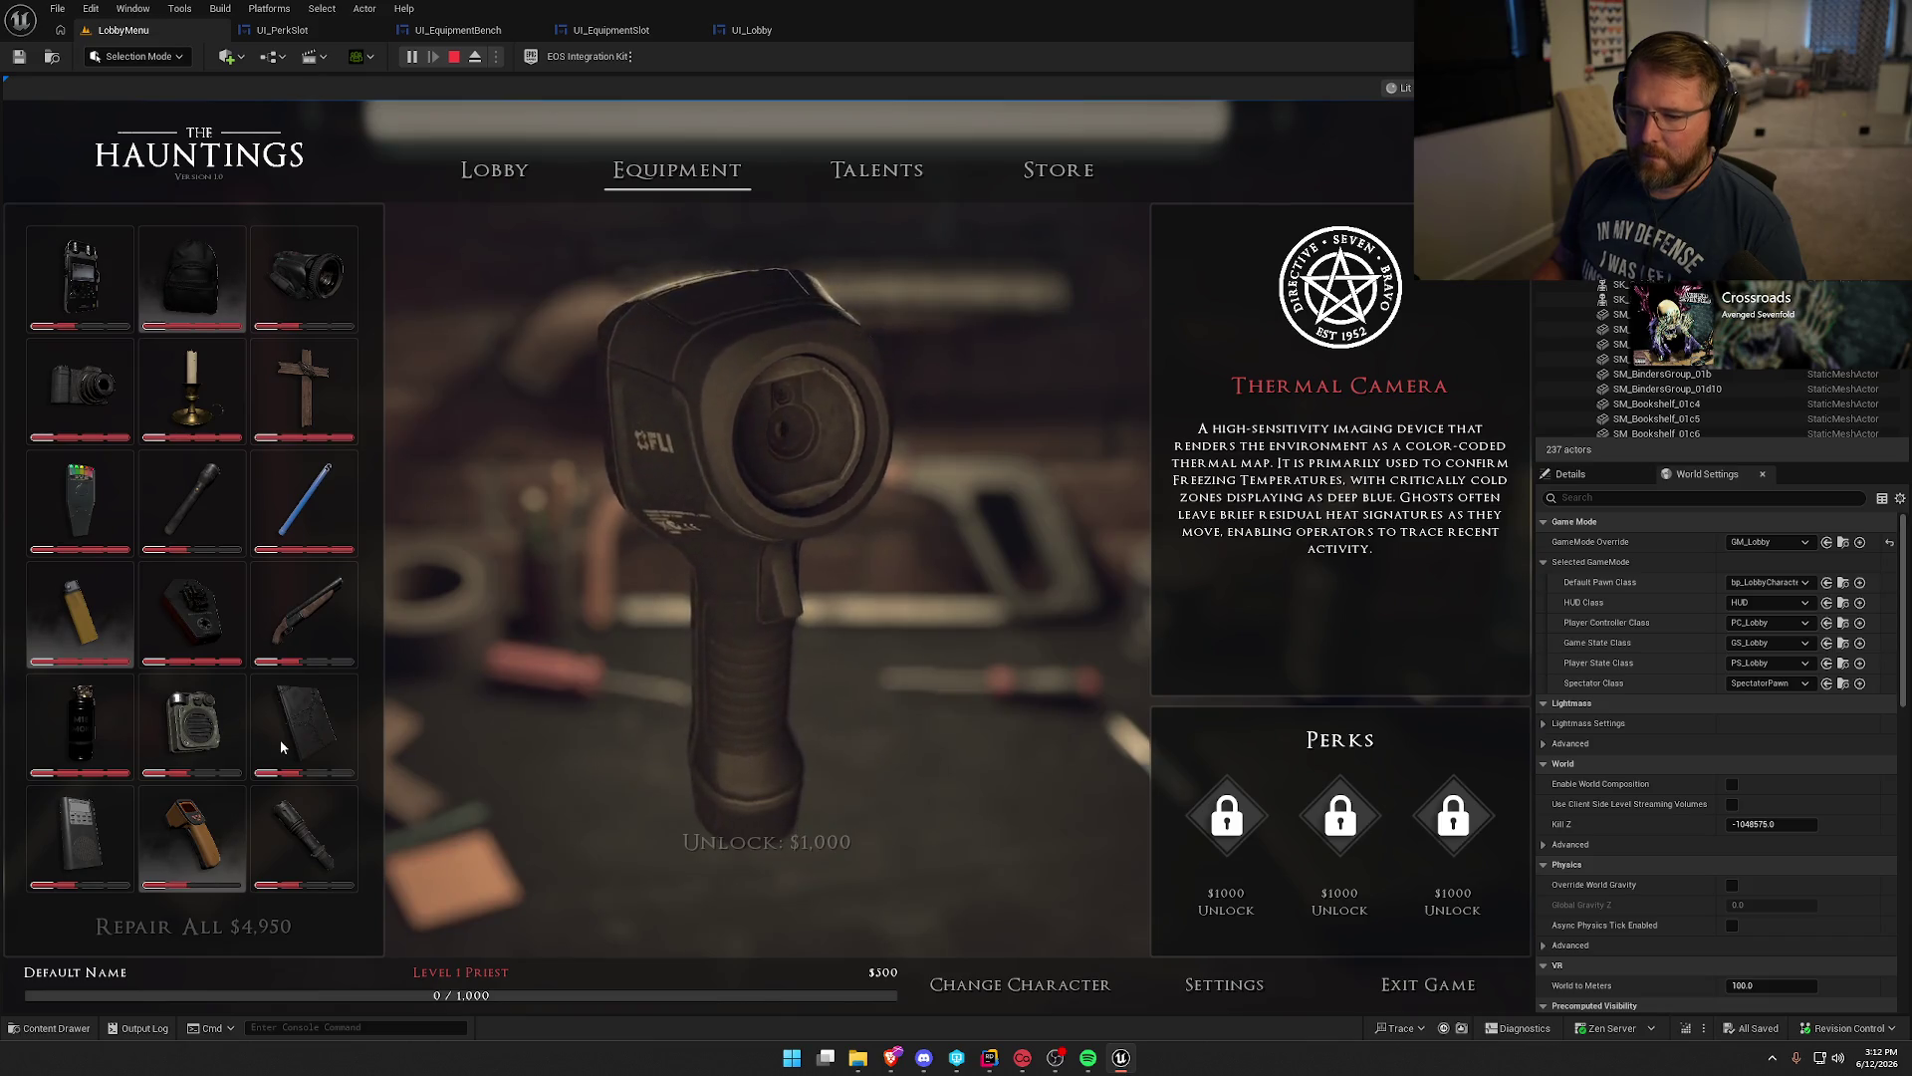
scroll(279, 739, down, 2)
scroll(294, 755, up, 2)
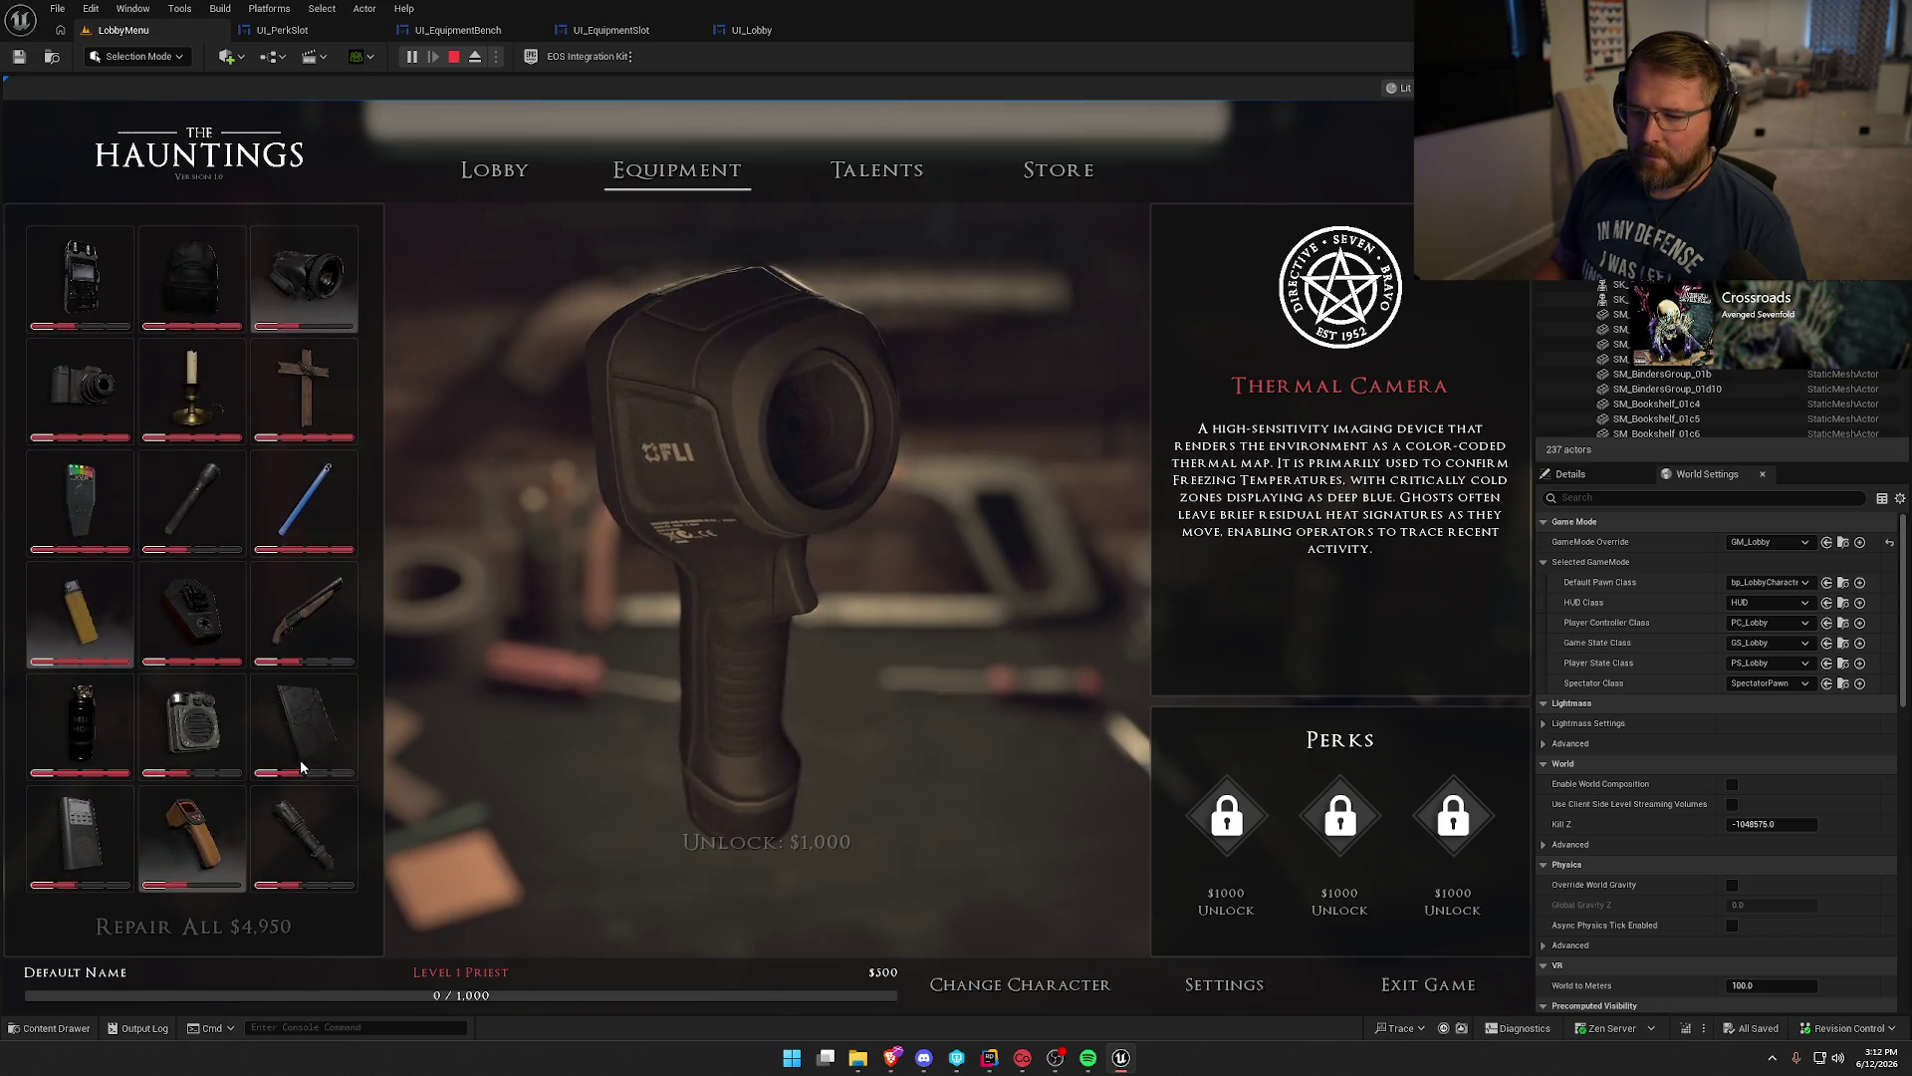
key(grave)
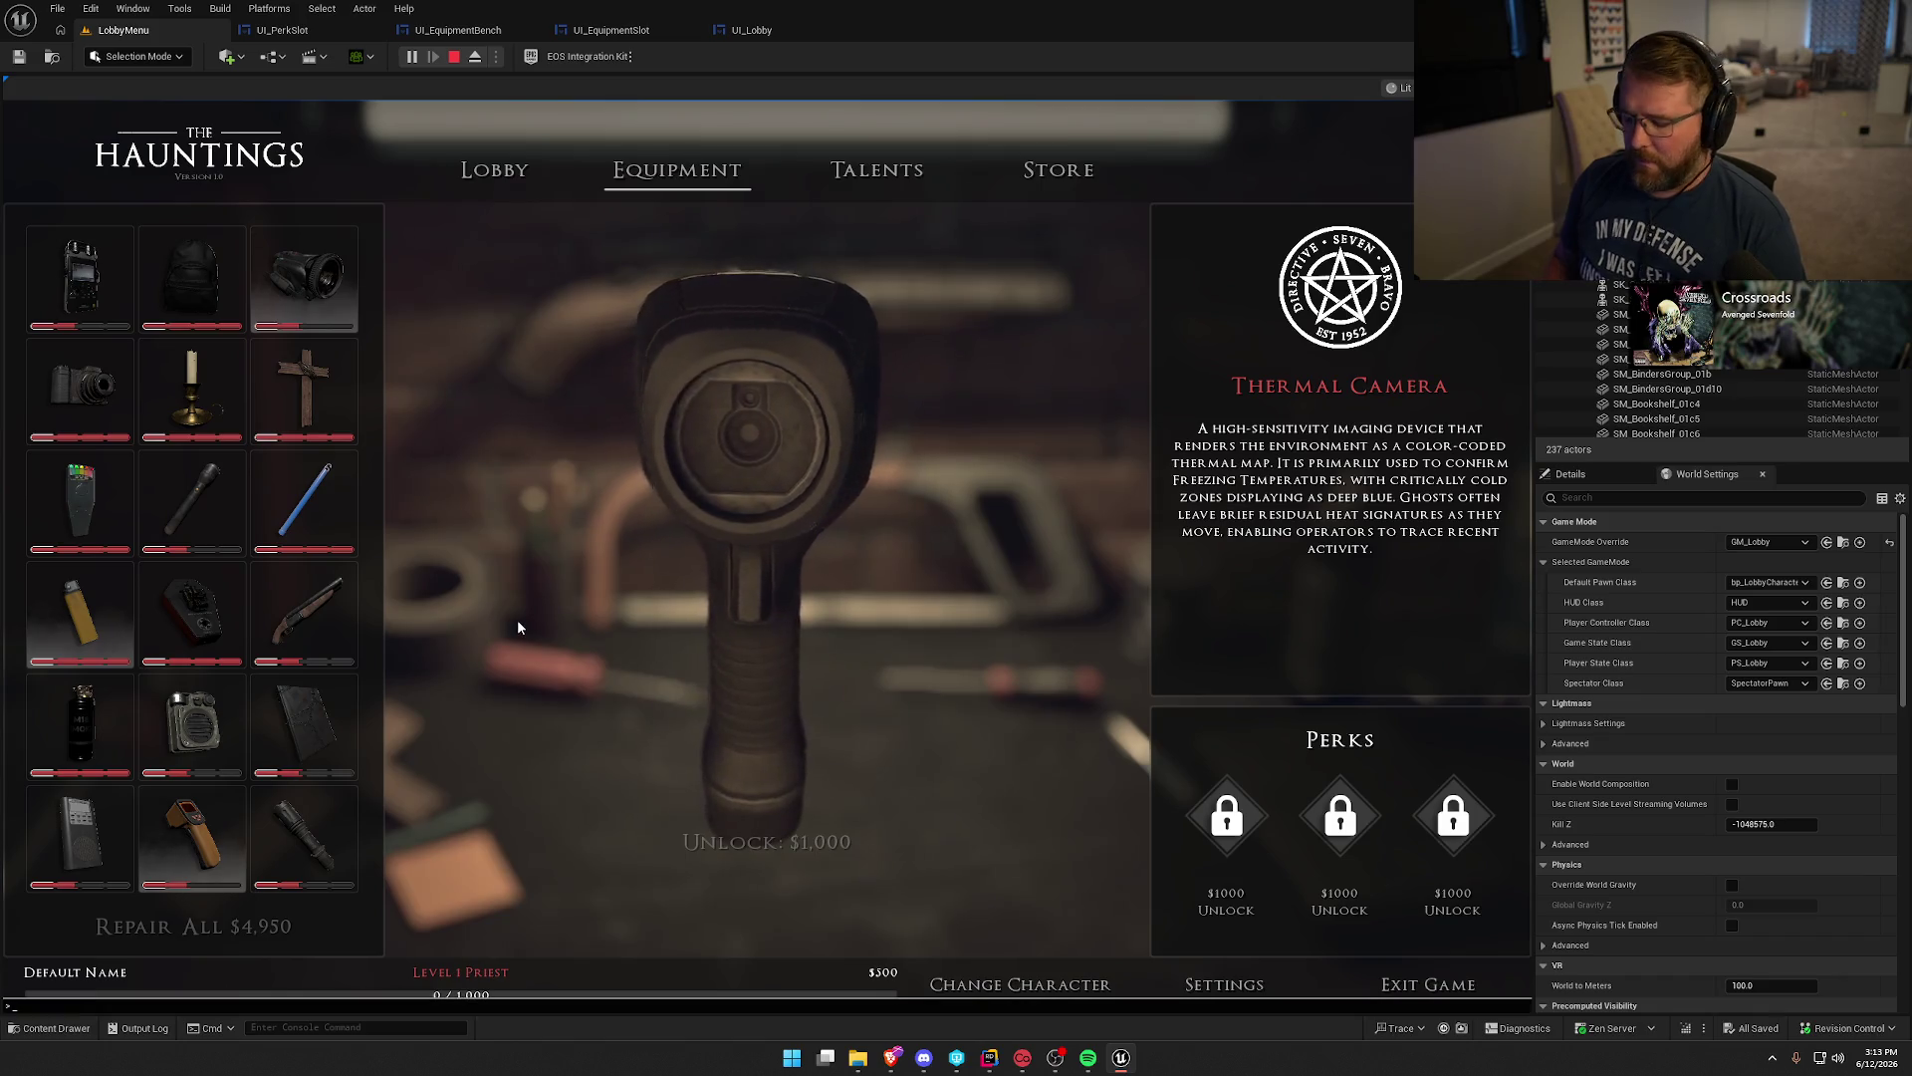
Run DamageEquipment 20 so Repair All rises to $14,400, then check durability bars.
key(Up)
key(Up)
key(Up)
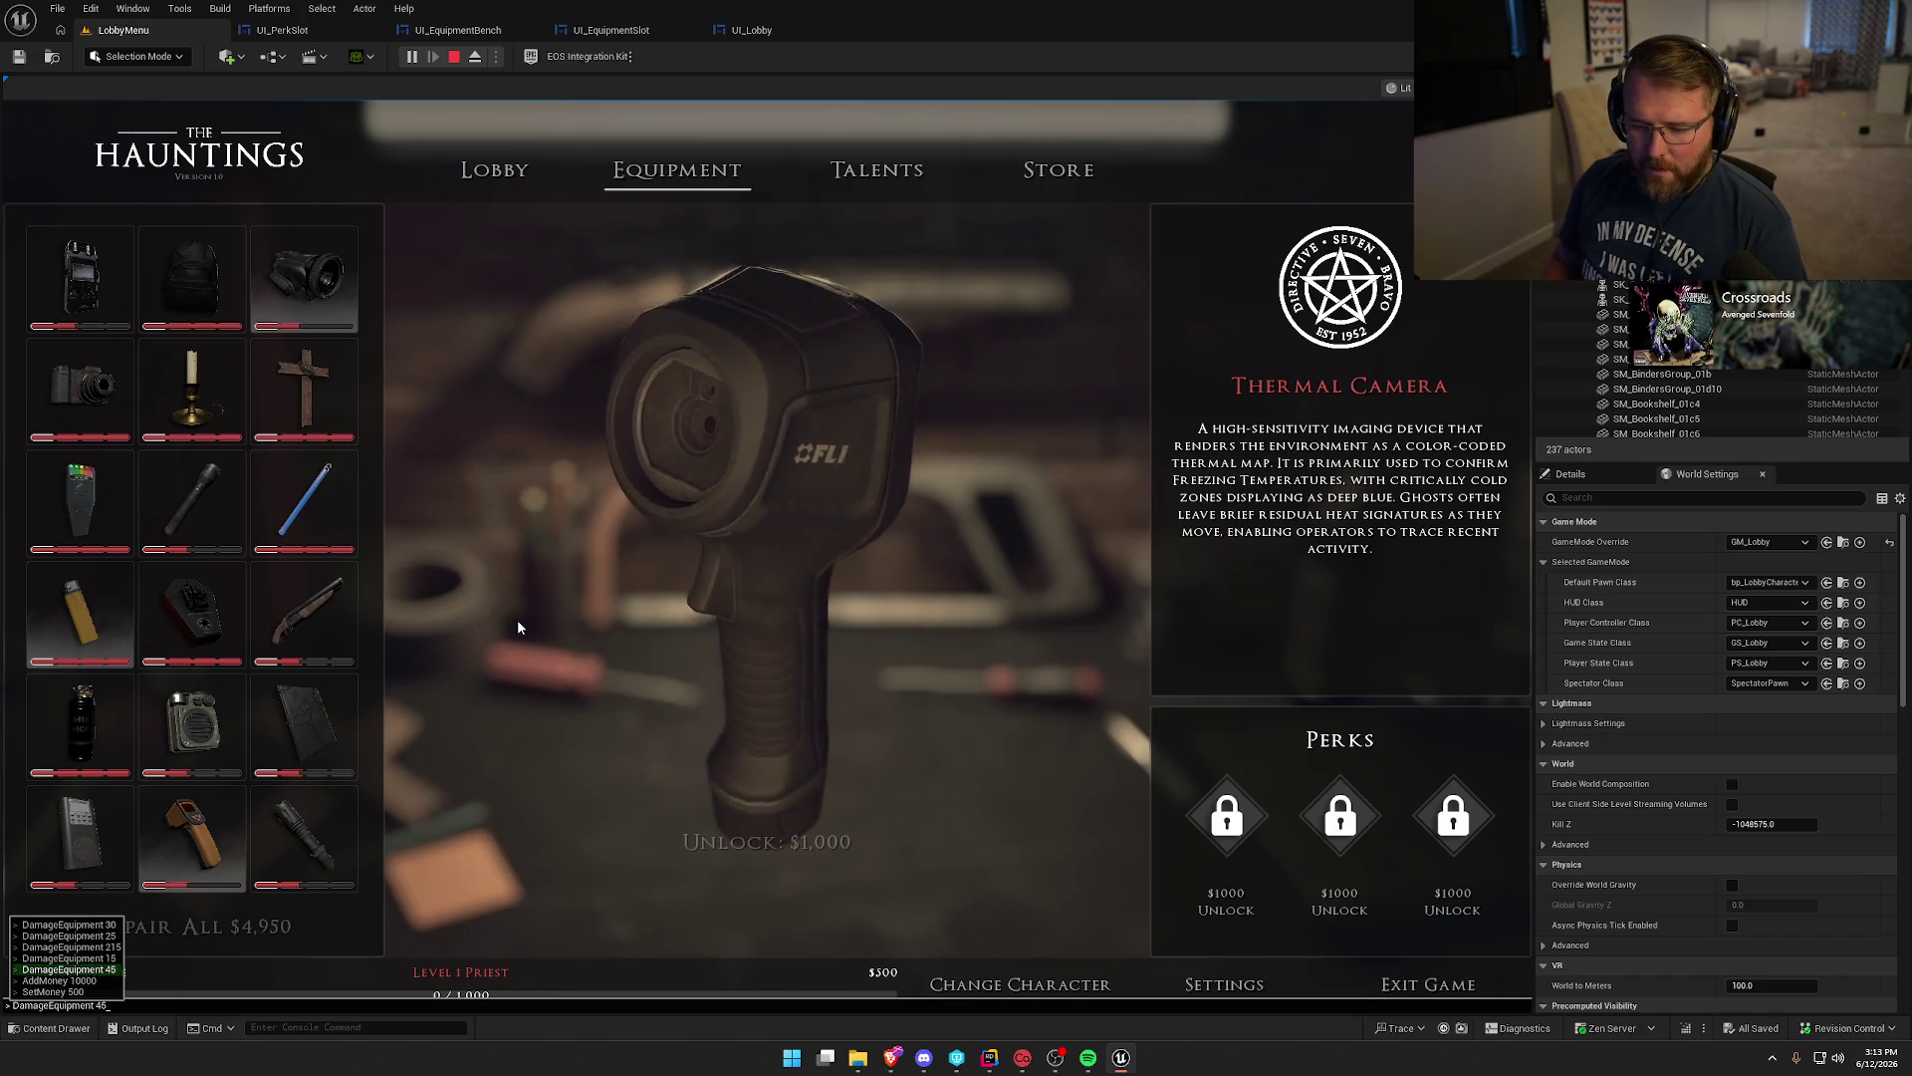
key(BackSpace)
key(BackSpace)
text(20)
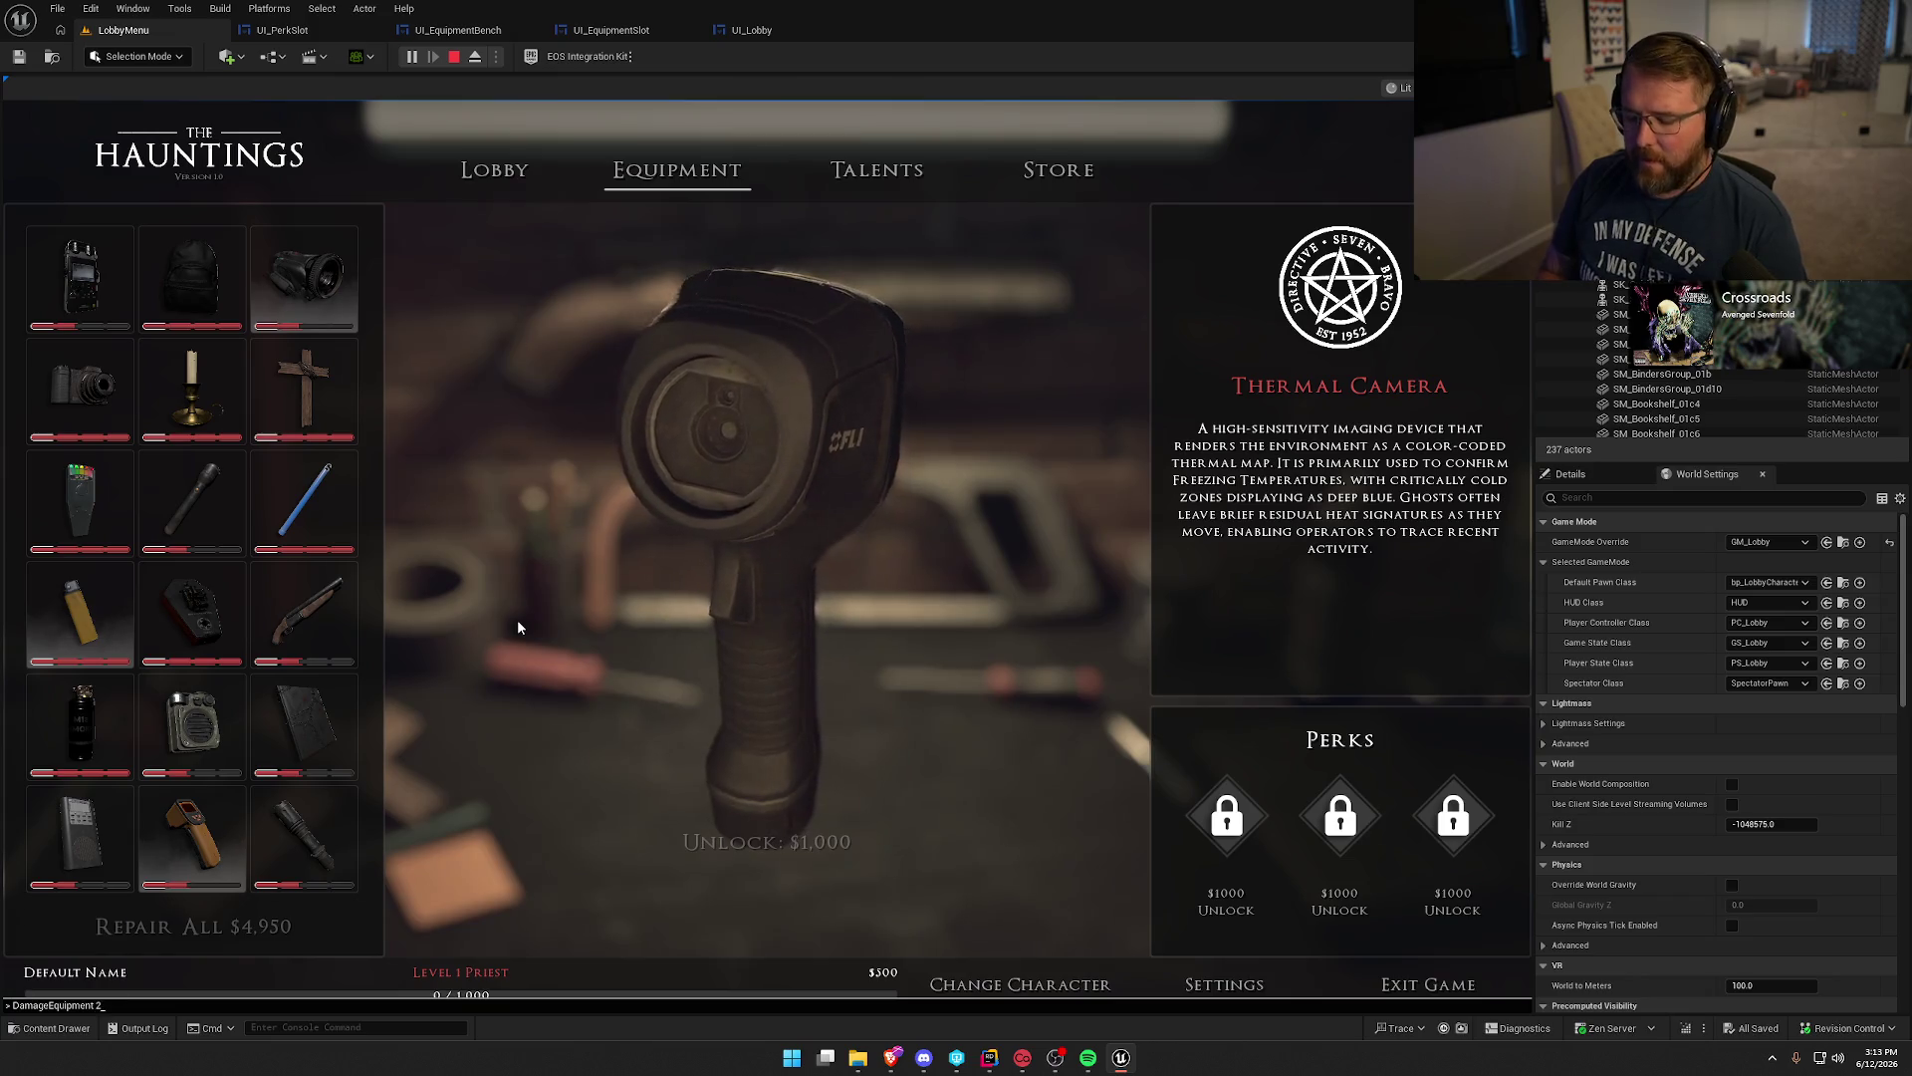
key(Return)
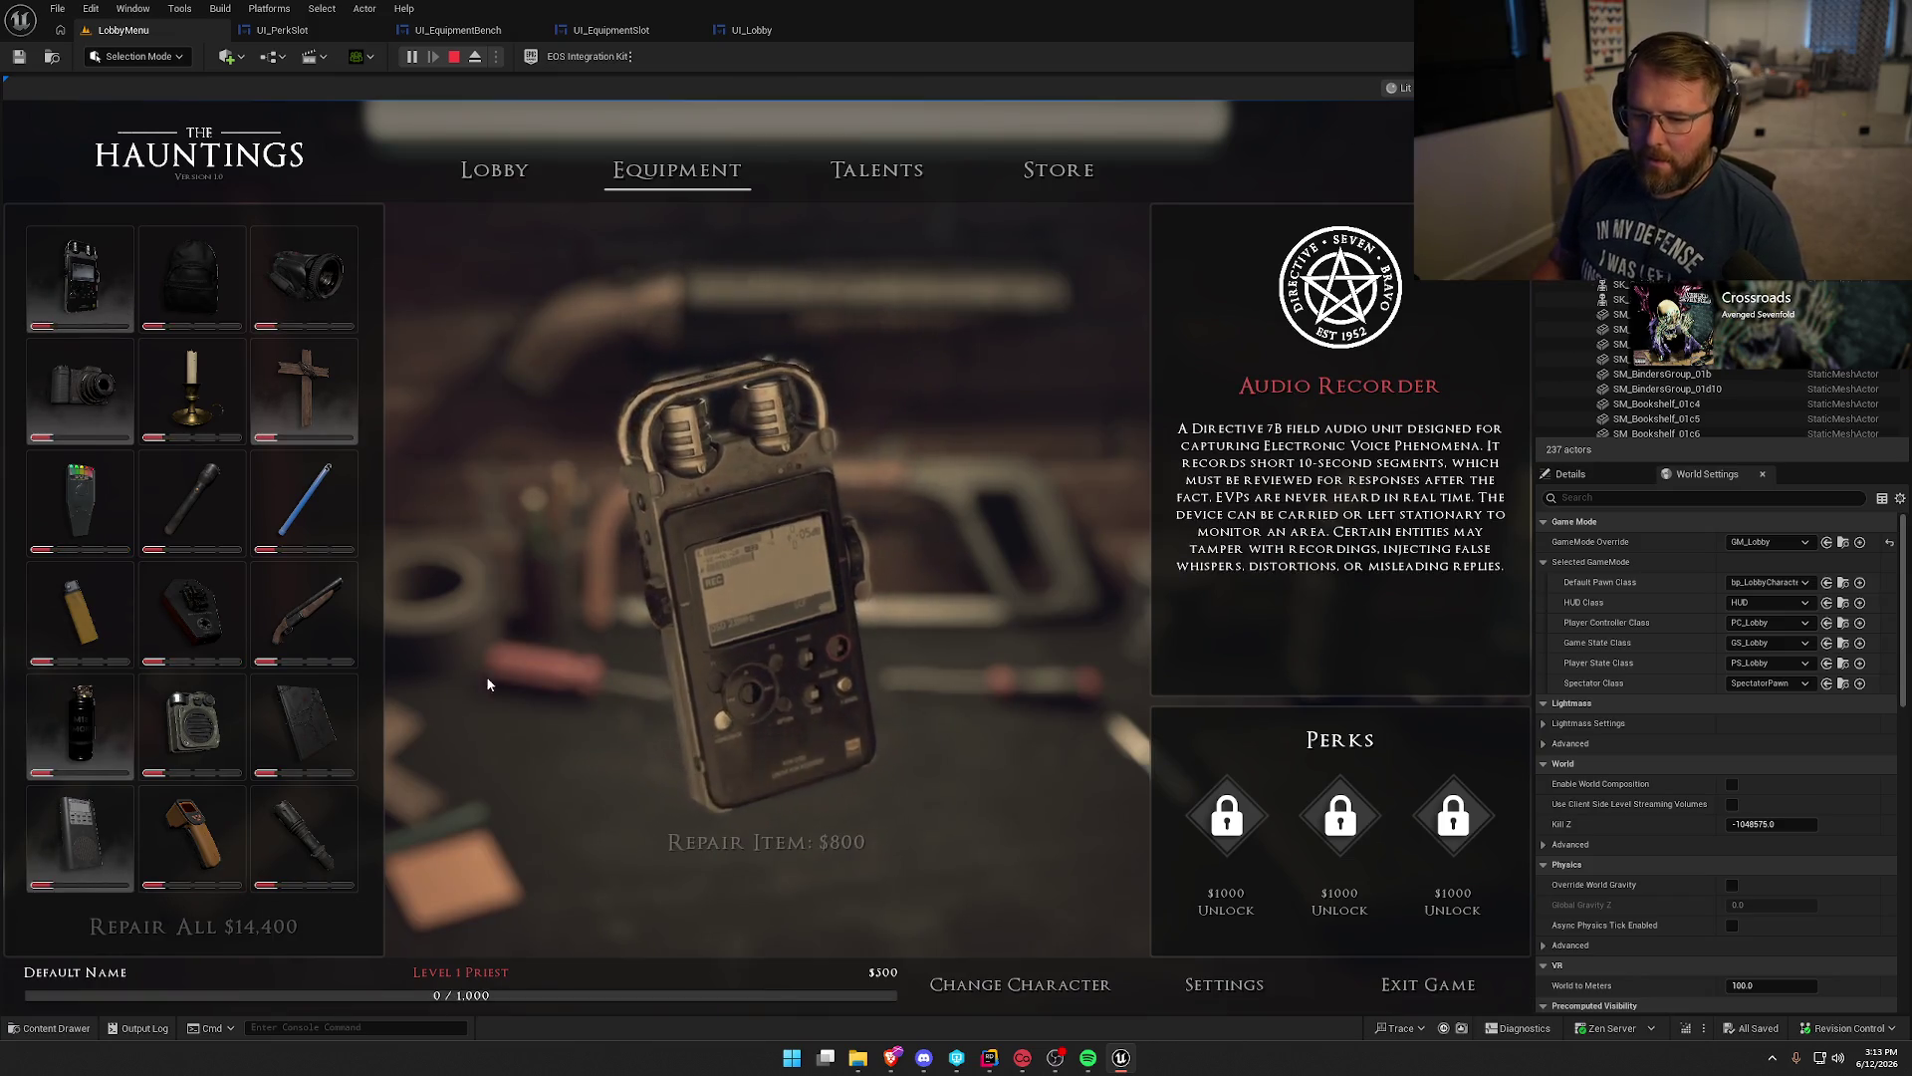
scroll(242, 821, down, 3)
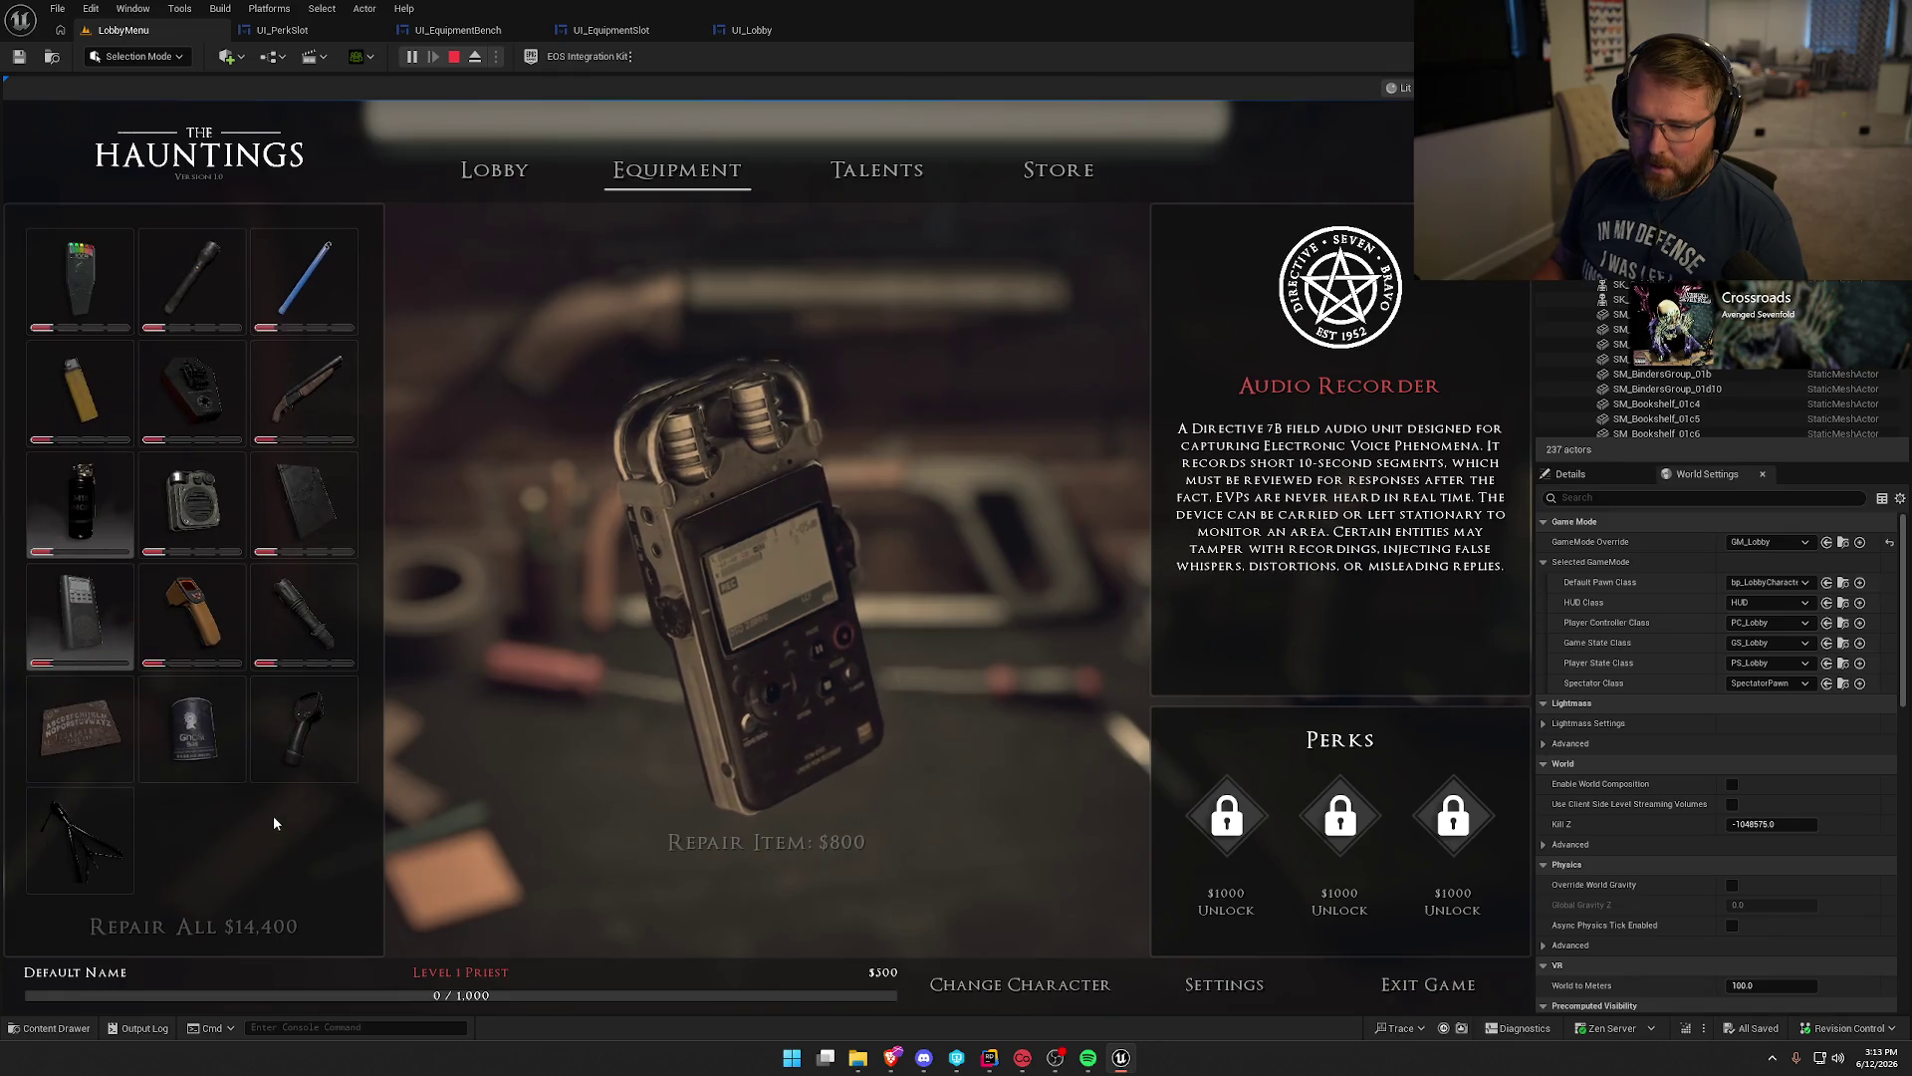
scroll(279, 835, up, 3)
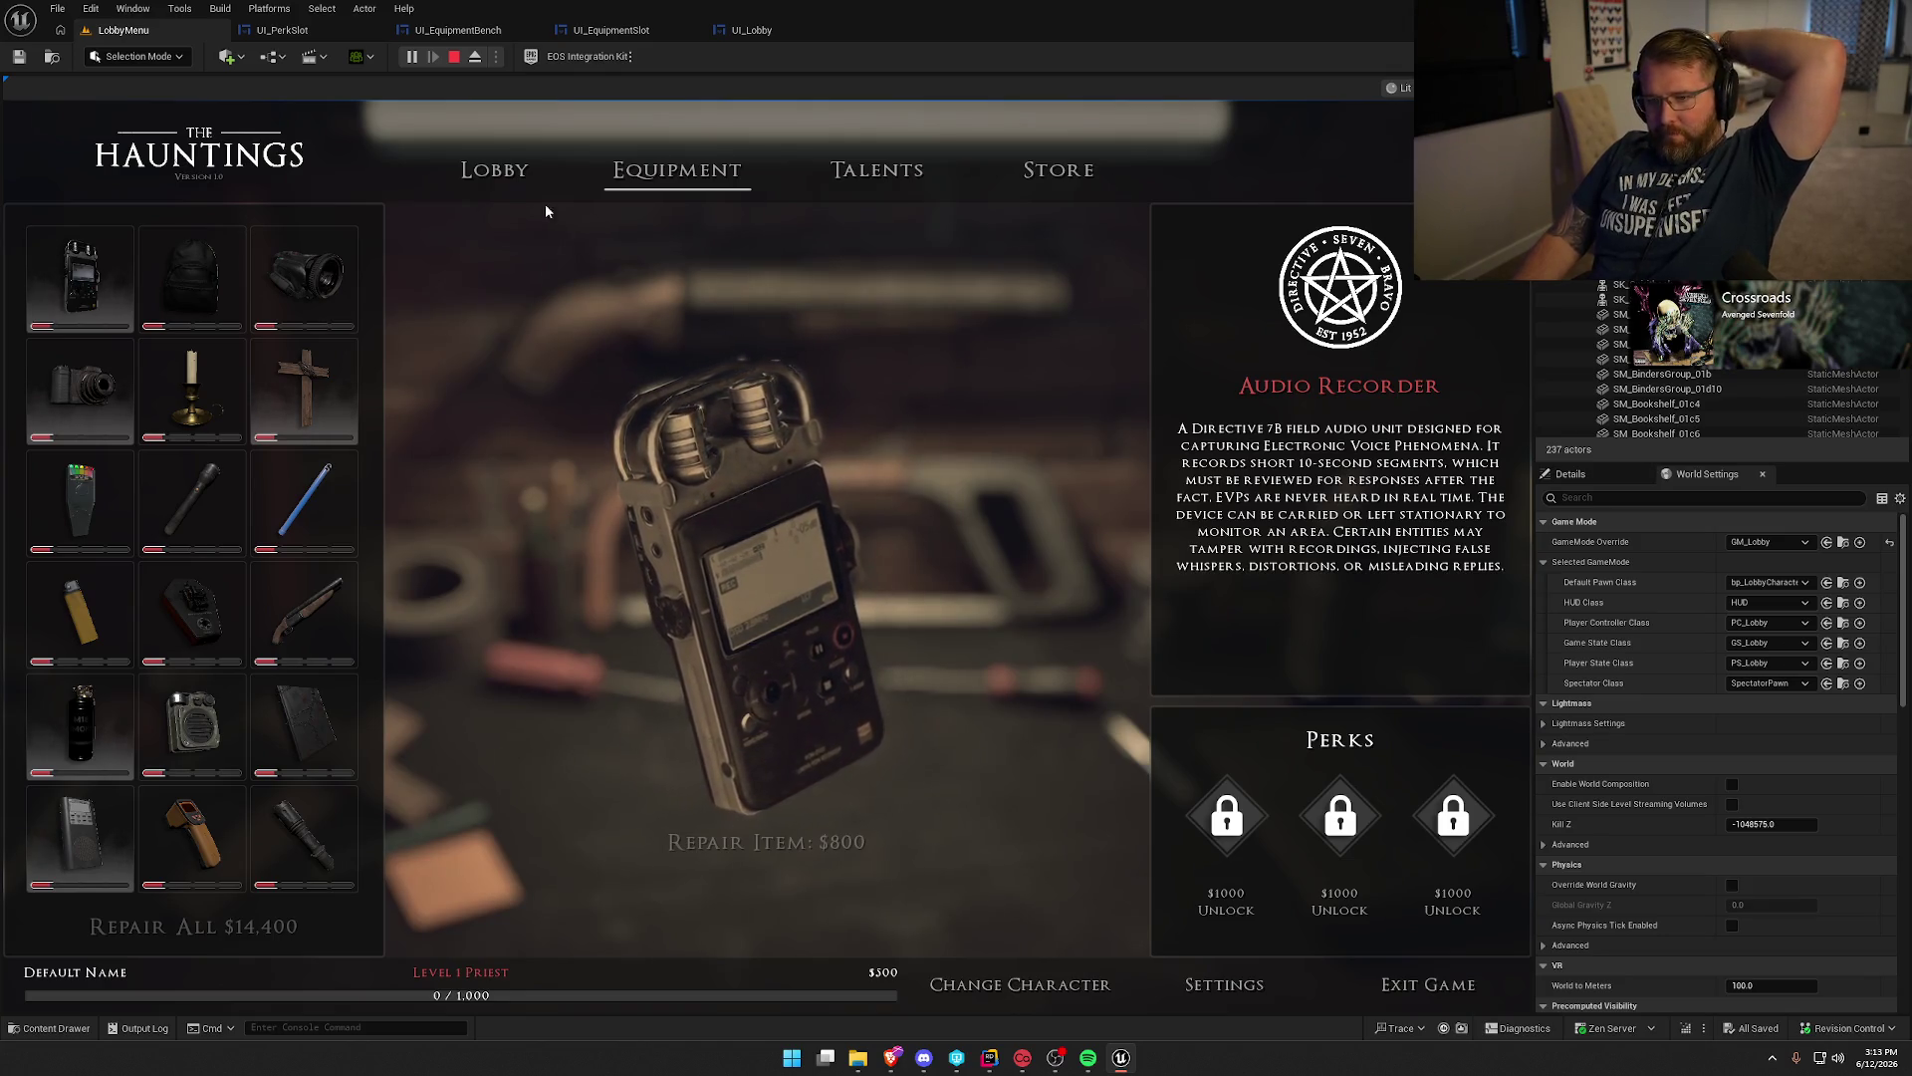
Keep the current character and choose Campsite instead of Motel as the lobby map.
click(501, 175)
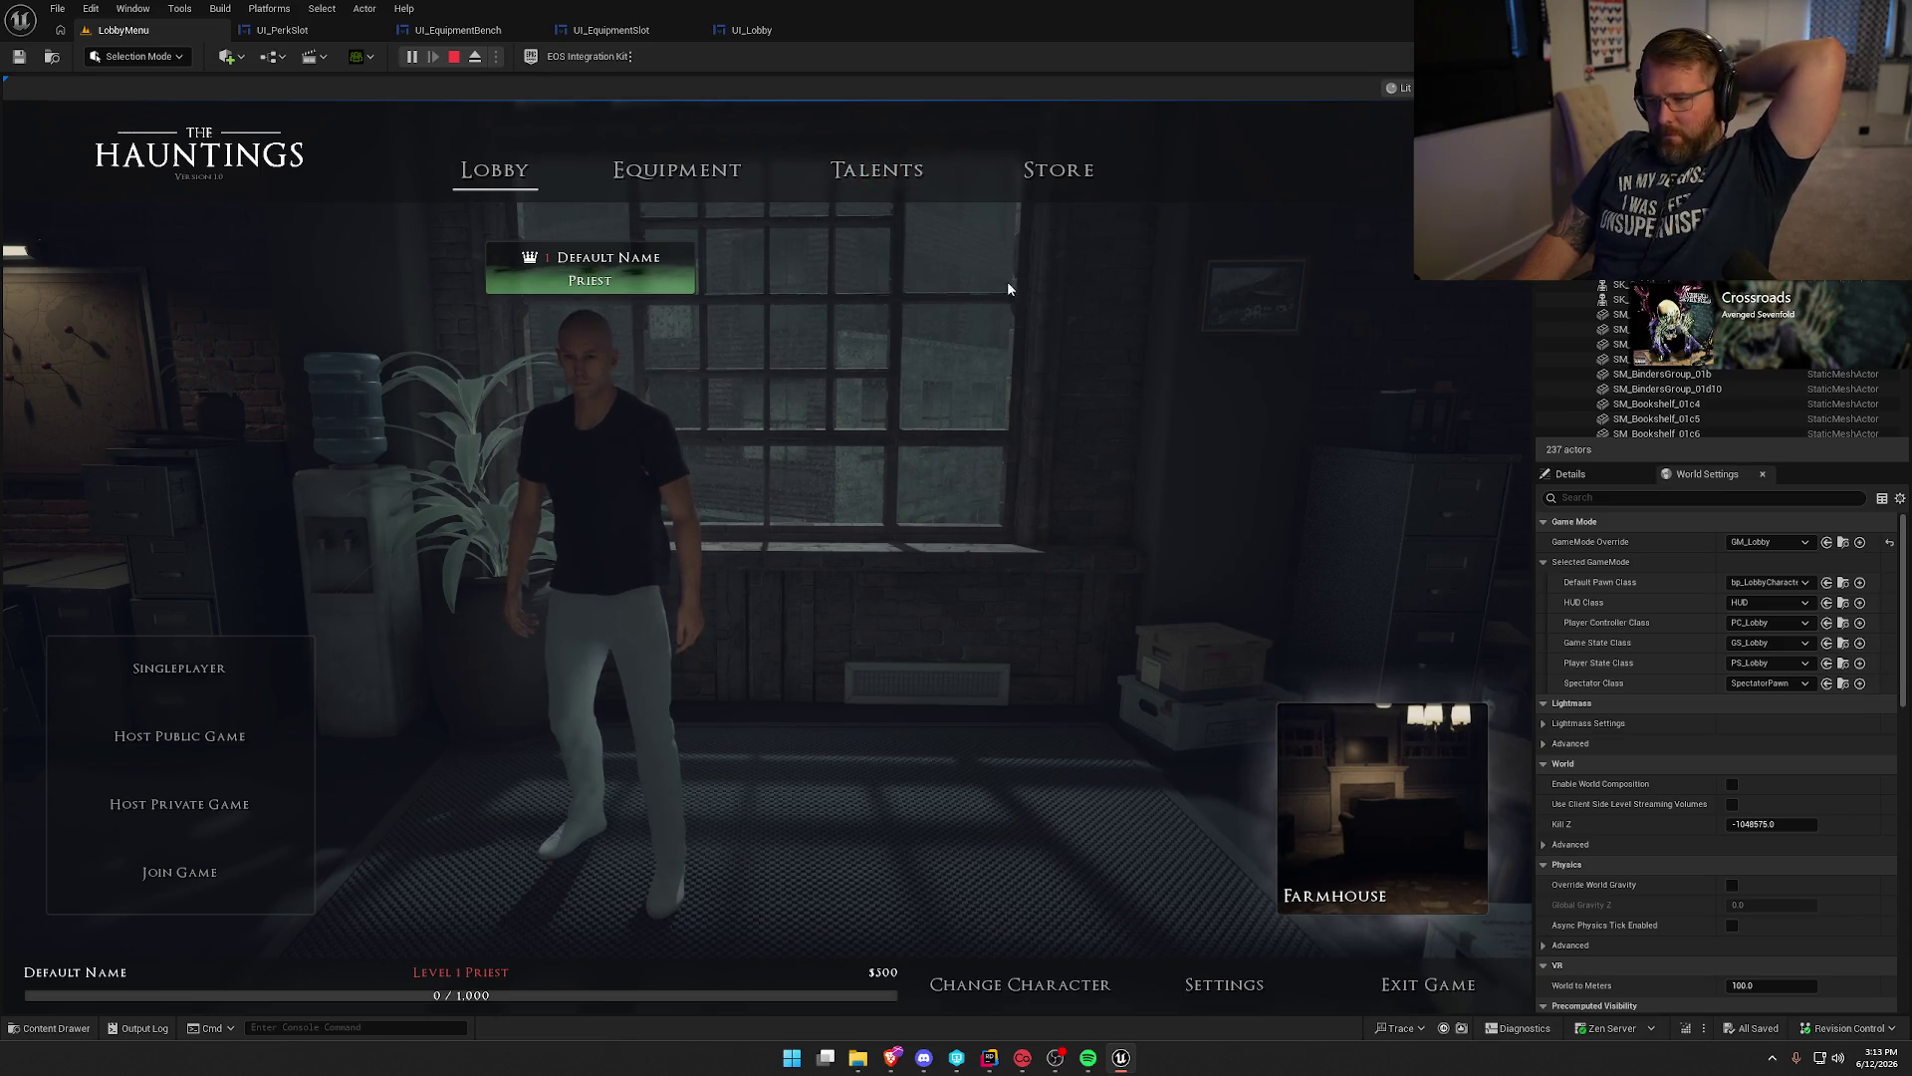
click(1008, 996)
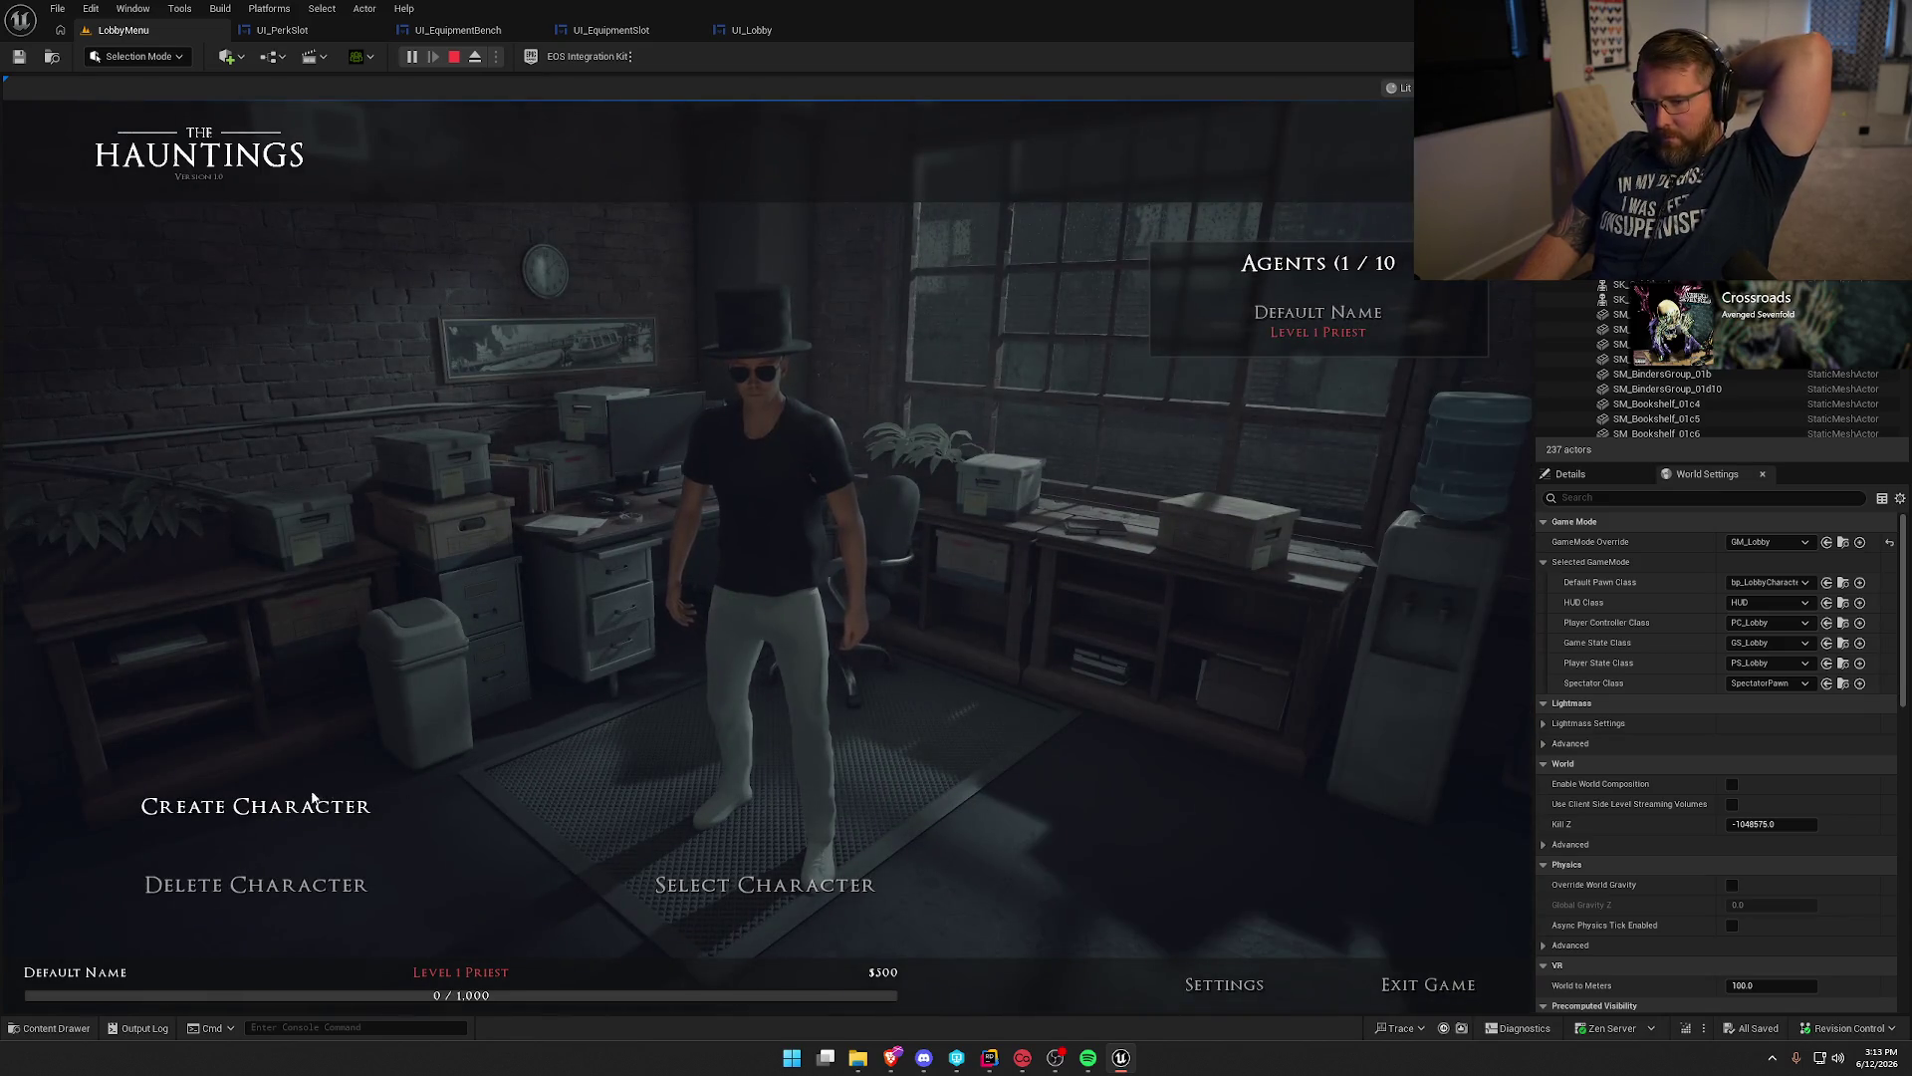
click(752, 880)
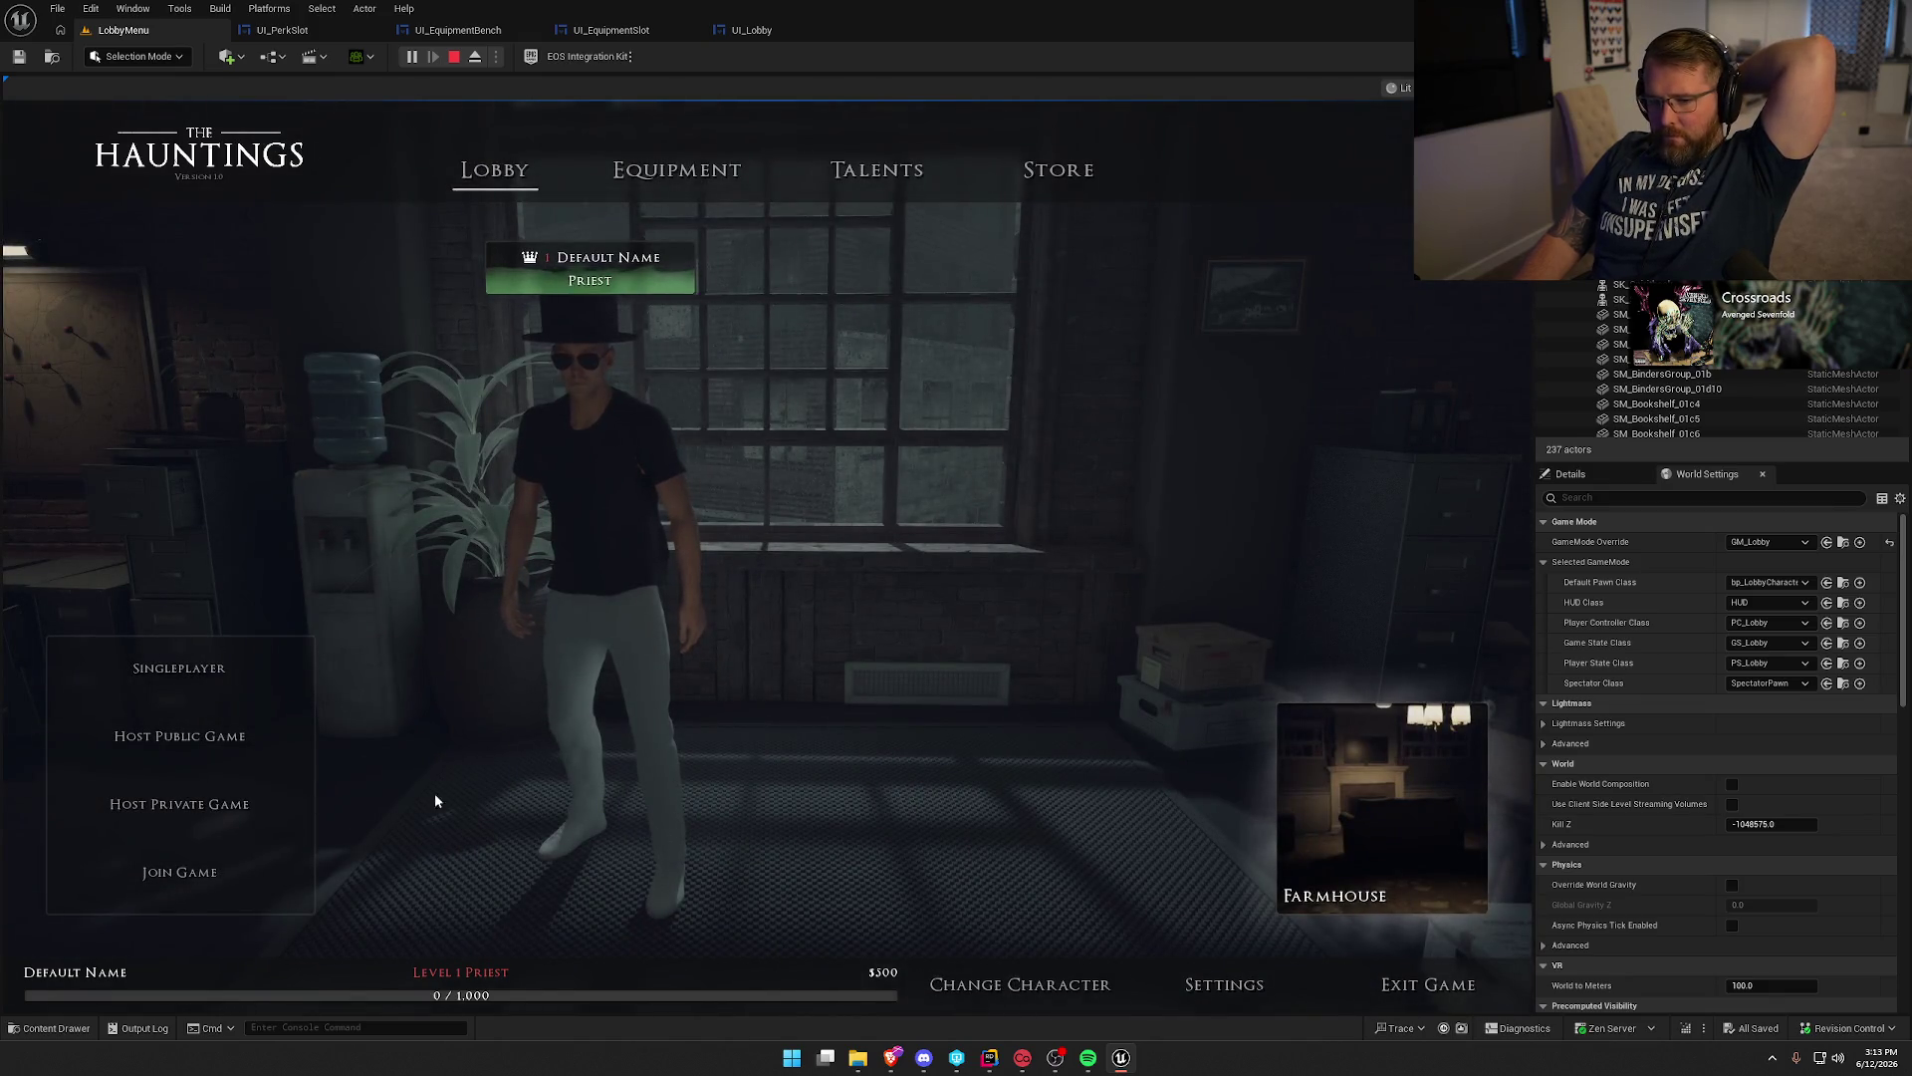
click(1402, 812)
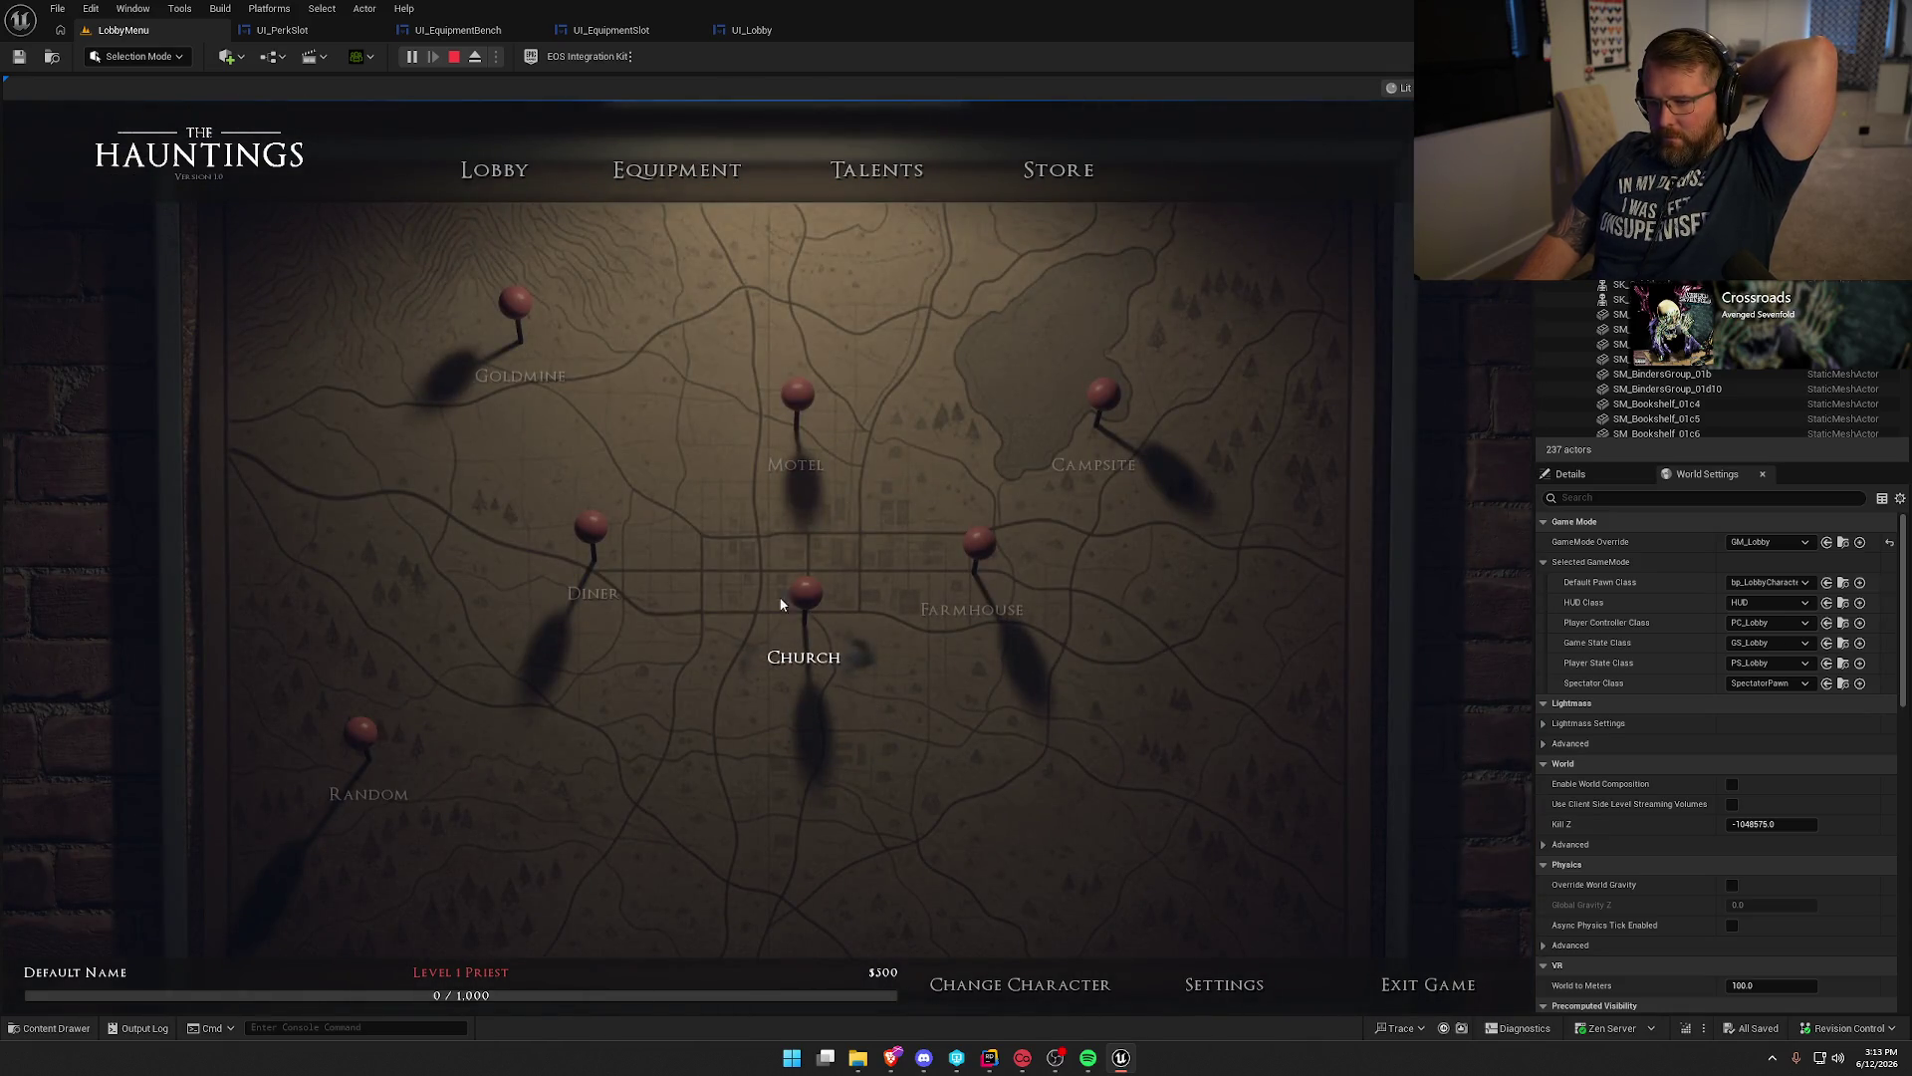
click(796, 396)
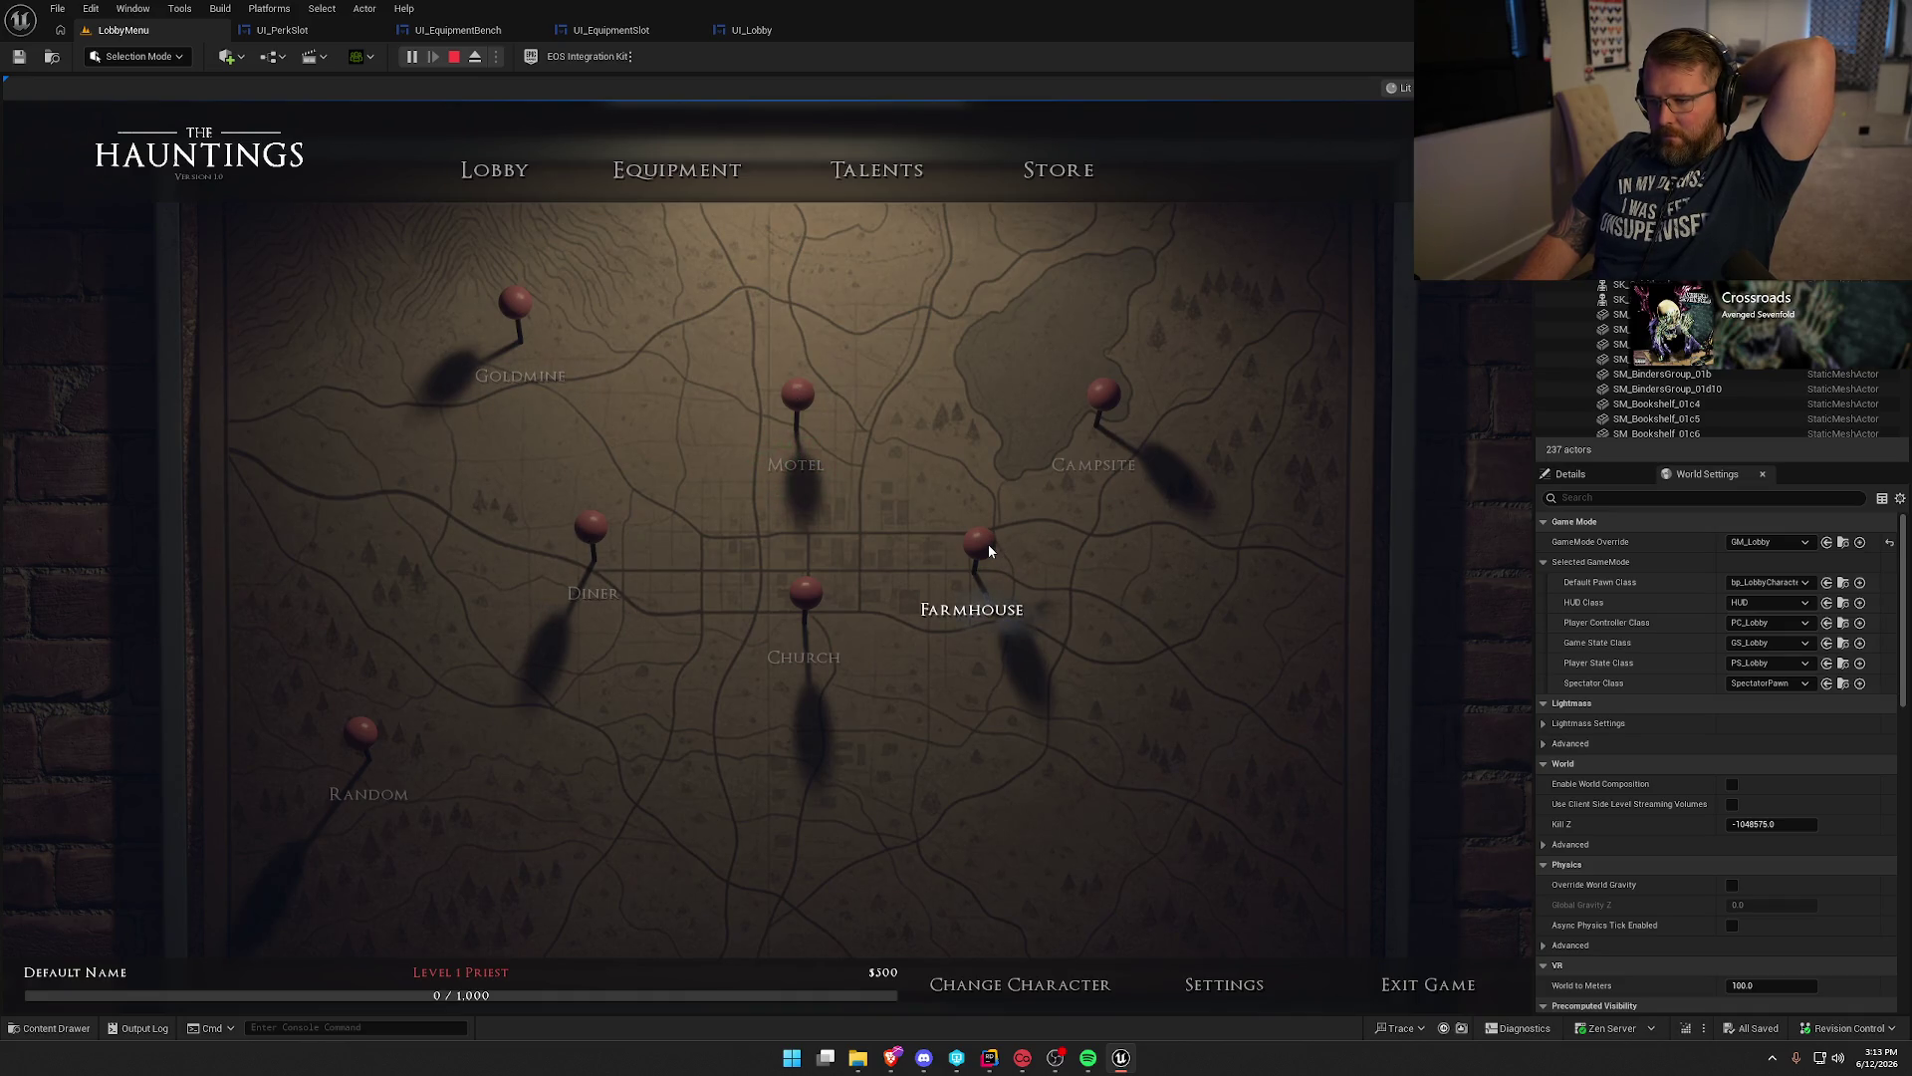
click(1104, 397)
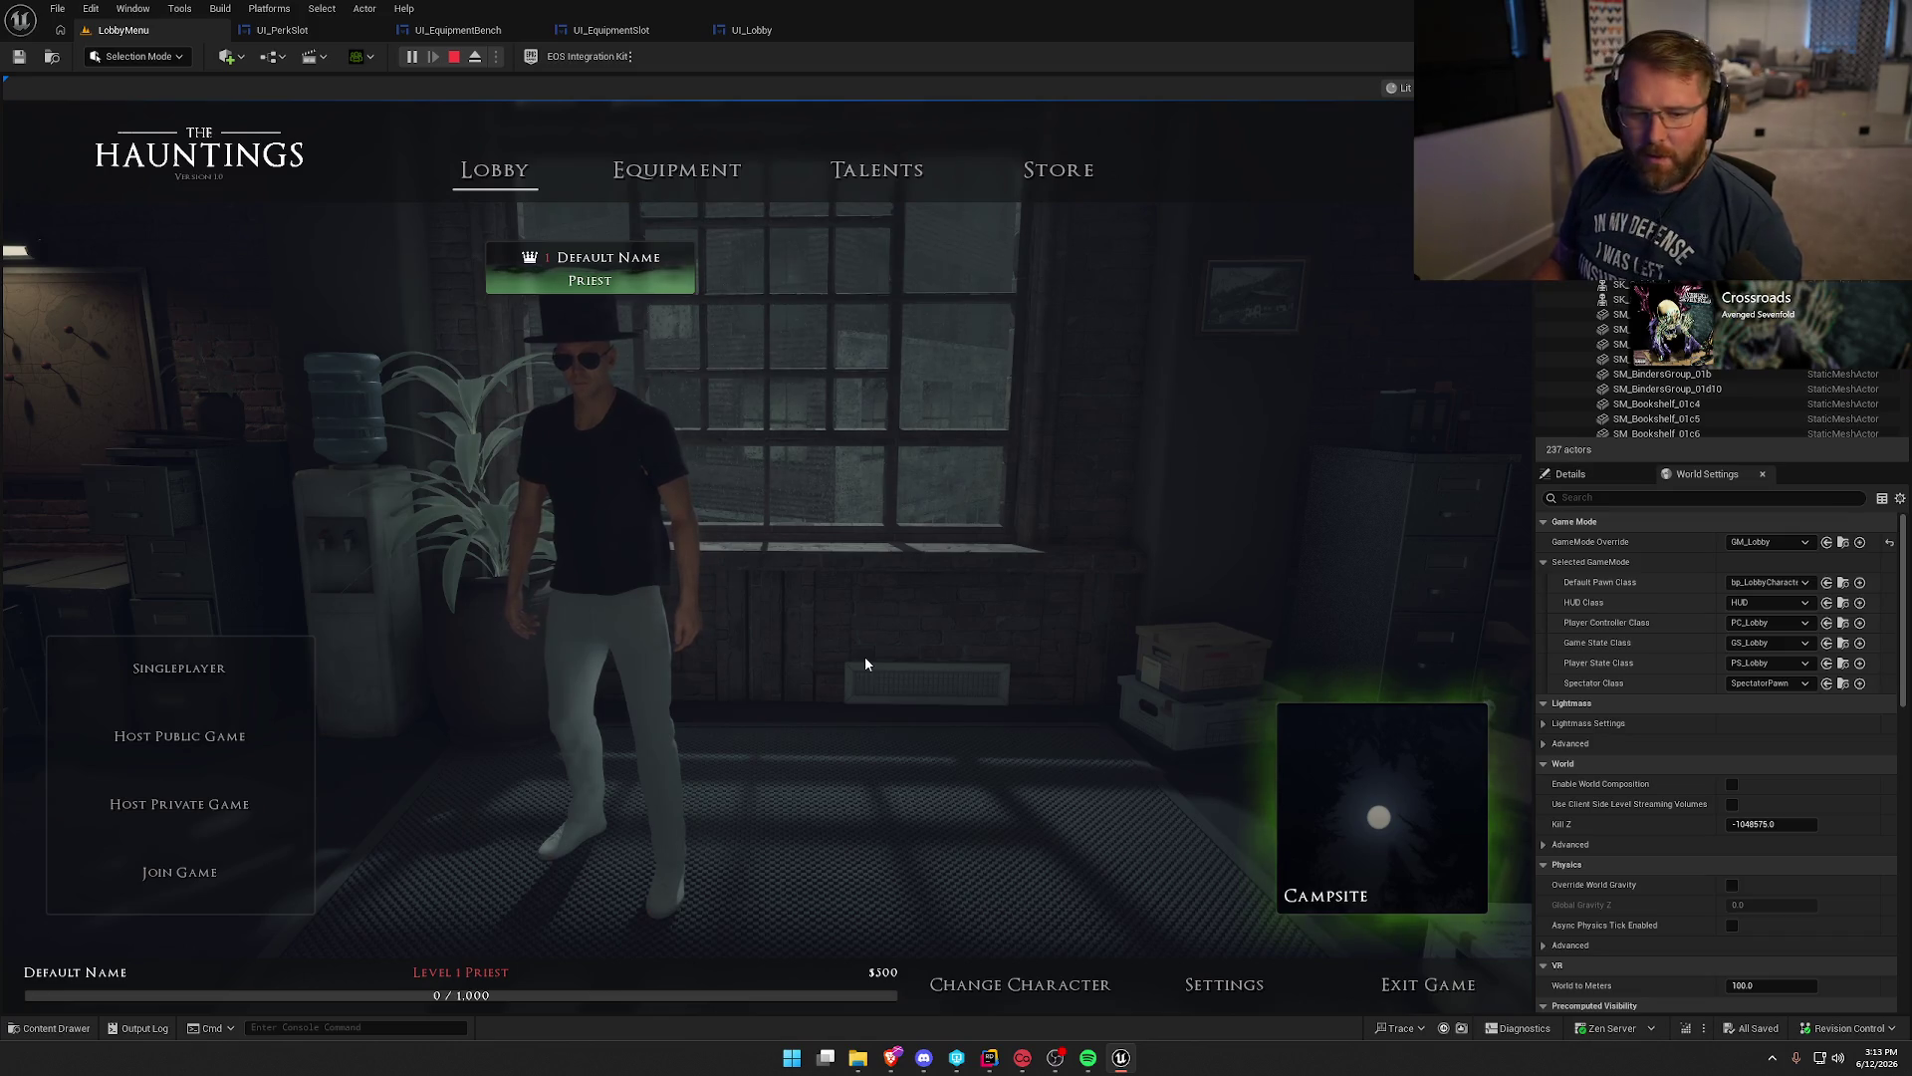
Browse the Equipment, Talents and Store pages, then stop the play-test and close the editor.
click(676, 169)
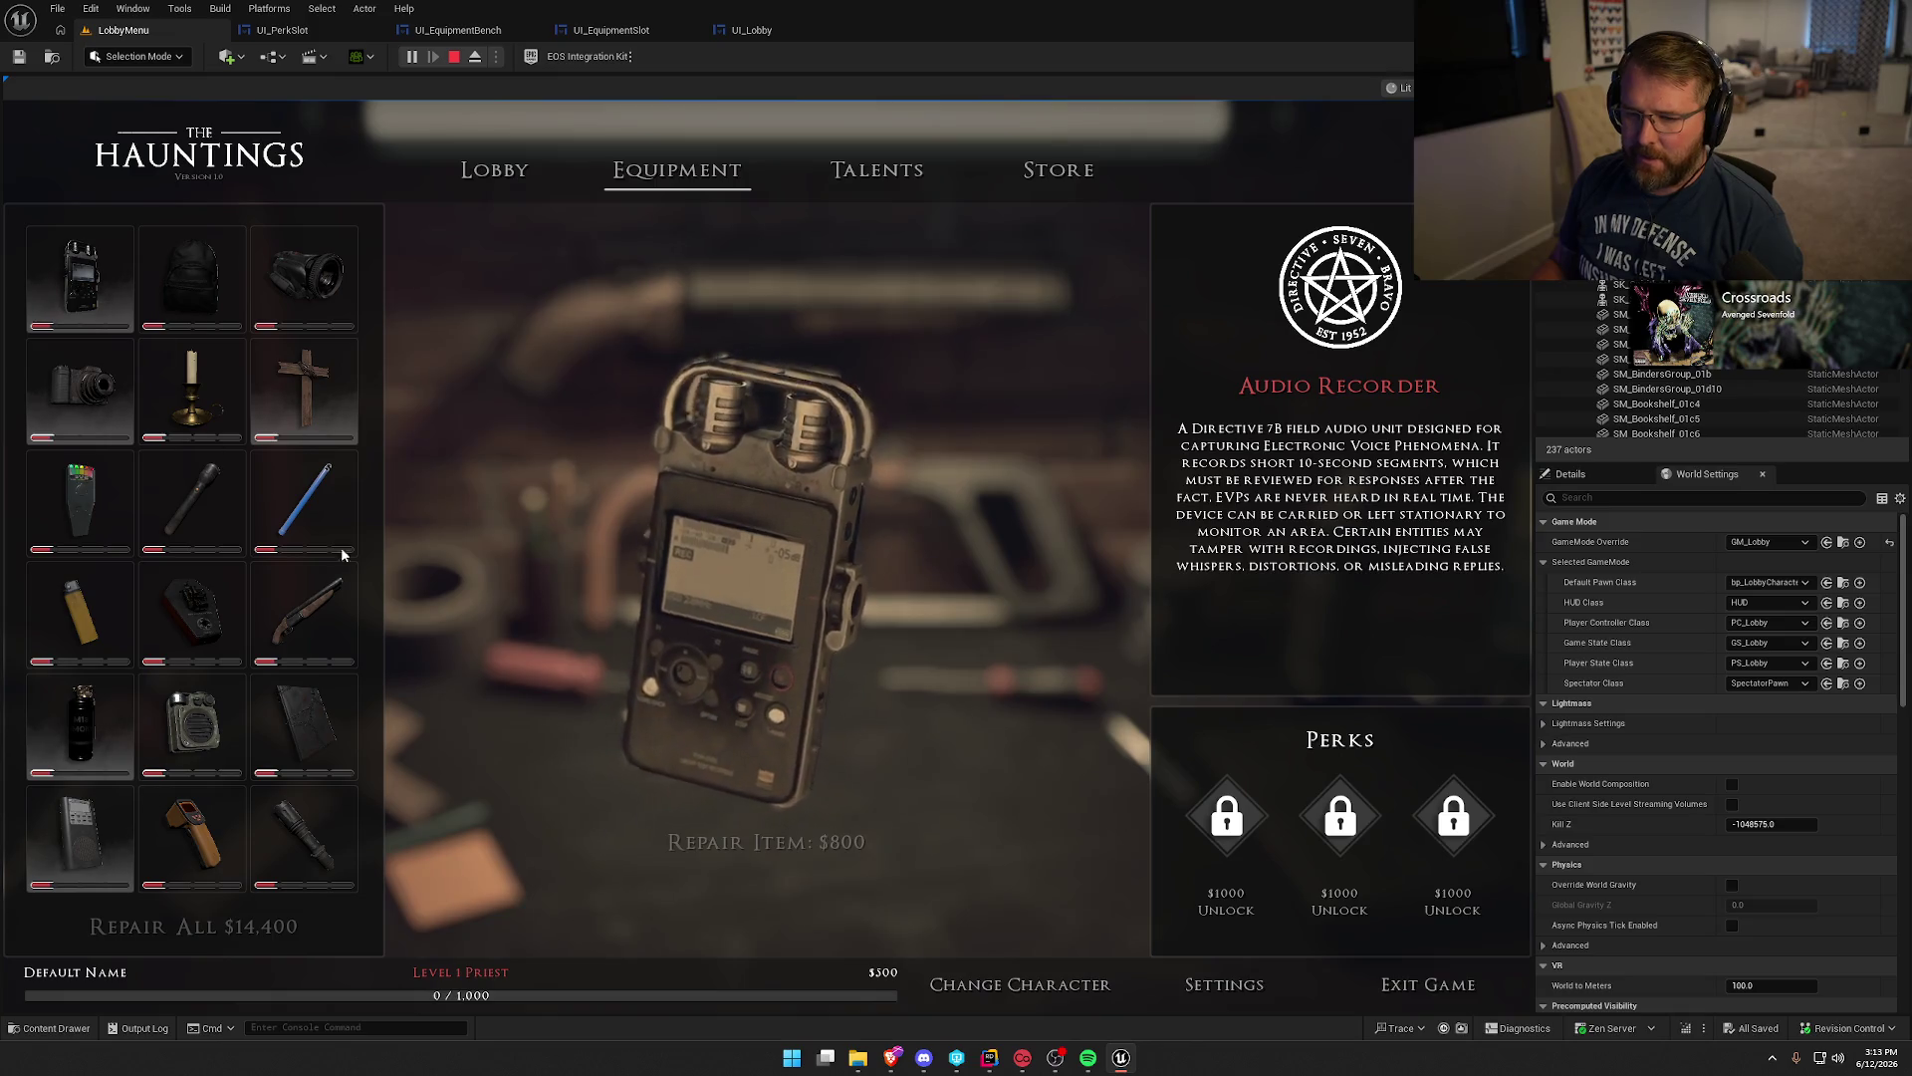
click(876, 169)
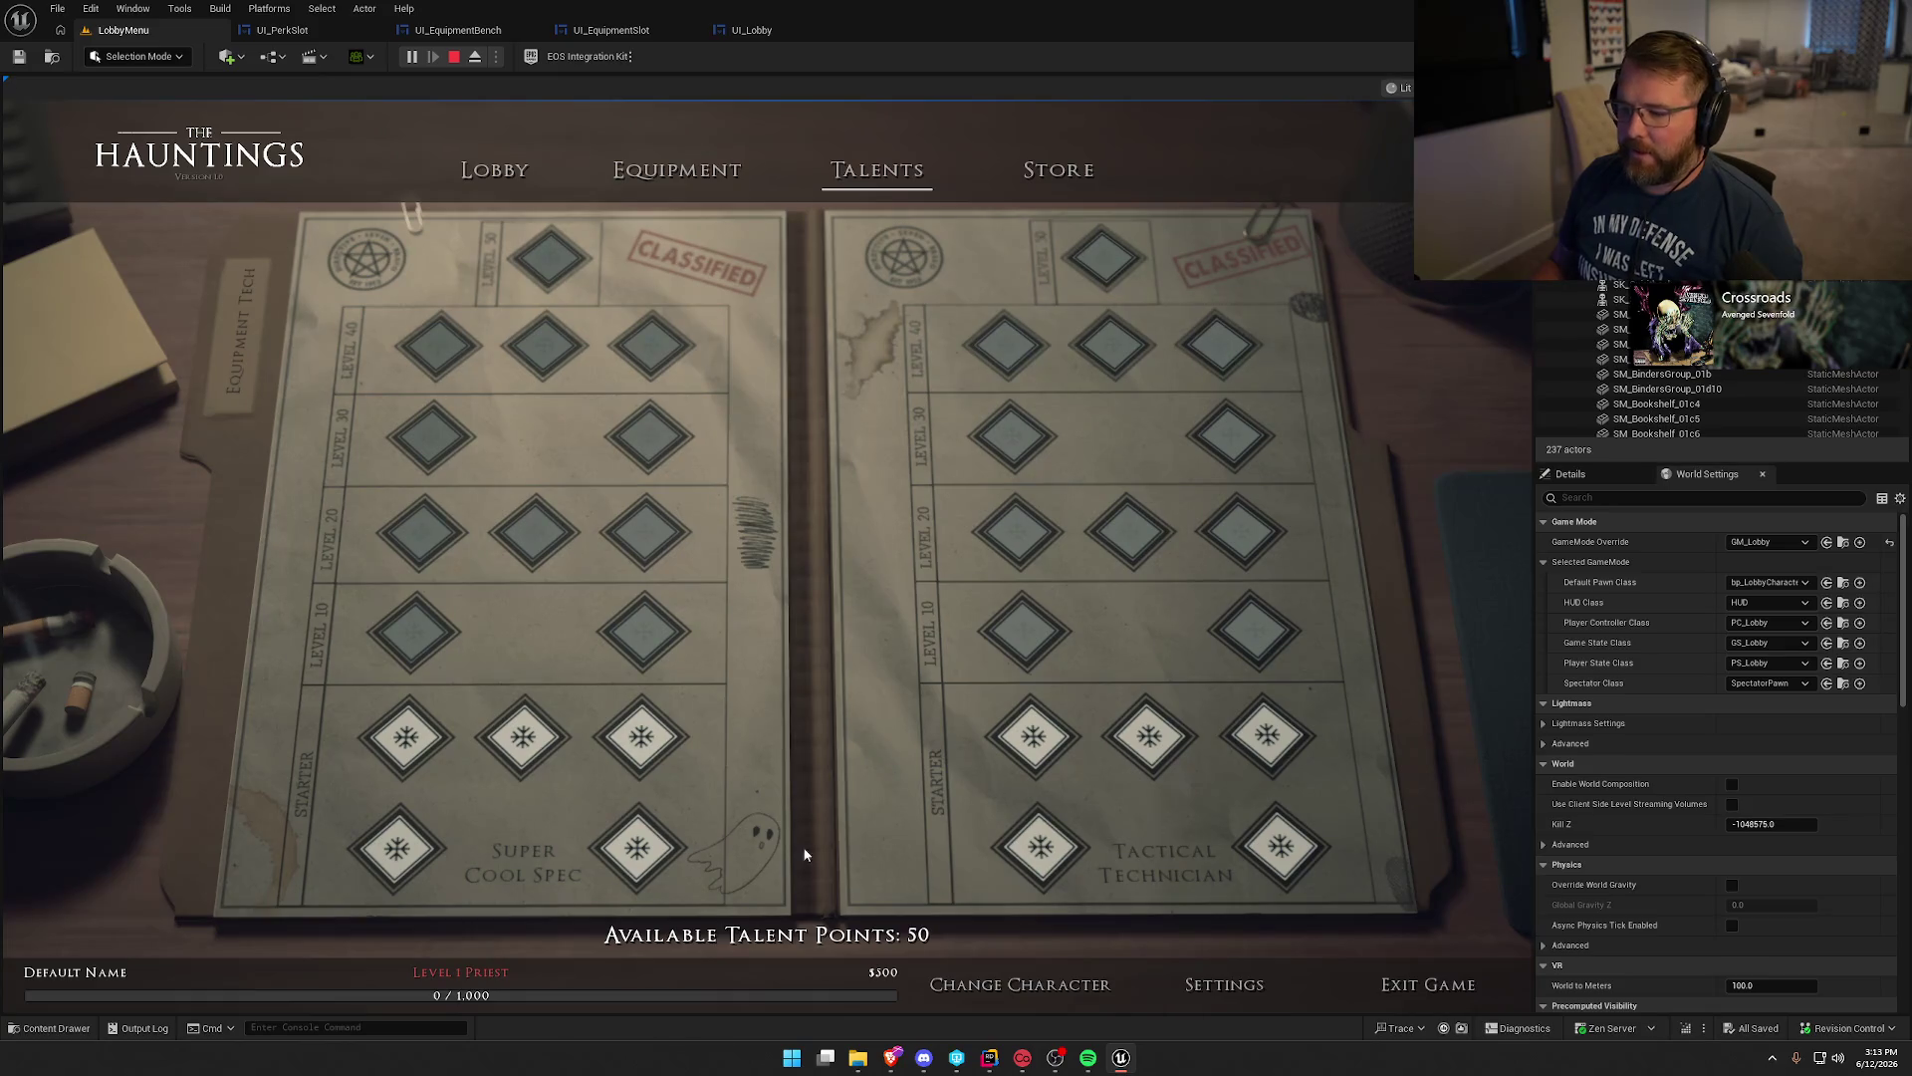
click(642, 170)
click(1059, 171)
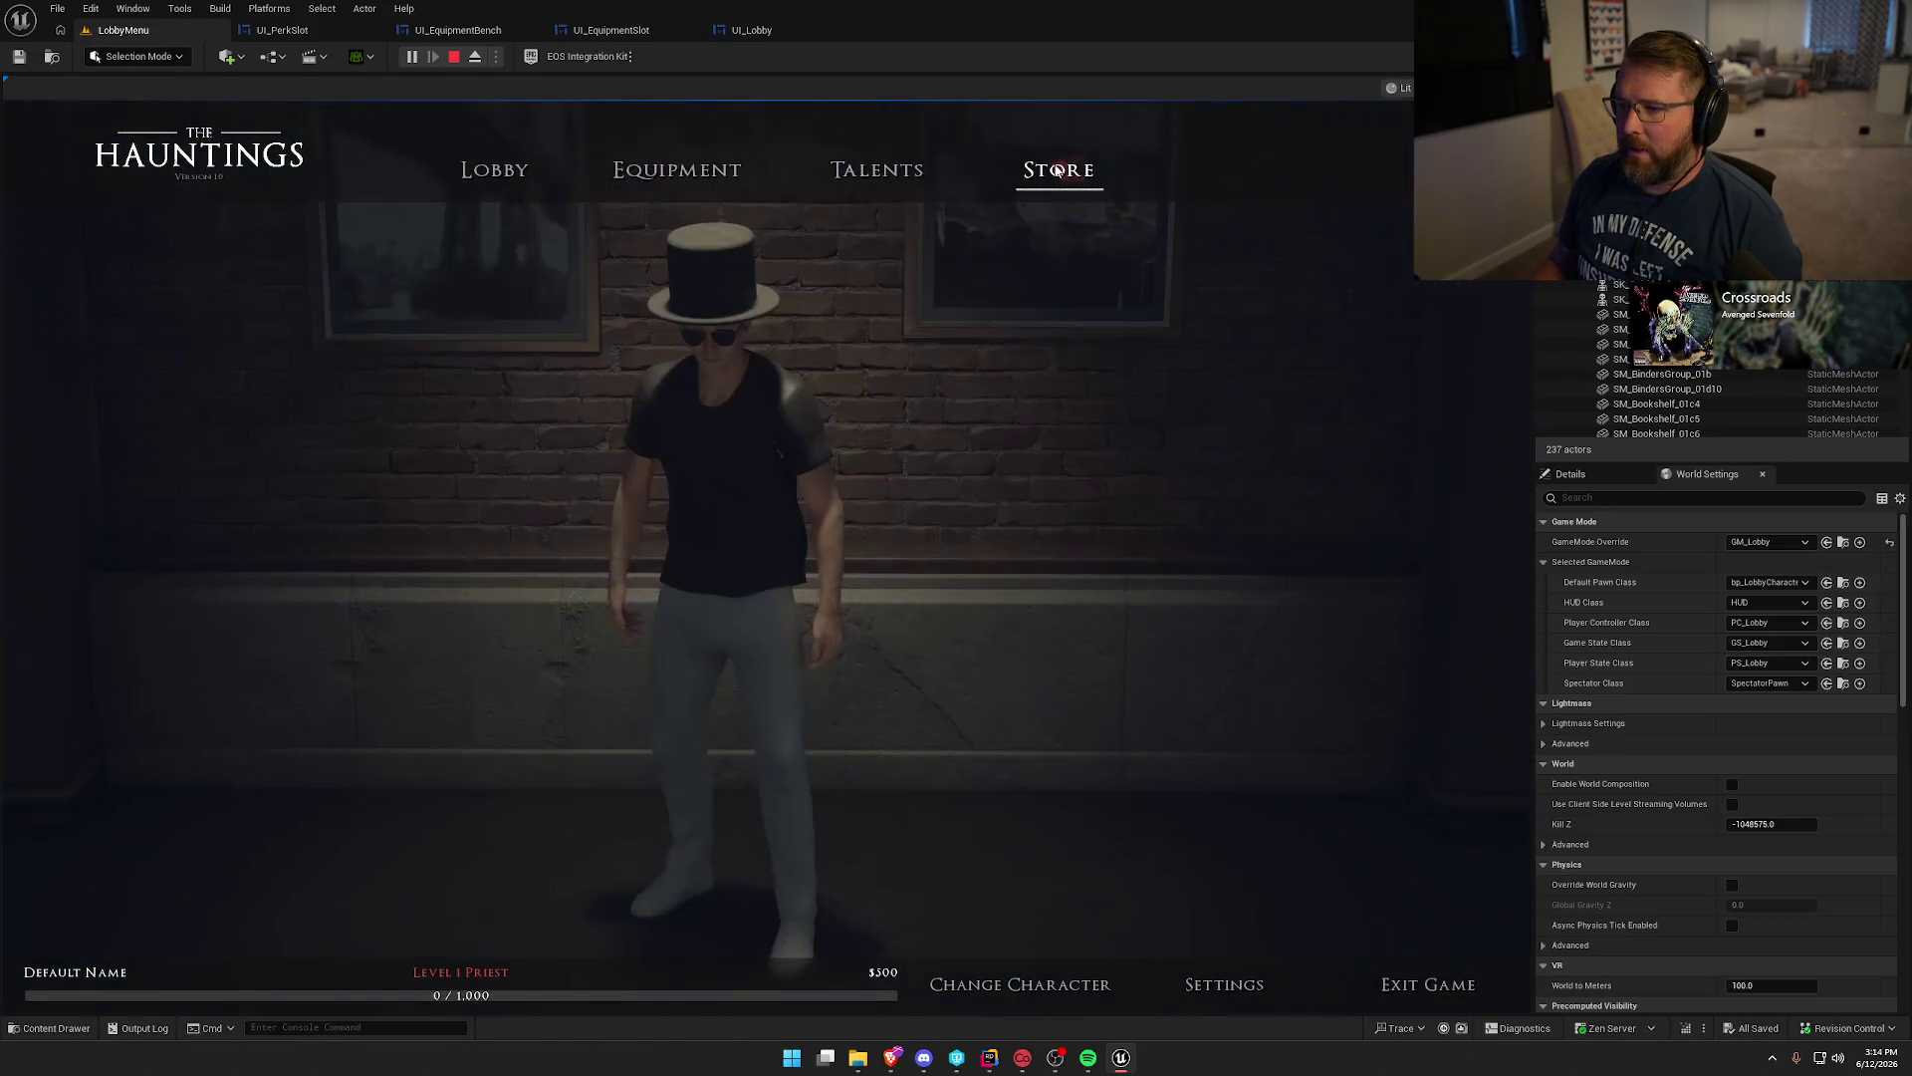
click(495, 170)
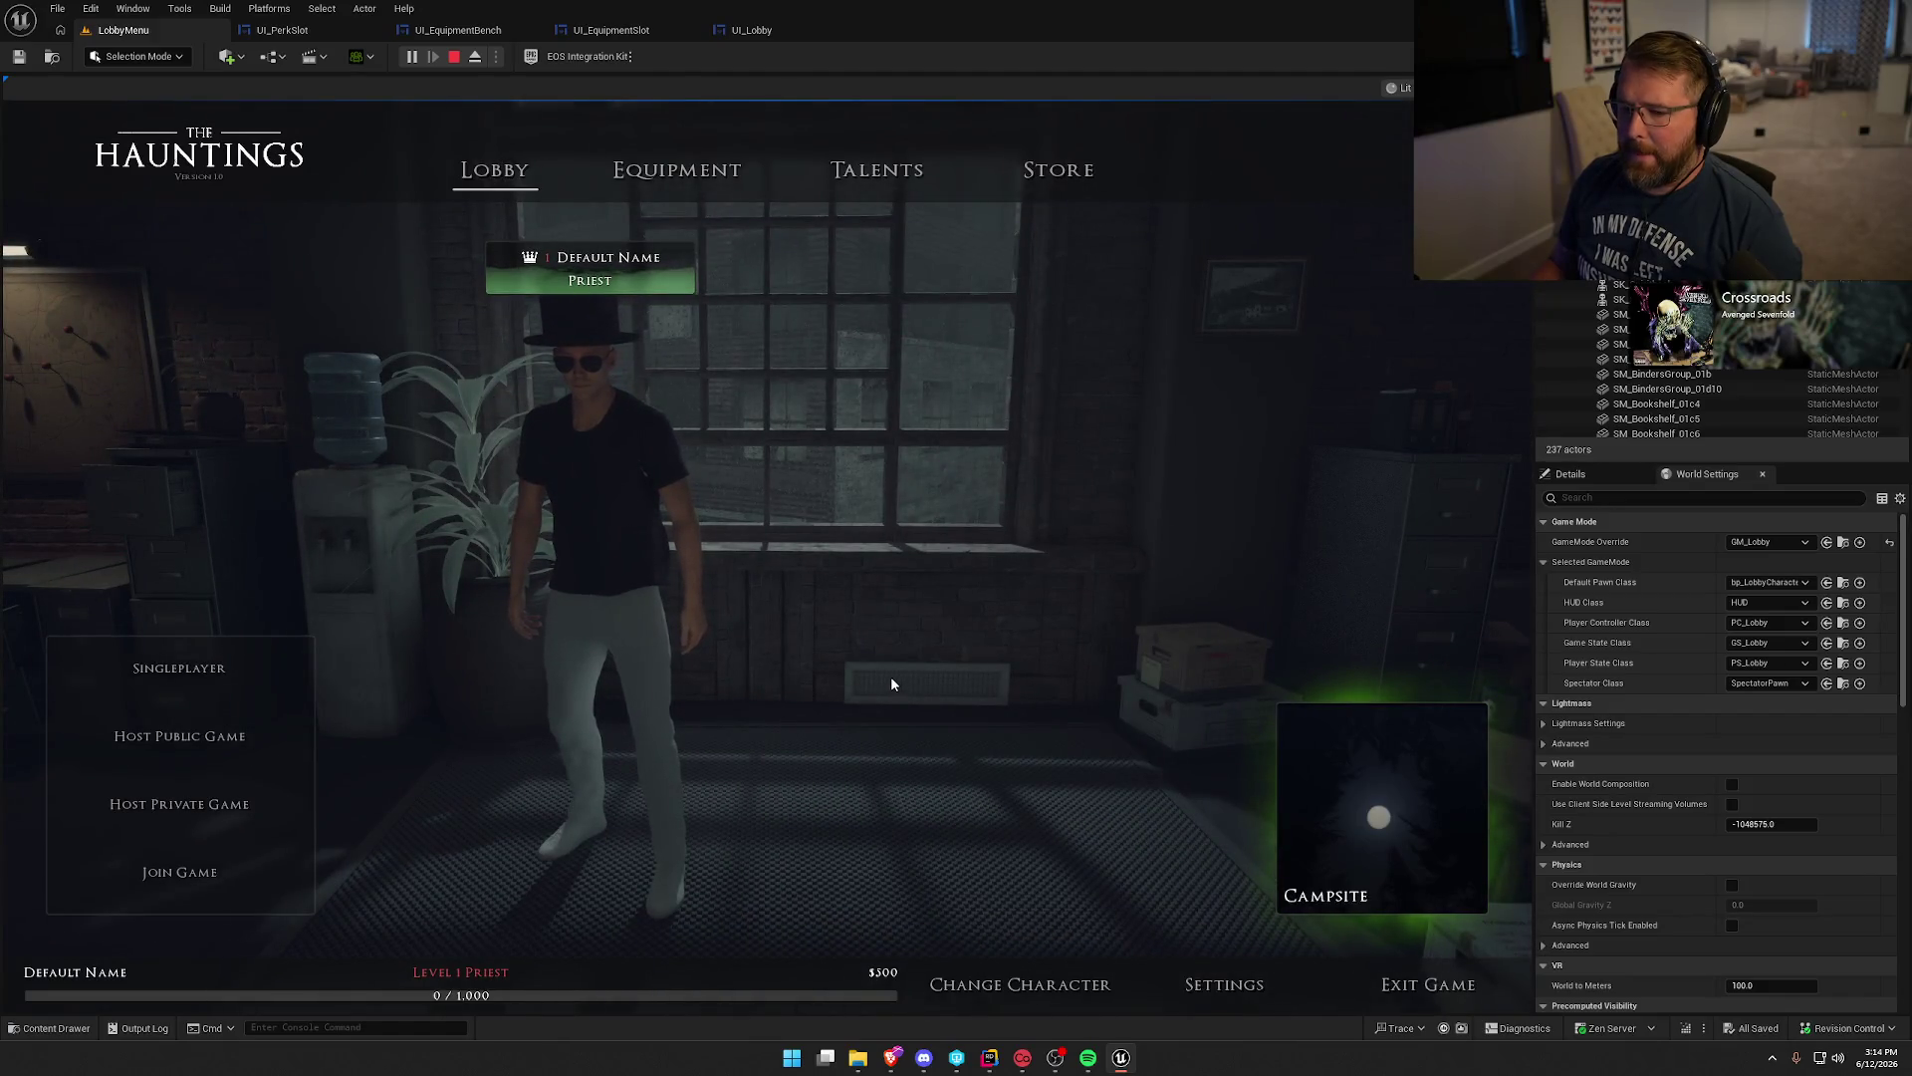
key(Escape)
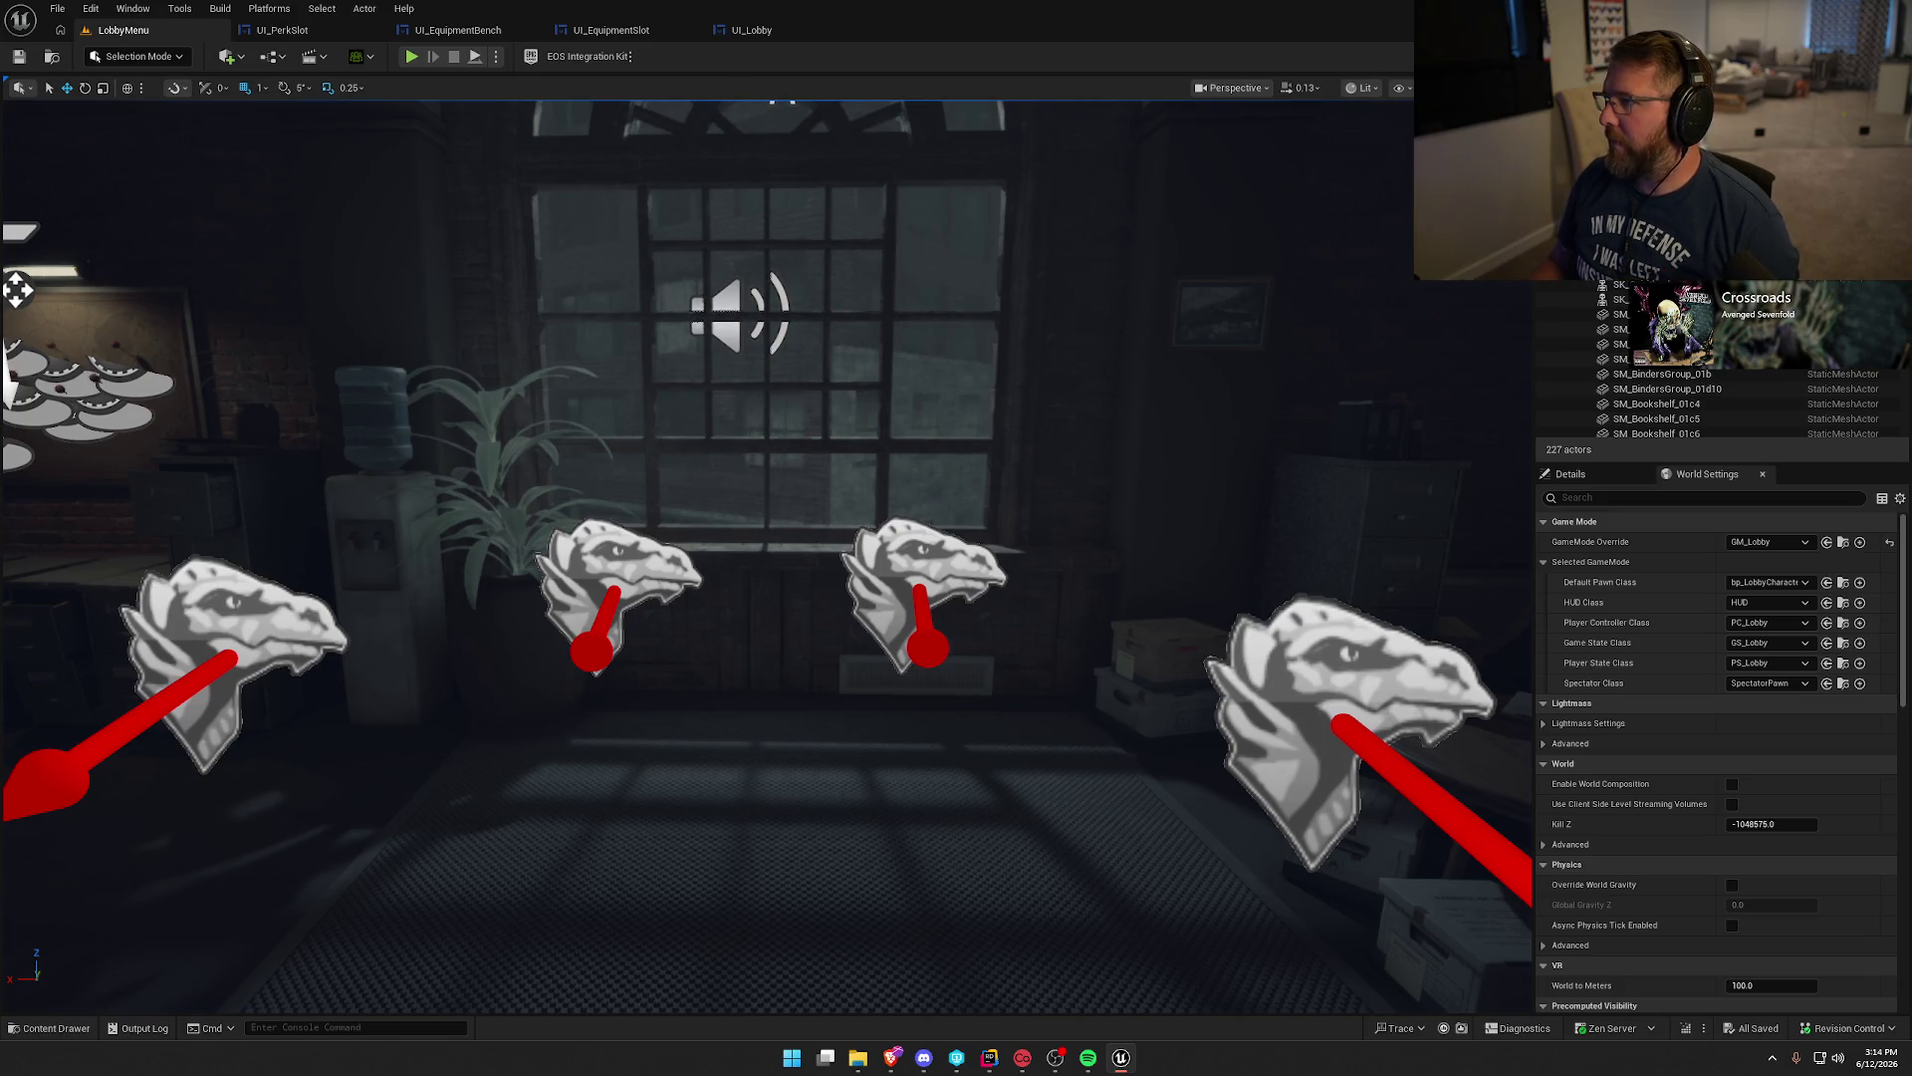
key(alt+F4)
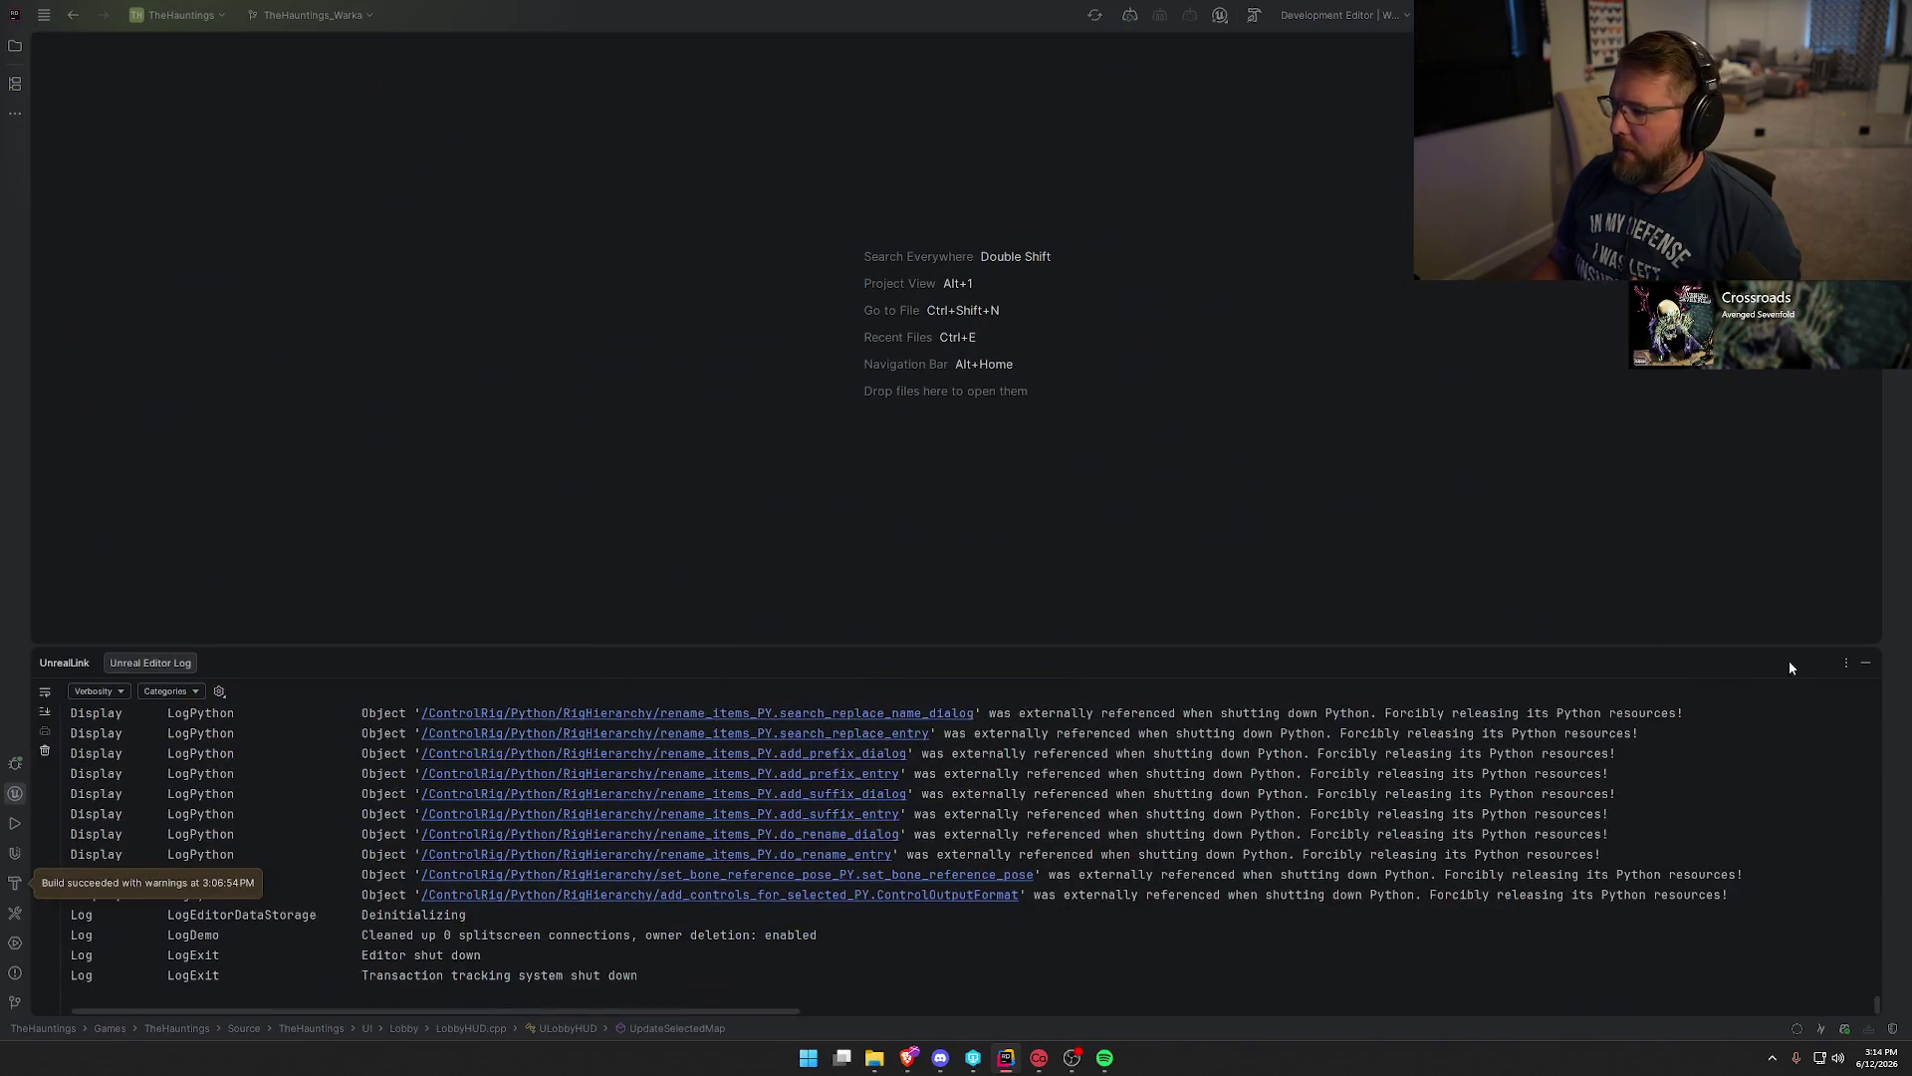
Hide the Unreal Editor log panel and bring Rider forward to rebuild and relaunch.
click(1867, 665)
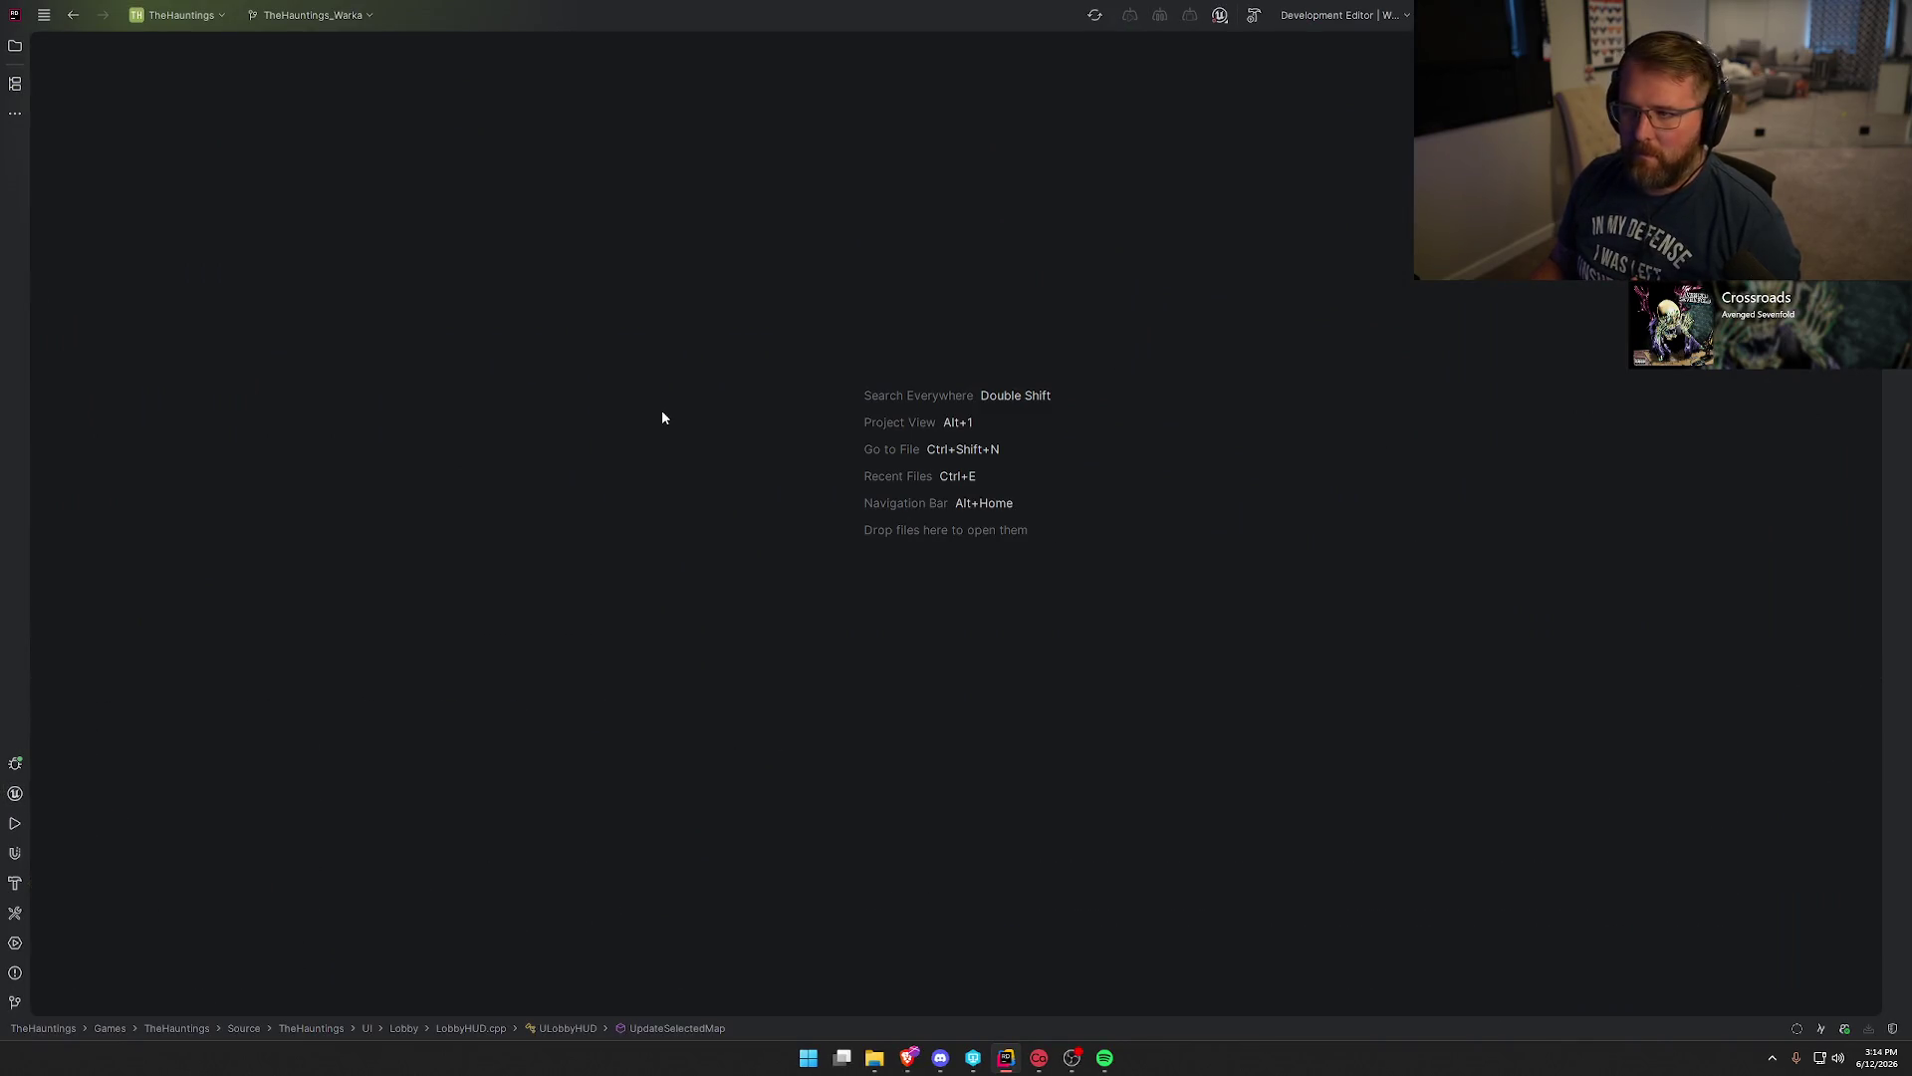
key(alt+Tab)
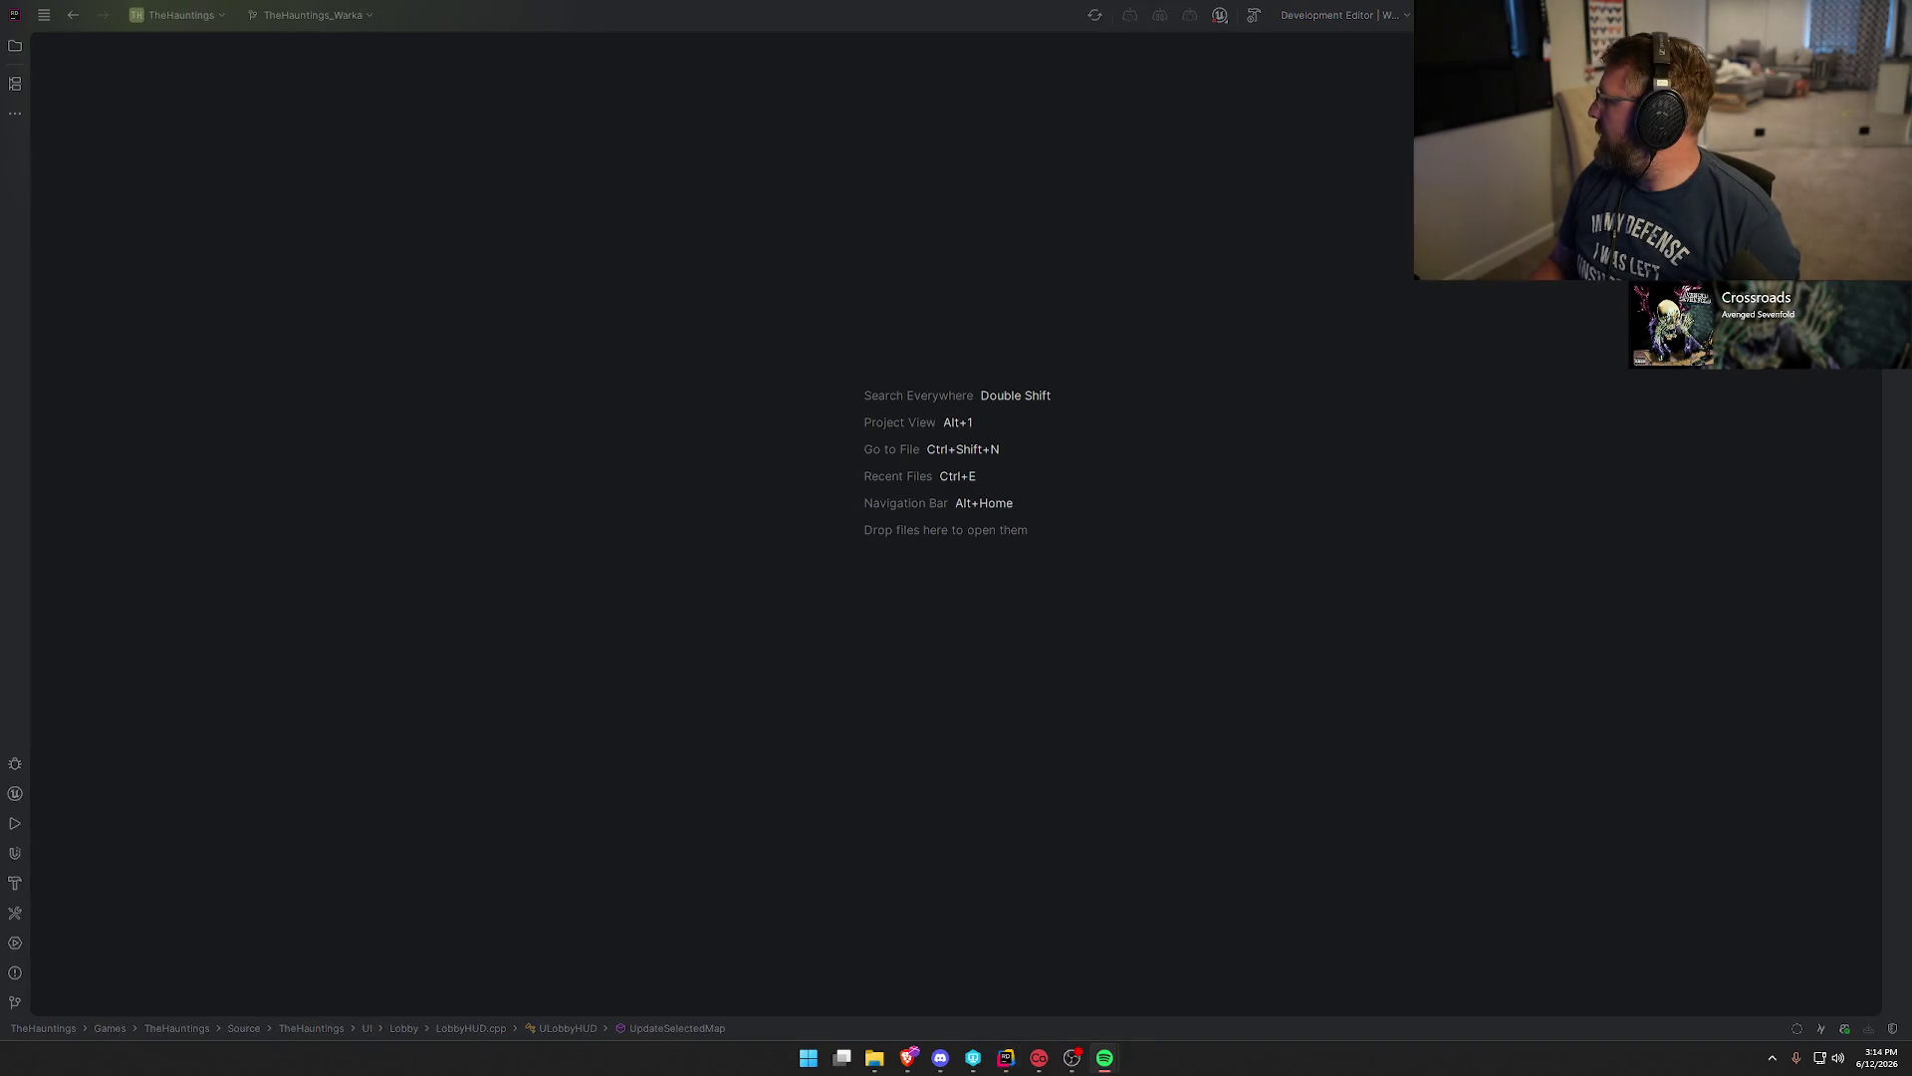
key(alt+Tab)
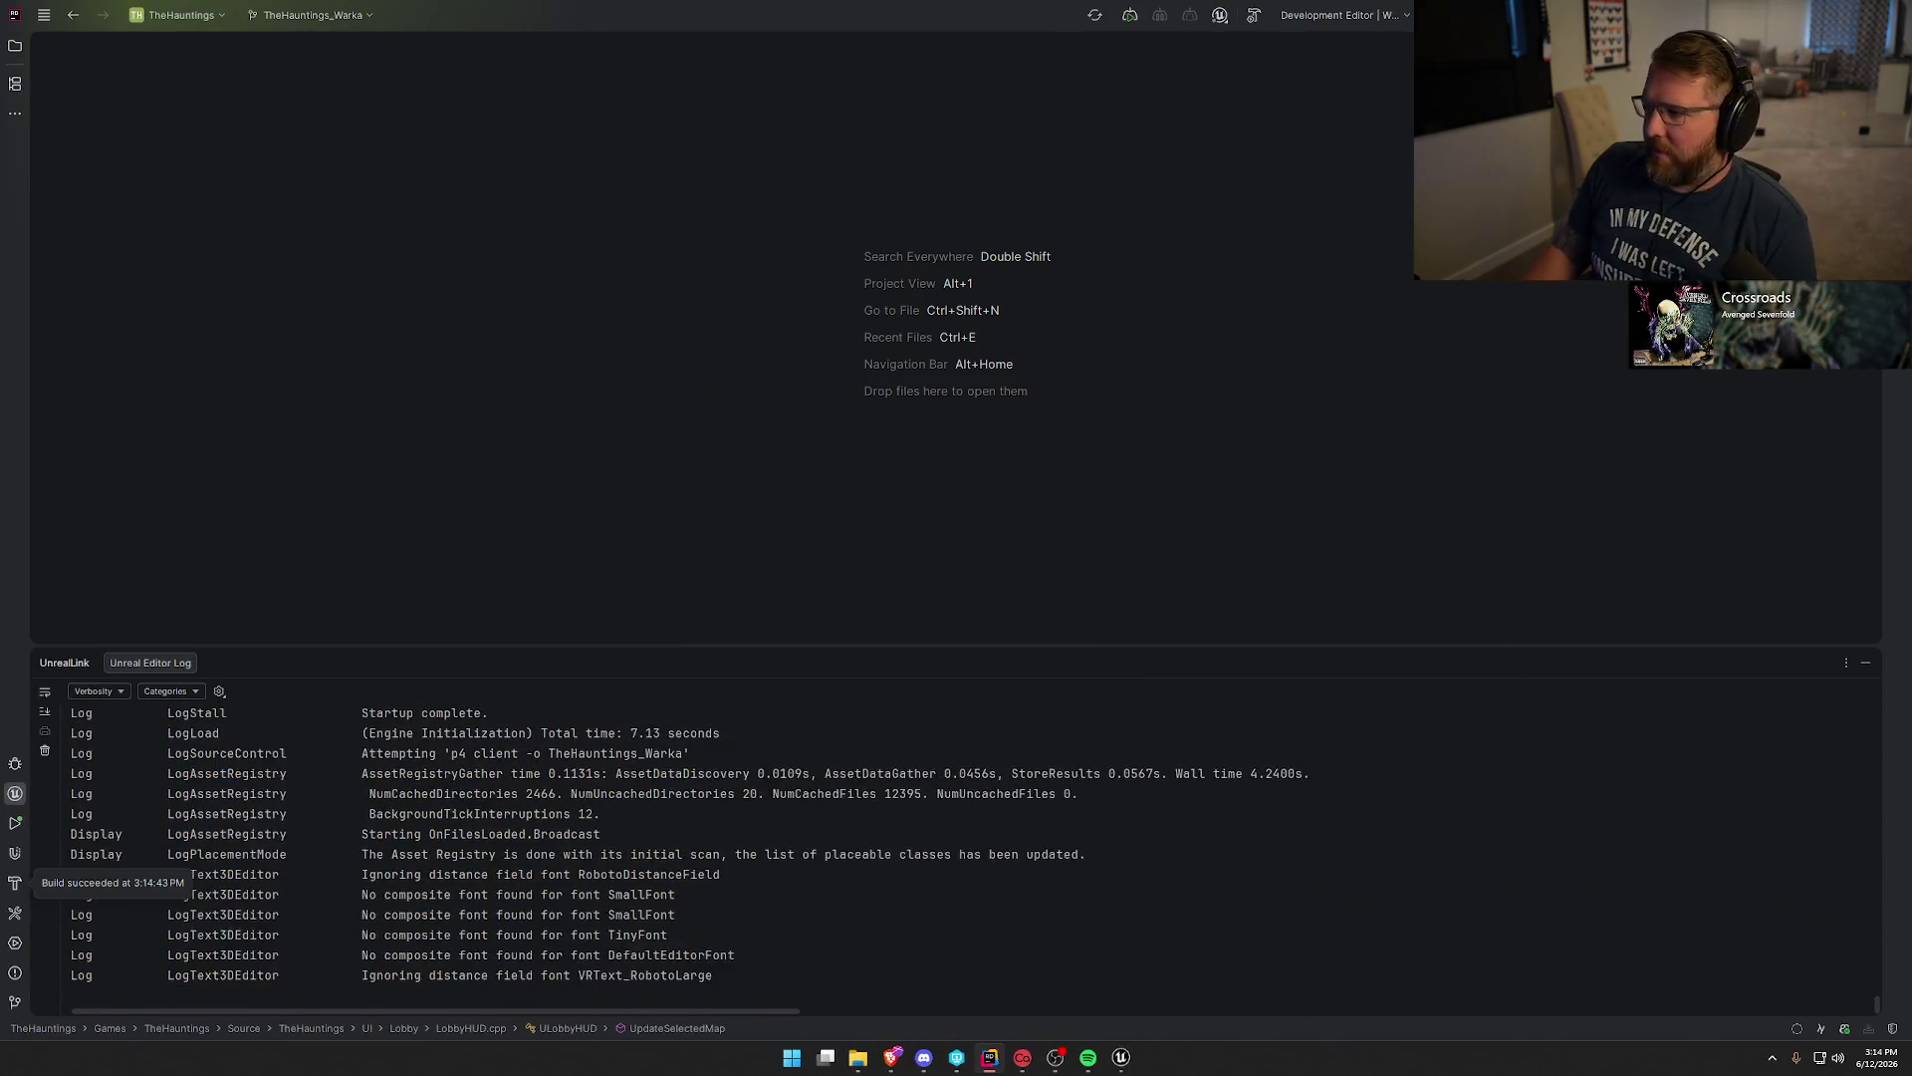
click(1866, 662)
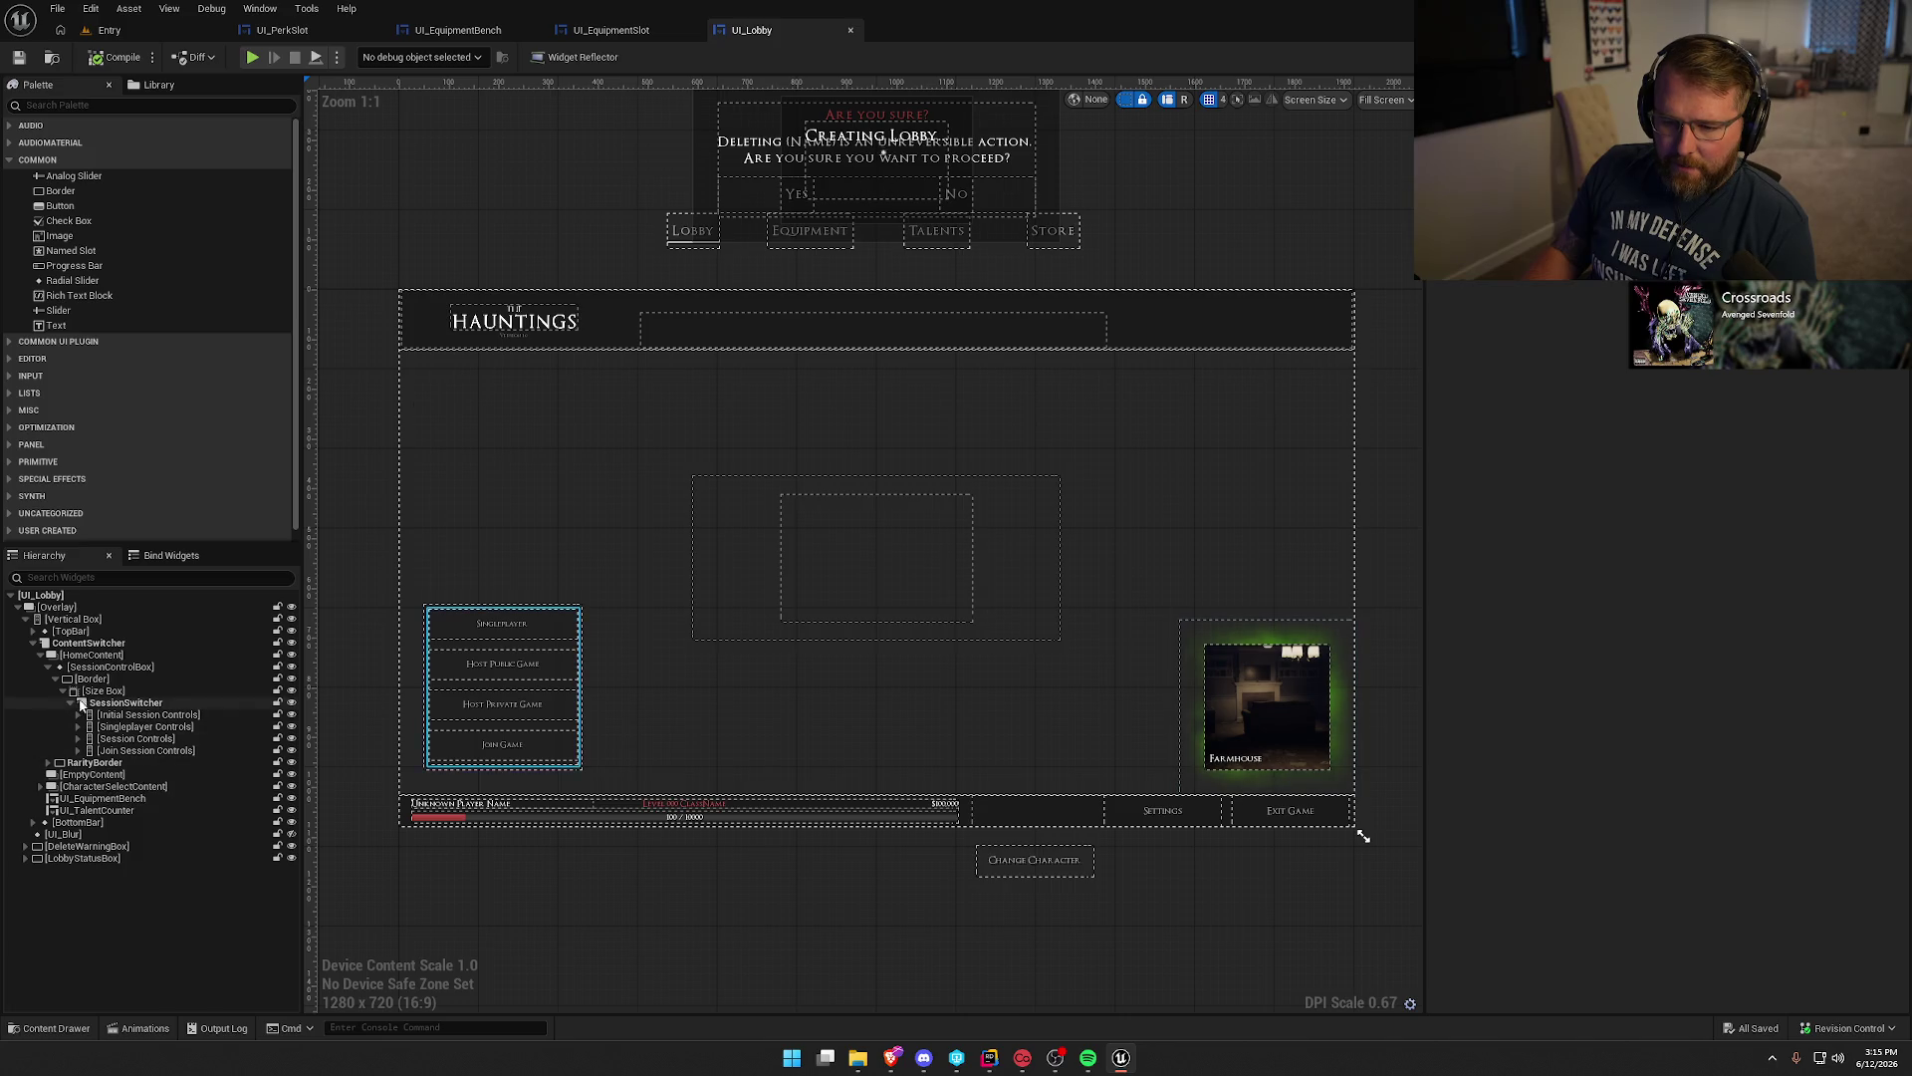
Inspect the character select content widget and the UI_EquipmentBench variable in the event graph.
click(41, 654)
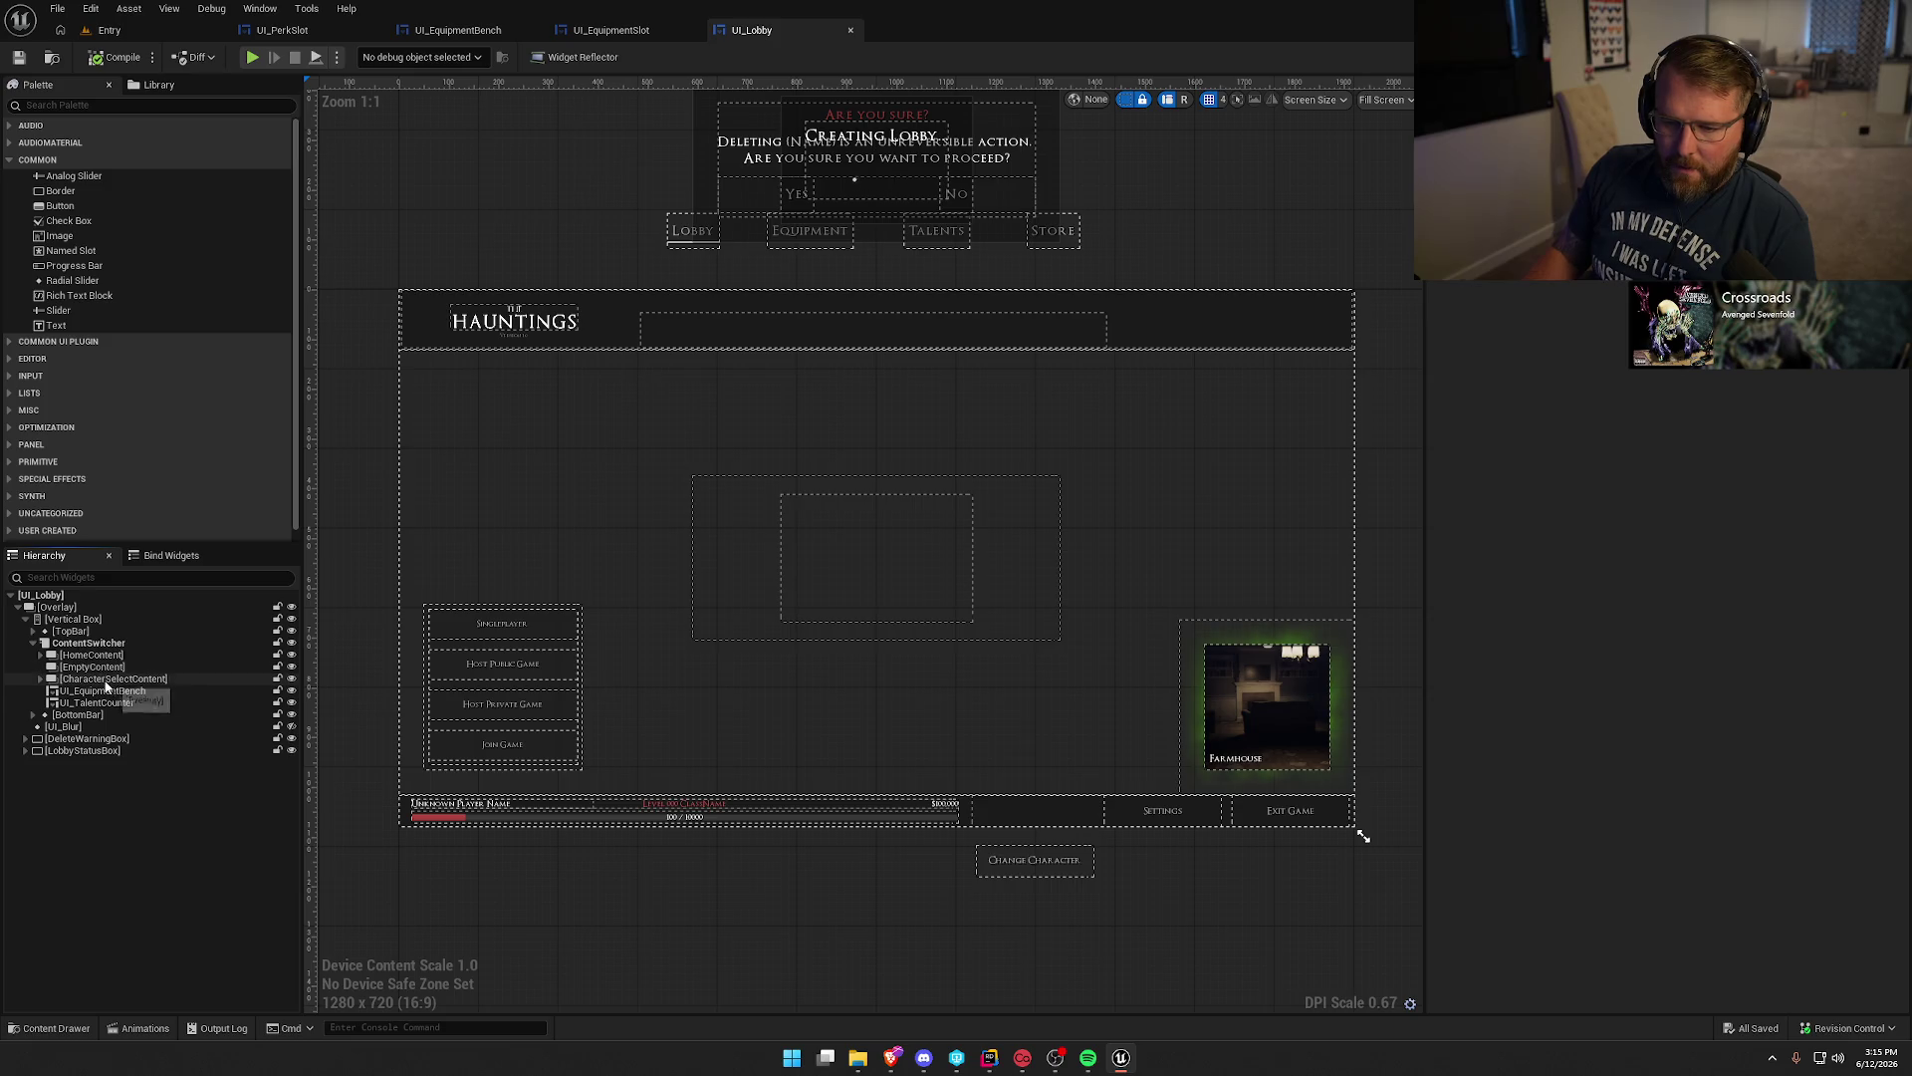
click(100, 679)
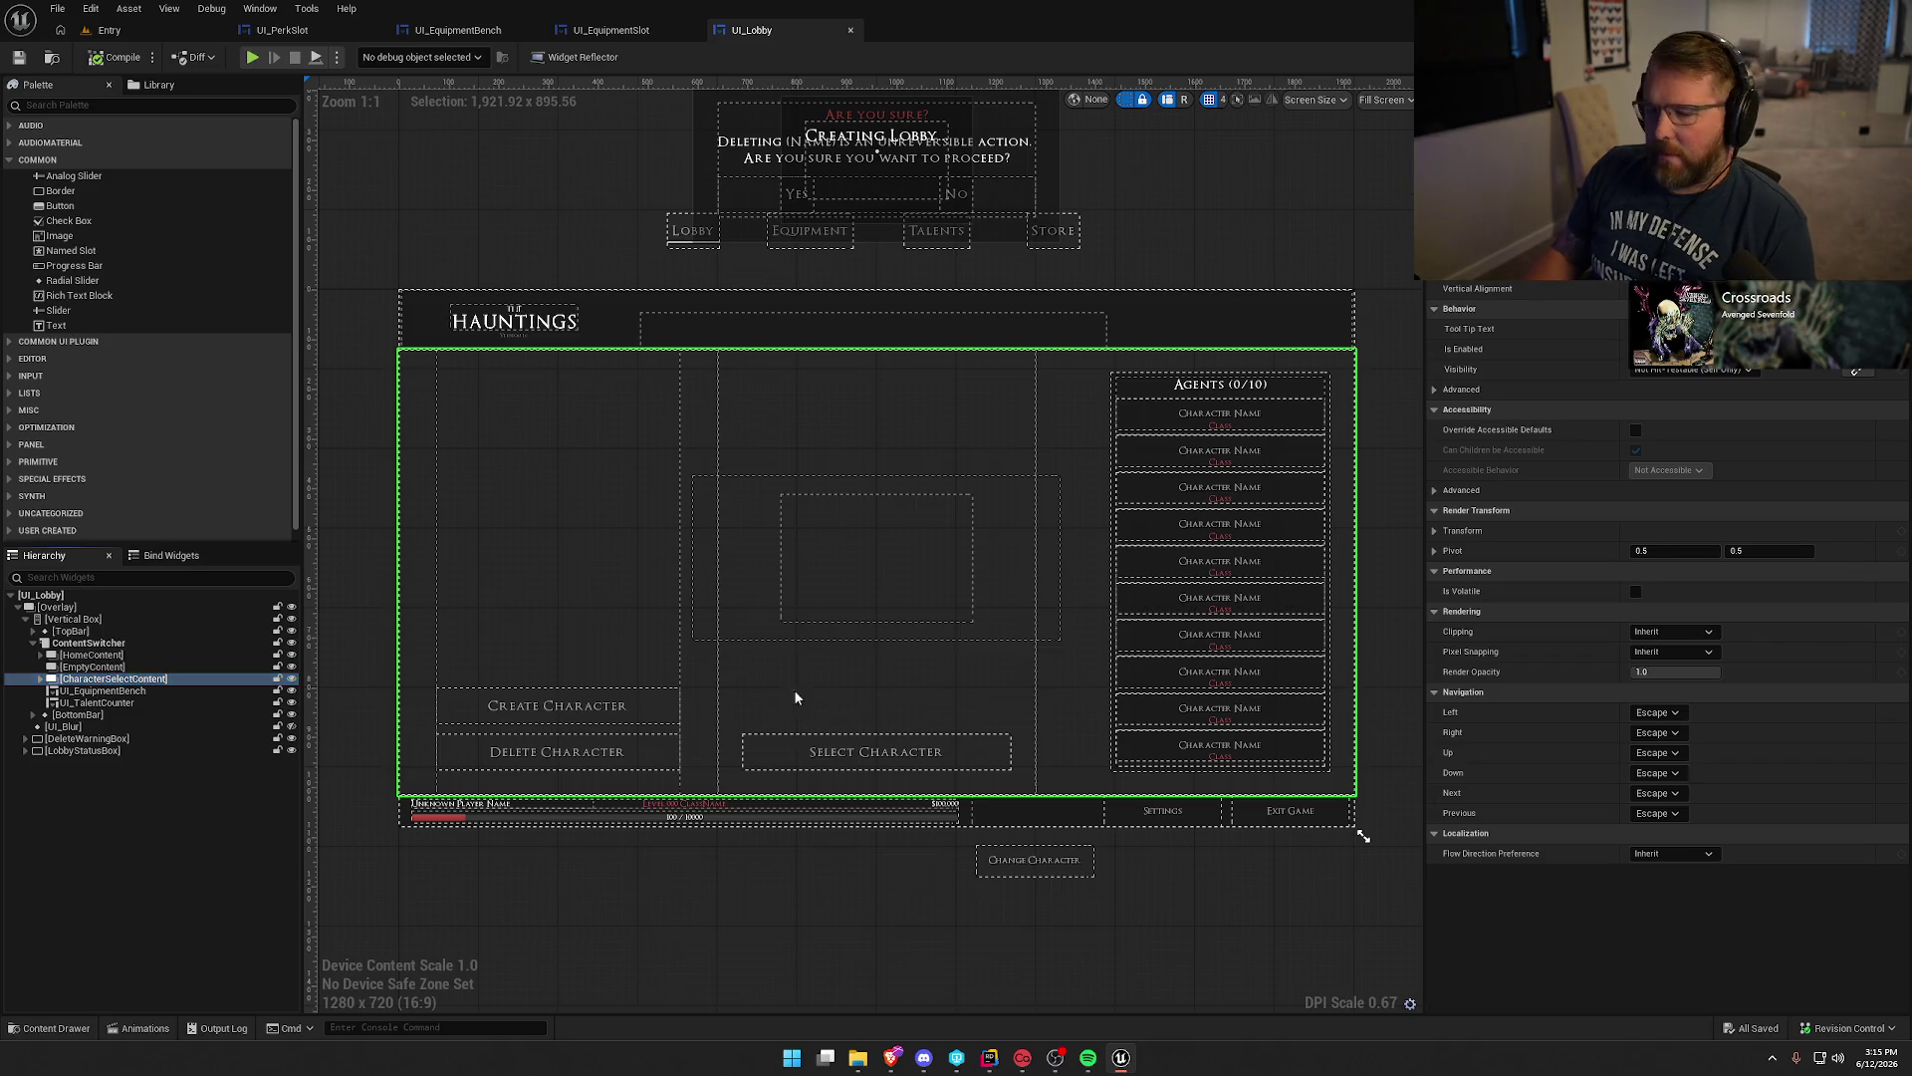
key(shift+alt+g)
click(80, 508)
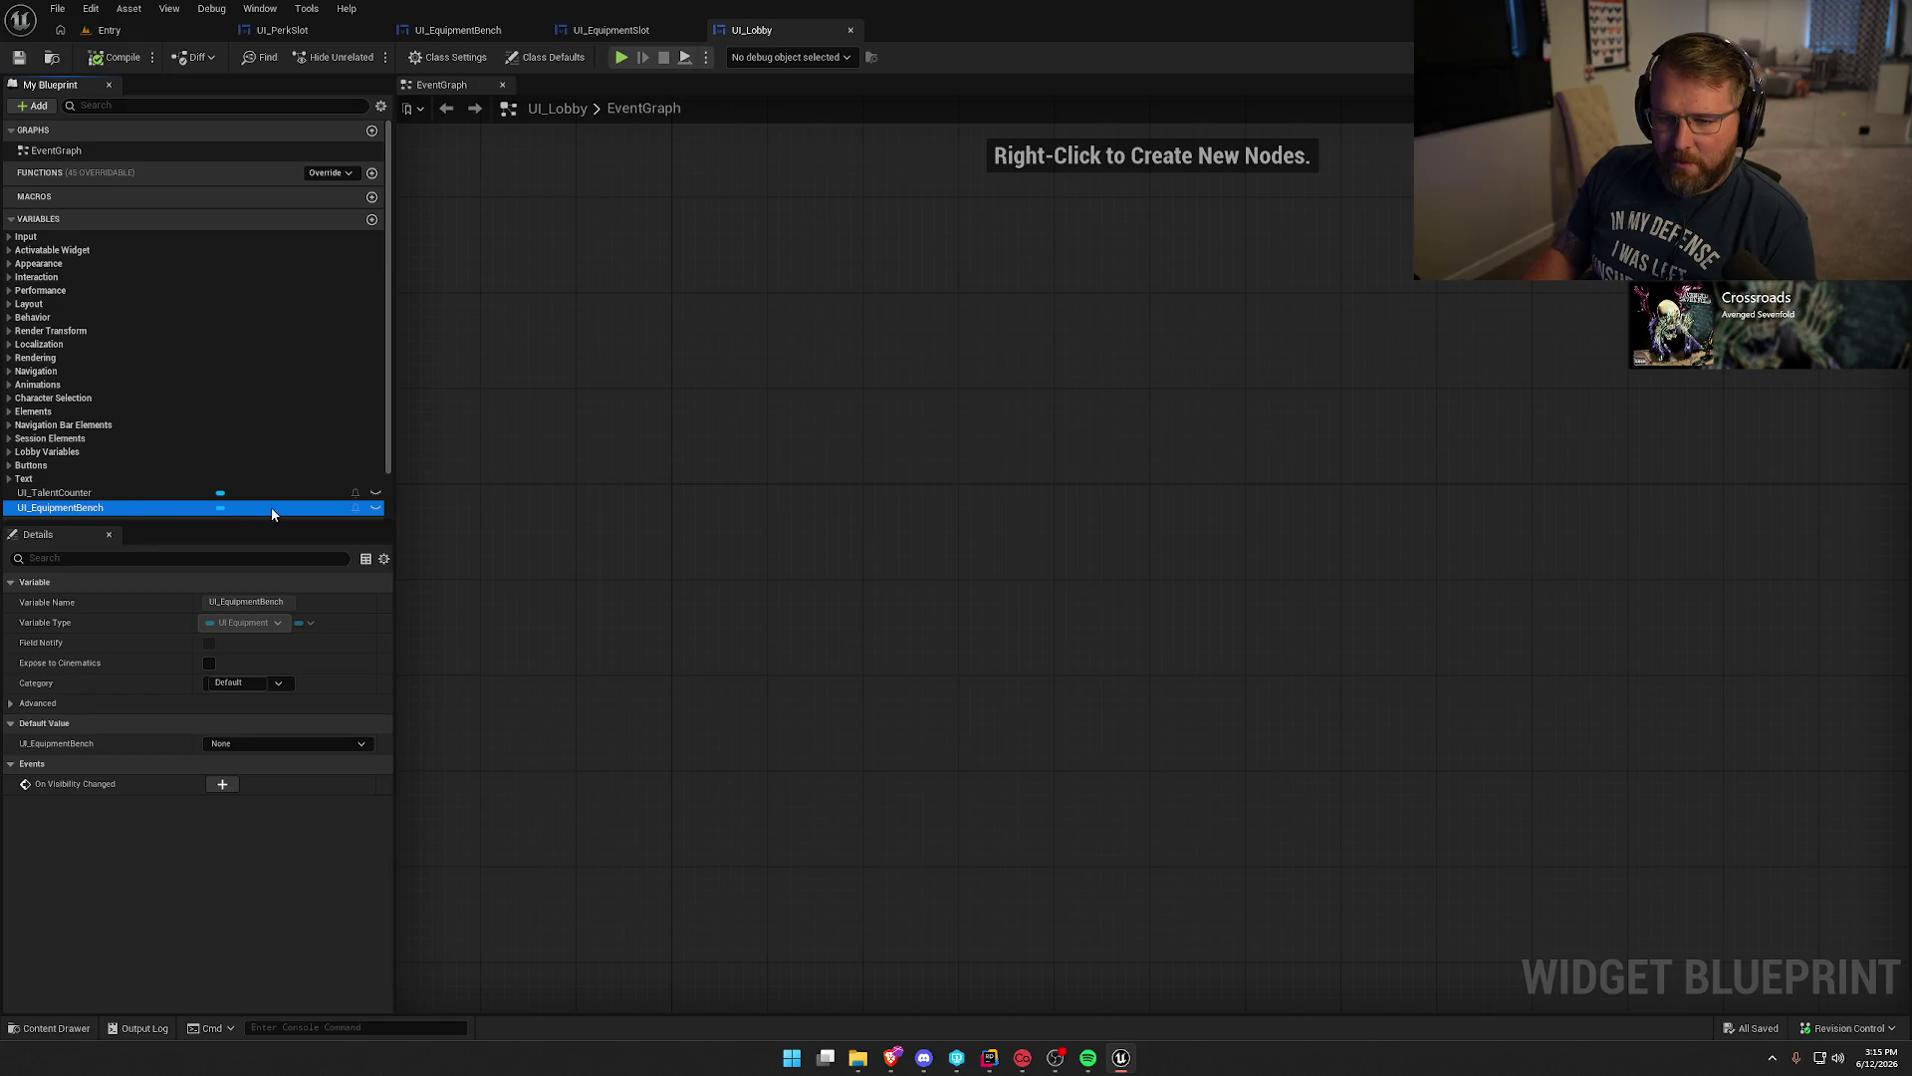
scroll(272, 513, down, 2)
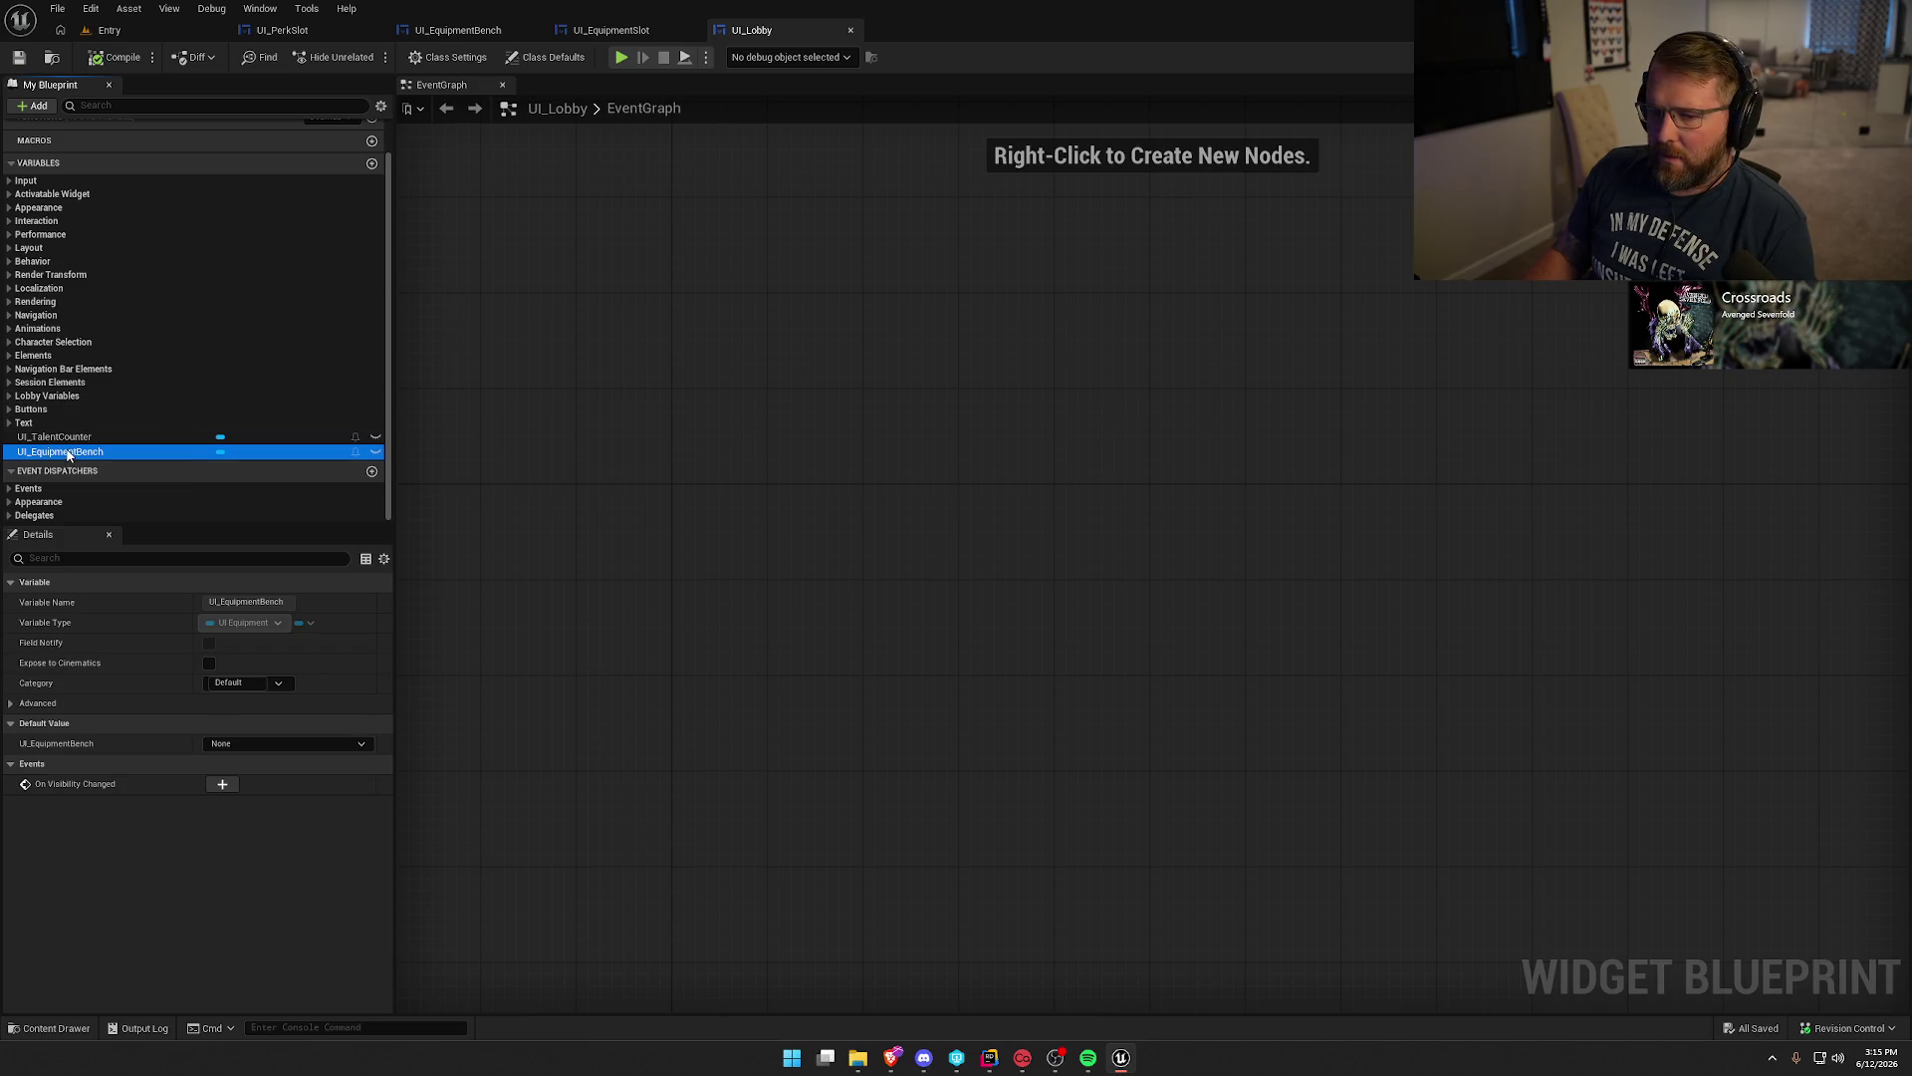
scroll(117, 420, up, 2)
scroll(226, 333, down, 2)
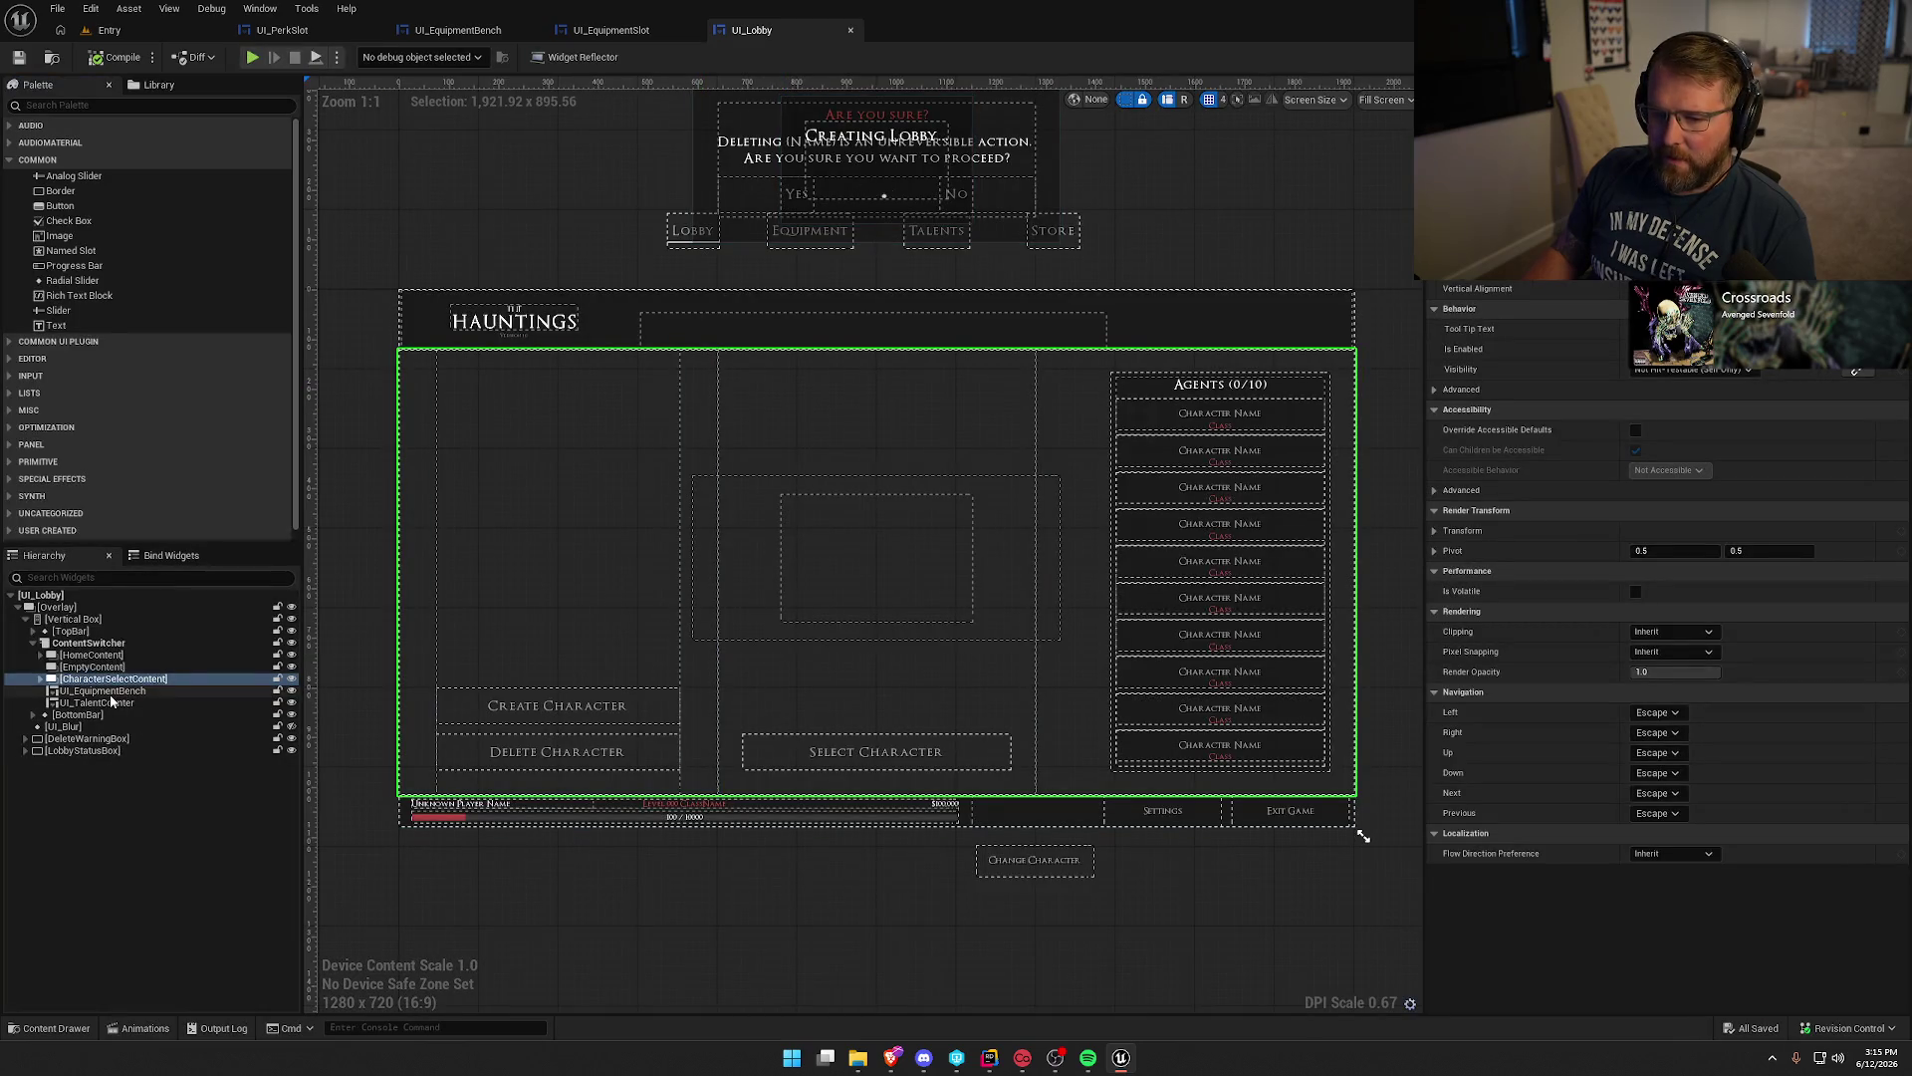
Select the UI_EquipmentBench and UI_TalentCounter widgets in the layout, then compile UI_Lobby.
click(111, 694)
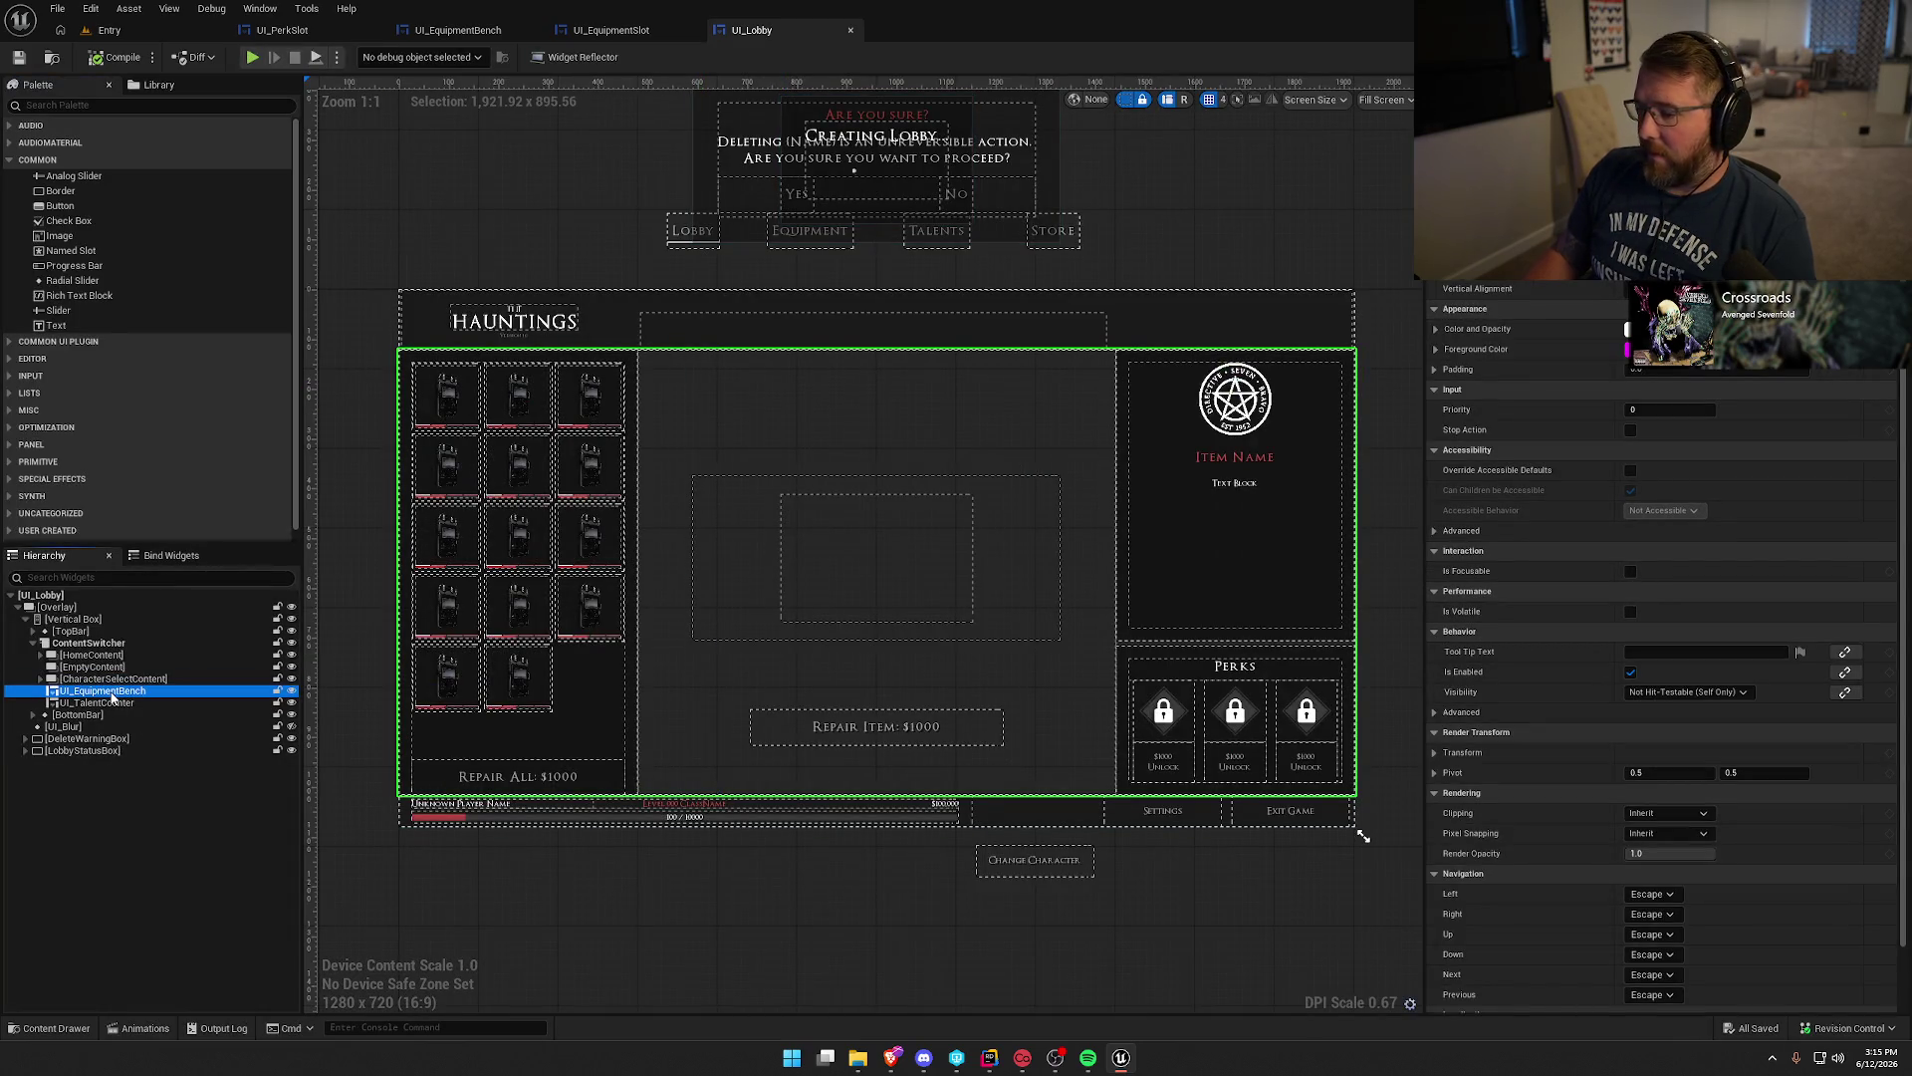
scroll(1653, 697, down, 2)
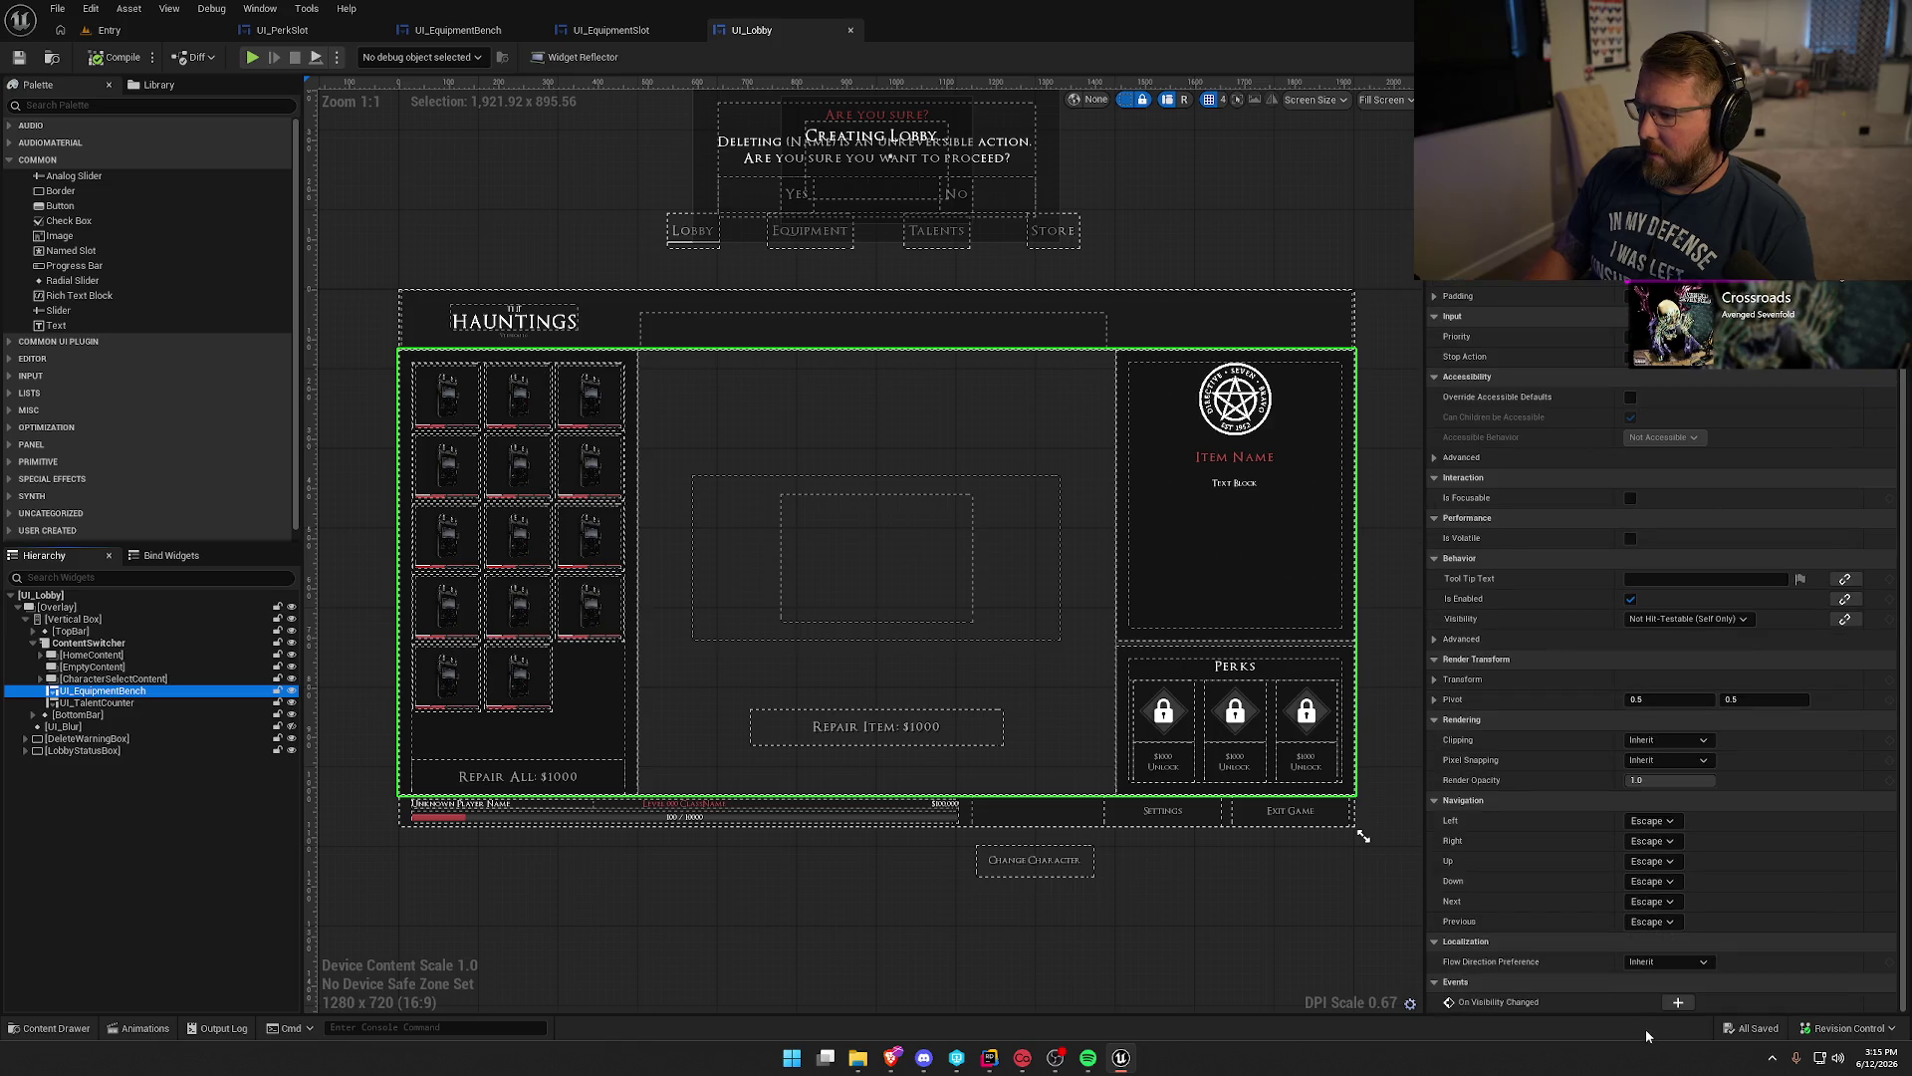
scroll(1604, 558, up, 2)
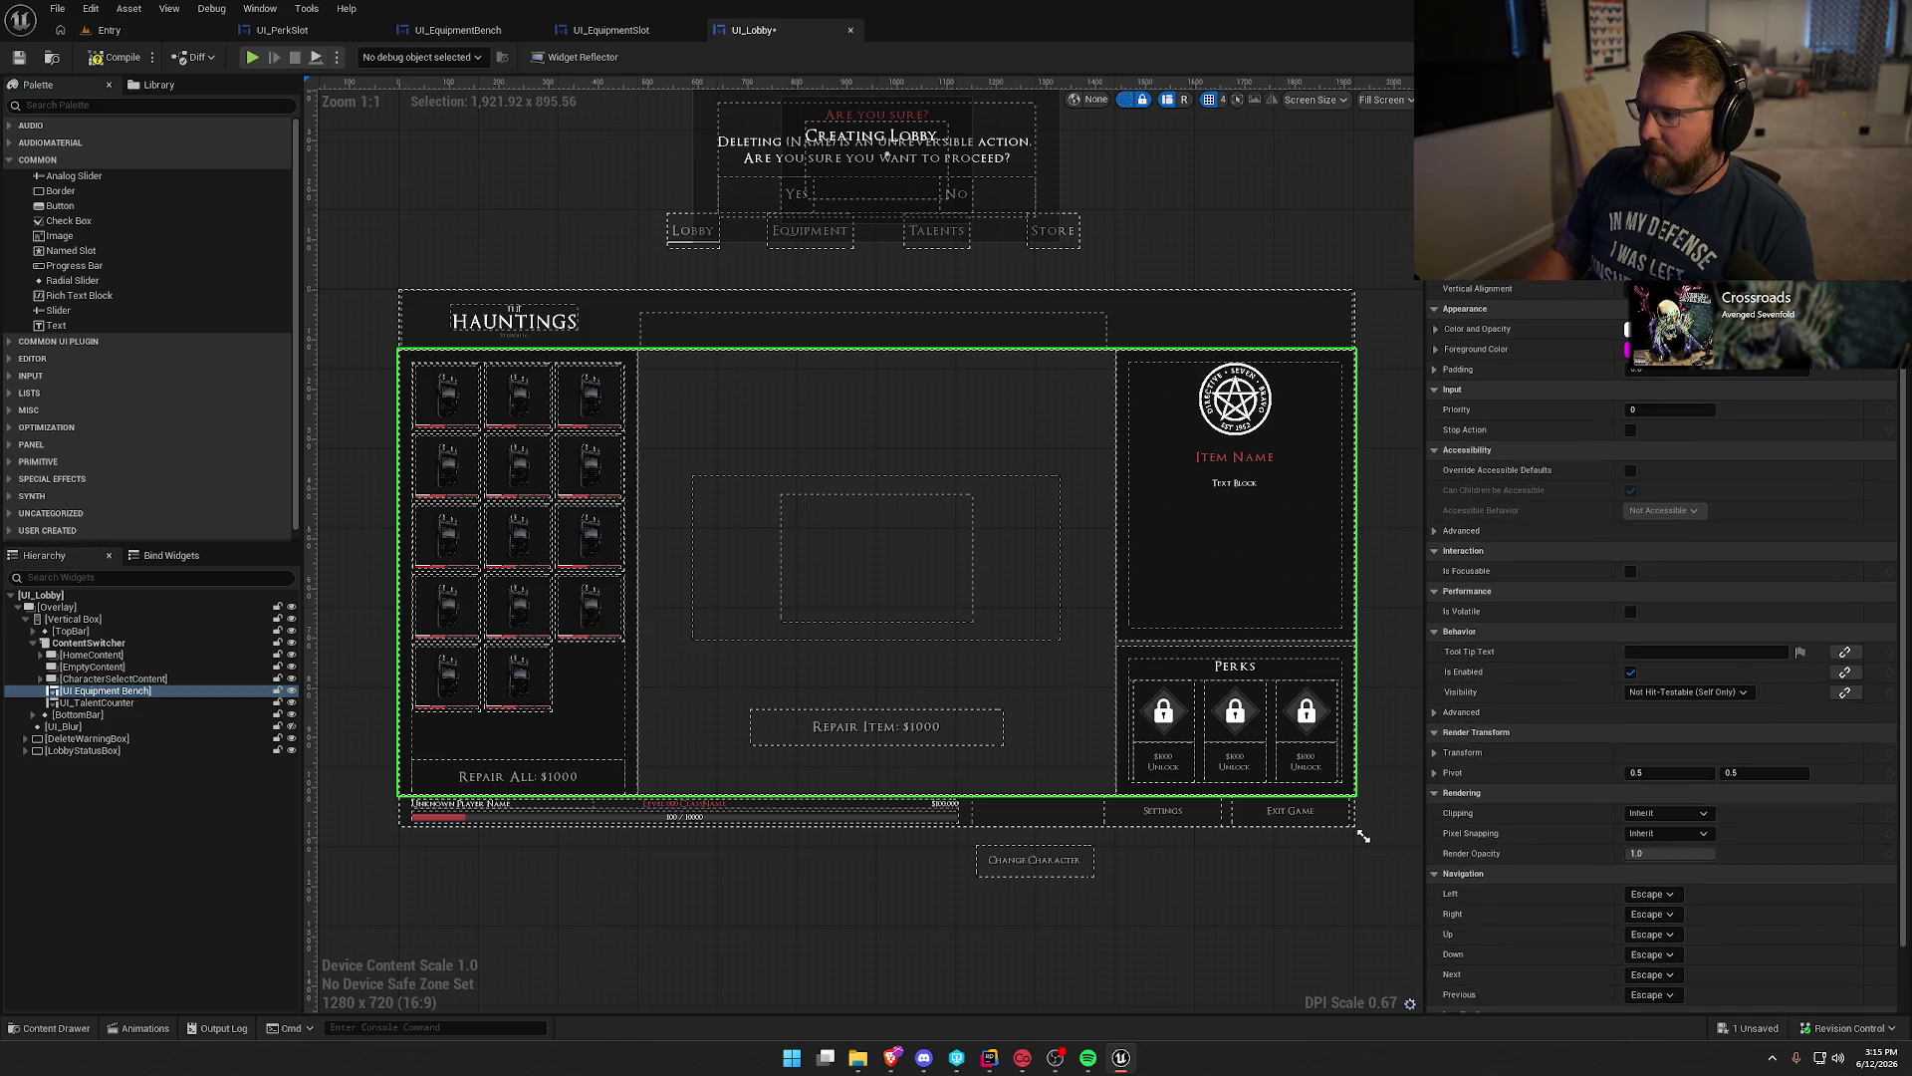
click(97, 703)
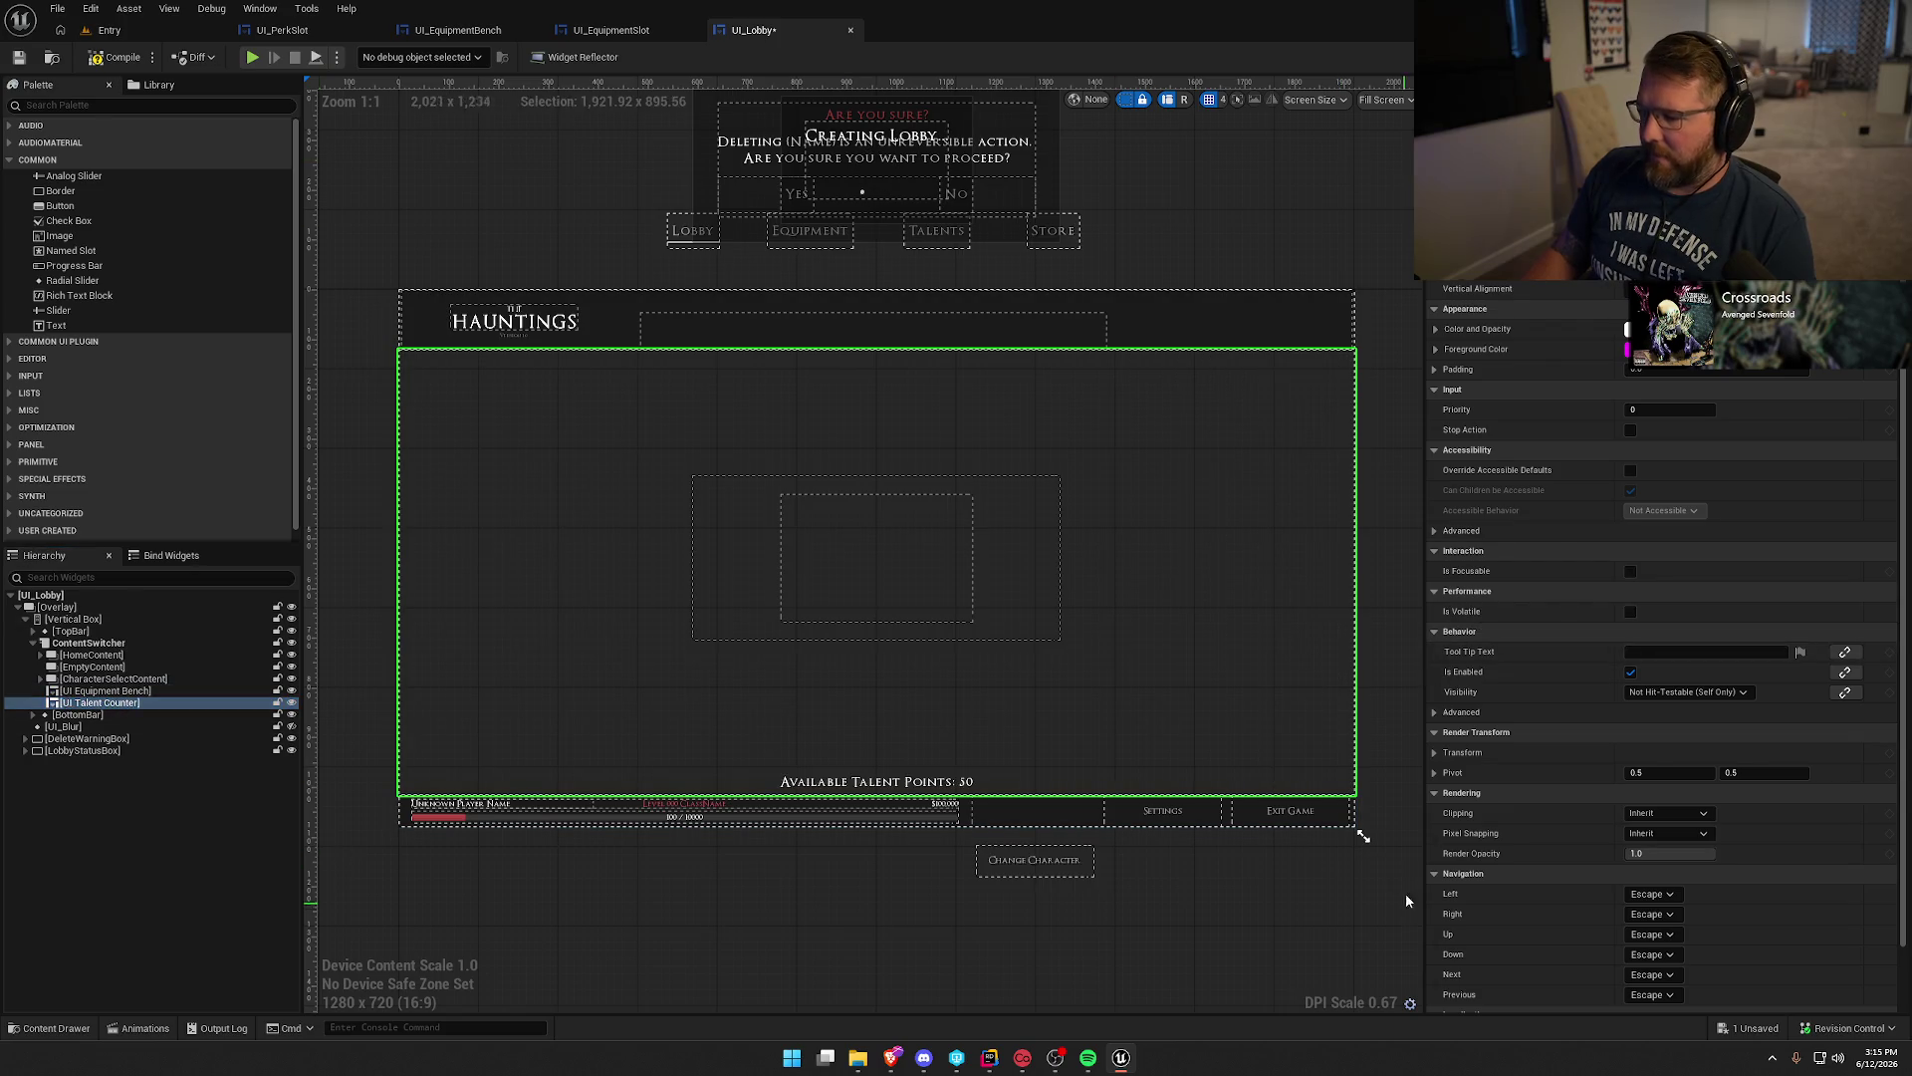
key(Escape)
key(F7)
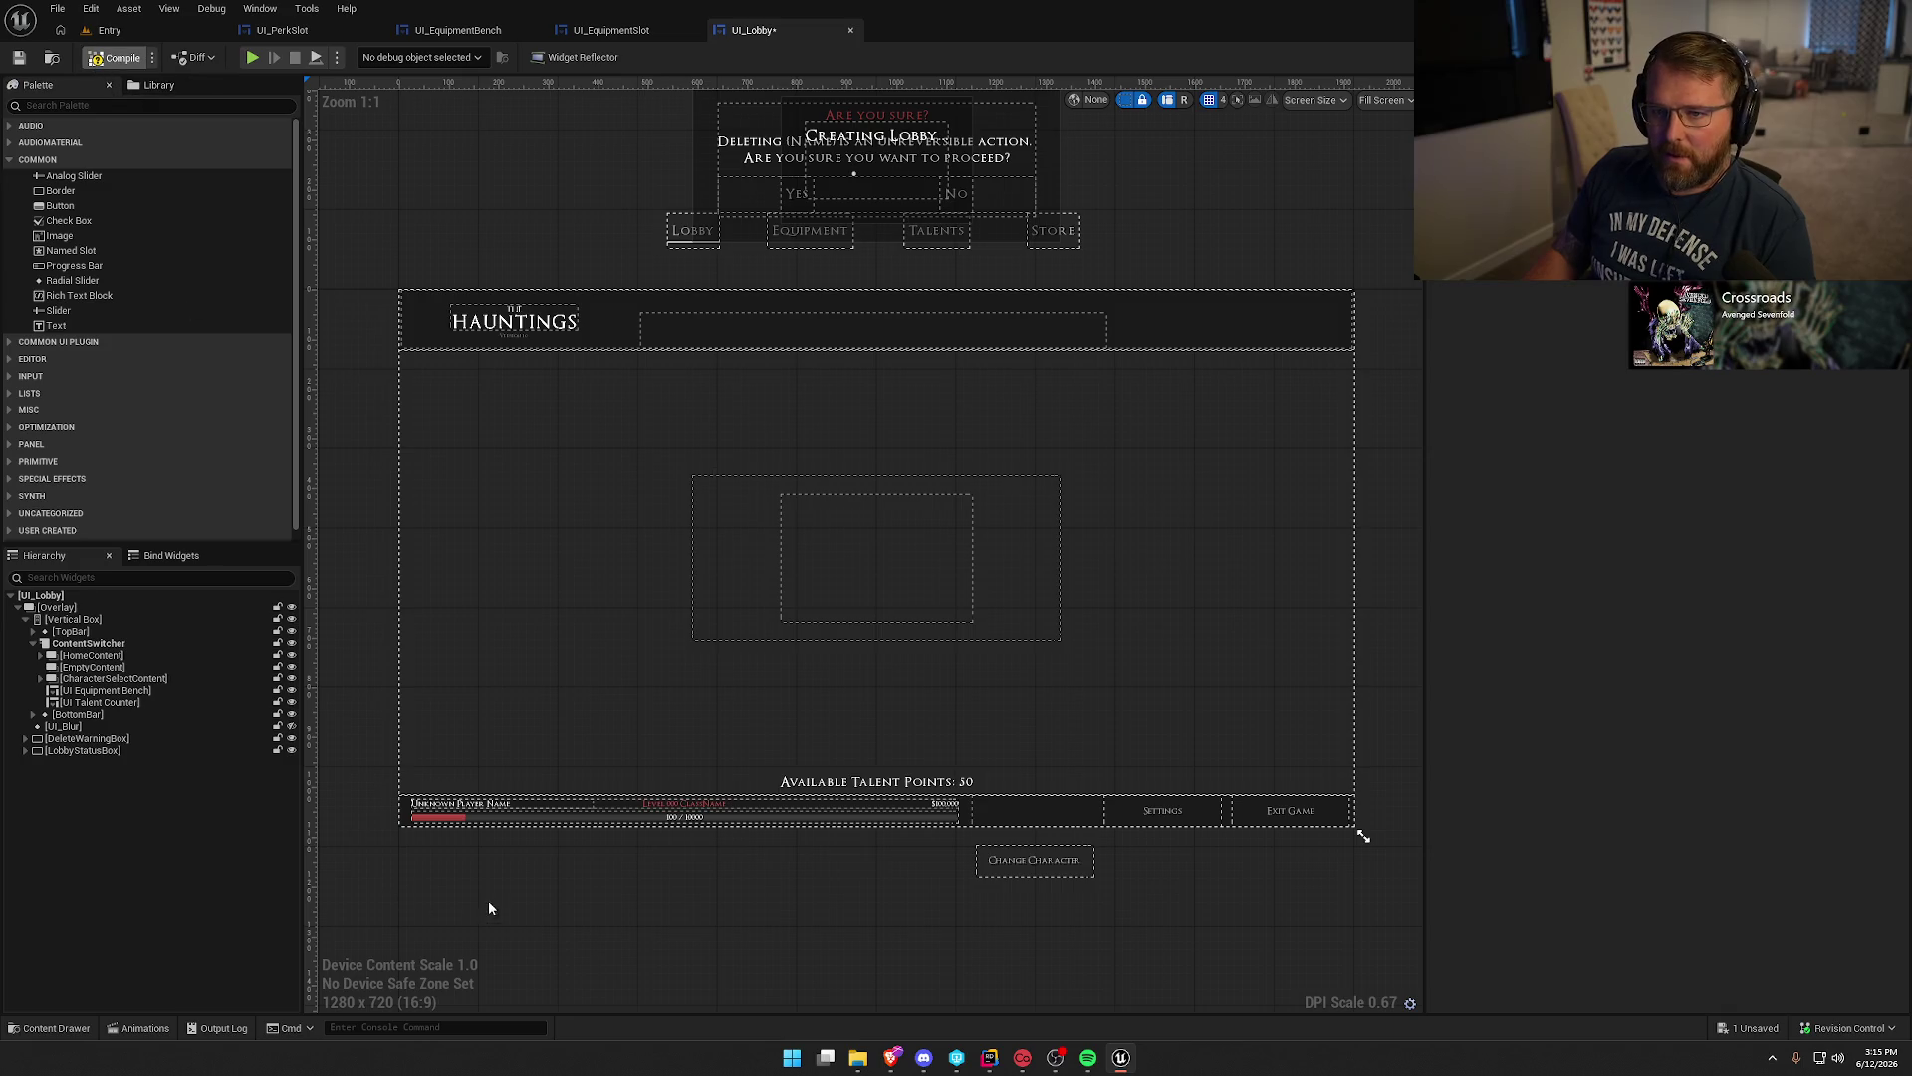
Review UI_Lobby's Lobby Variables, from Class Description Table through Local Instance System.
key(shift+alt+g)
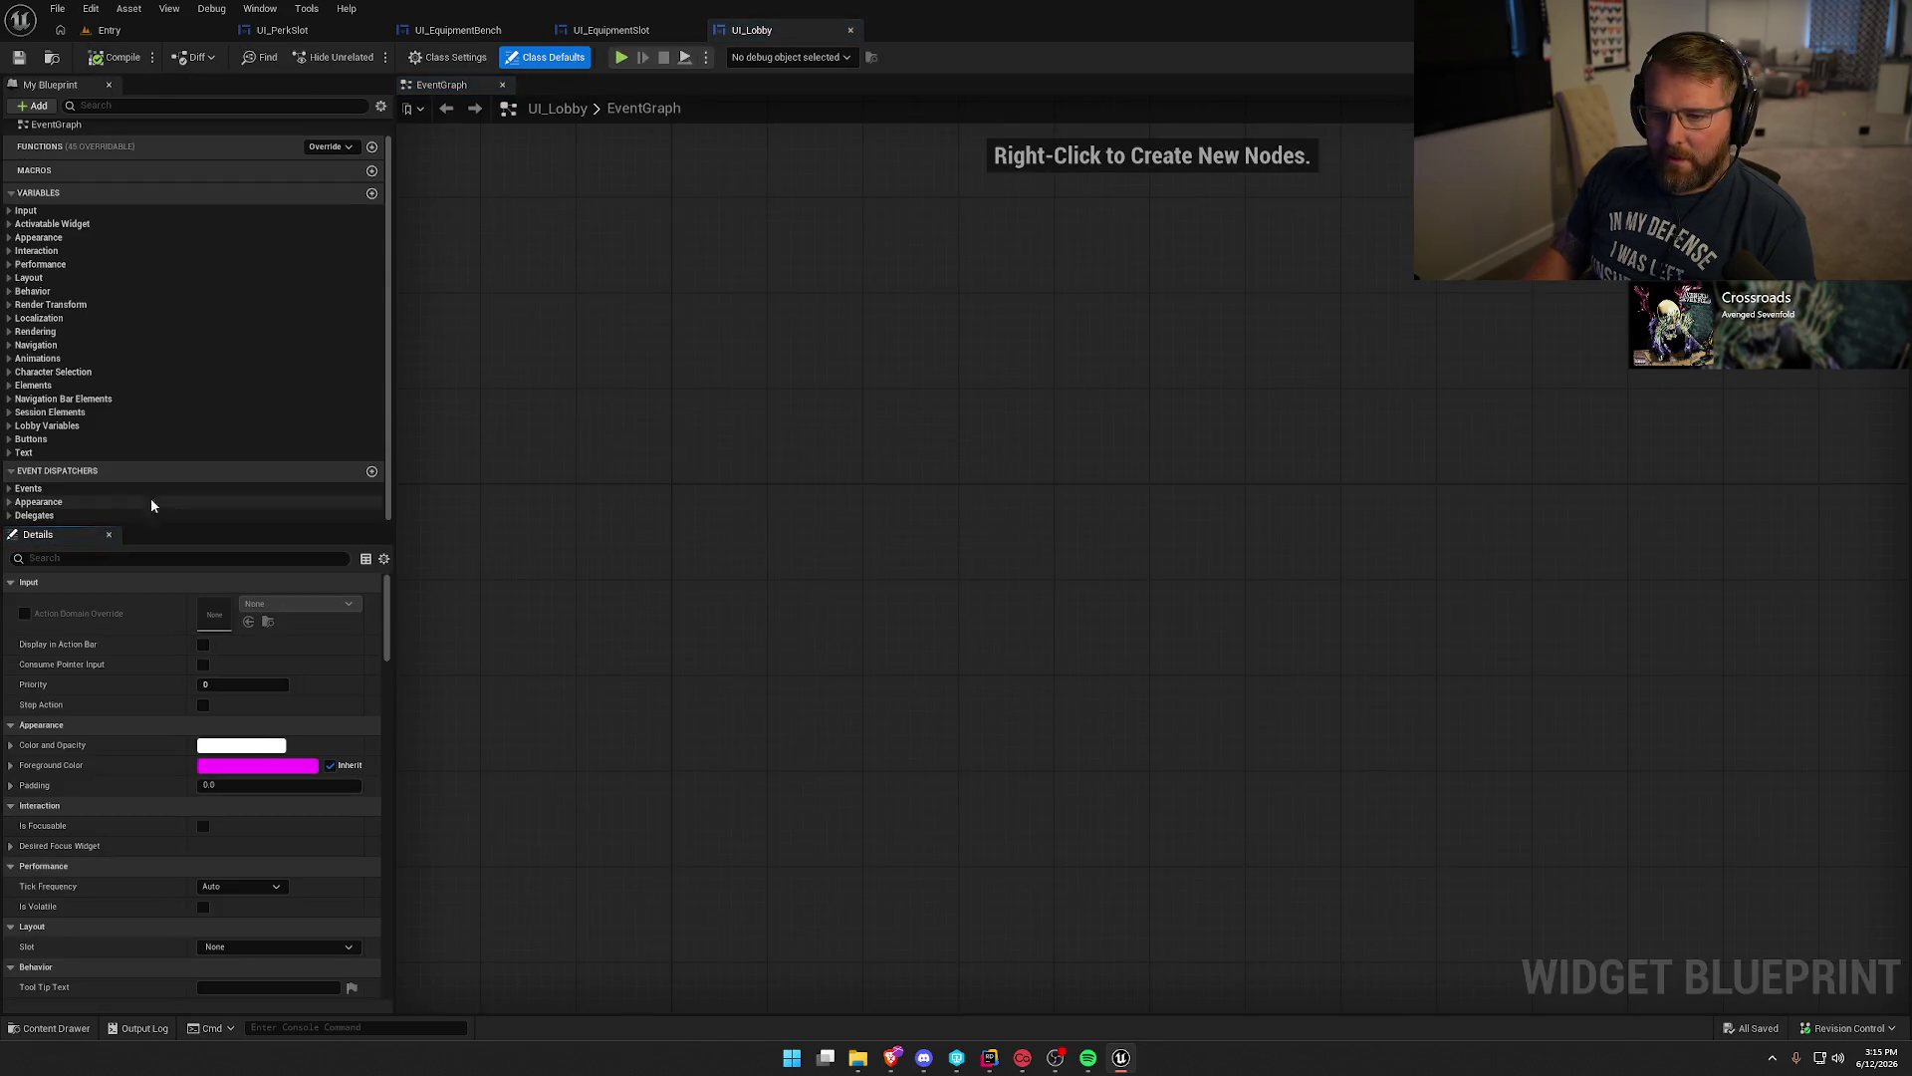
scroll(160, 418, up, 1)
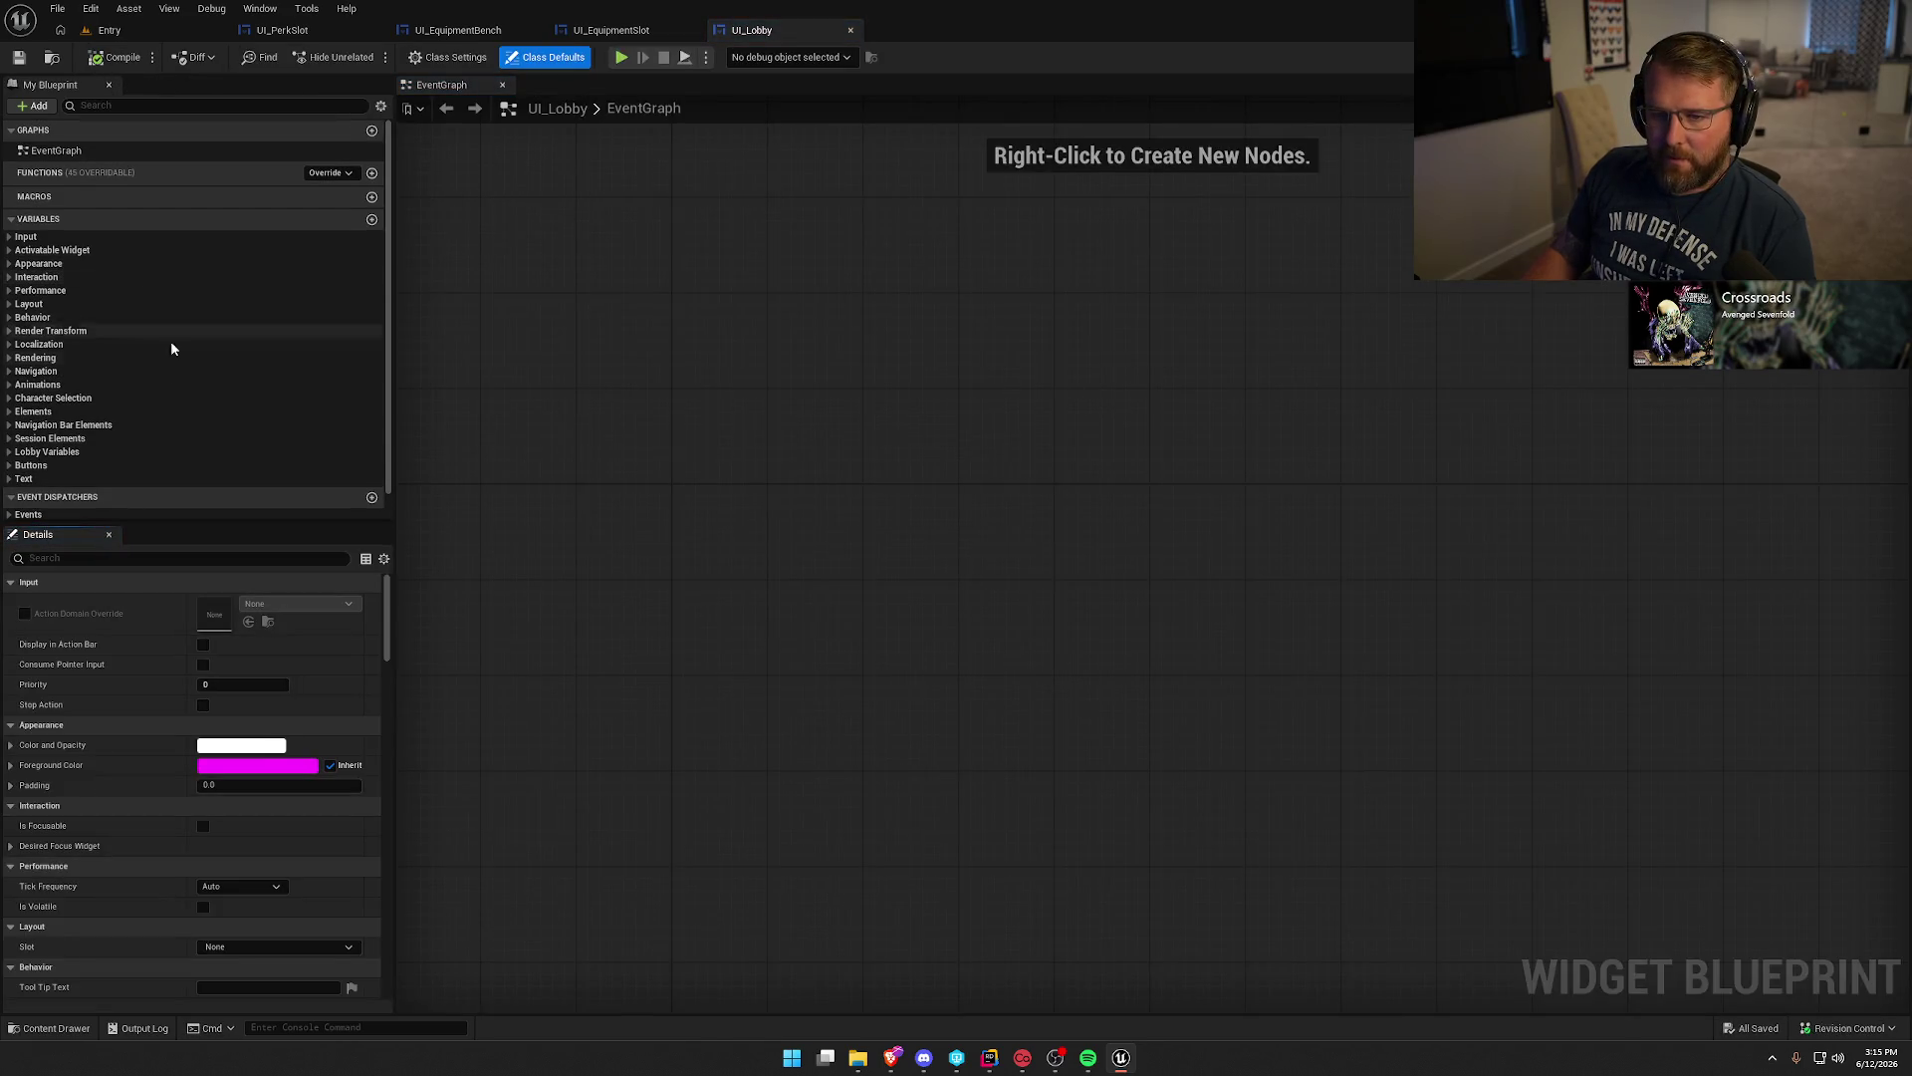
click(80, 452)
scroll(154, 492, down, 4)
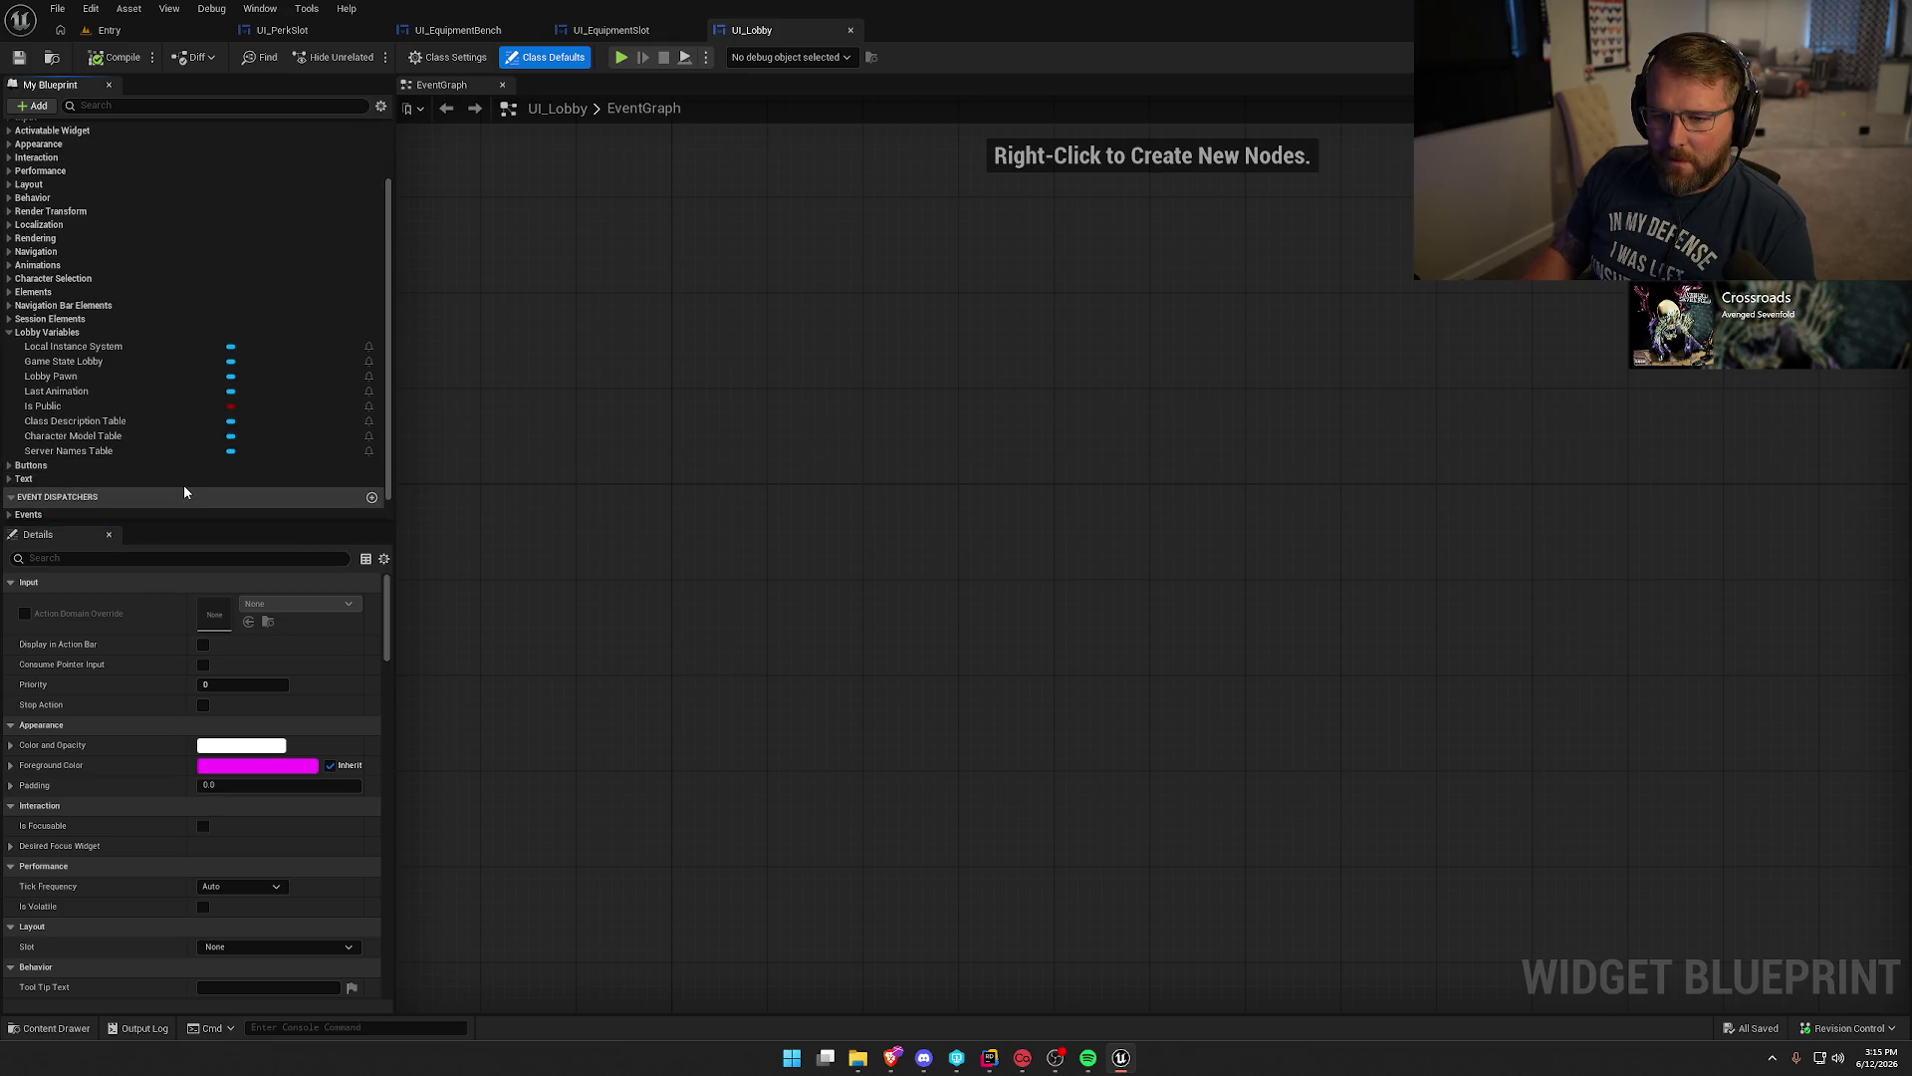
click(107, 421)
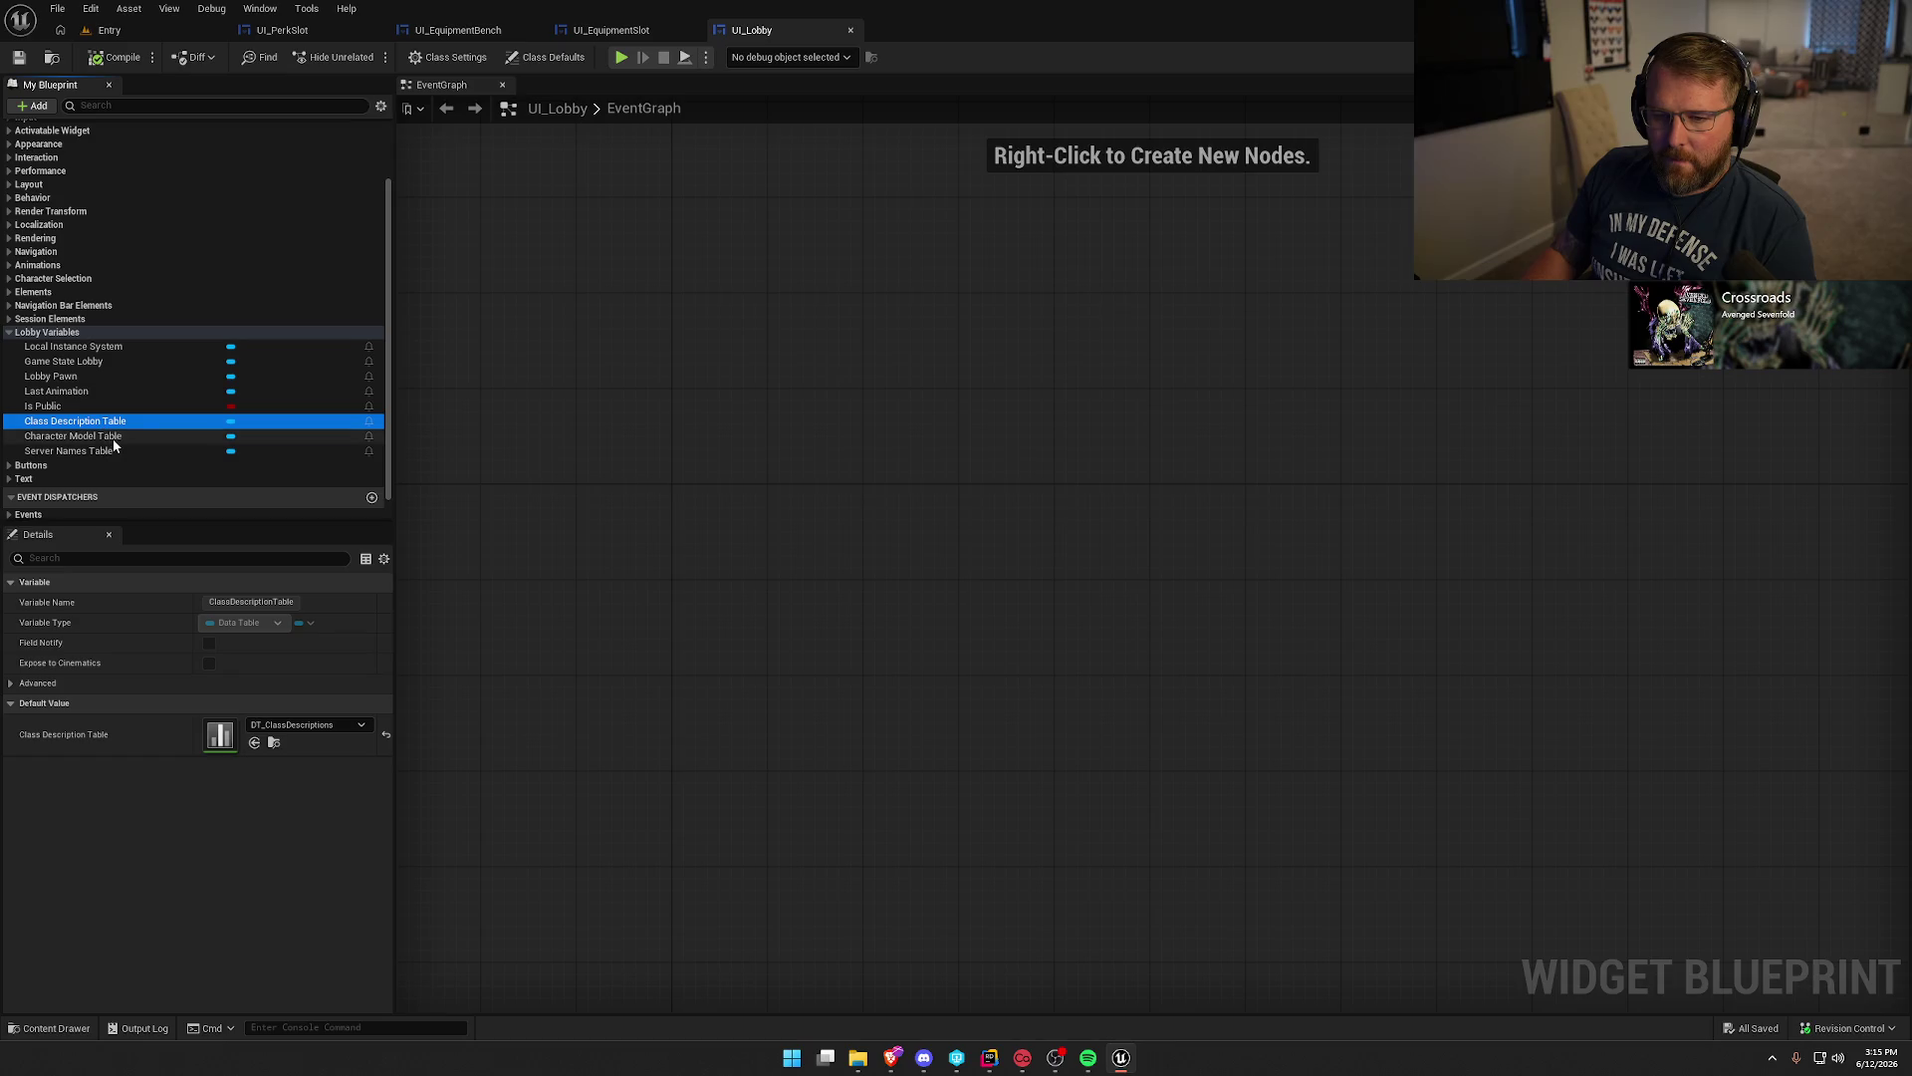
click(114, 438)
click(116, 453)
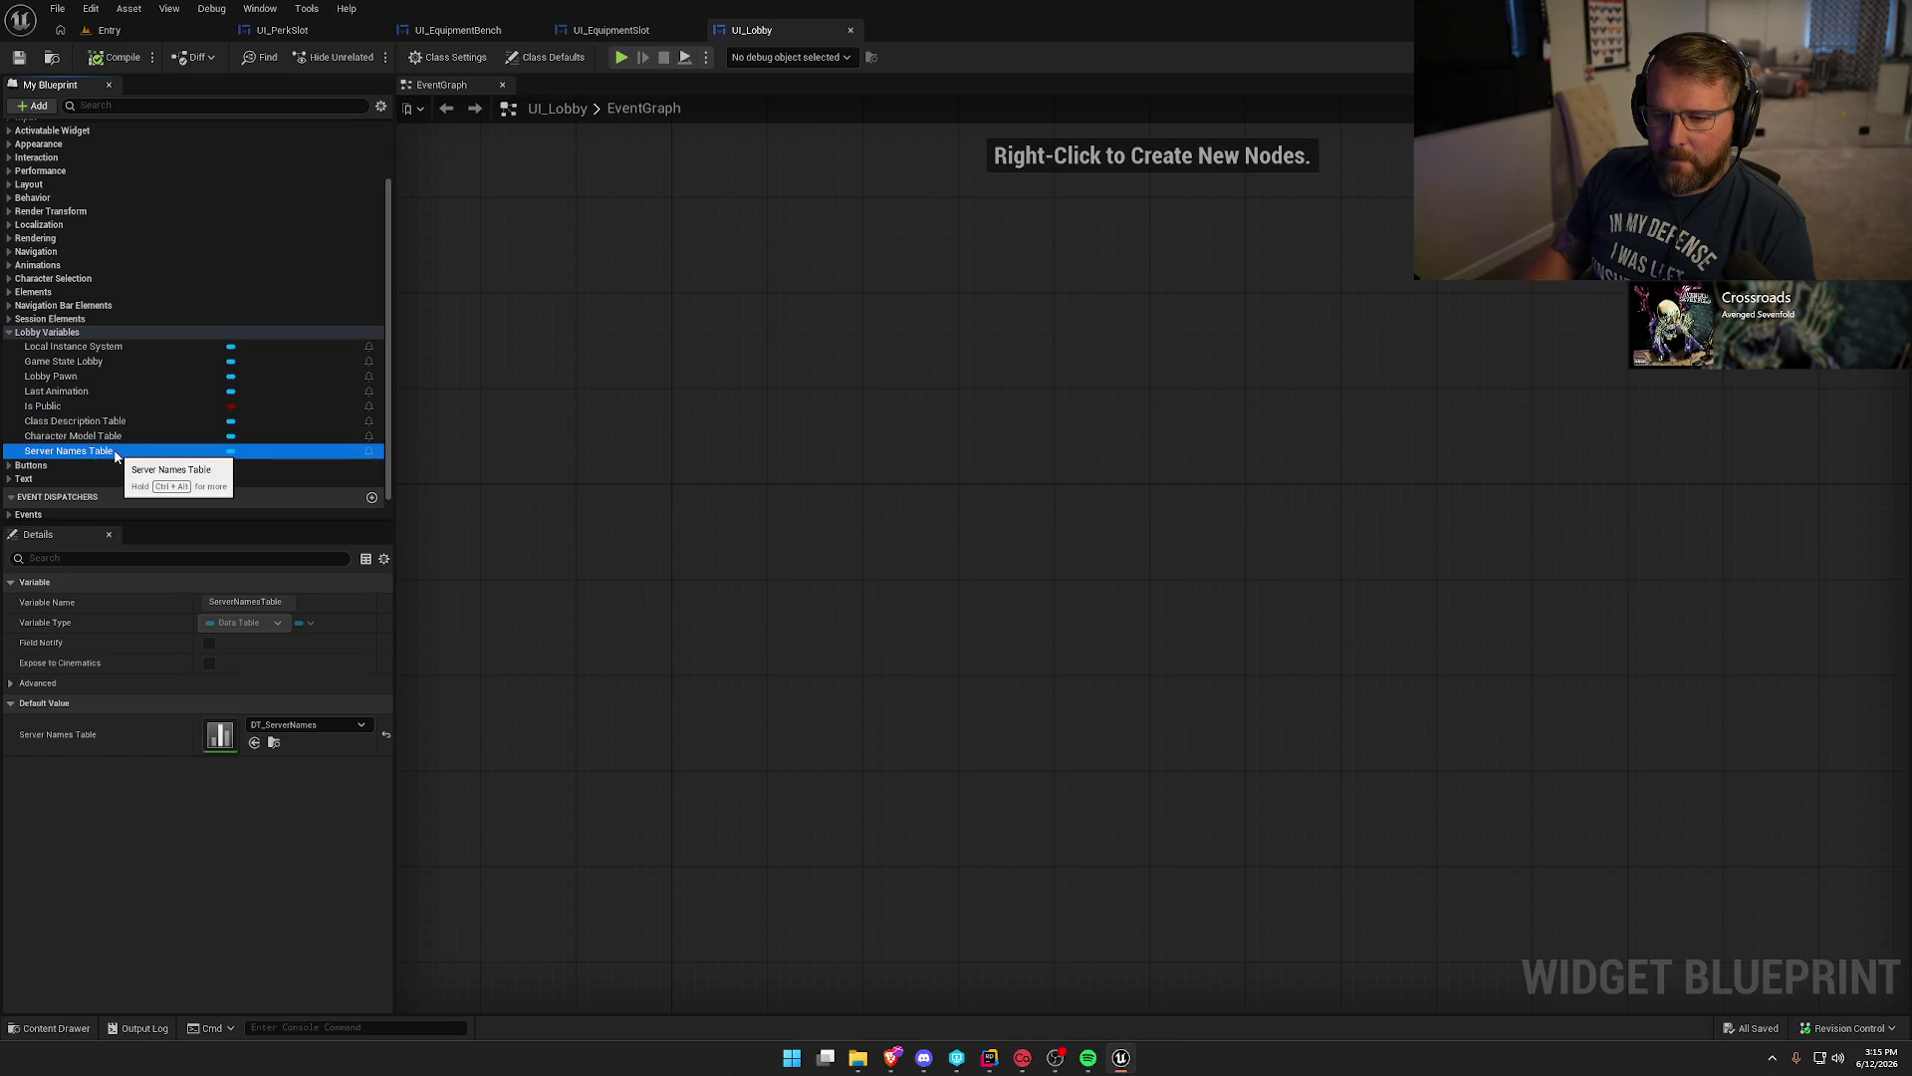
click(66, 392)
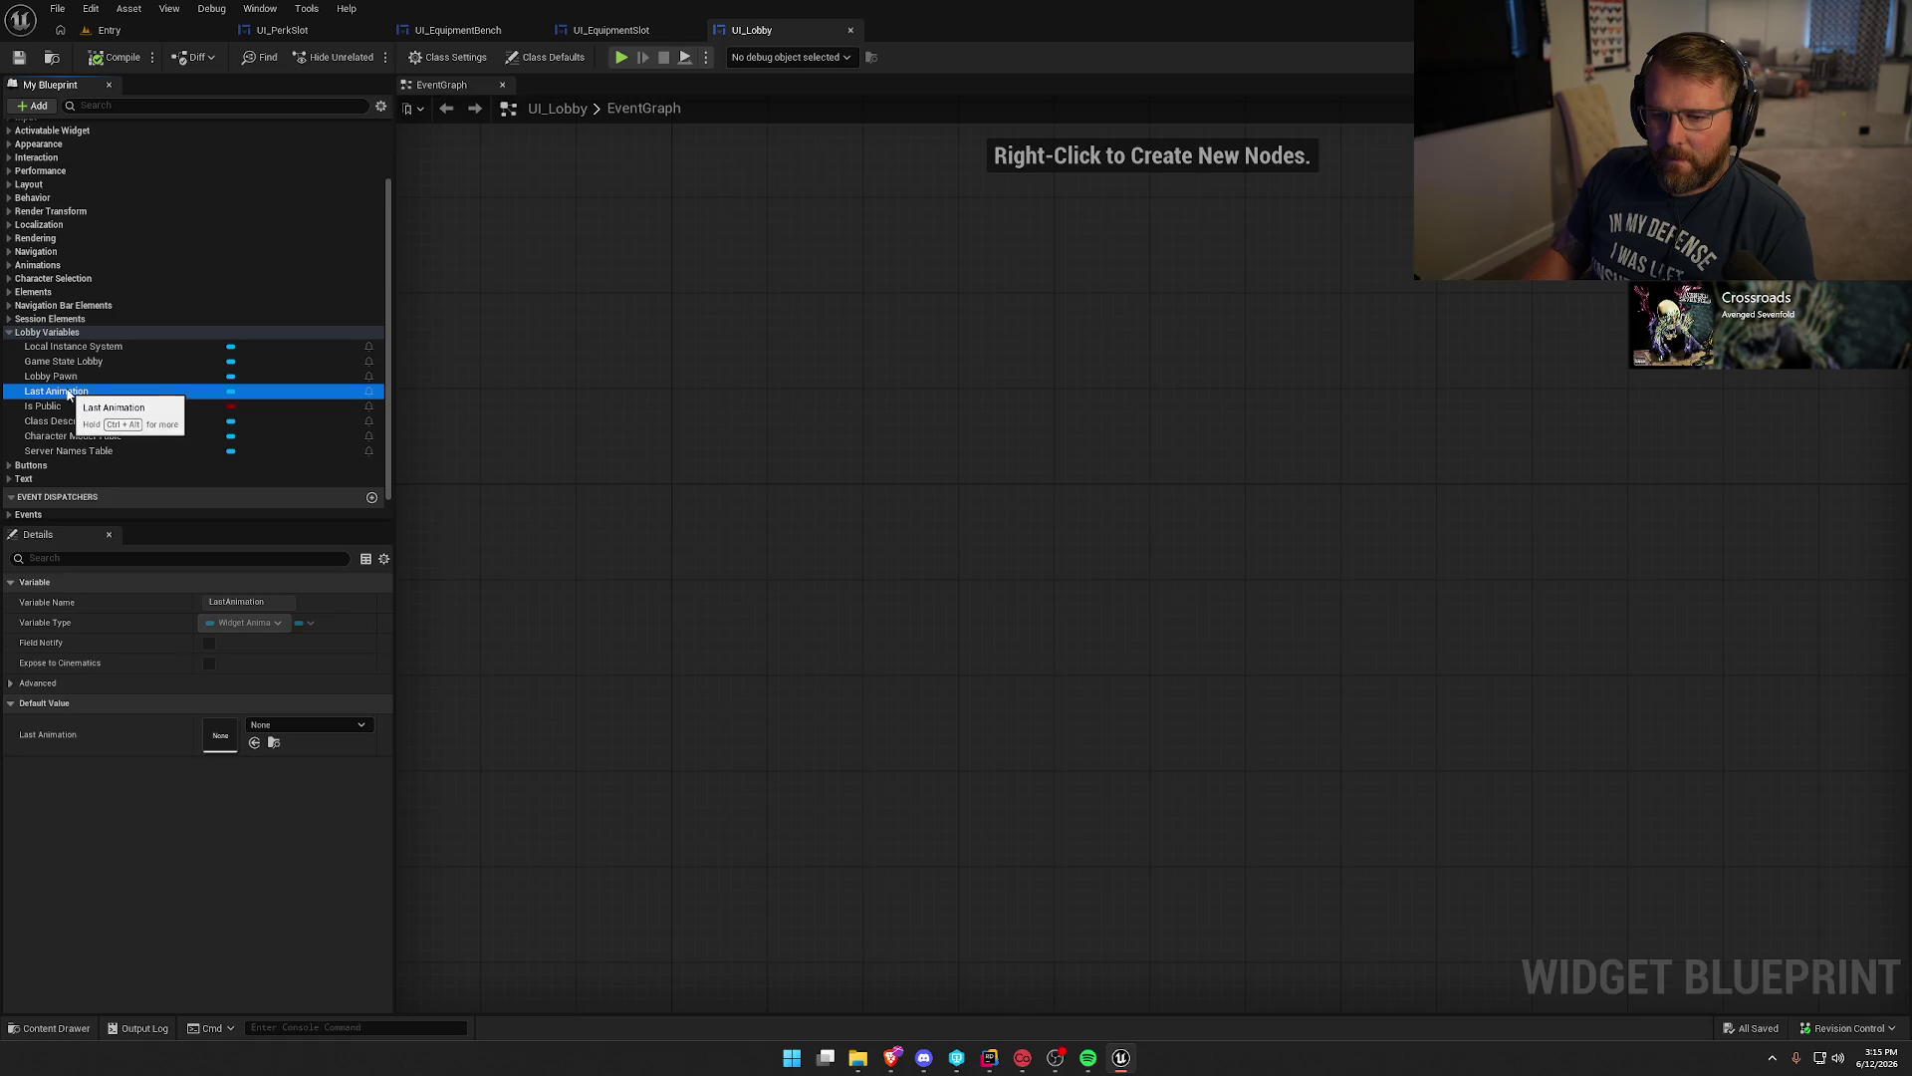
click(74, 376)
click(99, 361)
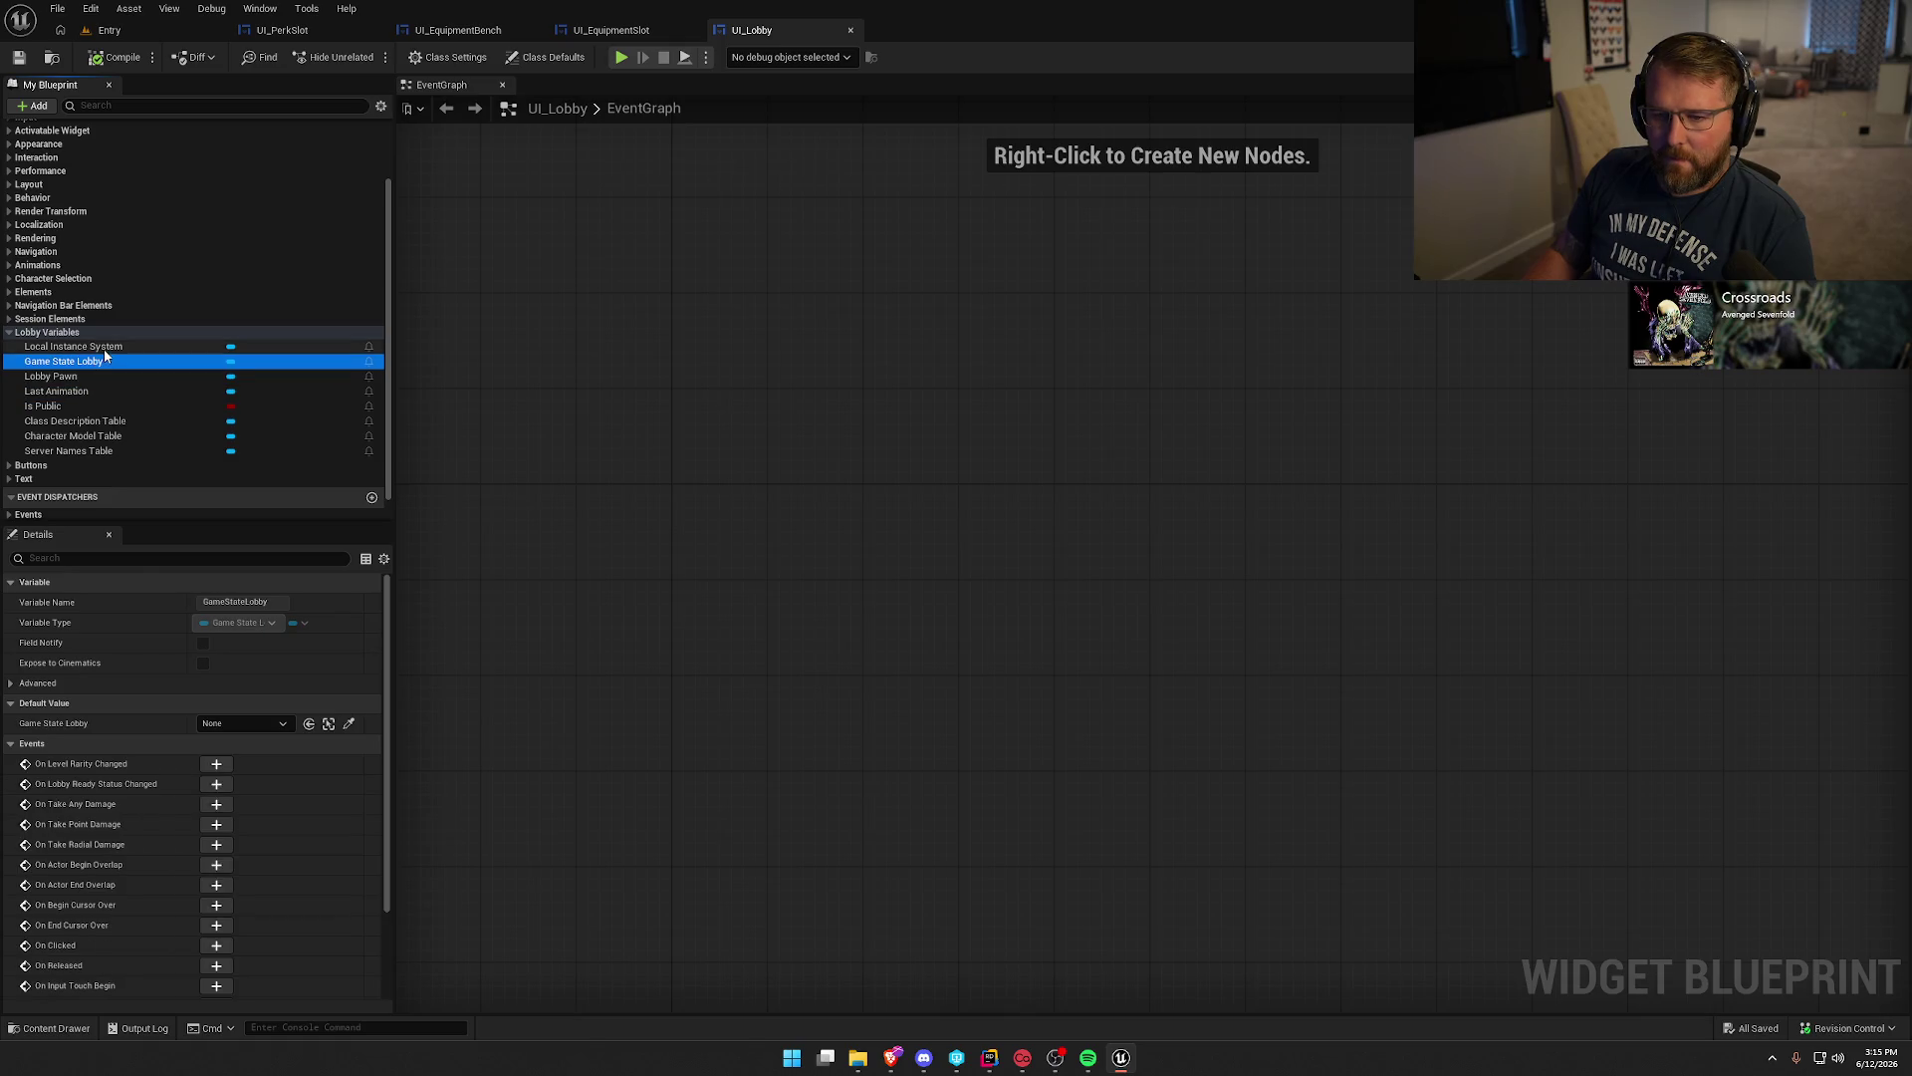
click(104, 348)
Close the UI_PerkSlot and UI_EquipmentBench editors, leaving UI_Lobby's event graph showing.
click(655, 436)
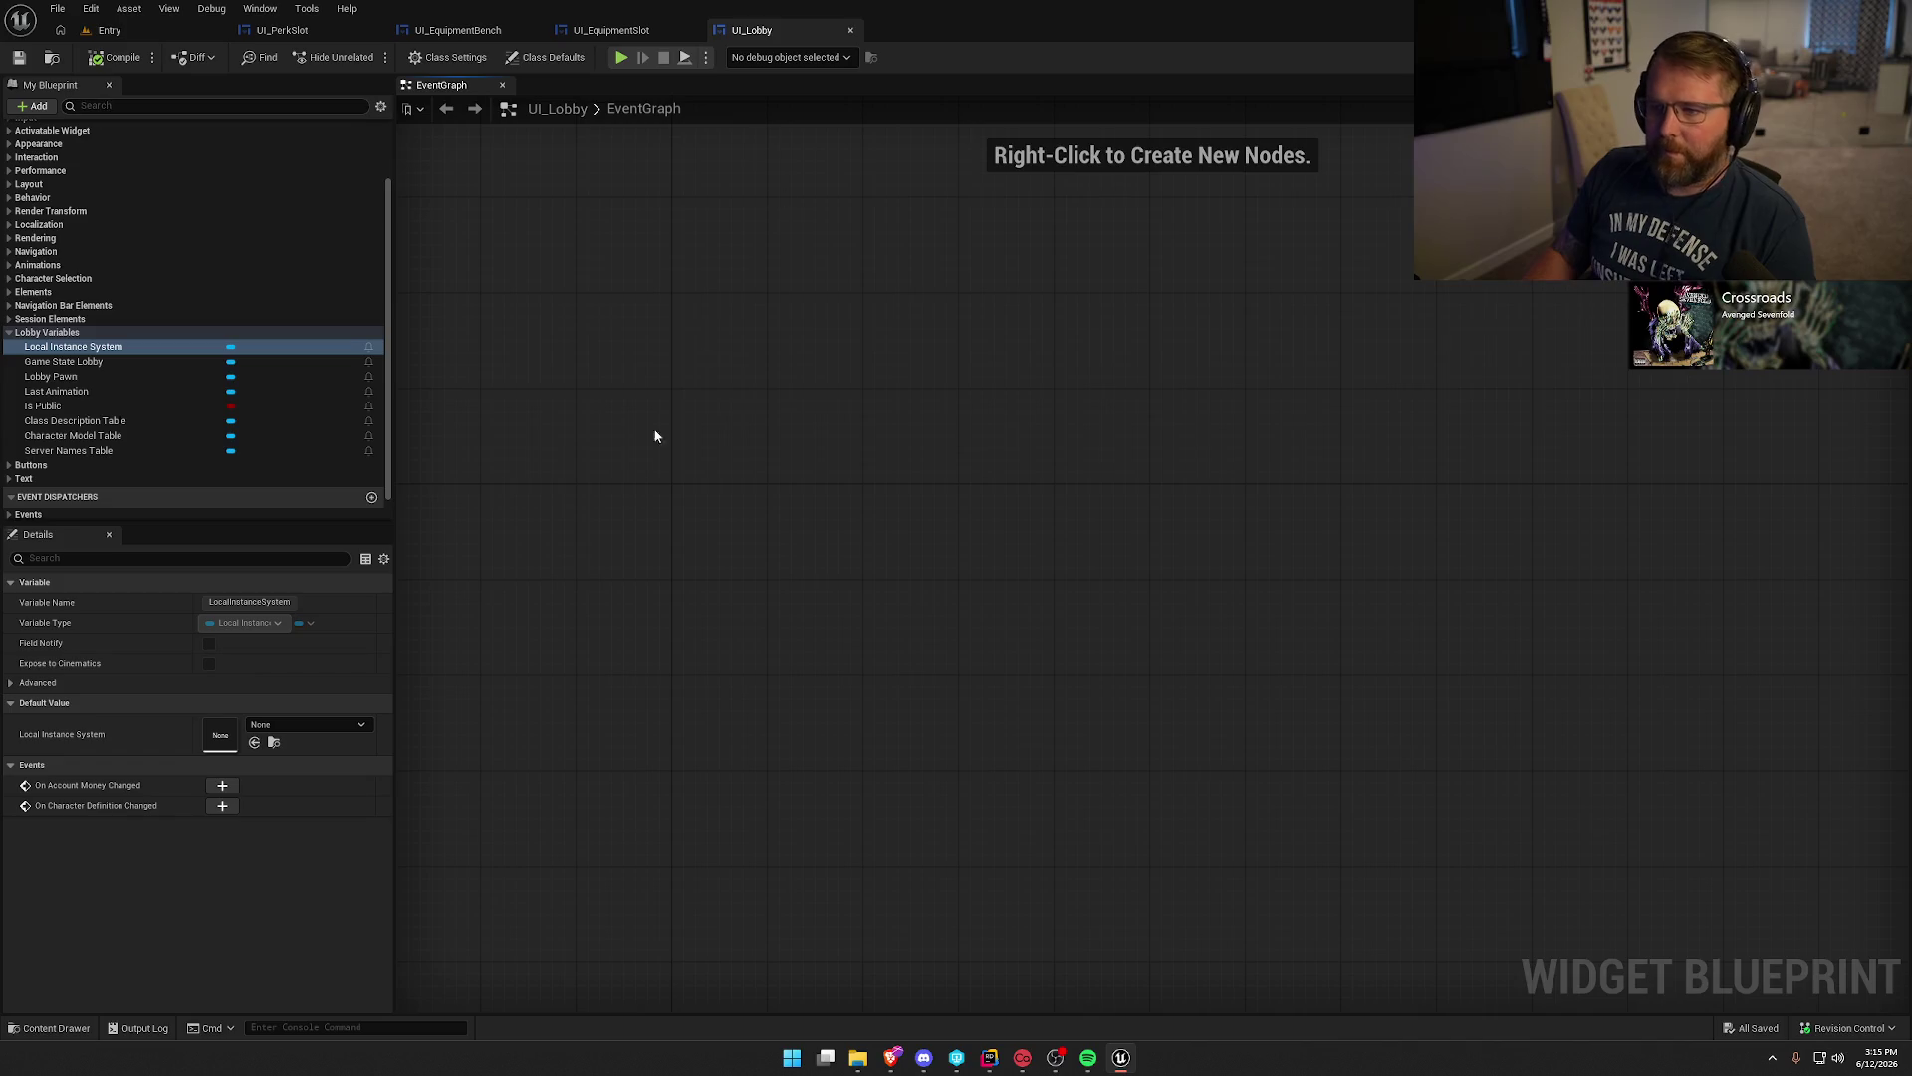
middle_click(304, 29)
middle_click(303, 30)
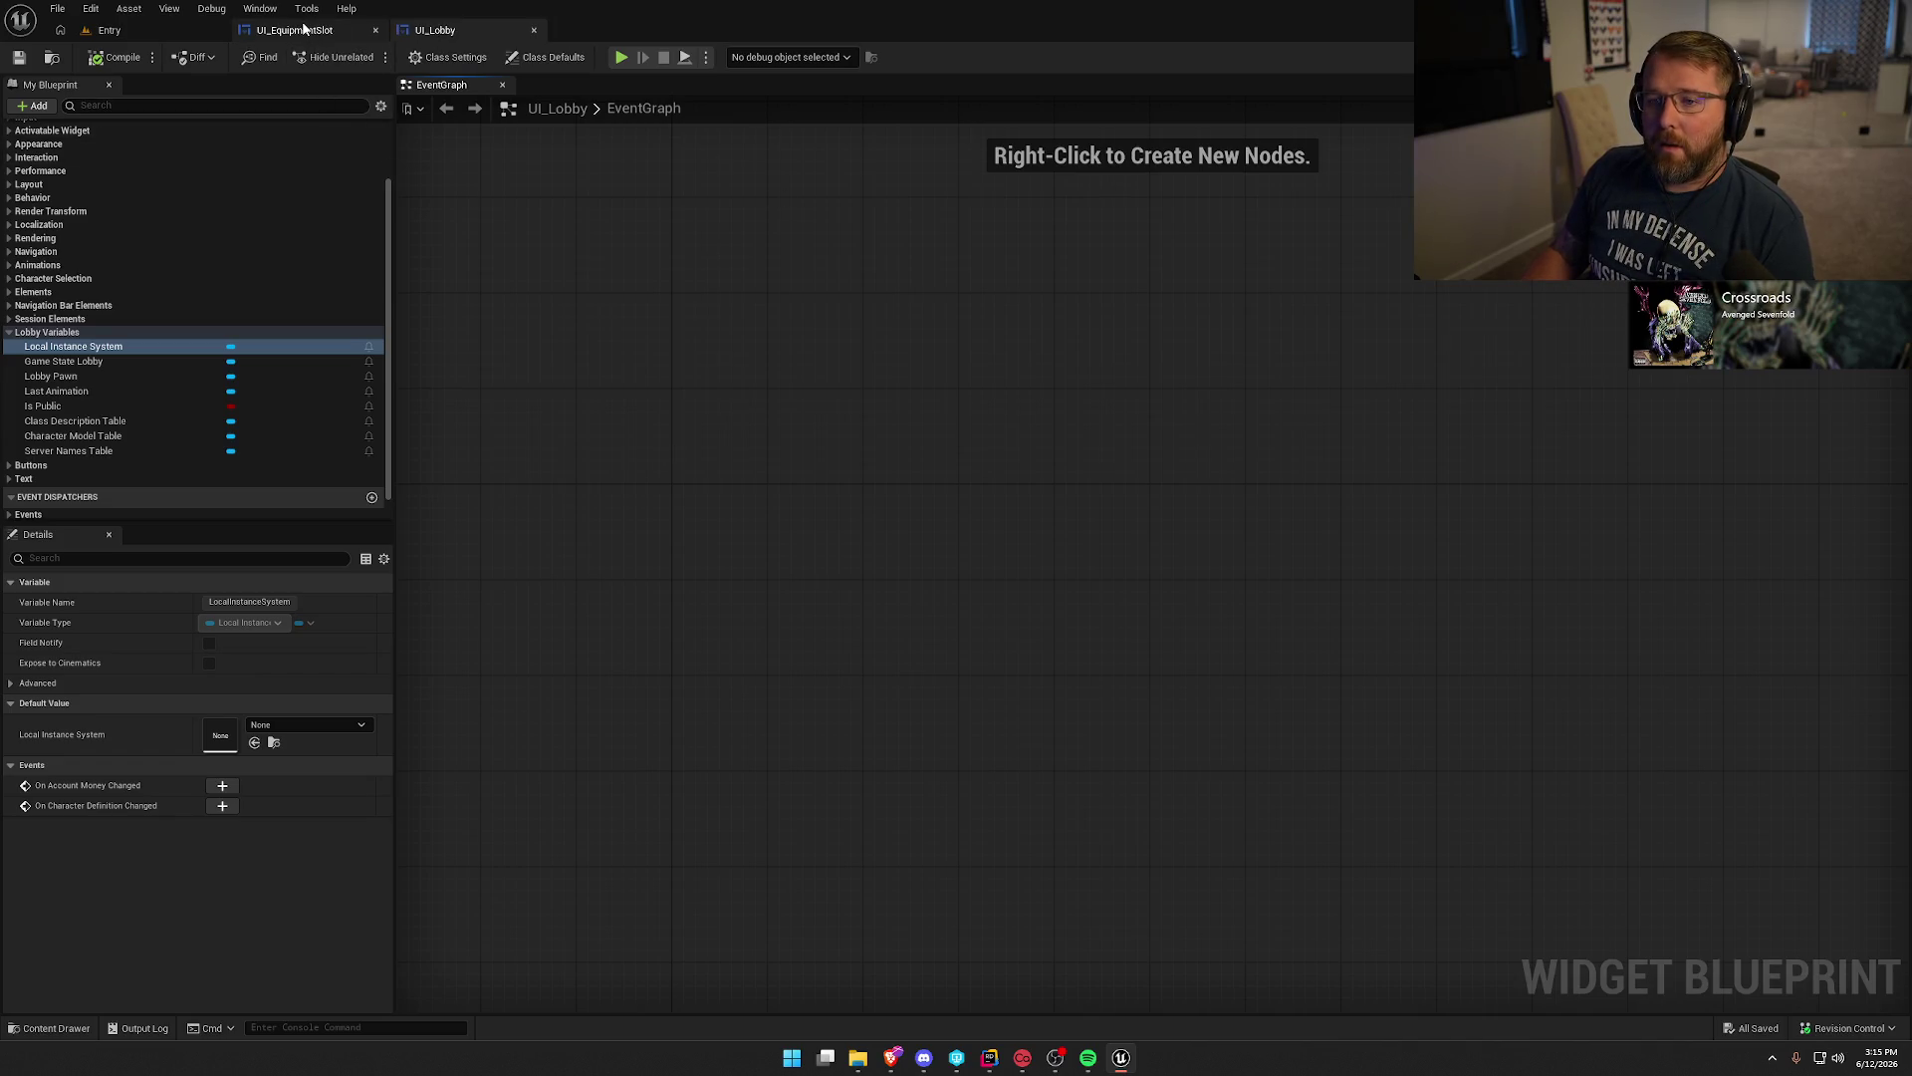
middle_click(304, 30)
middle_click(304, 30)
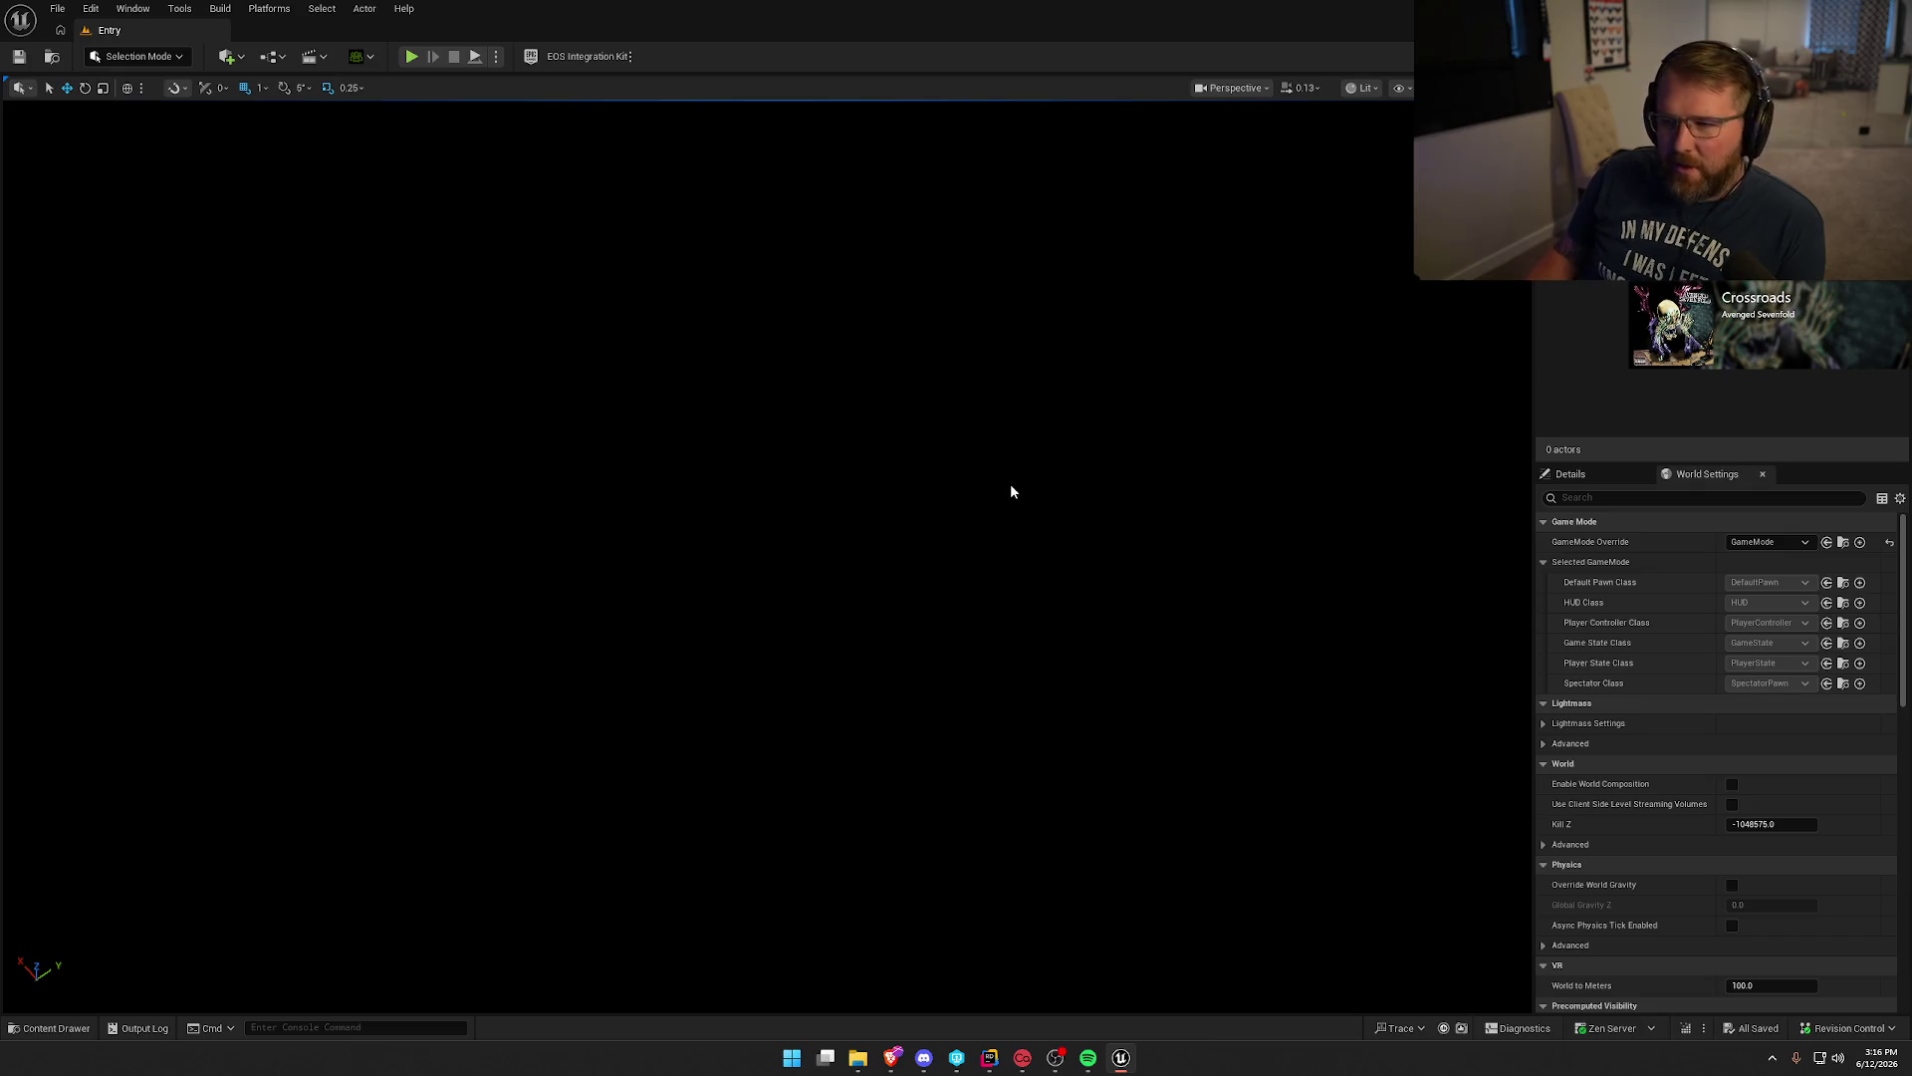
Switch from Unreal Editor to JetBrains Rider using its taskbar icon.
click(1000, 1062)
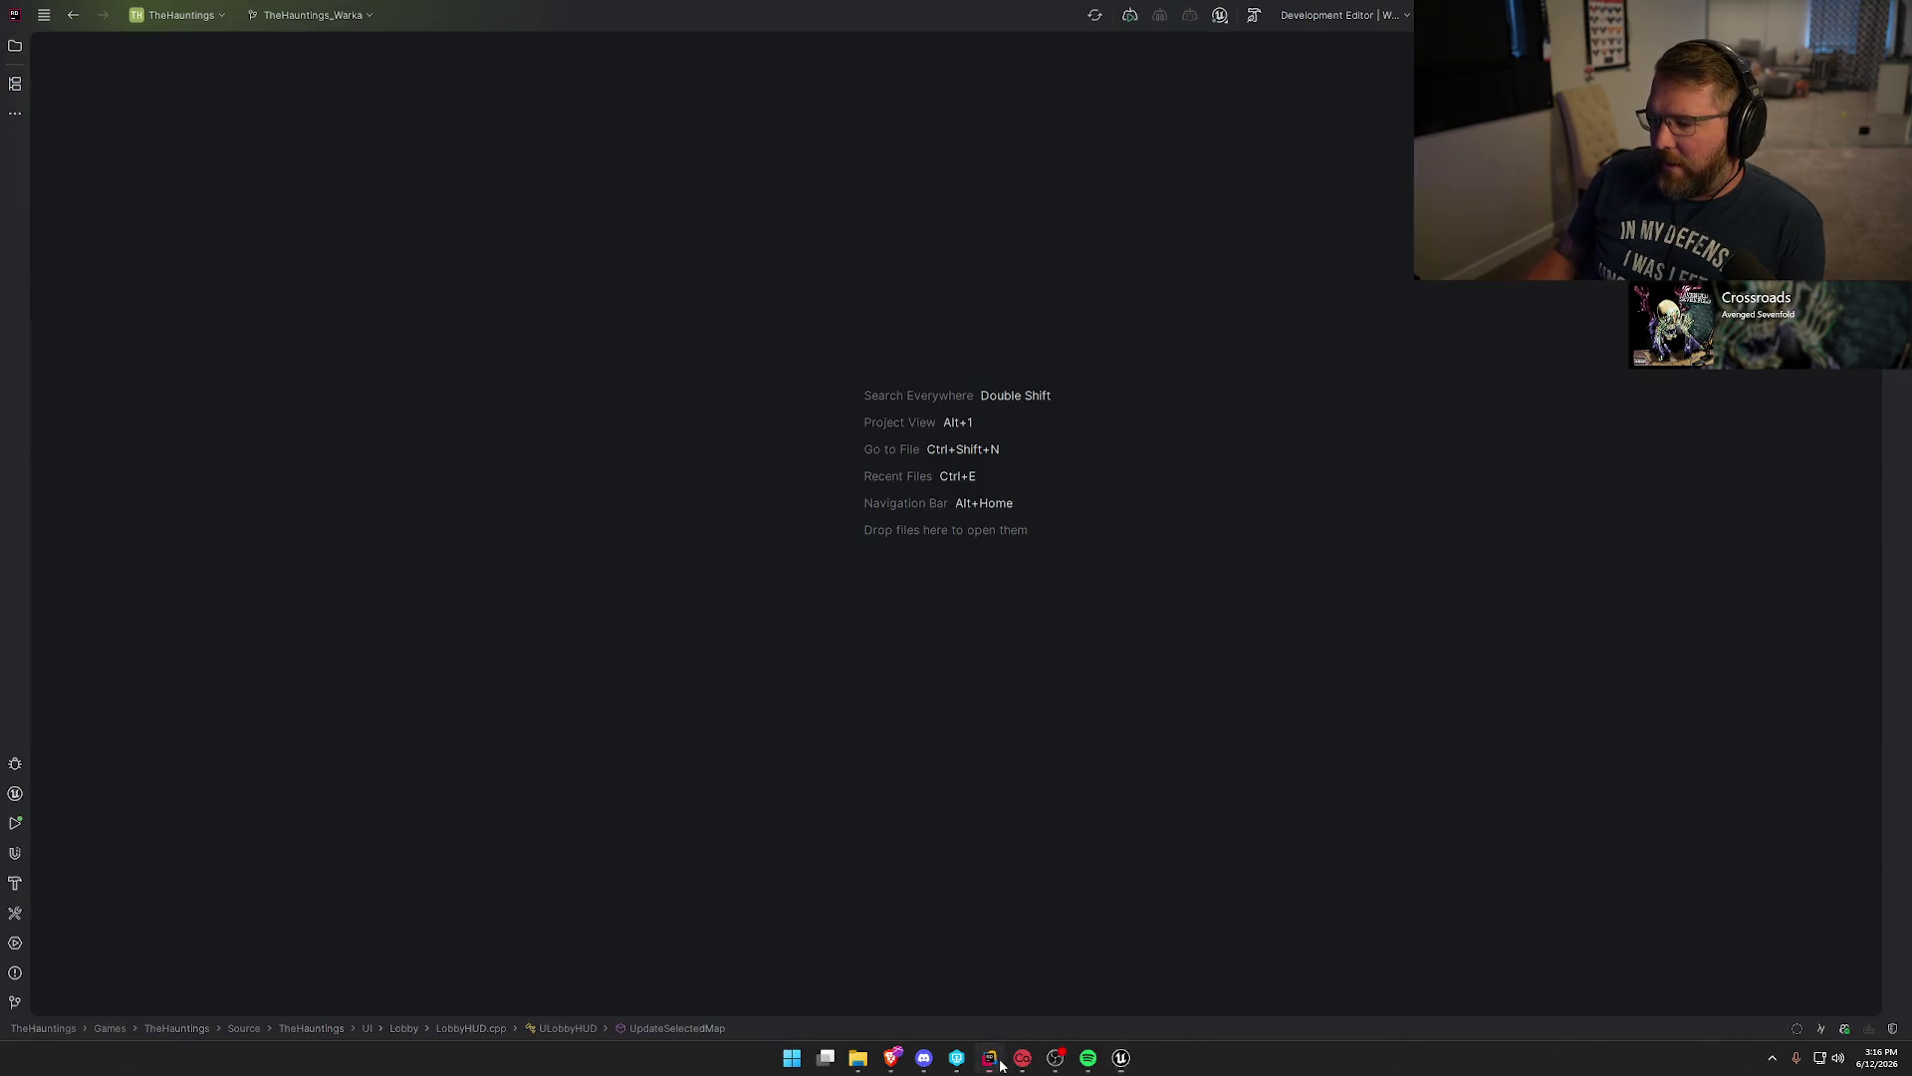
Browse the TheHauntings solution tree, expanding and collapsing the UI folder, then return to Unreal Editor.
click(17, 47)
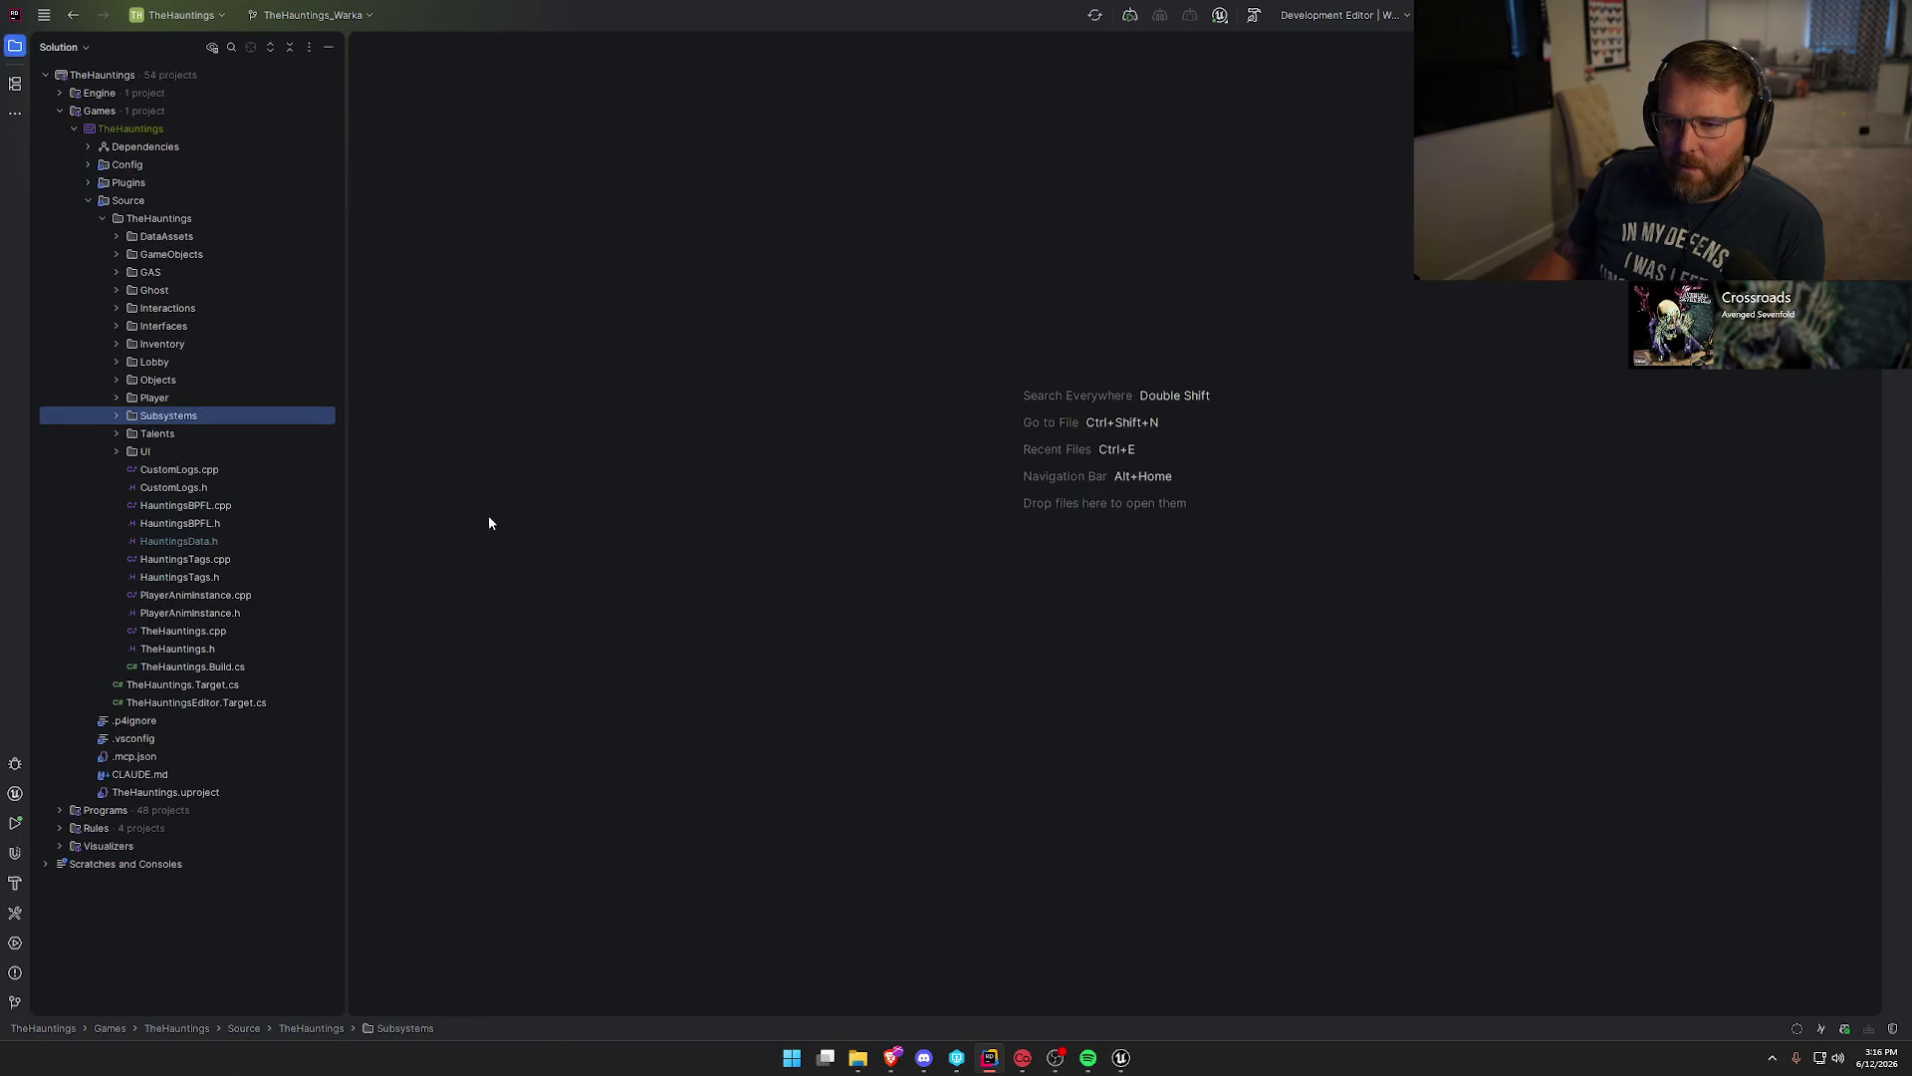
click(115, 453)
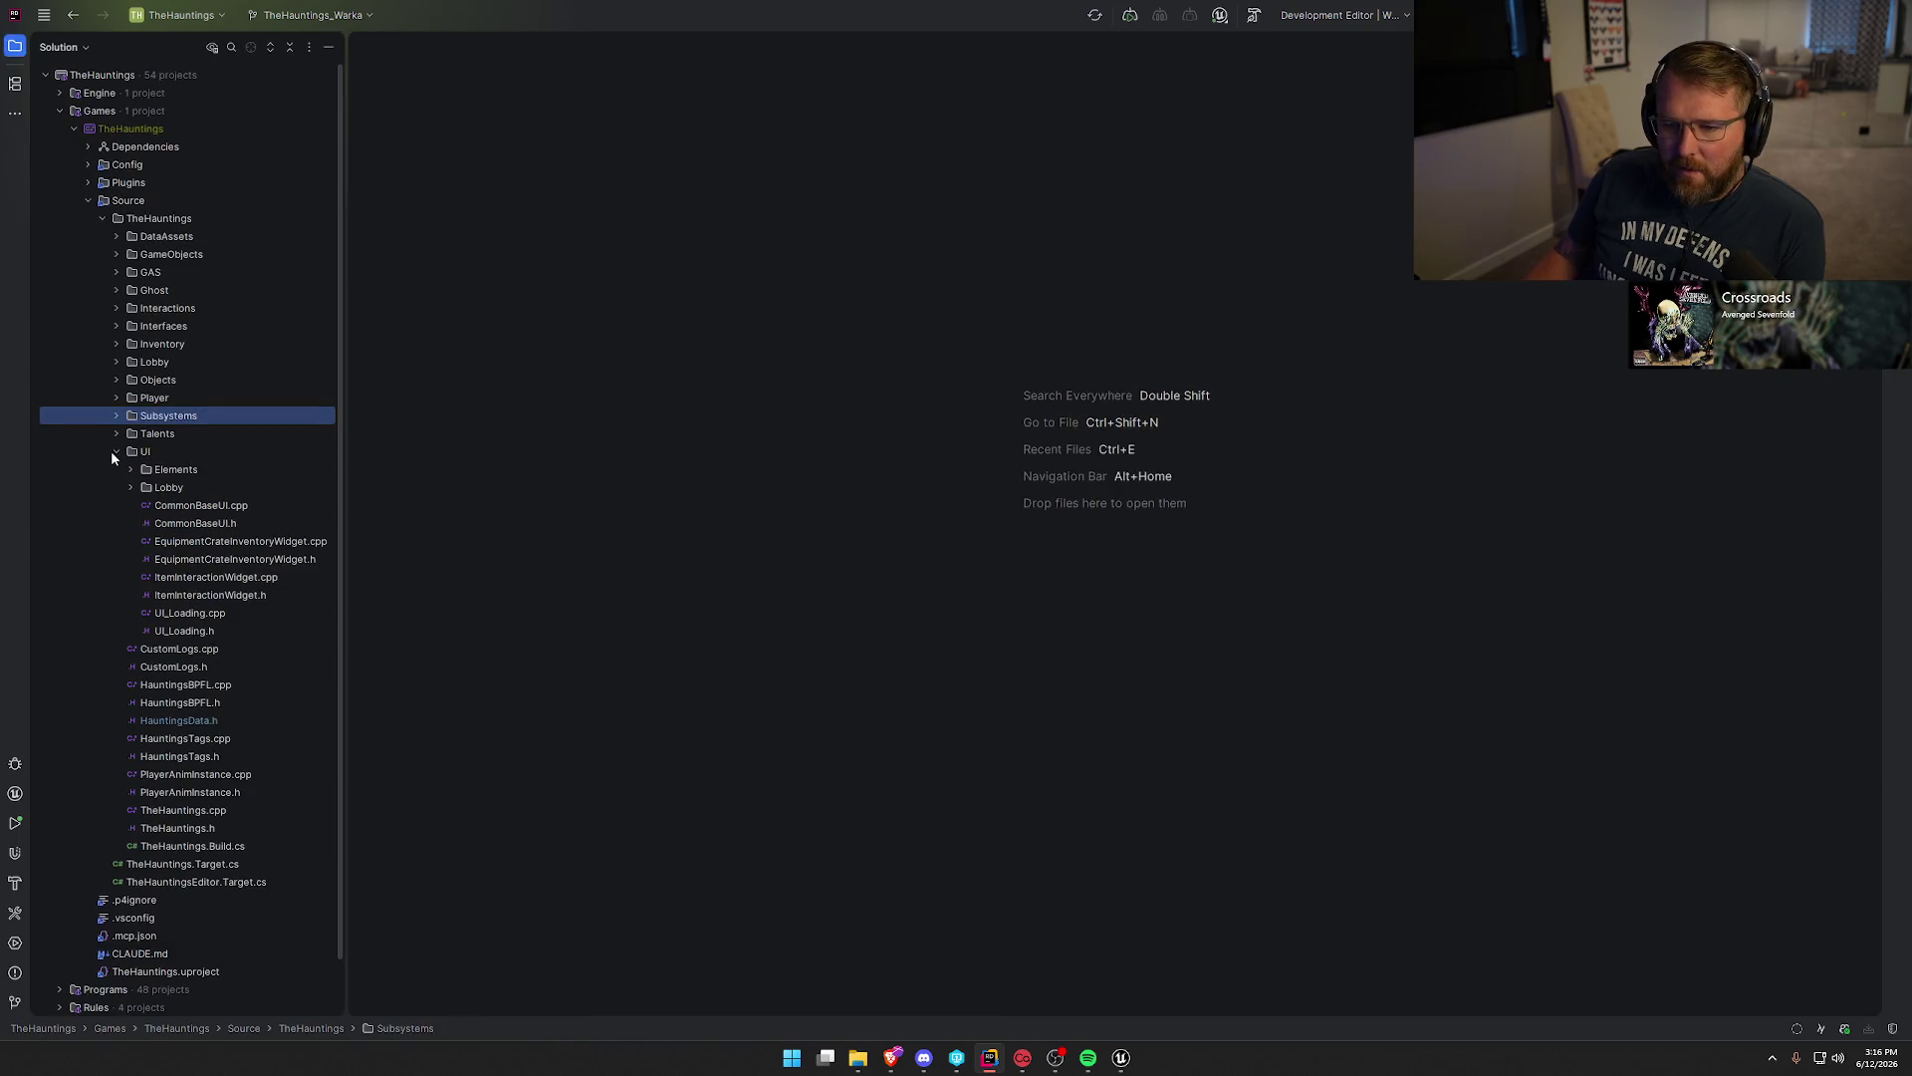
click(116, 452)
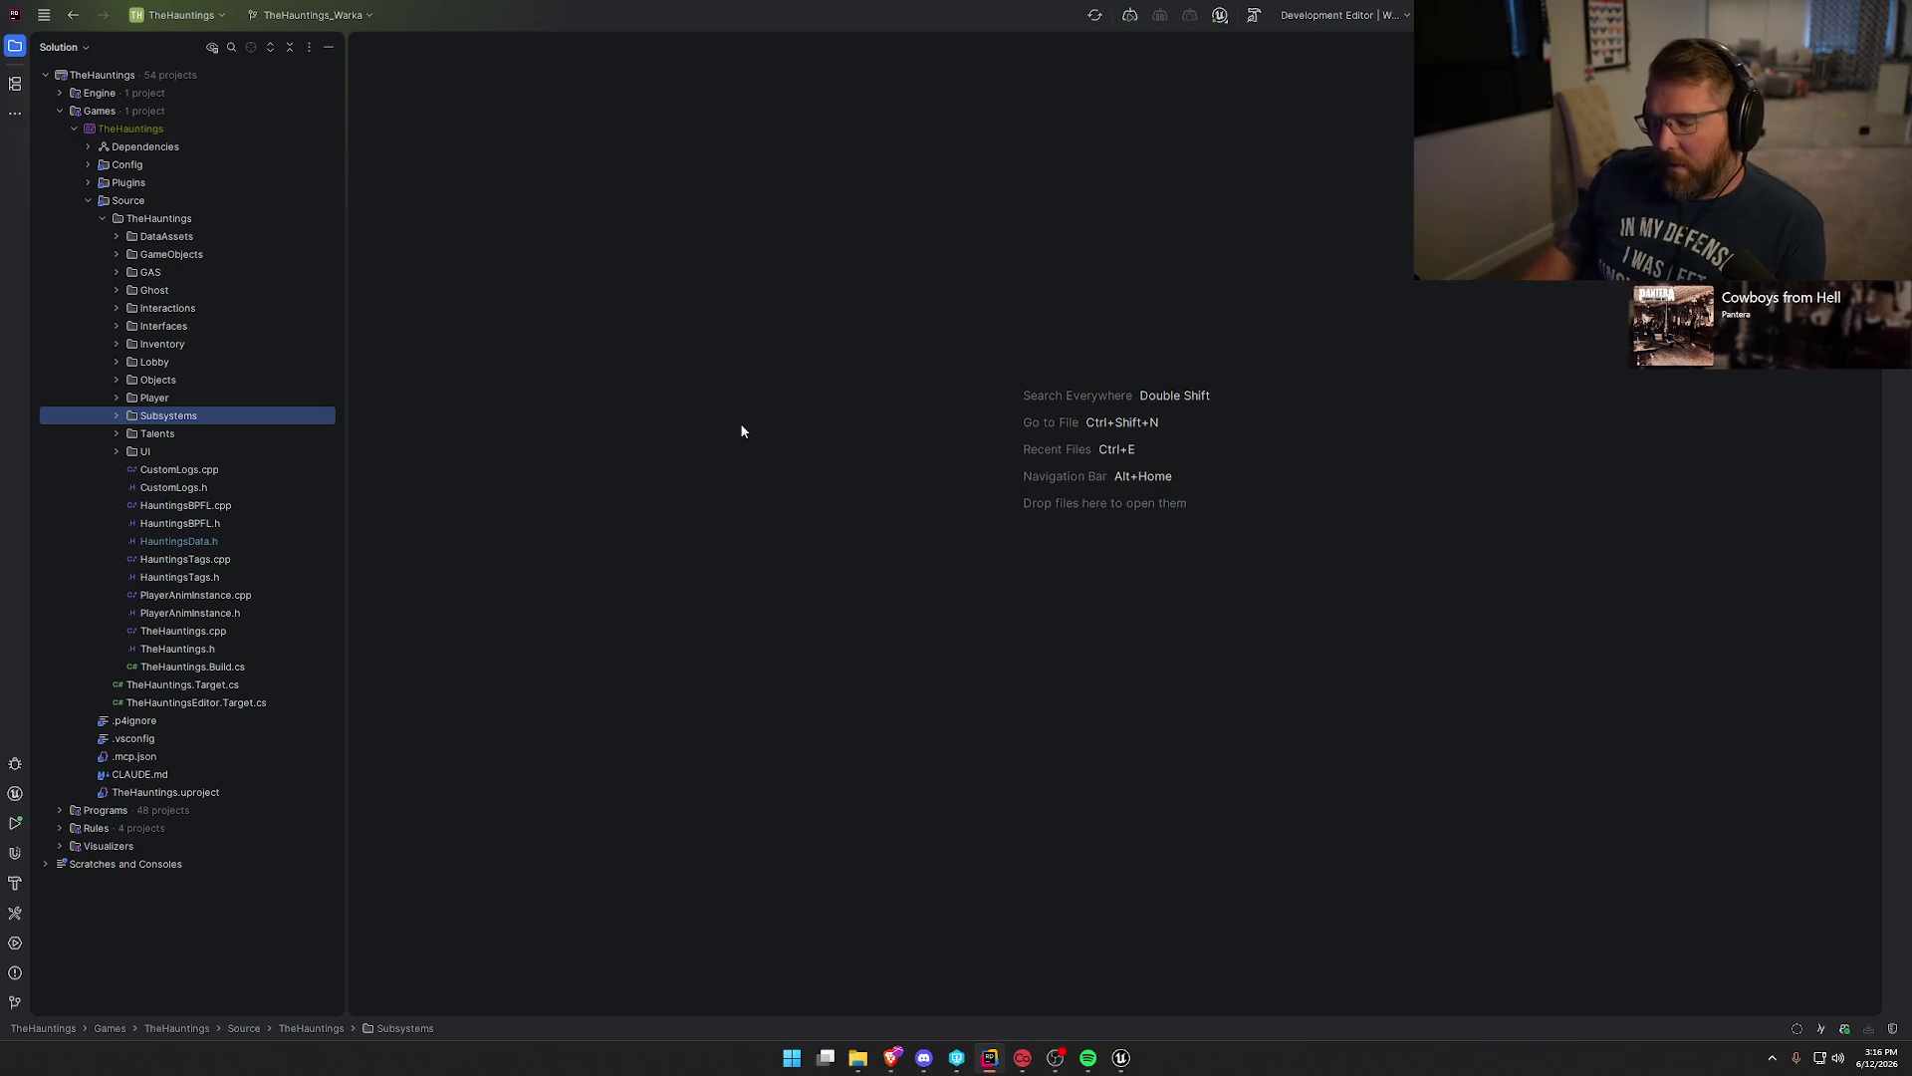
click(1121, 1058)
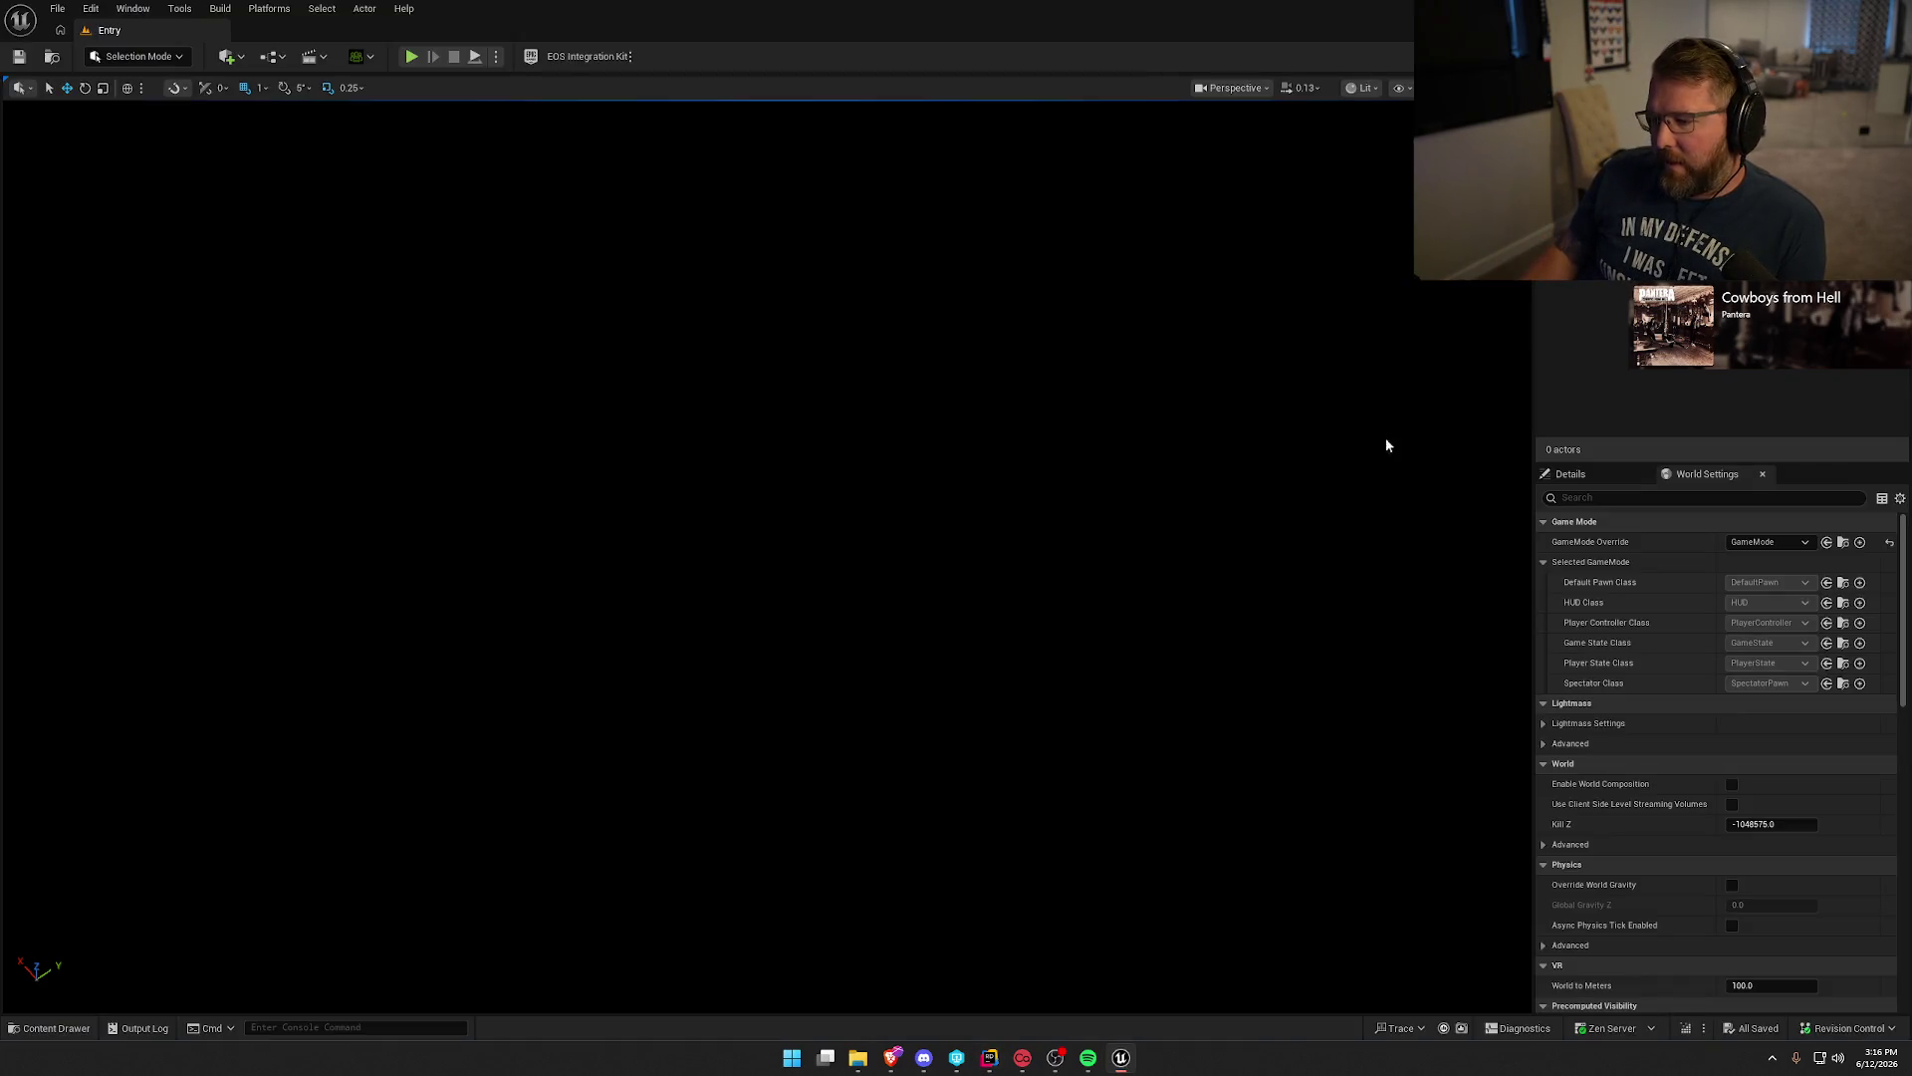
Launch a standalone play-test of TheHauntings from the Play options menu.
click(496, 57)
mouse_move(587, 360)
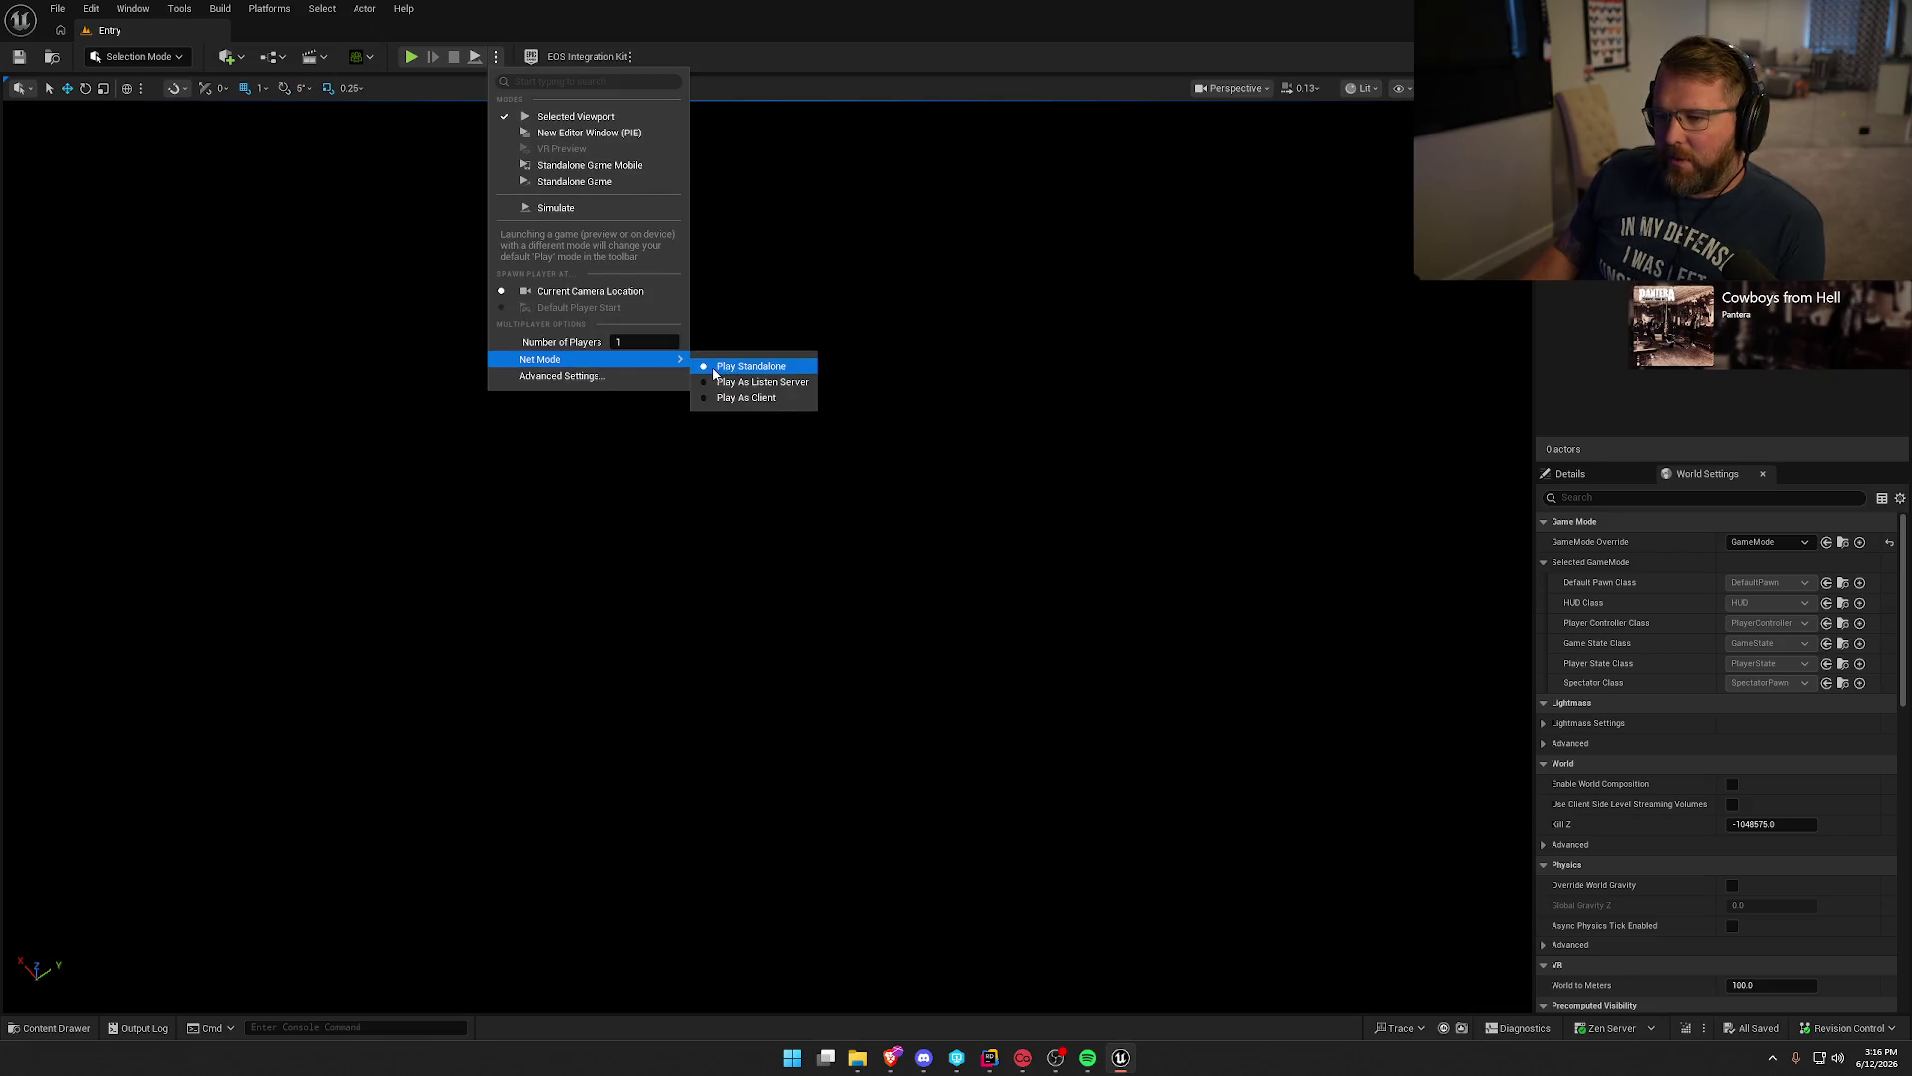
click(584, 208)
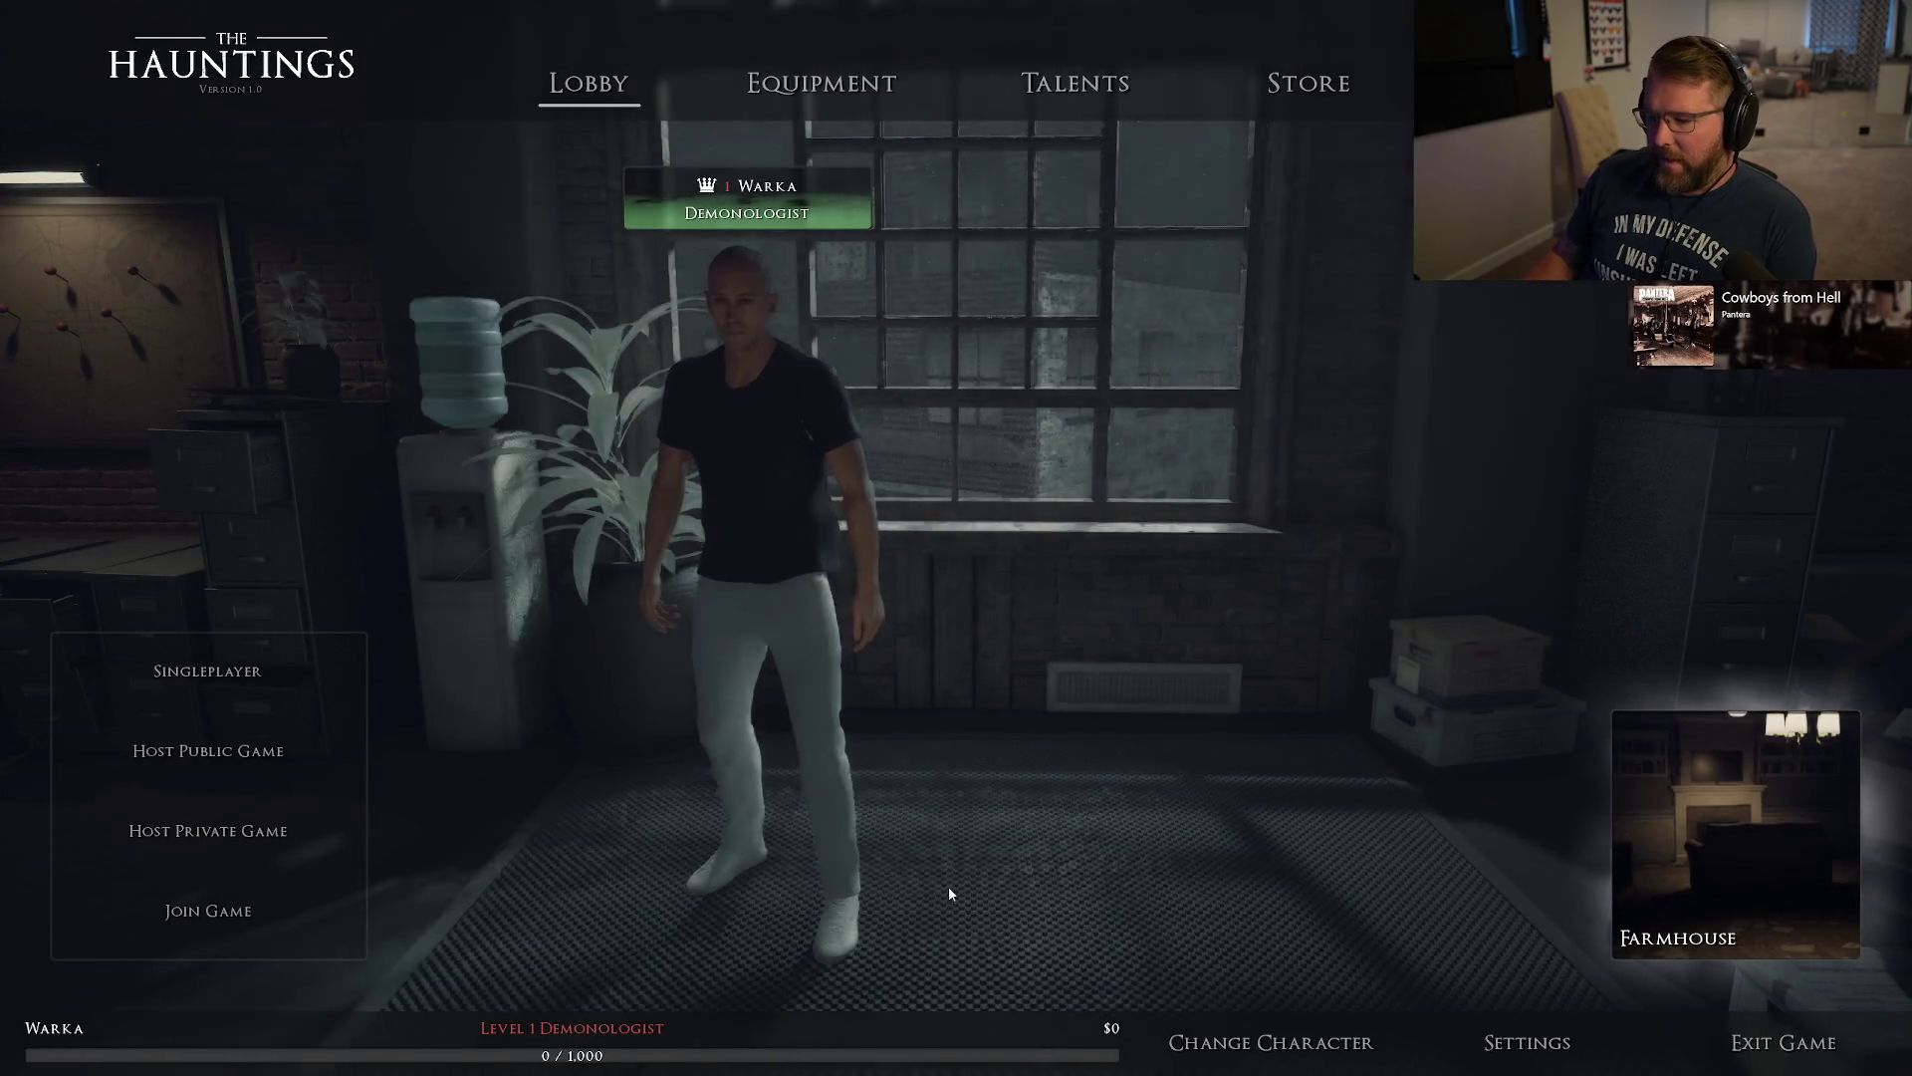
Visit Equipment, return to the lobby and recall AddMoney 10000 in the console without running it.
click(868, 85)
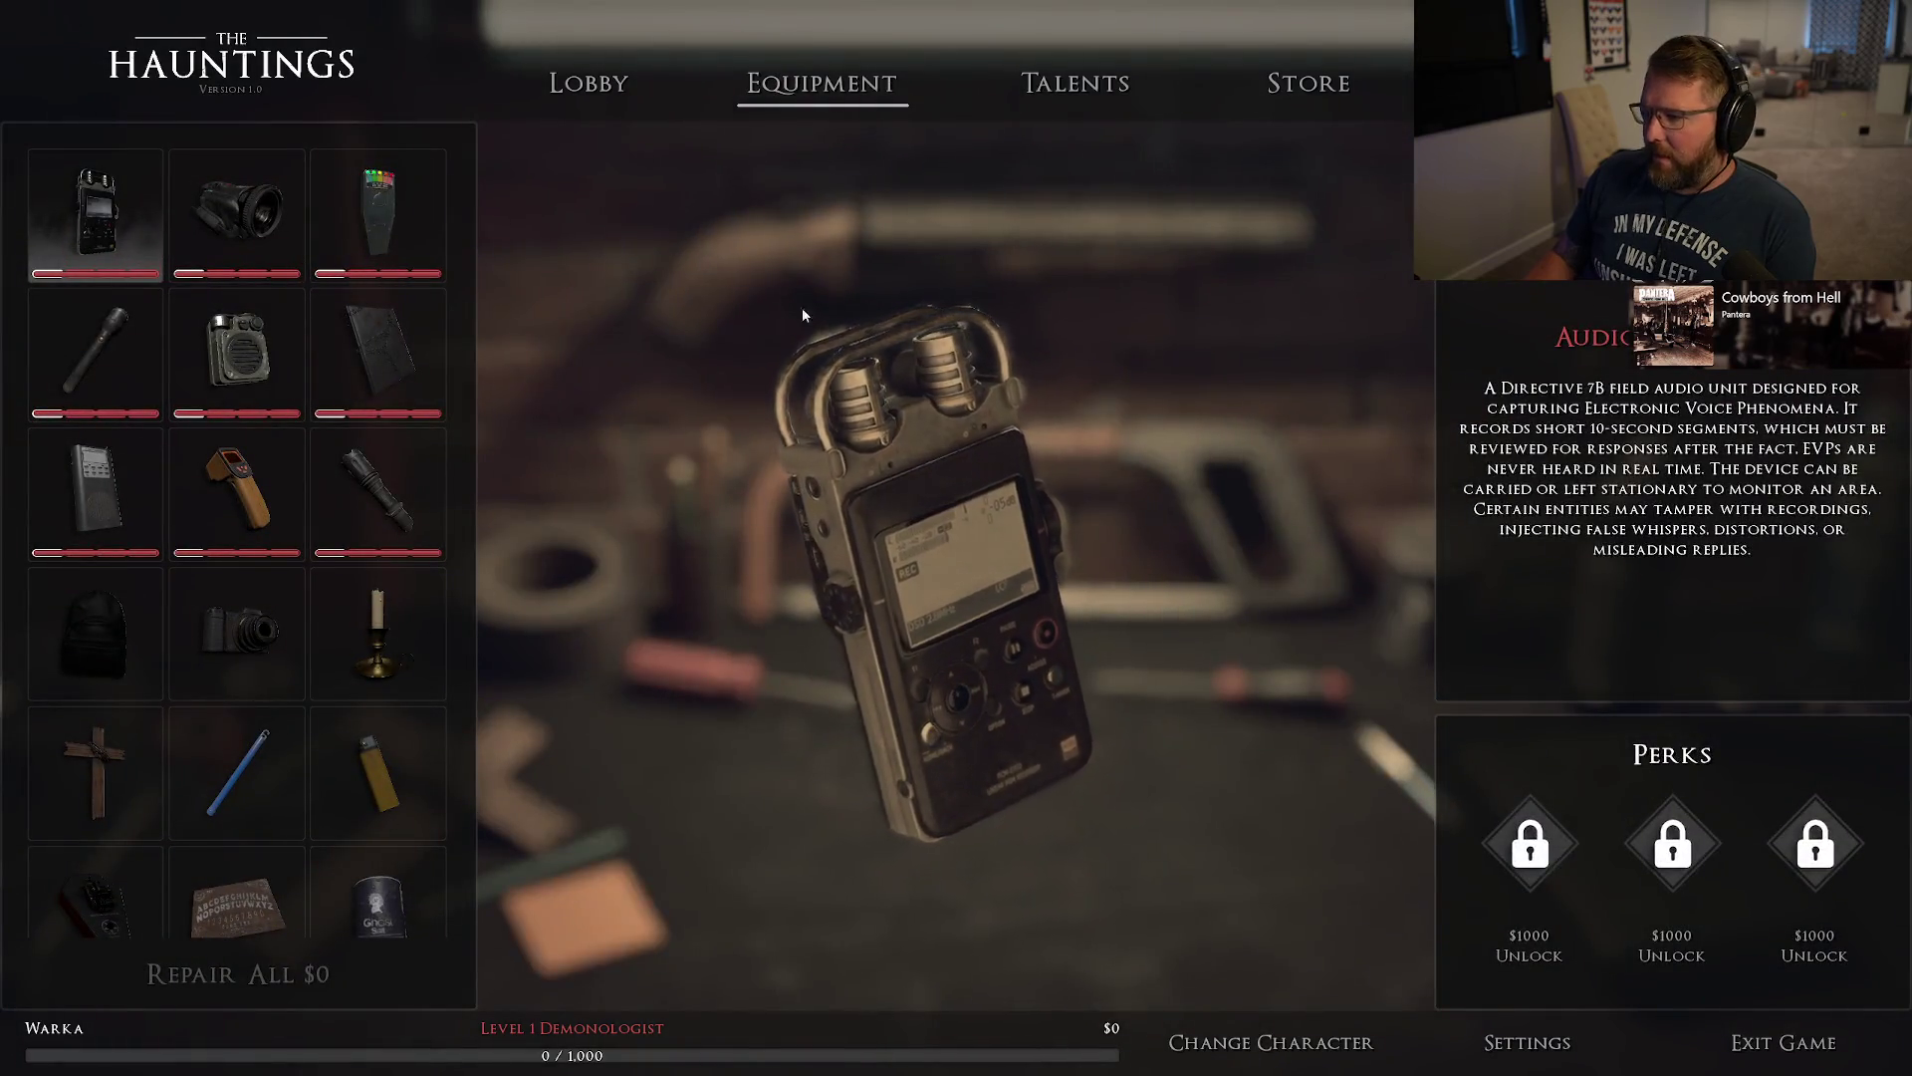
click(588, 83)
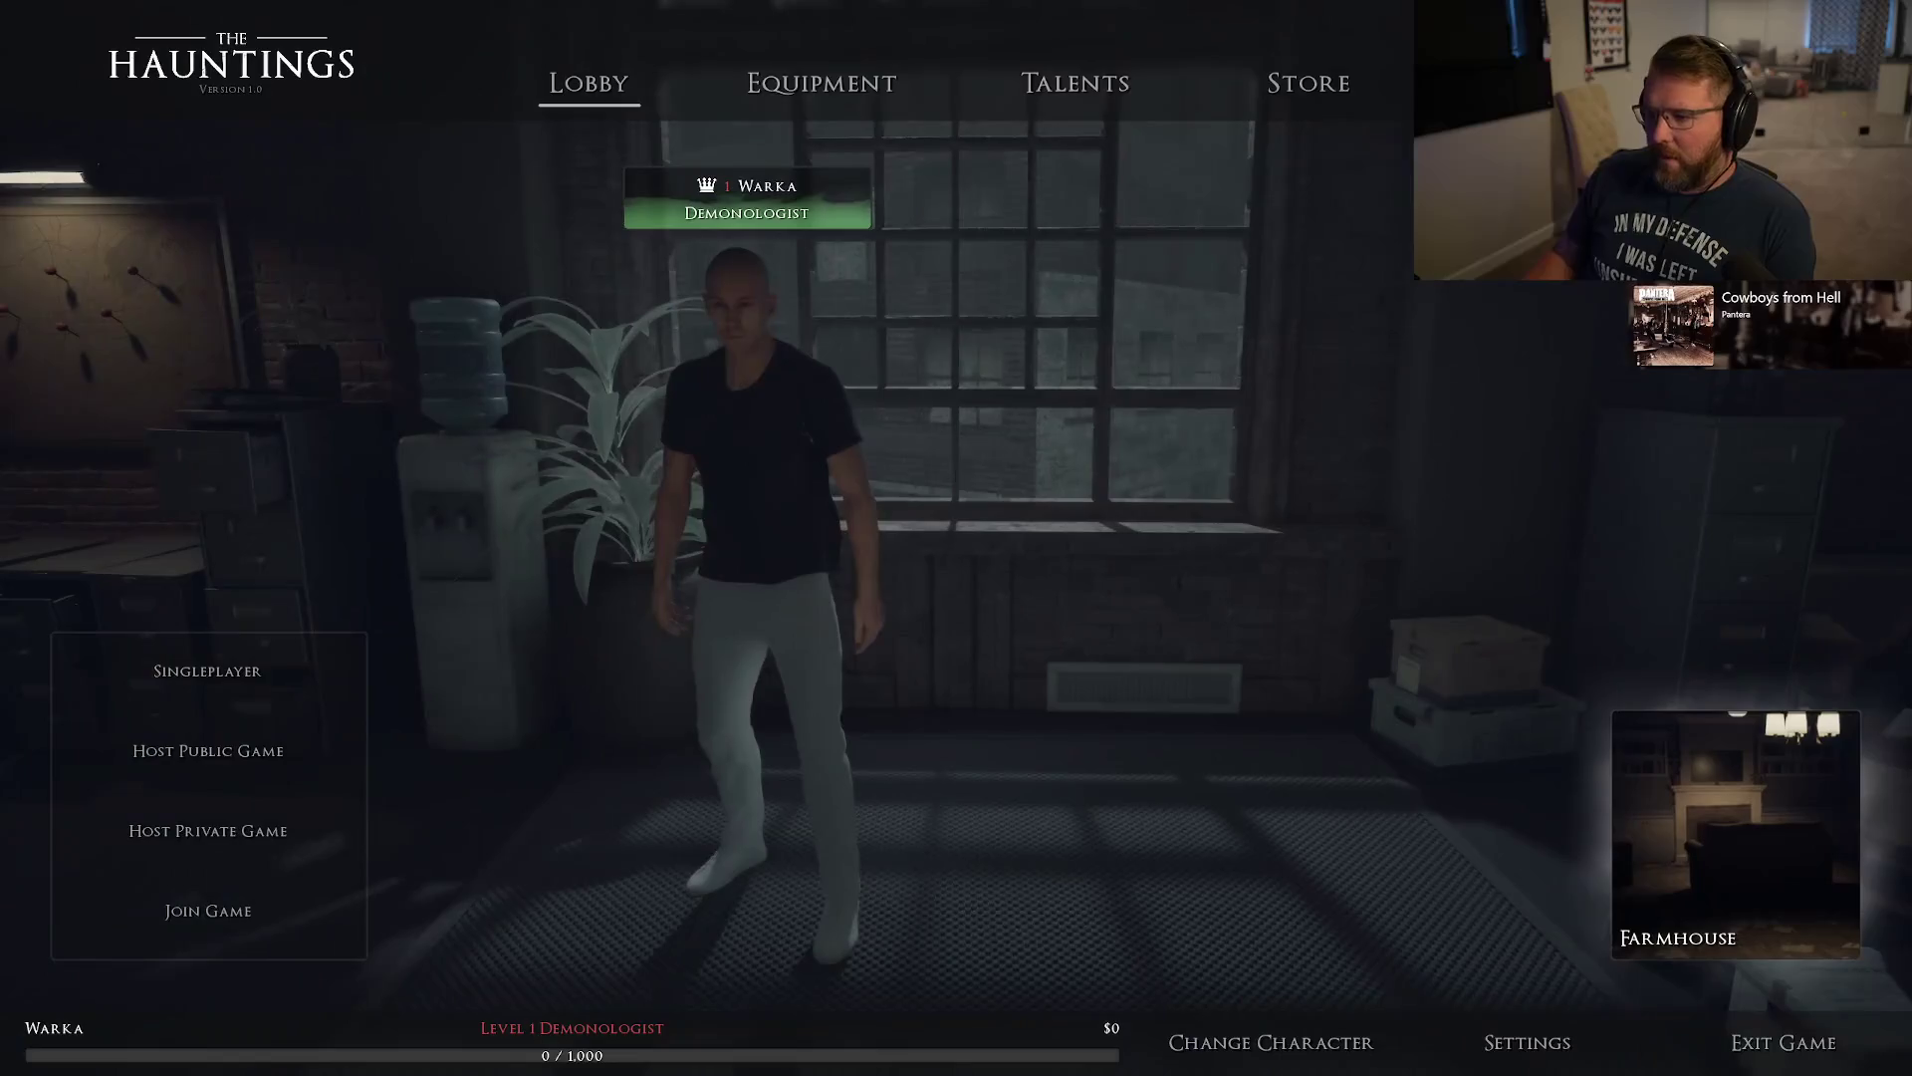
key(grave)
key(Up)
key(Up)
key(Up)
key(Return)
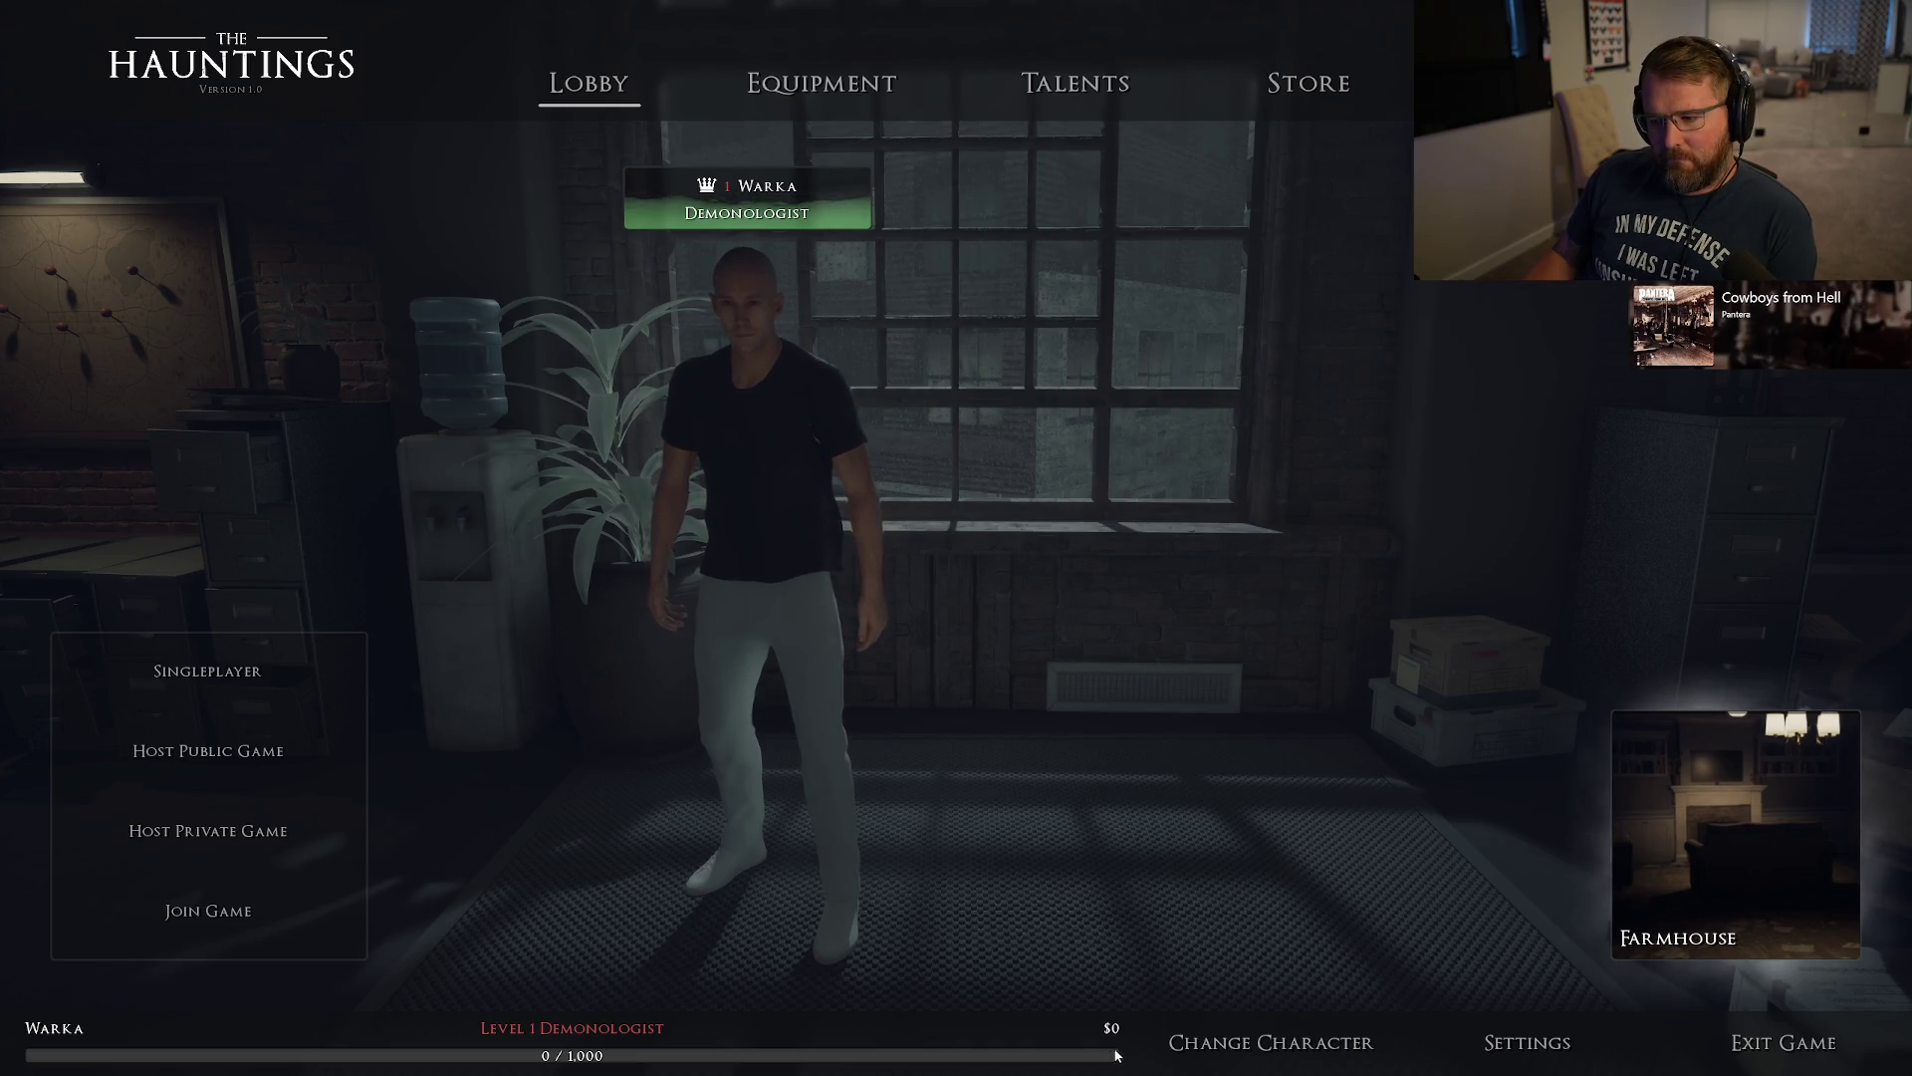
With the camera selected on Equipment, run AddMoney 10000 from console history to reach $10,000.
click(787, 78)
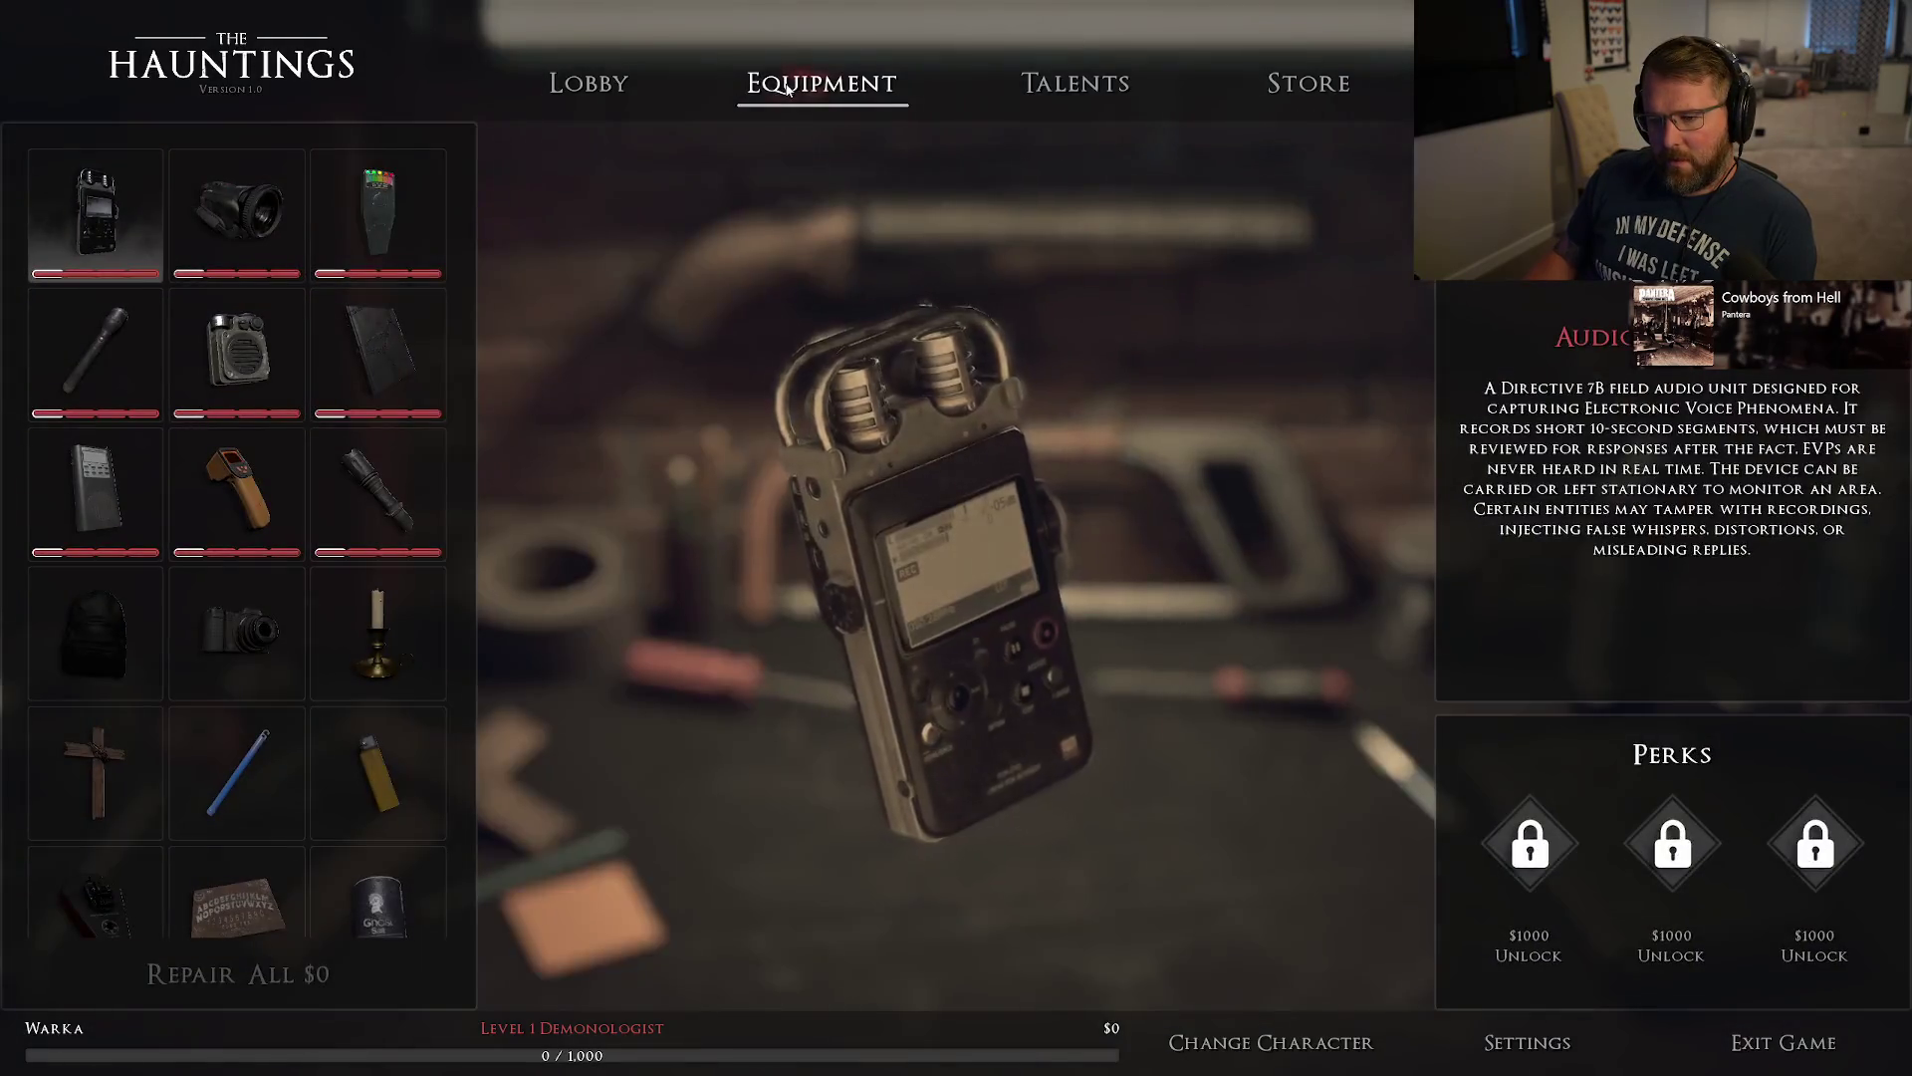
click(271, 674)
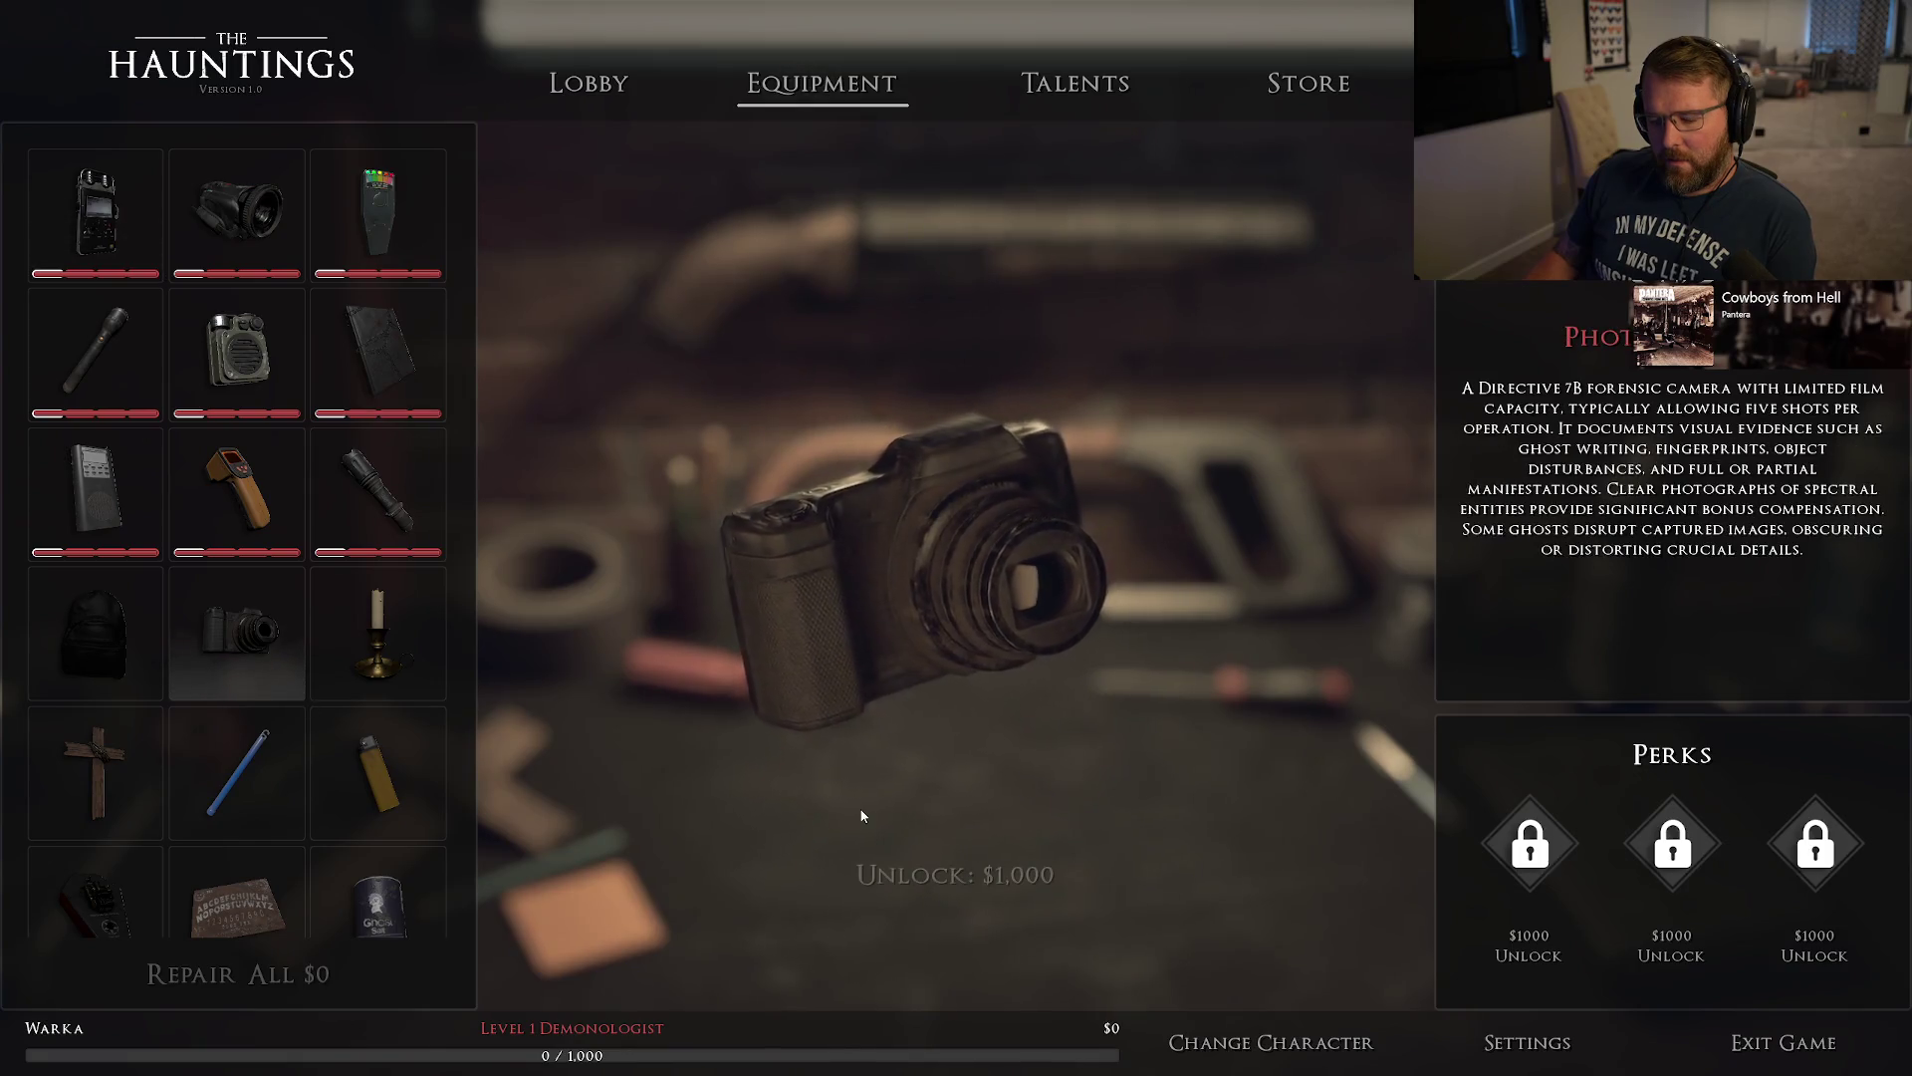
key(grave)
key(Up)
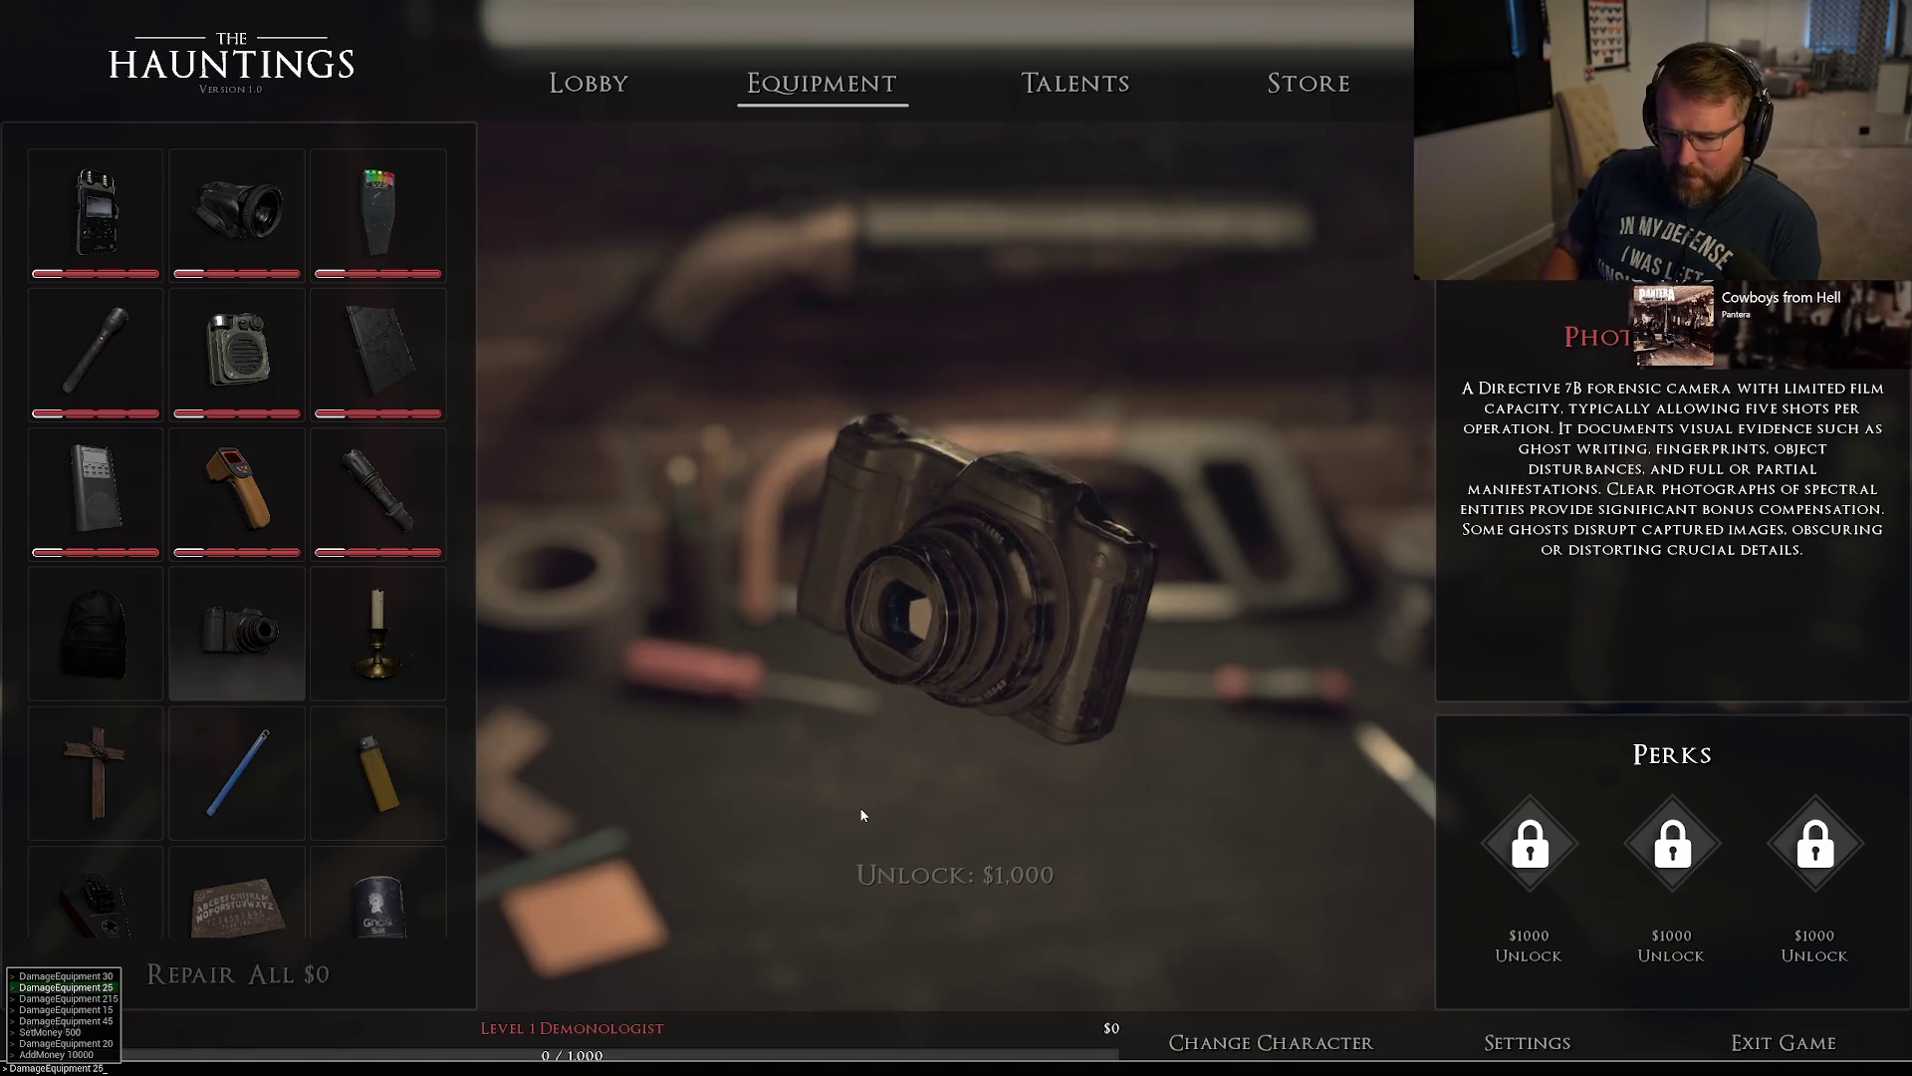
key(Return)
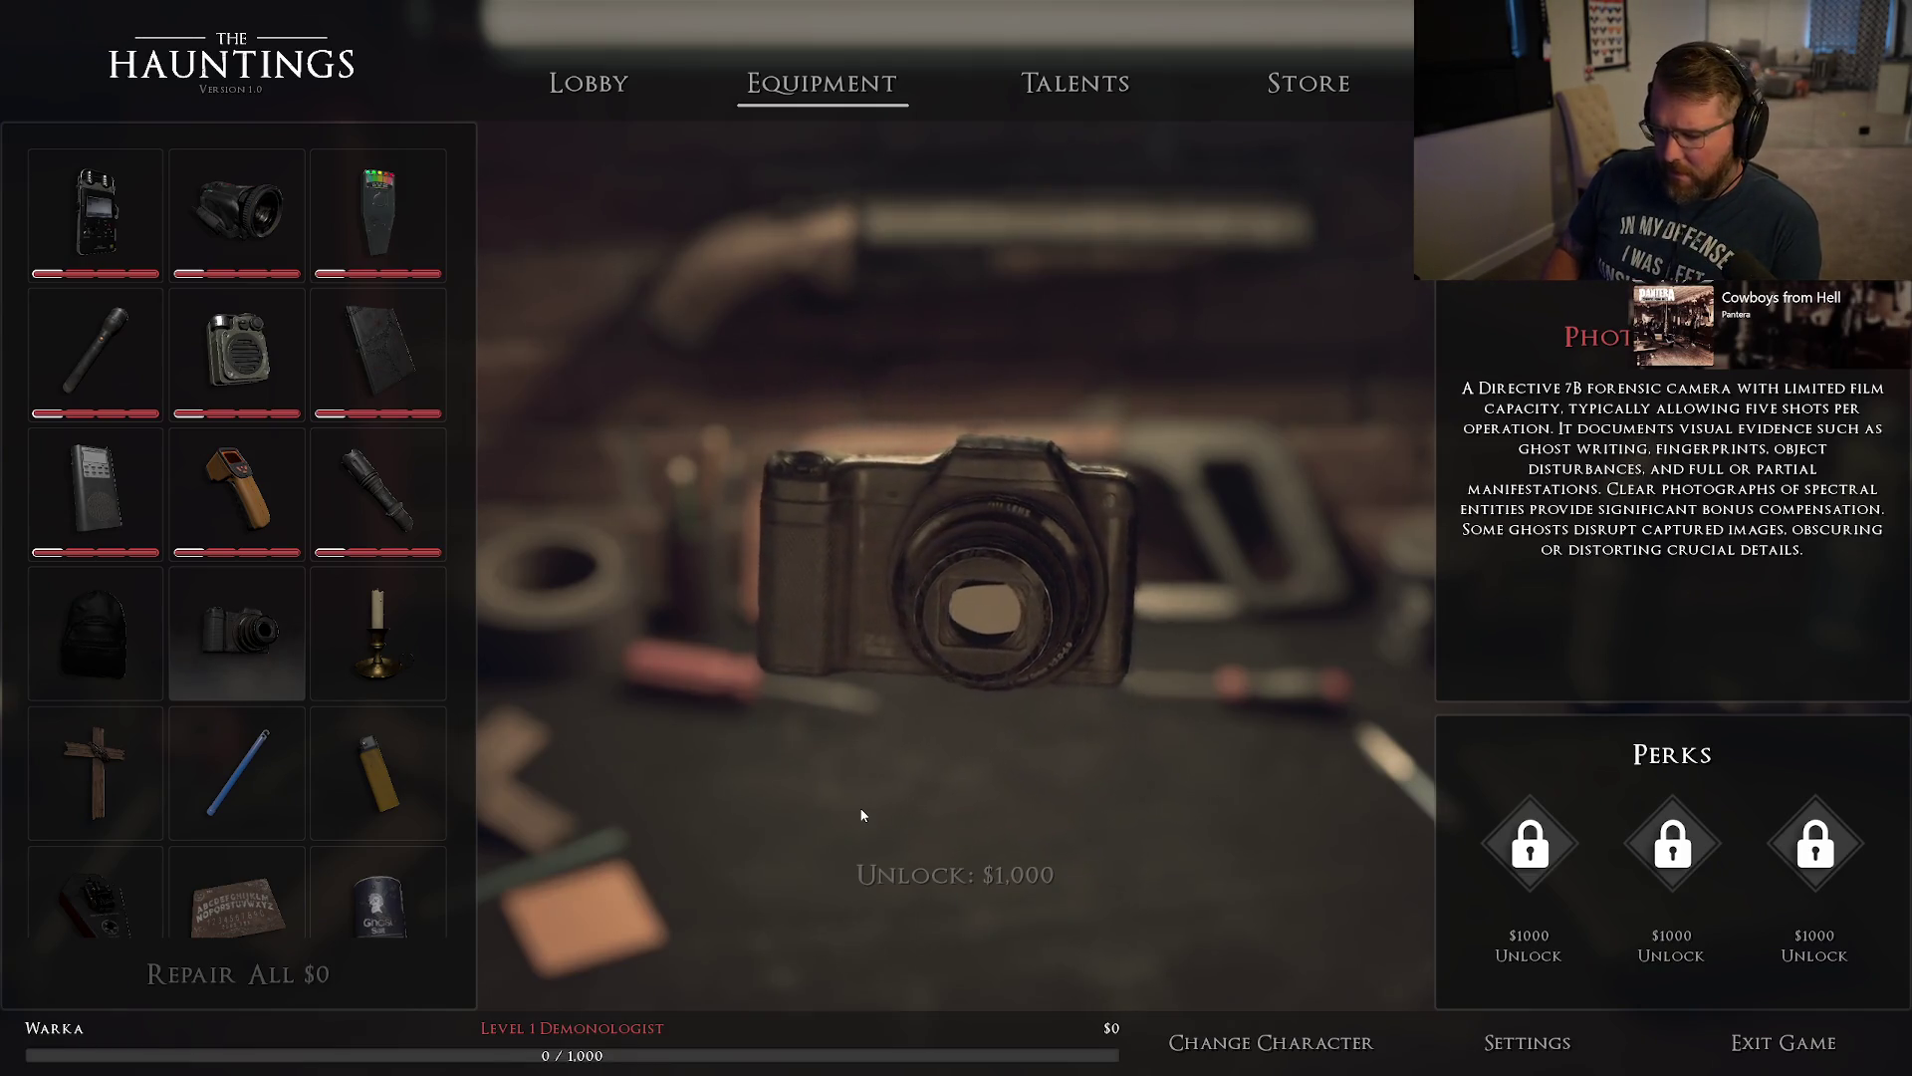
key(grave)
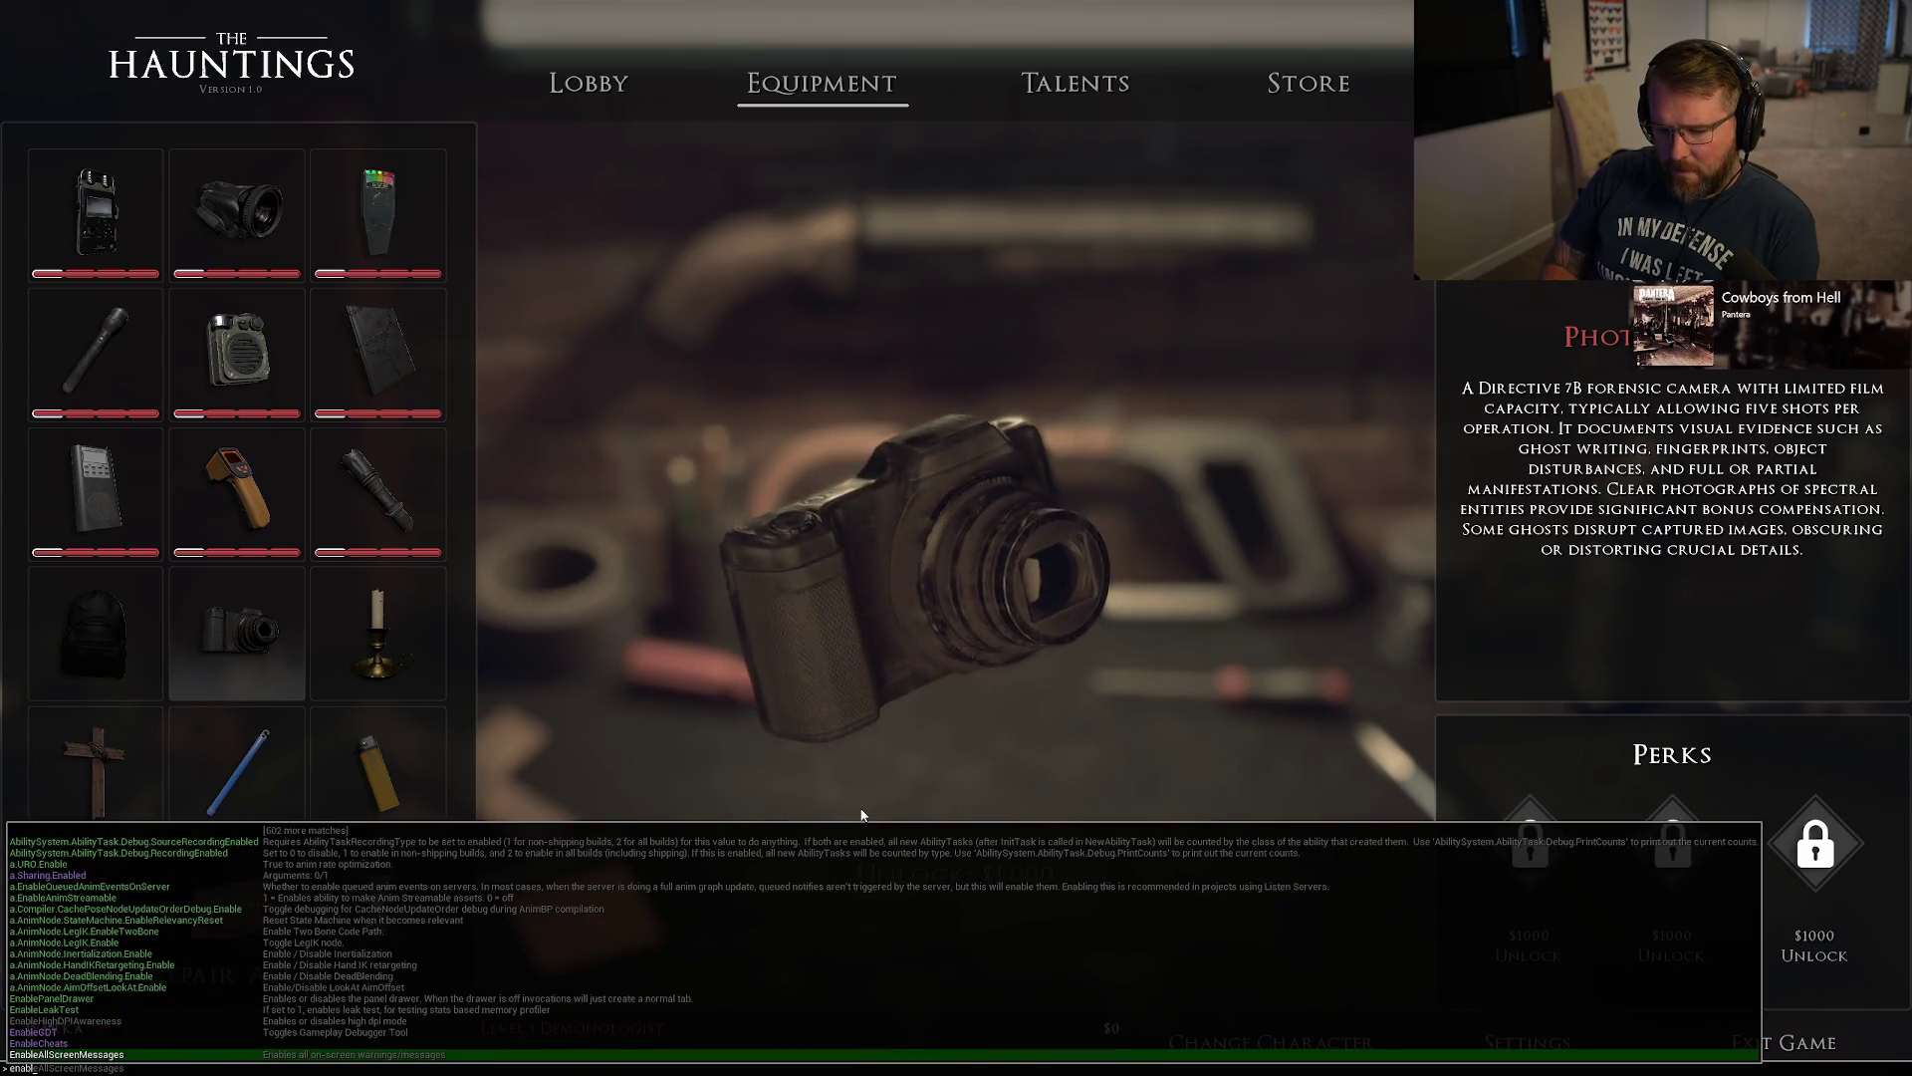
key(grave)
key(grave)
key(Up)
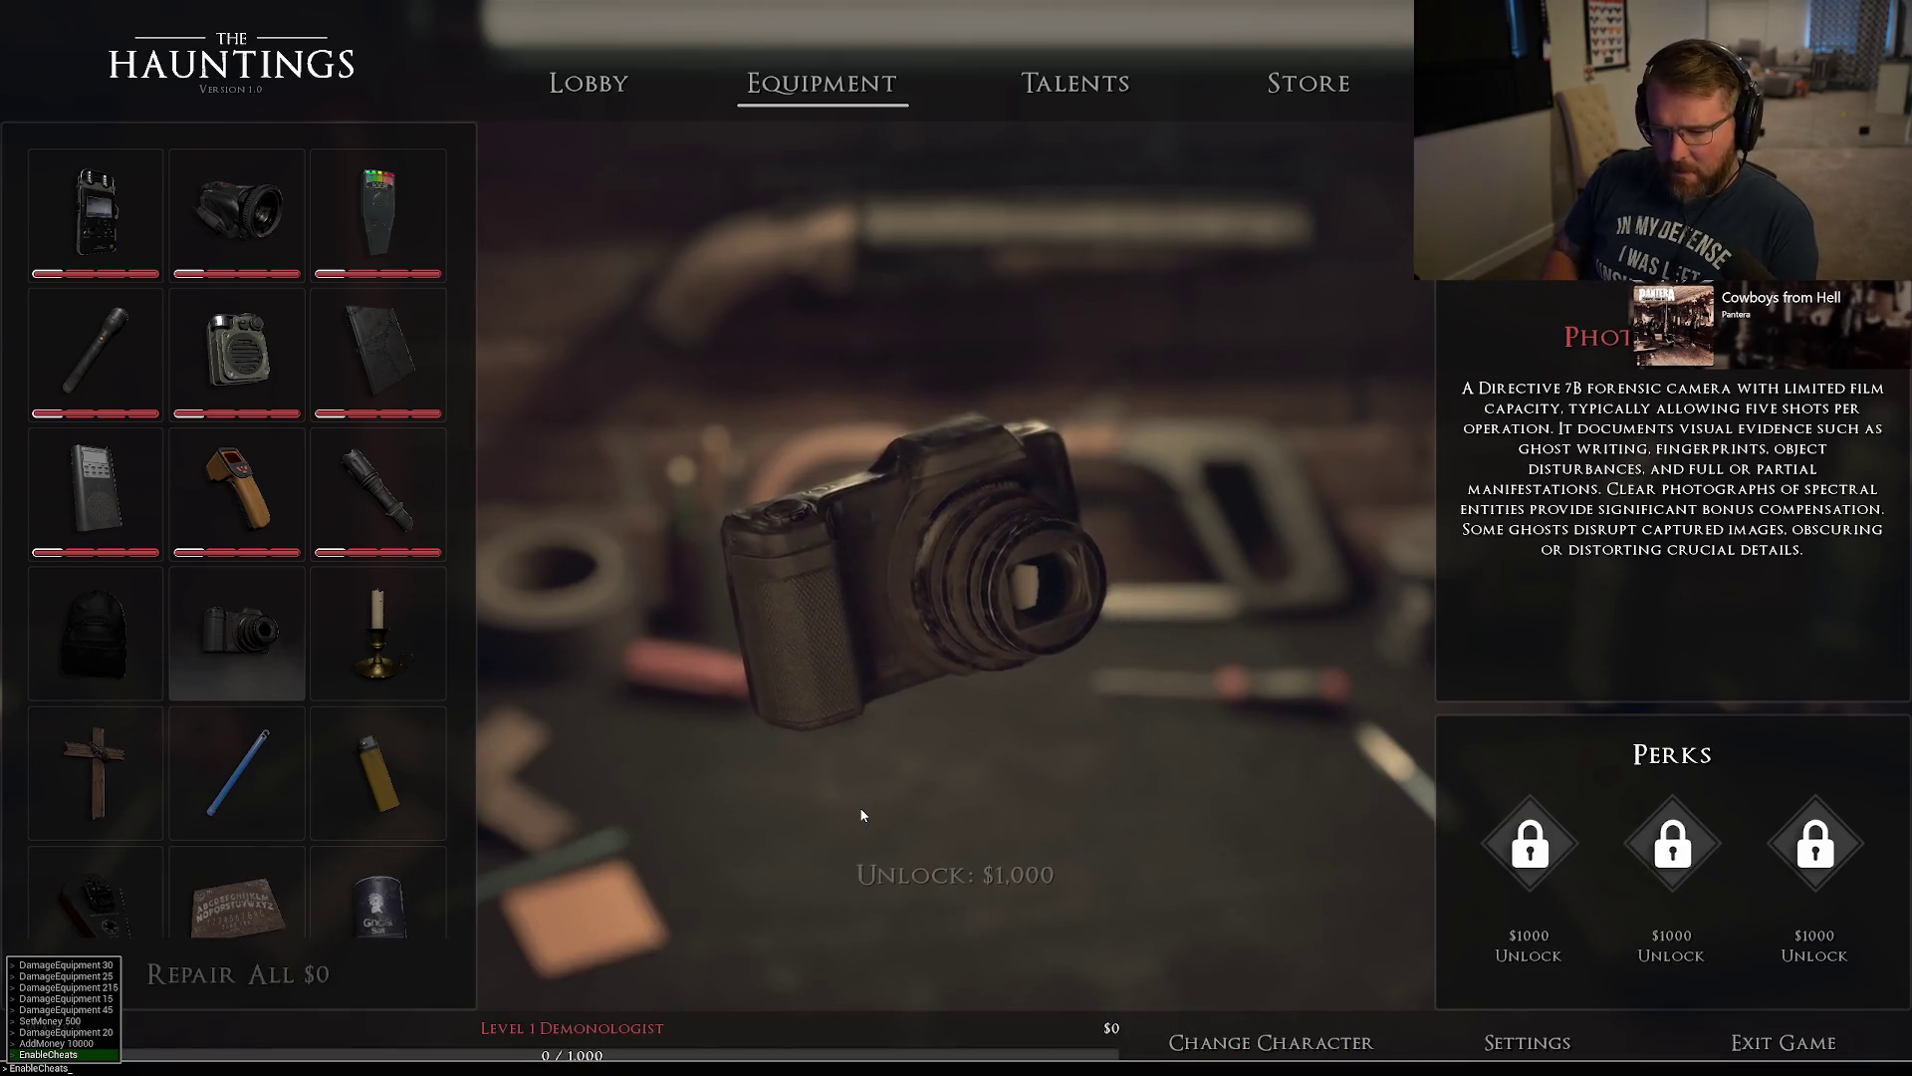
key(Return)
key(grave)
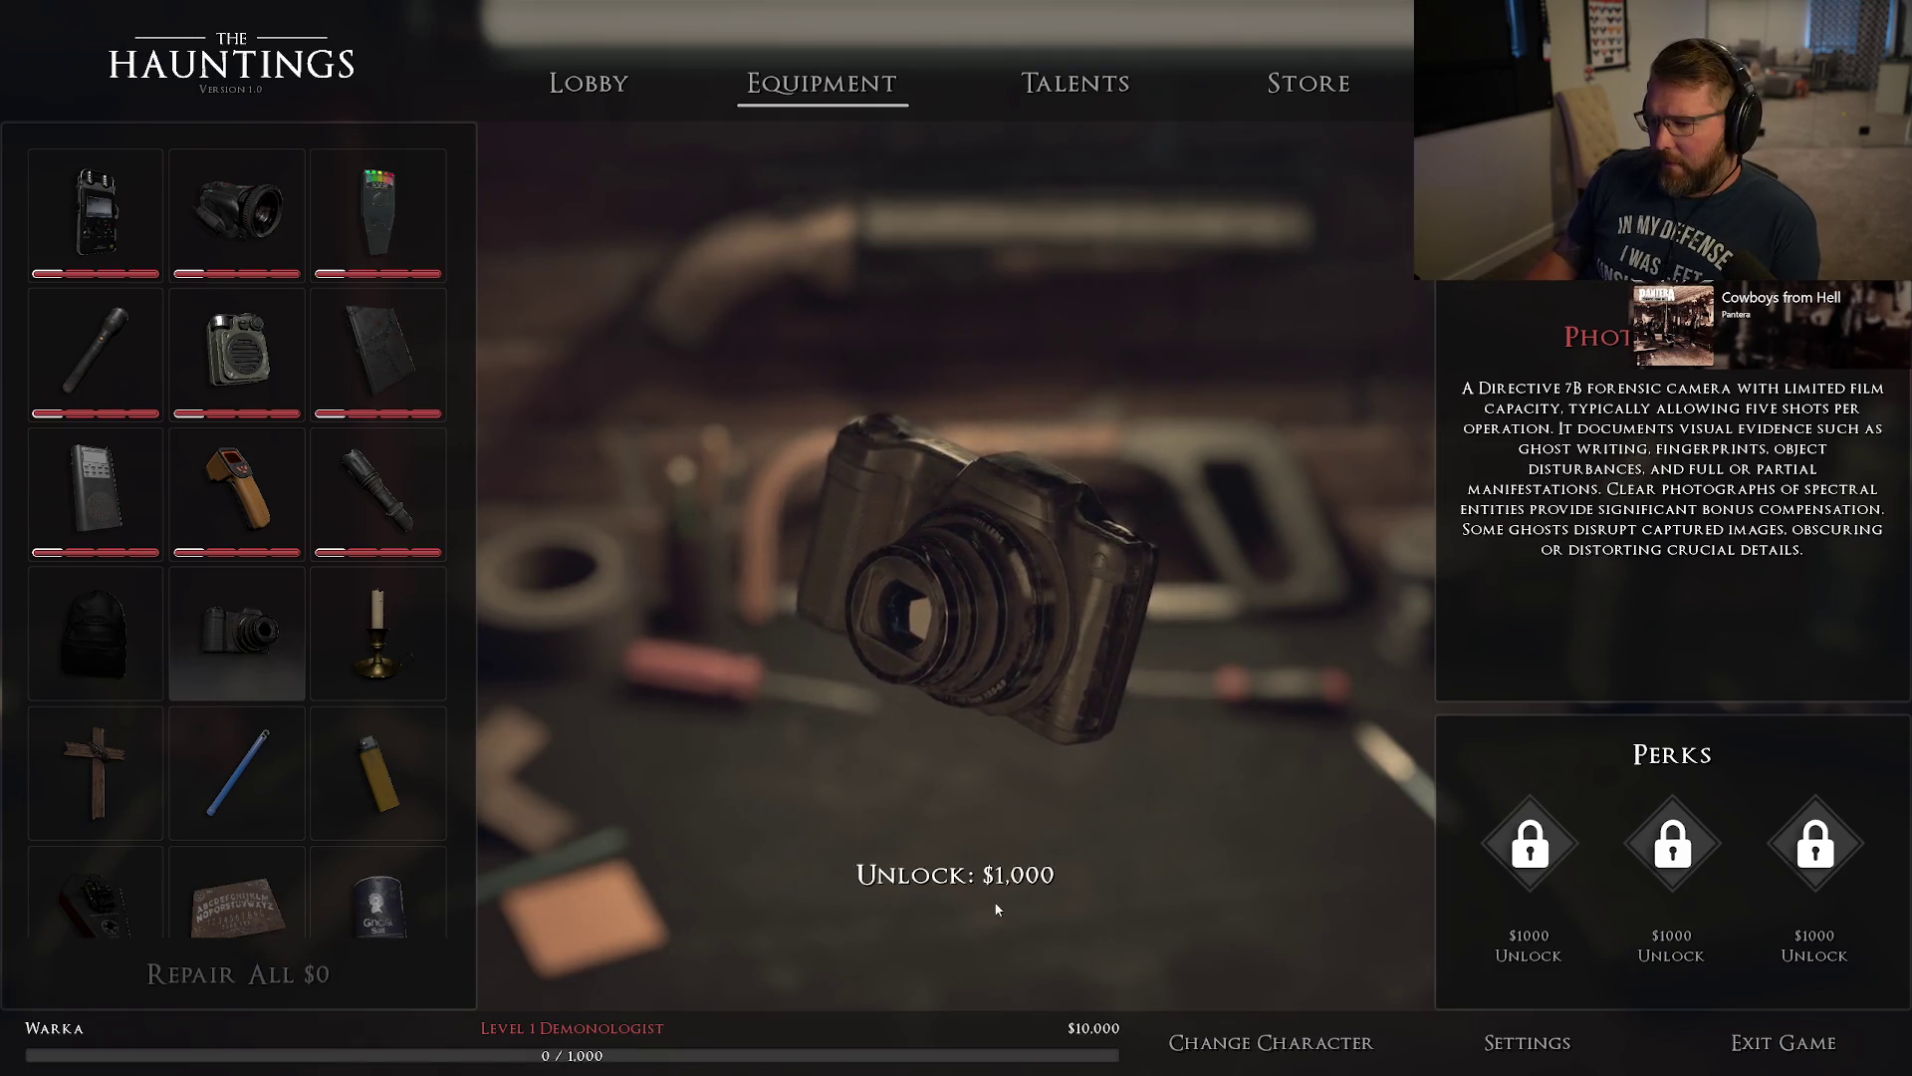
Unlock the shotgun for $1,000, leaving $9,000.
scroll(325, 809, down, 2)
scroll(324, 809, down, 2)
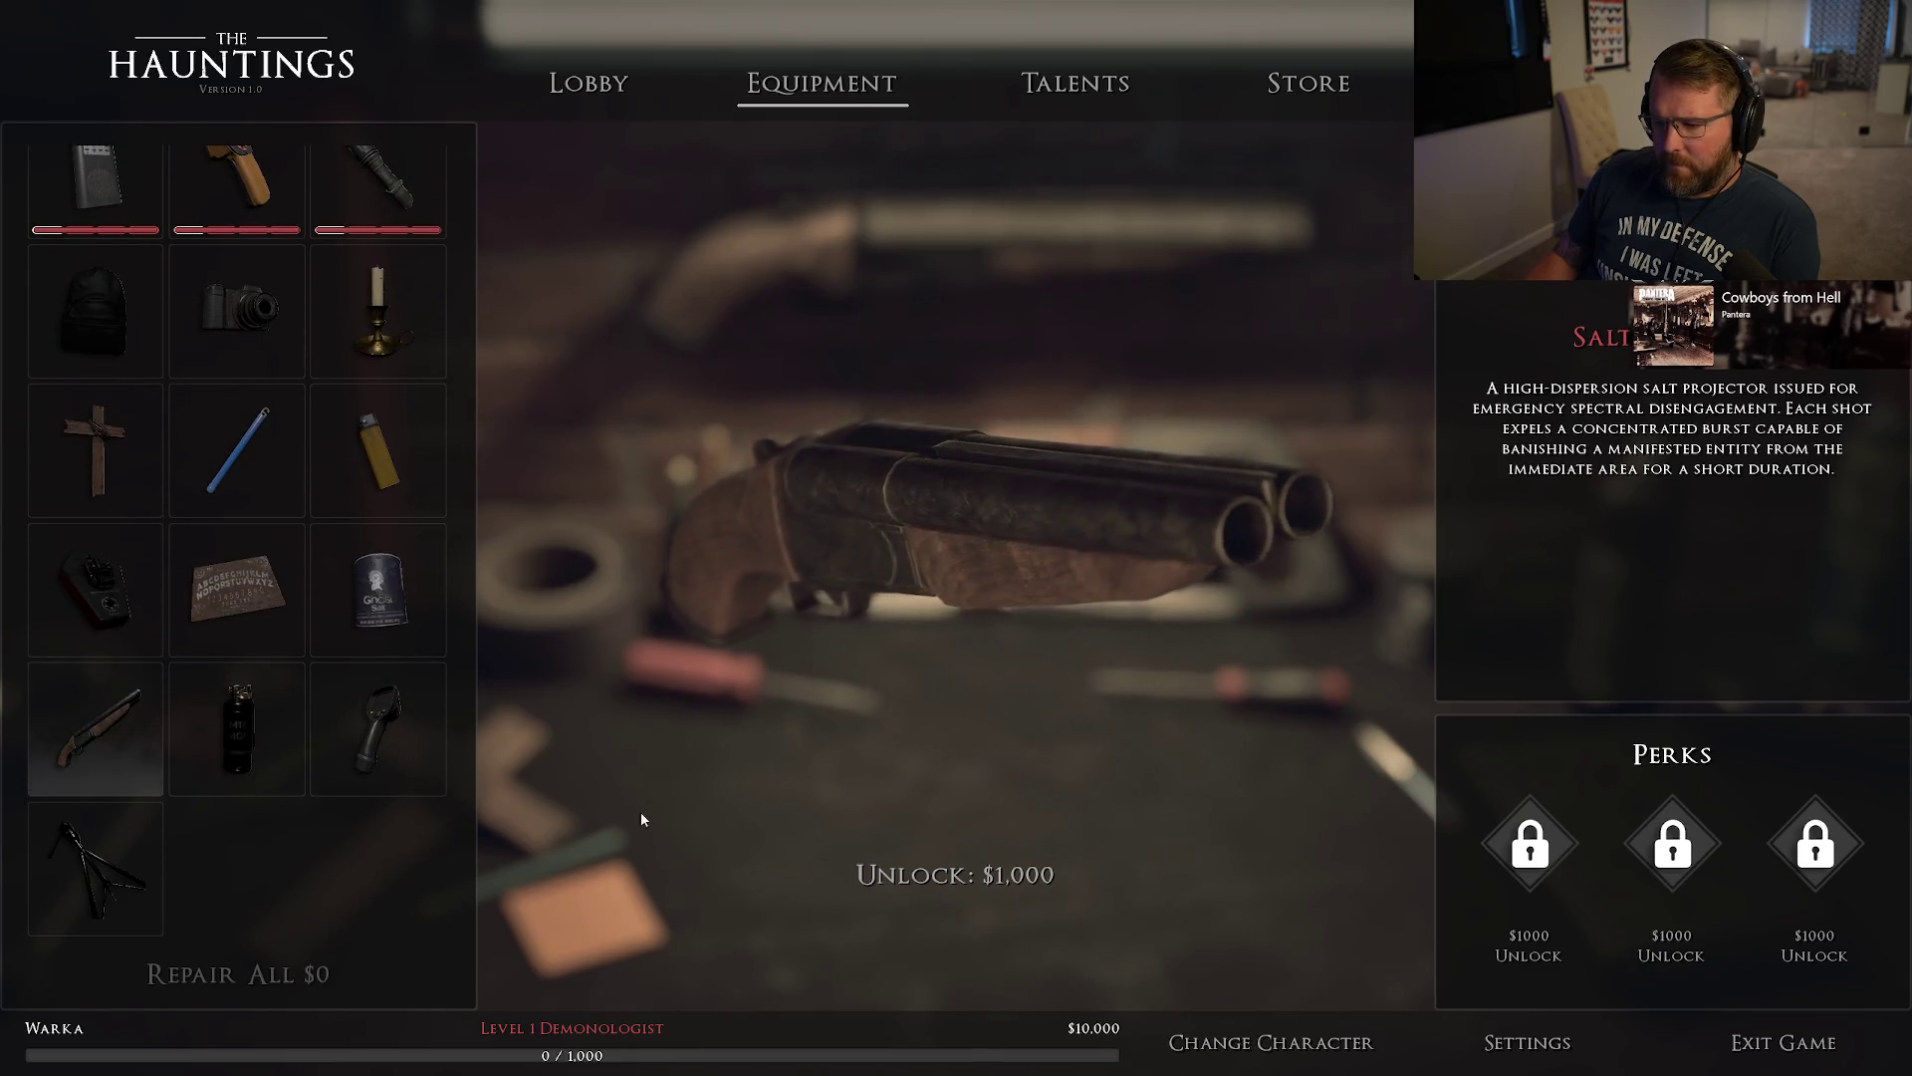
click(956, 874)
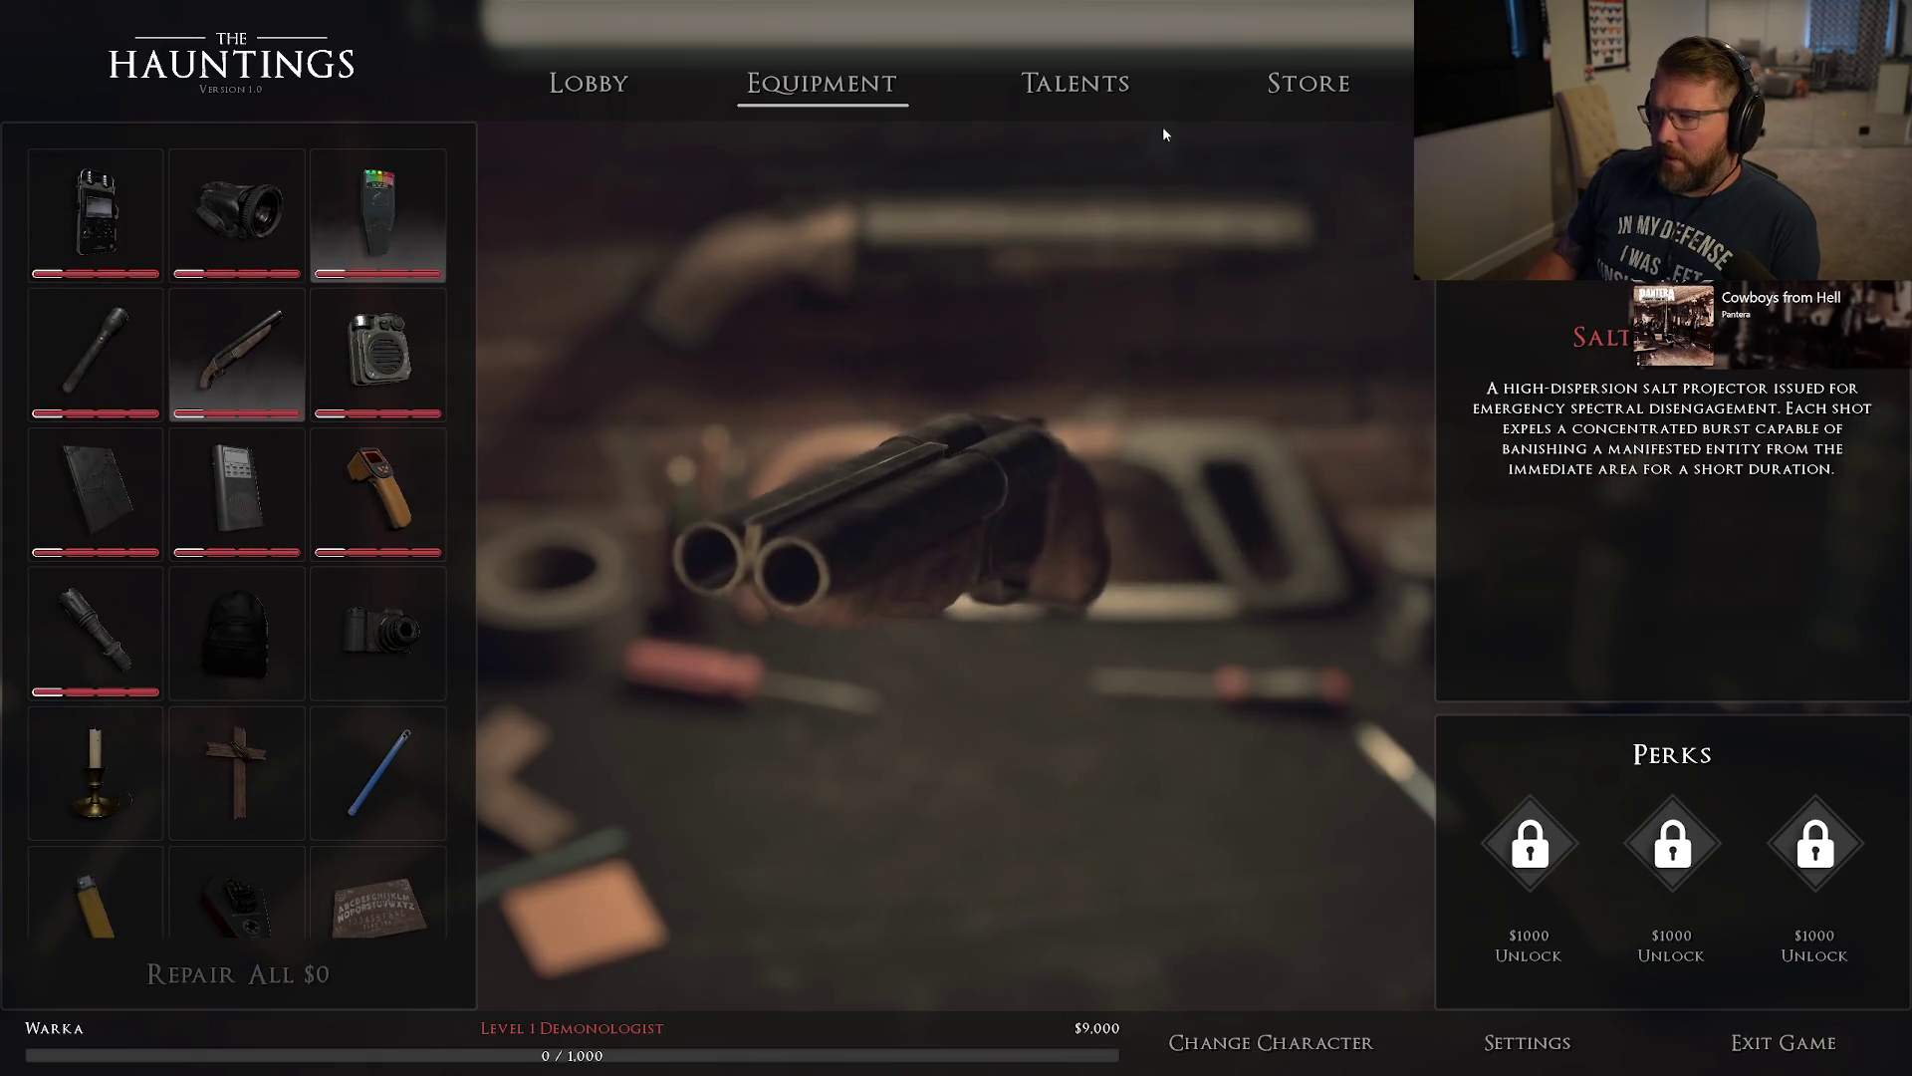
Reselect the top-hatted character and host a public game lobby.
click(1085, 88)
click(592, 84)
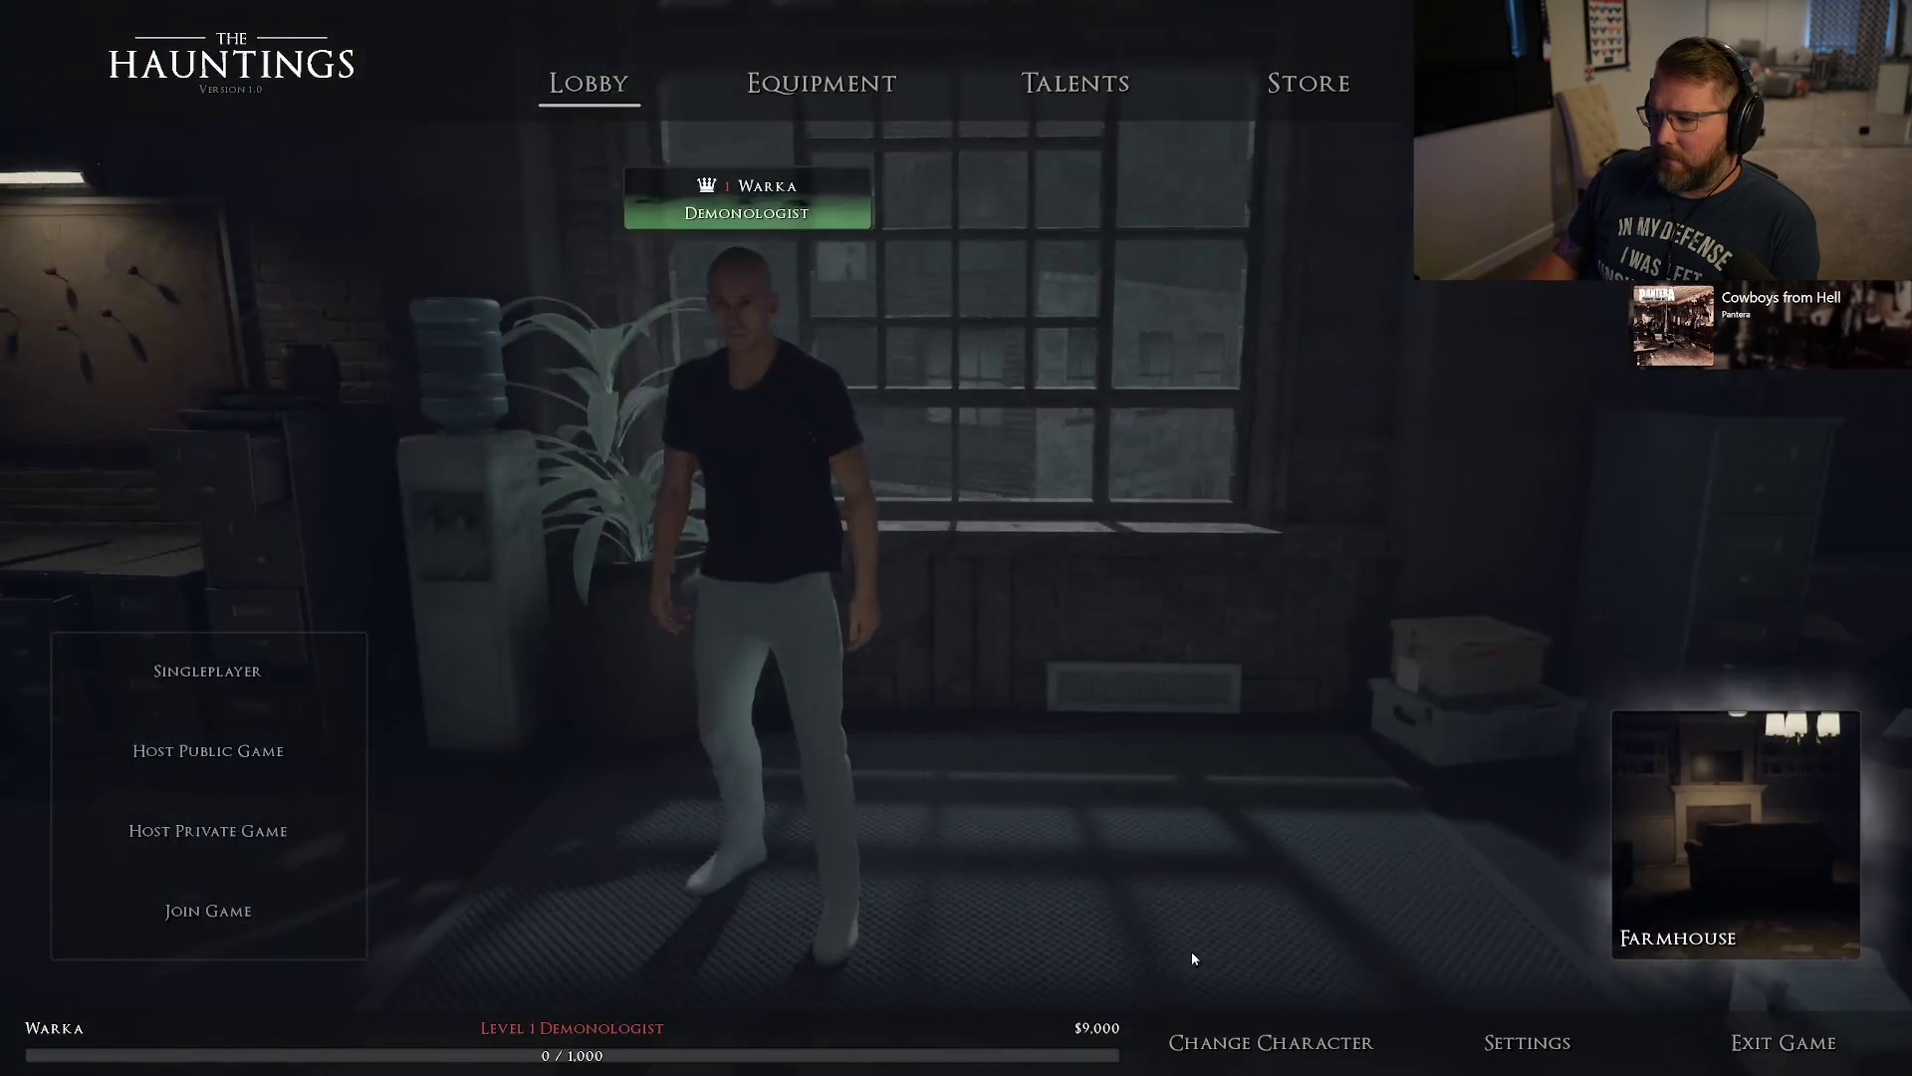
click(1243, 1040)
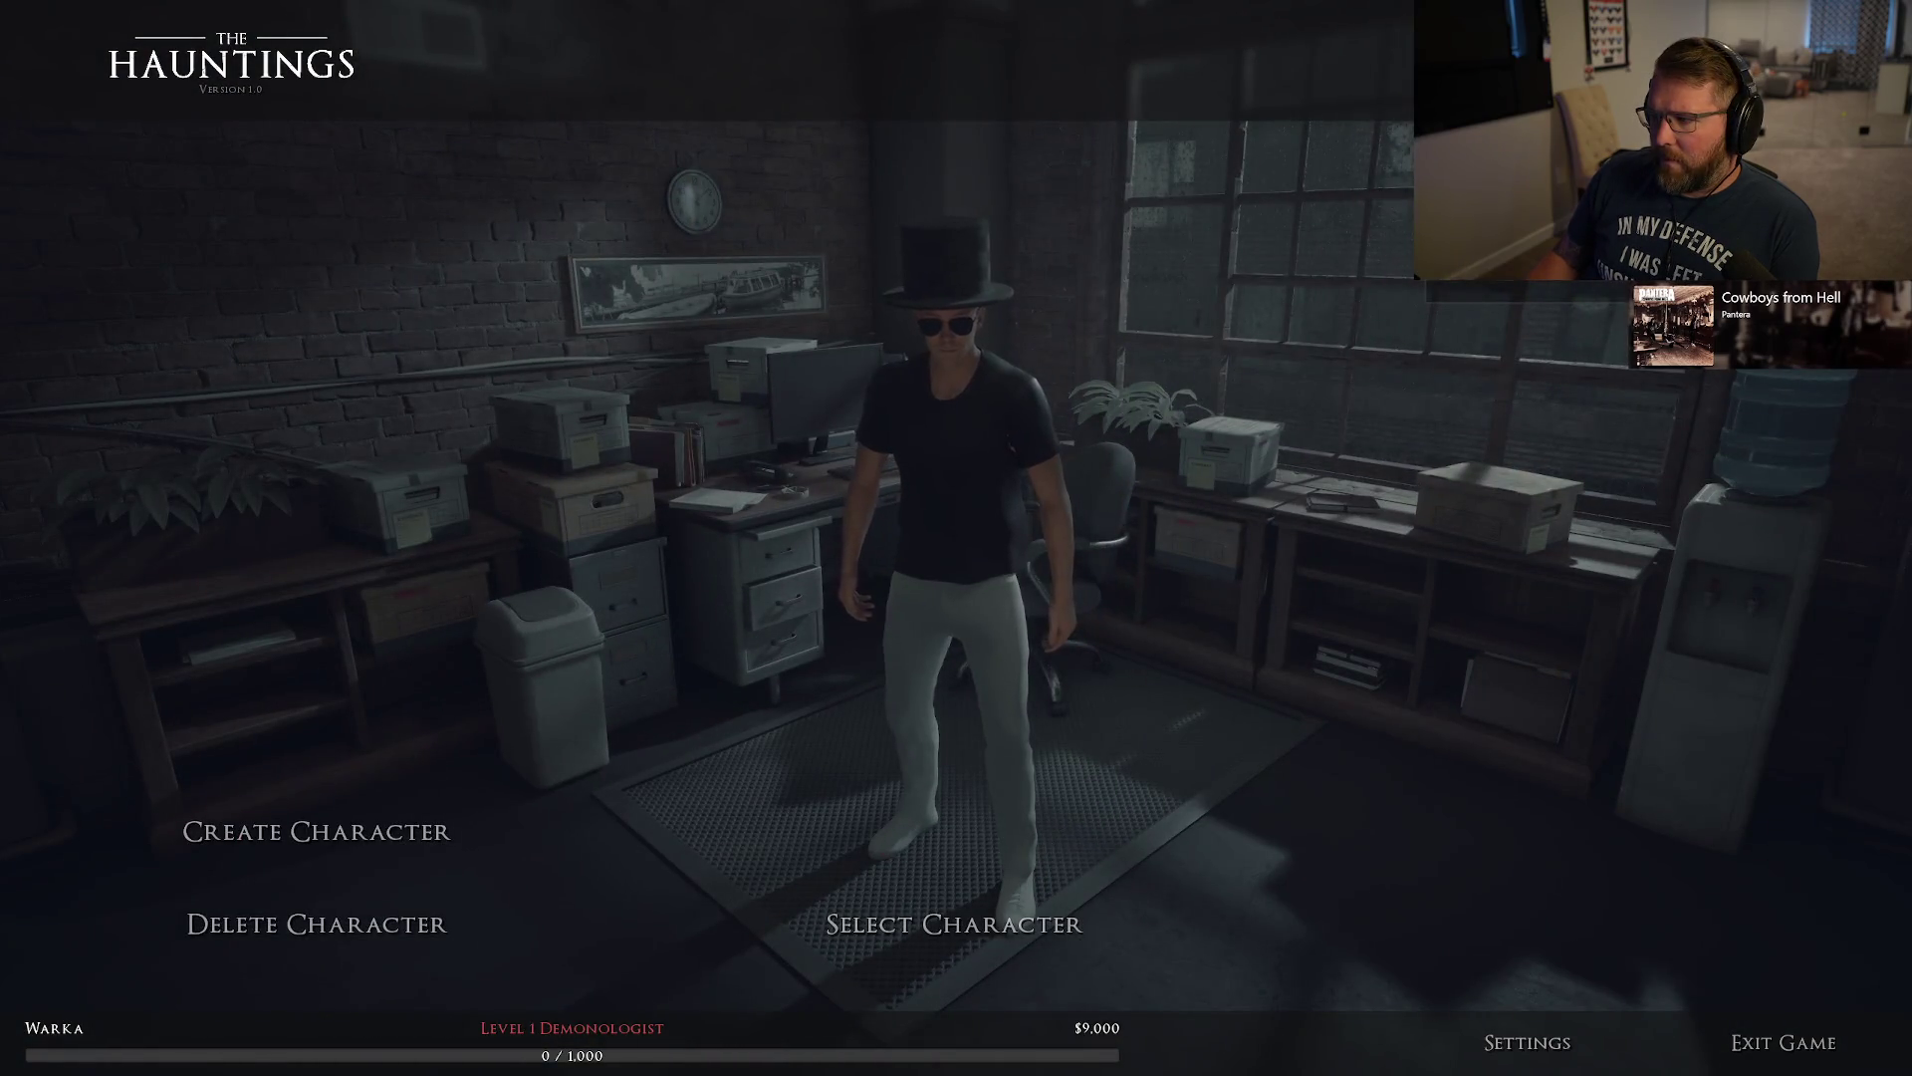
click(940, 926)
click(936, 926)
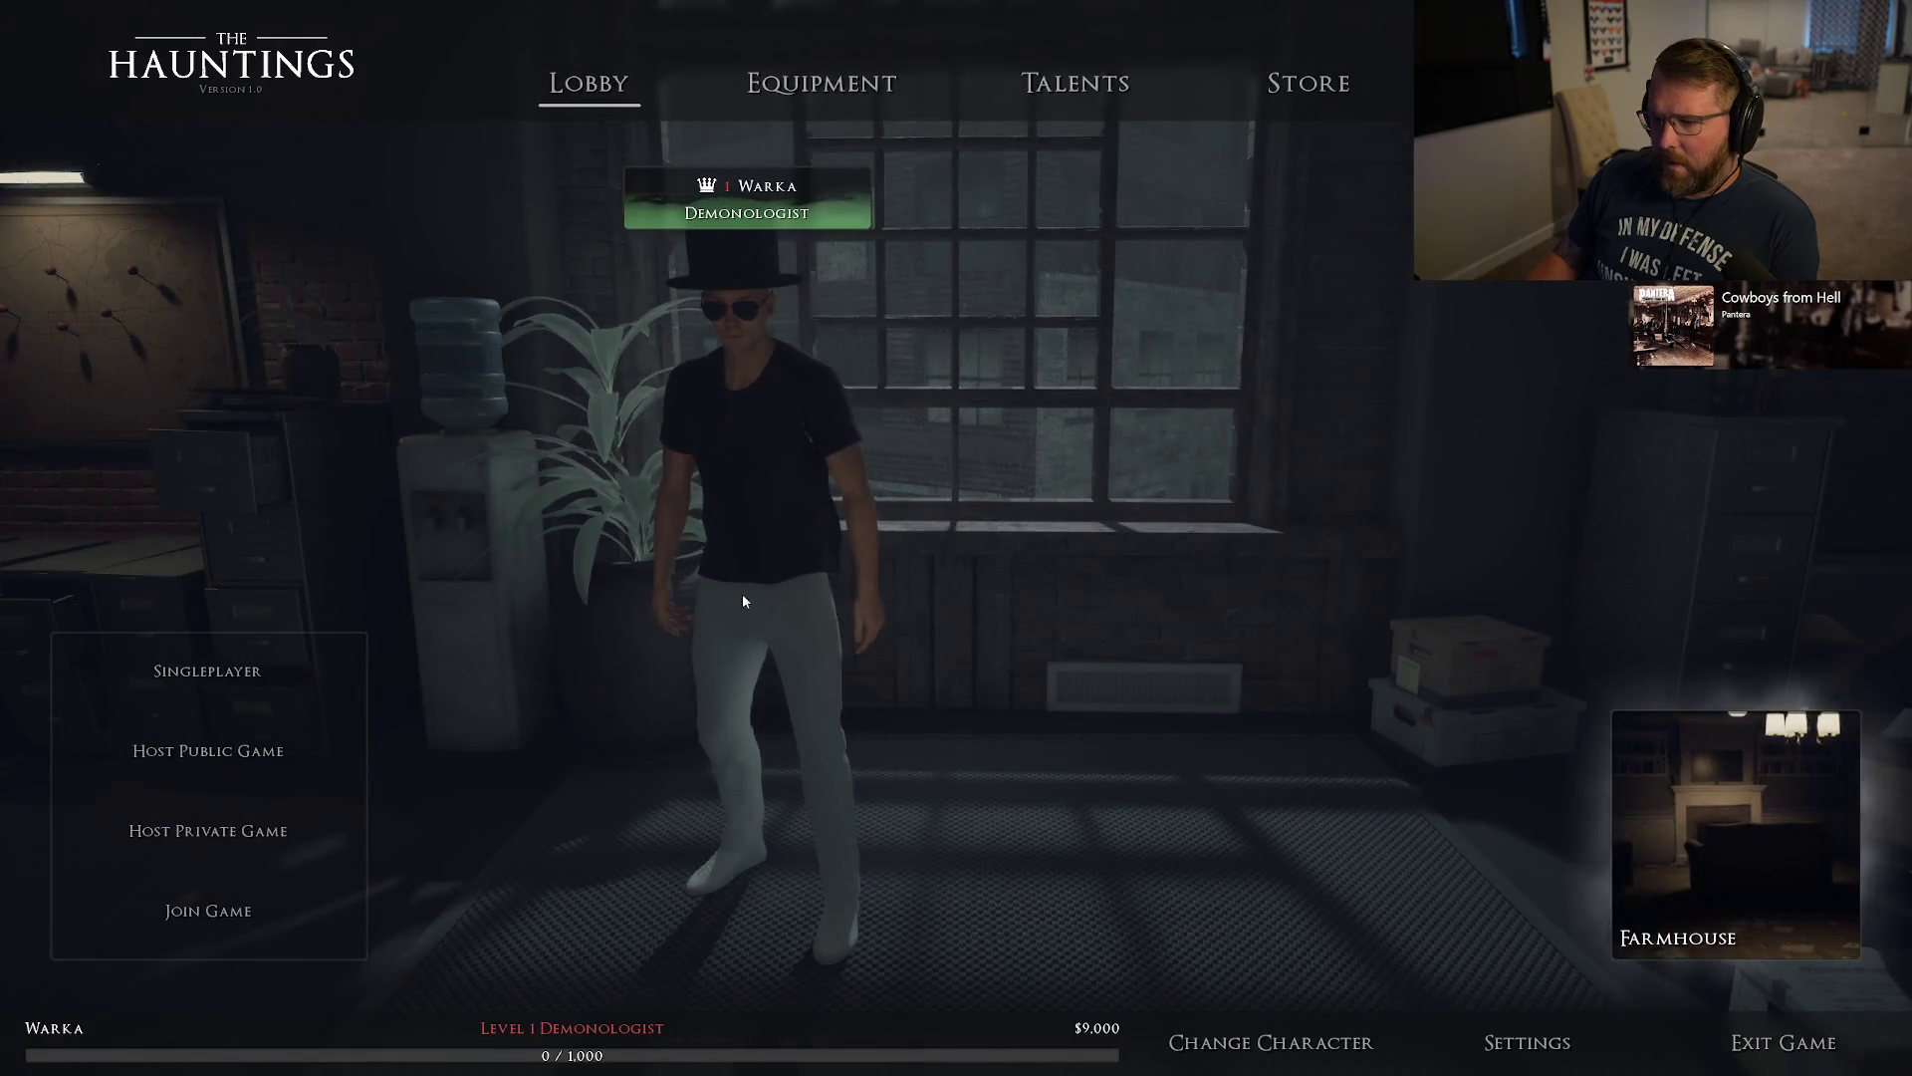
click(249, 751)
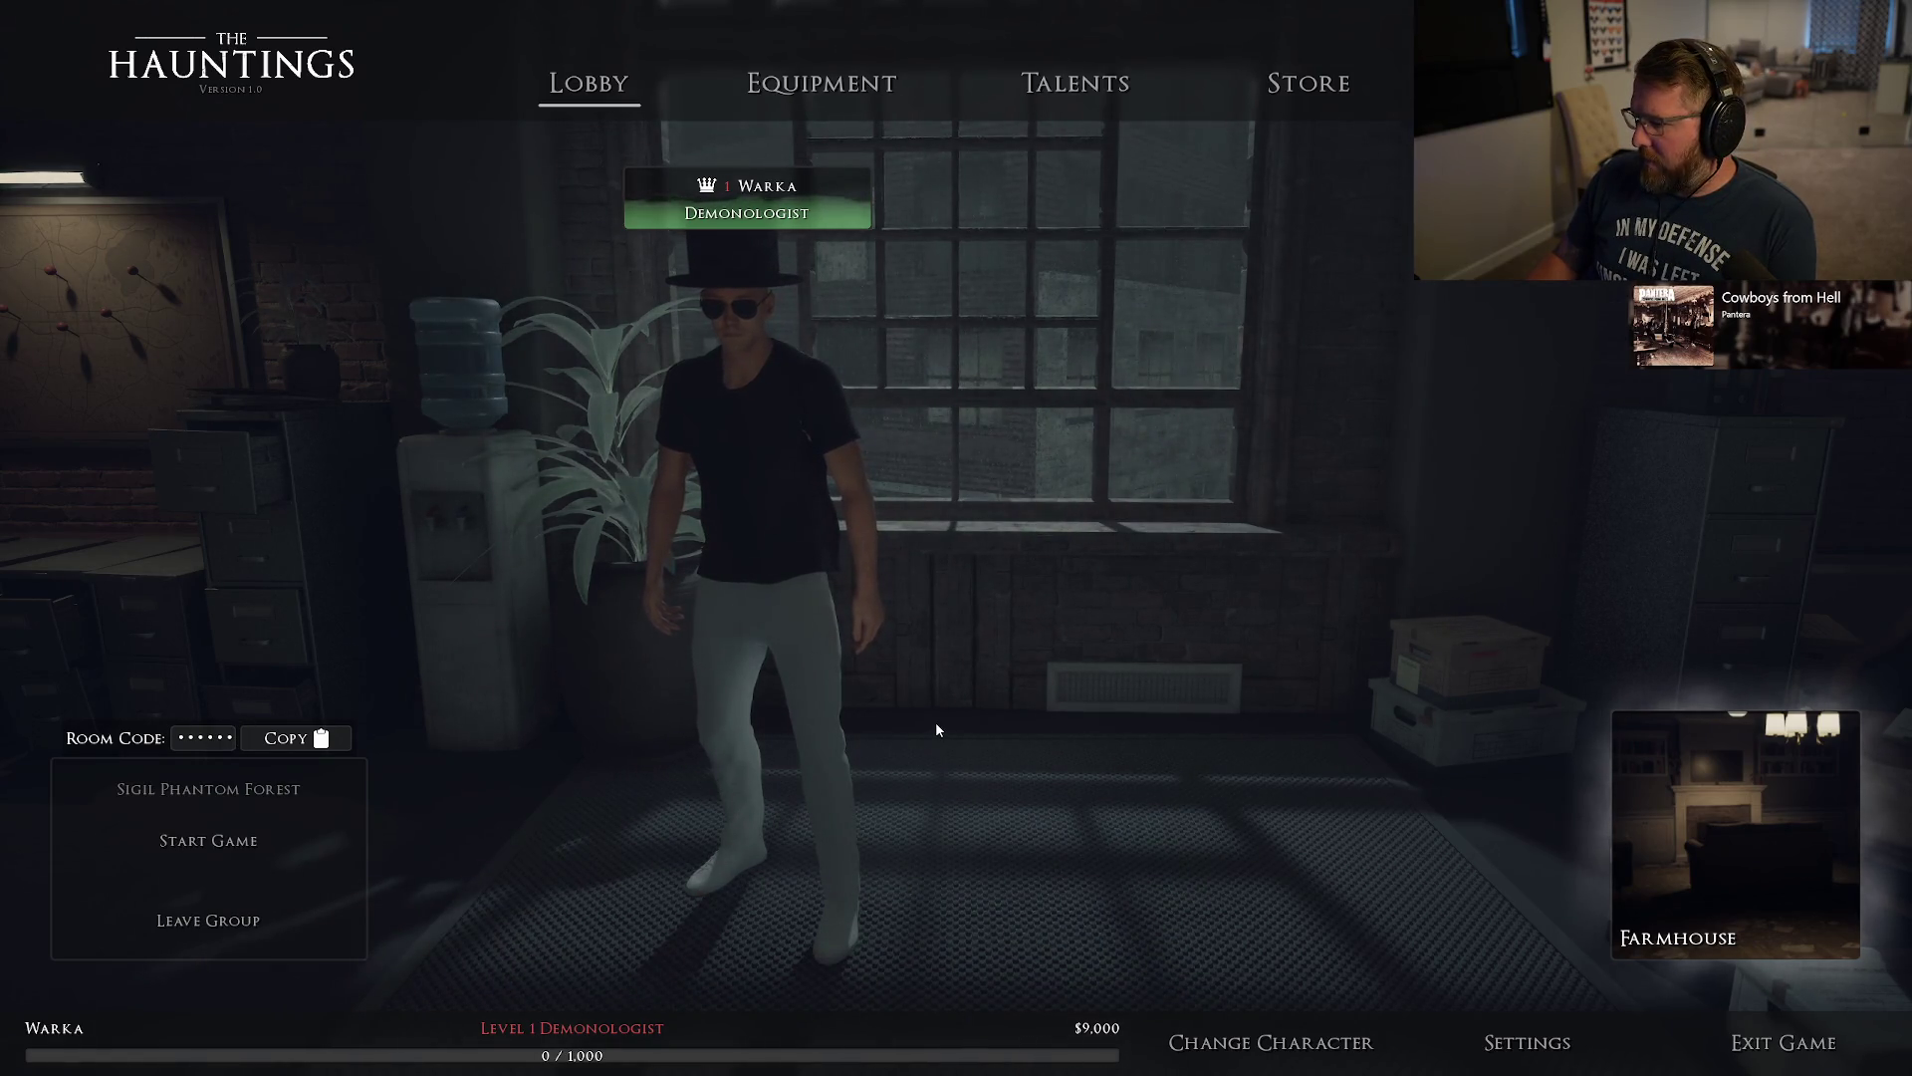
click(1735, 847)
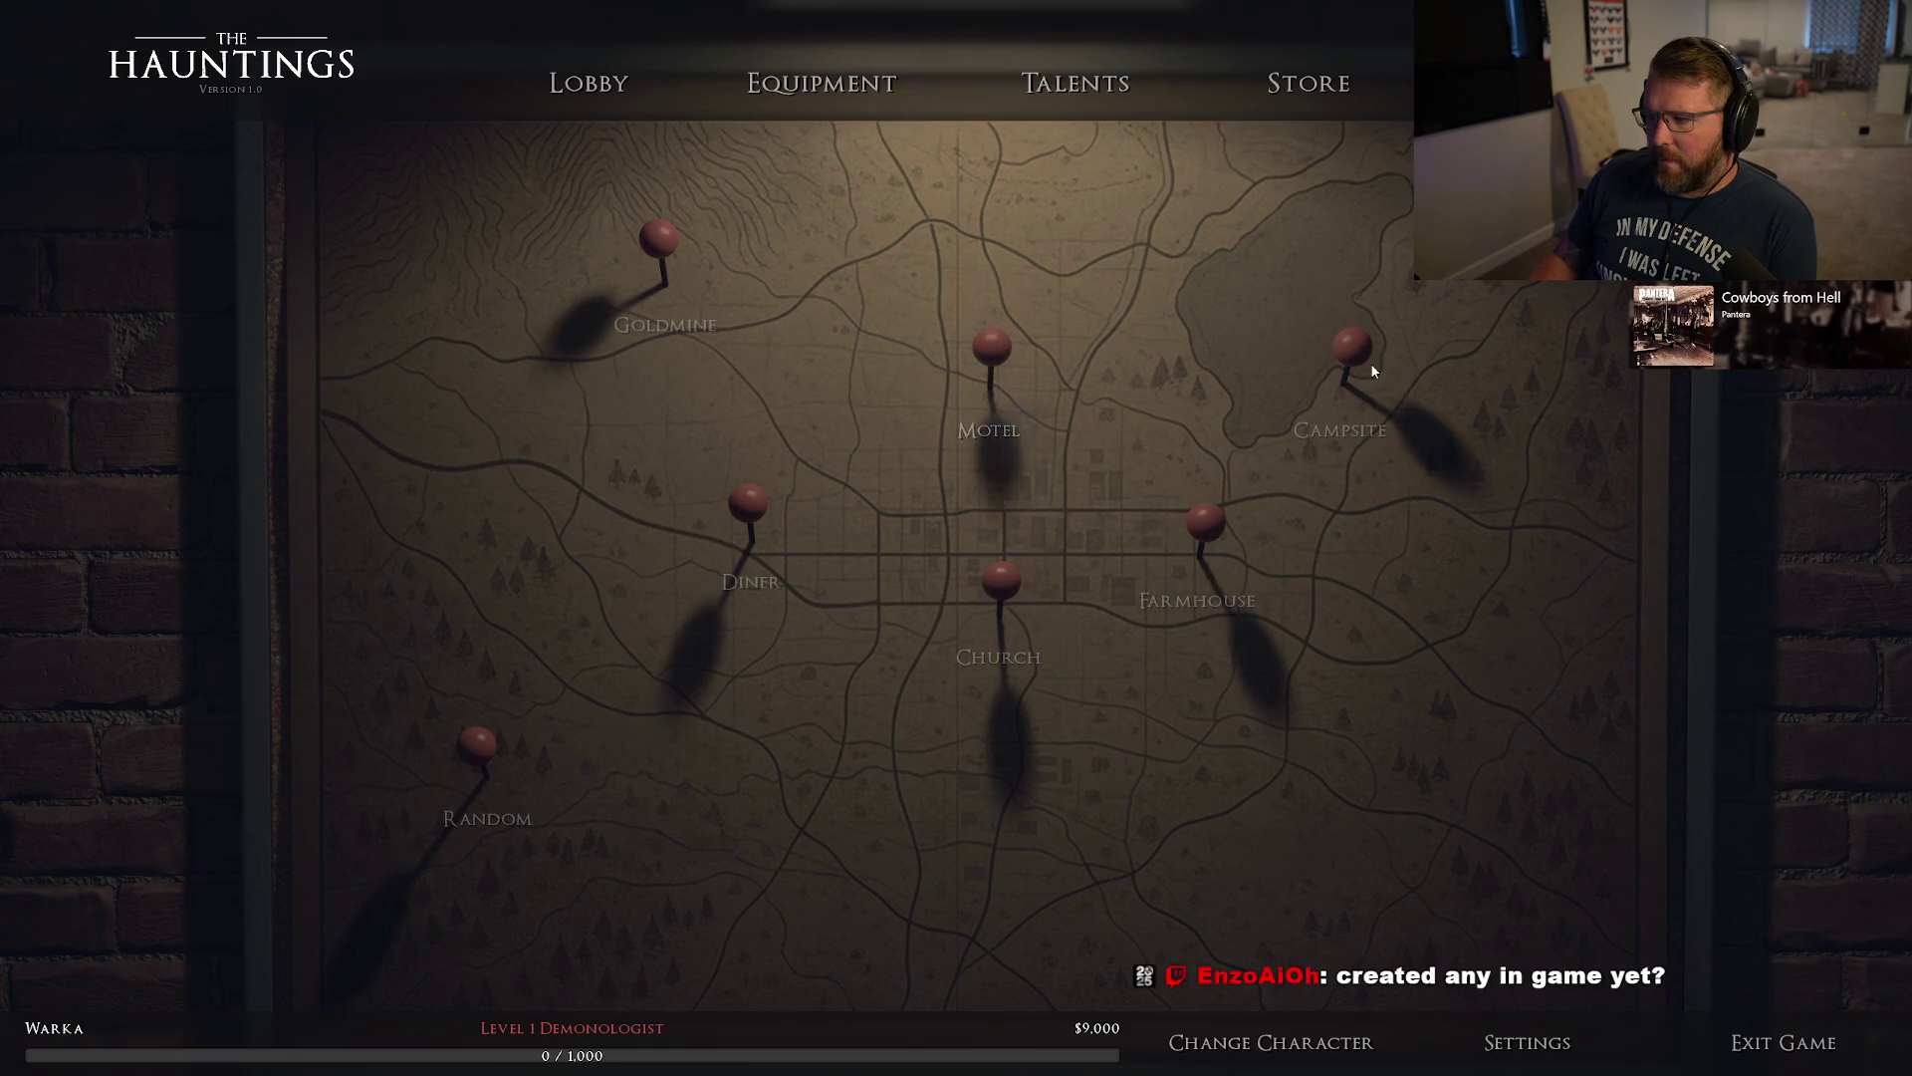
key(Escape)
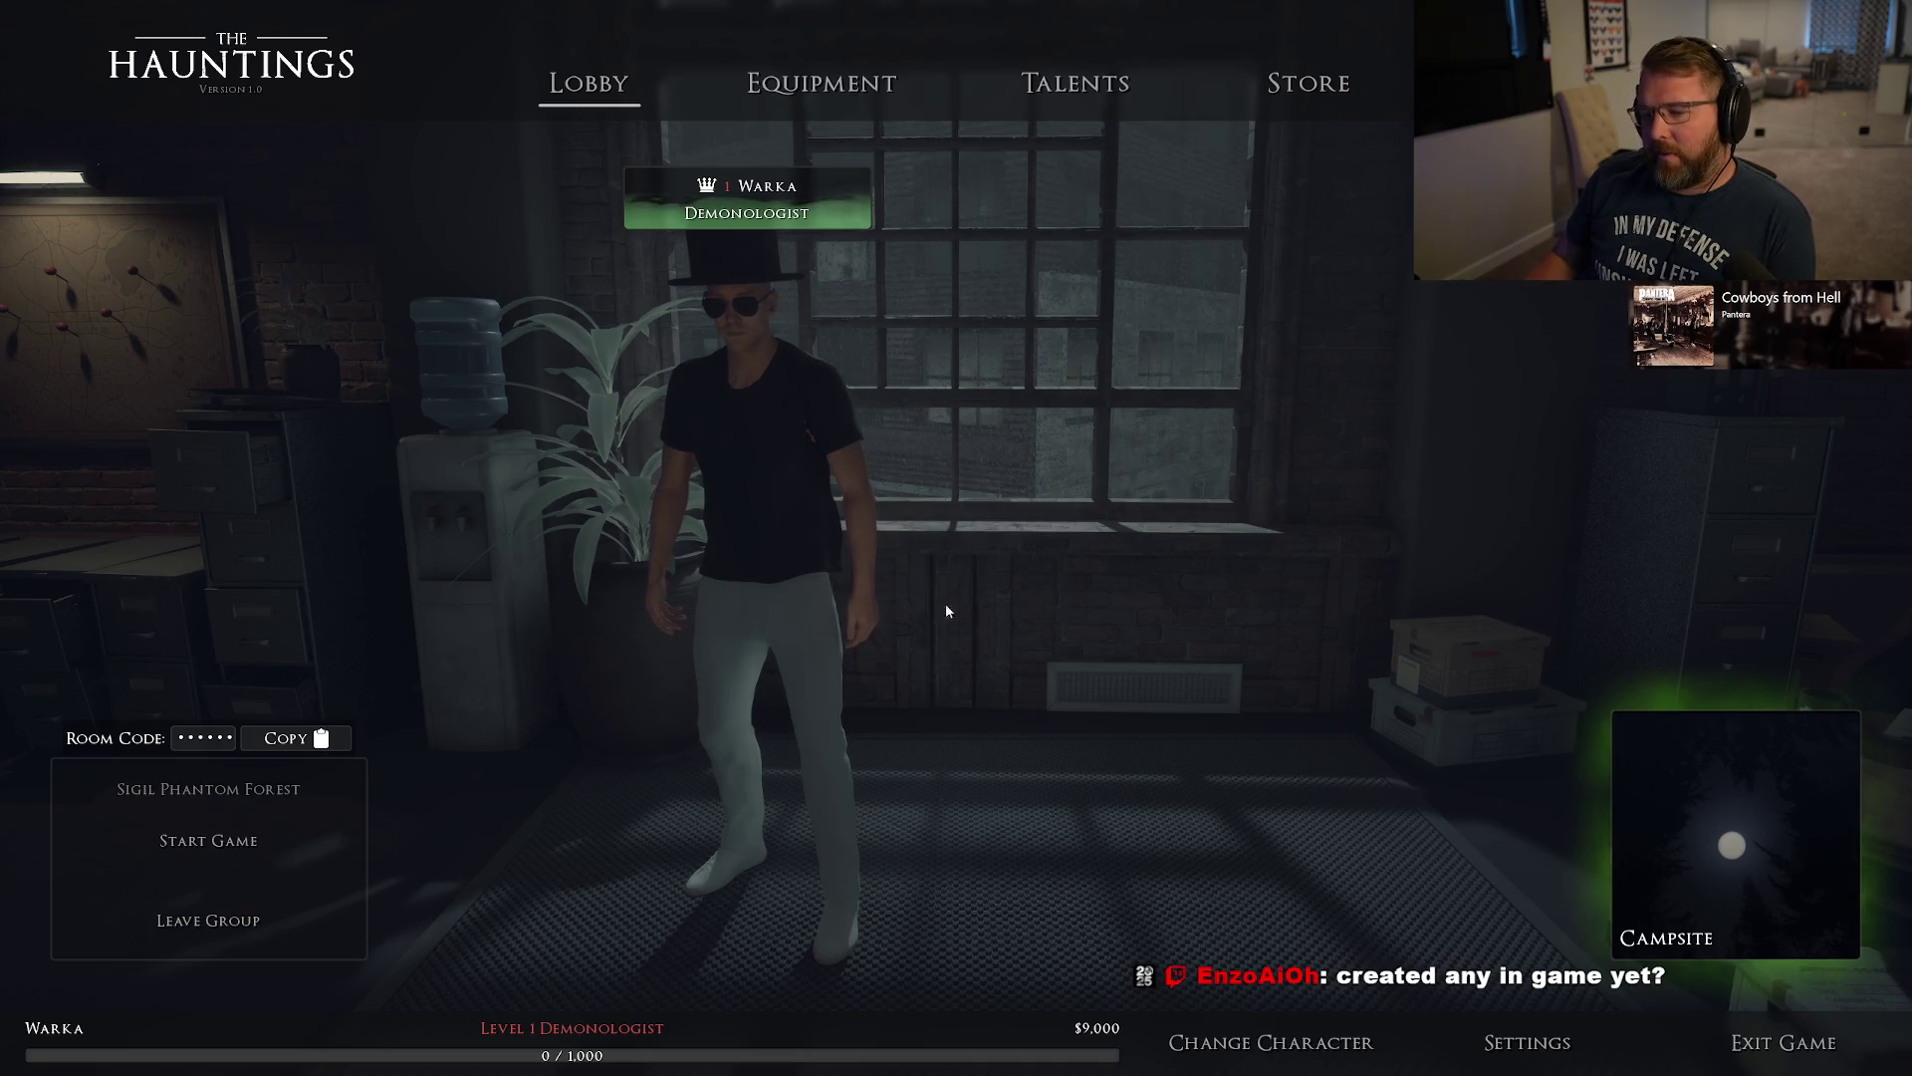
click(825, 88)
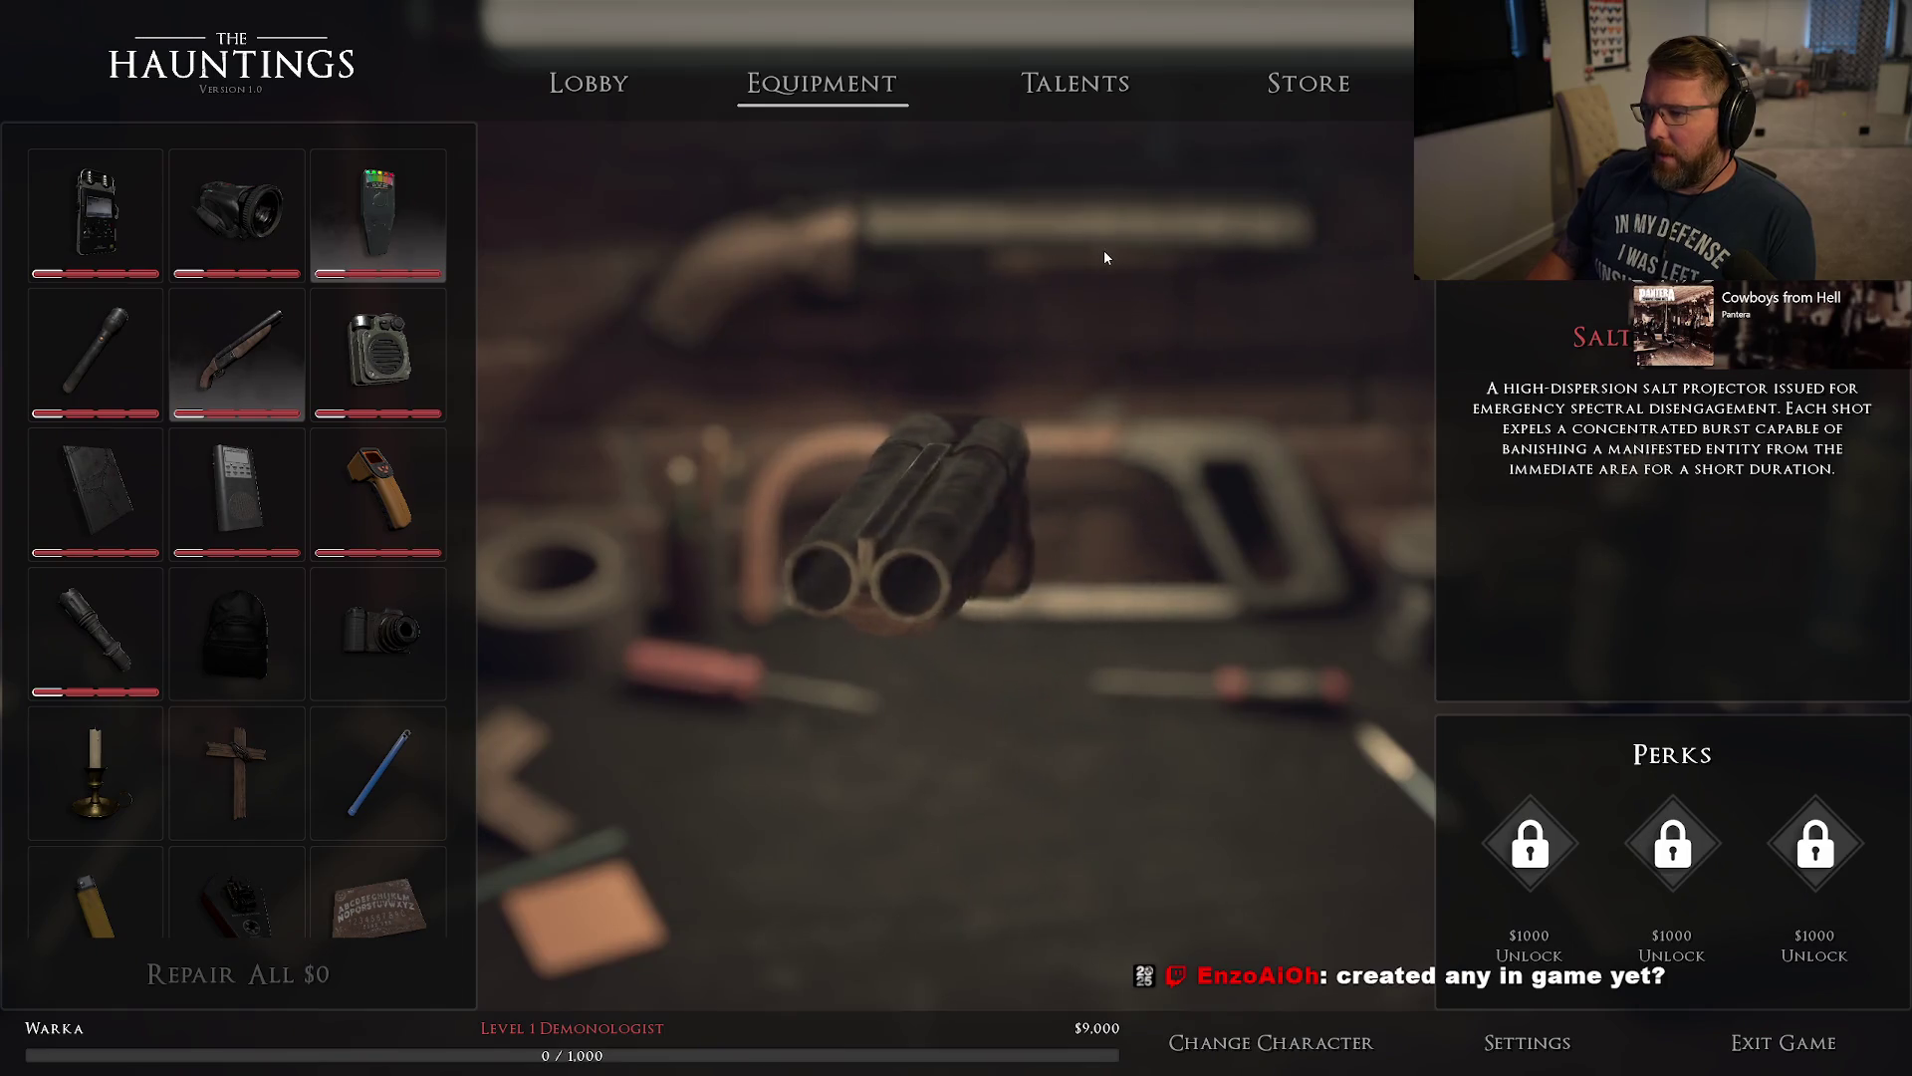
click(1061, 110)
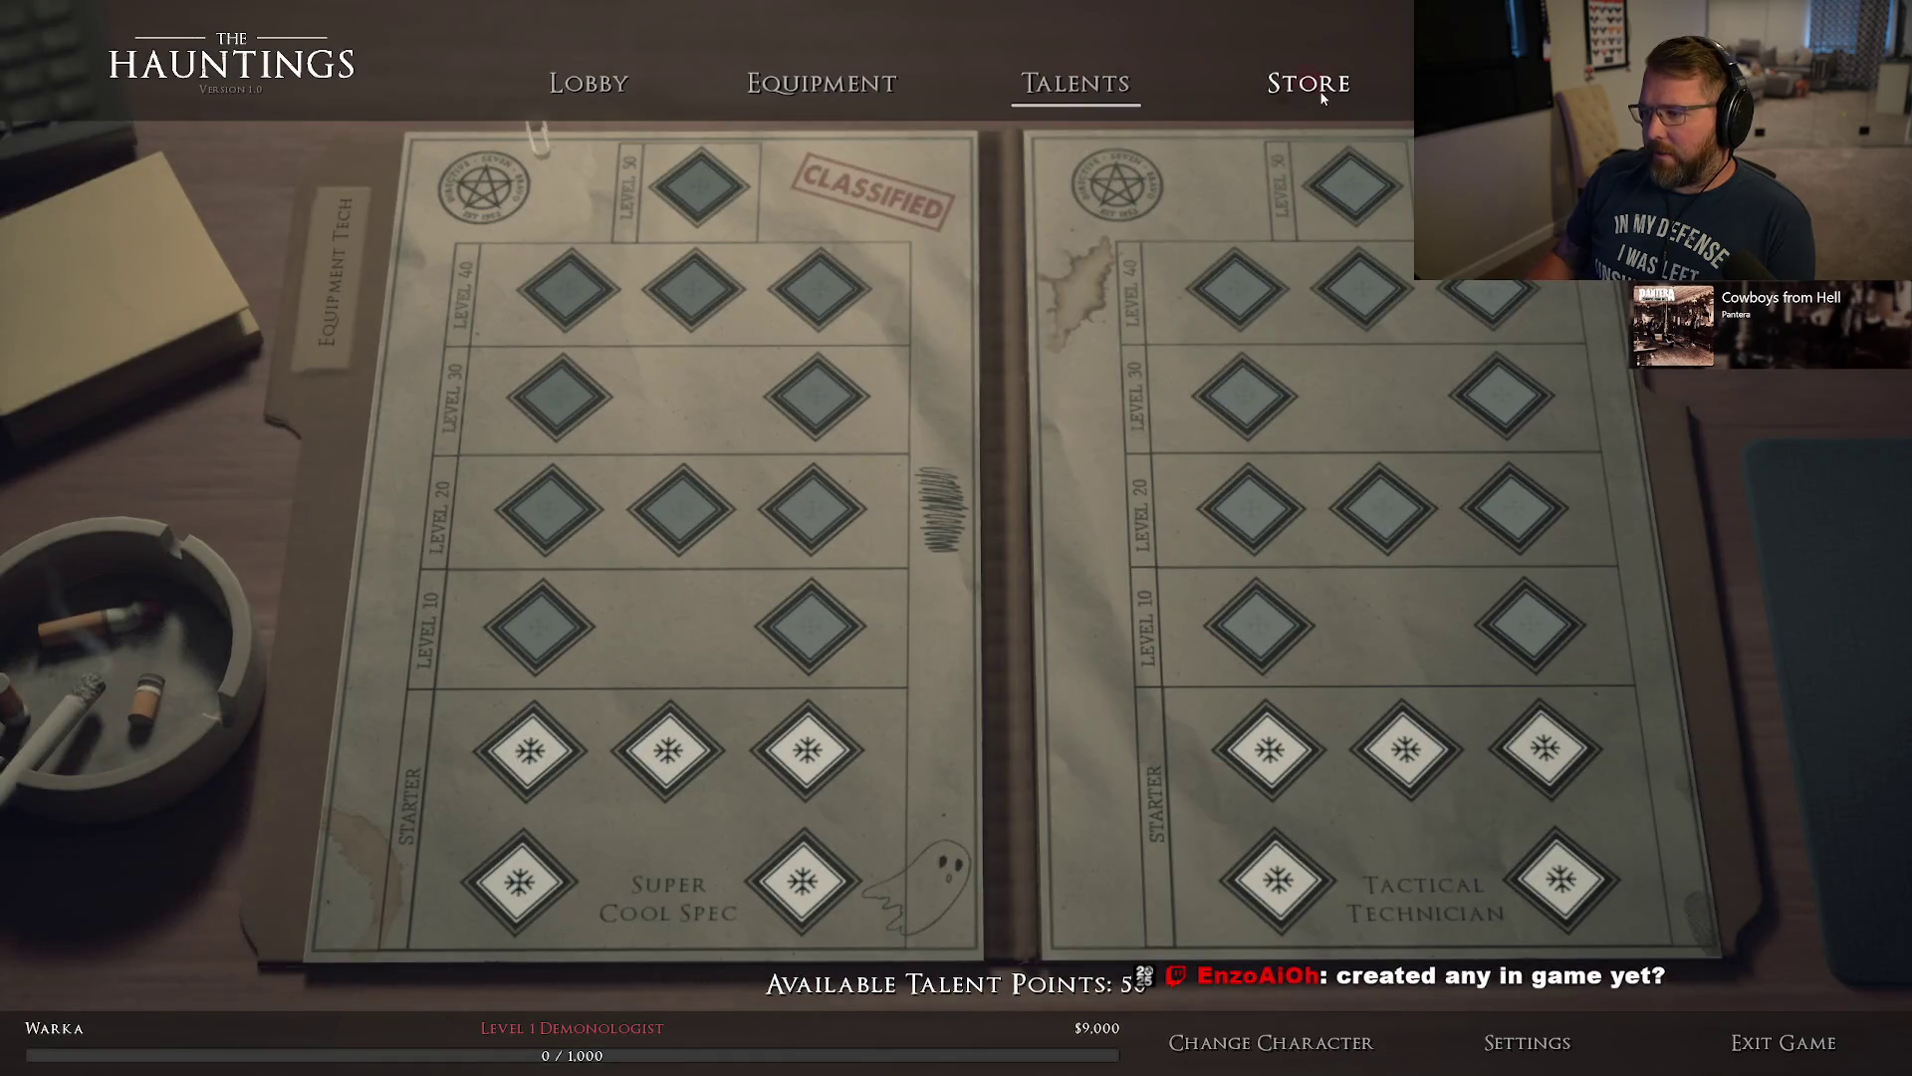
click(1315, 88)
click(589, 86)
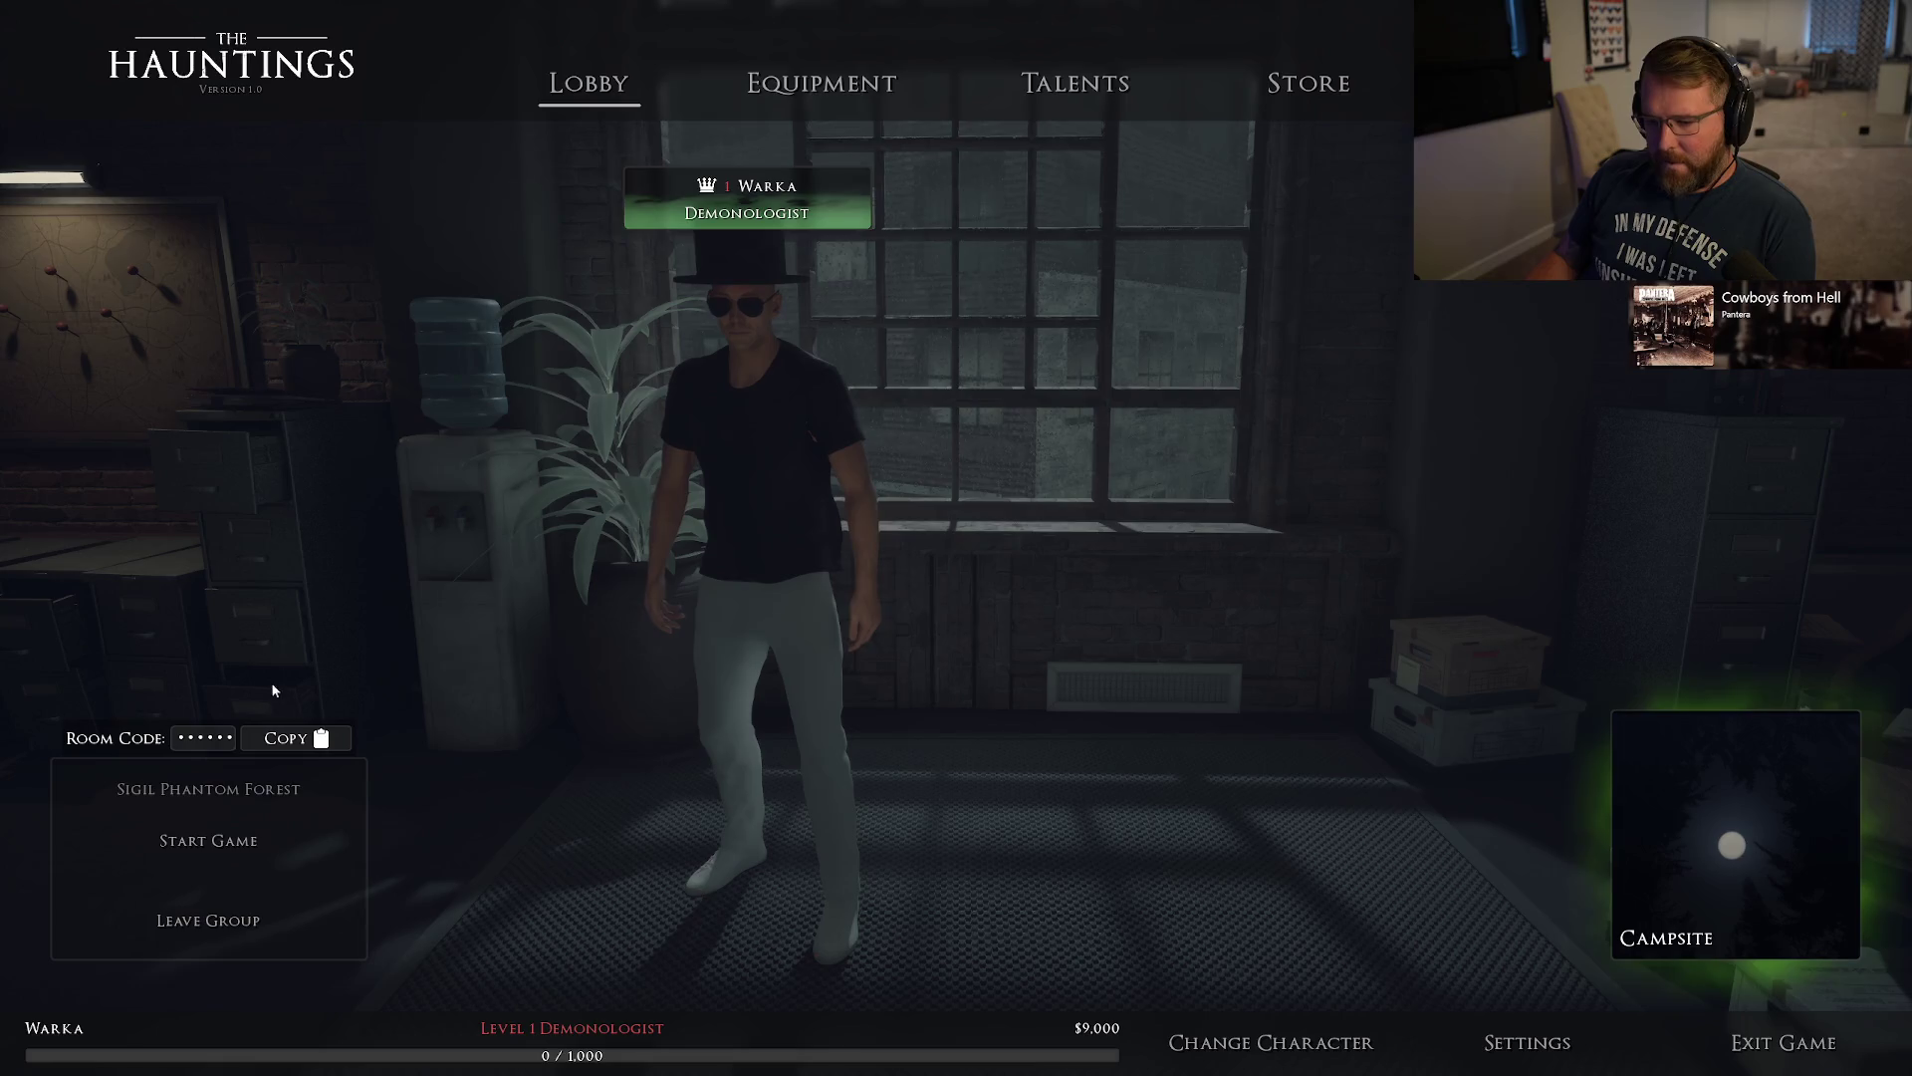
Exit the game and relaunch the play-in-editor session.
click(802, 104)
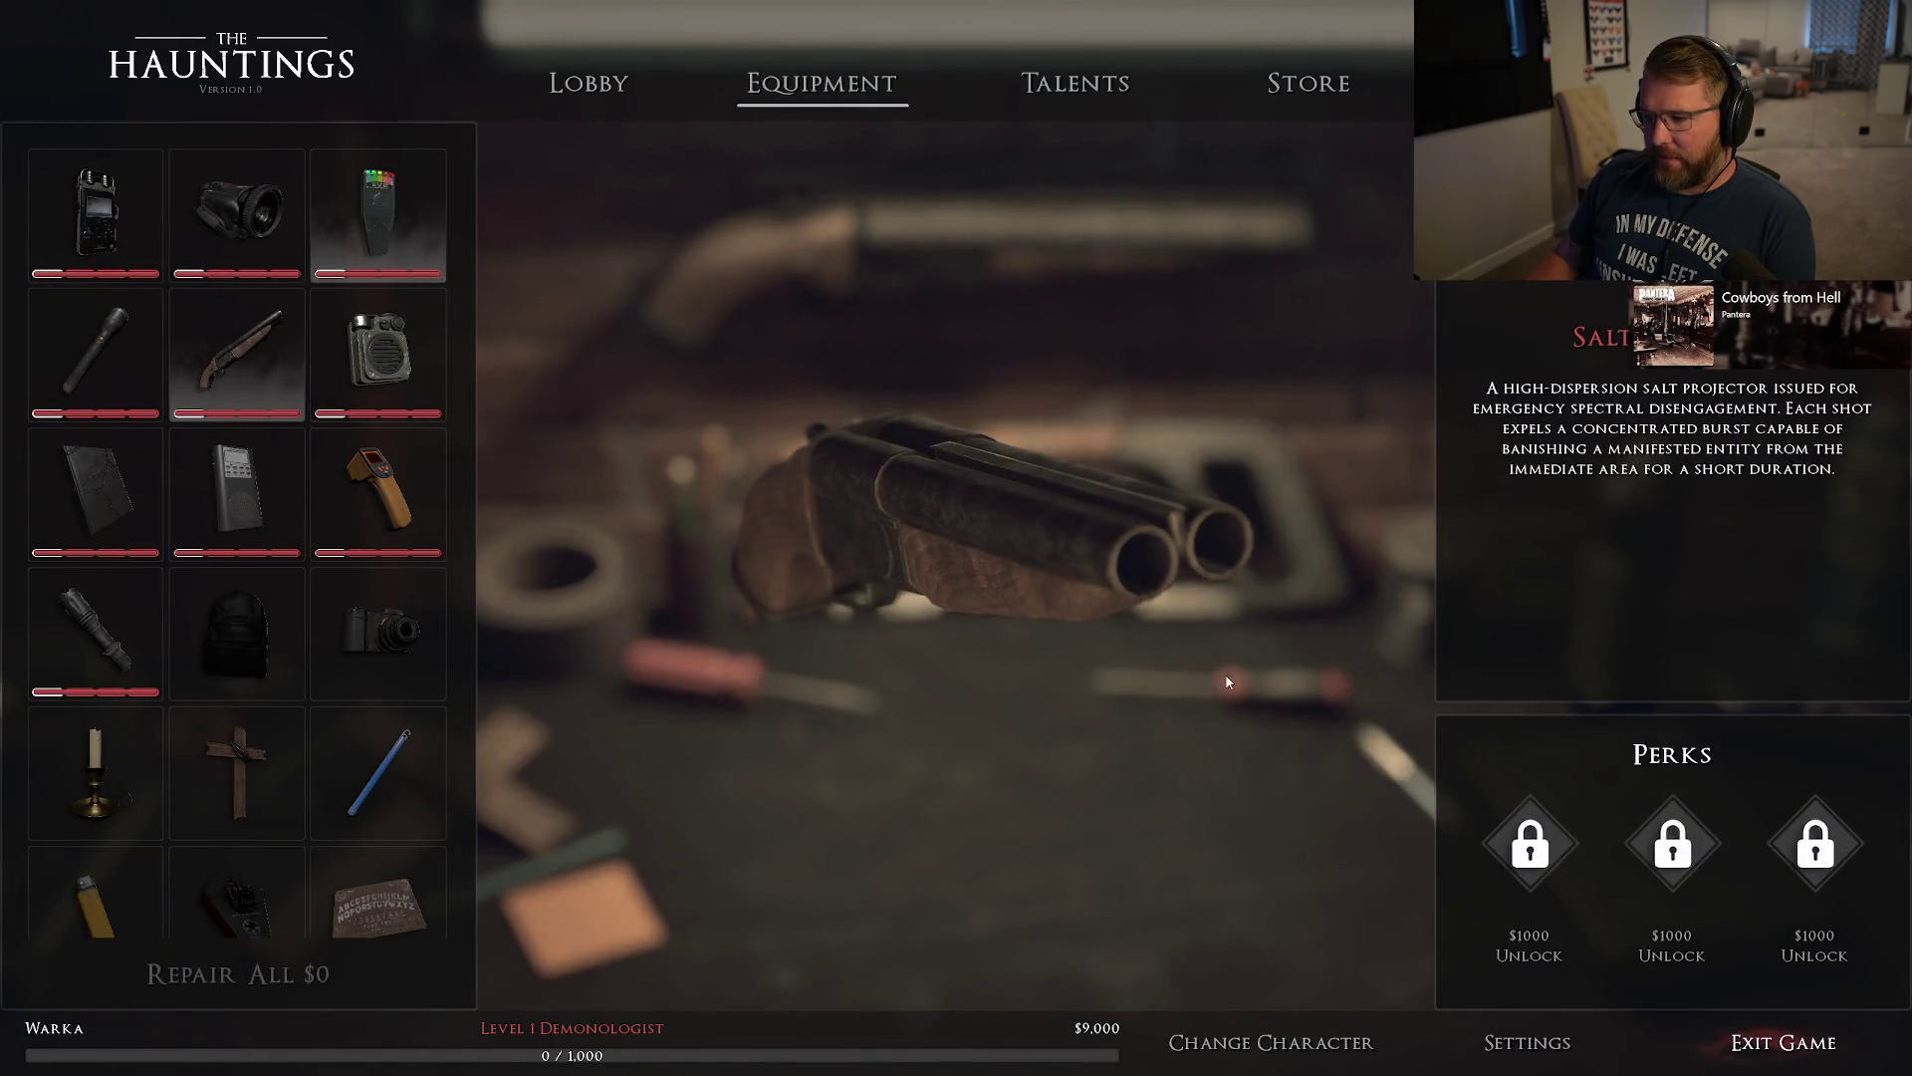
click(1783, 1042)
click(410, 56)
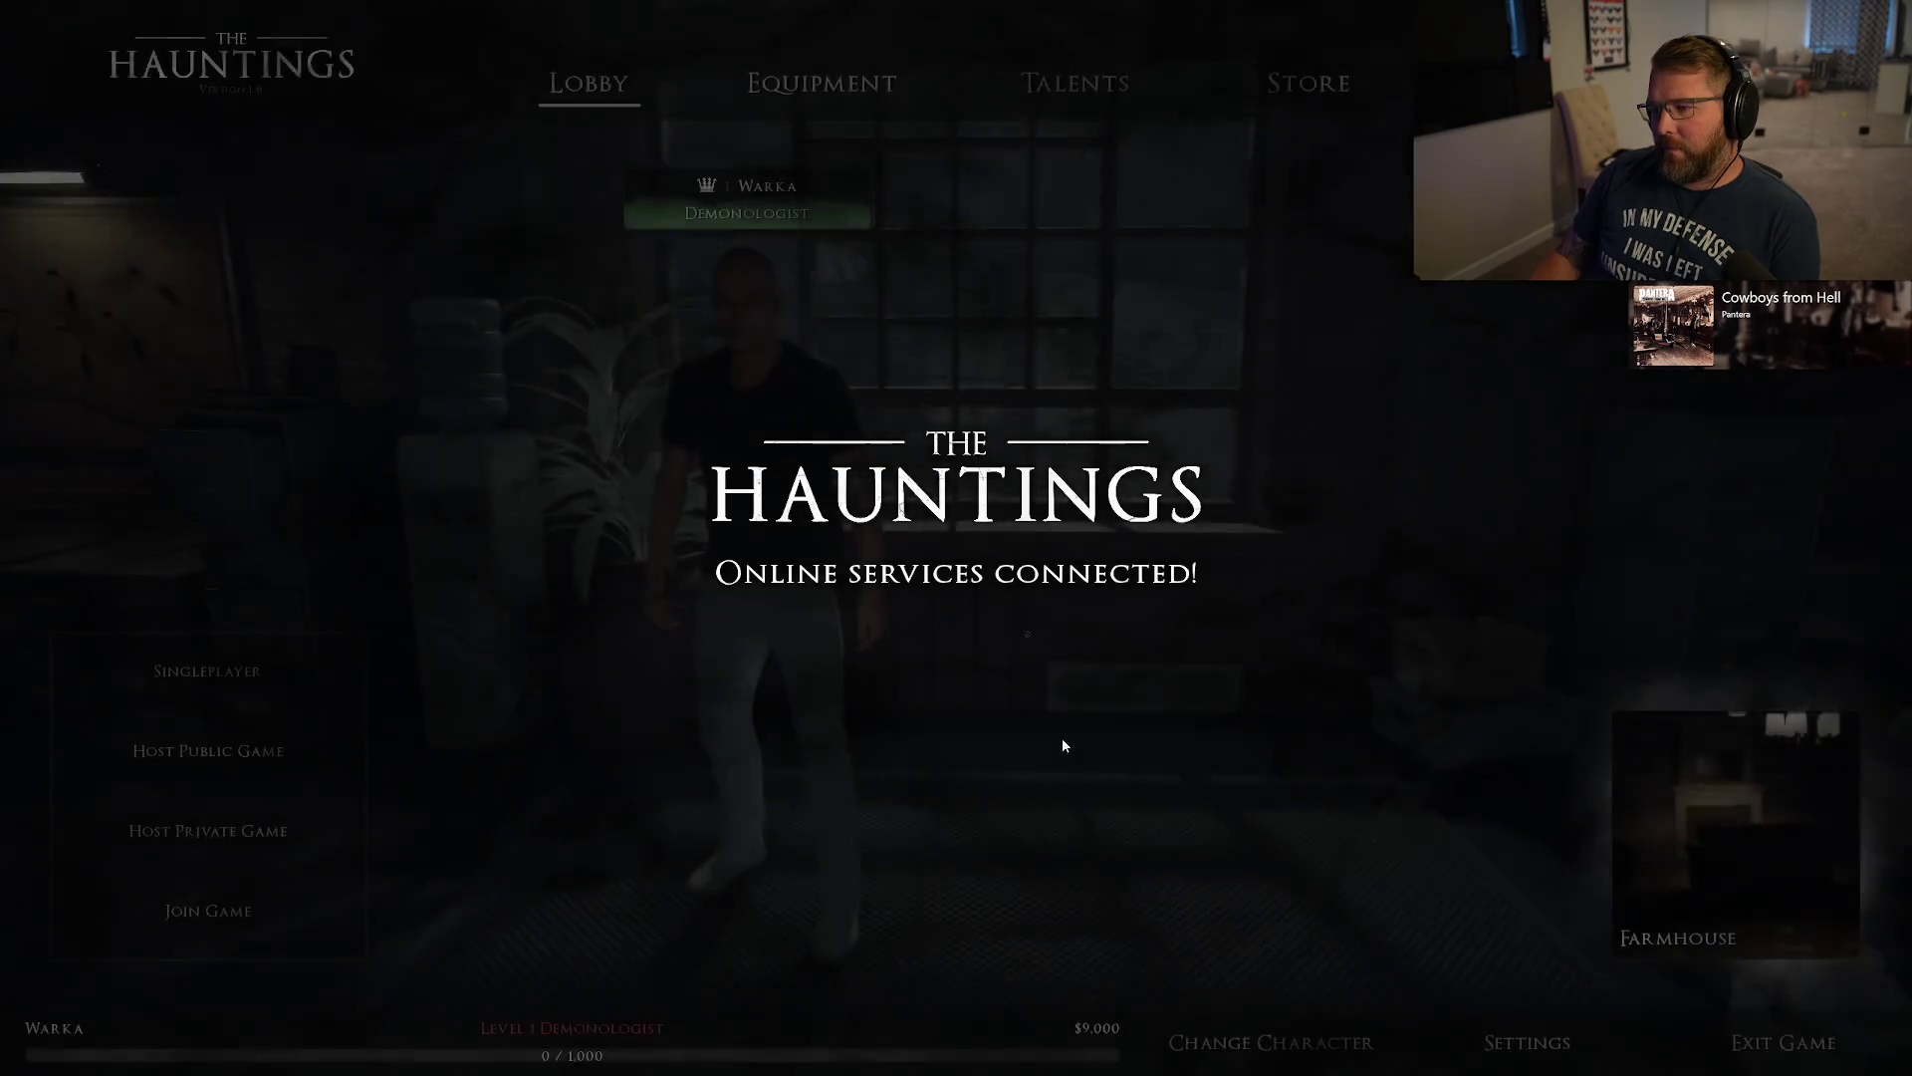
With the Salt Shotgun shown on Equipment, run DamageEquipment 15 from console history.
click(814, 90)
click(249, 329)
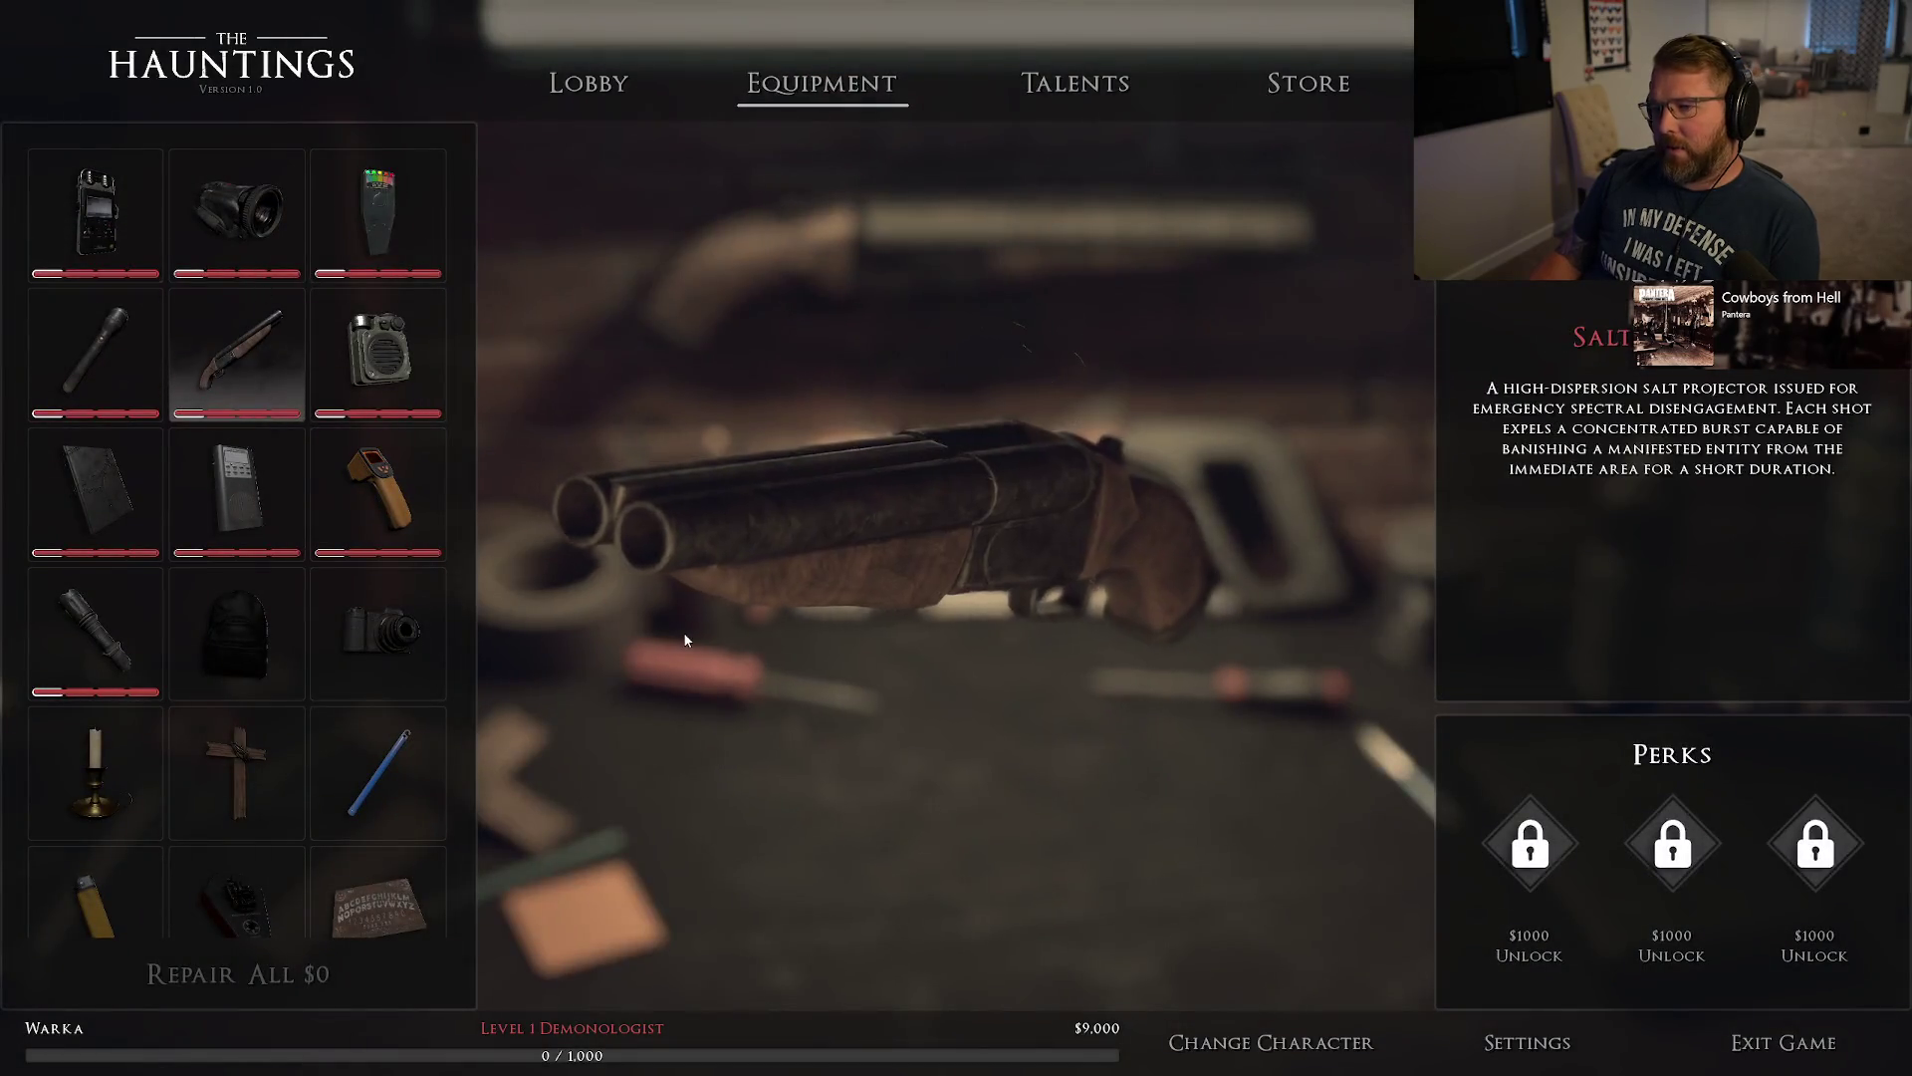
key(grave)
key(Up)
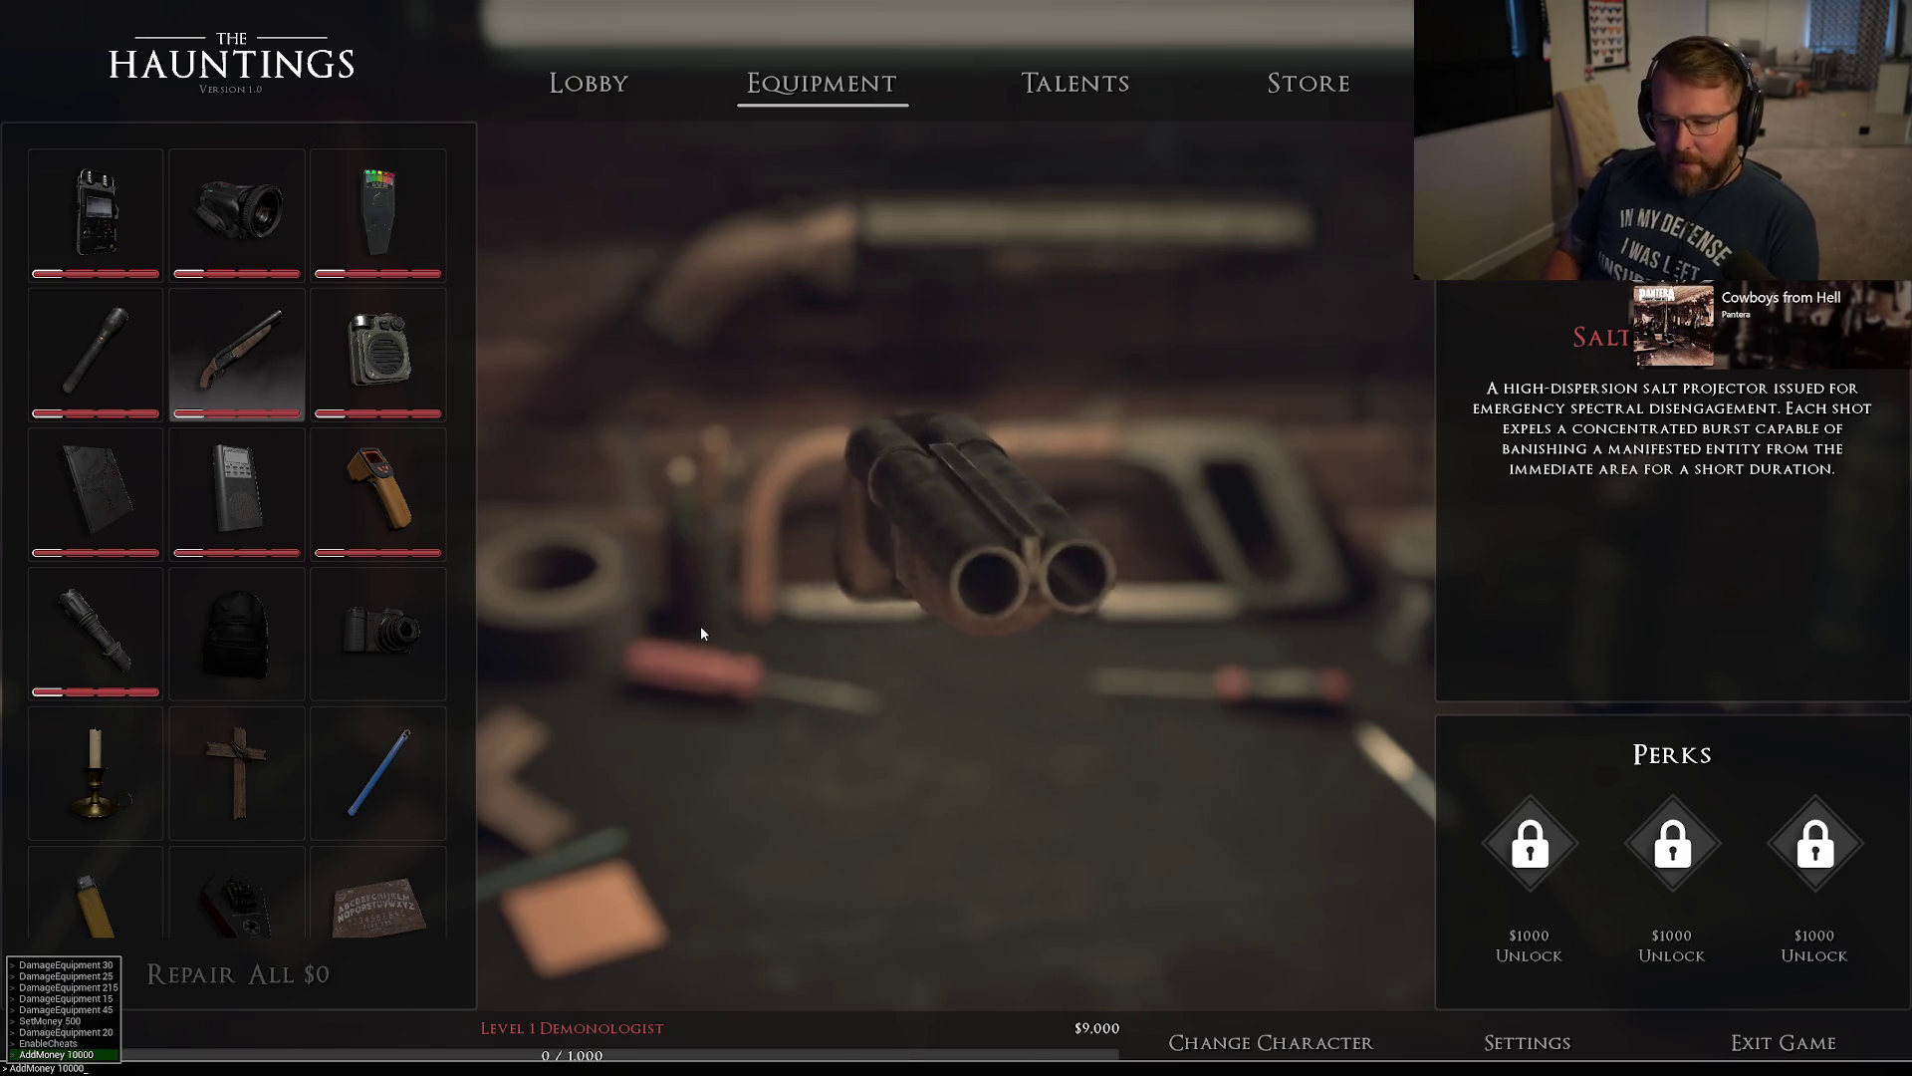
key(Up)
key(Up)
key(Up)
key(Up)
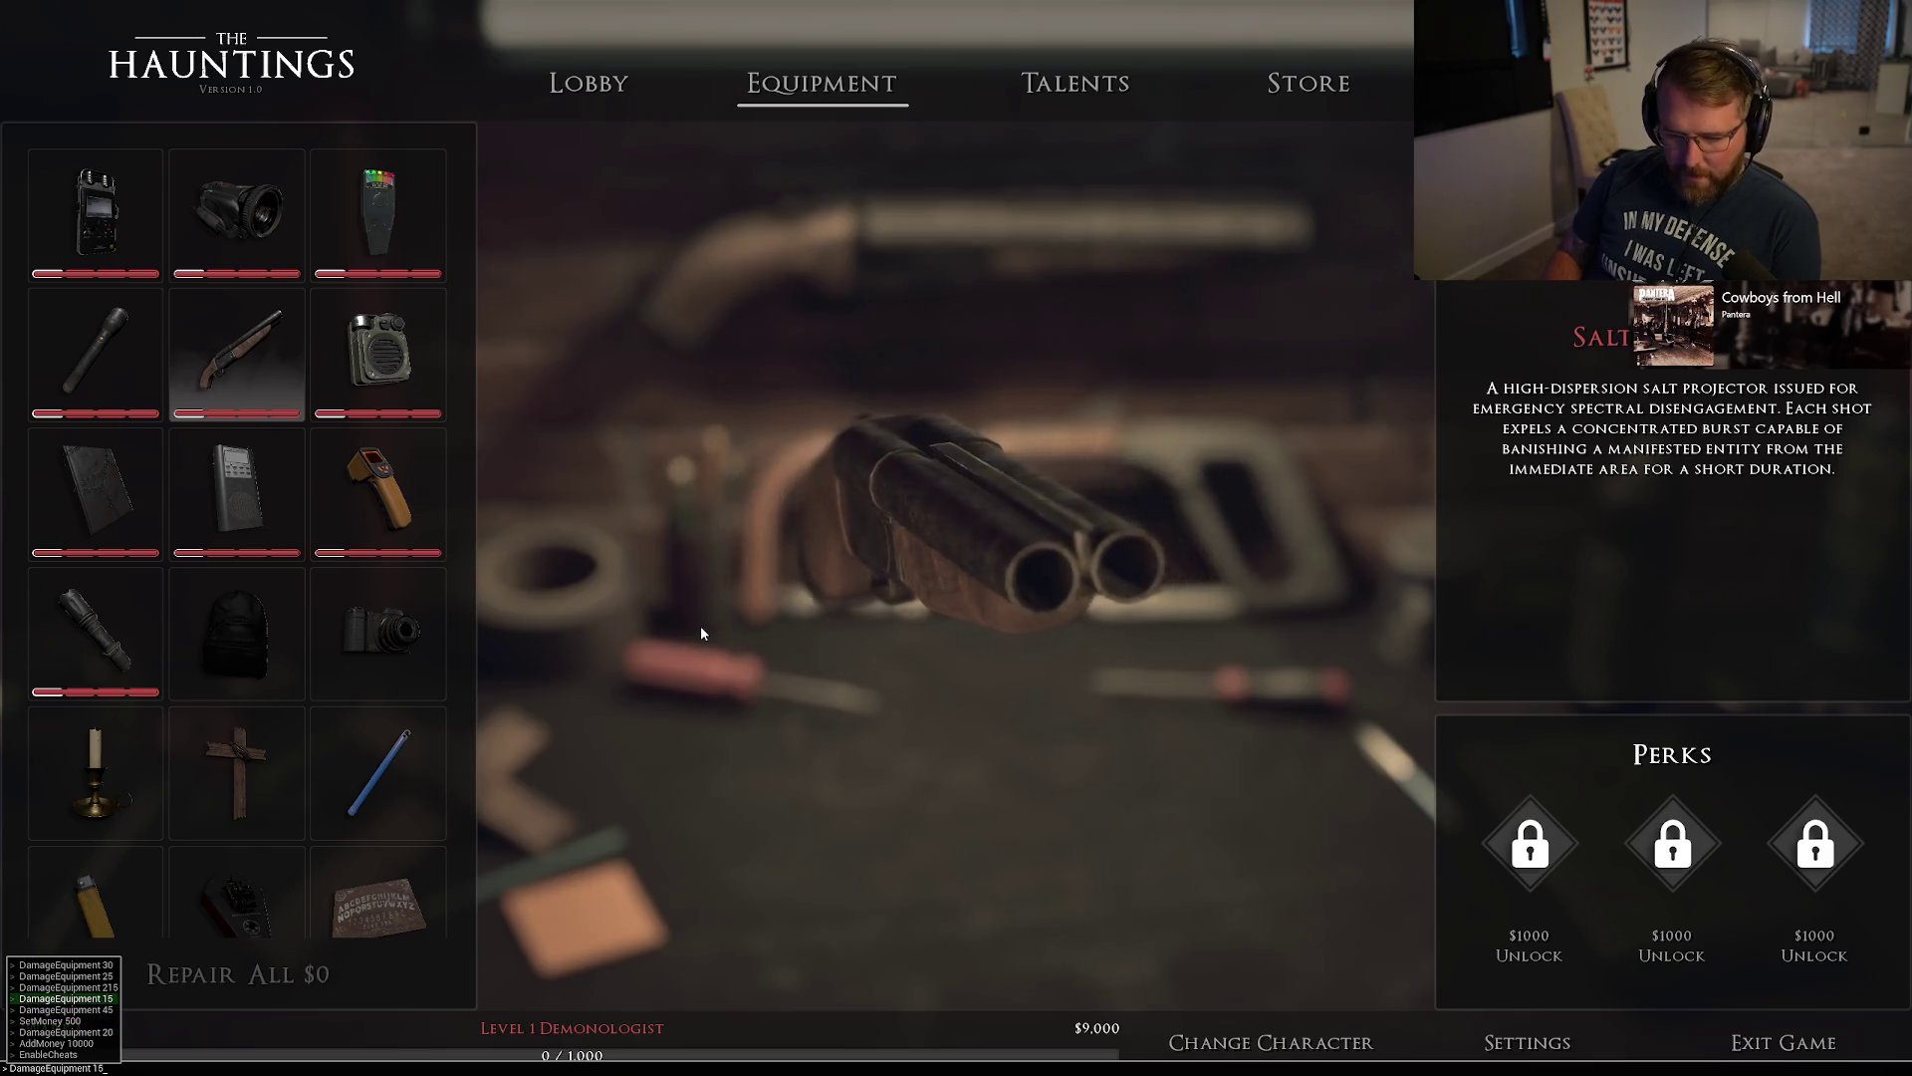
key(Return)
key(grave)
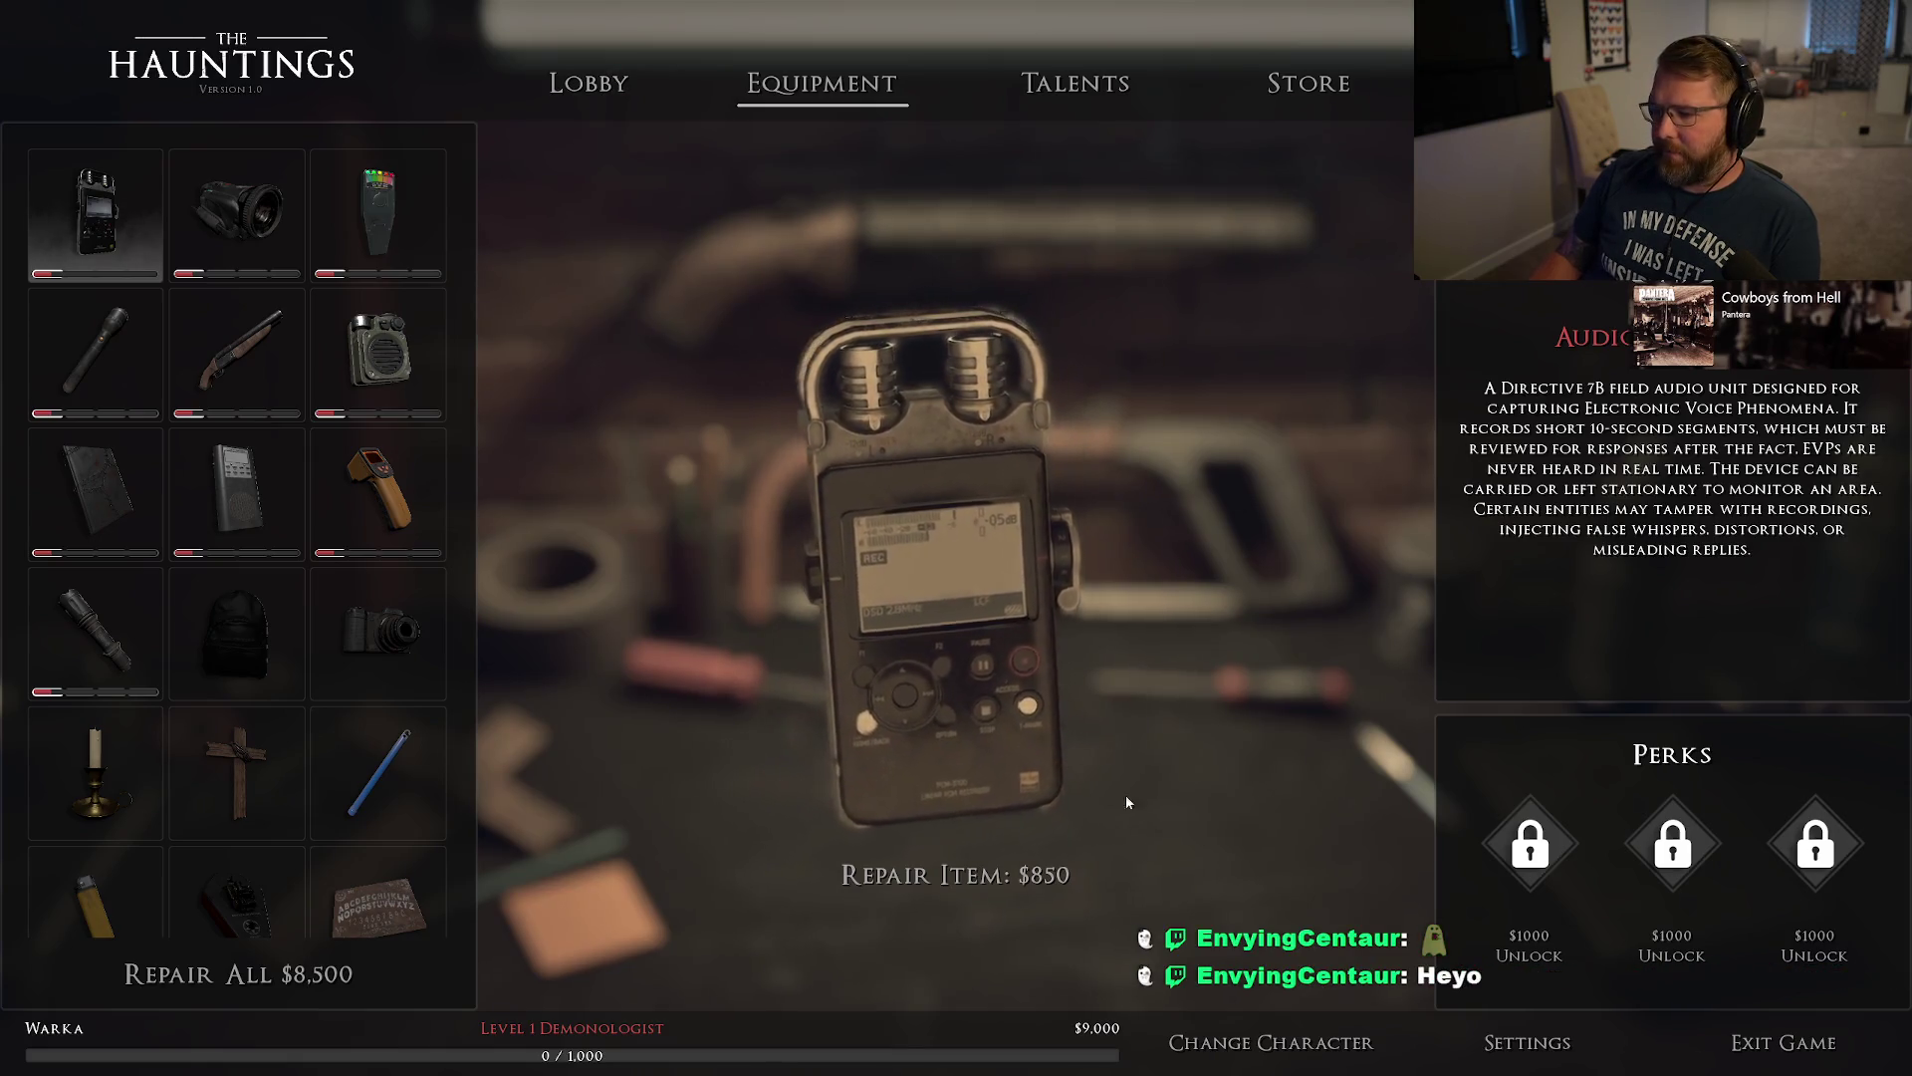
Restart the play test and use Repair All on the Equipment screen for $8,500.
key(Escape)
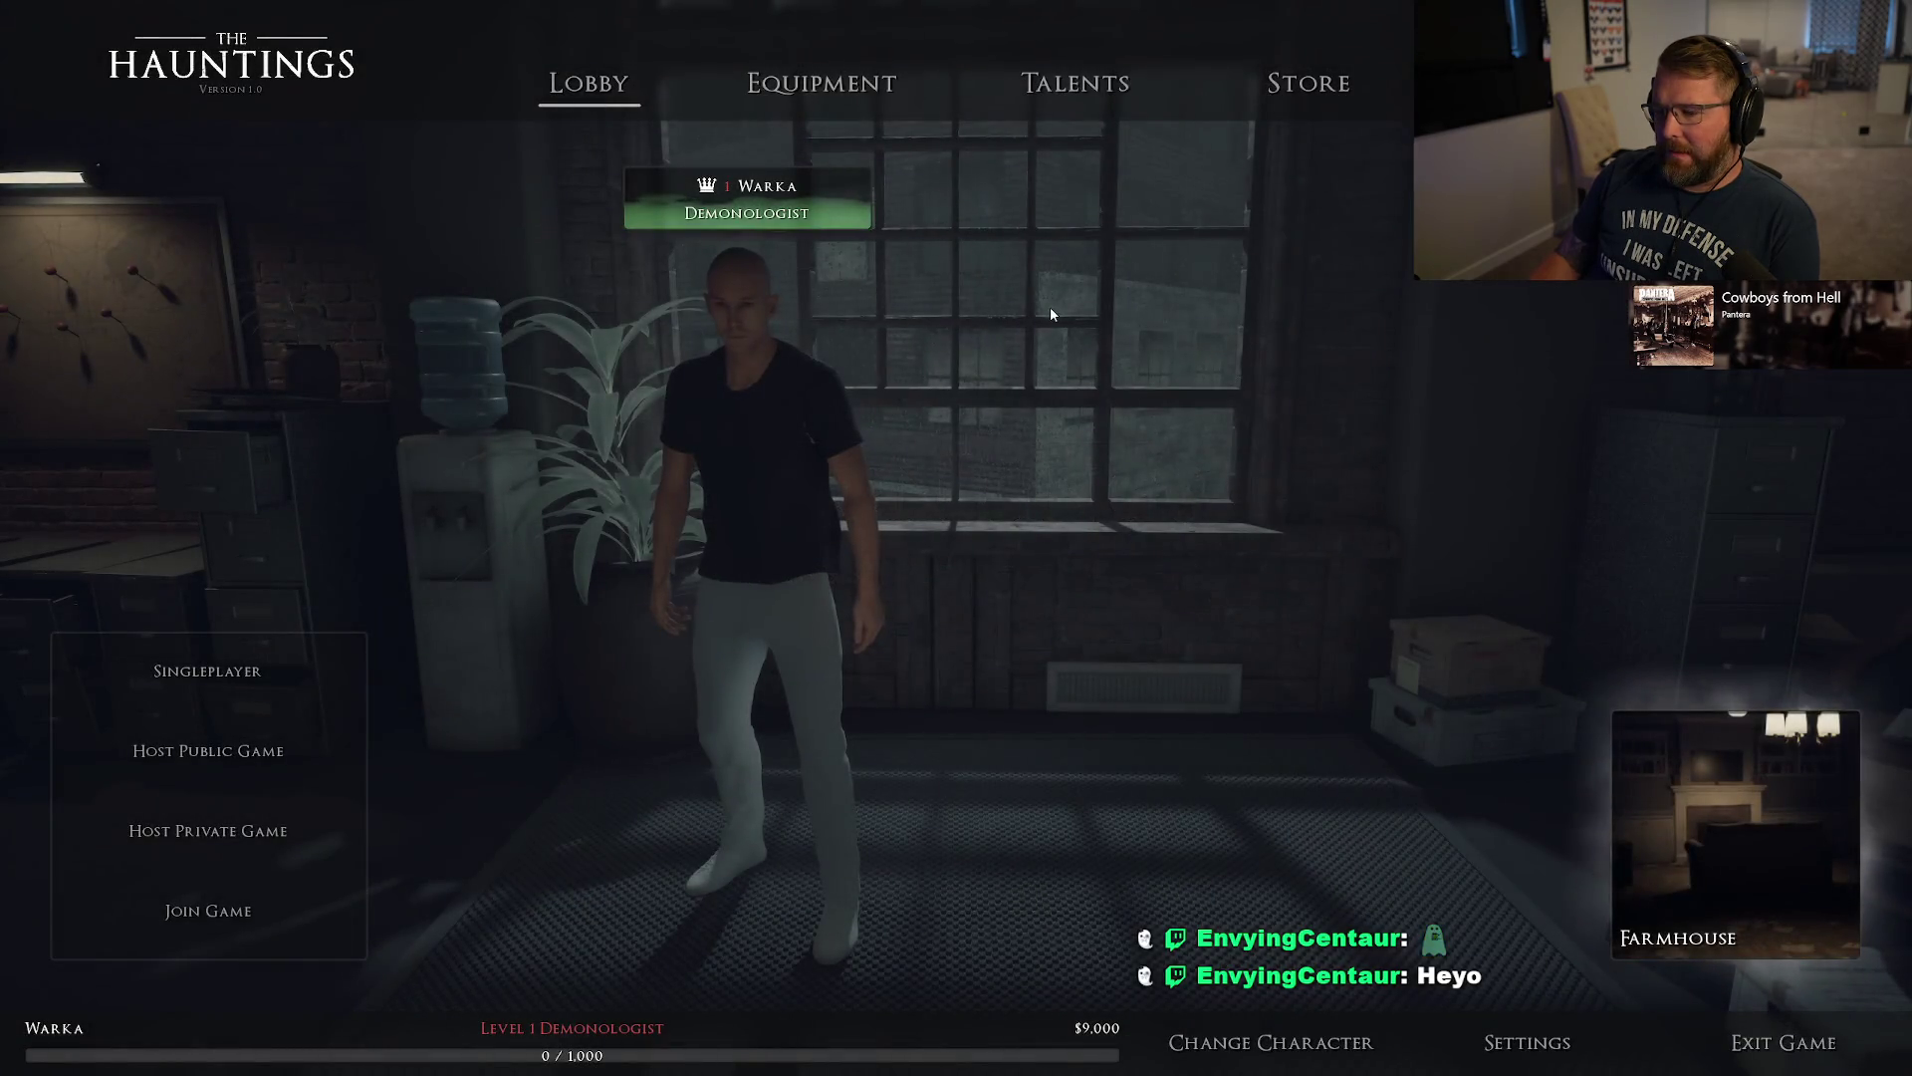
click(865, 88)
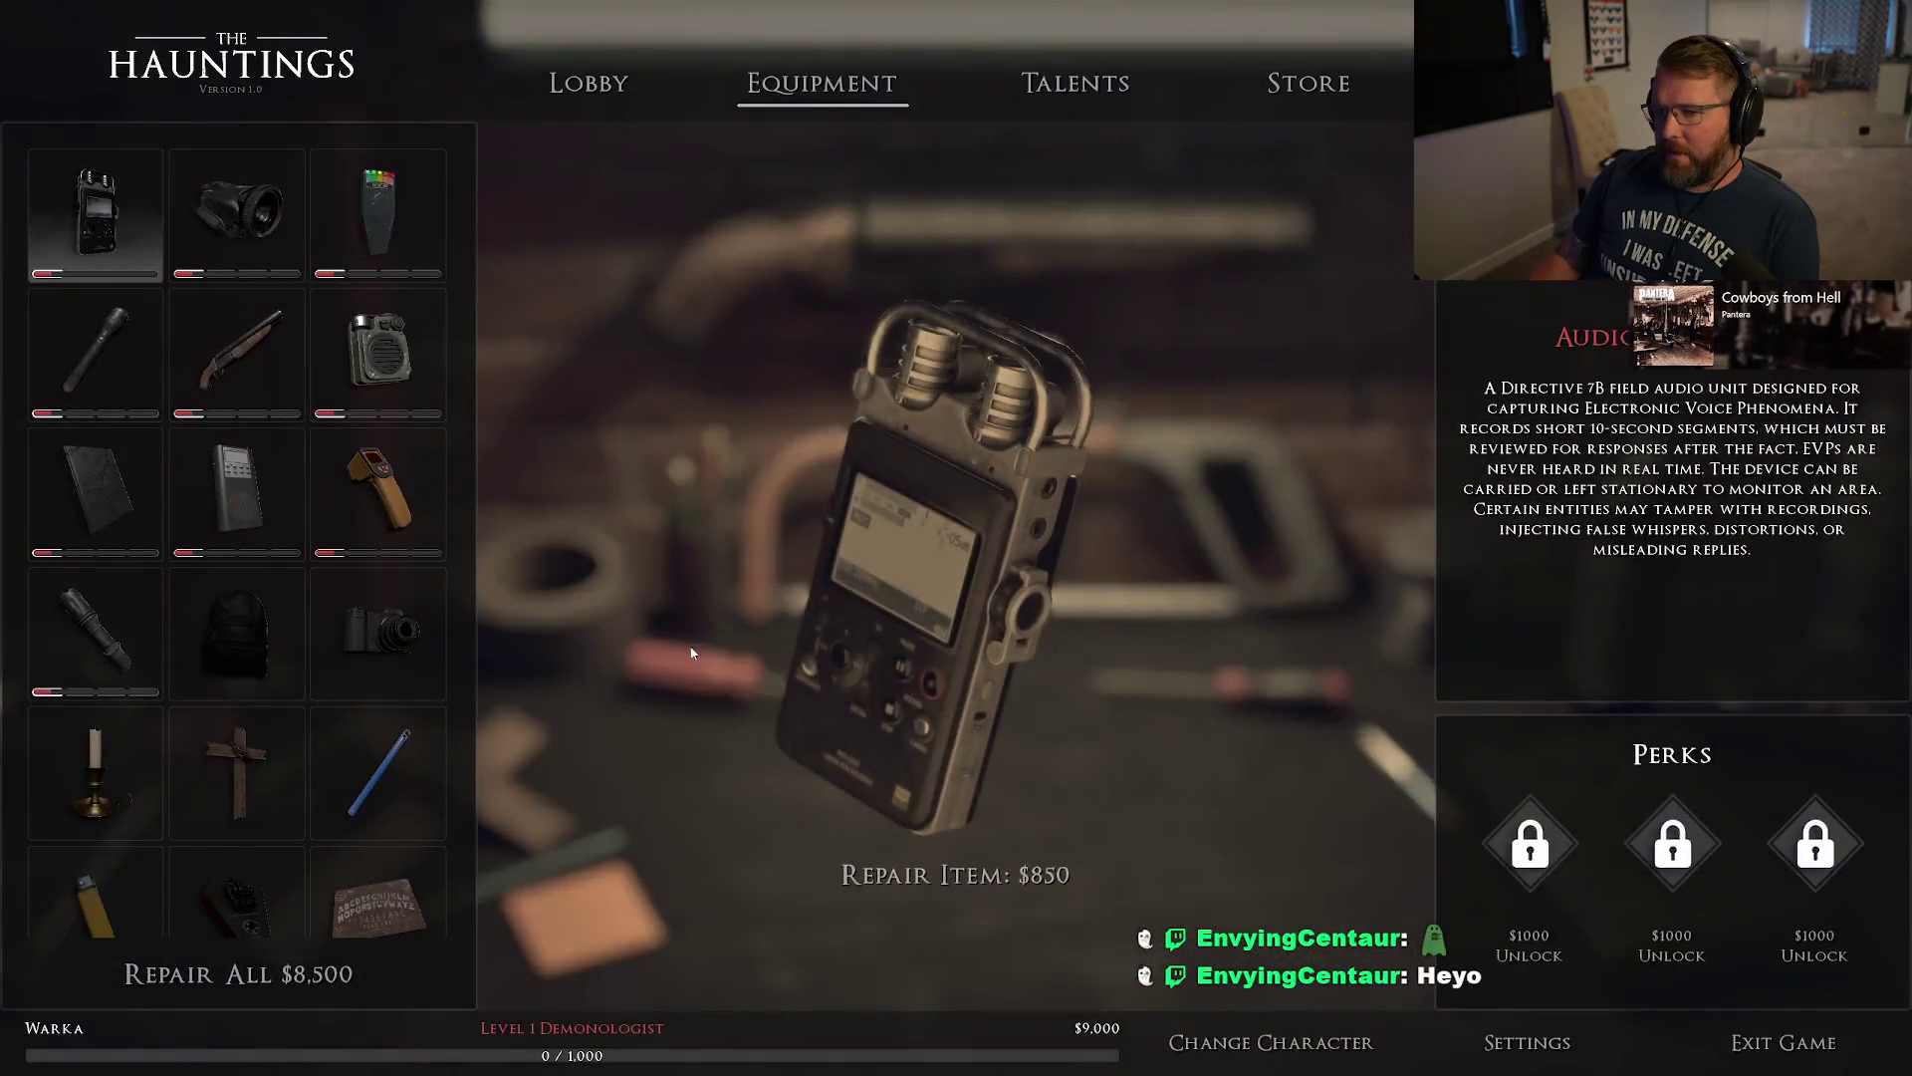
click(254, 984)
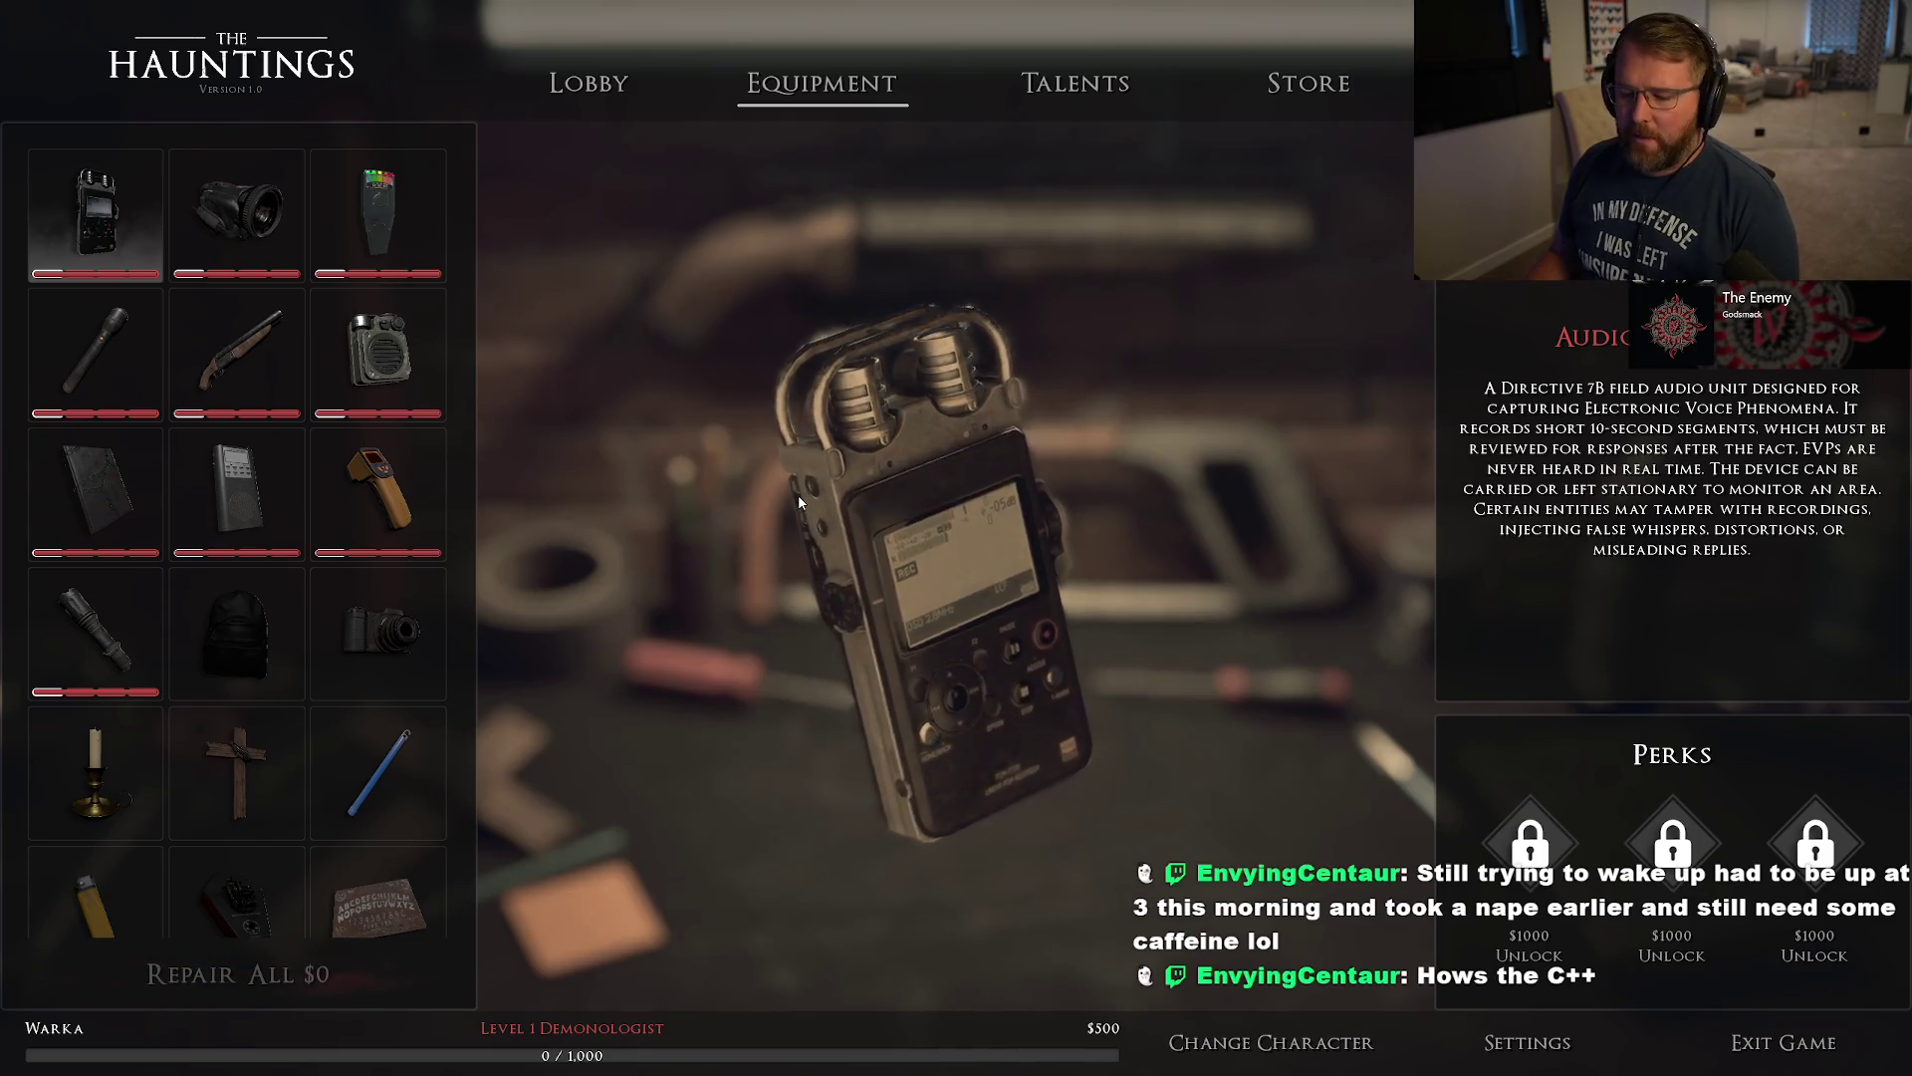
Preview the repaired camcorder, EMF meter, candle and crucifix items.
click(264, 212)
click(396, 218)
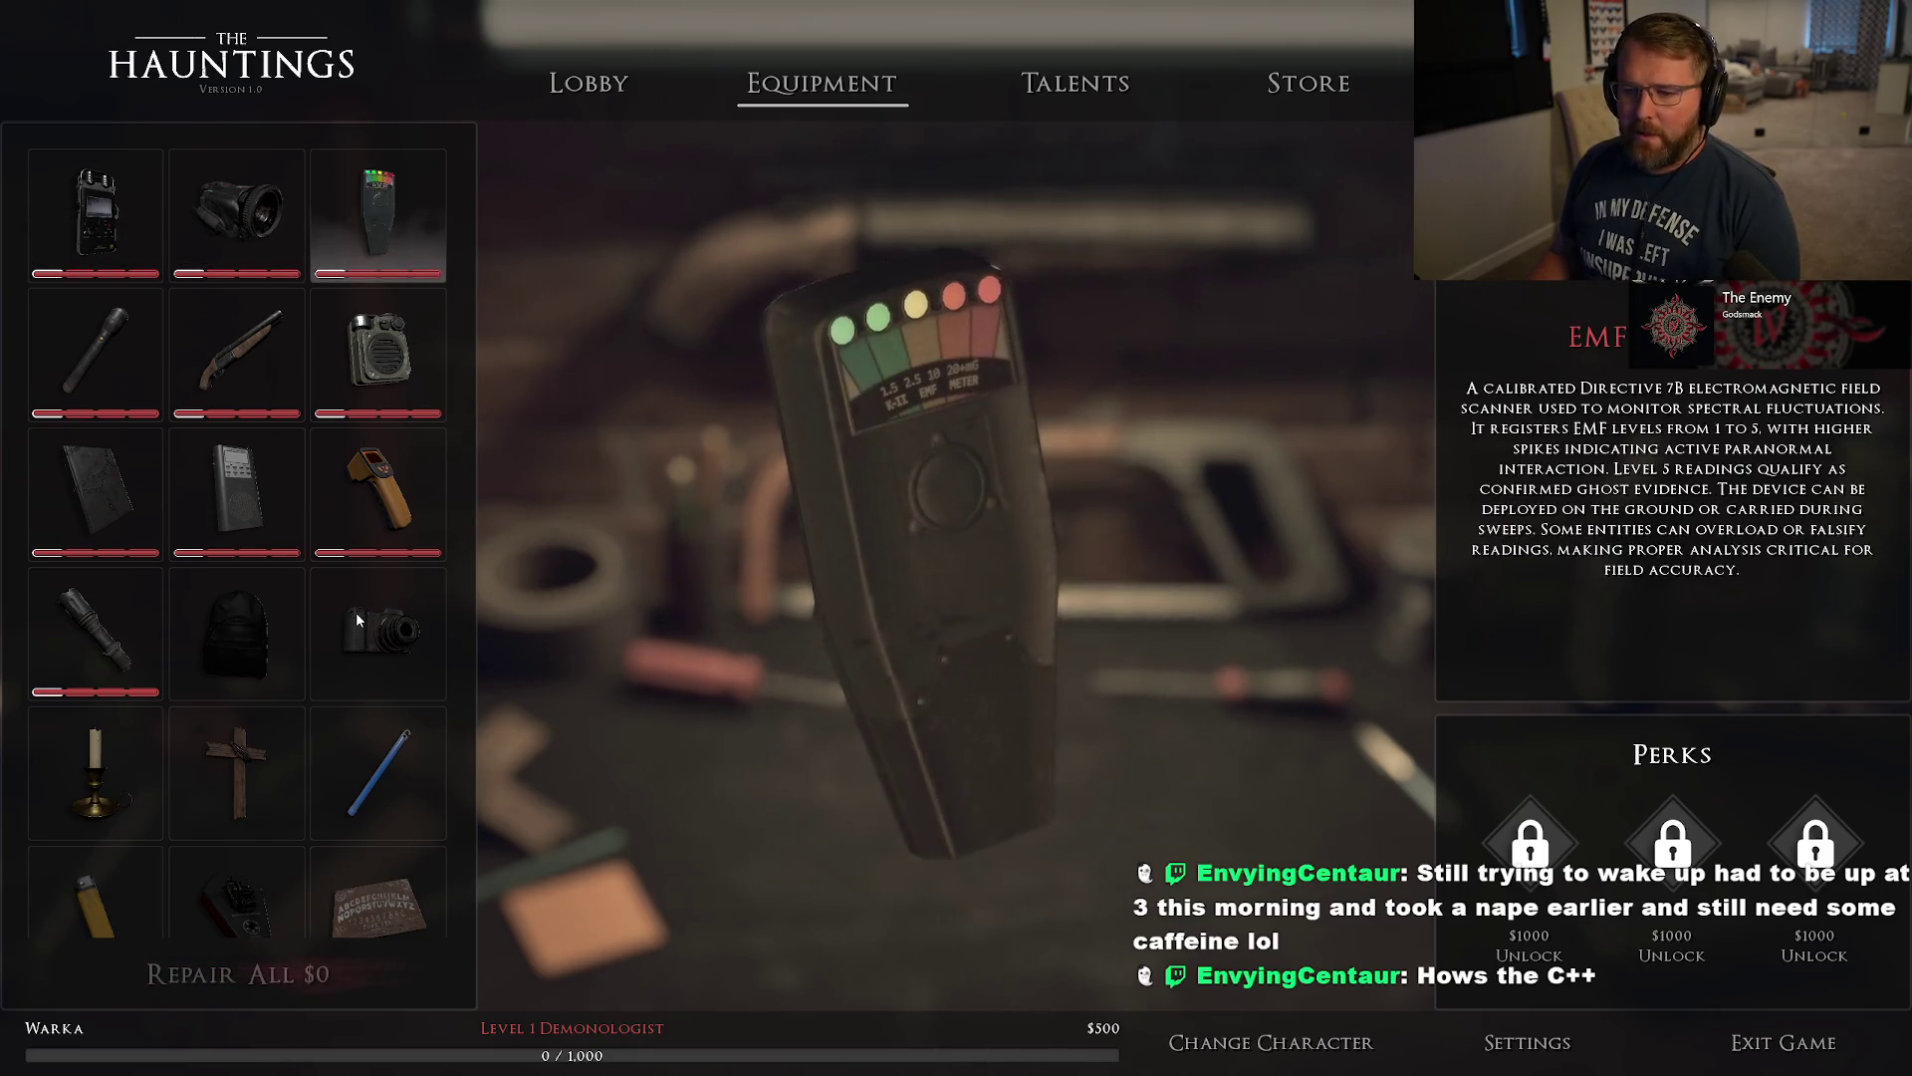
scroll(396, 654, down, 1)
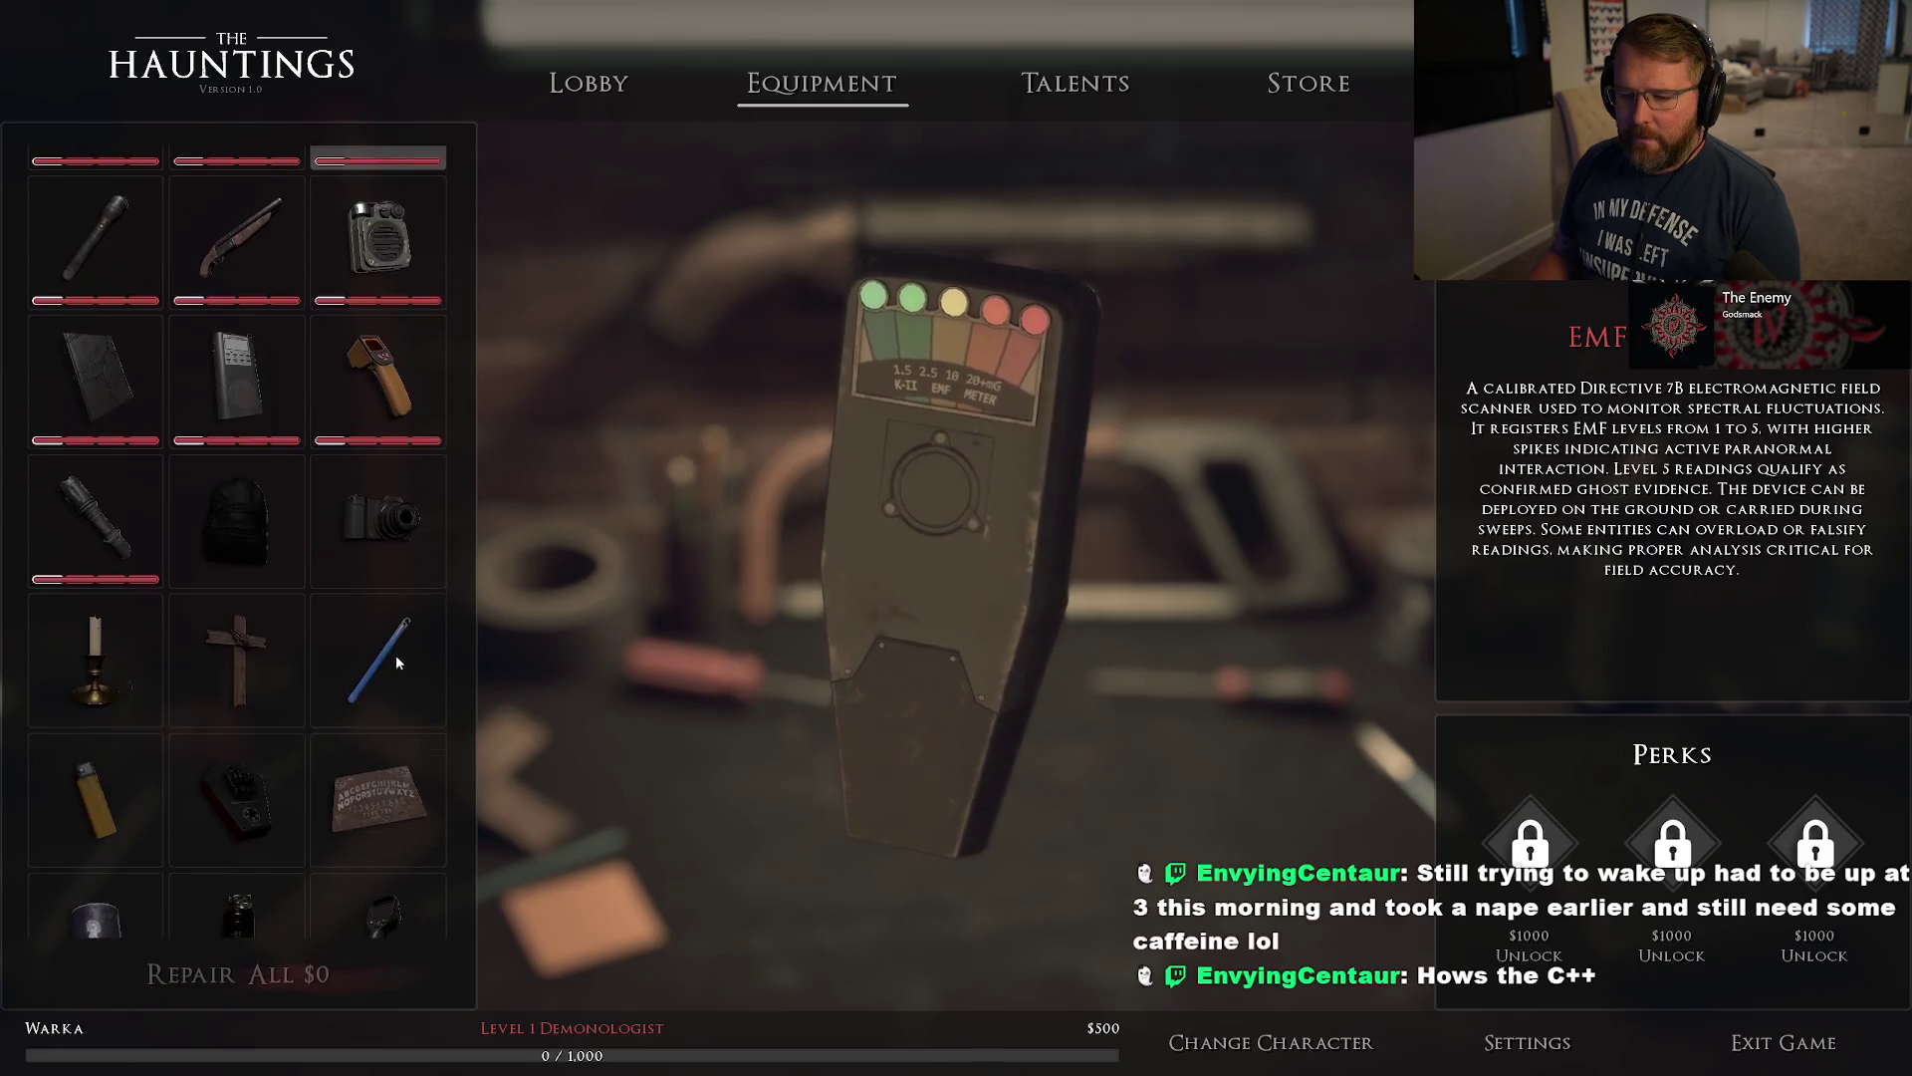
click(94, 657)
click(209, 651)
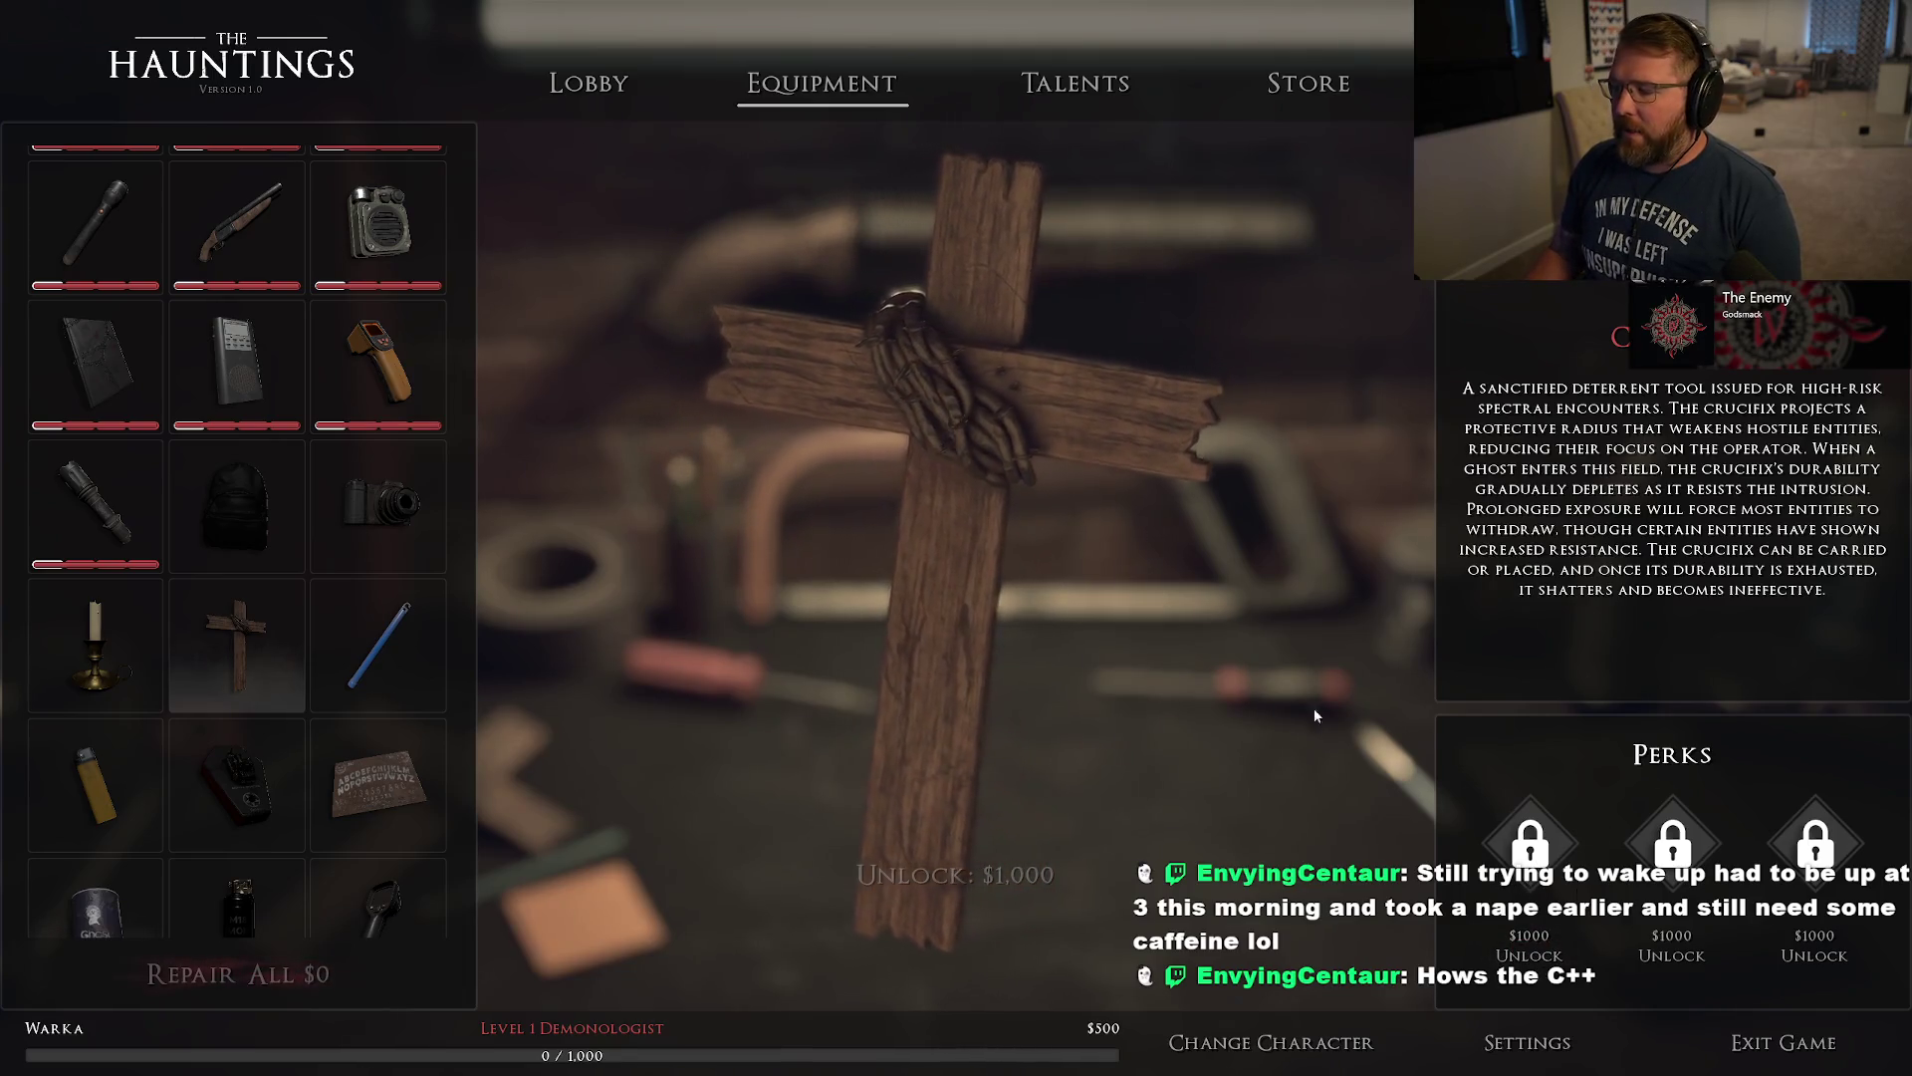
Look through Talents and Store, then reselect the top-hatted character in character selection.
click(1076, 85)
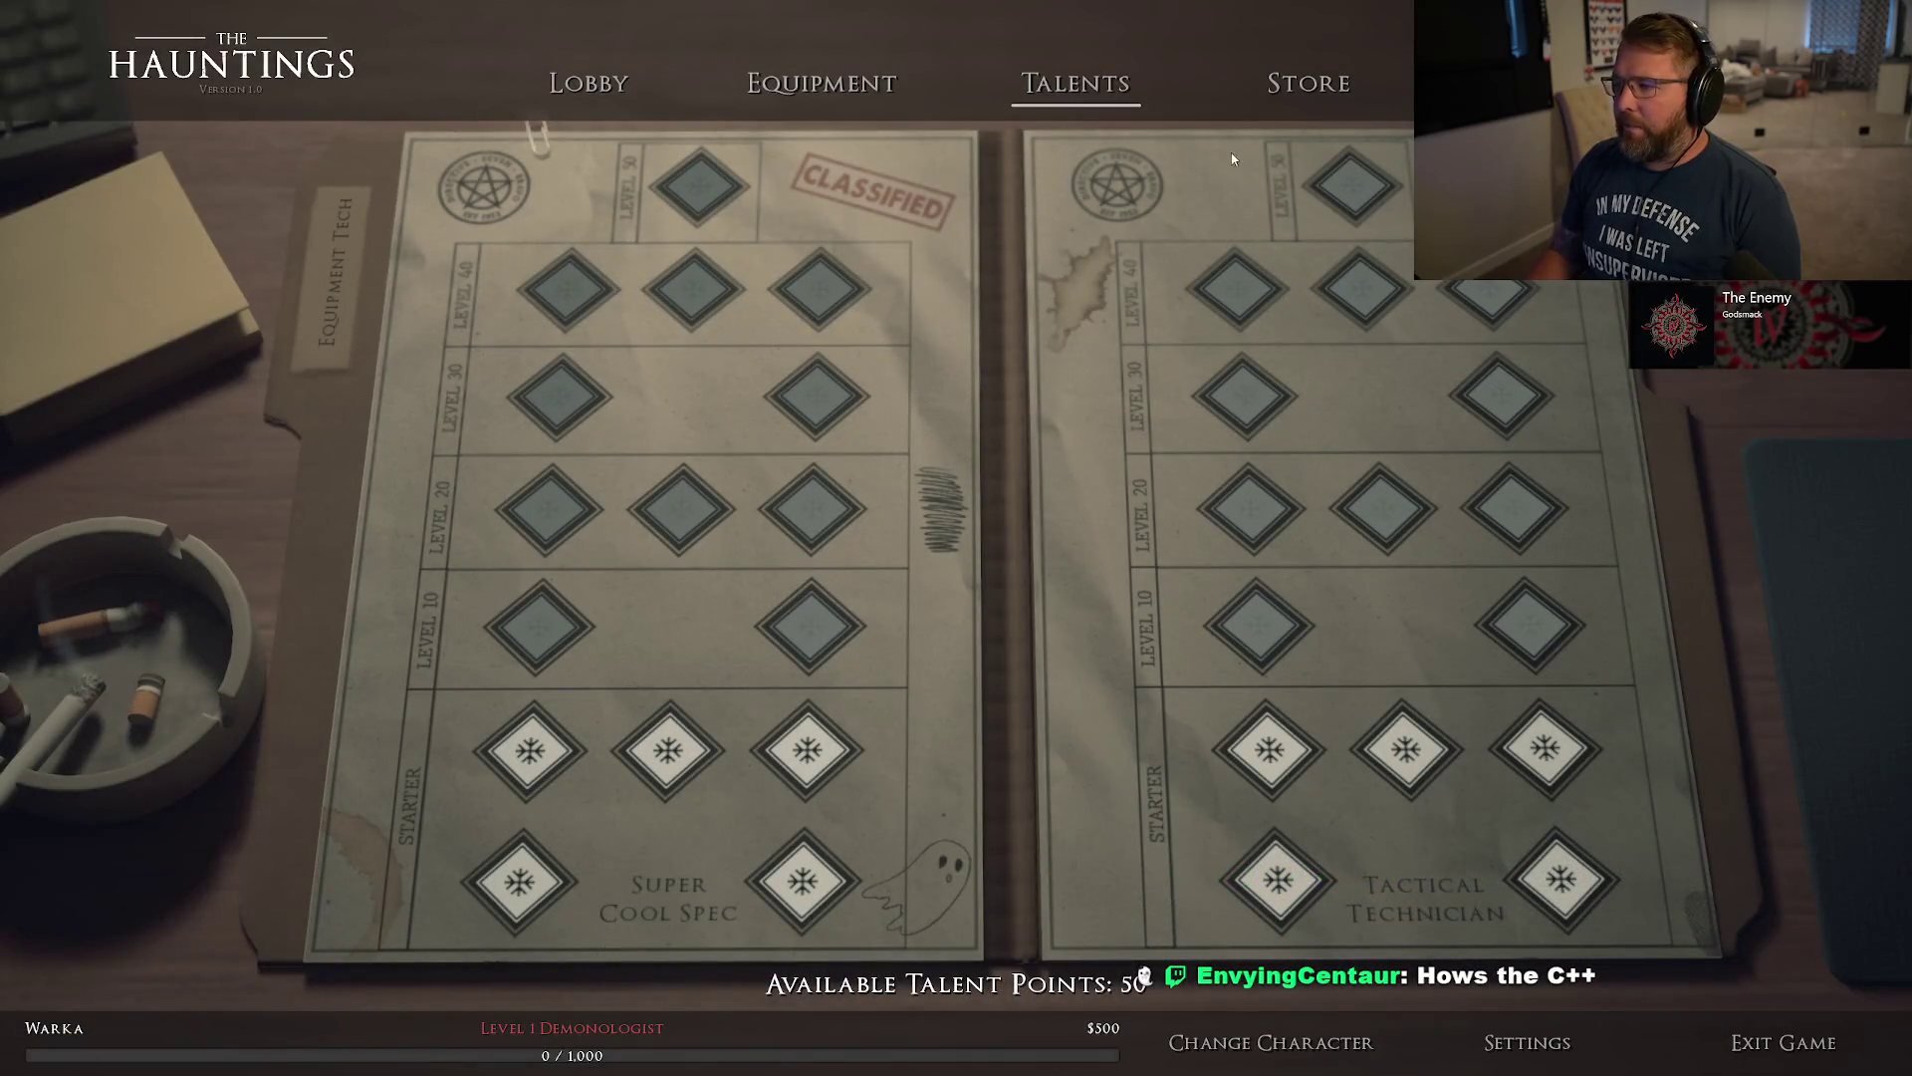
click(1309, 82)
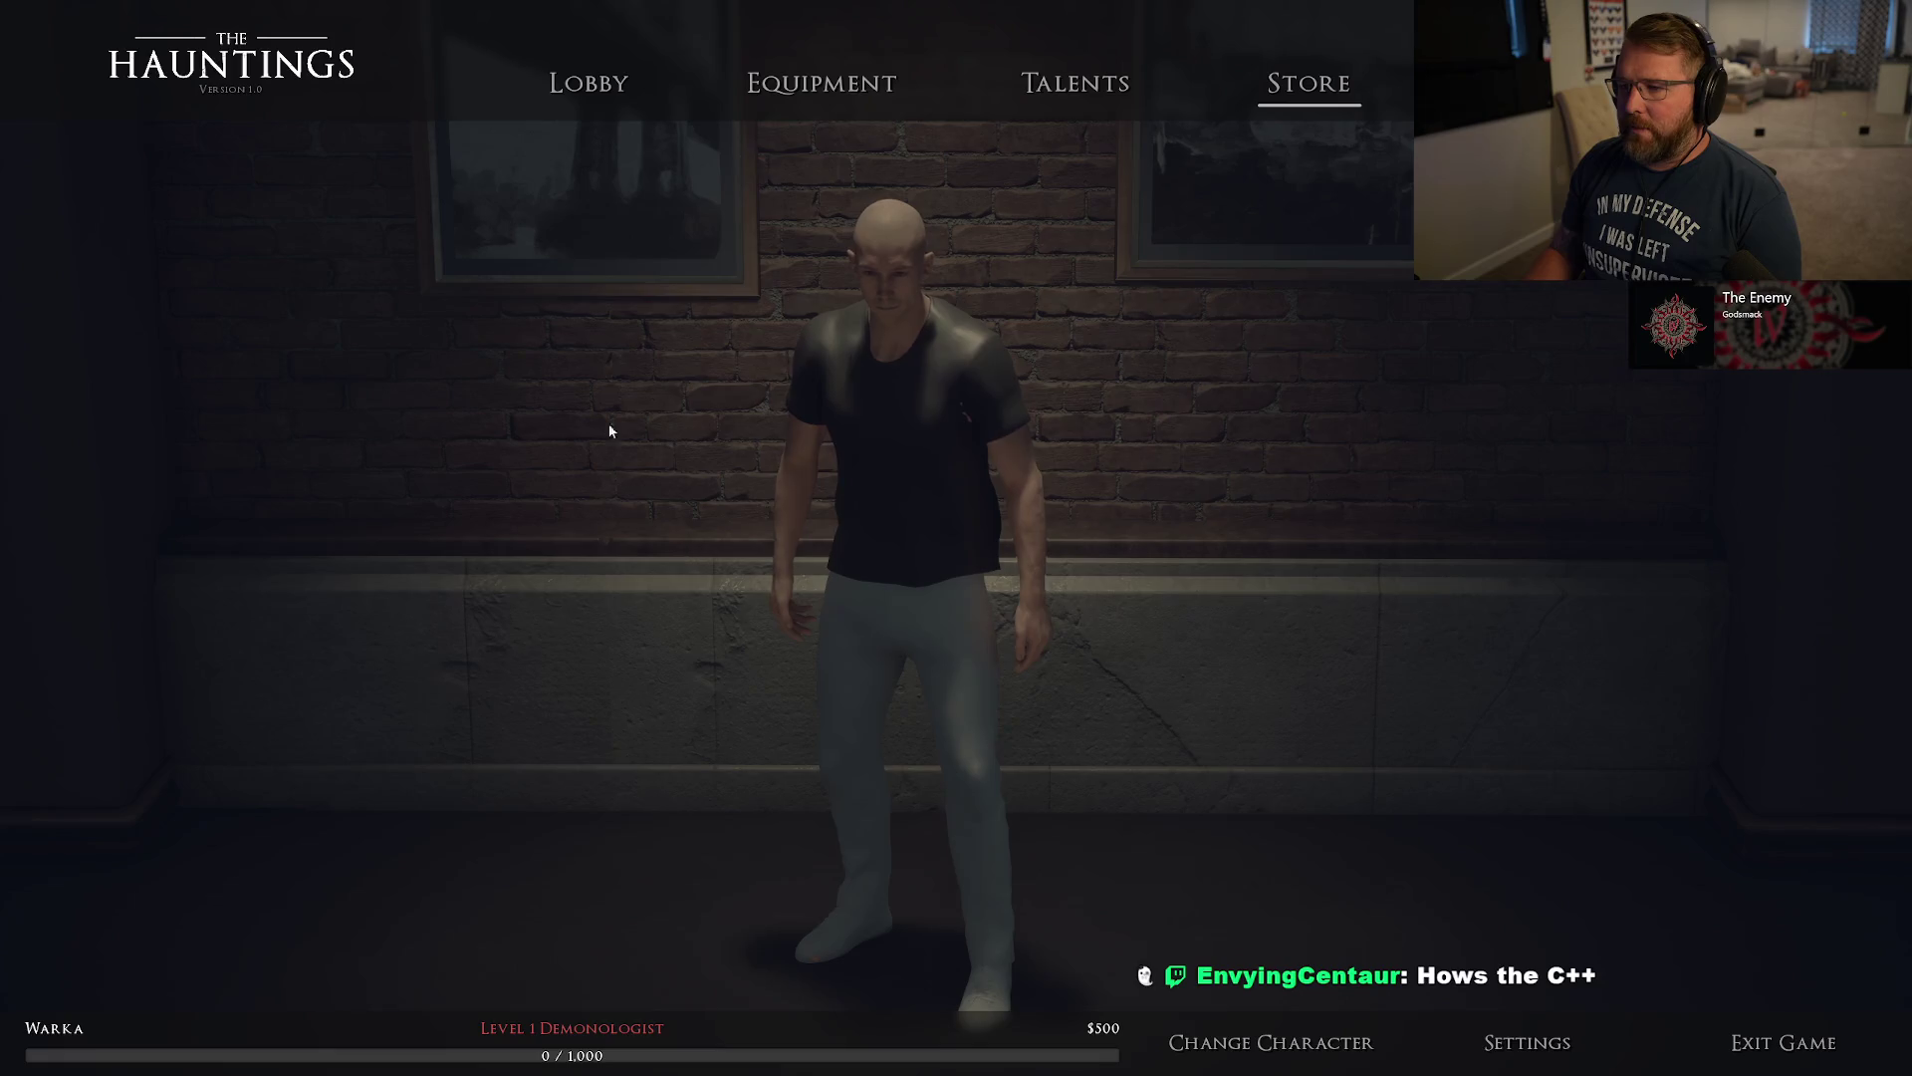
click(1250, 1068)
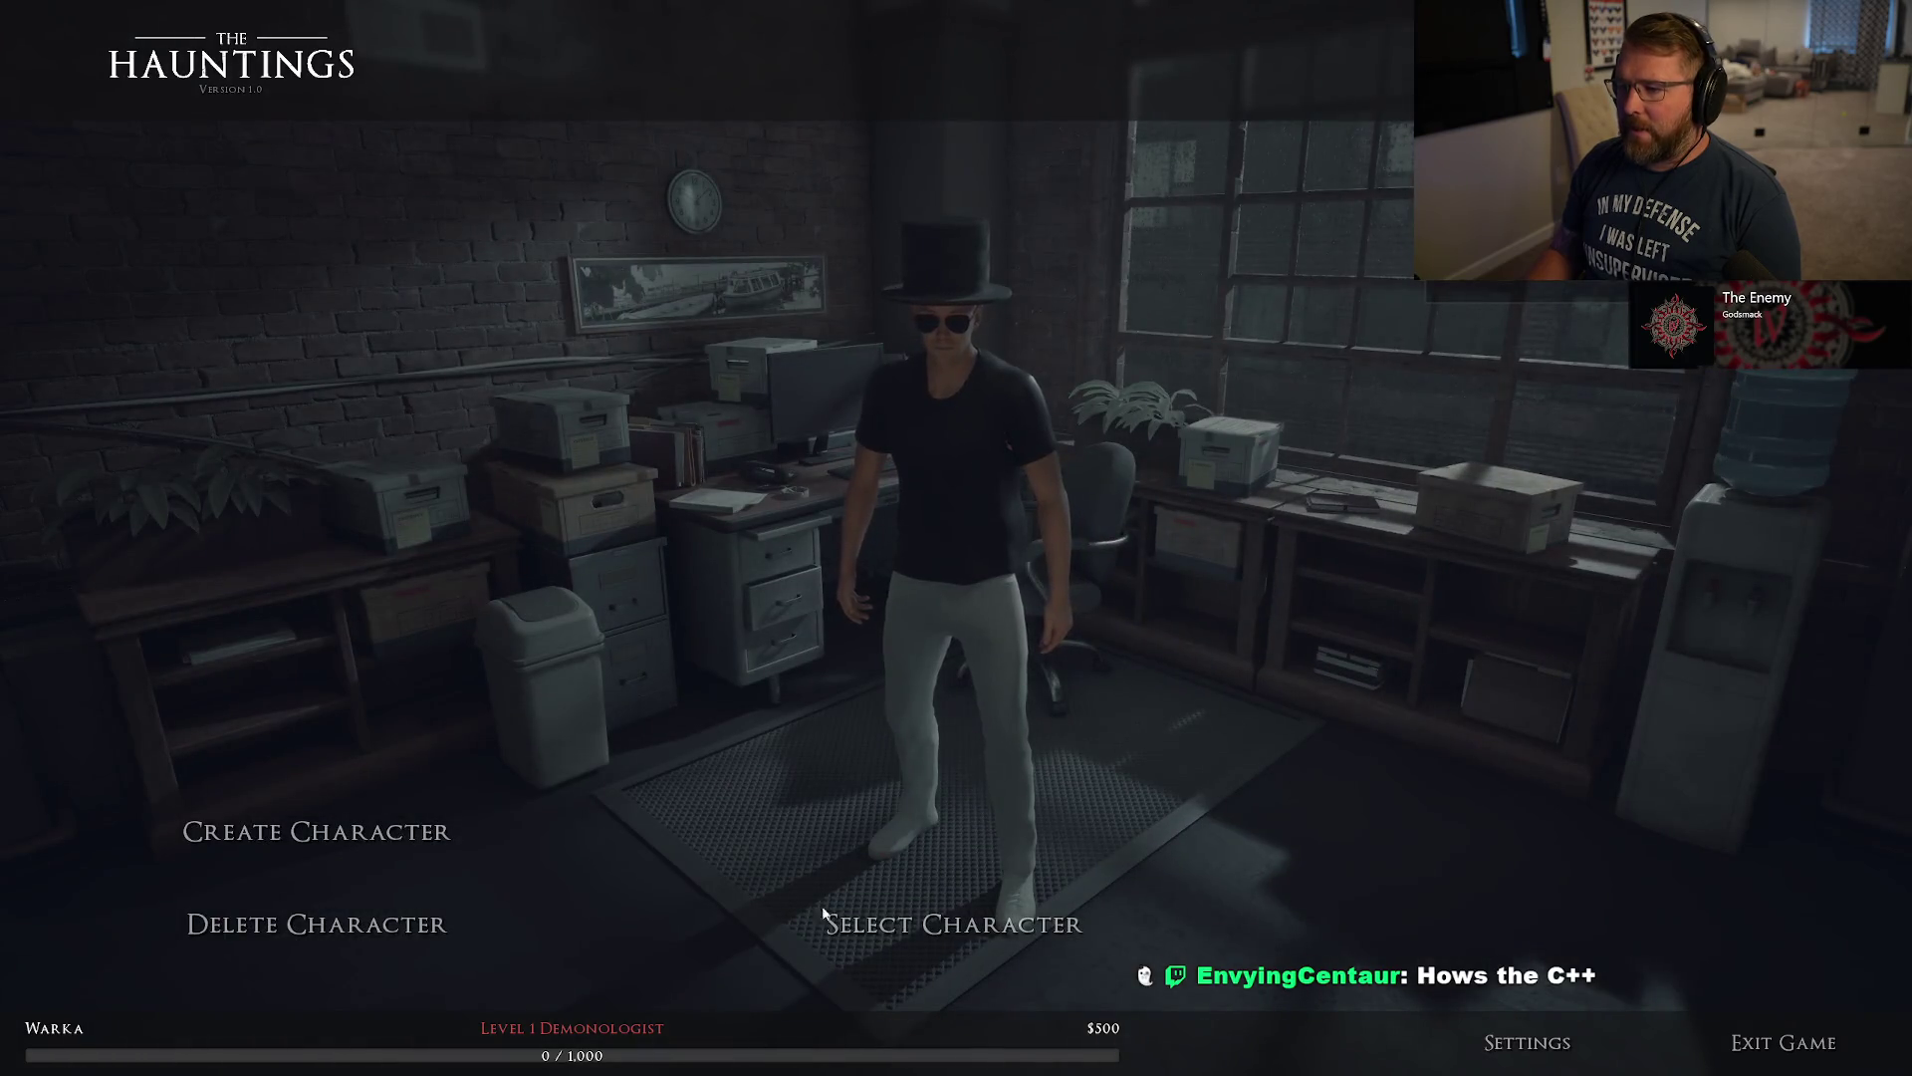
click(996, 928)
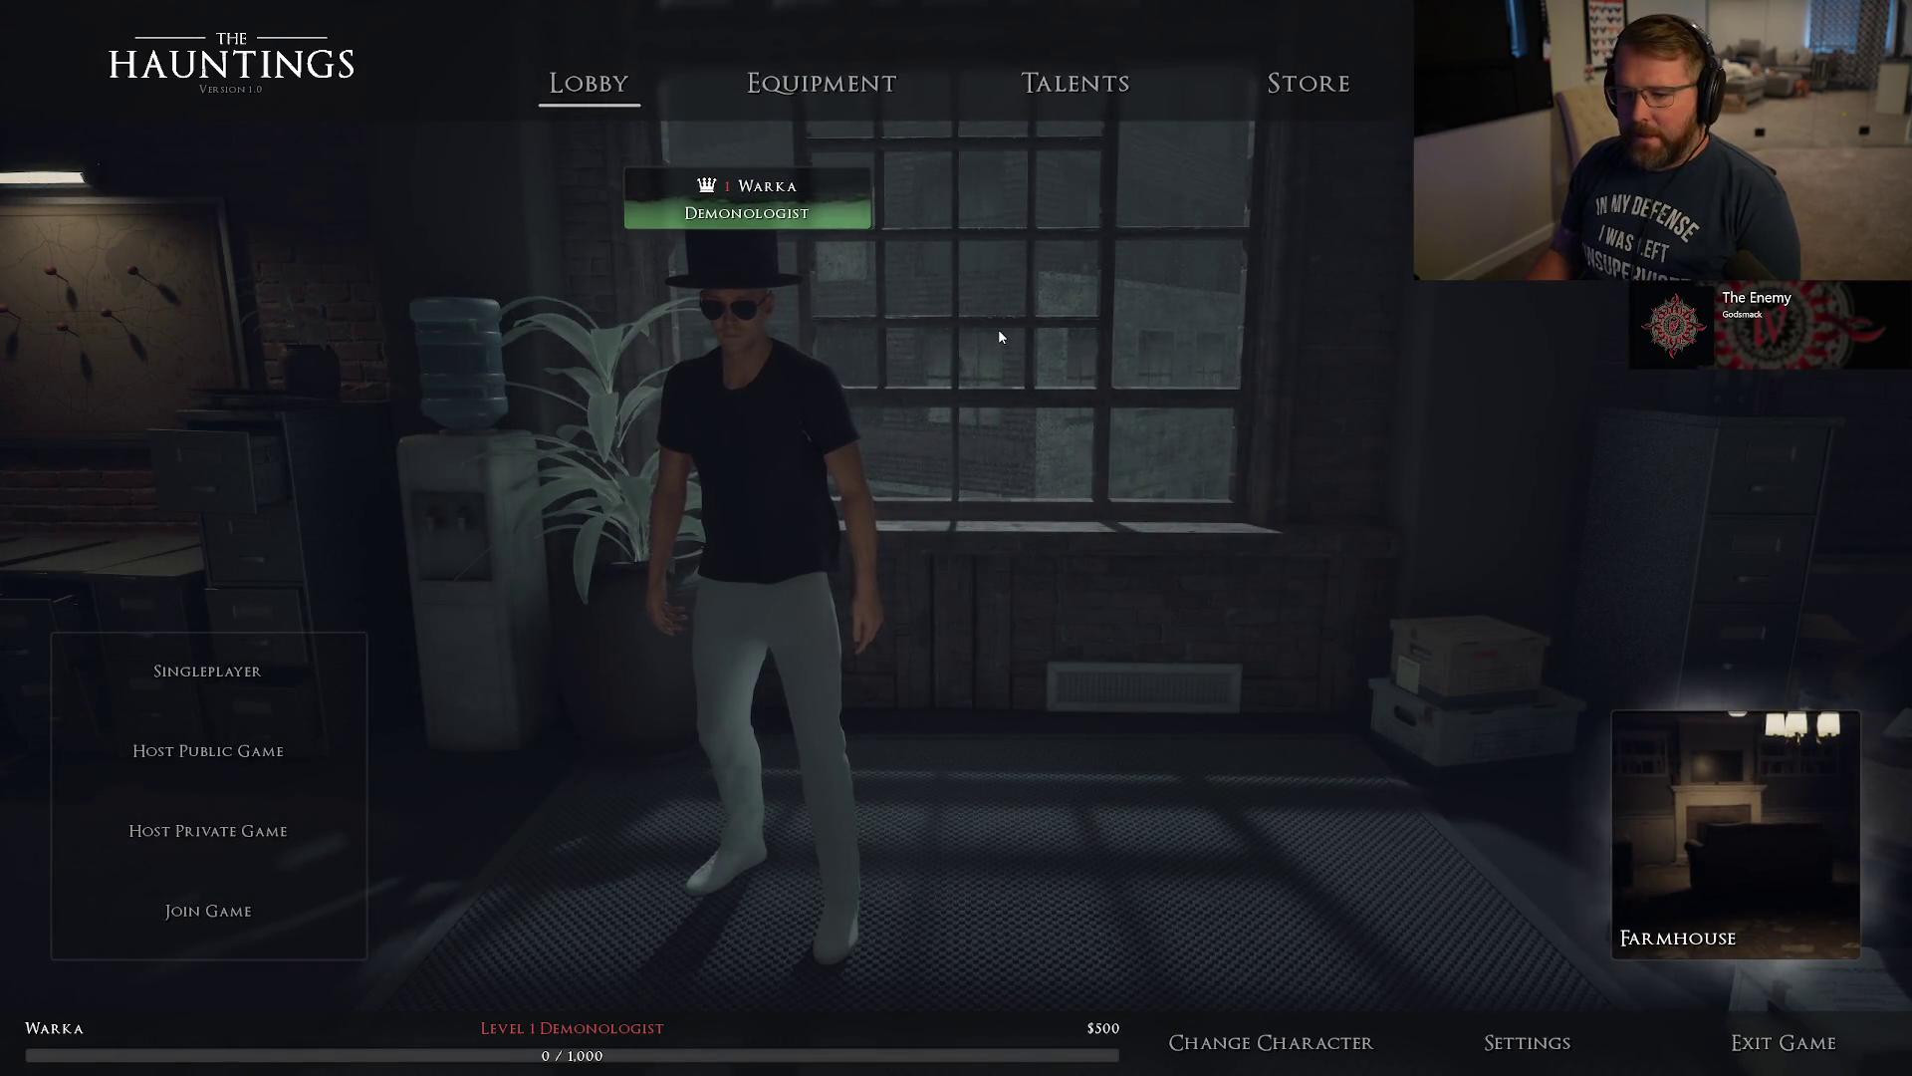
Set Diner as the lobby location and try Singleplayer and the Join Game server list.
click(212, 674)
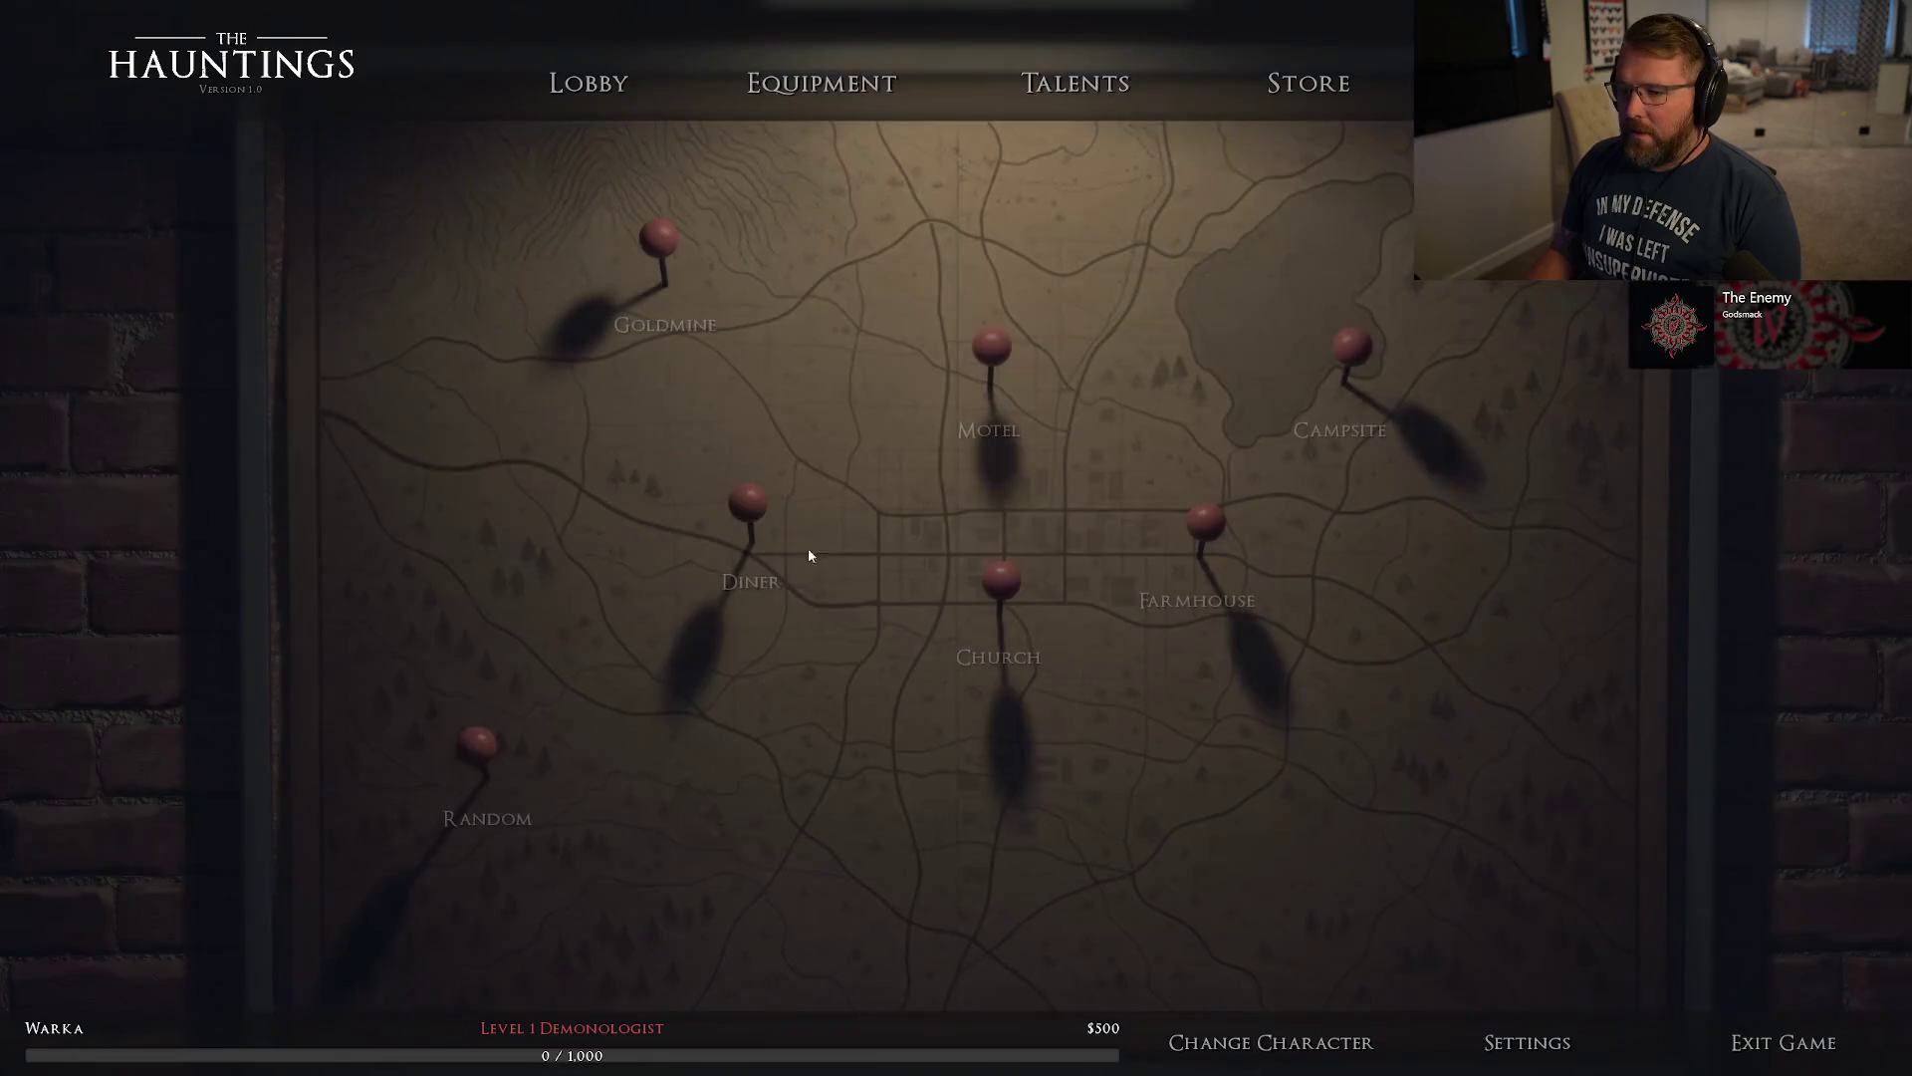
click(747, 506)
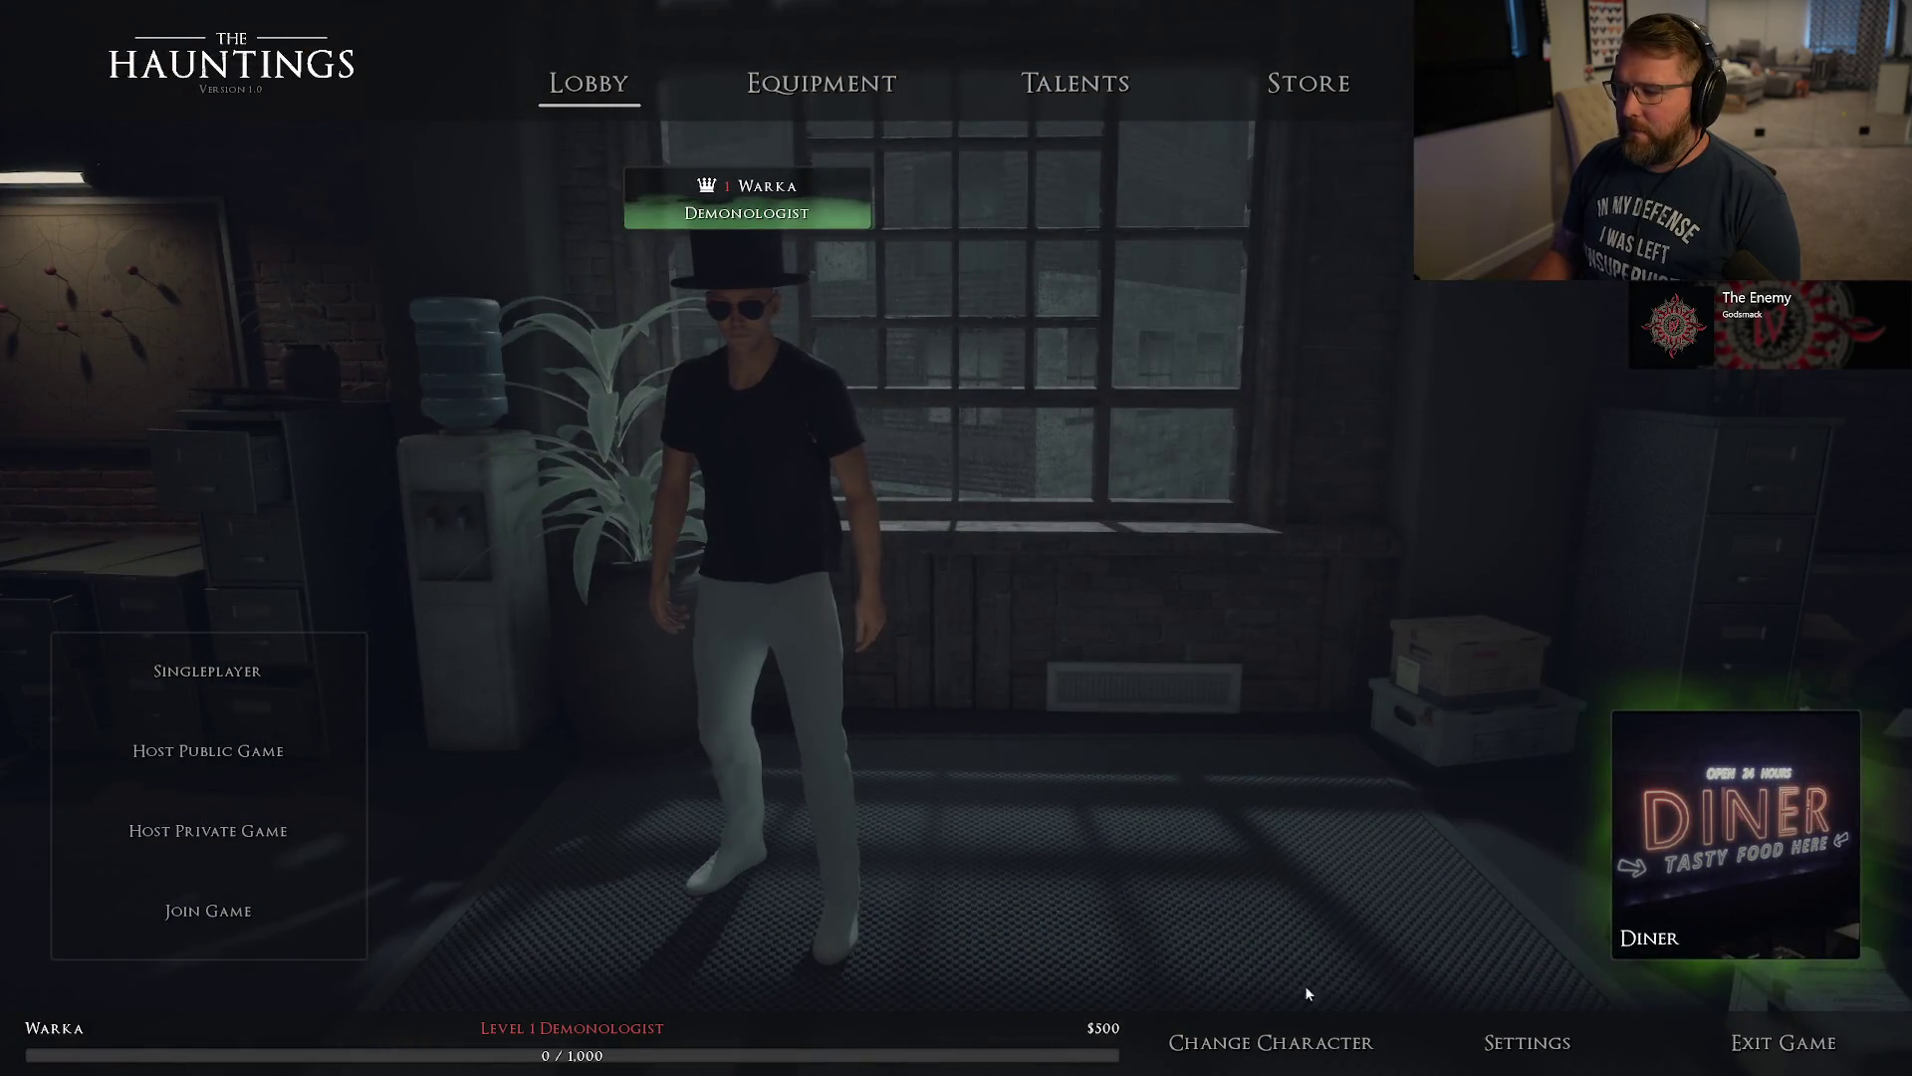
click(234, 672)
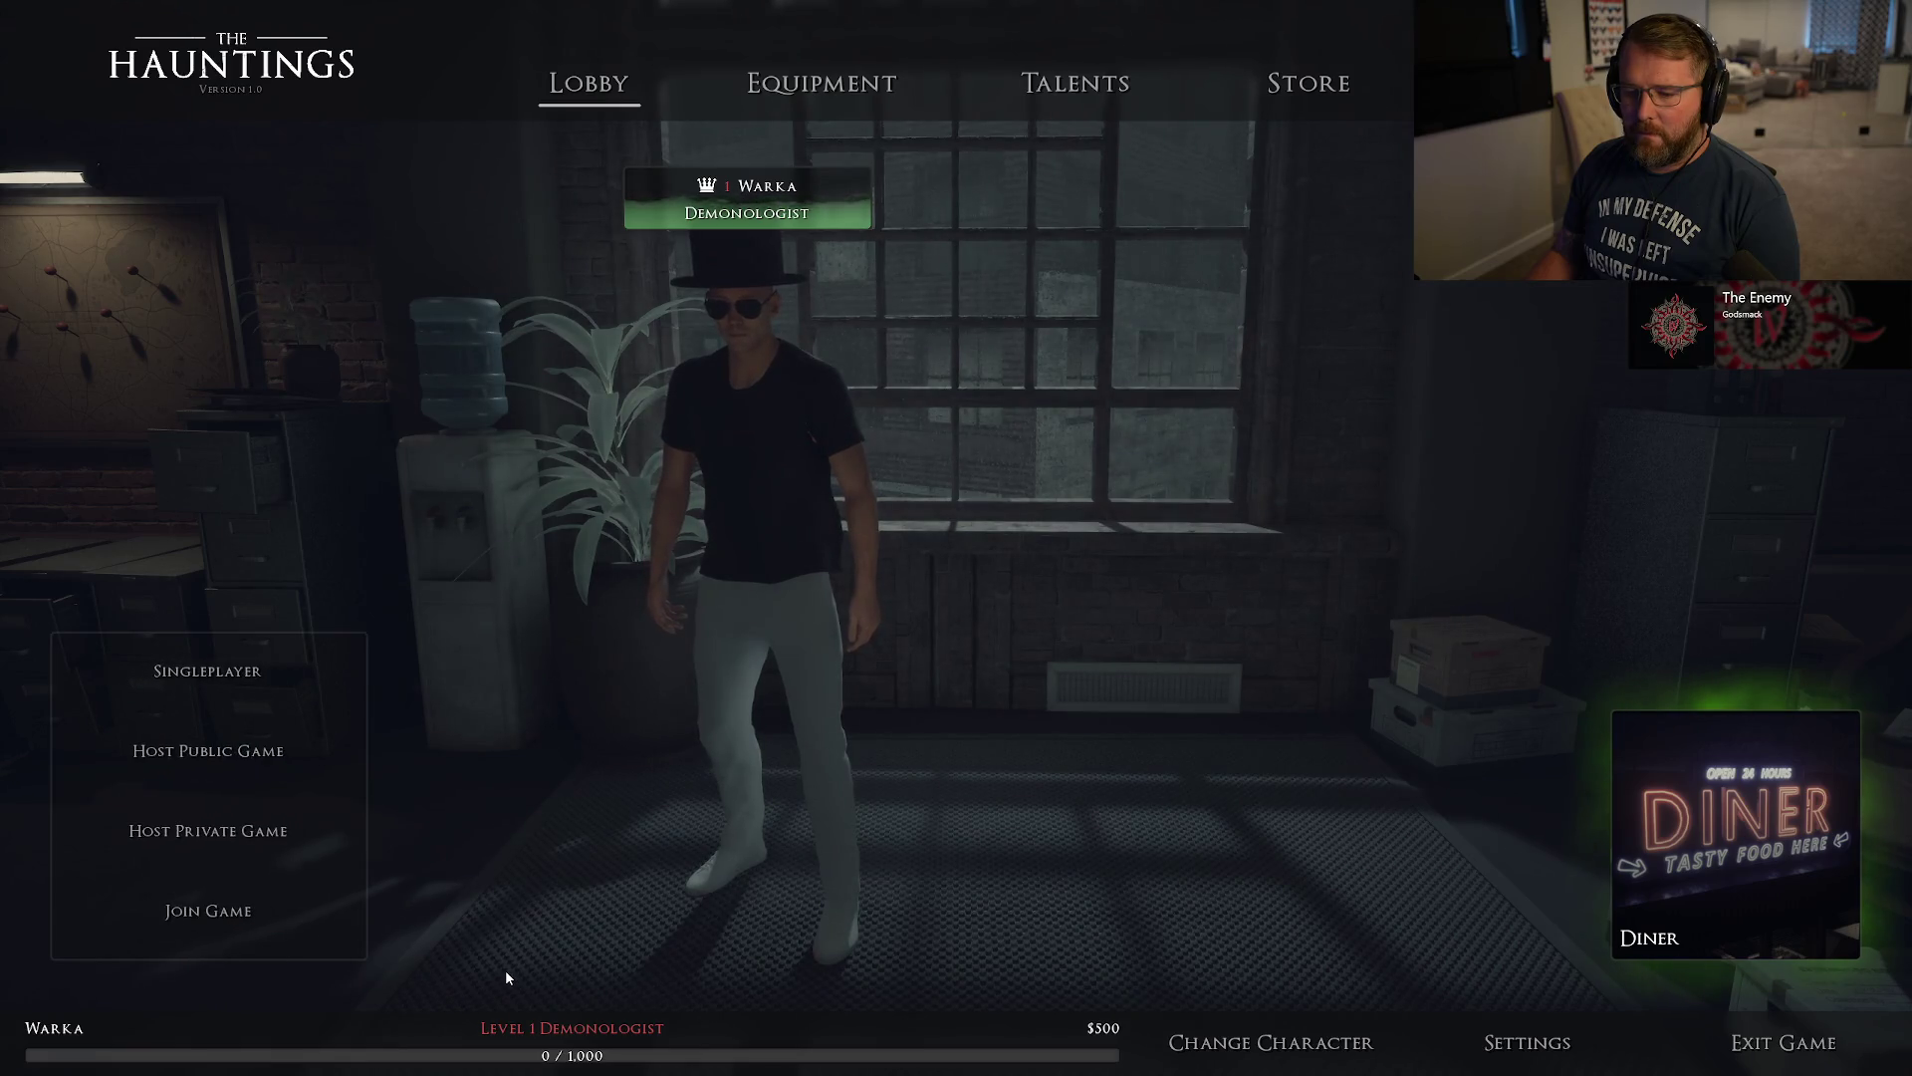
click(208, 910)
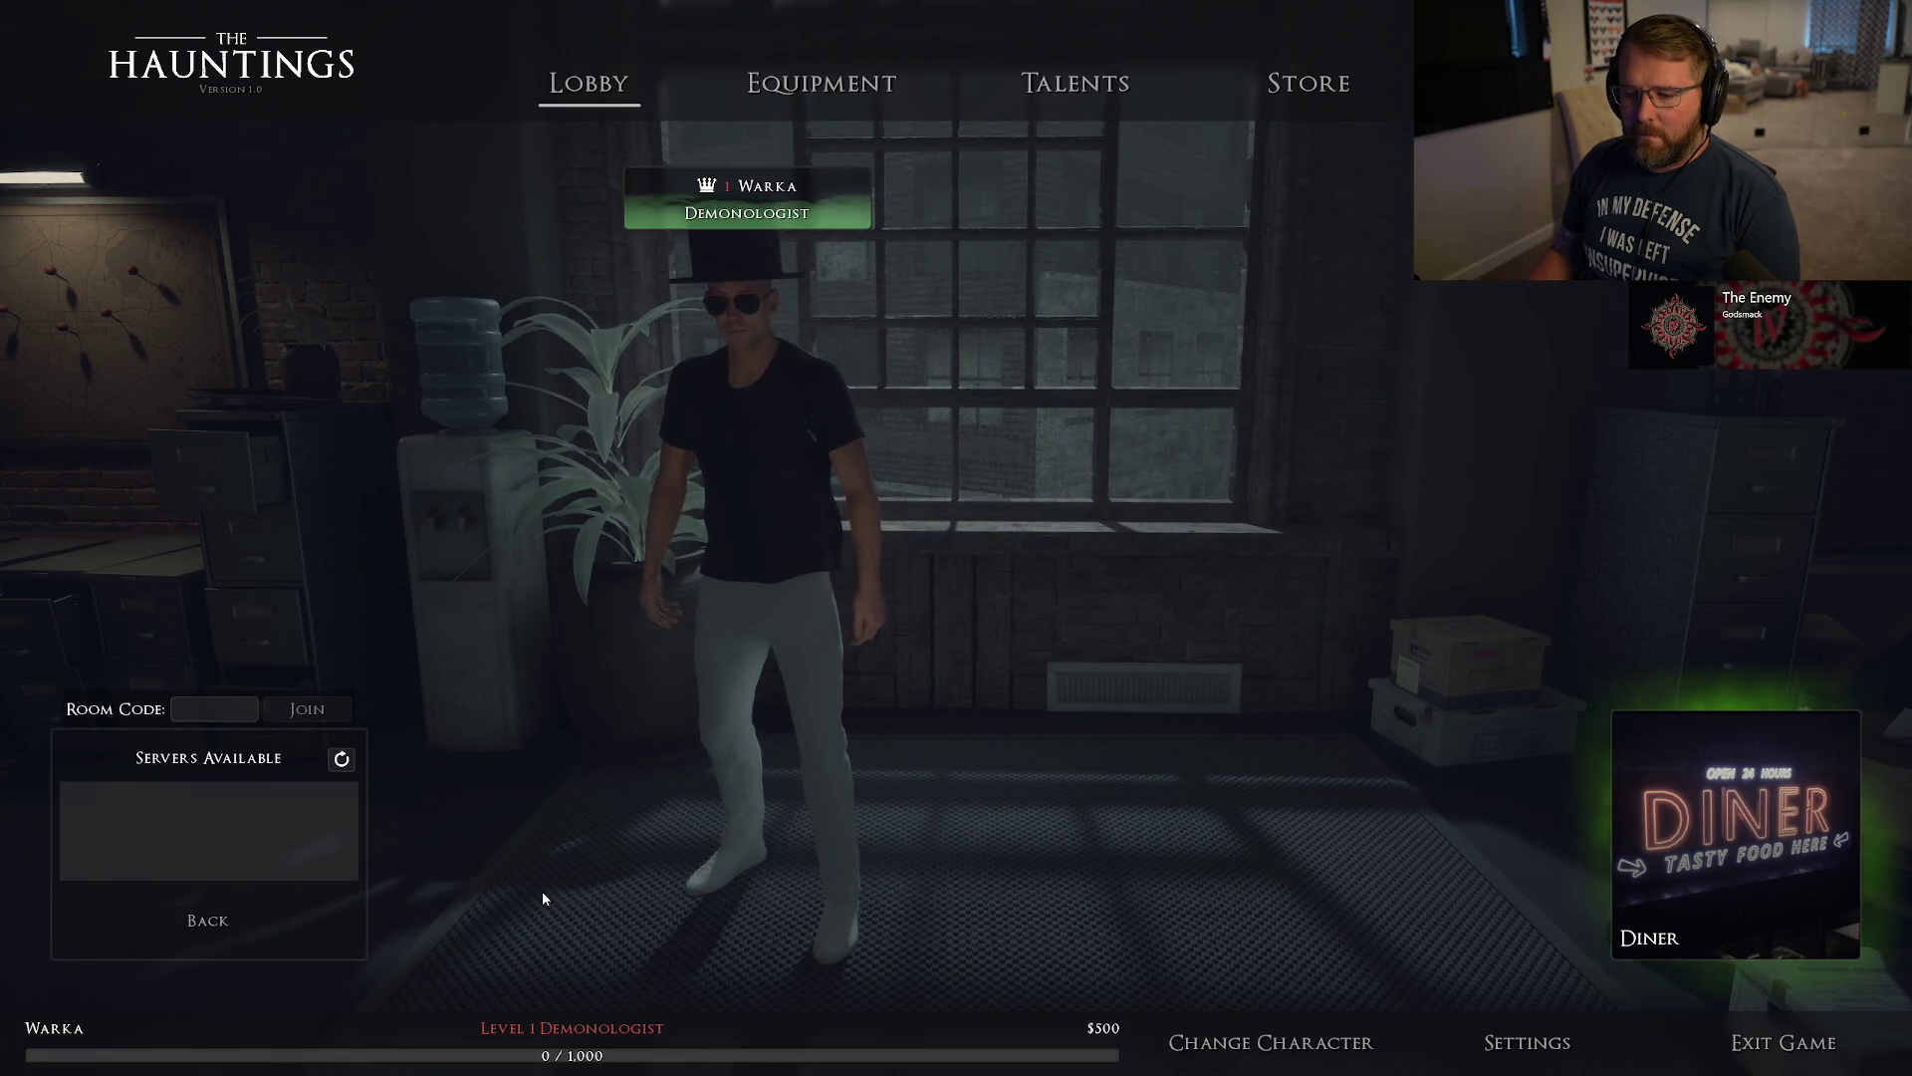
click(339, 763)
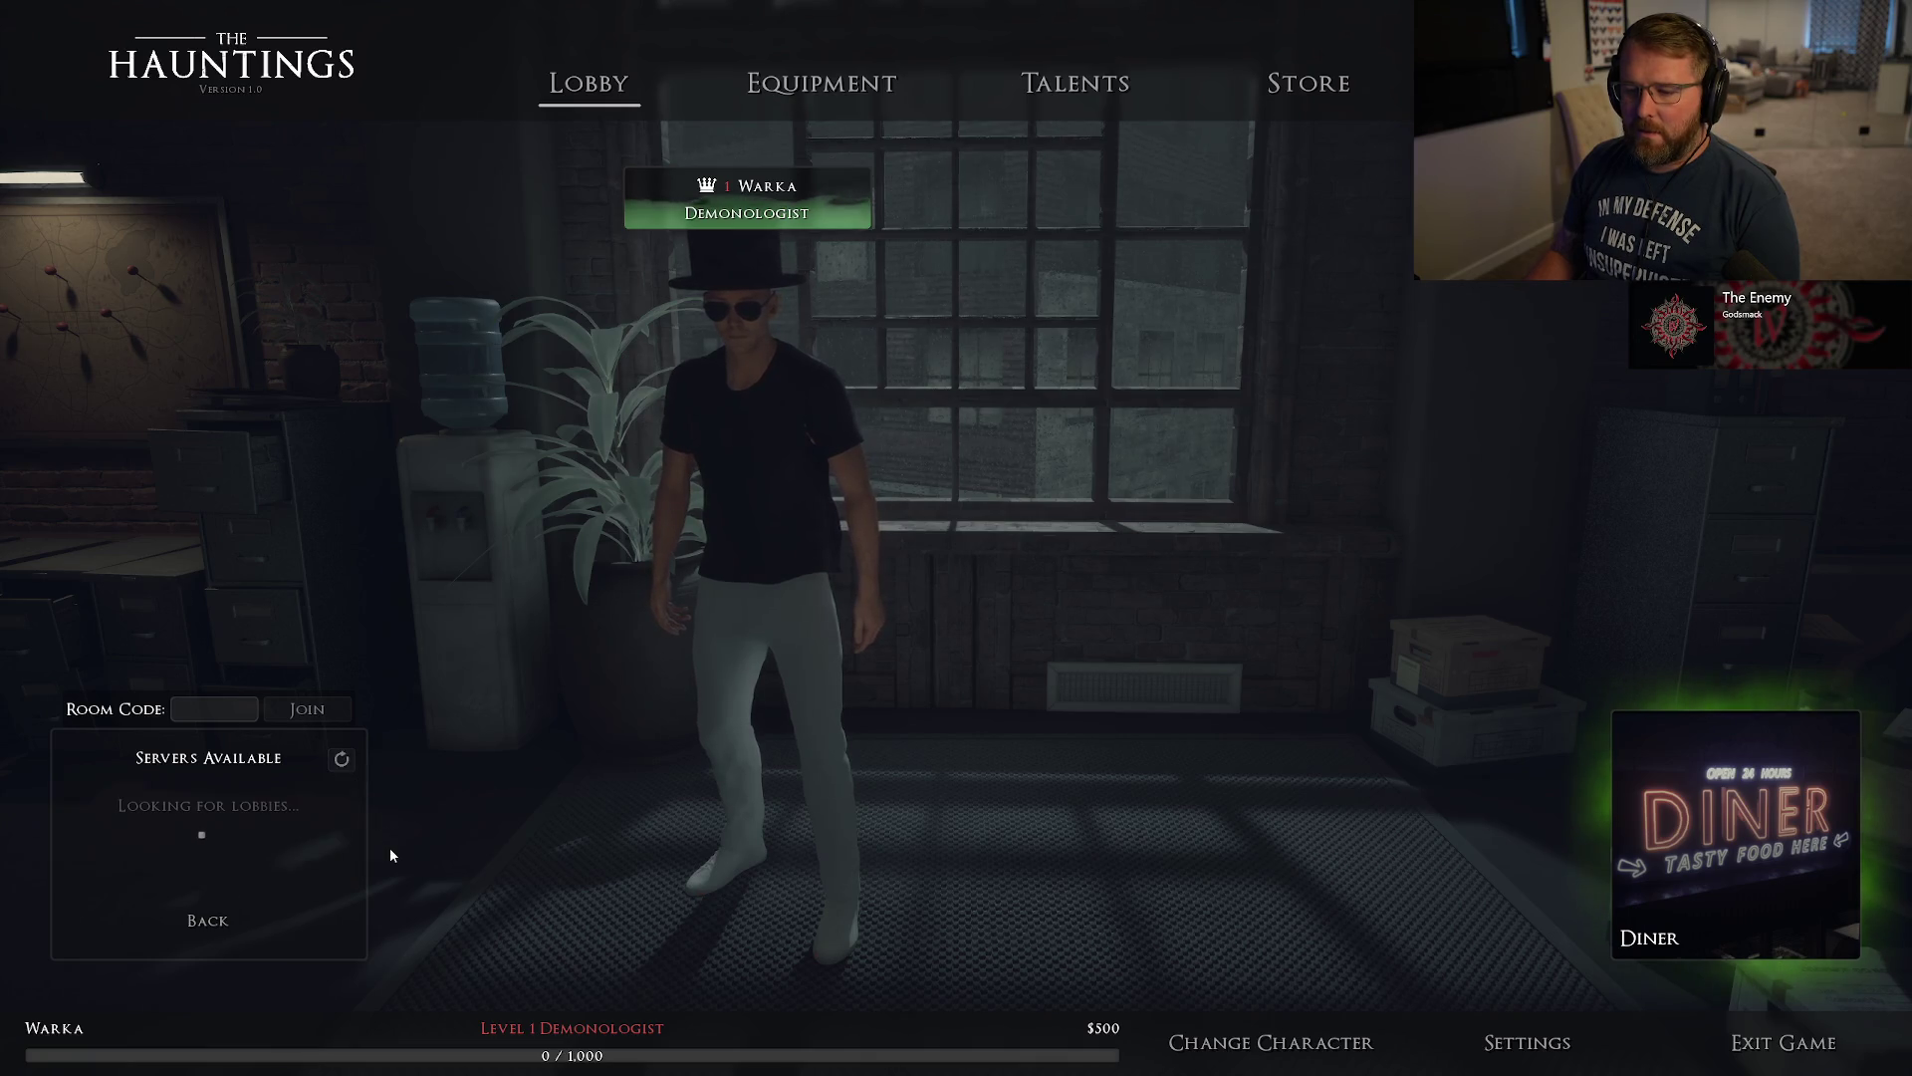
click(236, 913)
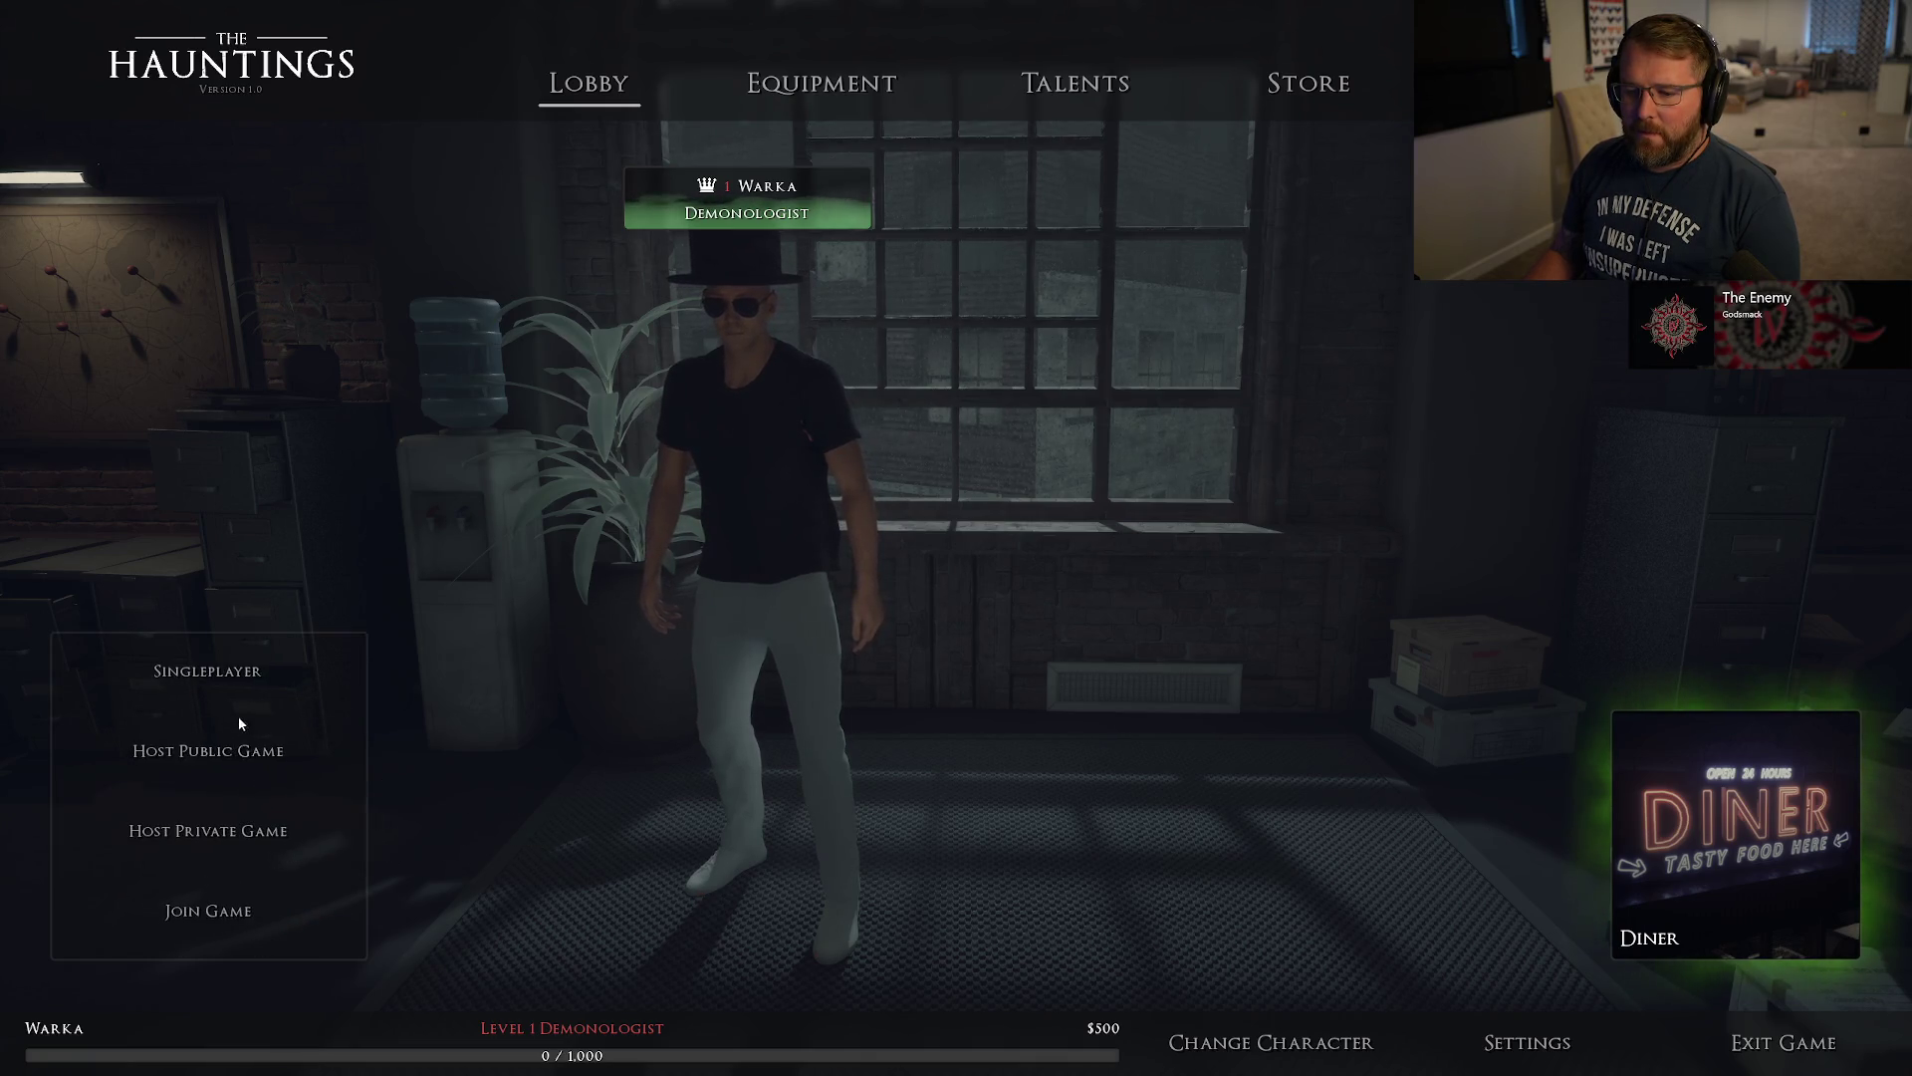
Host a private game, leave the group, refresh the server list, then show Equipment.
click(231, 838)
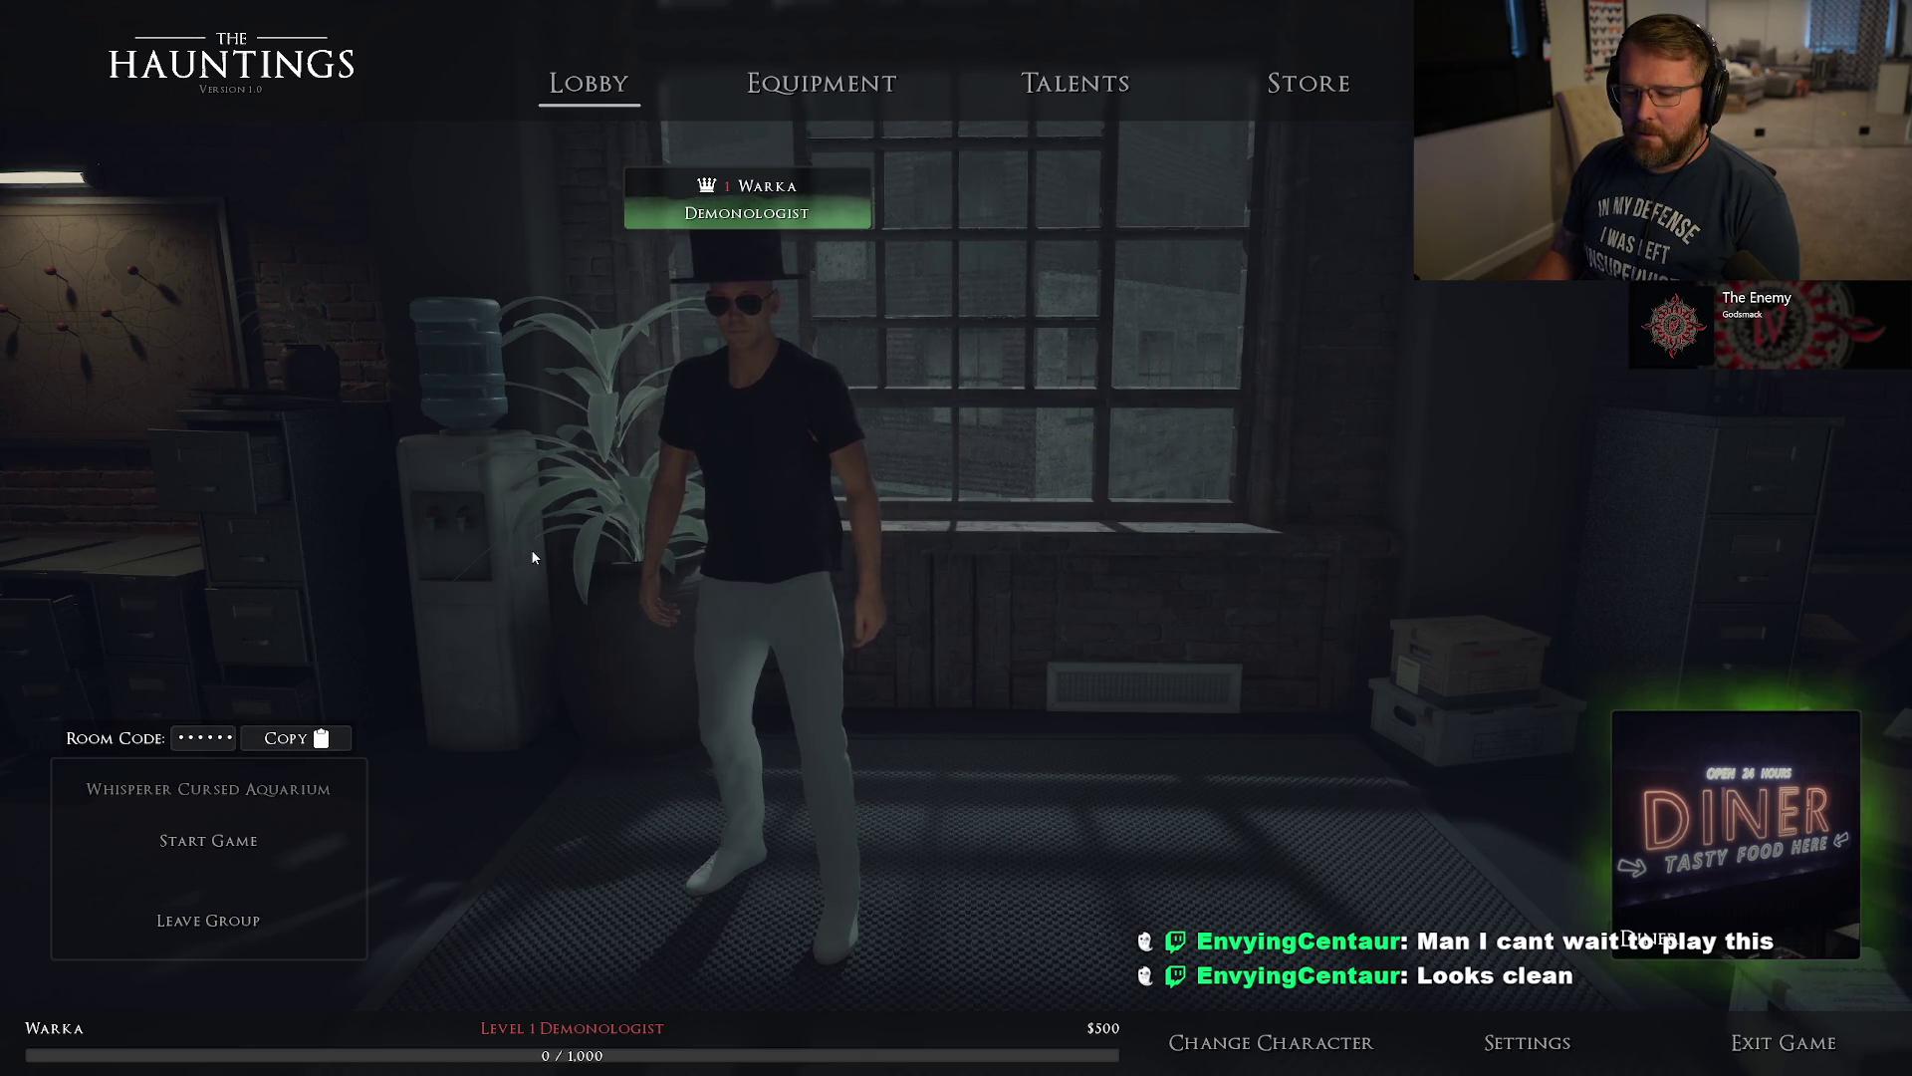
click(289, 923)
click(295, 760)
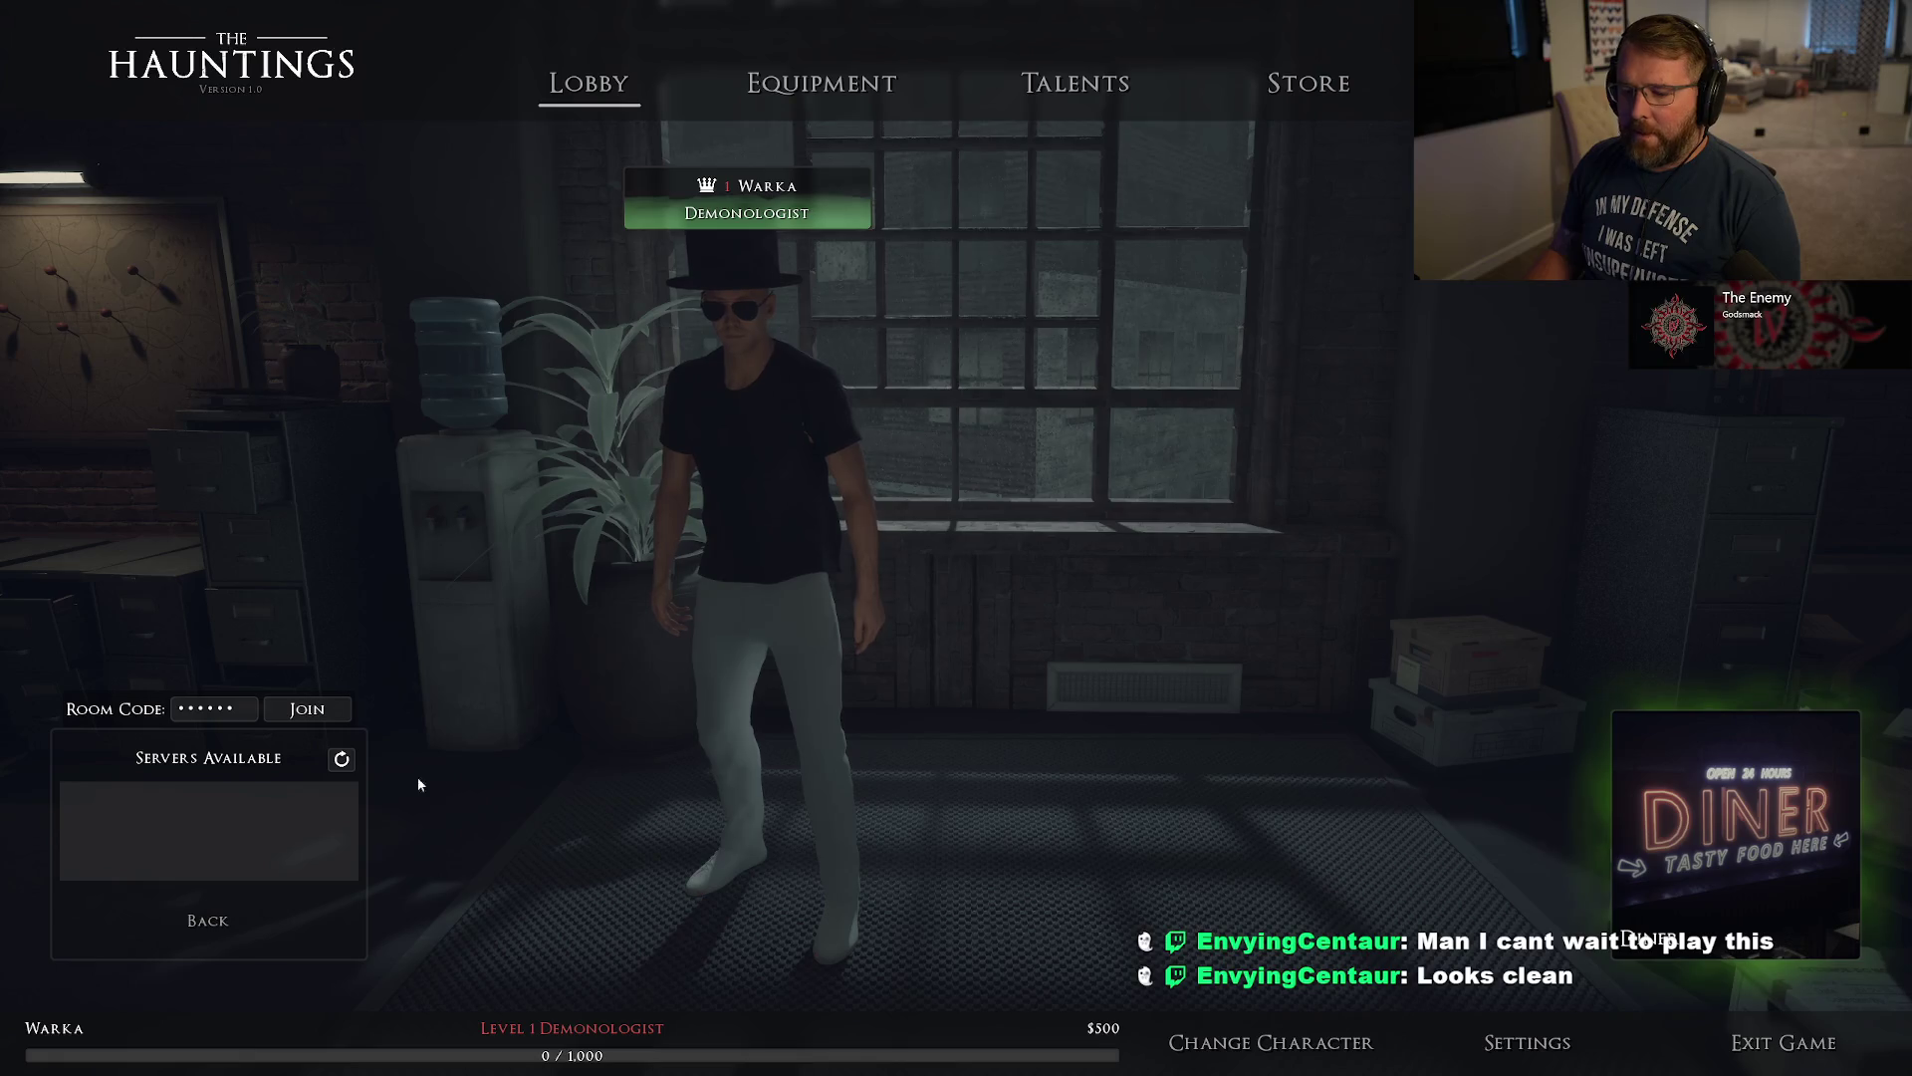
click(341, 760)
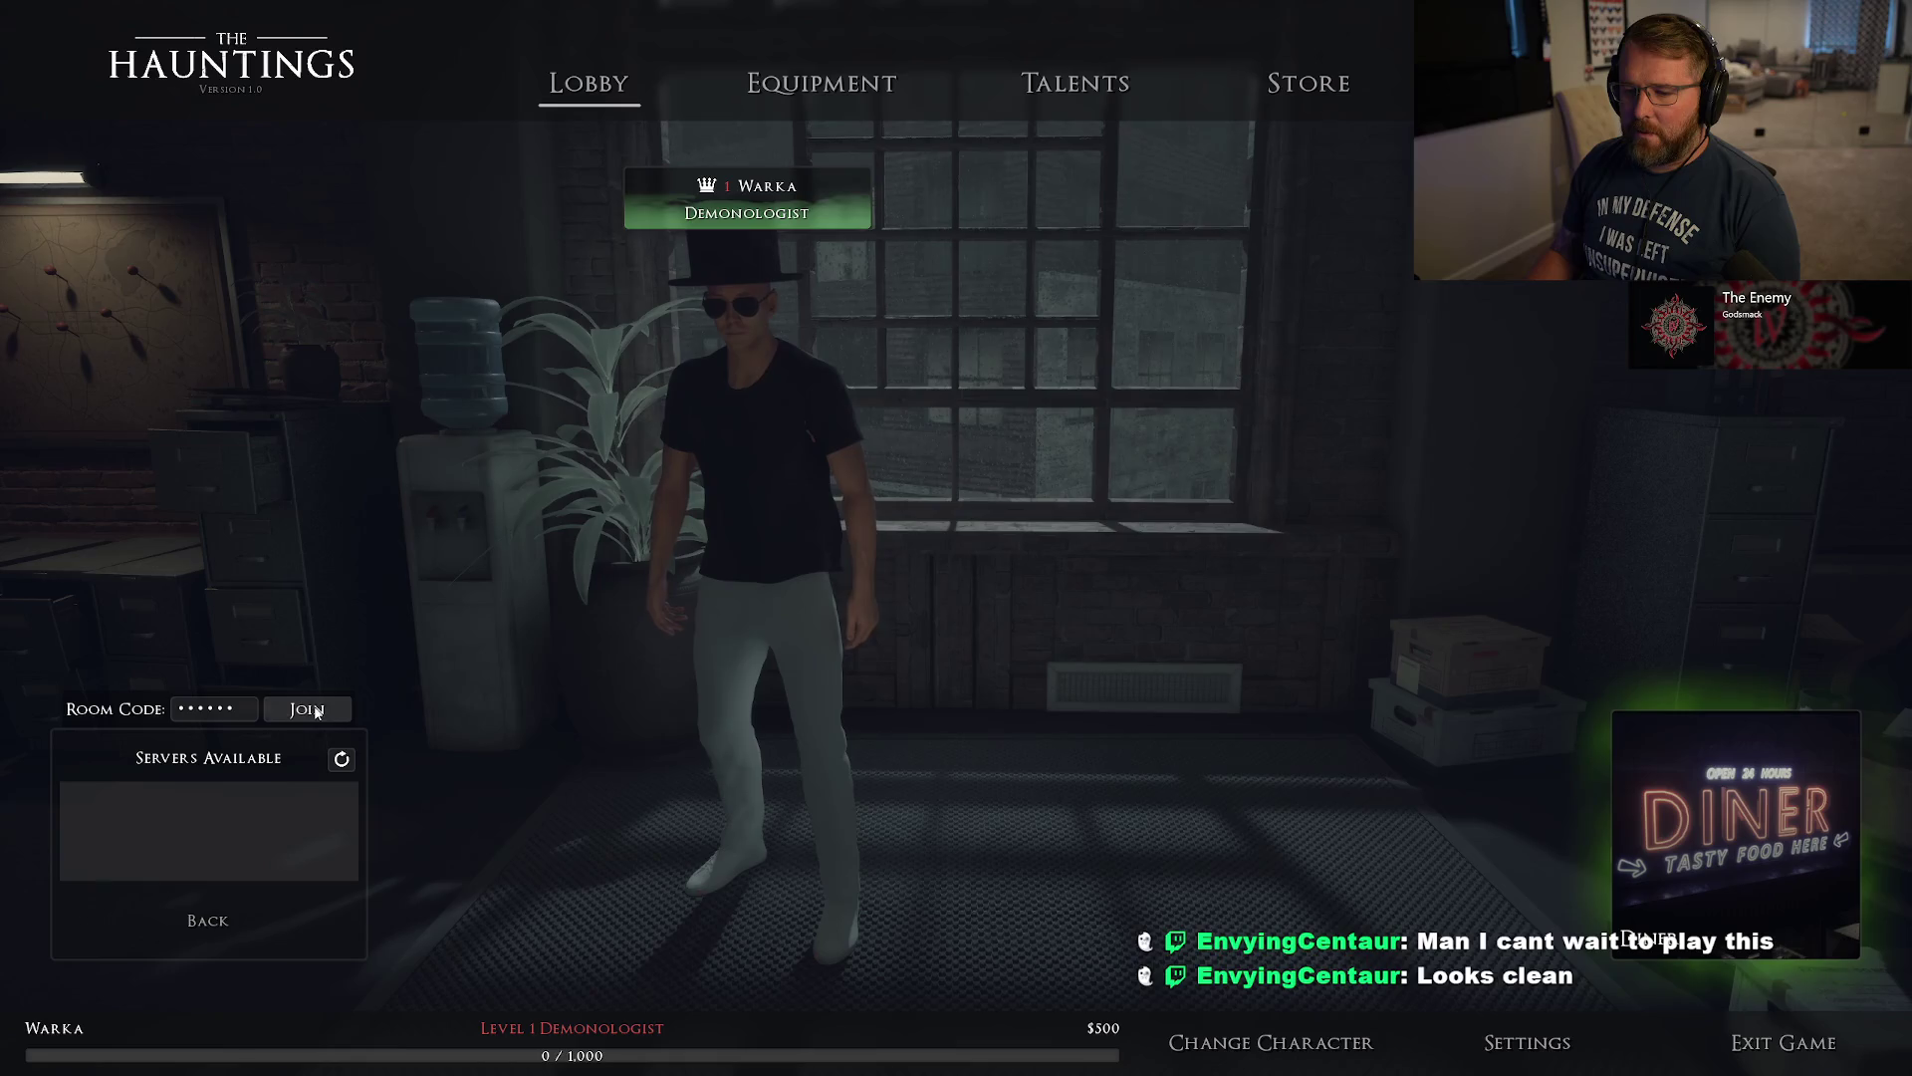
click(812, 94)
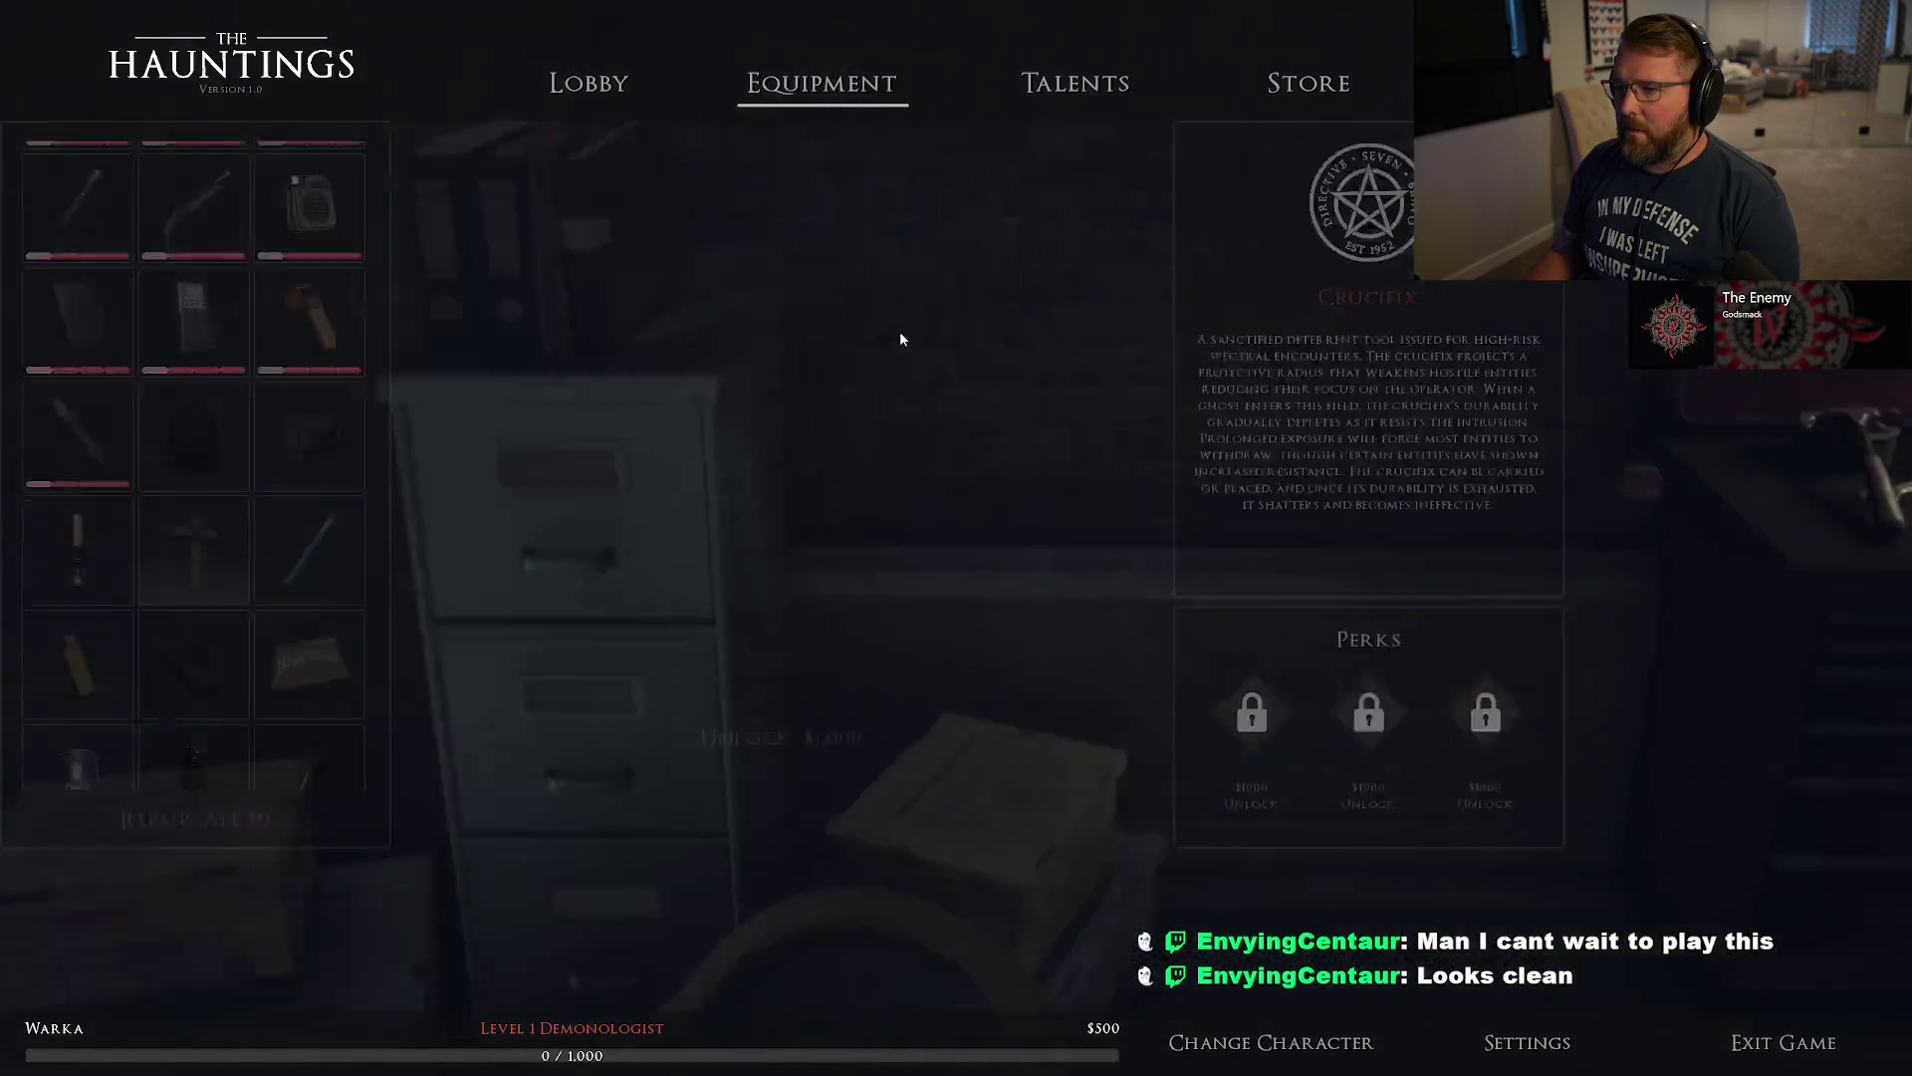
Preview the camera, glow stick, backpack and thermometer, then browse the Talents and Store views.
click(390, 495)
click(345, 586)
click(267, 553)
click(404, 377)
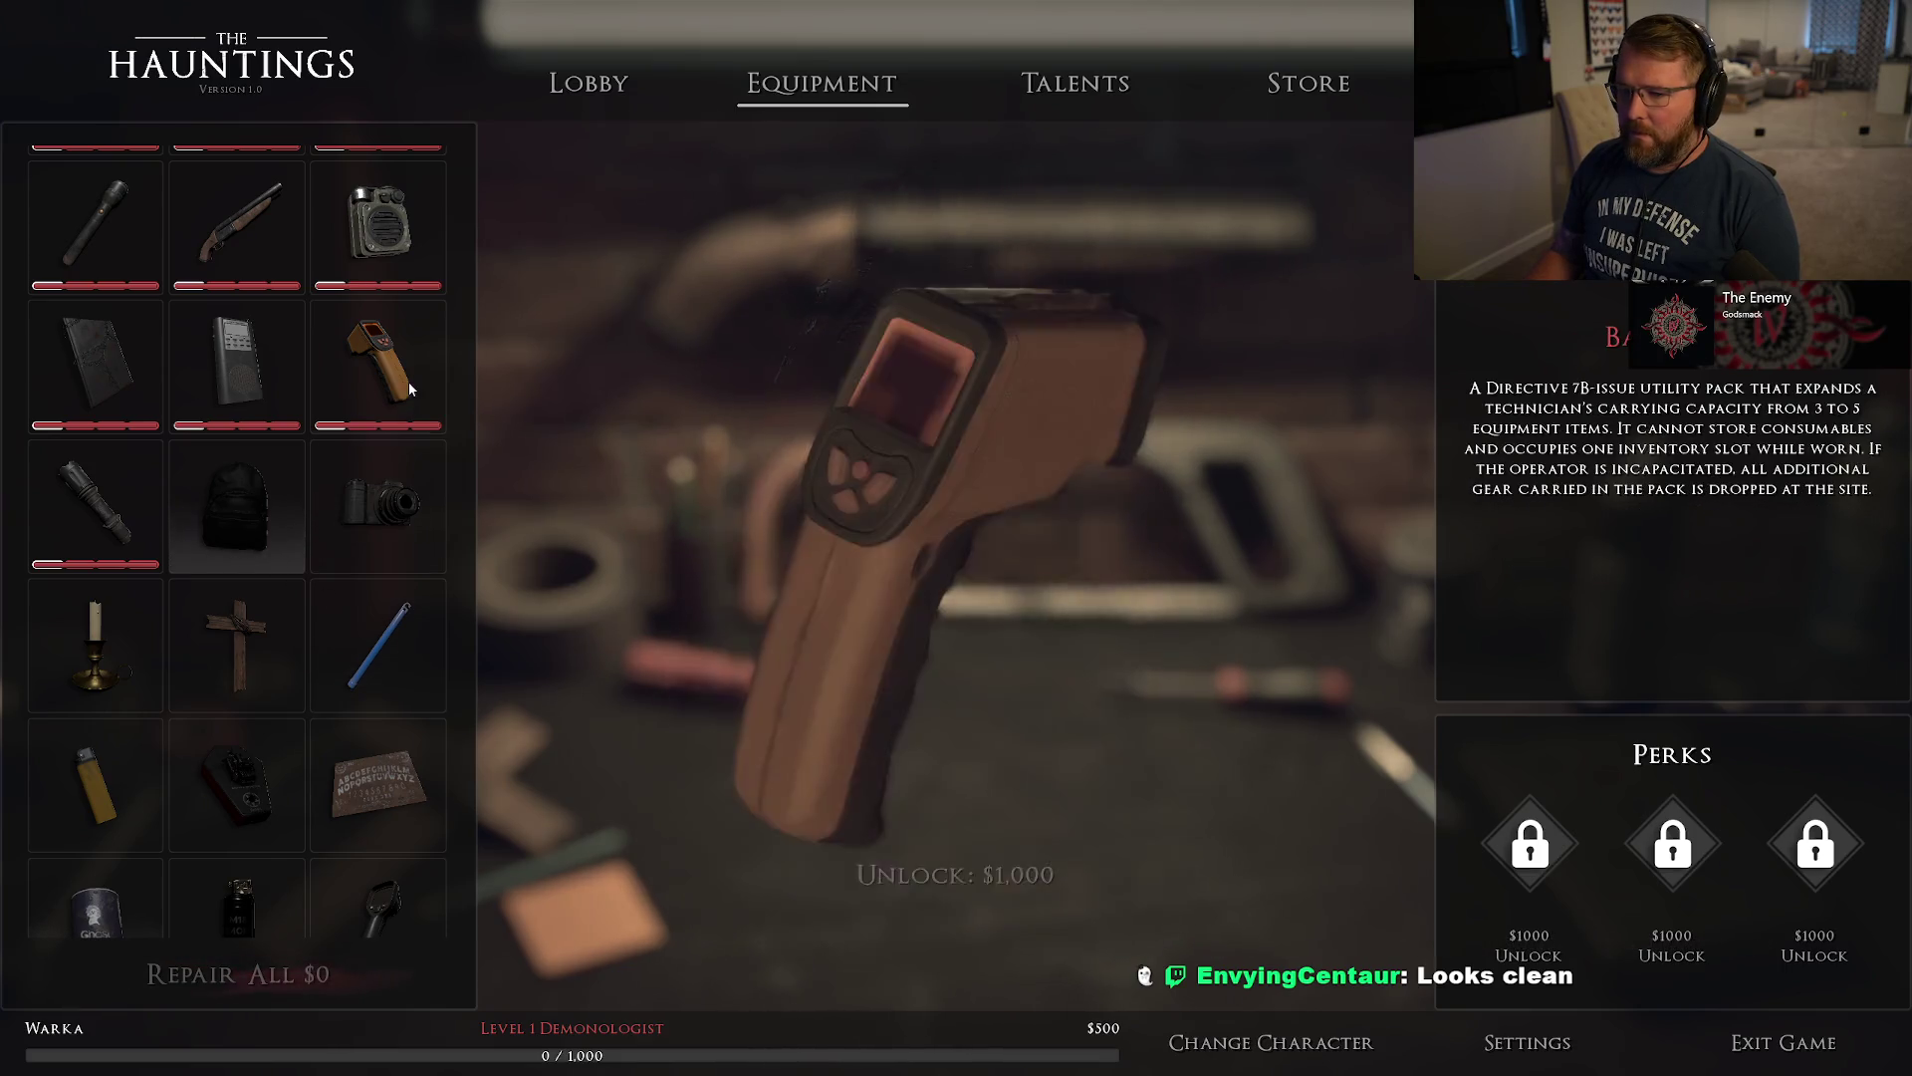
click(1081, 95)
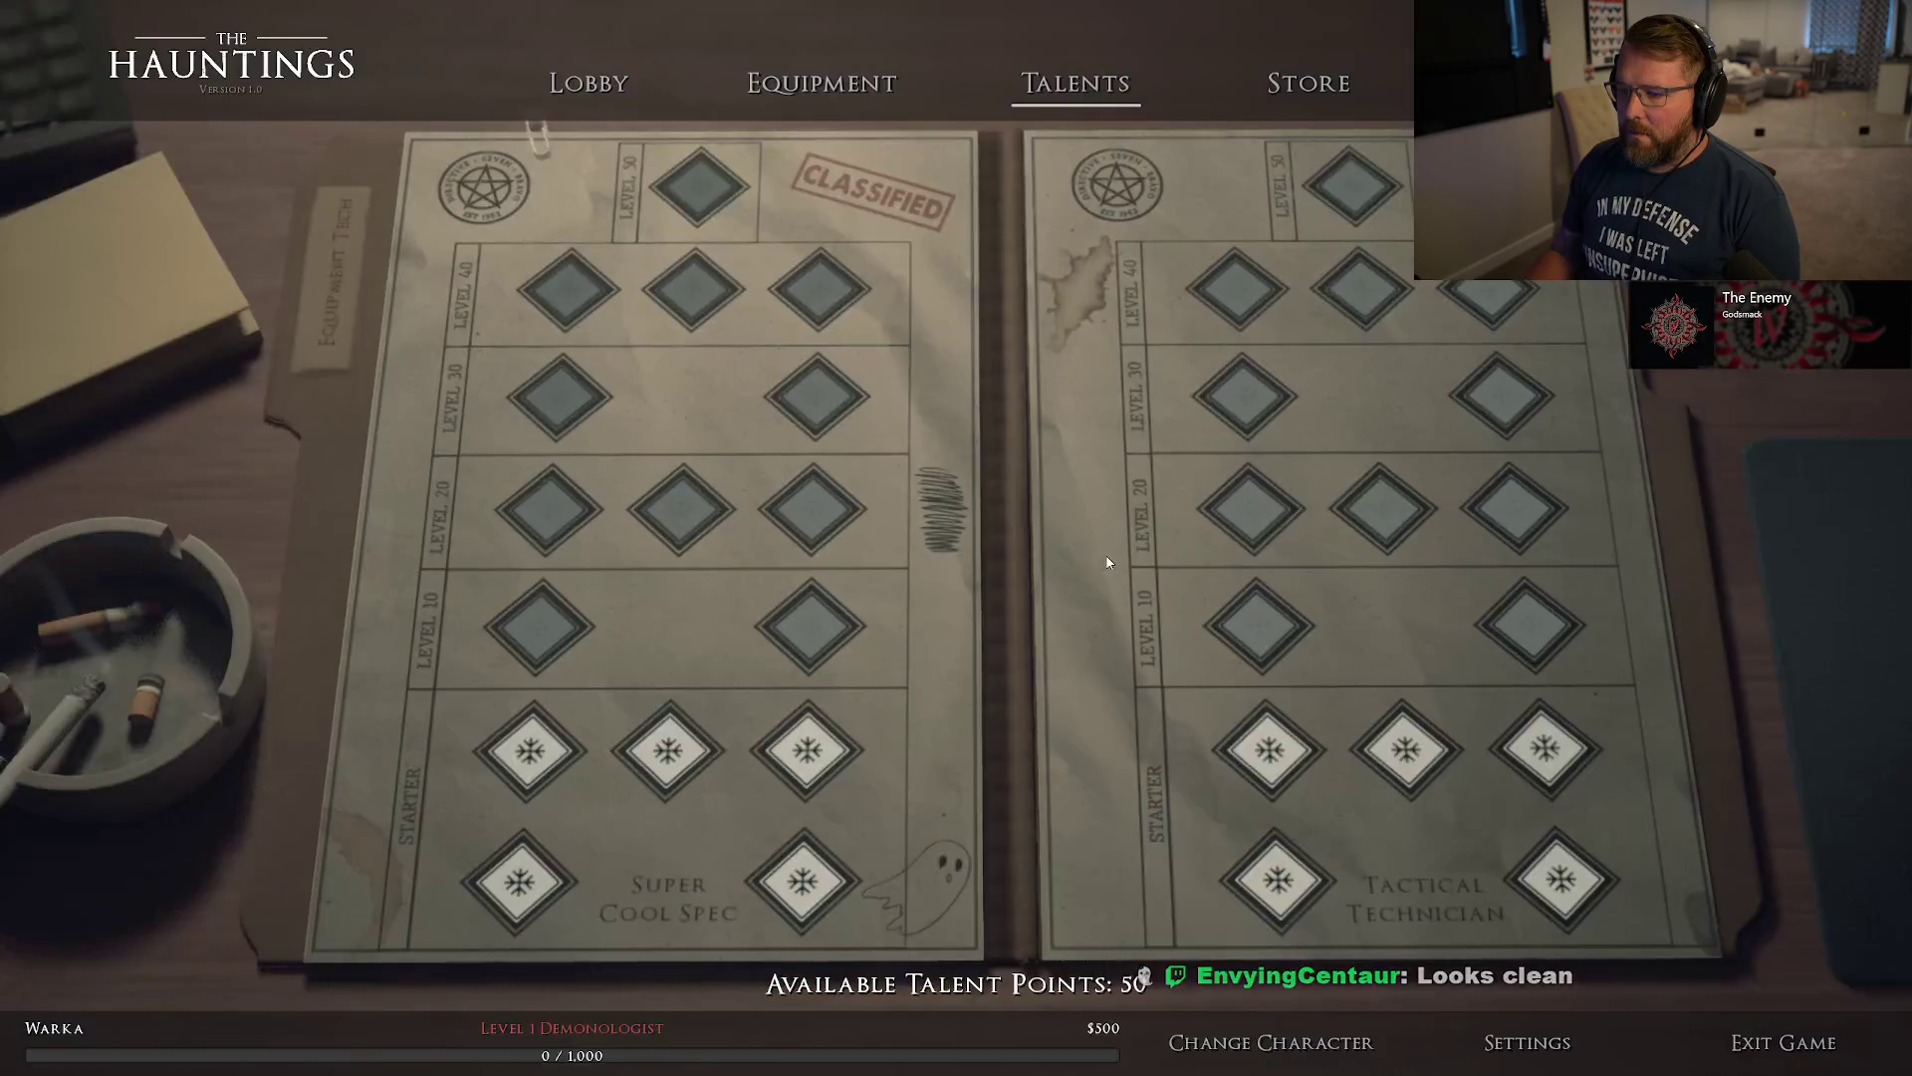
click(1307, 85)
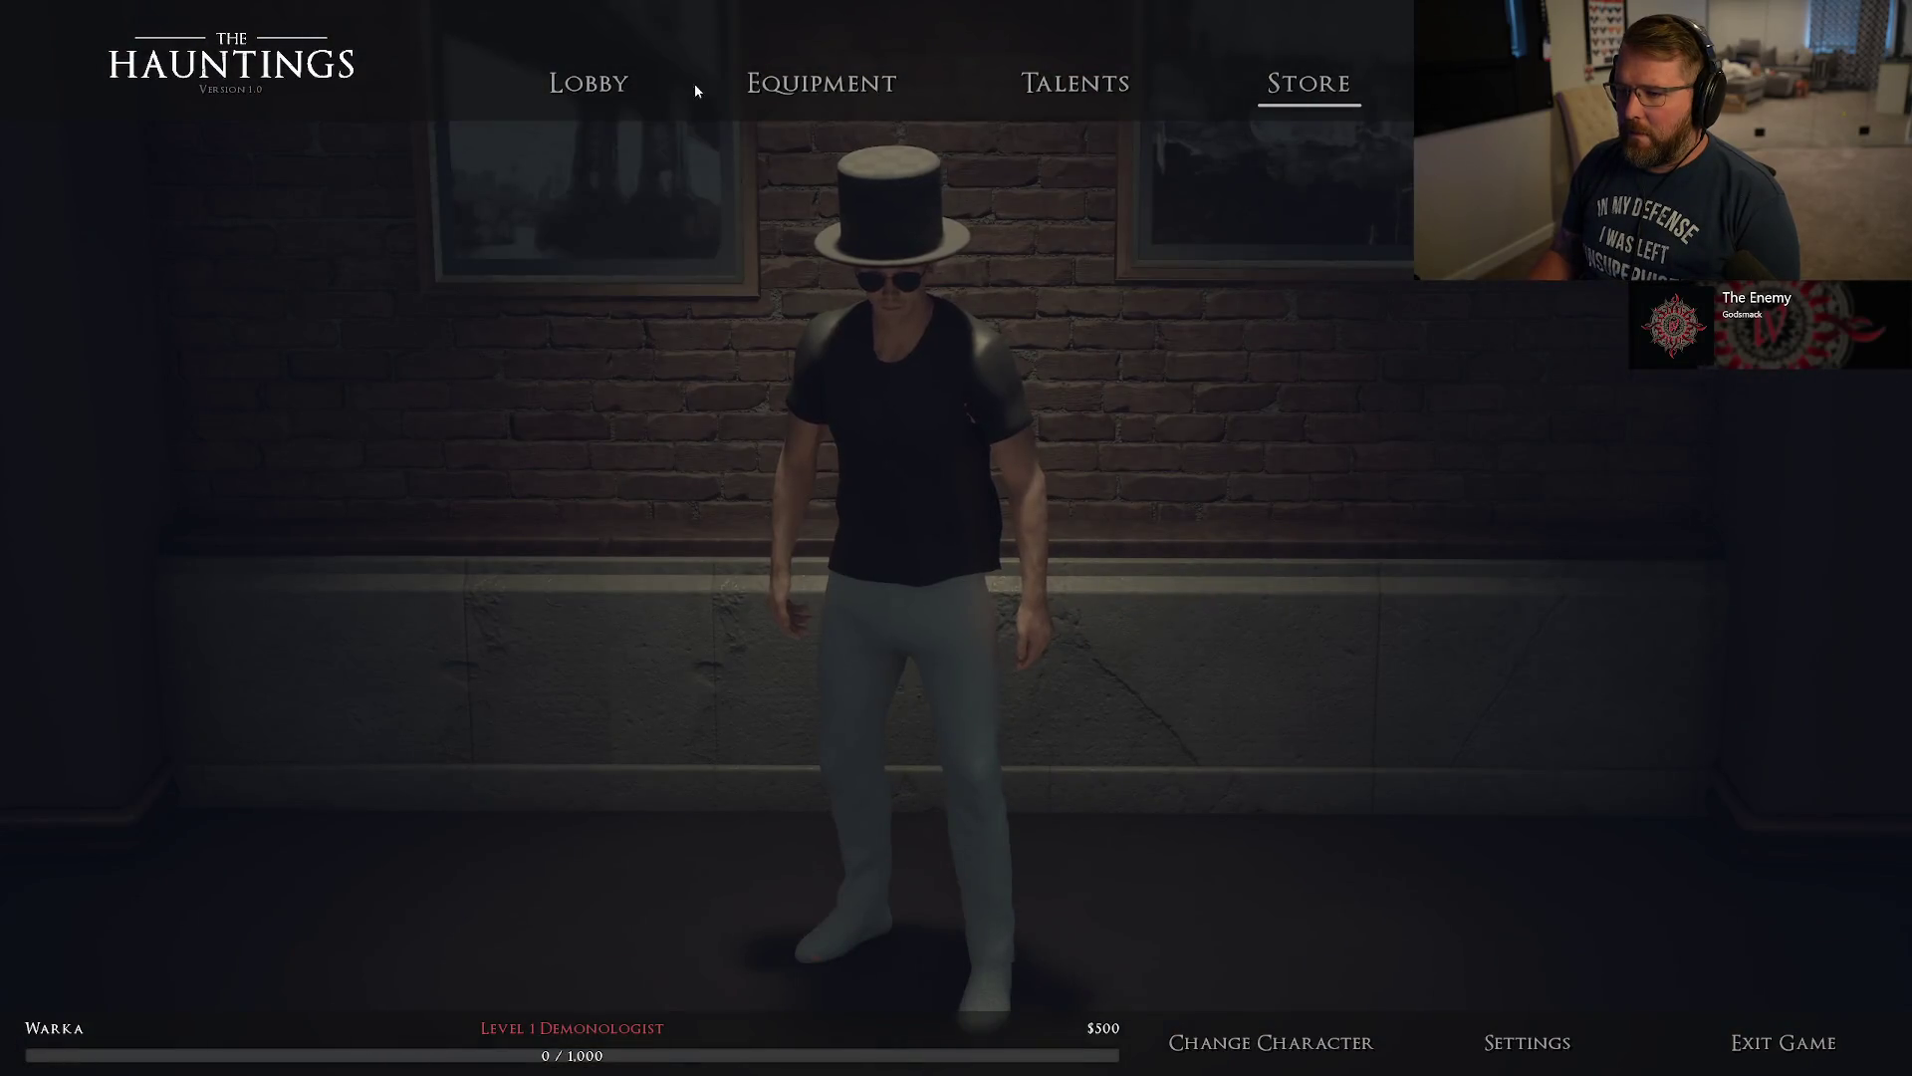
click(623, 87)
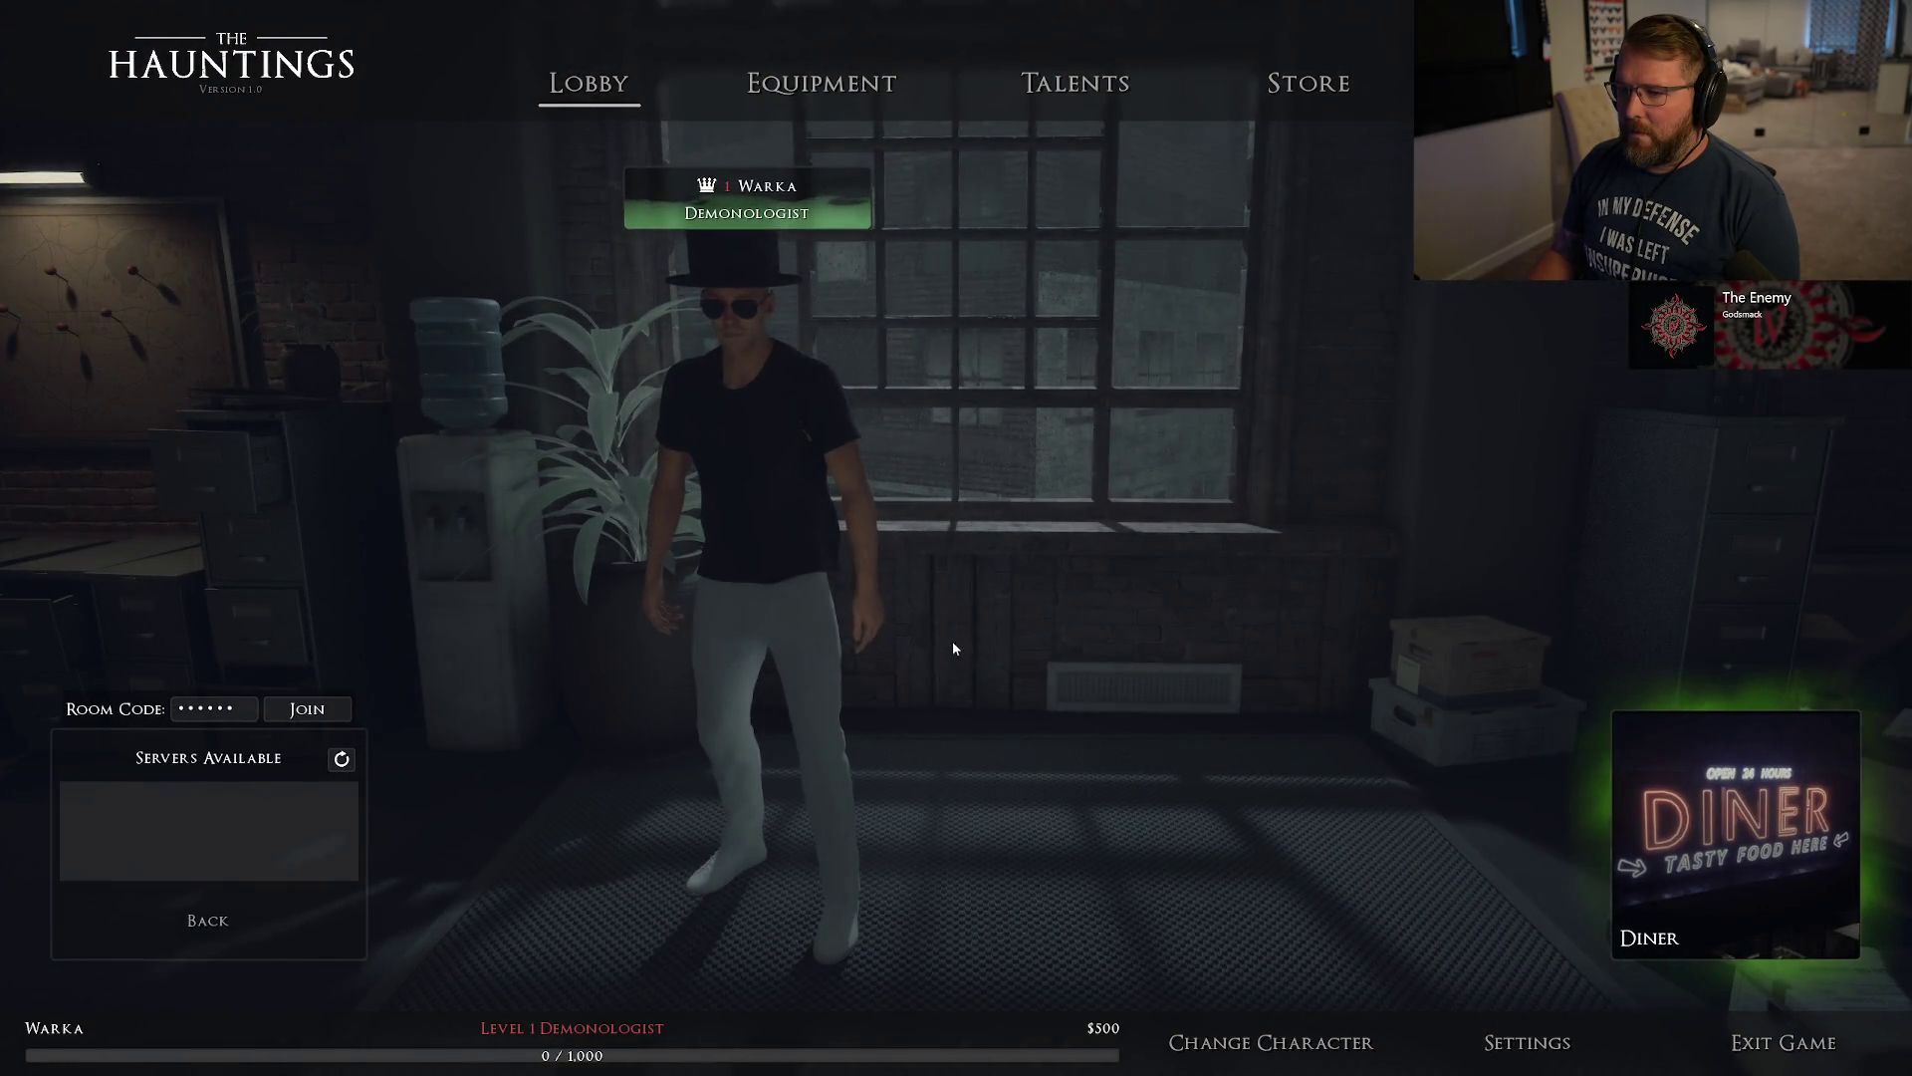
click(1297, 85)
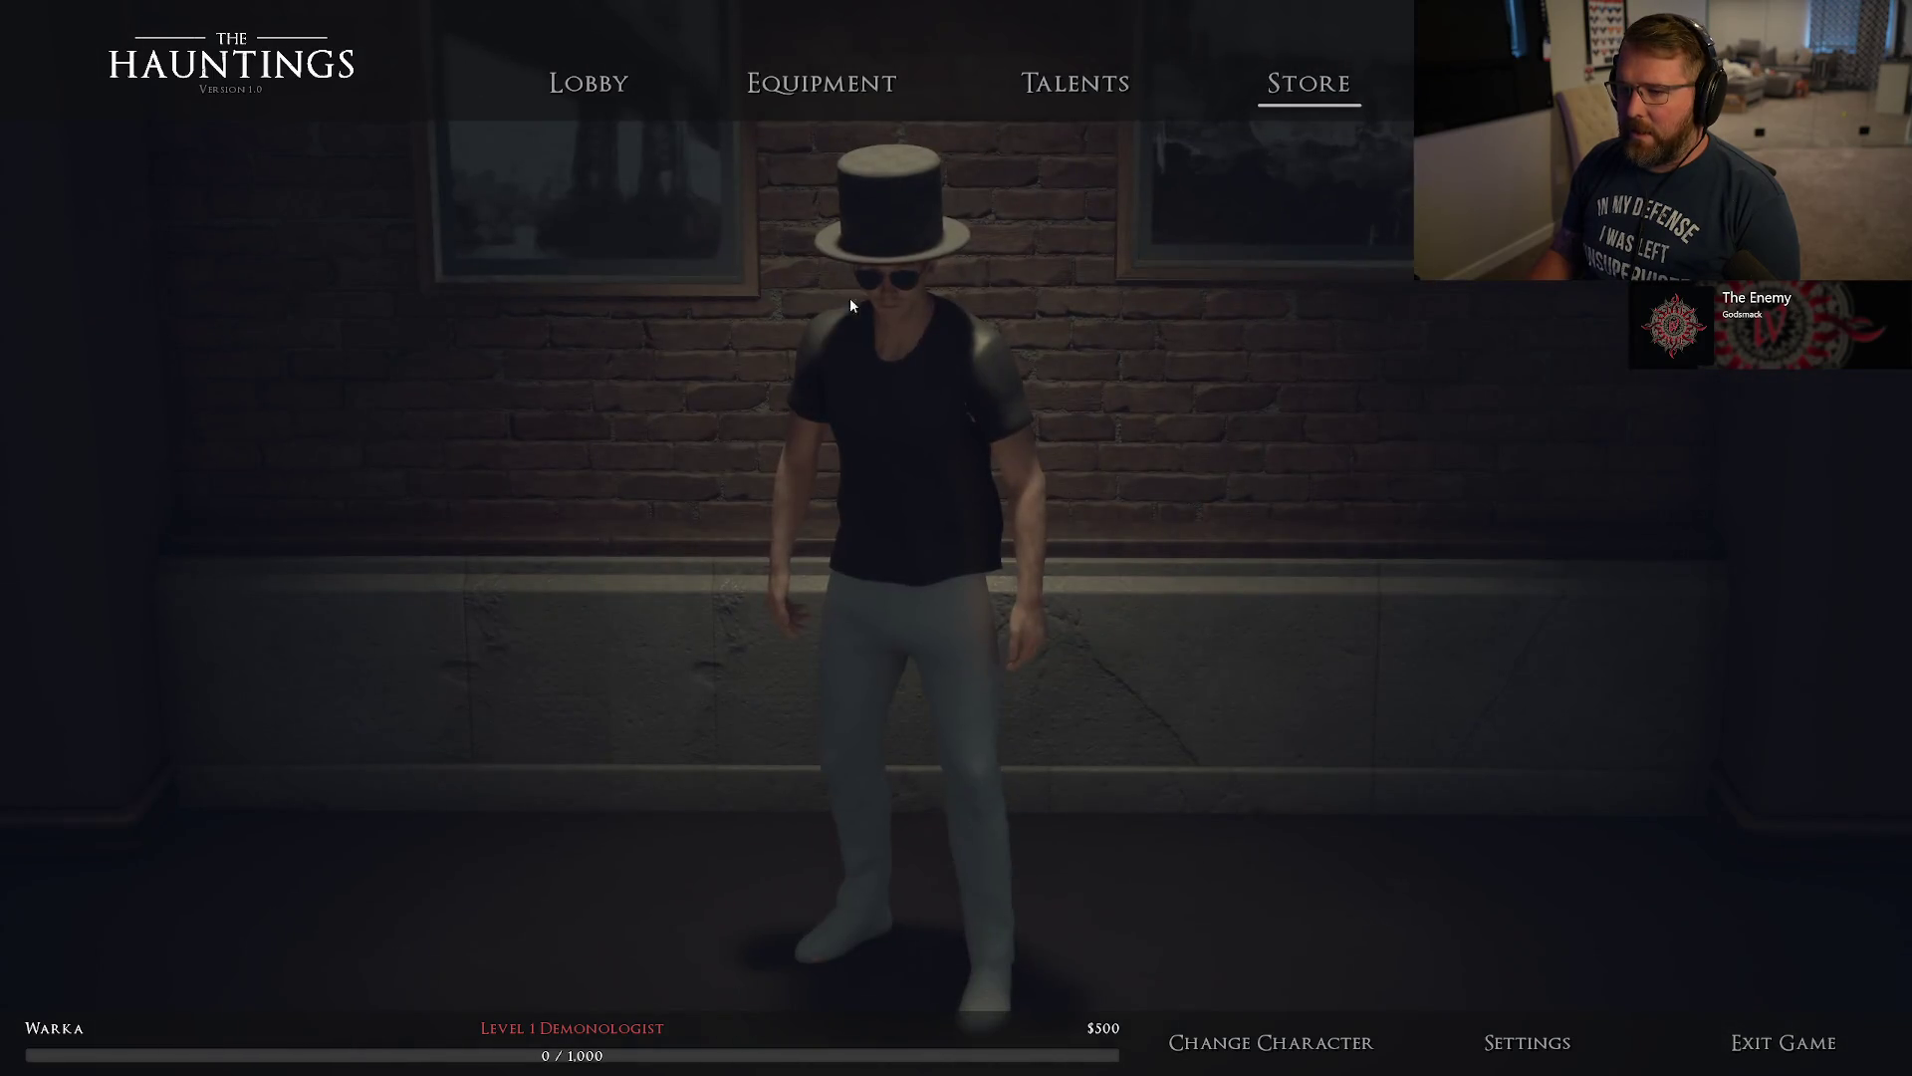
click(589, 84)
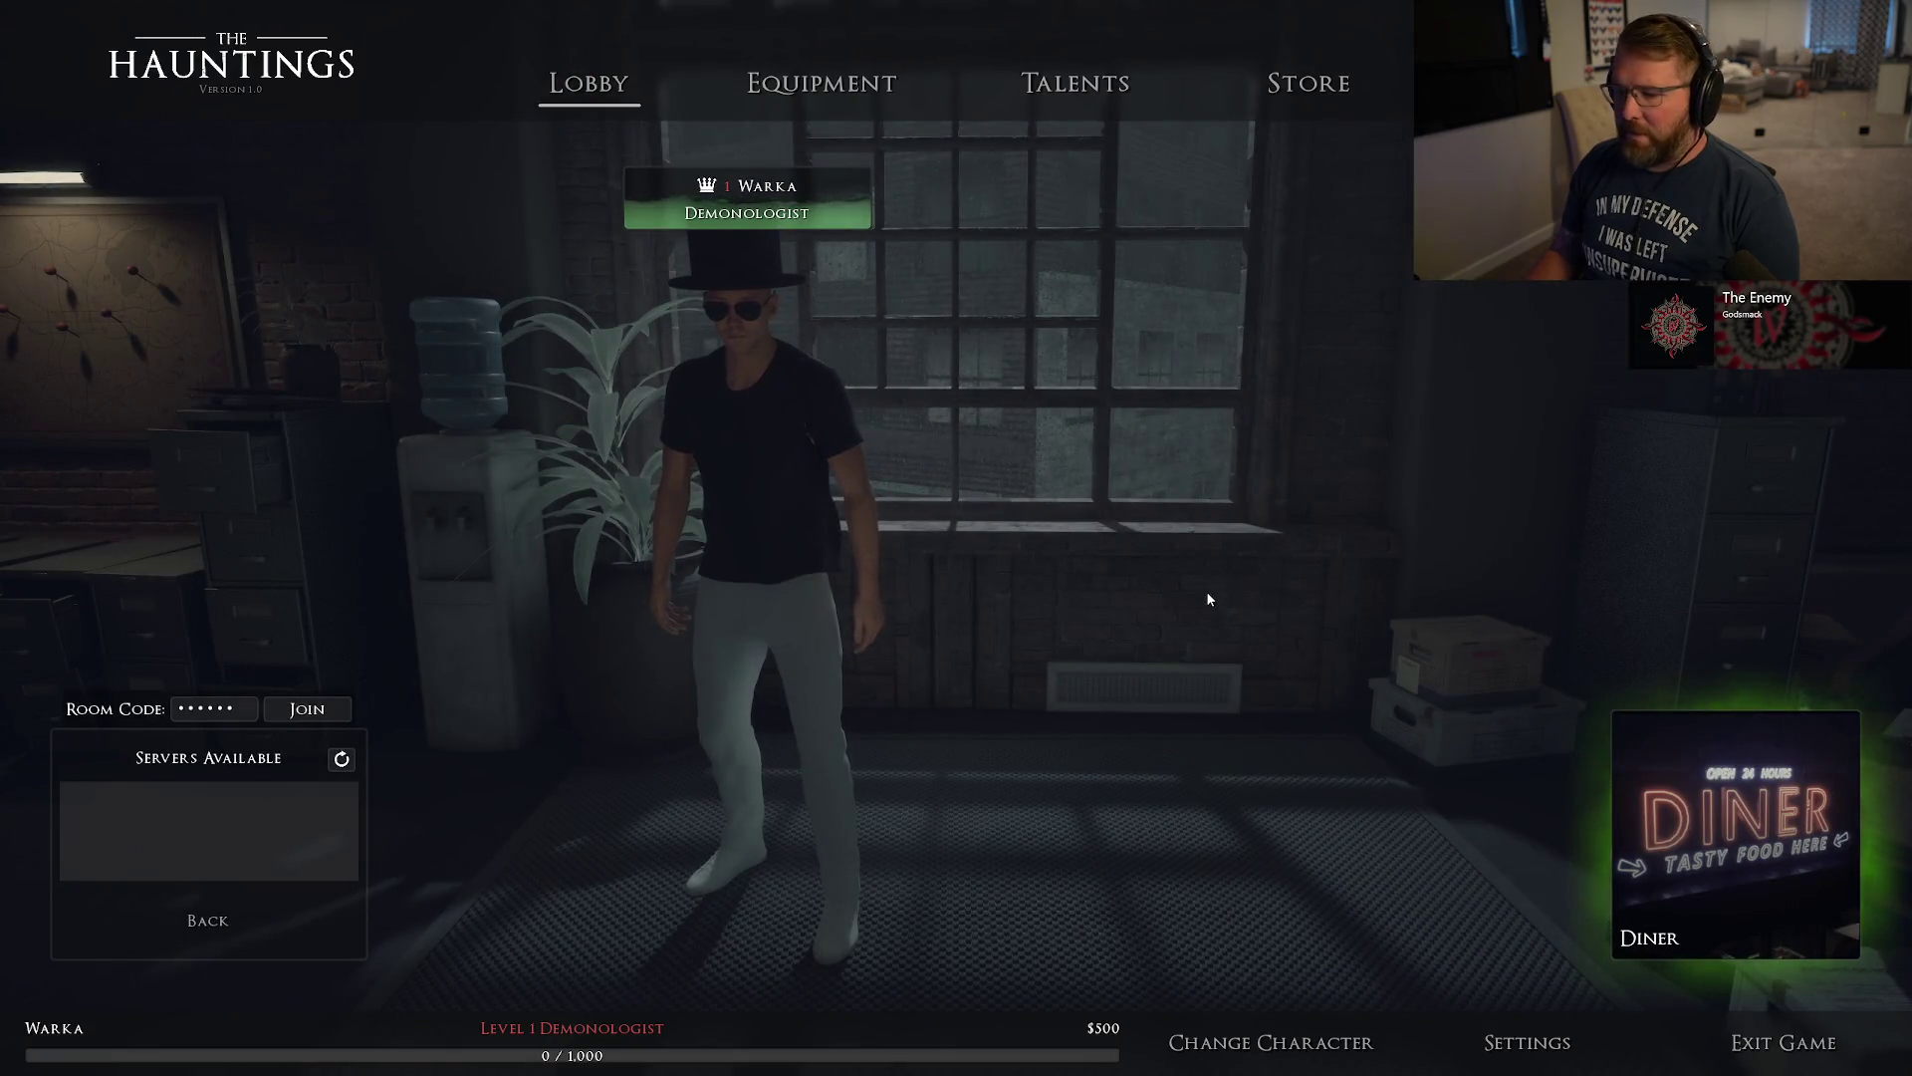
Create a Psychic character named Nerd, choose singleplayer and open its Equipment screen.
click(1271, 1042)
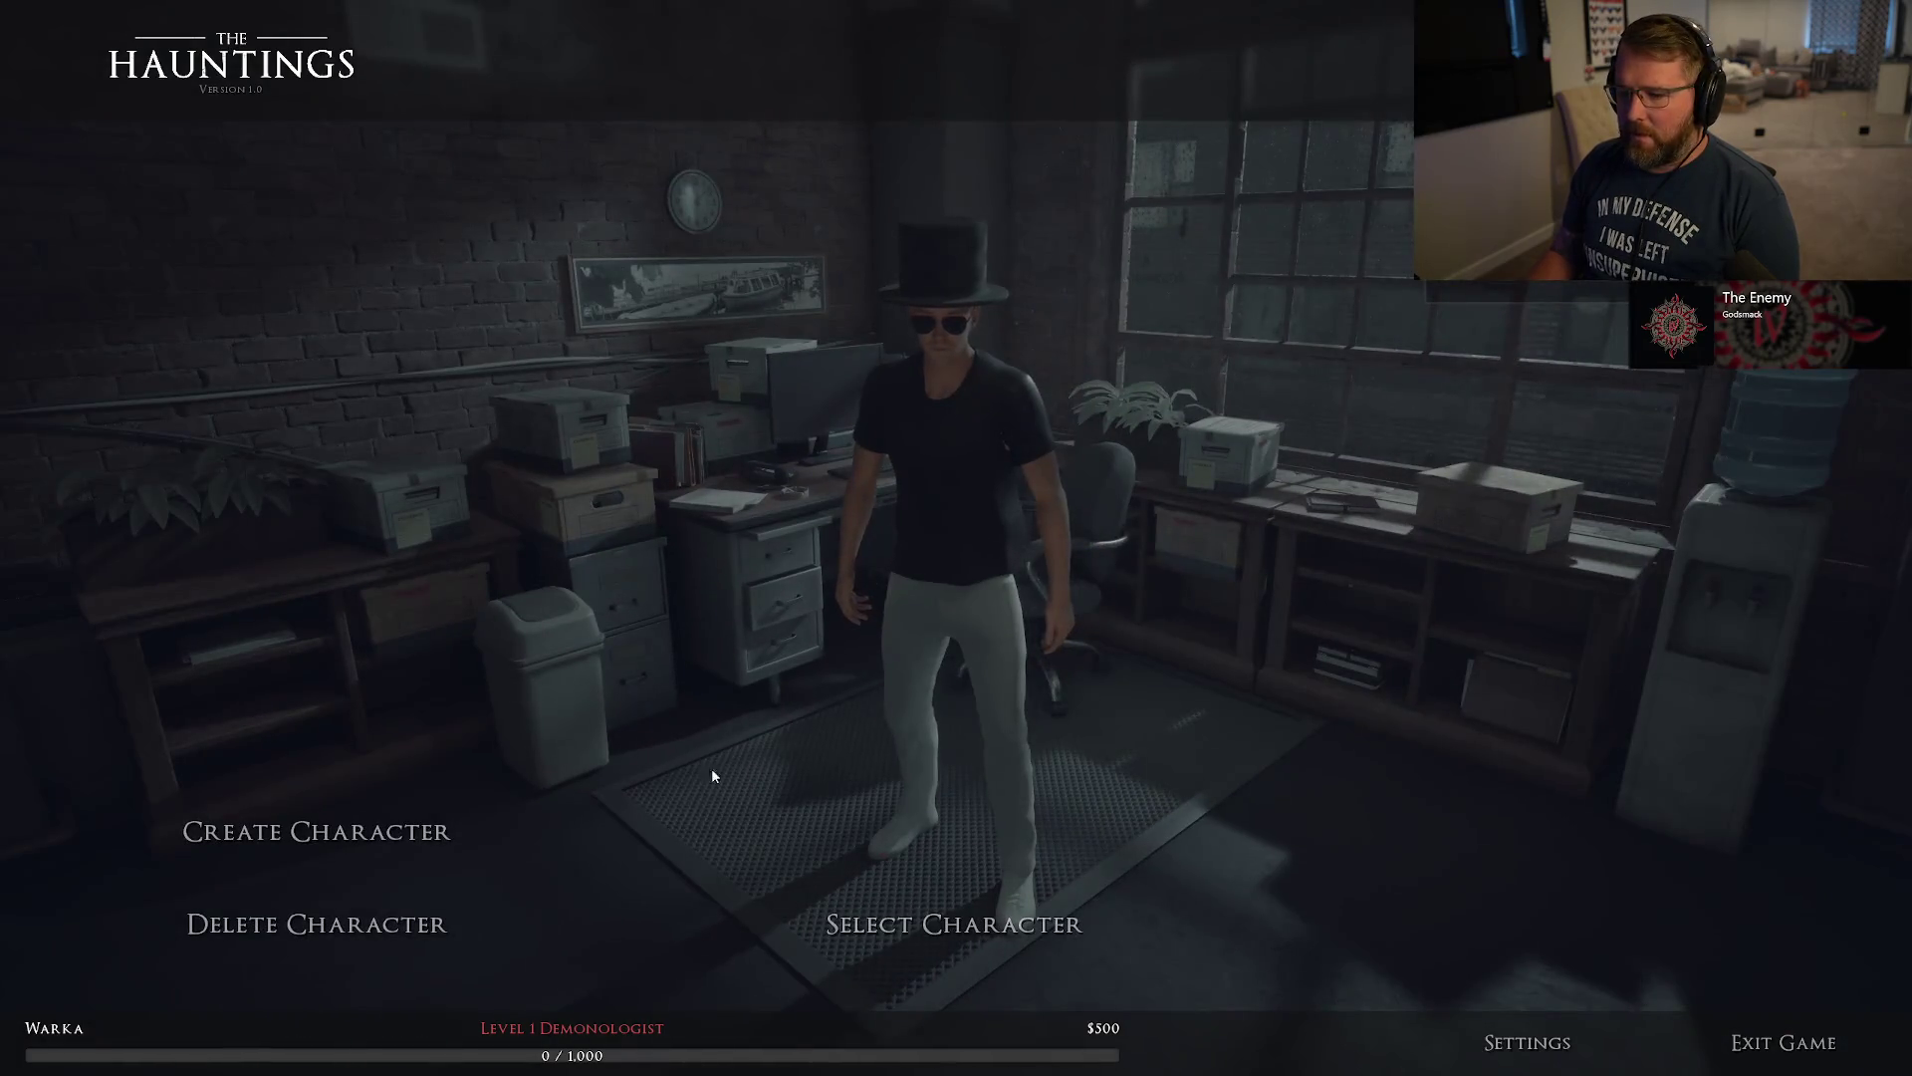
click(317, 830)
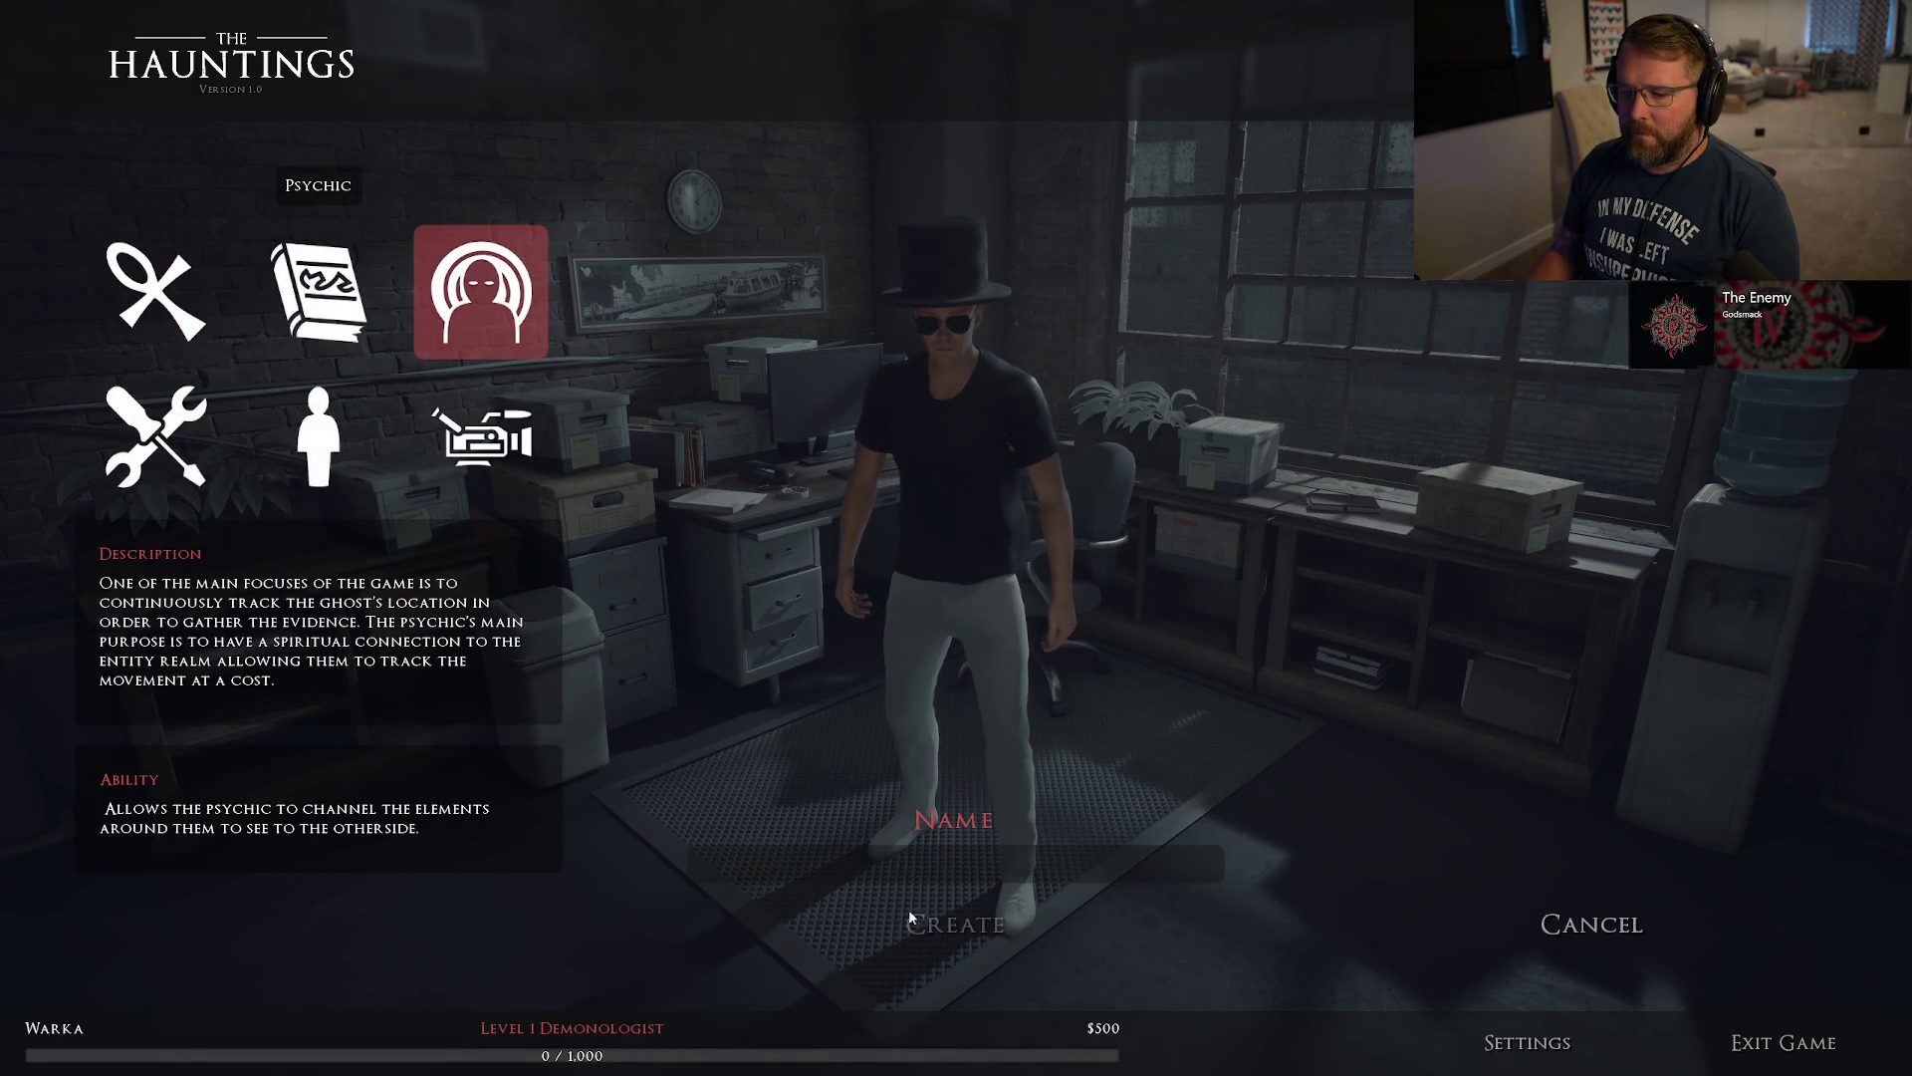
text(Nerd)
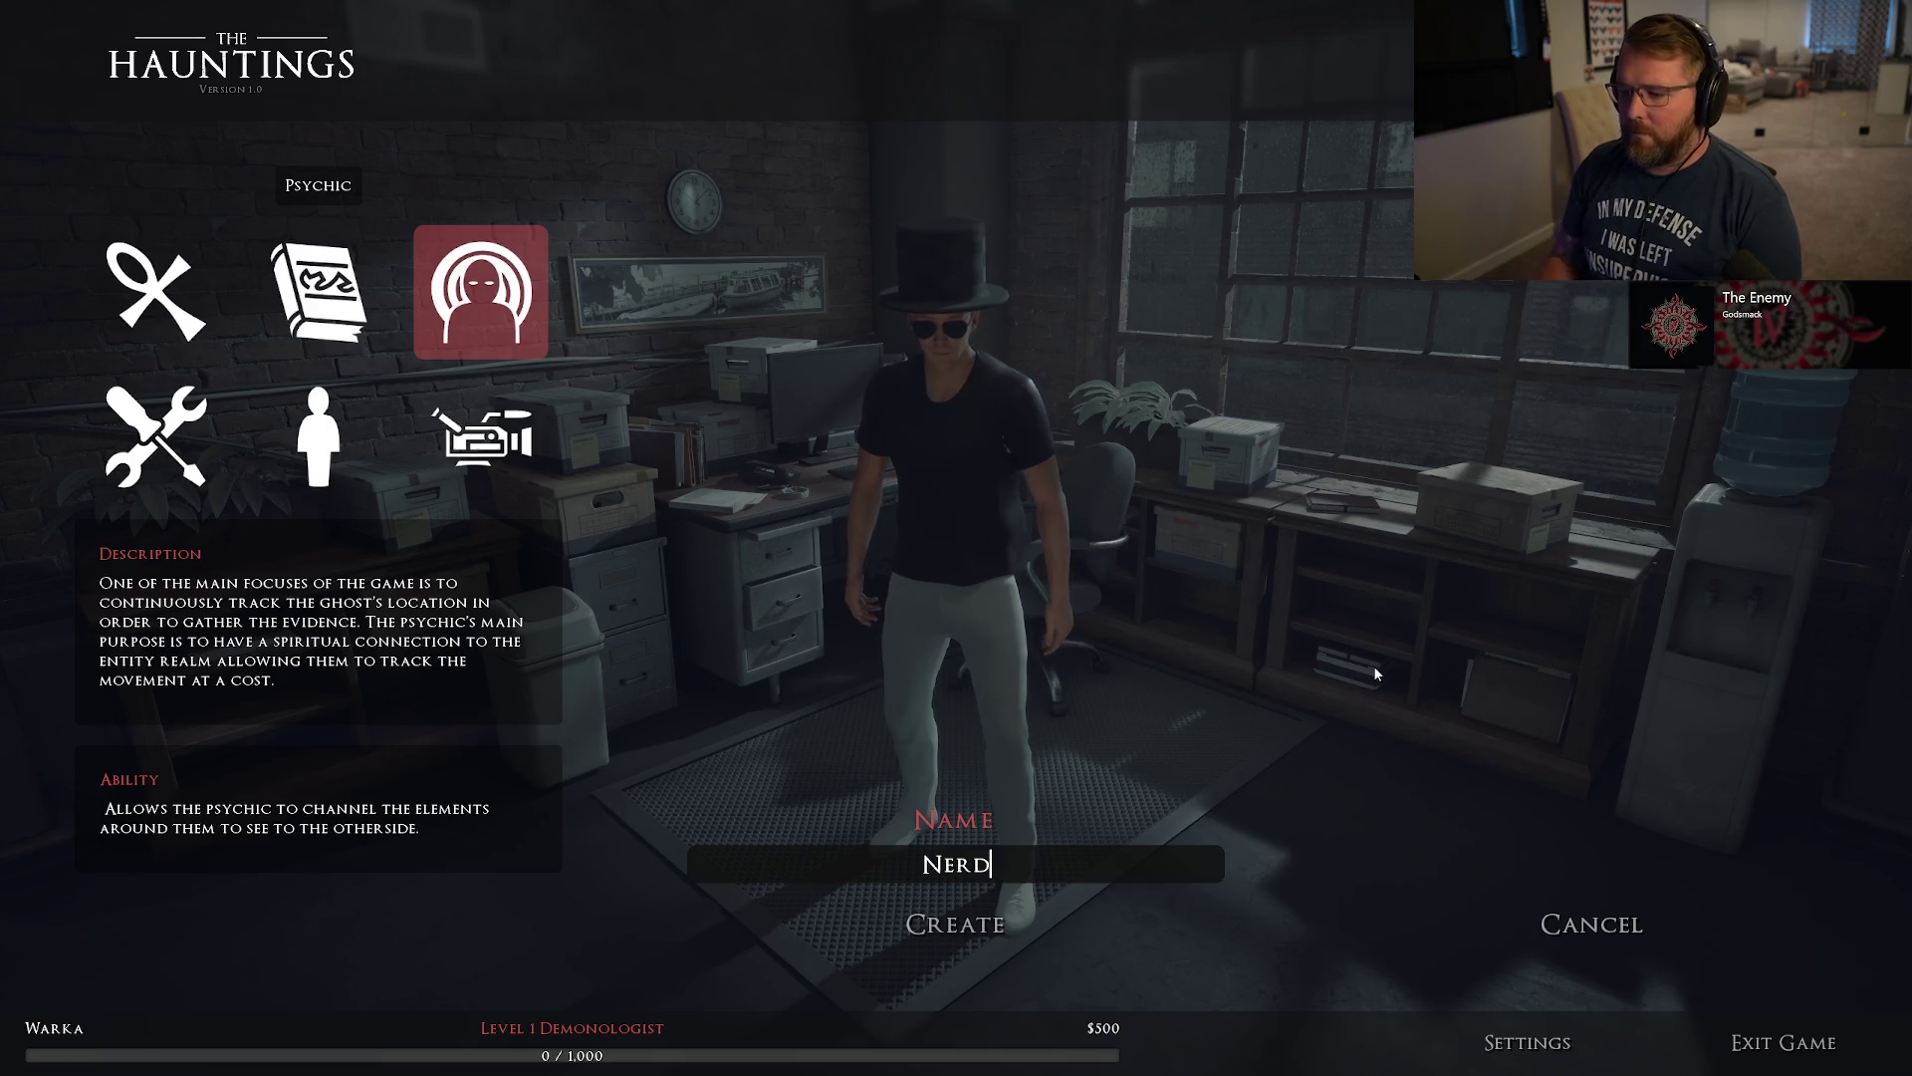
click(976, 947)
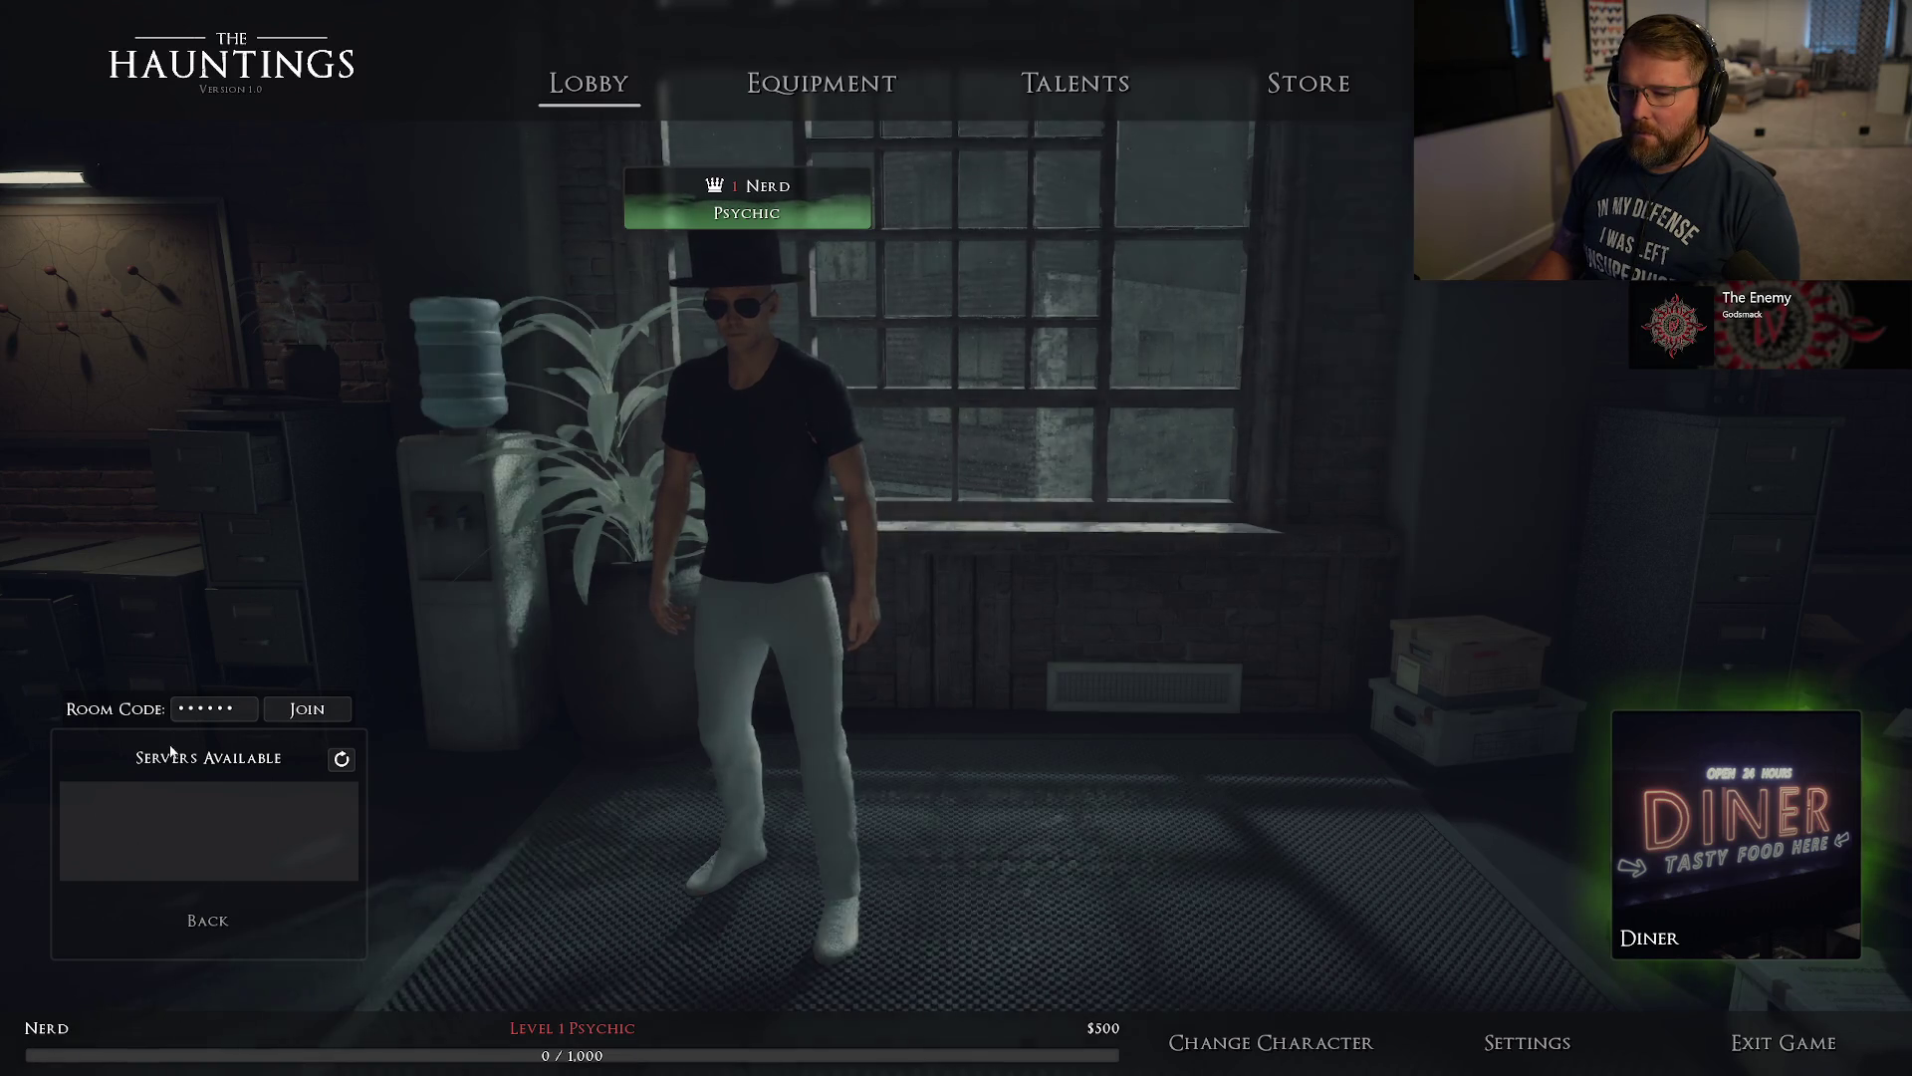
click(199, 923)
click(199, 689)
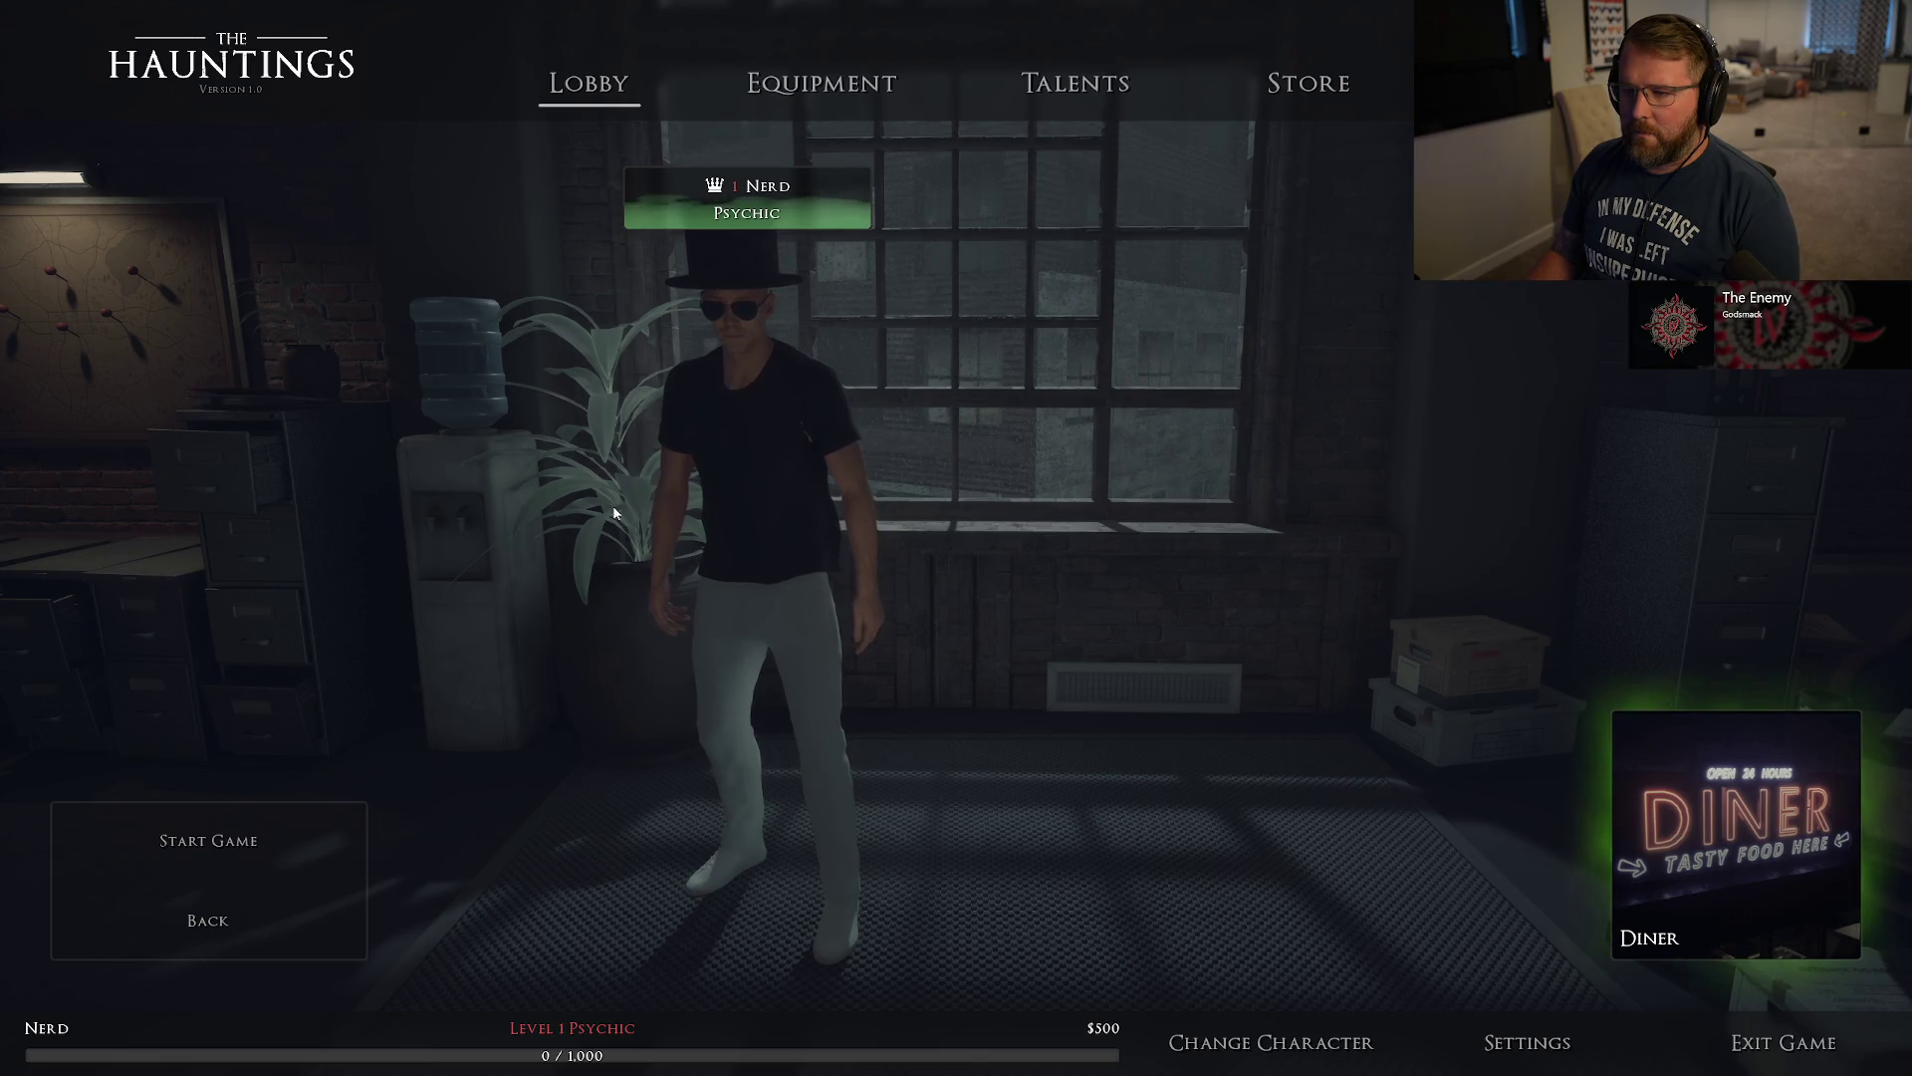
click(815, 88)
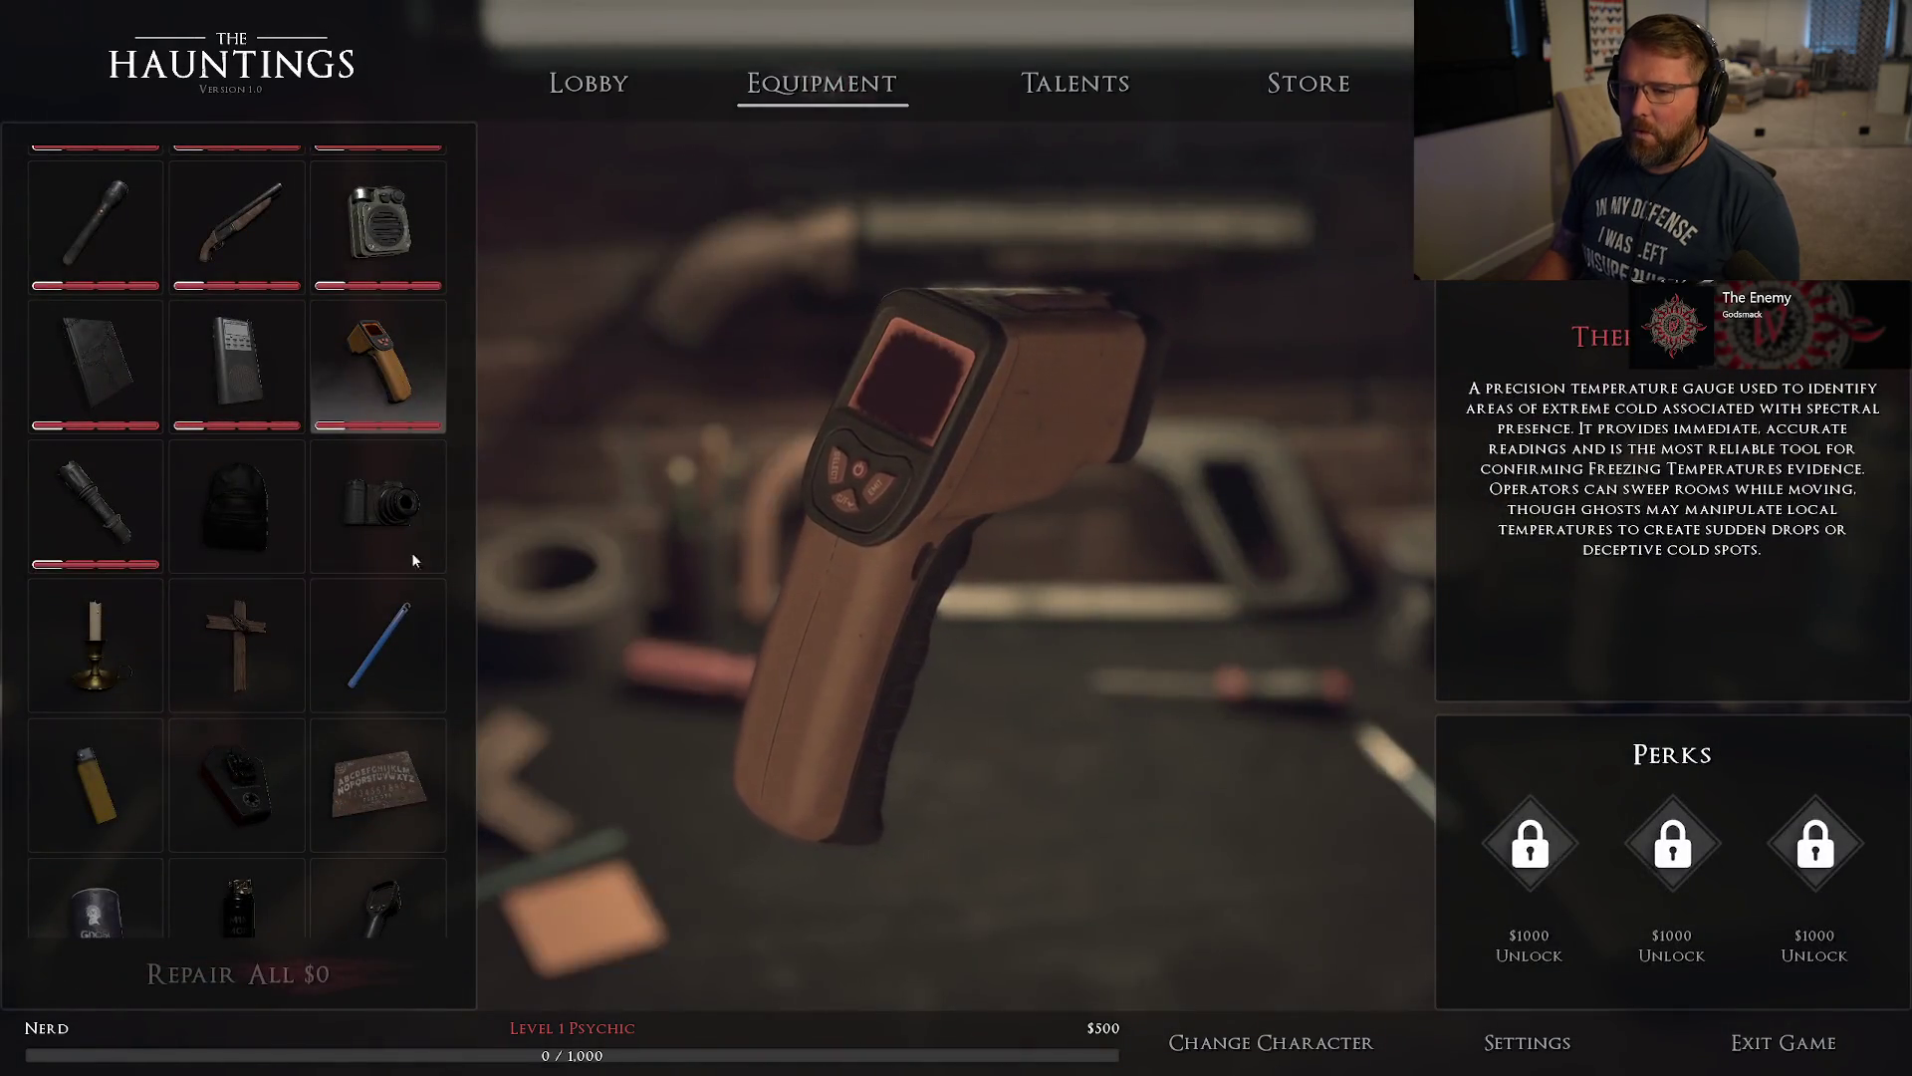
Select the salt shotgun, then switch the lobby to Warka and open the Equipment screen.
scroll(305, 576, up, 2)
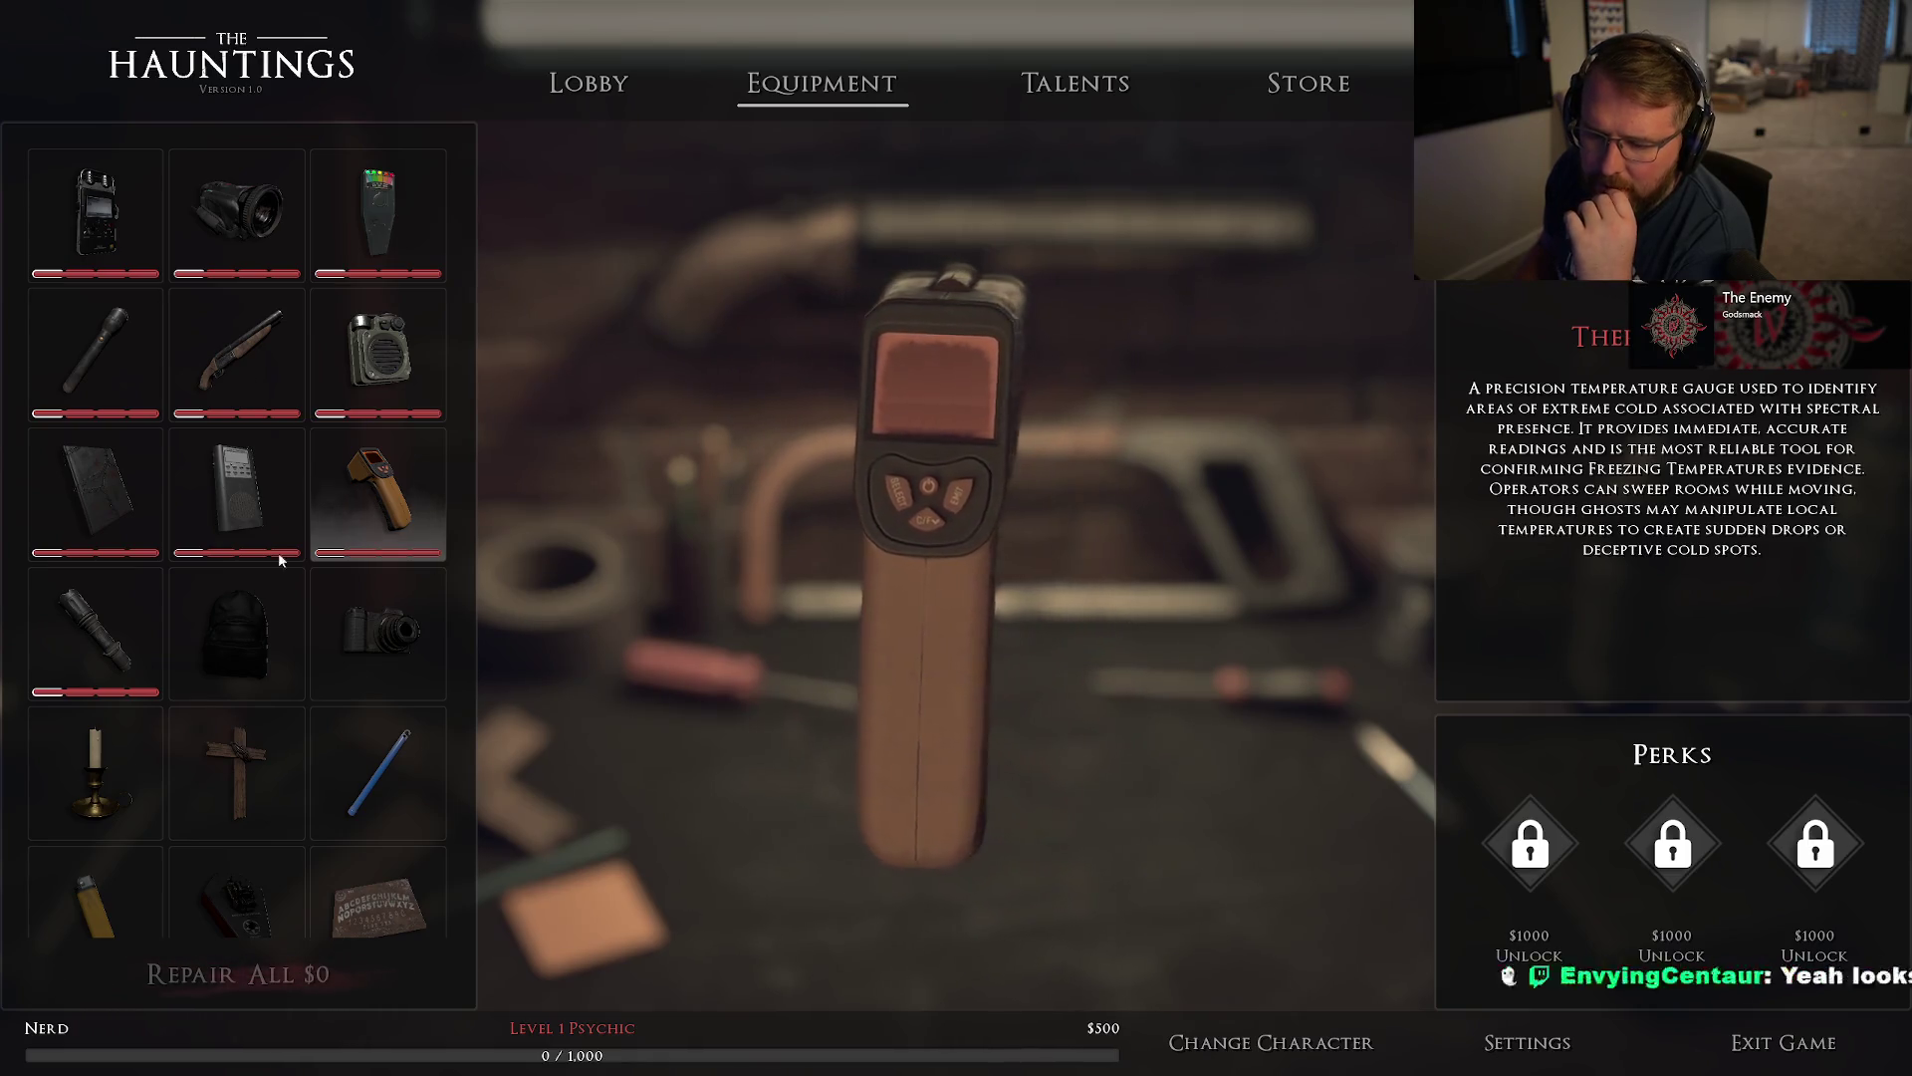
scroll(331, 707, down, 3)
scroll(331, 709, up, 3)
click(236, 353)
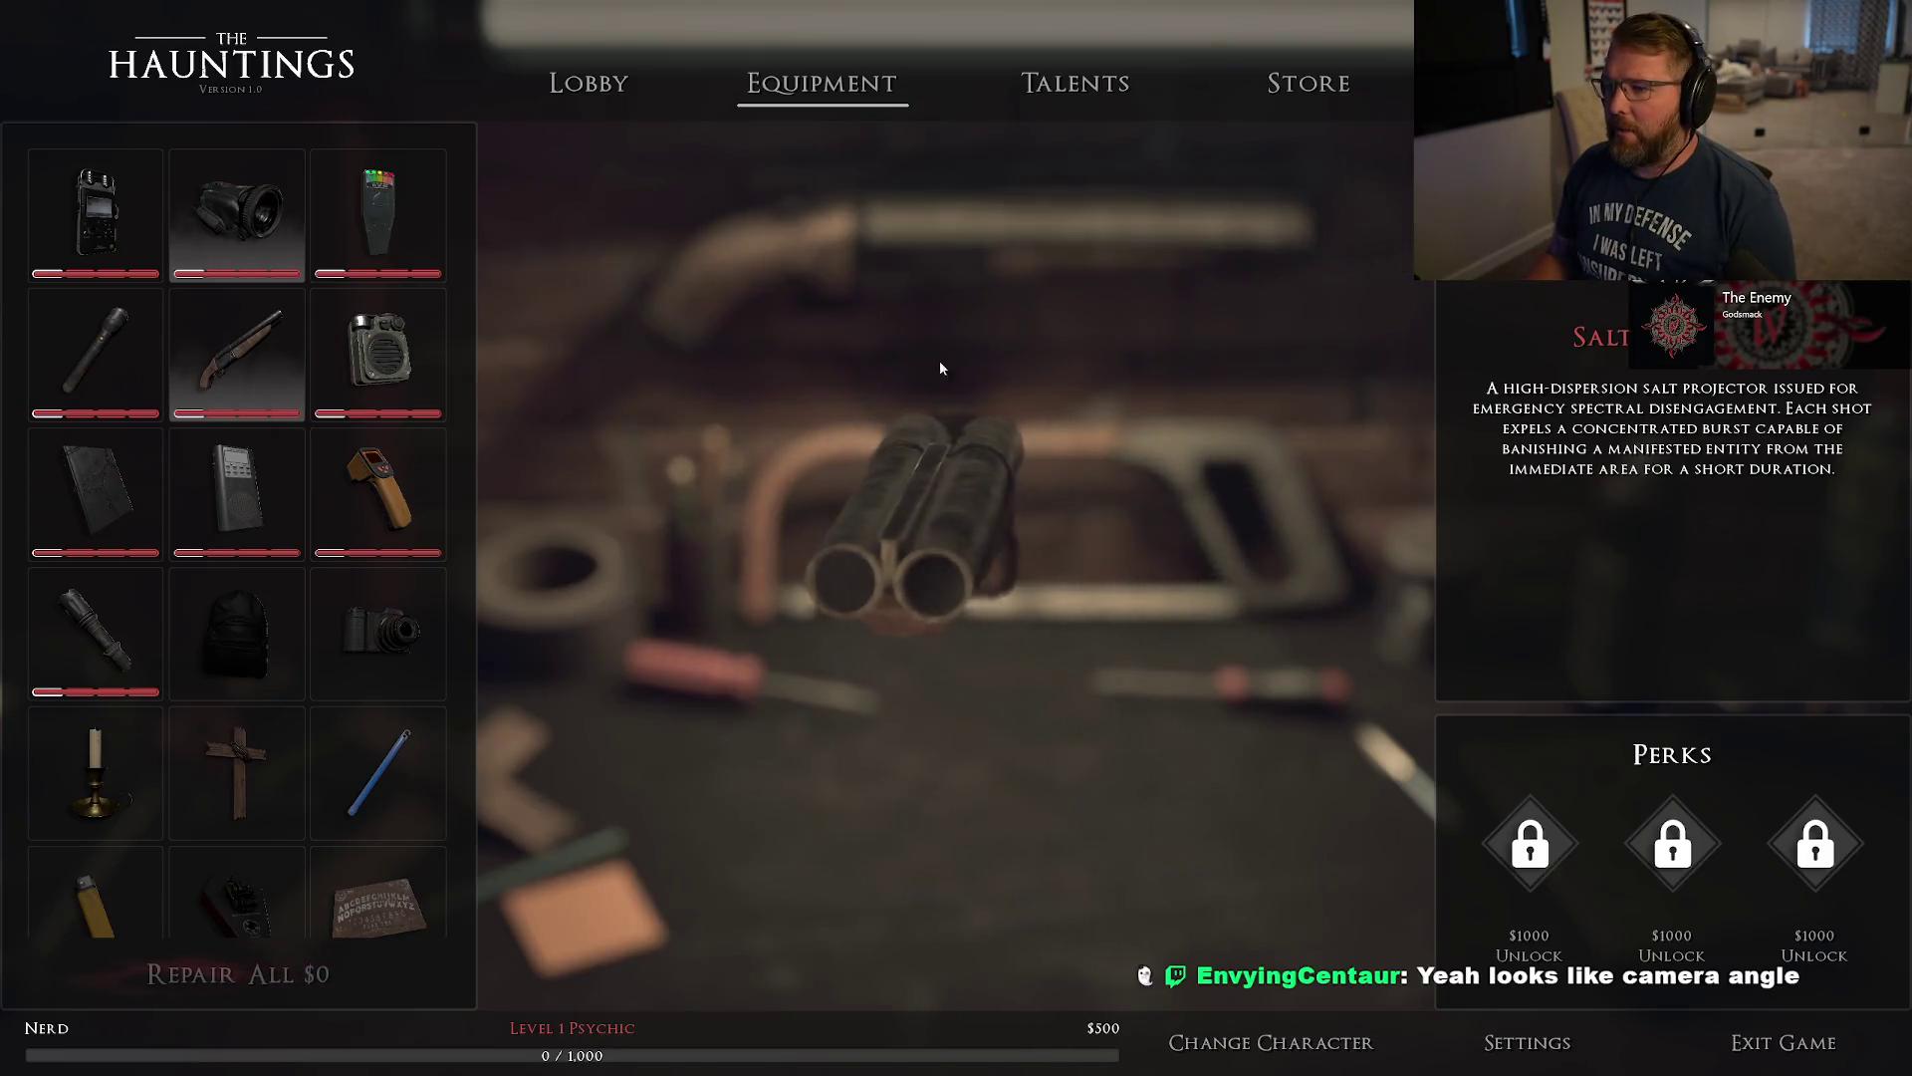
click(1255, 1038)
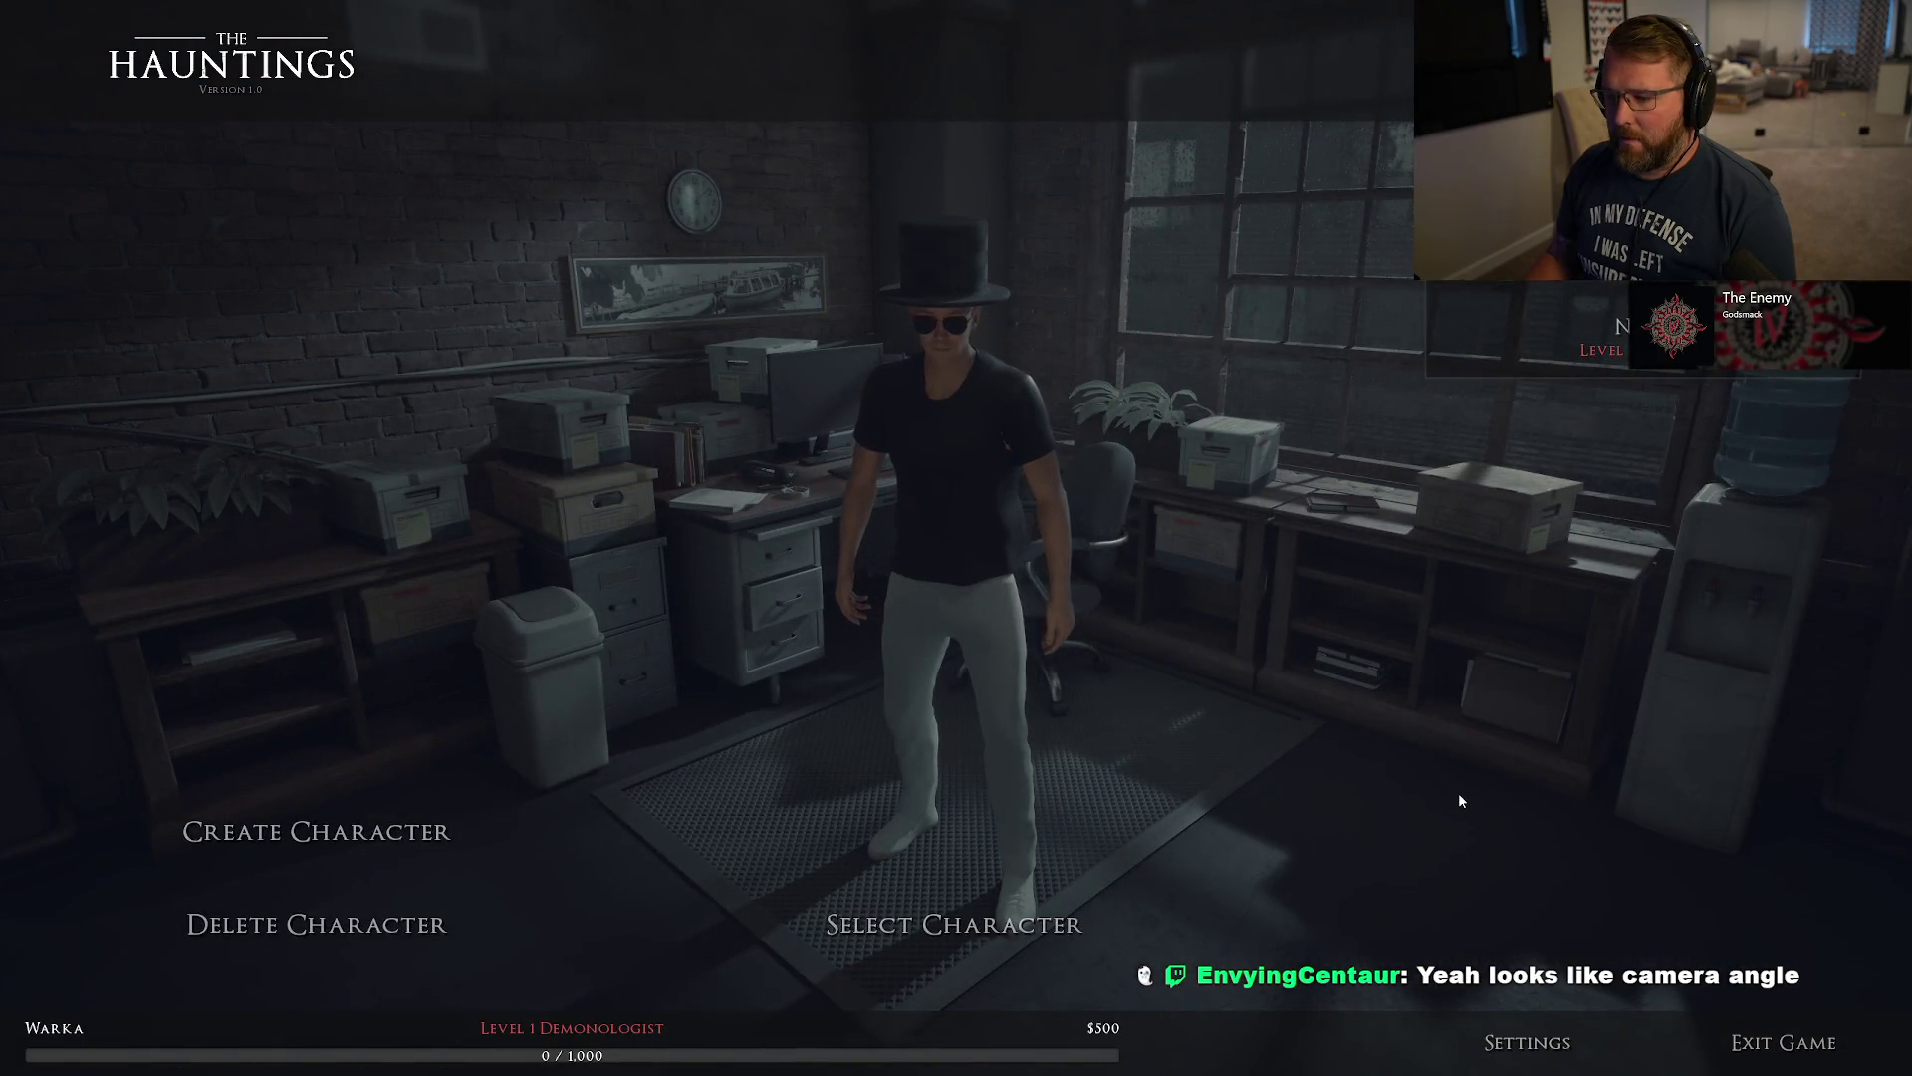
click(1000, 936)
click(837, 86)
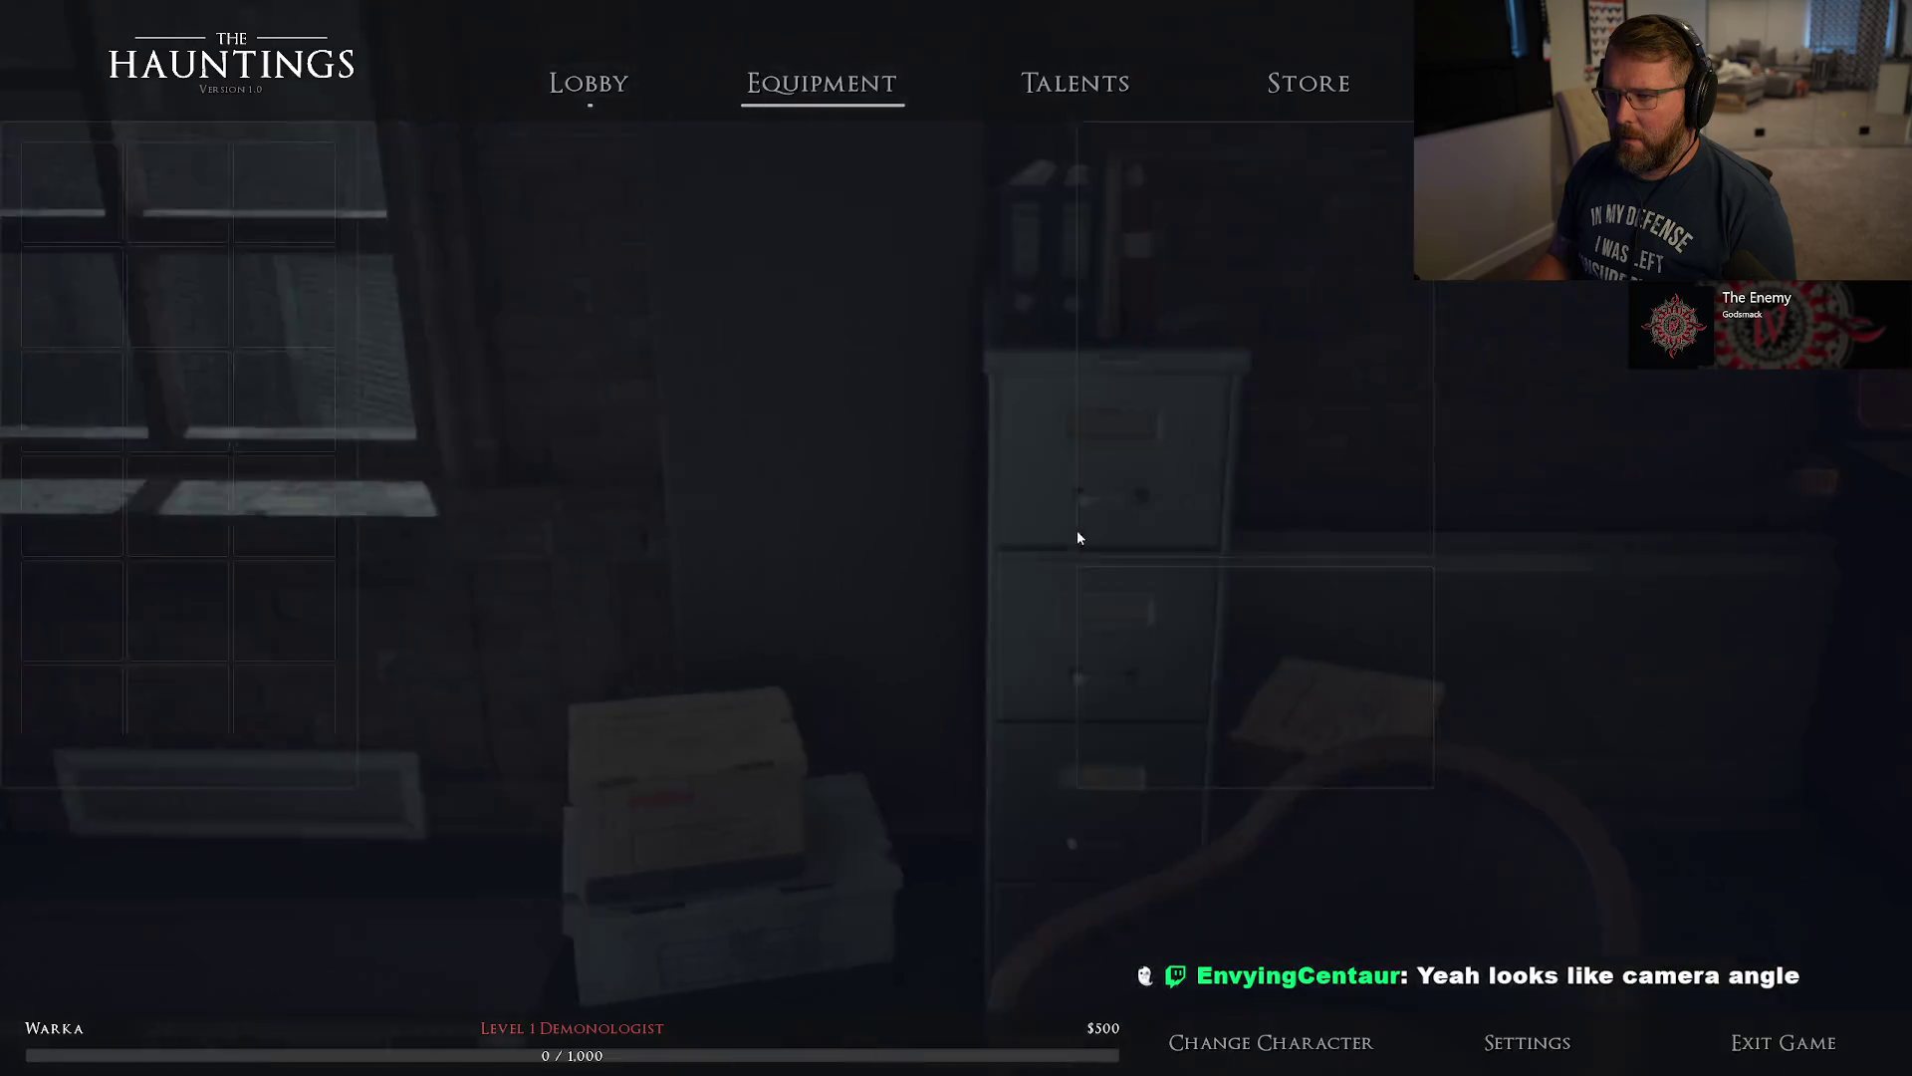
Run DamageEquipment 25 from the console so Repair All costs $7,500, then return to Nerd.
key(grave)
key(Up)
key(Up)
key(Up)
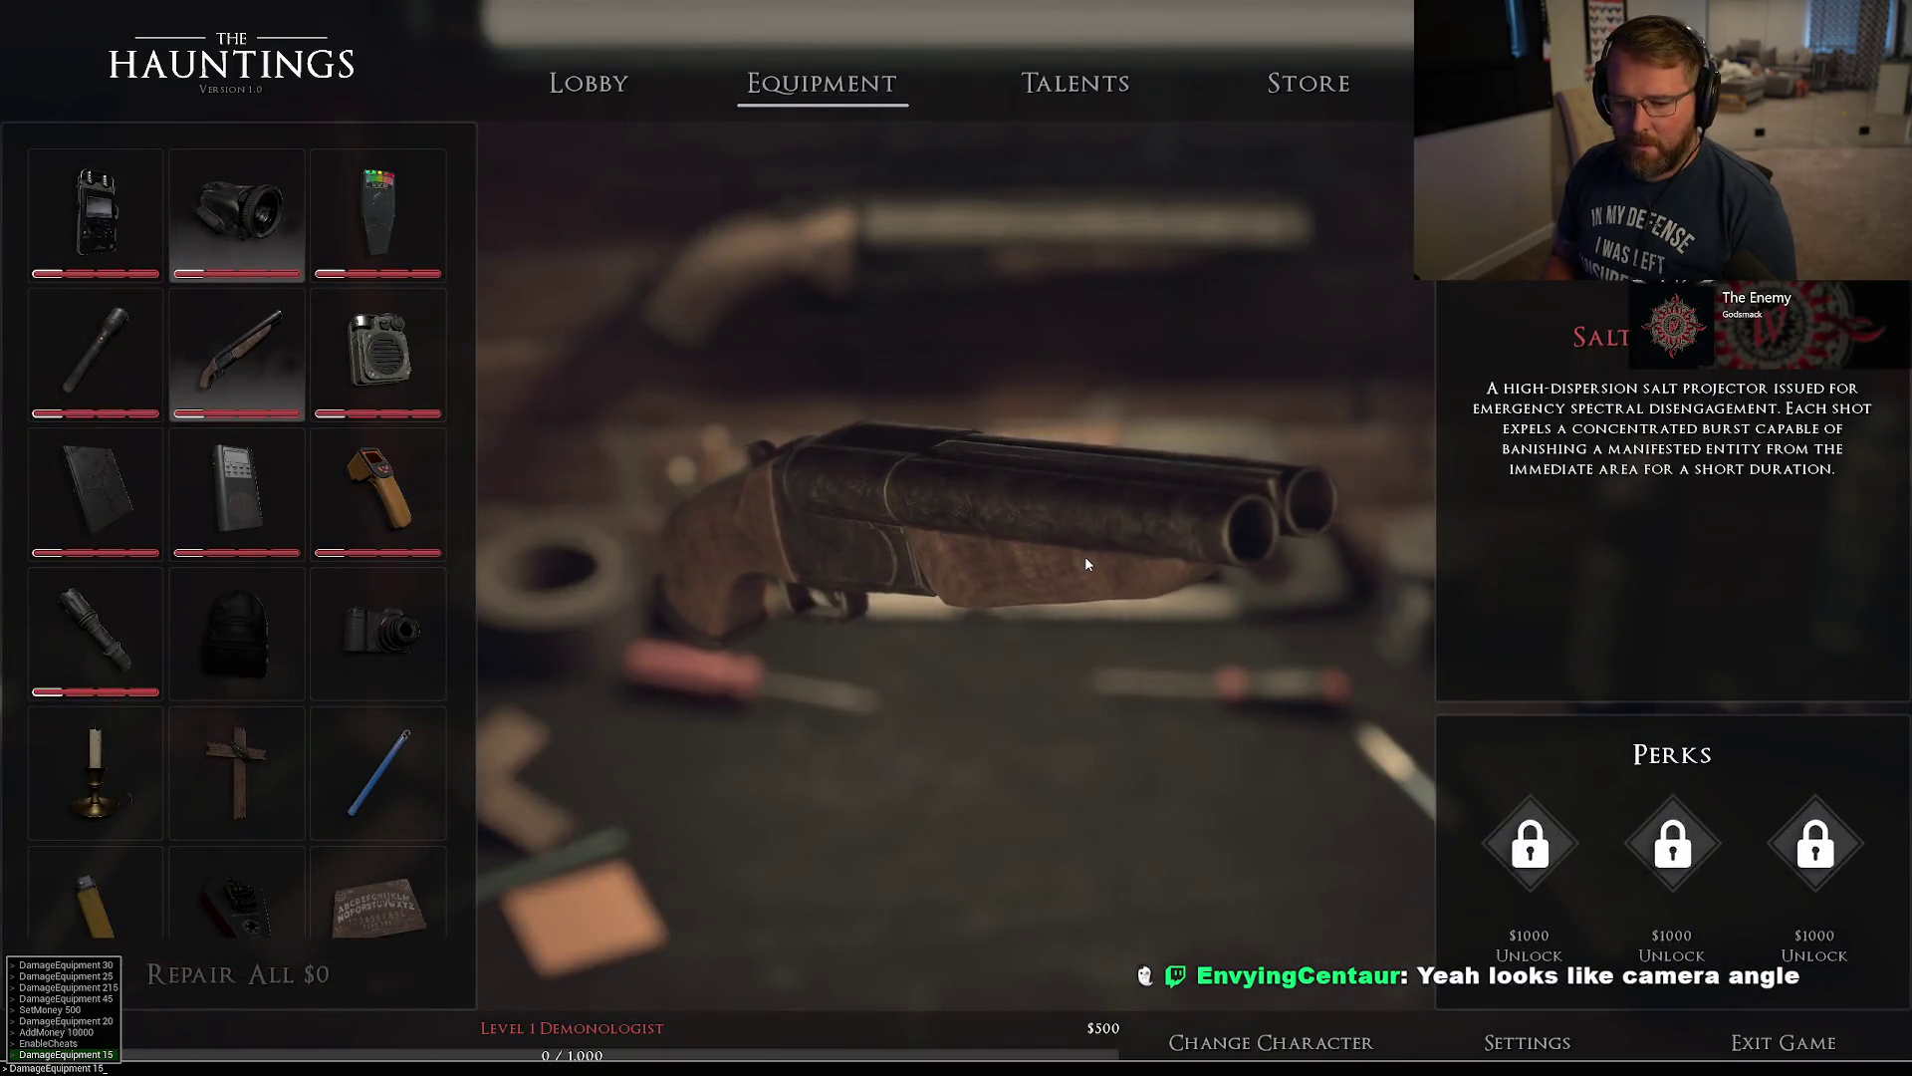
key(Up)
key(Up)
key(Up)
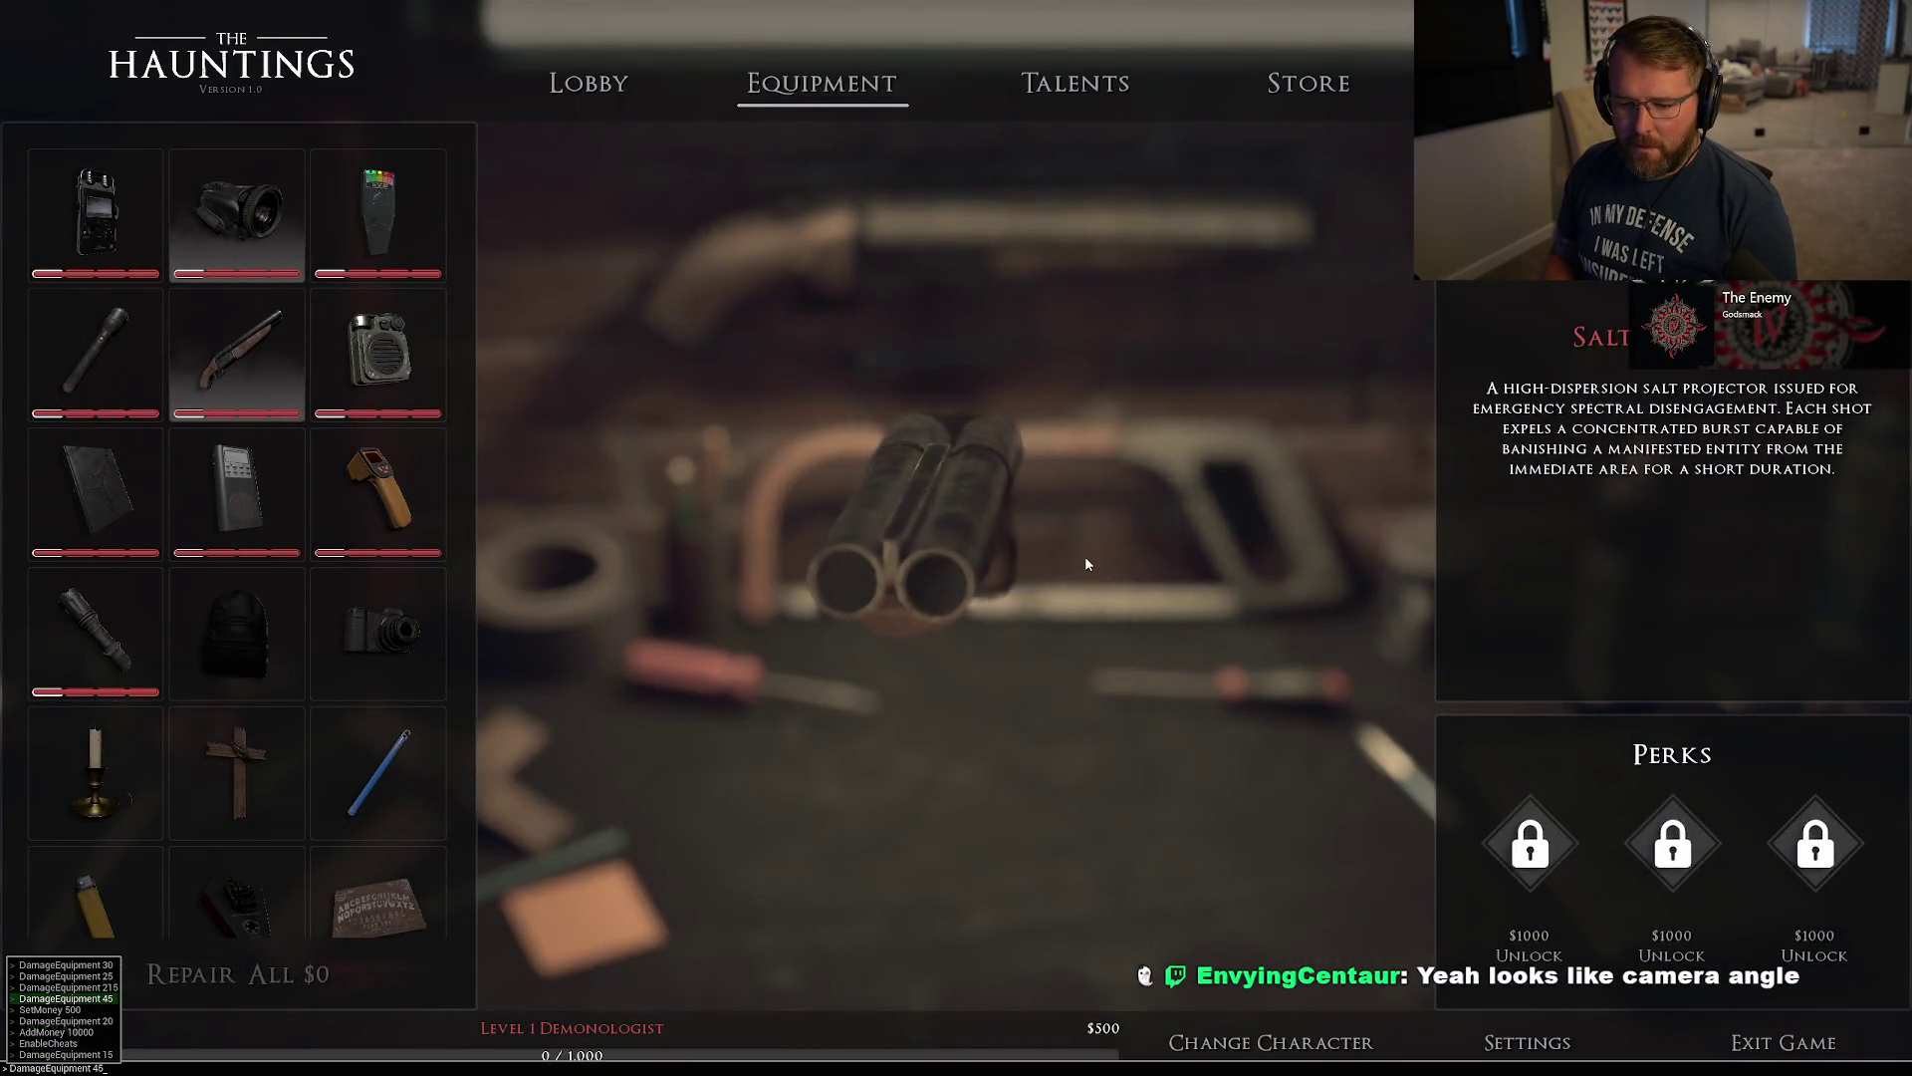
key(Return)
key(grave)
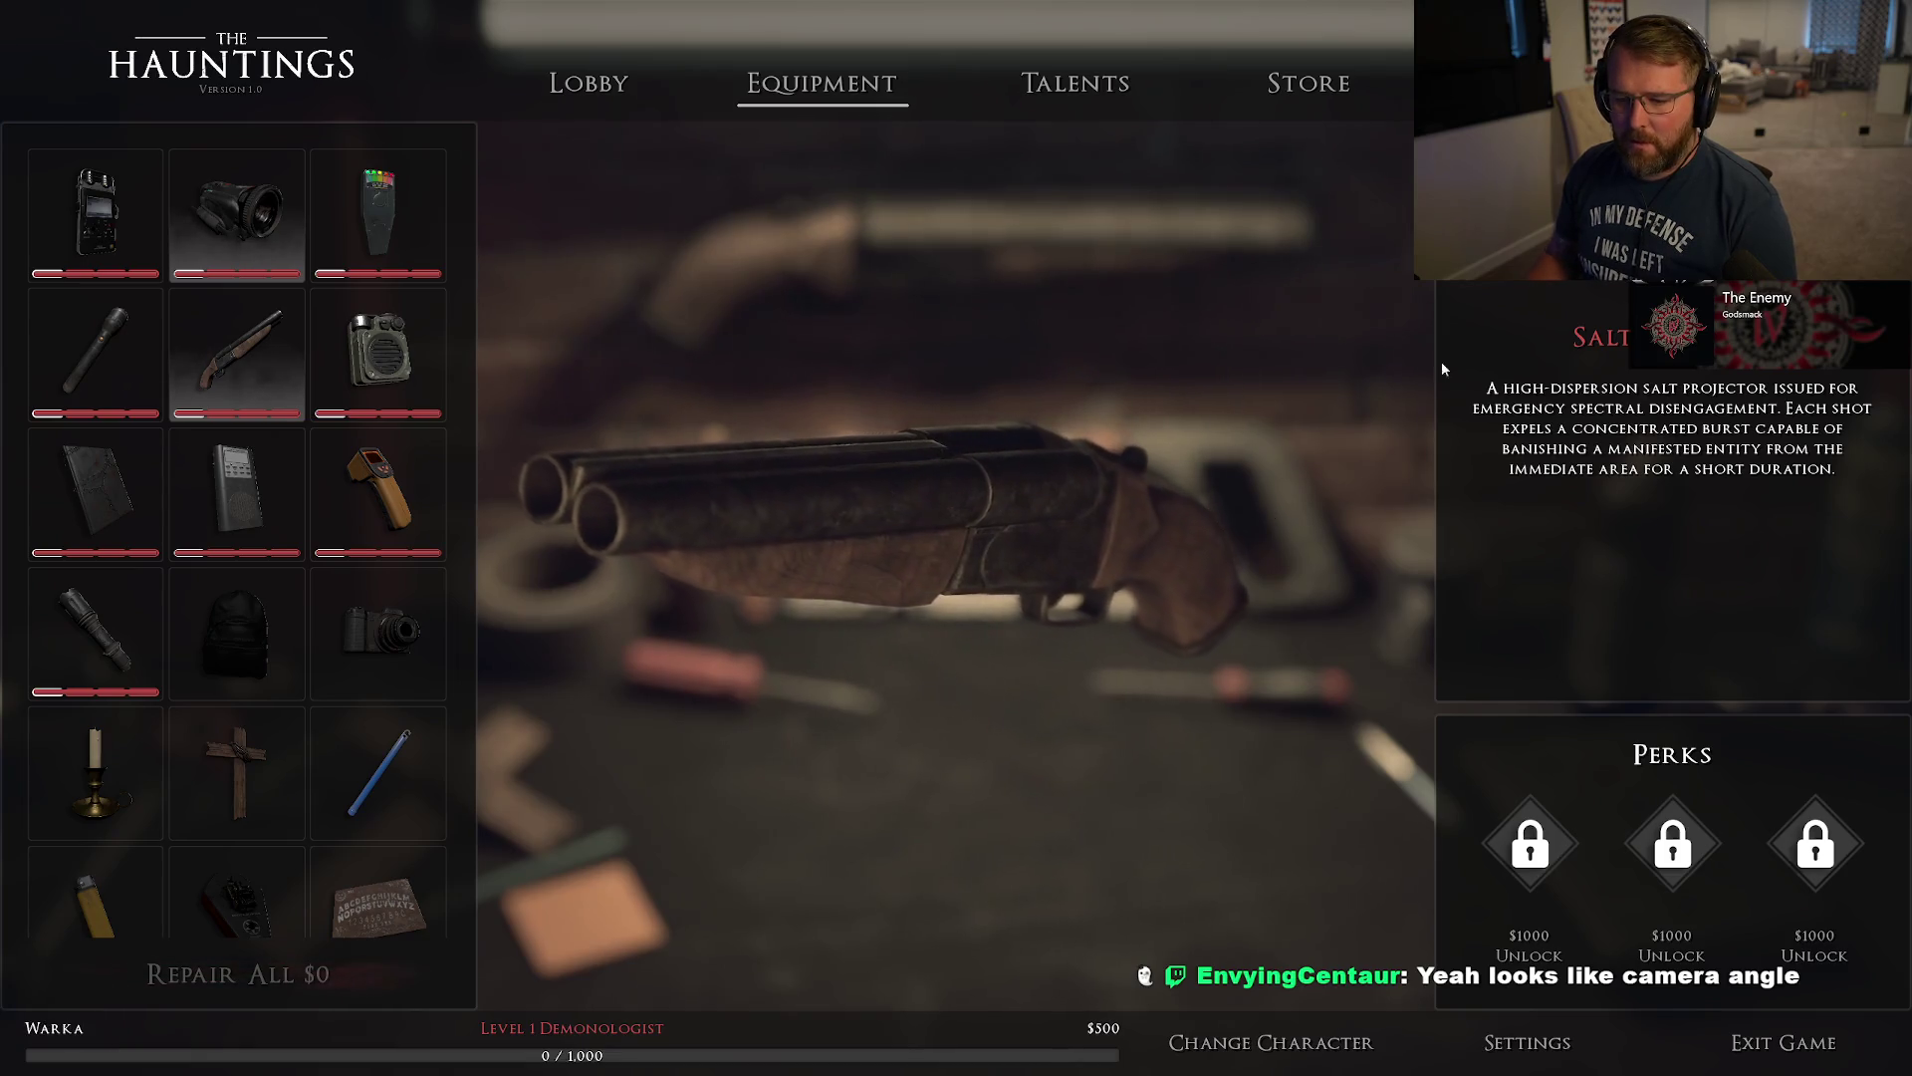
key(grave)
key(Up)
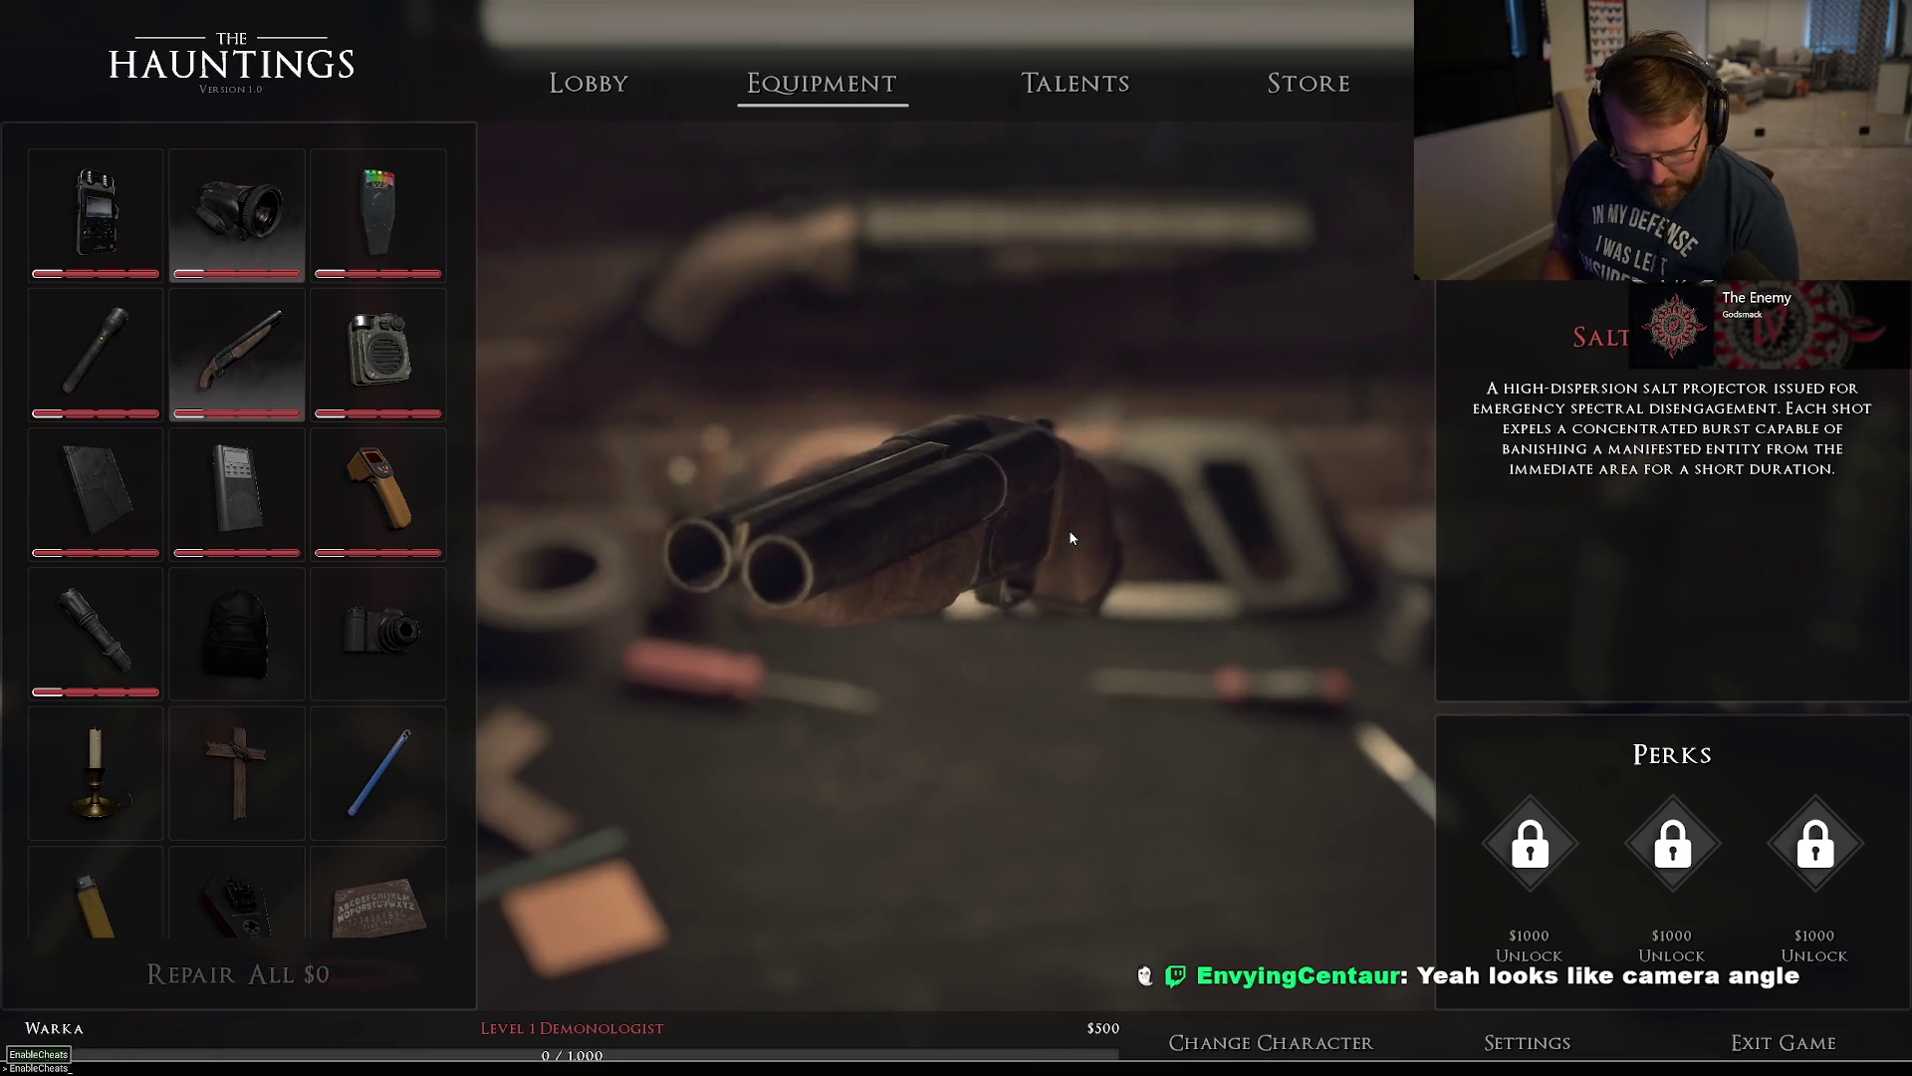
key(Return)
key(grave)
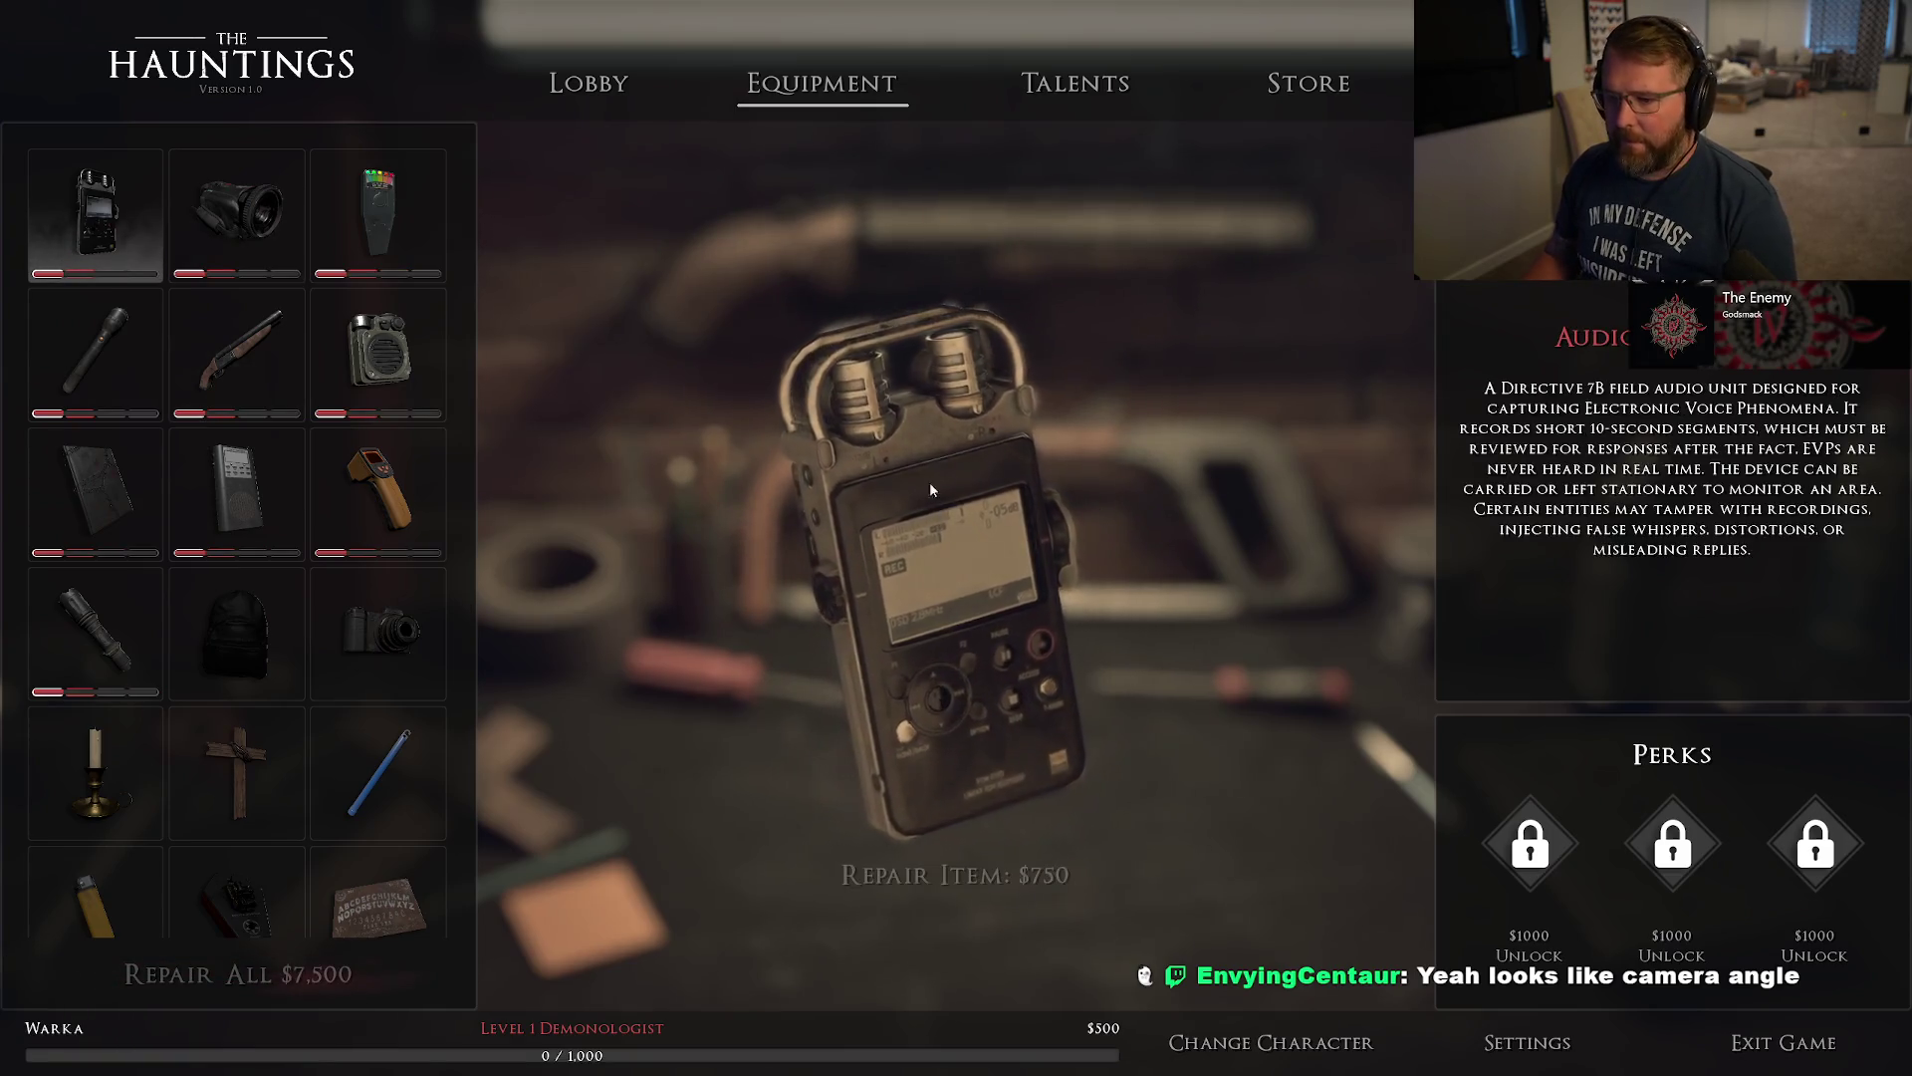
click(1267, 1039)
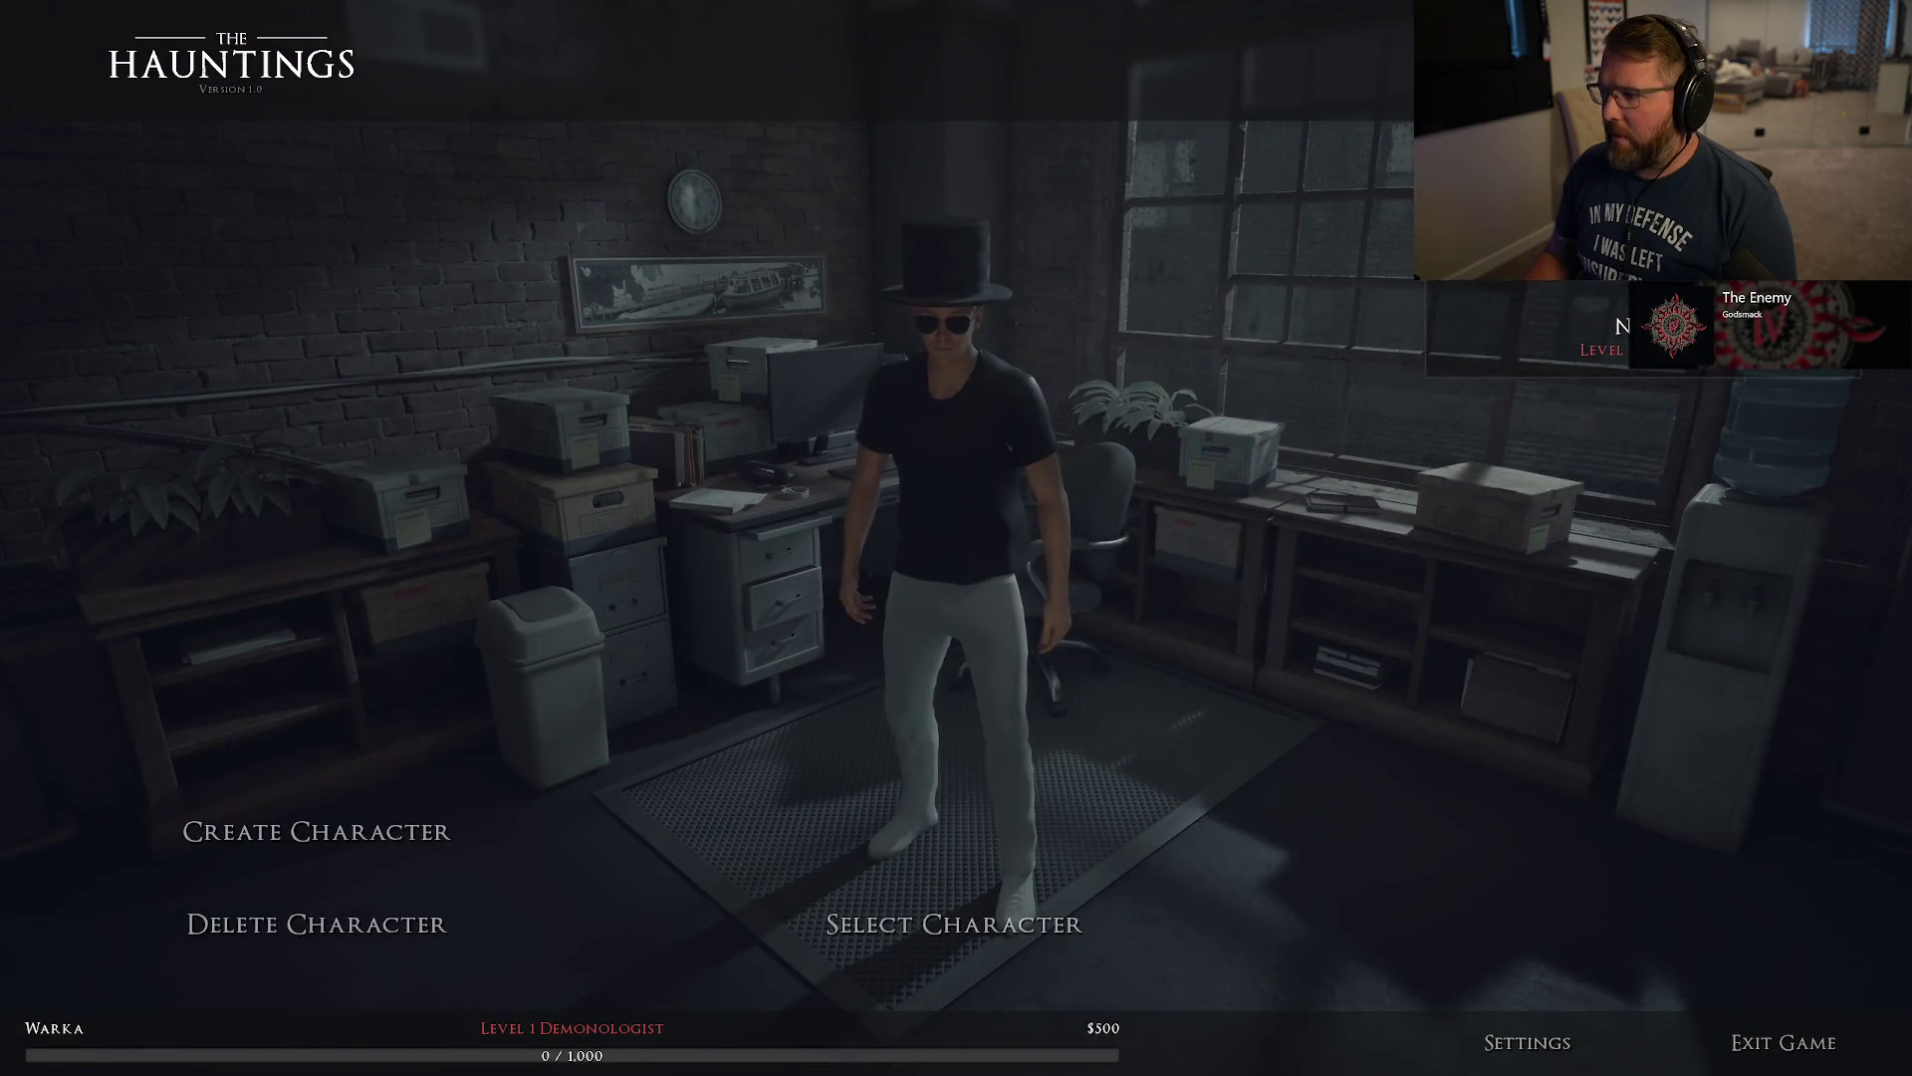
click(966, 931)
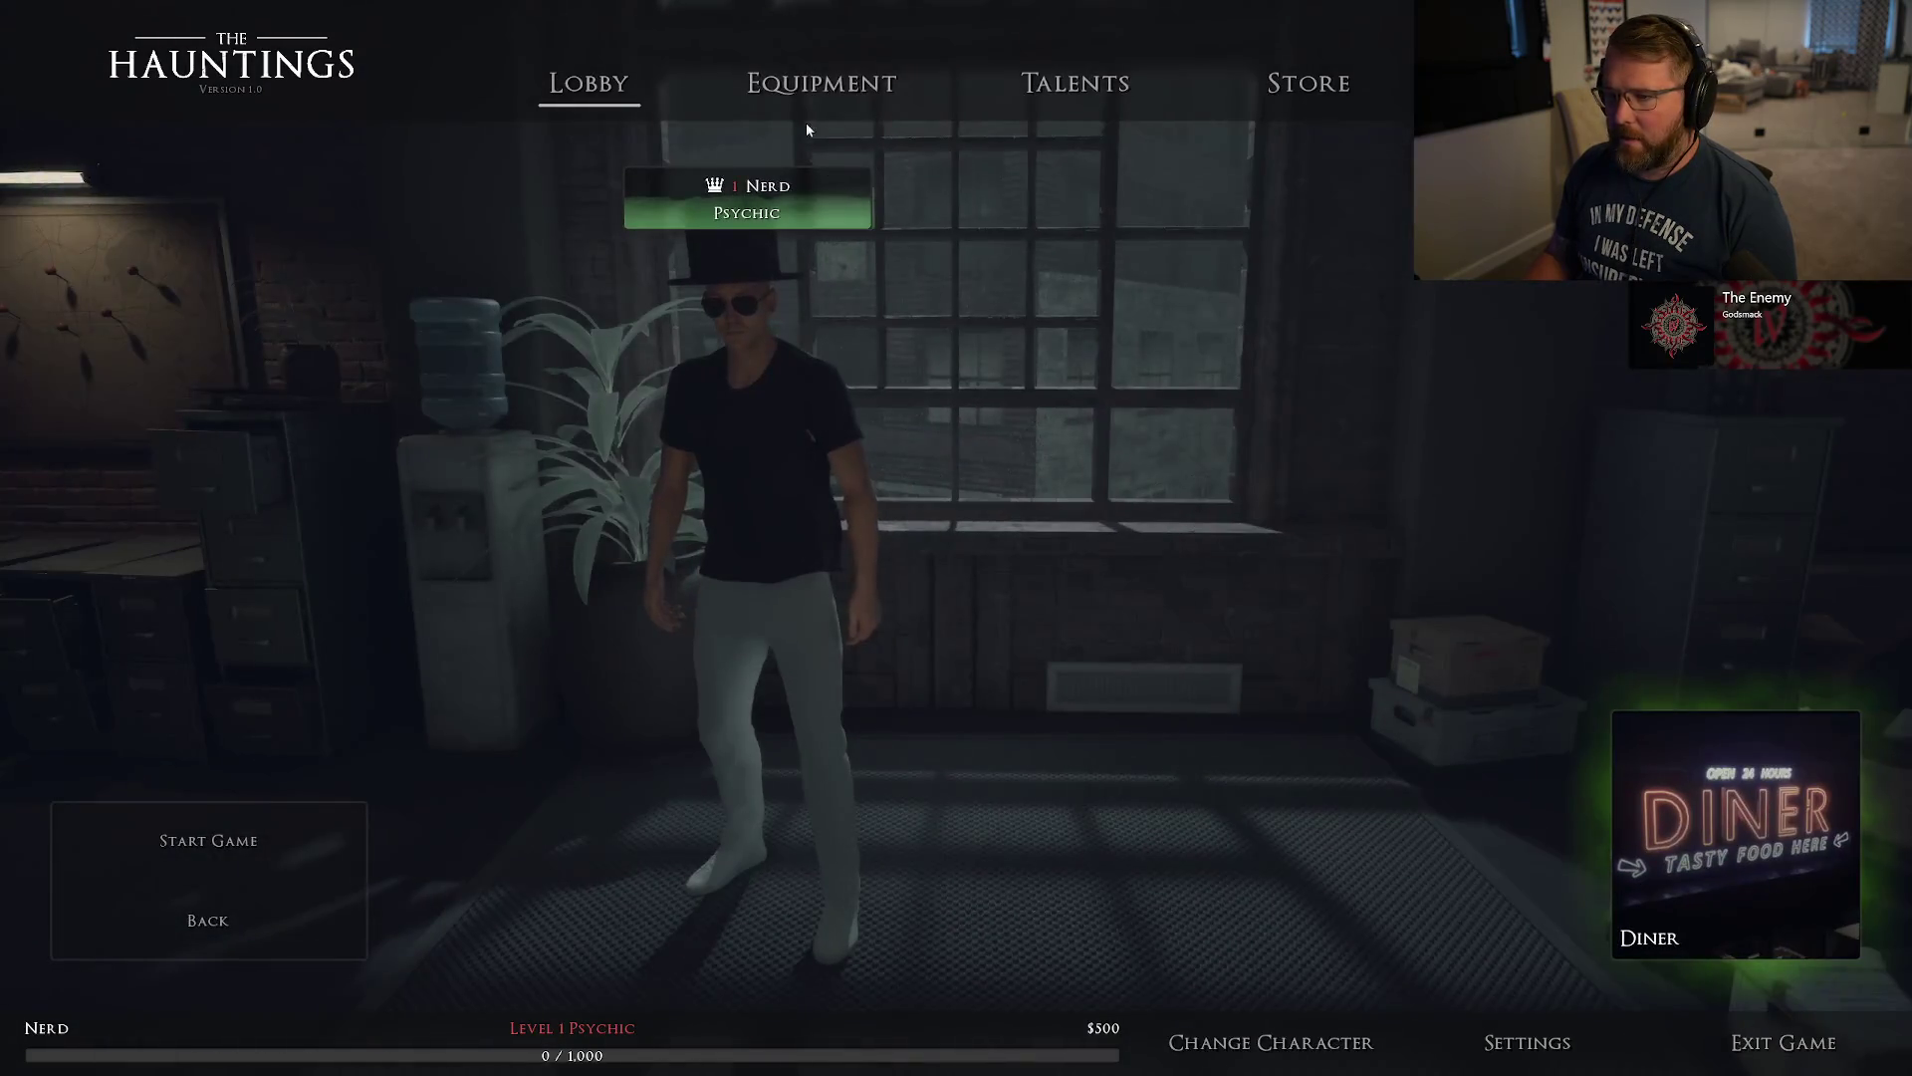
On Nerd's Equipment screen, select the thermometer and run AddMoney 10000 from the console.
click(812, 88)
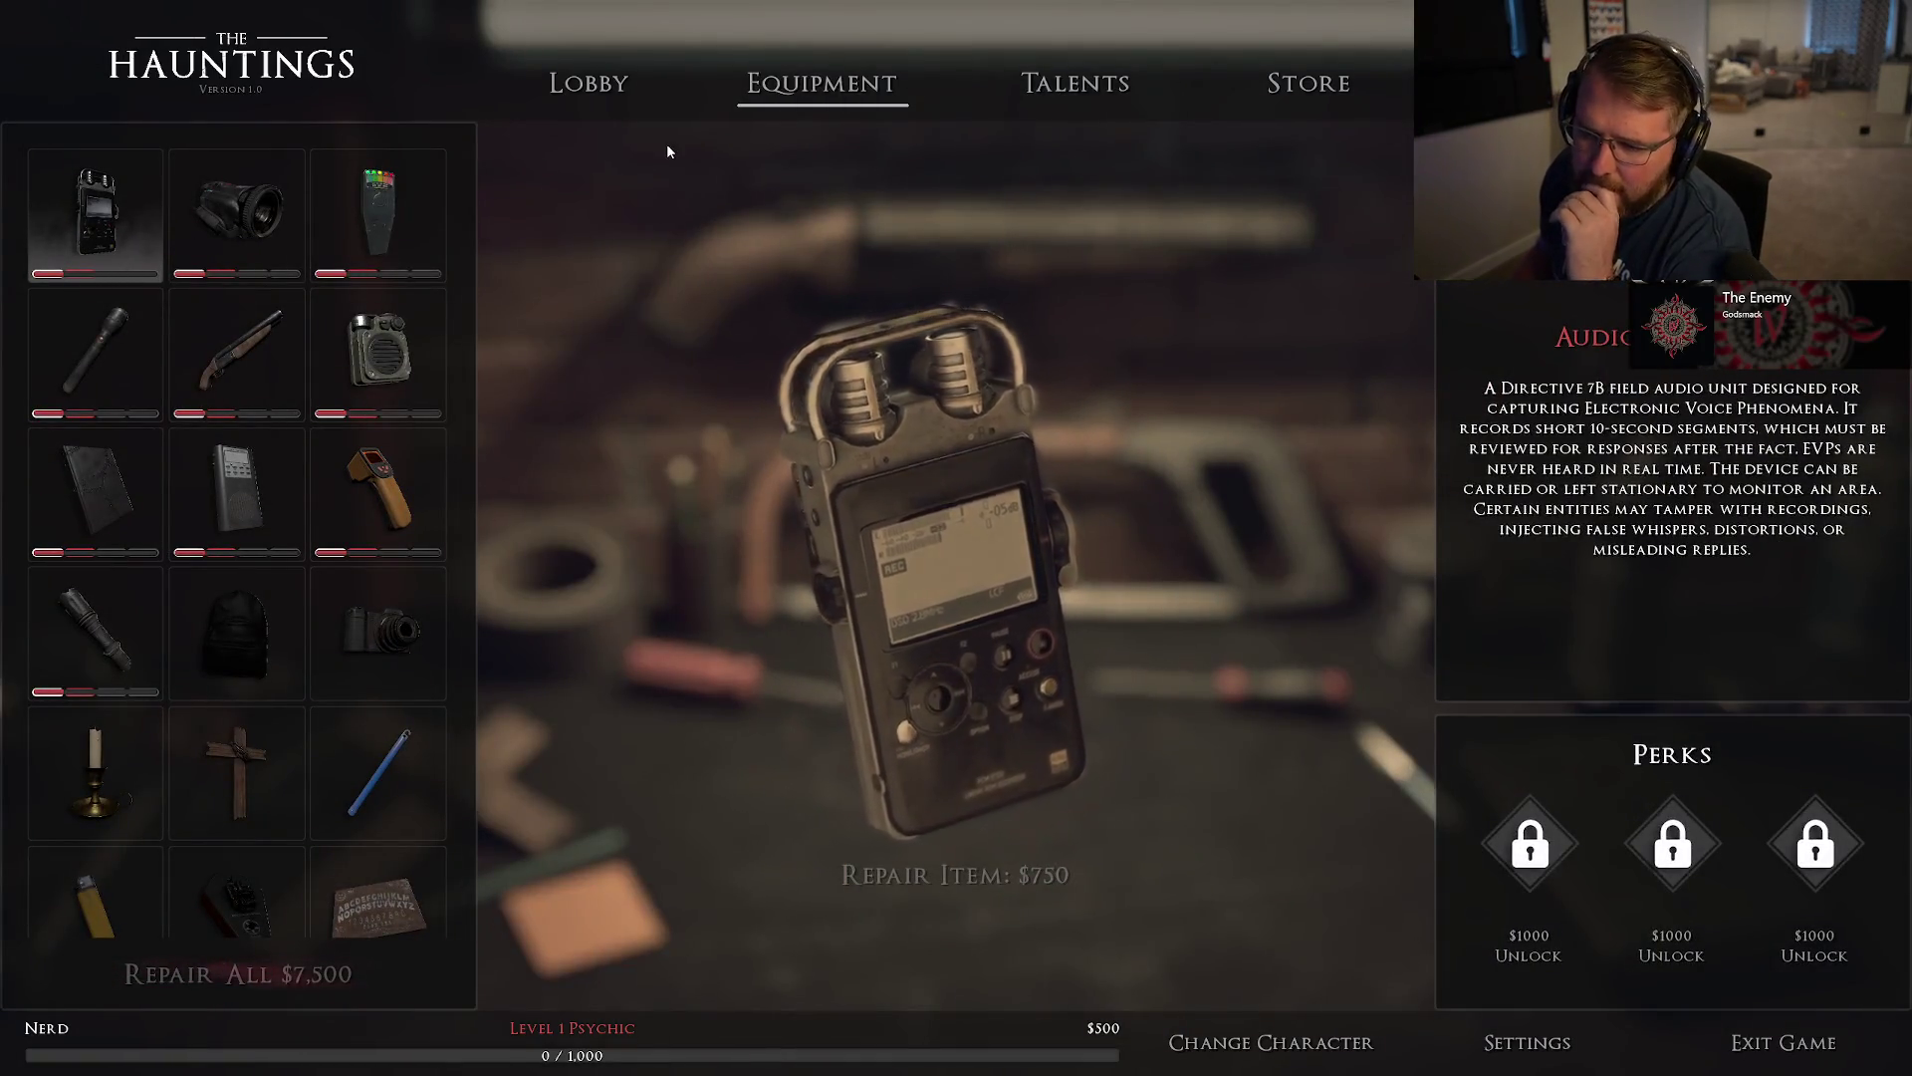
click(378, 493)
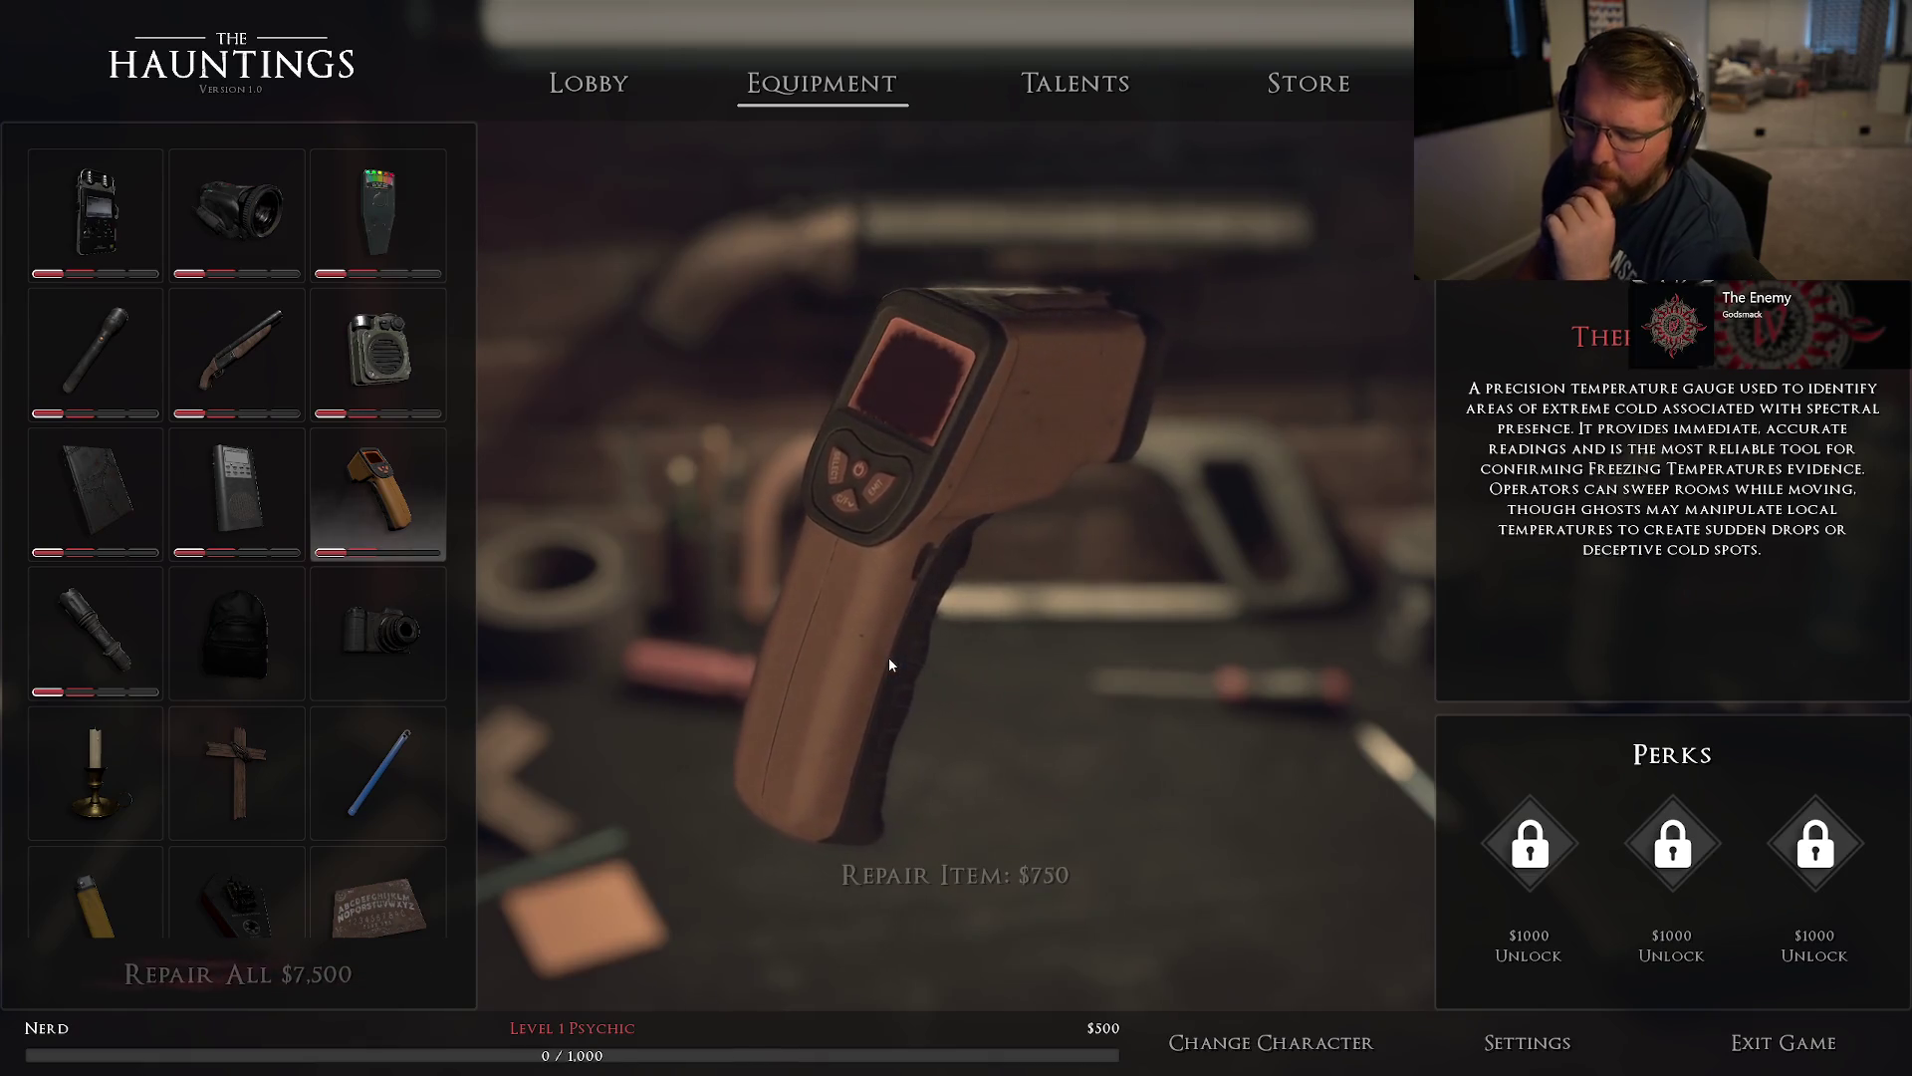
key(Up)
key(Up)
key(Up)
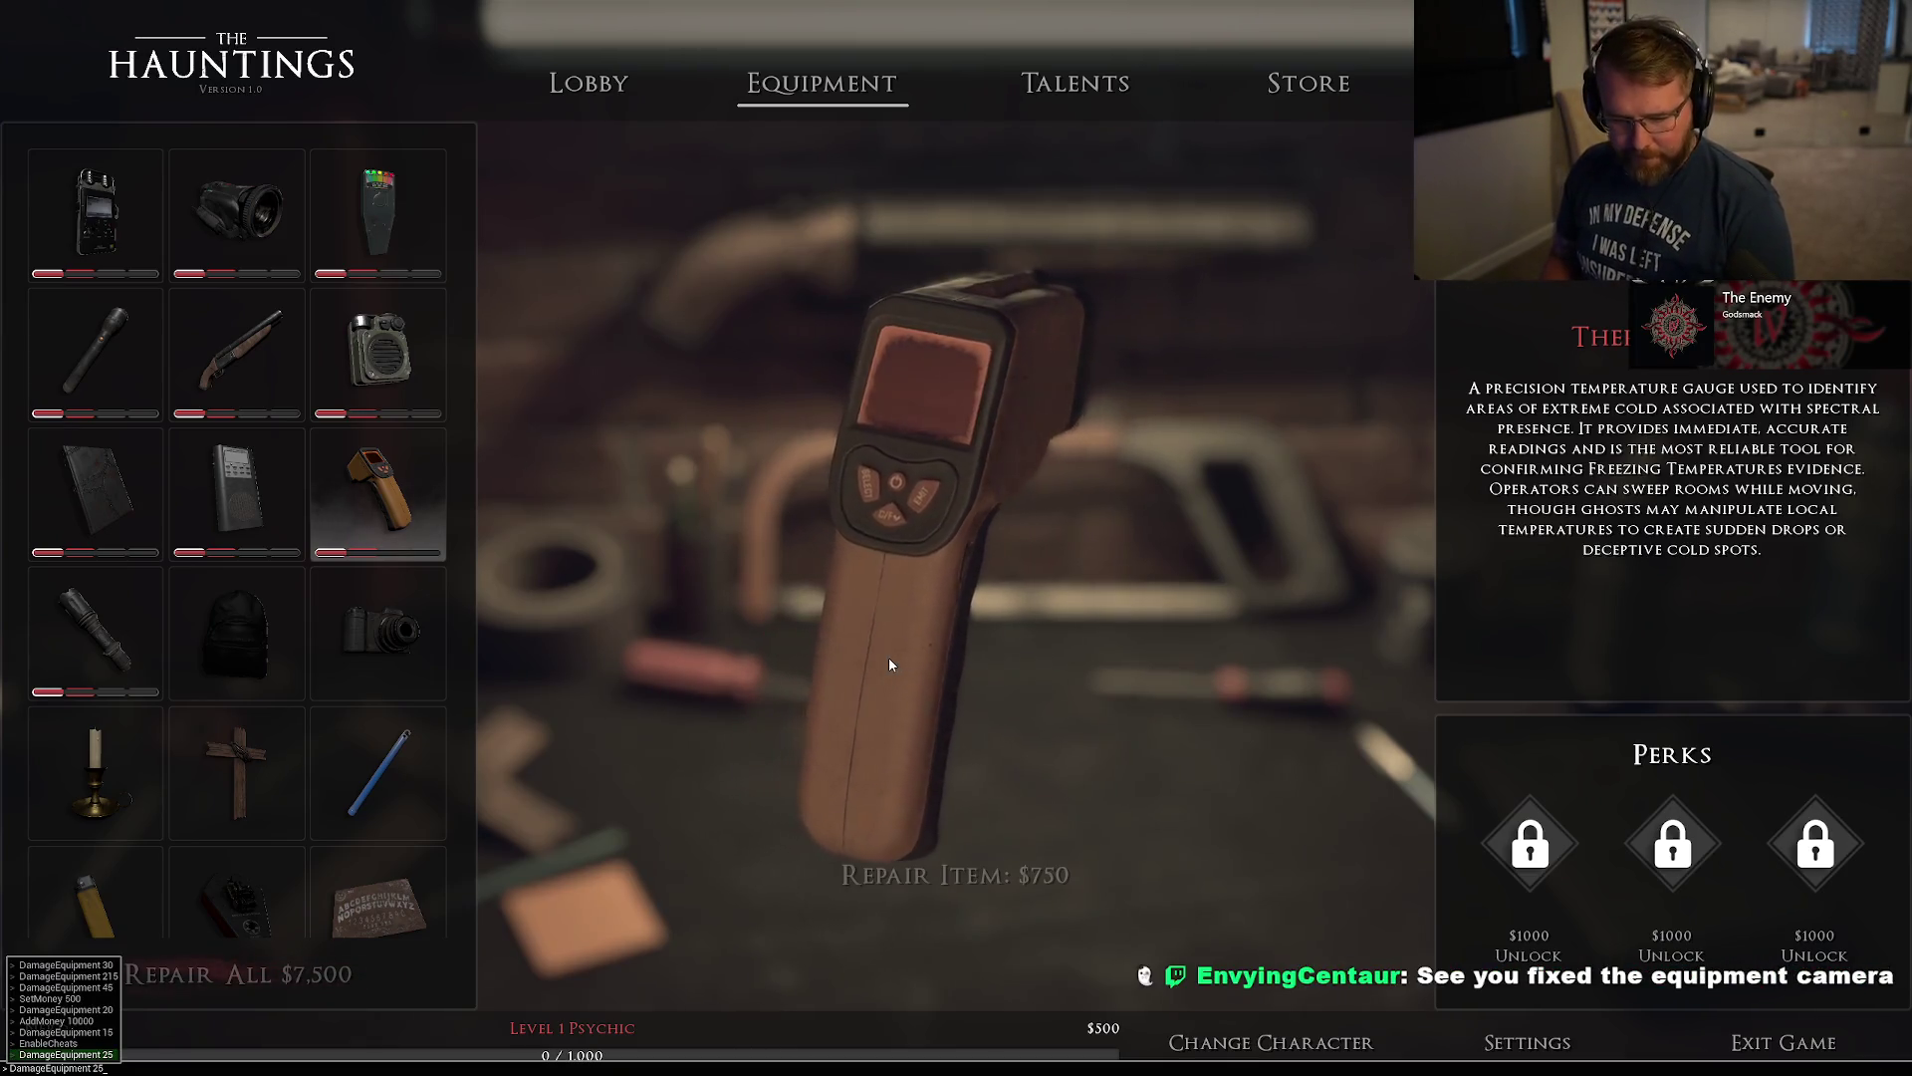
key(Return)
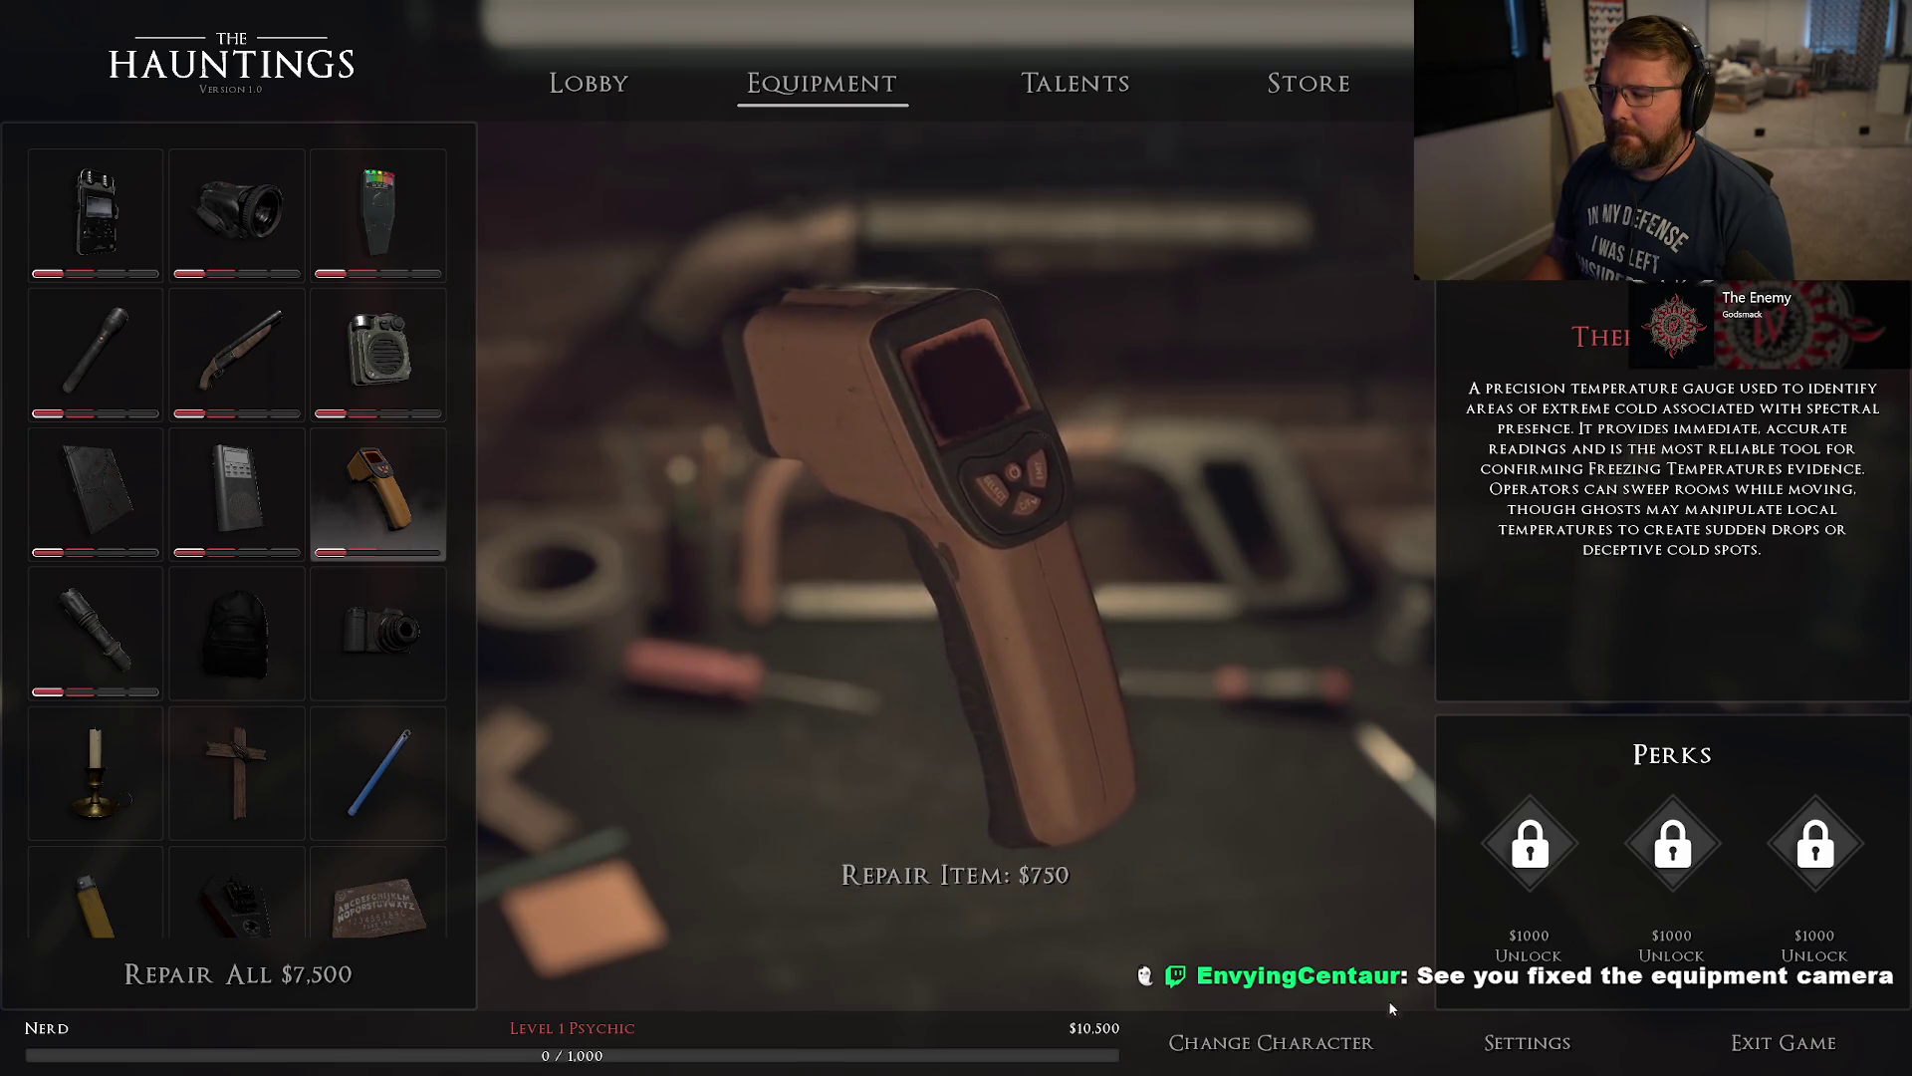
Switch to Warka and repair the thermometer for $750 on the Equipment screen.
click(1325, 1042)
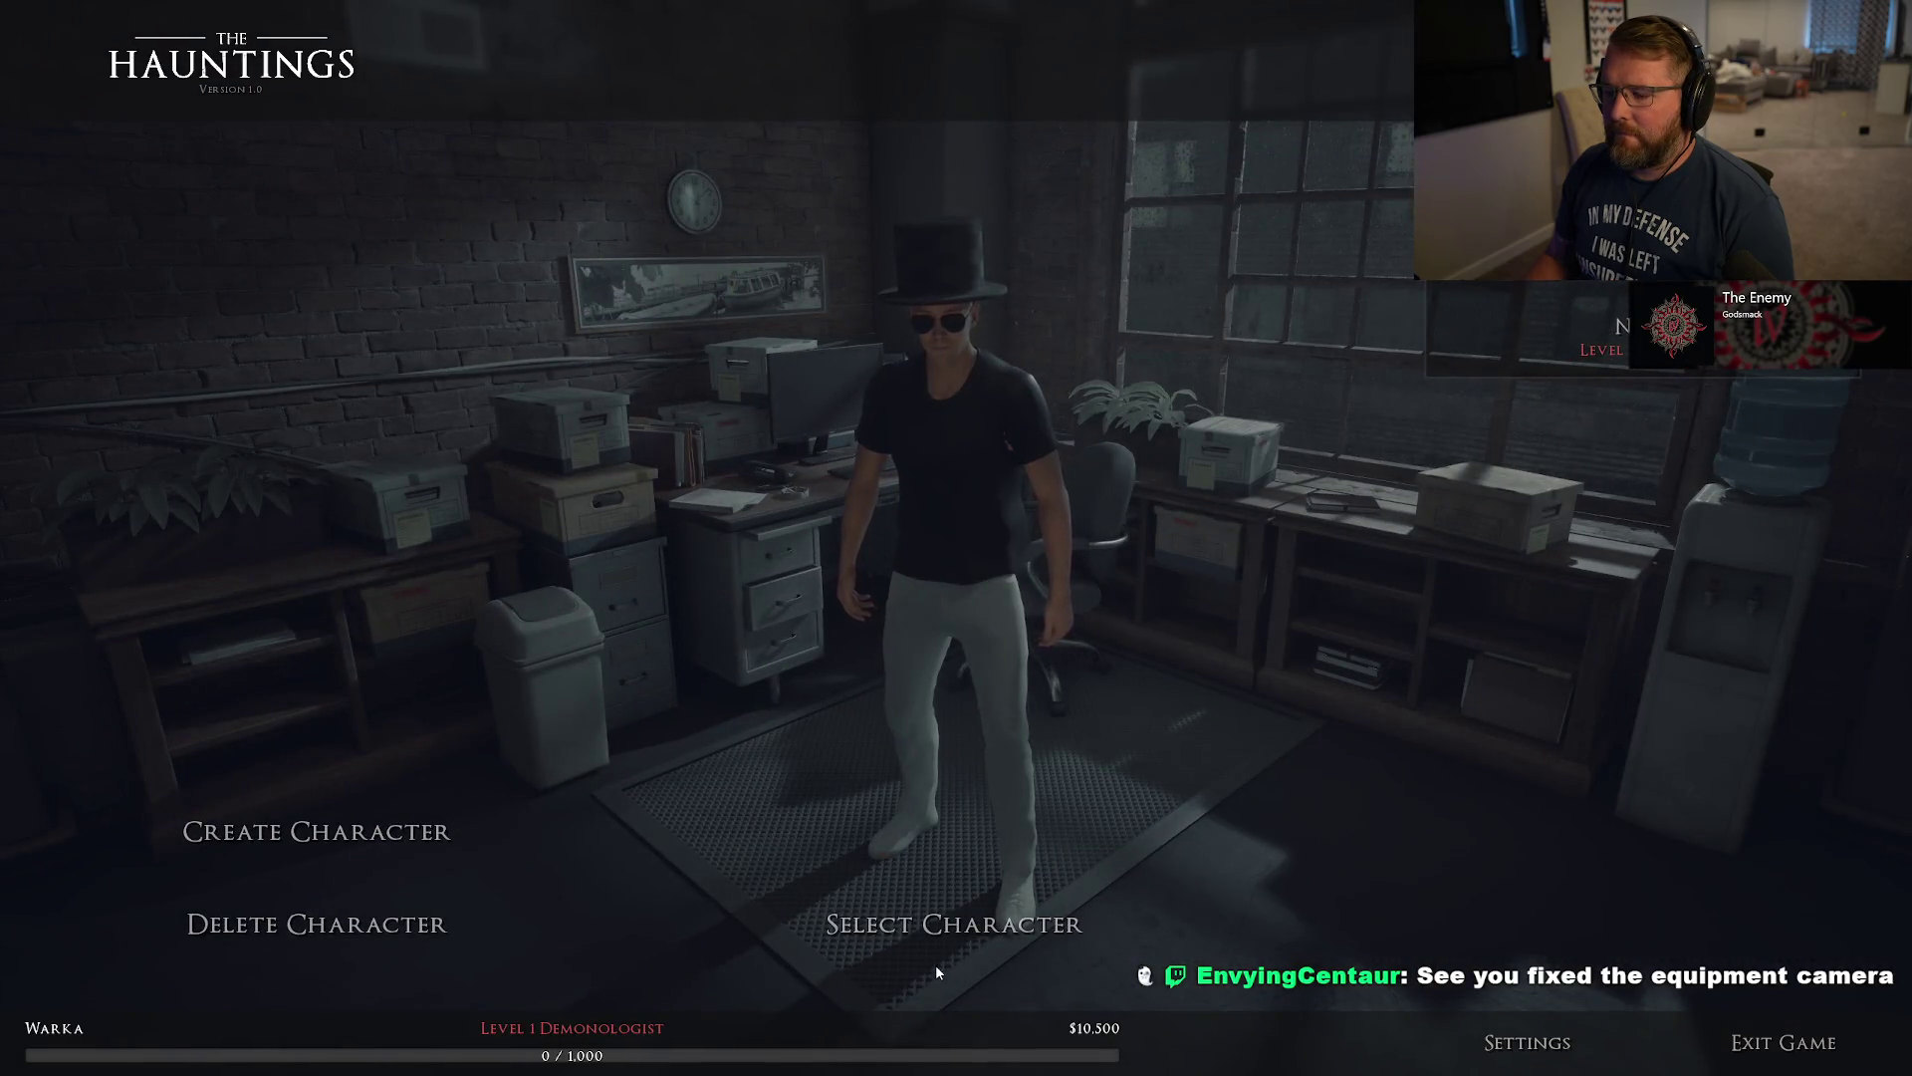
click(941, 926)
click(821, 83)
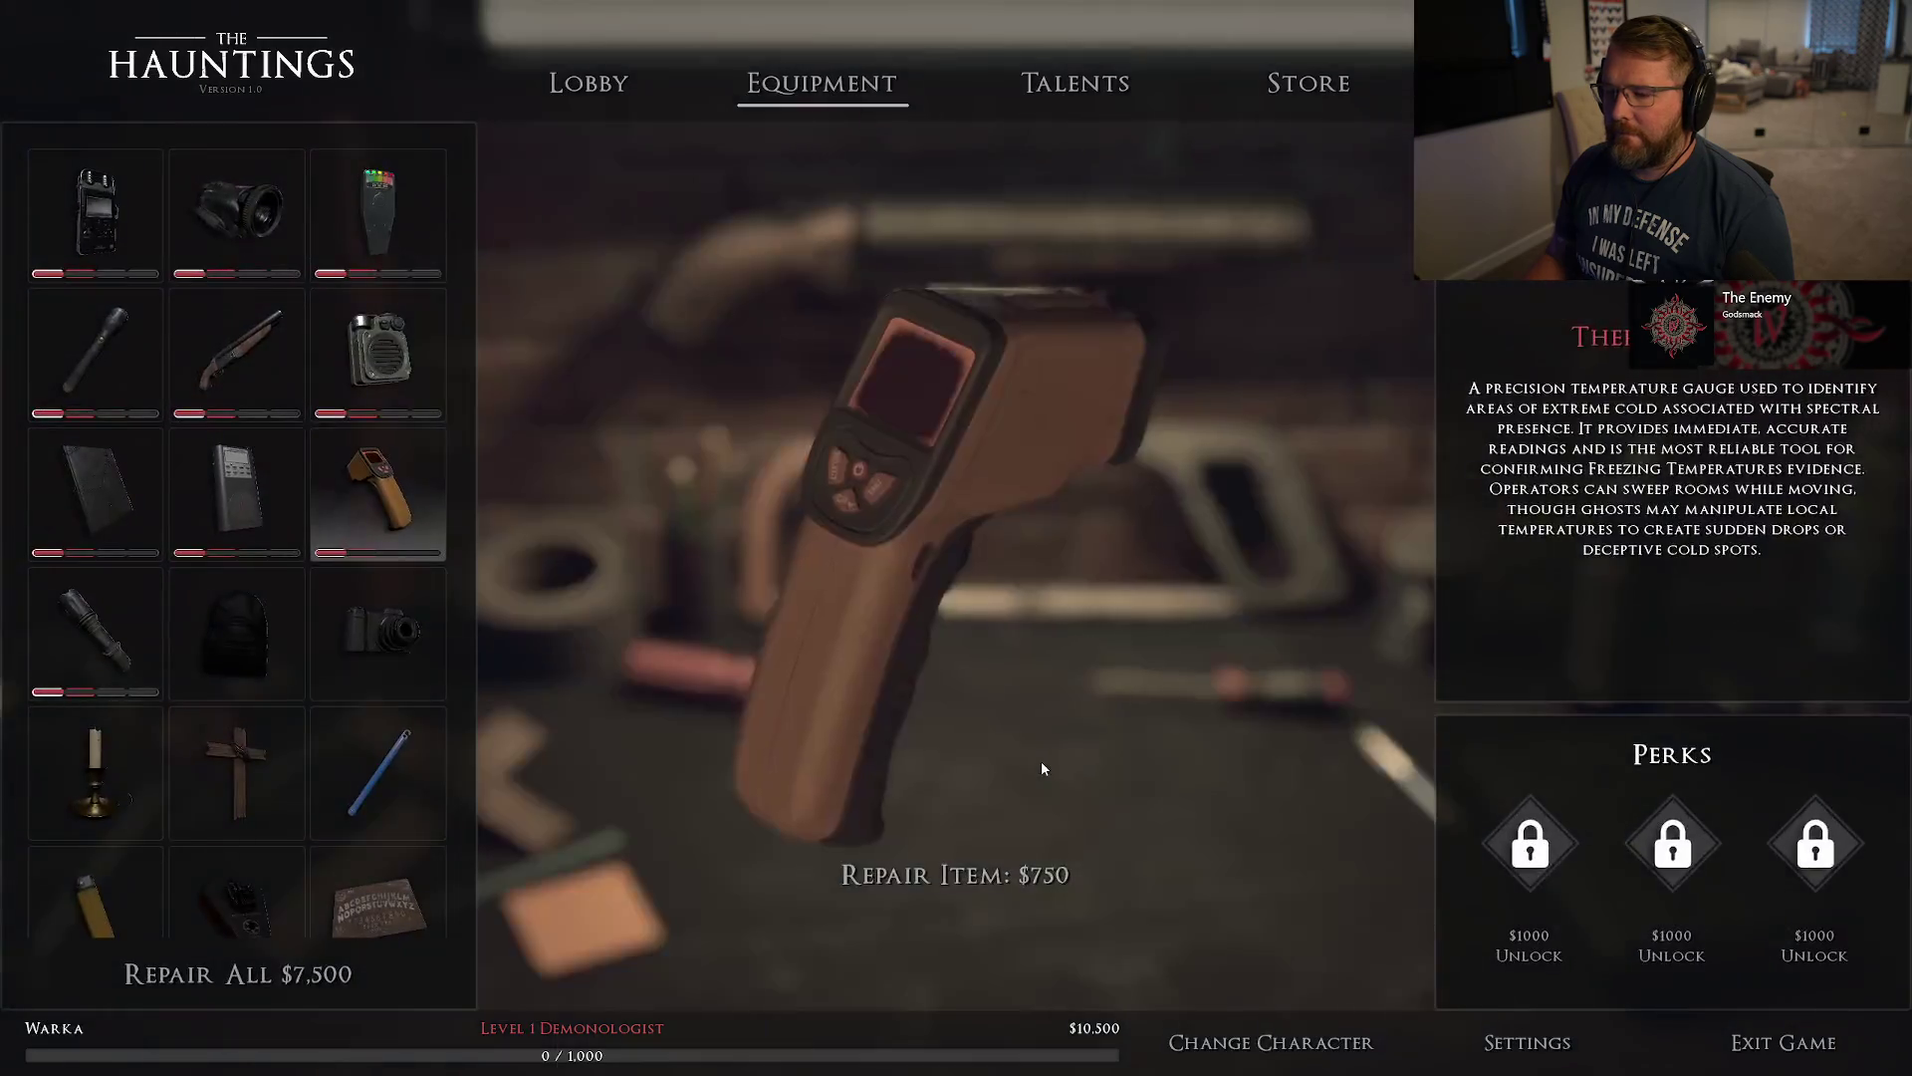
click(954, 874)
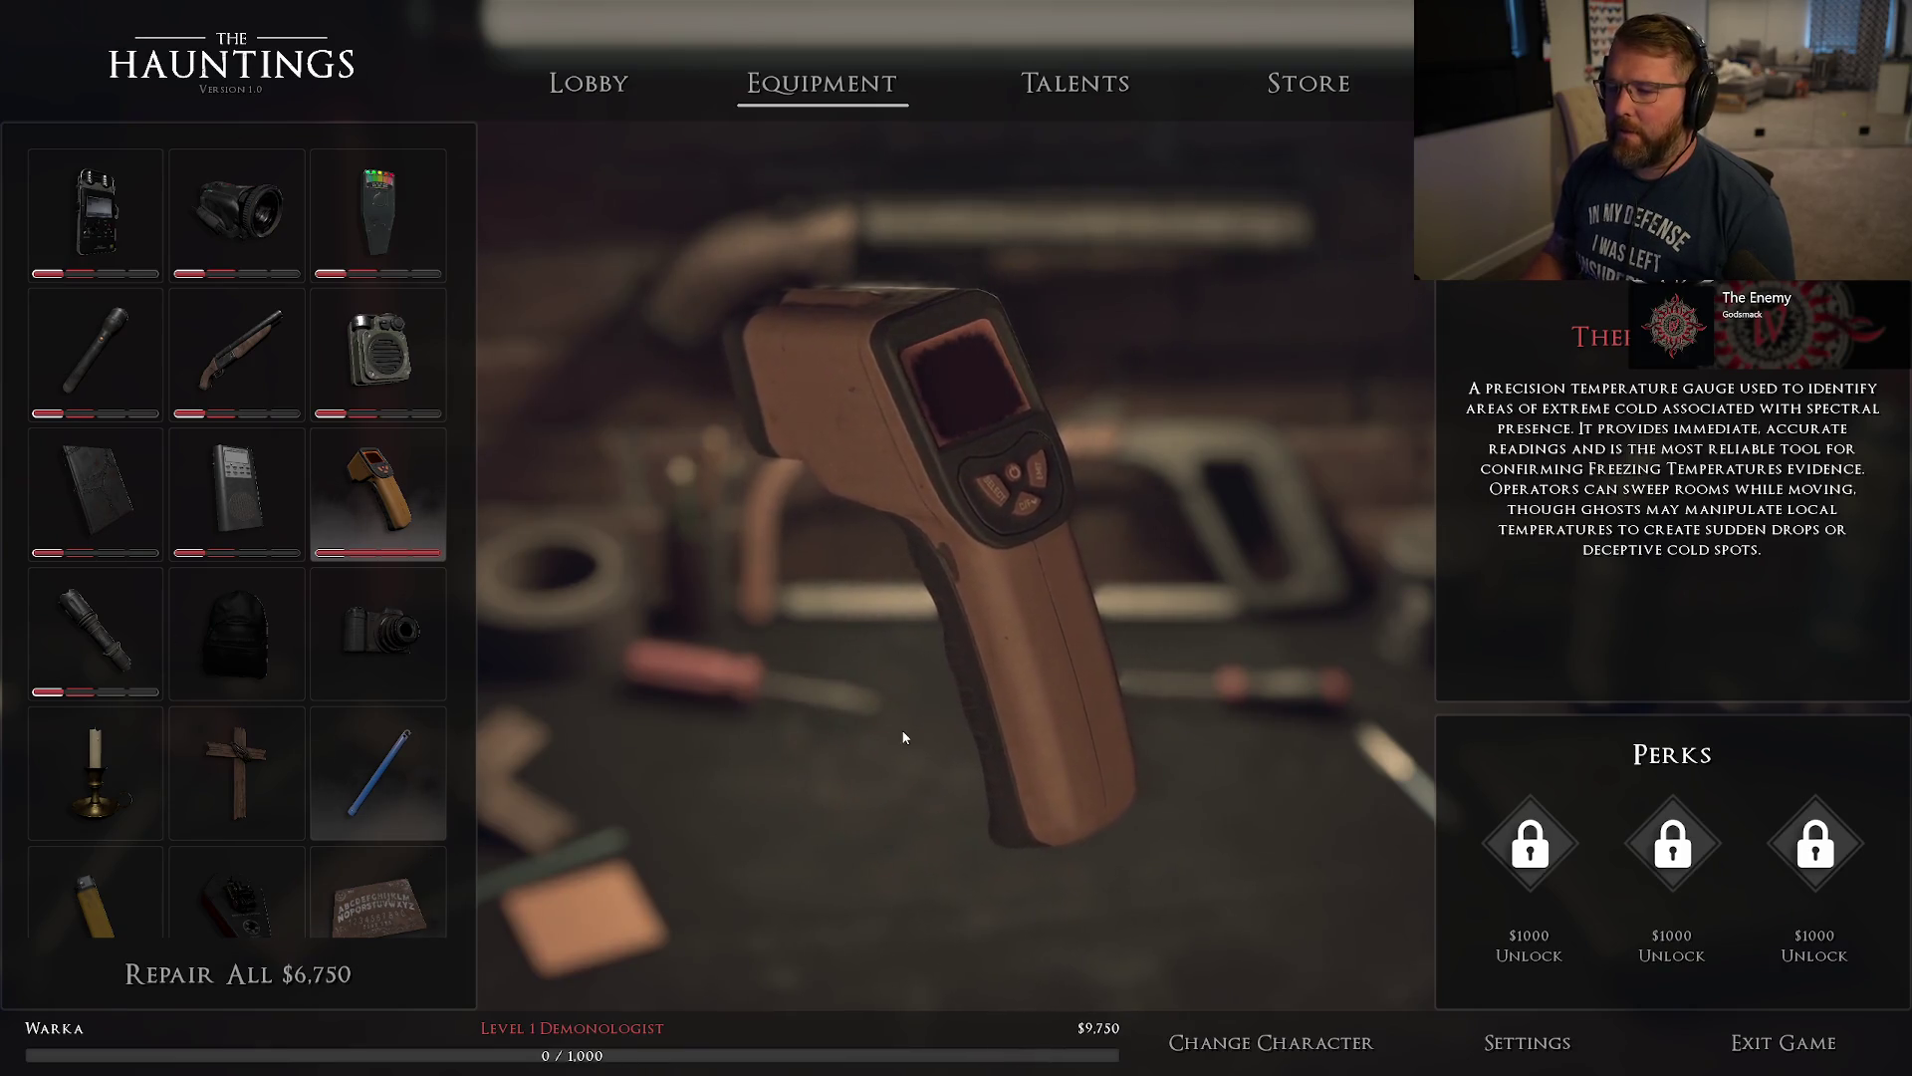
Switch back to Nerd and check the Equipment screen showing $9,750 and Repair All $6,750.
click(1263, 1044)
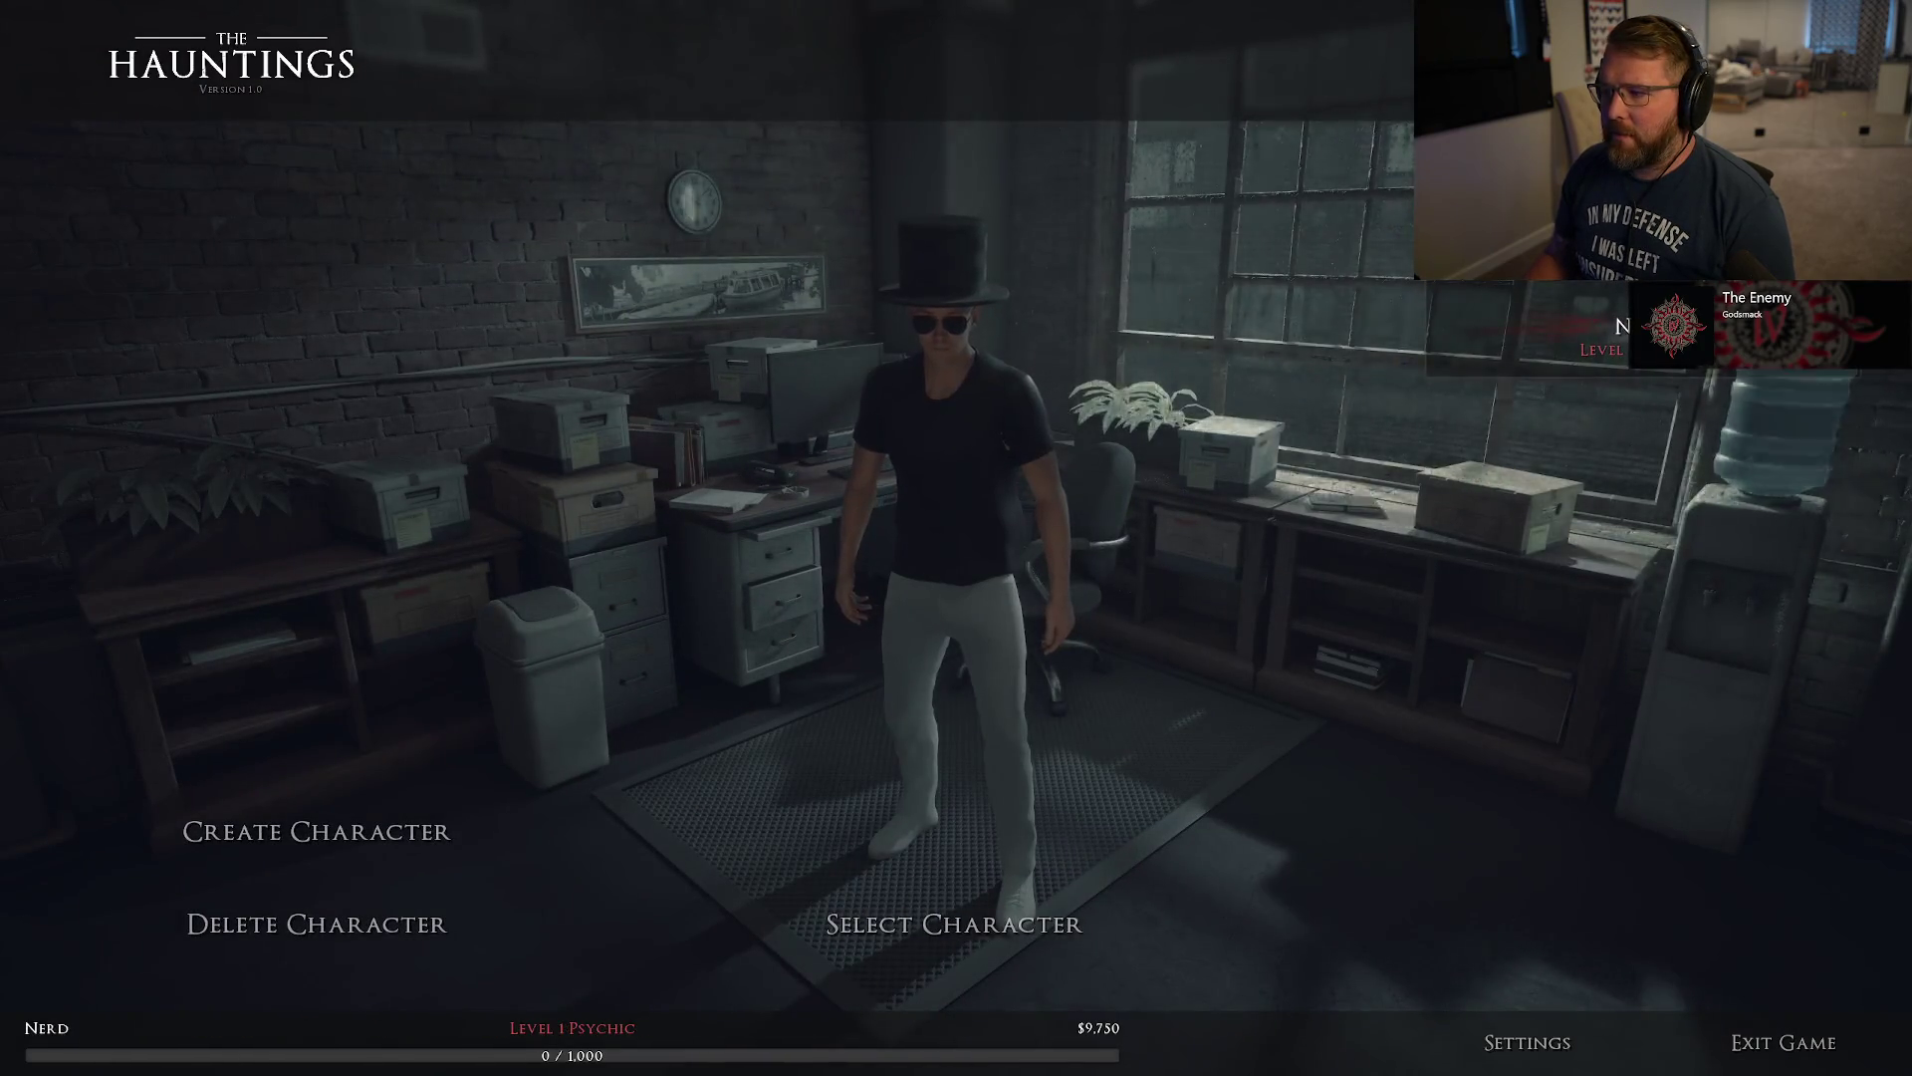
click(956, 923)
click(821, 83)
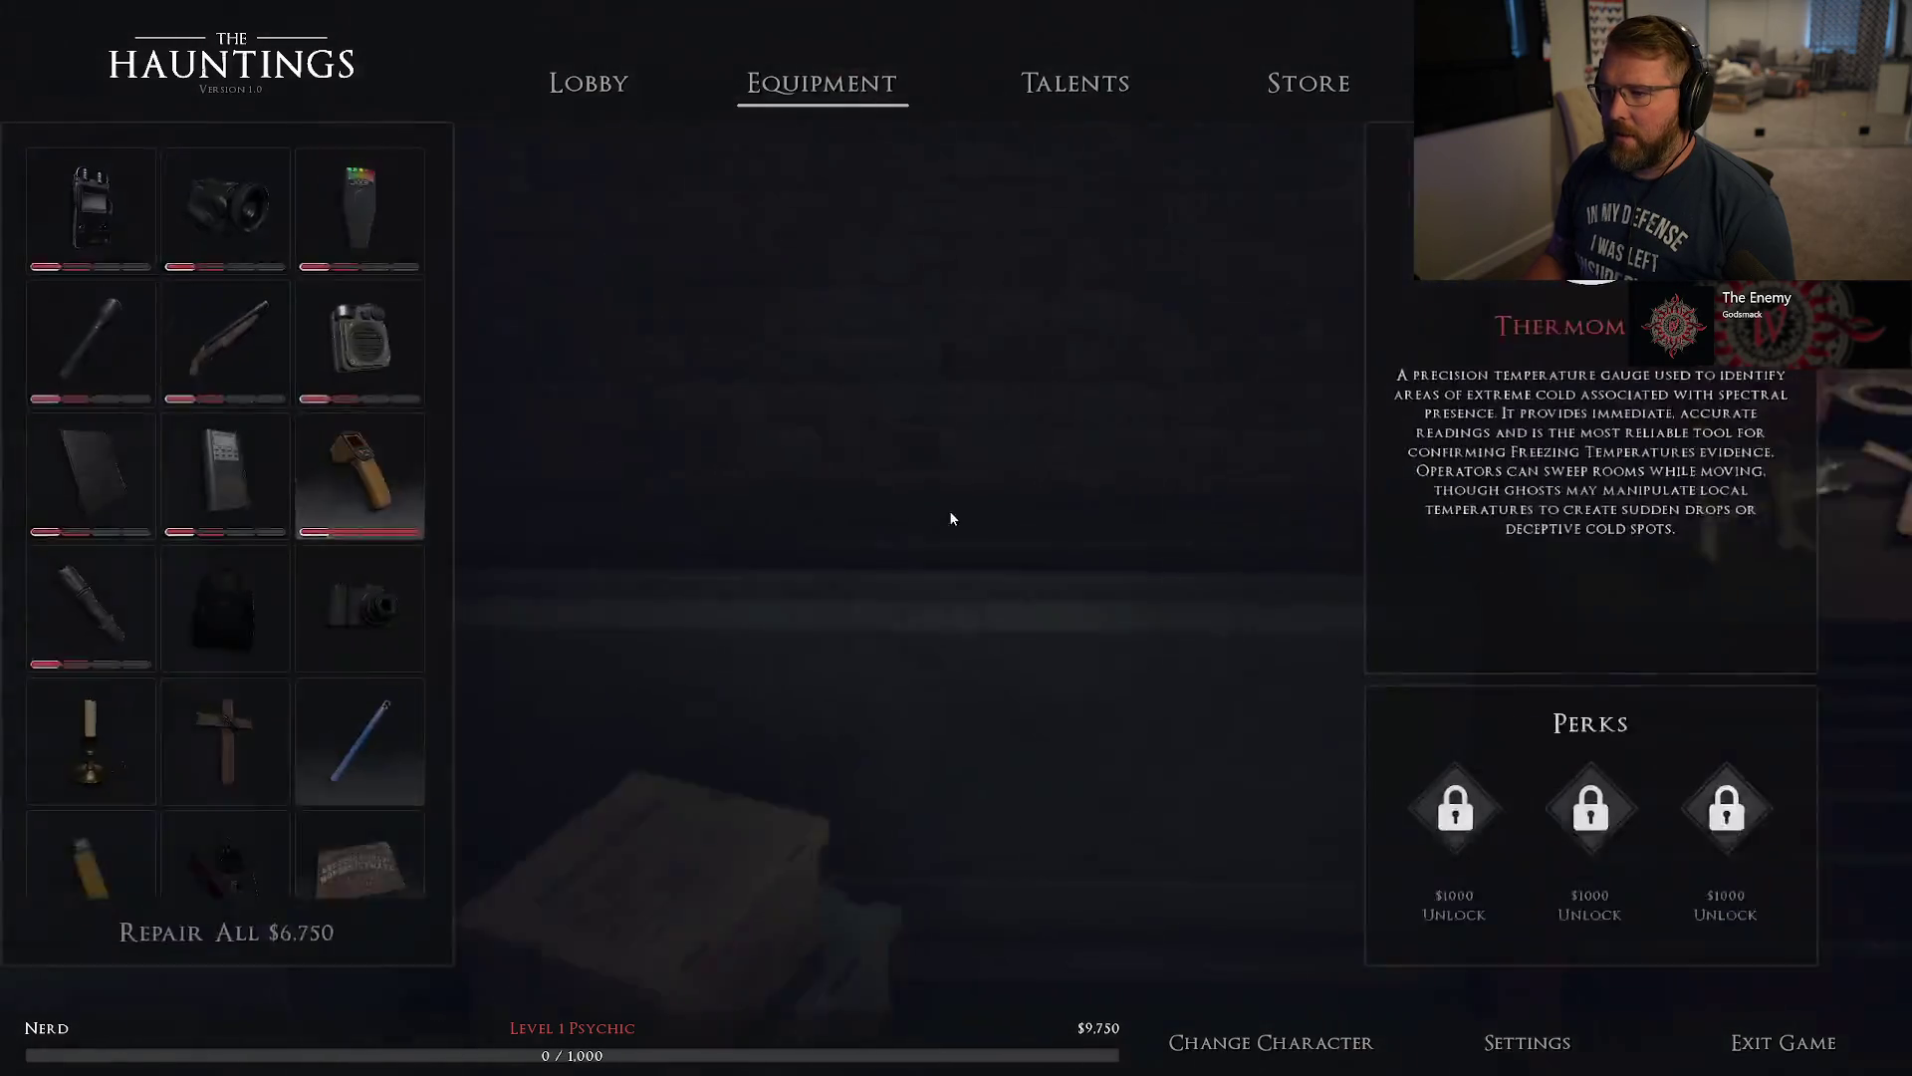